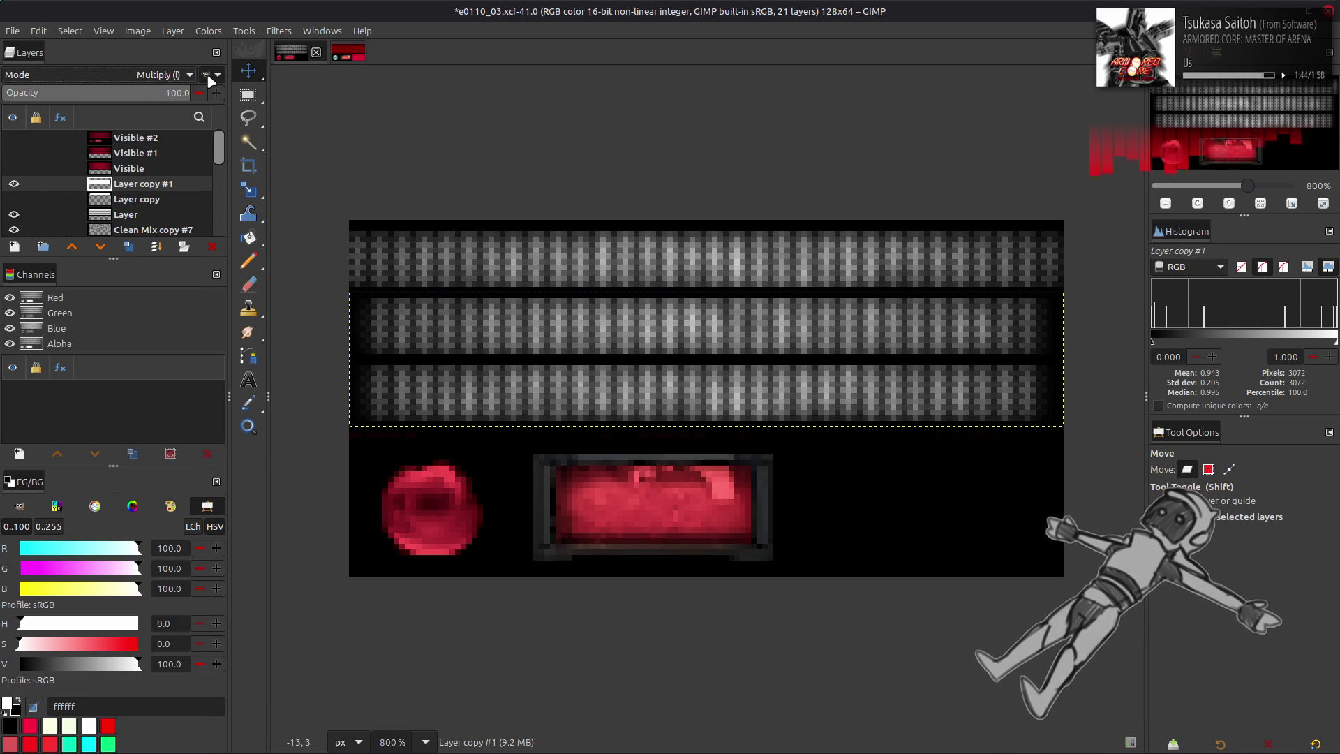
# - Show the white stripe Layer copy, move it above Layer copy #1, and duplicate it
pyautogui.click(14, 199)
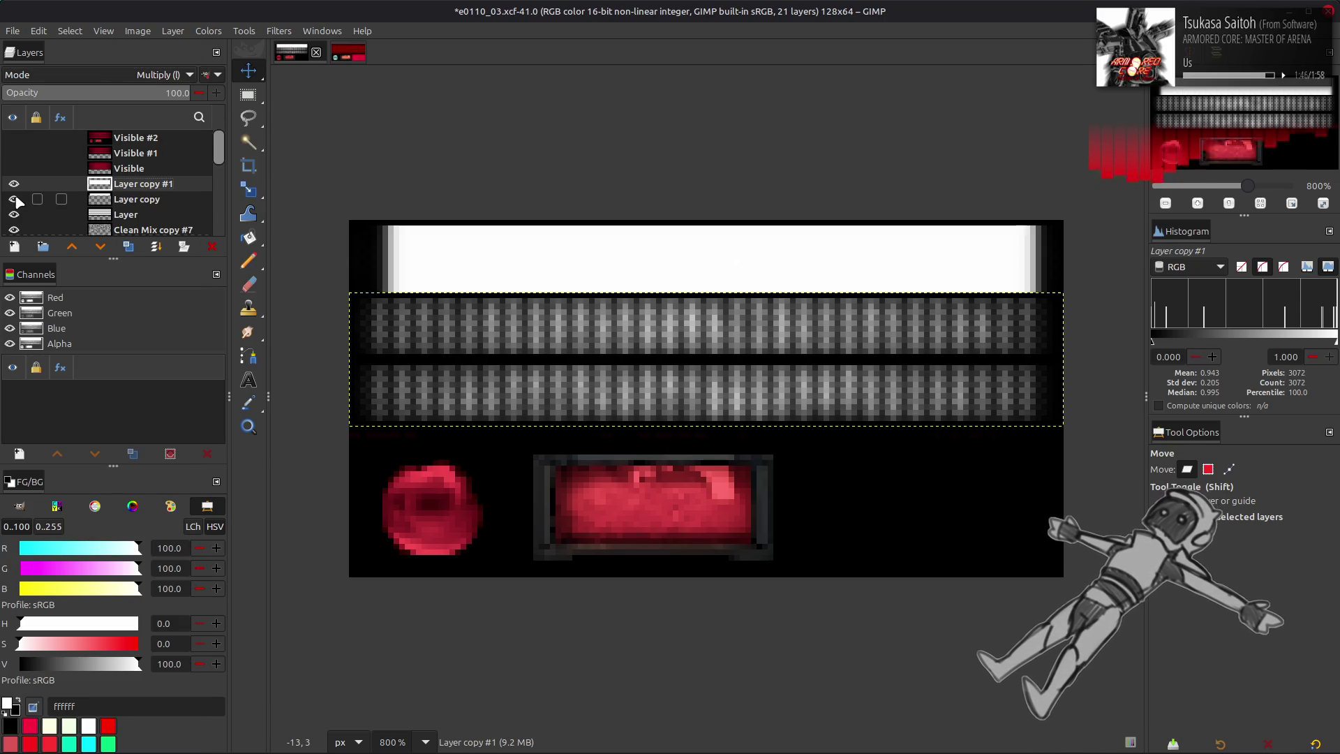
pyautogui.moveTo(104, 200); pyautogui.dragTo(112, 183)
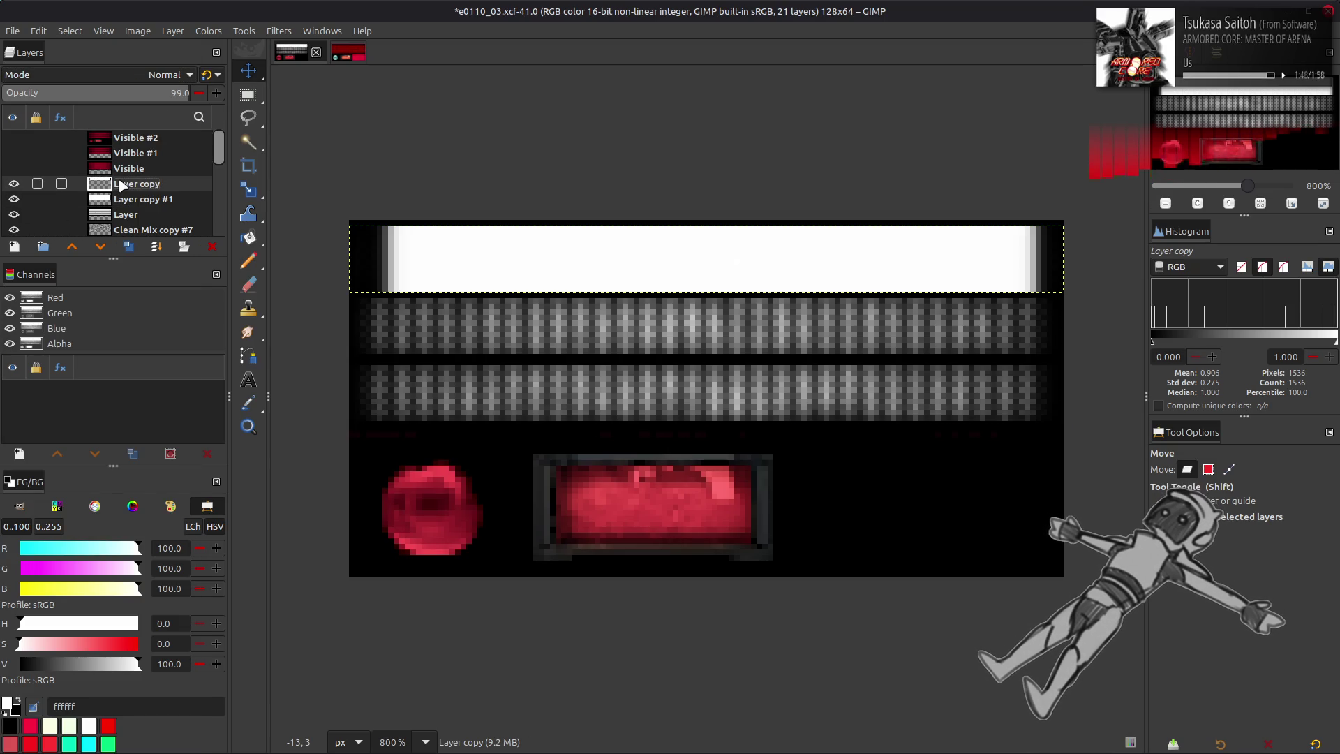
pyautogui.click(128, 247)
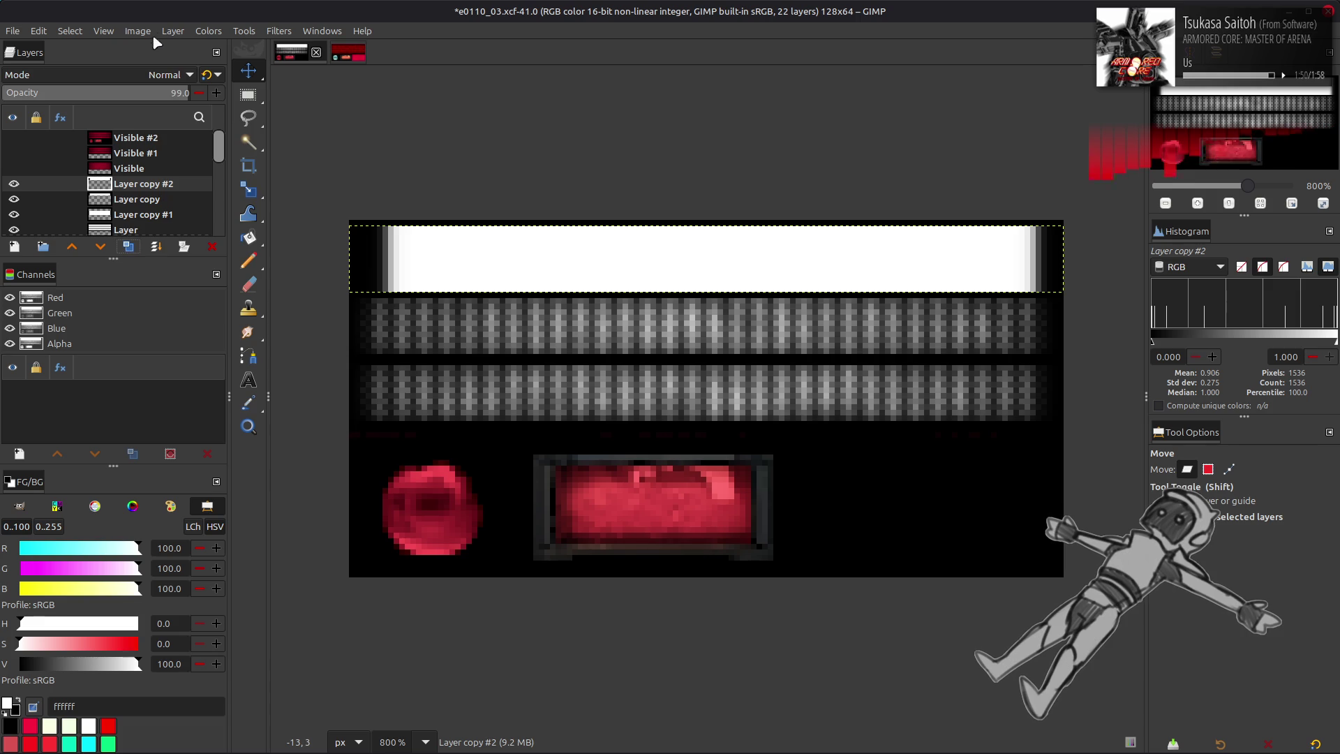
# - Trim the duplicate, Layer copy #2, to about half the stripe's width
pyautogui.click(173, 30)
pyautogui.click(219, 220)
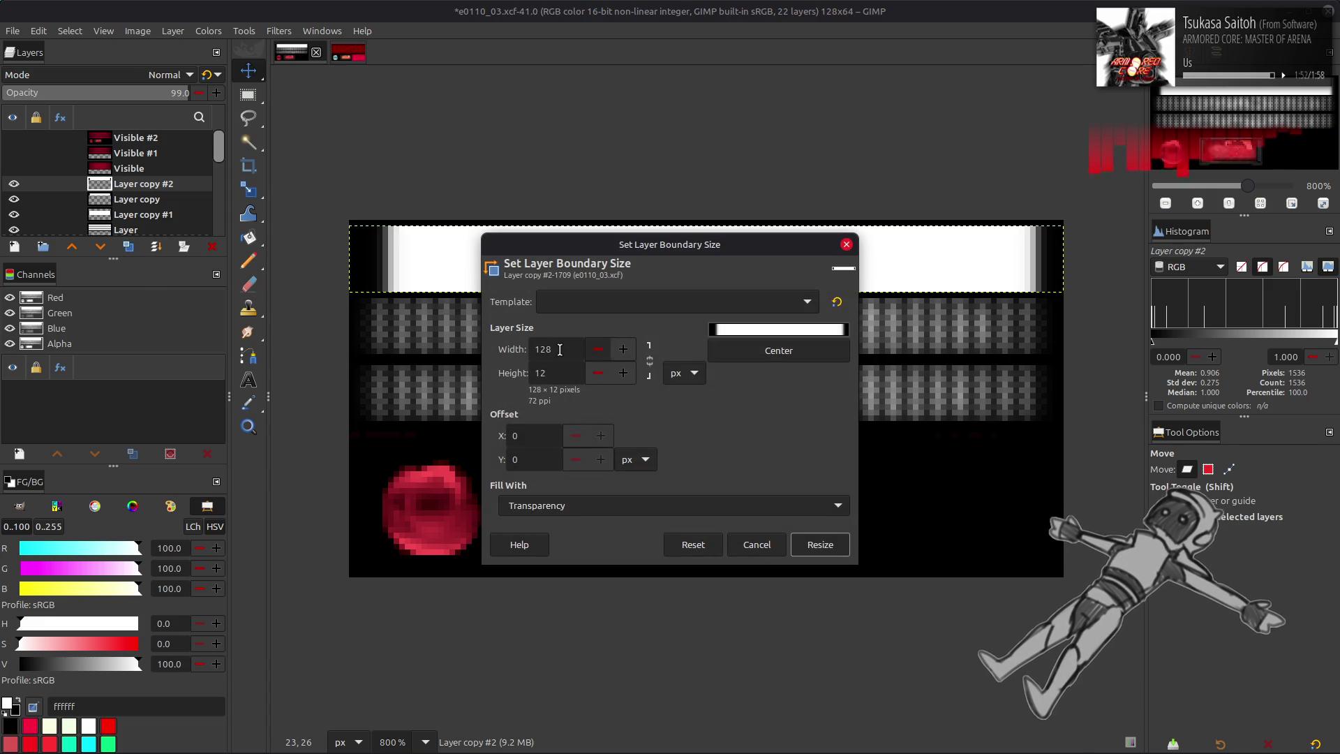
pyautogui.click(809, 547)
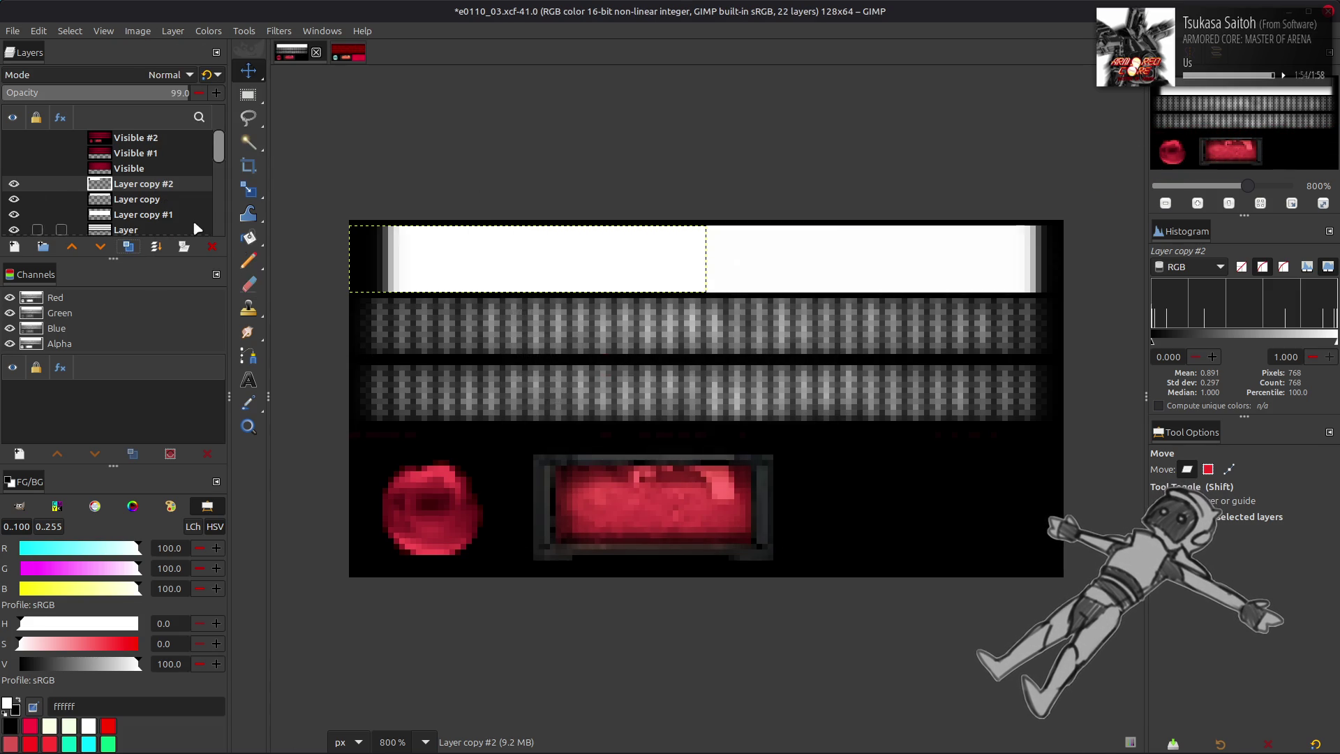
pyautogui.click(150, 200)
pyautogui.click(174, 31)
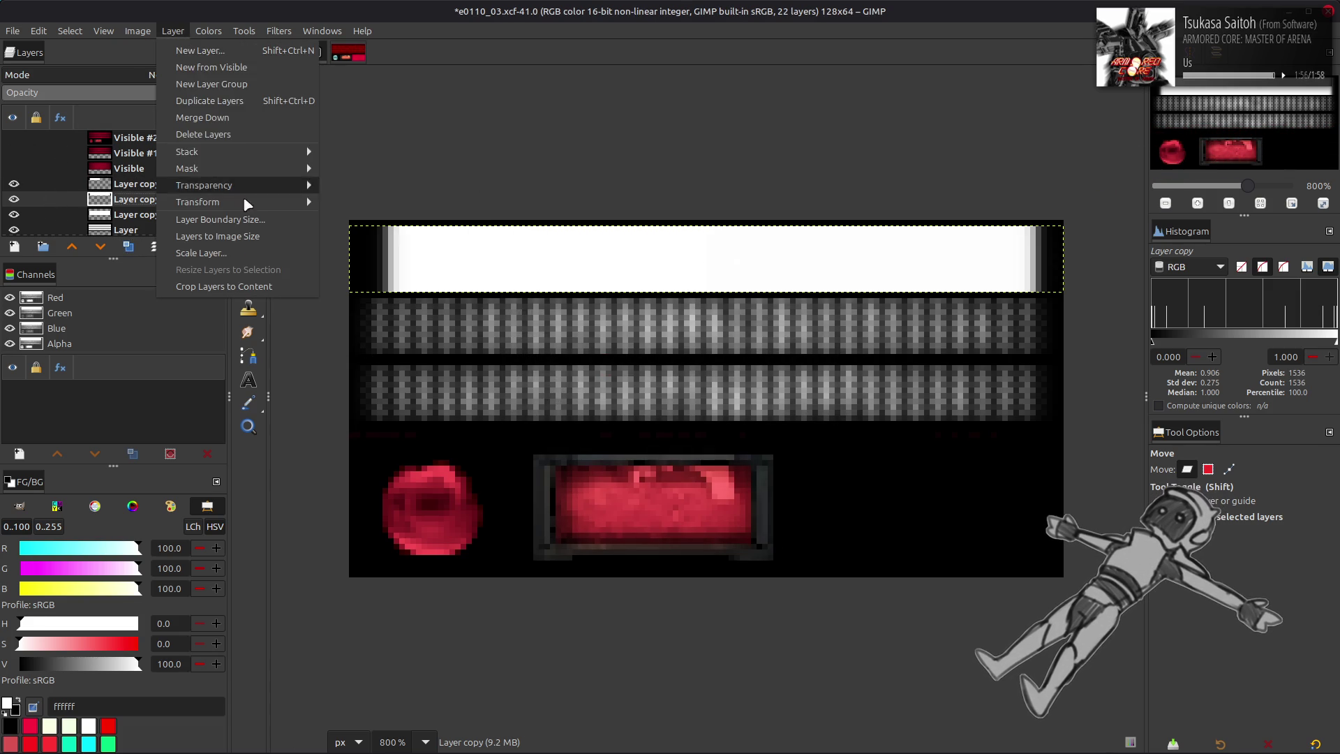
# - Resize Layer copy's boundary to 64 px wide with X offset -64, keeping the right half
pyautogui.click(220, 219)
pyautogui.doubleClick(552, 343)
pyautogui.write('64')
pyautogui.moveTo(803, 328); pyautogui.dragTo(479, 335)
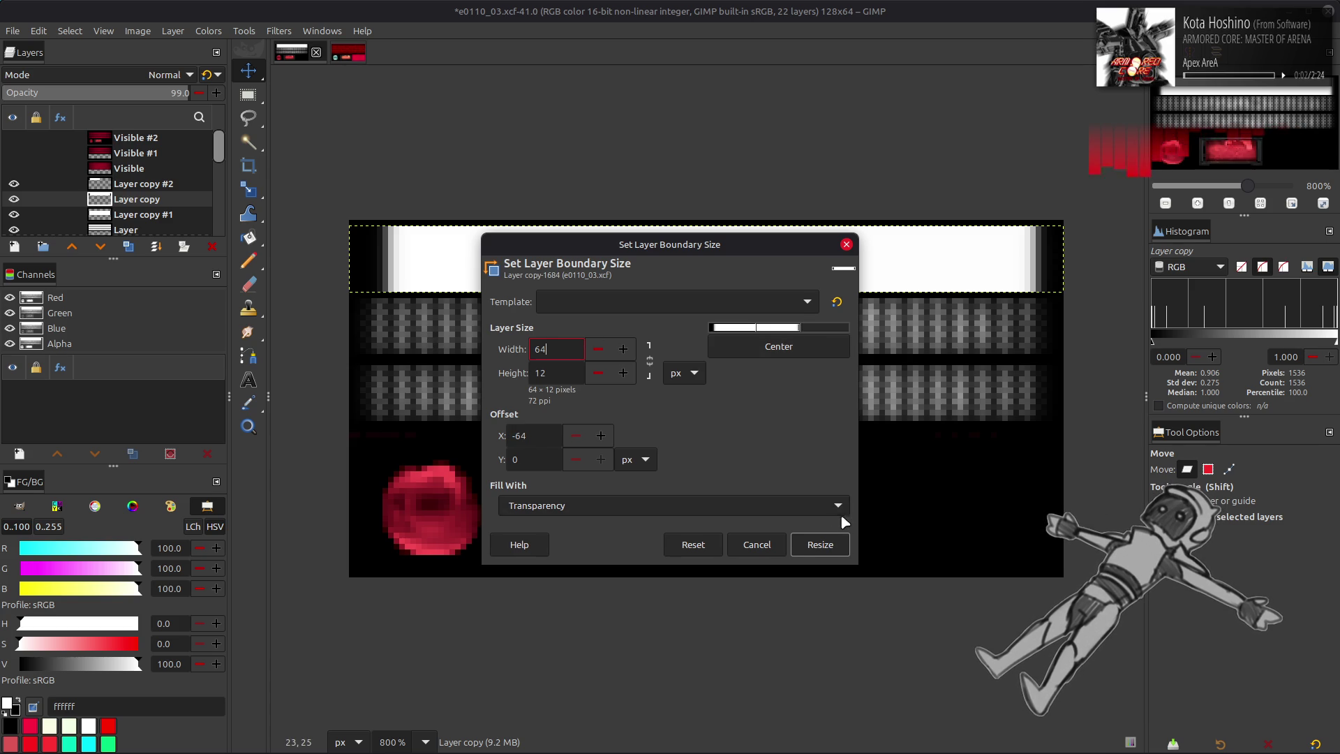
pyautogui.click(823, 545)
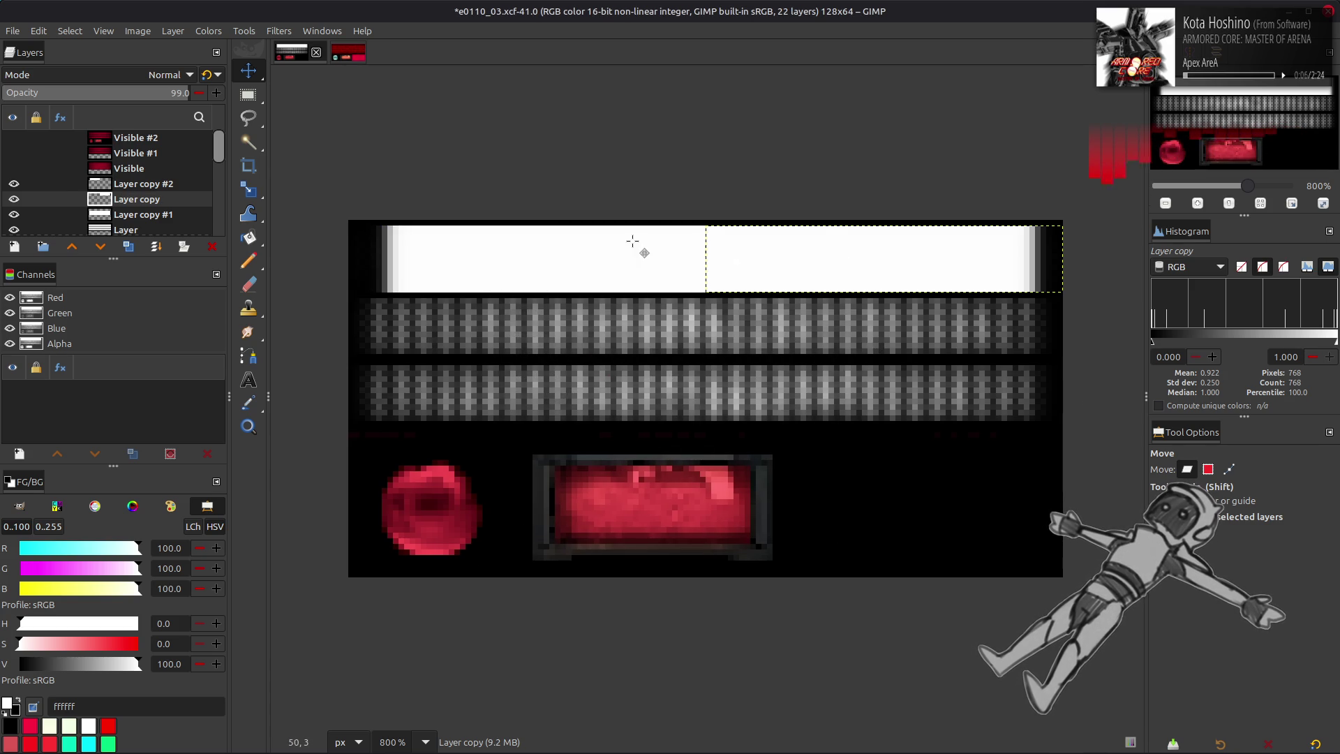
# - Reopen Layer Boundary Size, test a narrower width, then cancel to keep 64 px
pyautogui.click(172, 31)
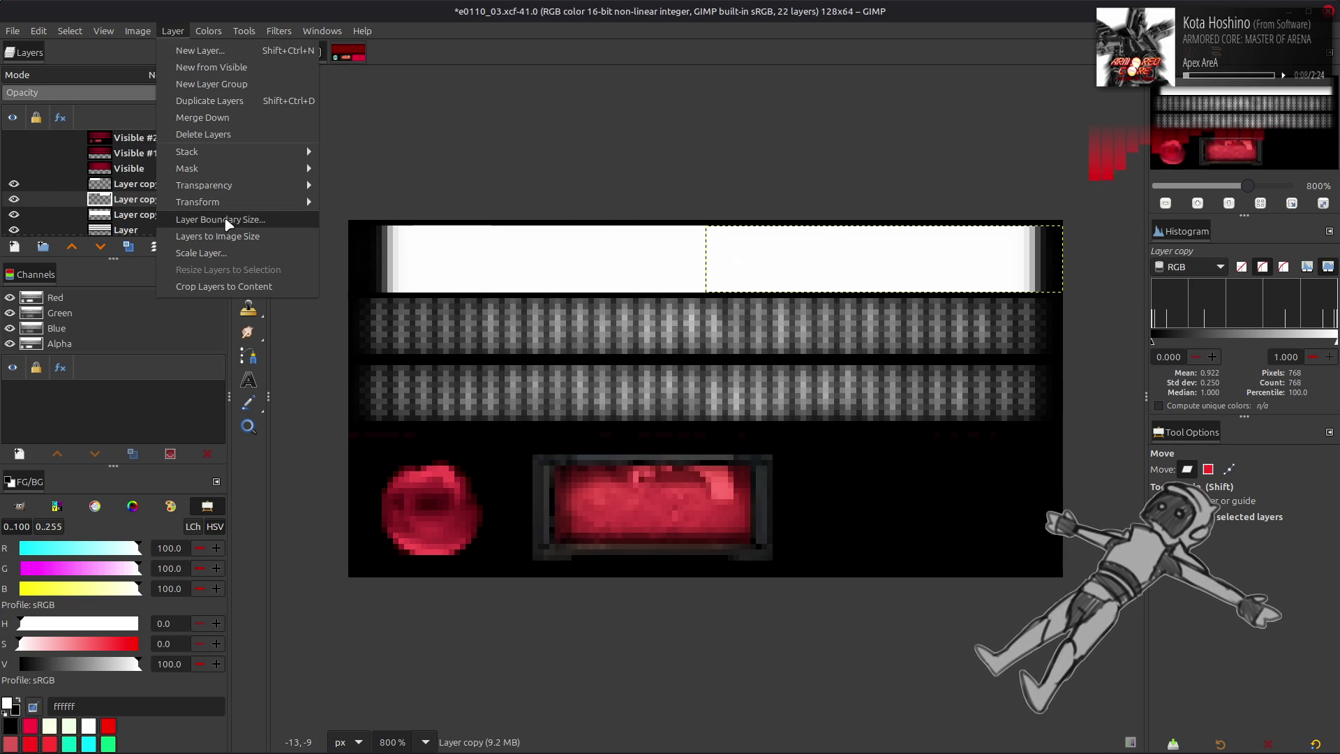
pyautogui.click(227, 220)
pyautogui.click(597, 349)
pyautogui.click(598, 349)
pyautogui.click(597, 348)
pyautogui.click(597, 349)
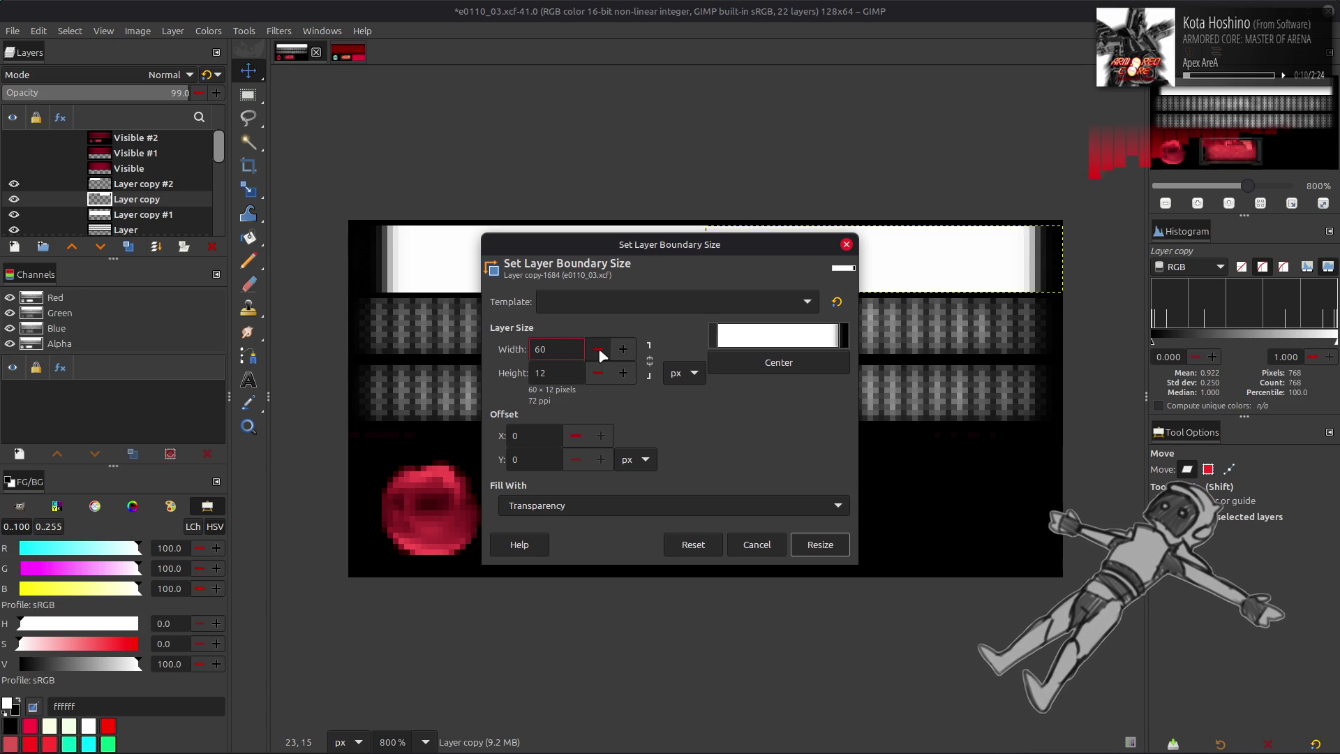
pyautogui.click(694, 545)
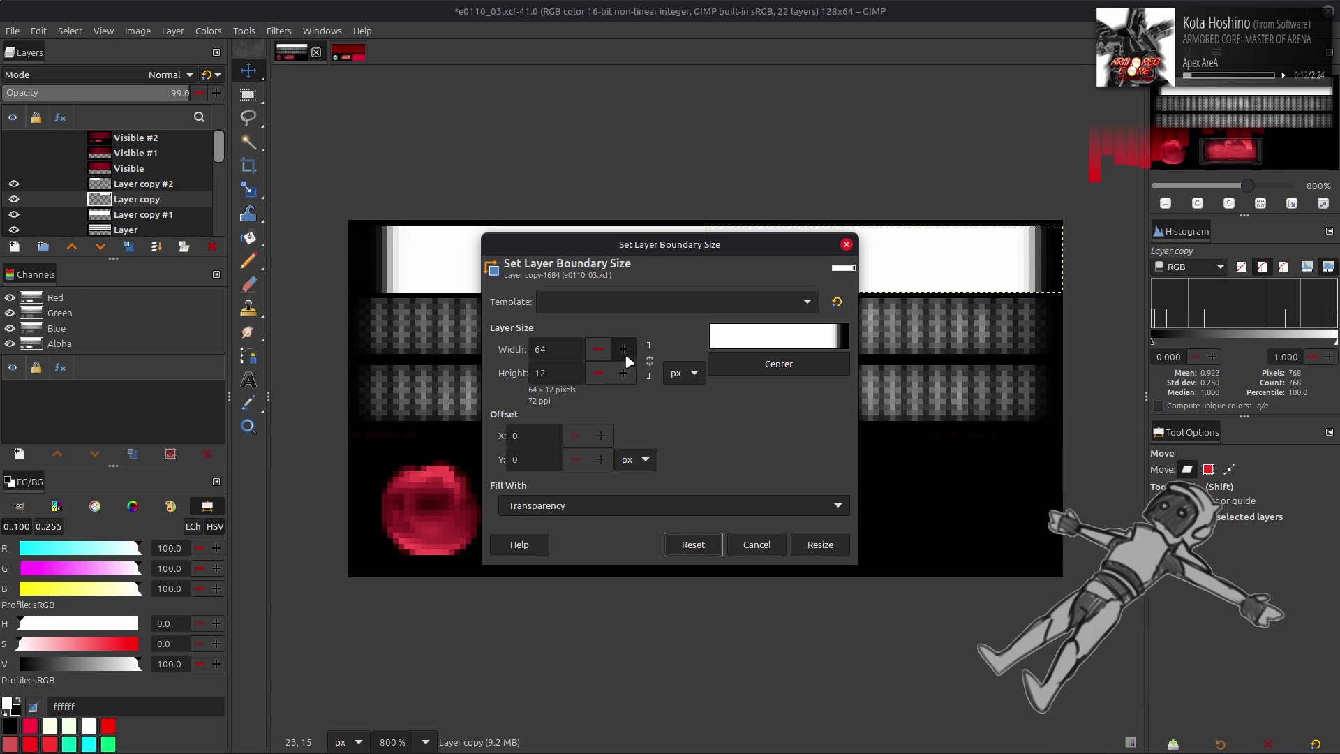
pyautogui.click(756, 544)
pyautogui.click(172, 31)
# - Offset Layer copy by -3 px horizontally with plain colour edge fill
pyautogui.moveTo(265, 201)
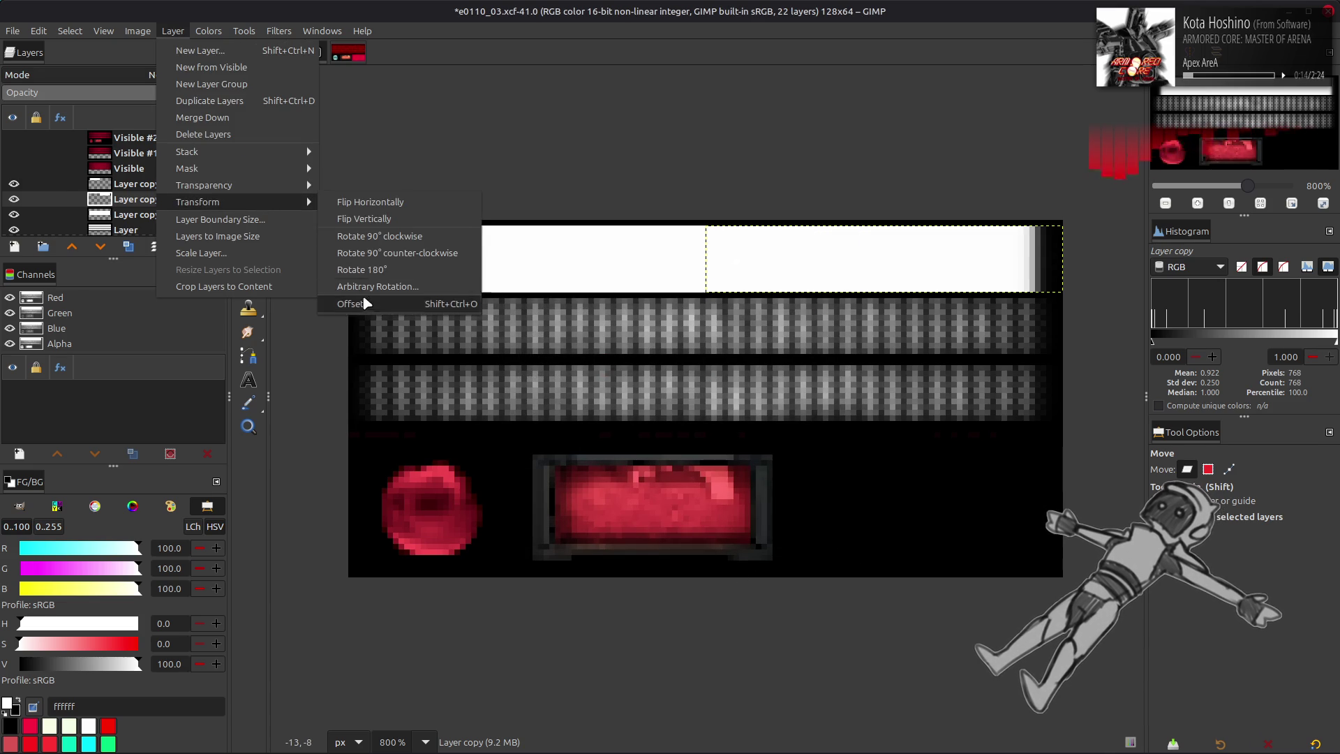
pyautogui.click(359, 303)
pyautogui.click(198, 251)
pyautogui.click(198, 250)
pyautogui.click(198, 251)
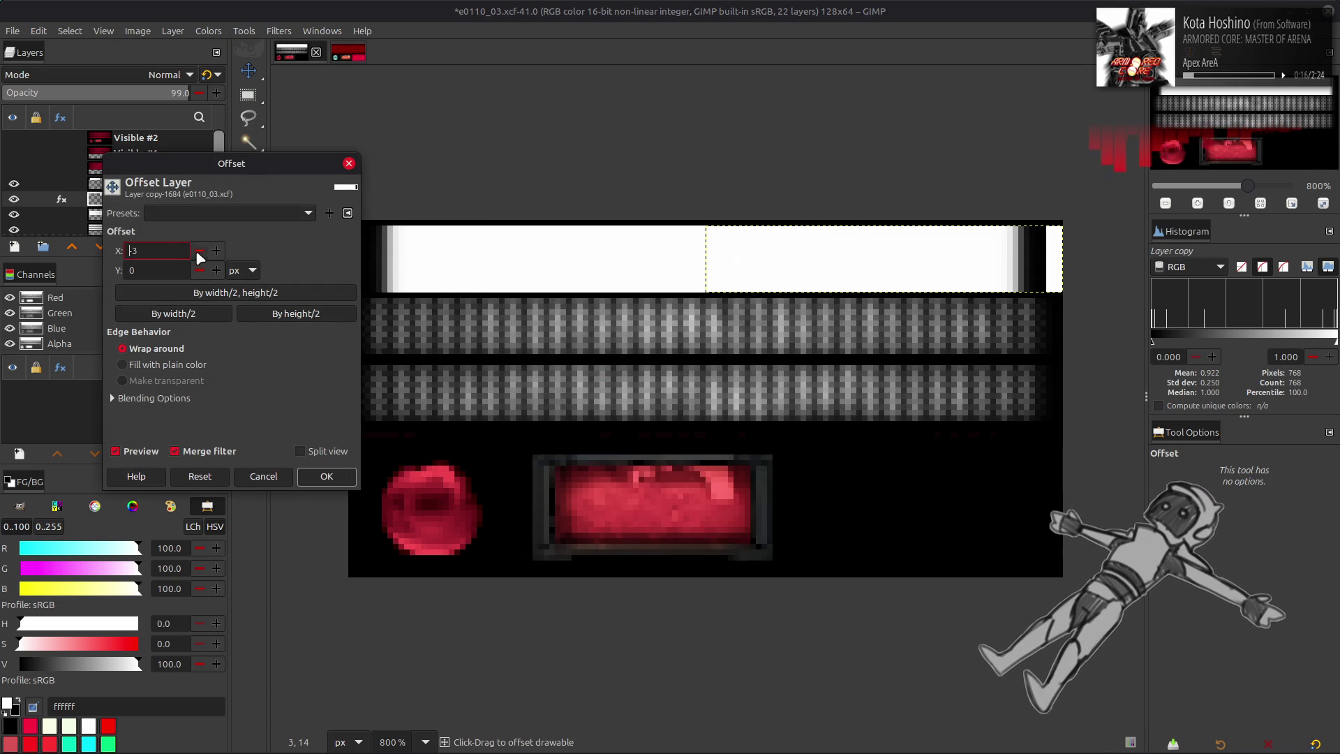
pyautogui.click(162, 364)
pyautogui.click(326, 476)
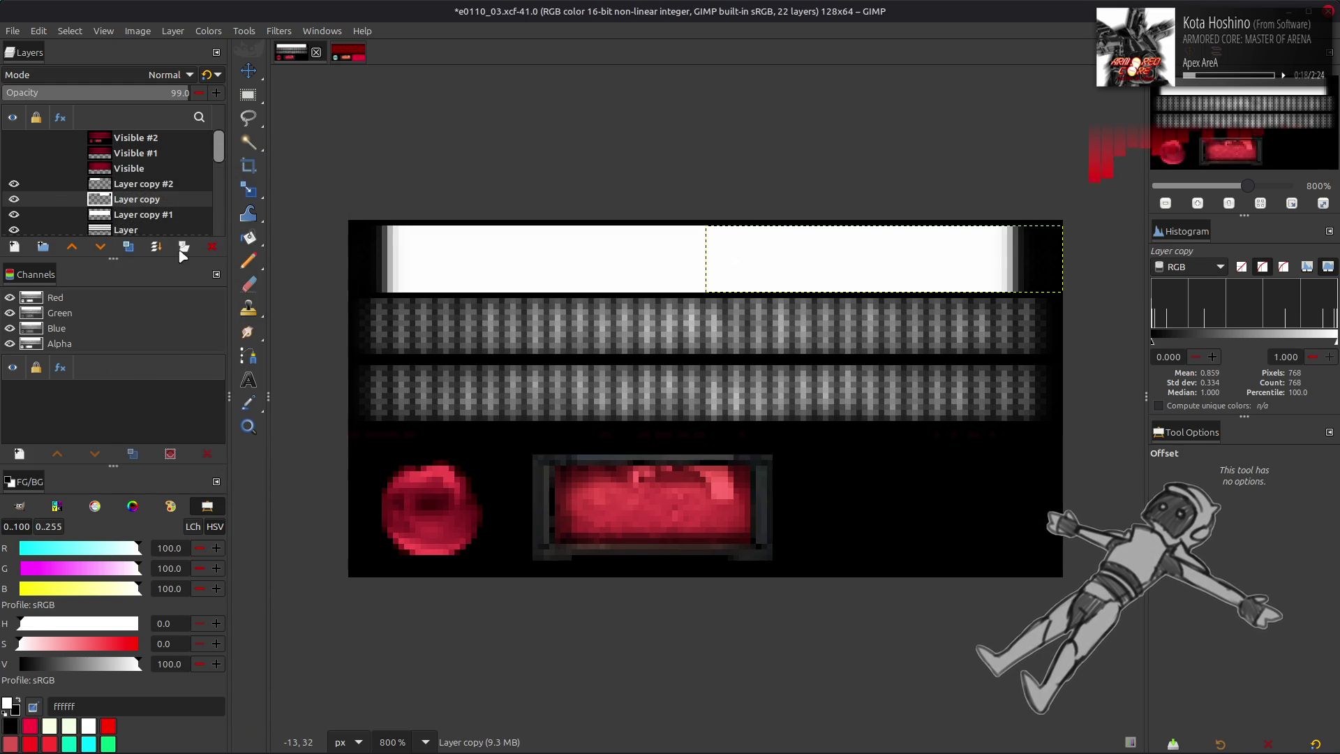
# - Offset Layer copy #2 by 4 px with plain colour fill and merge it down
pyautogui.click(140, 184)
pyautogui.click(175, 31)
pyautogui.moveTo(242, 204)
pyautogui.click(382, 293)
pyautogui.click(217, 250)
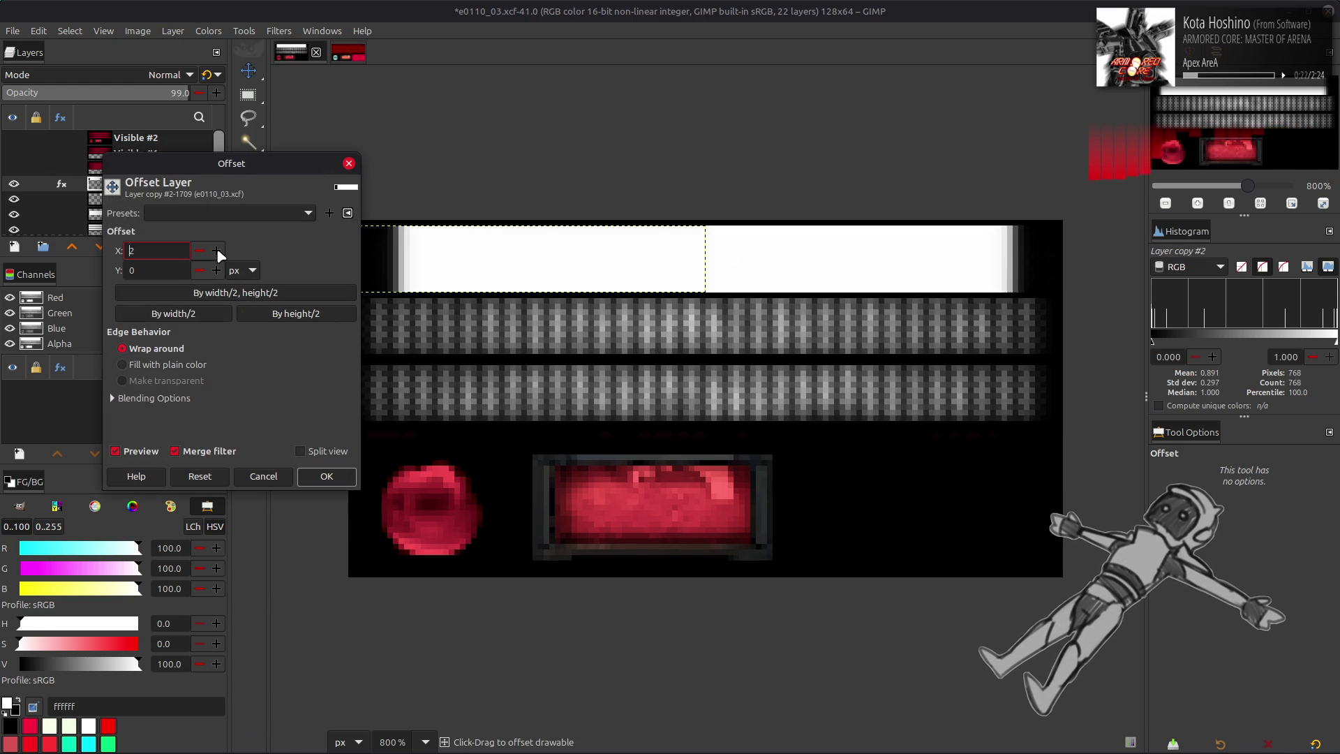
pyautogui.click(216, 250)
pyautogui.click(216, 250)
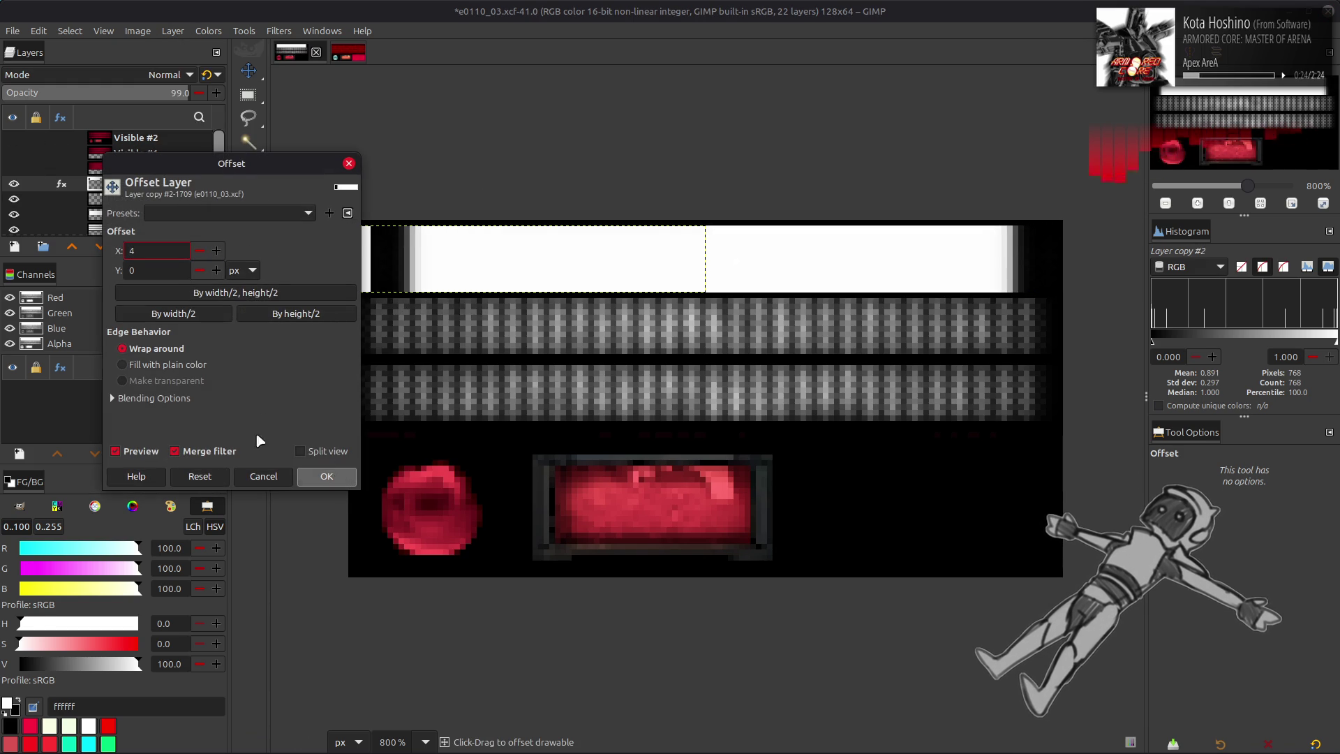
pyautogui.click(123, 364)
pyautogui.click(328, 477)
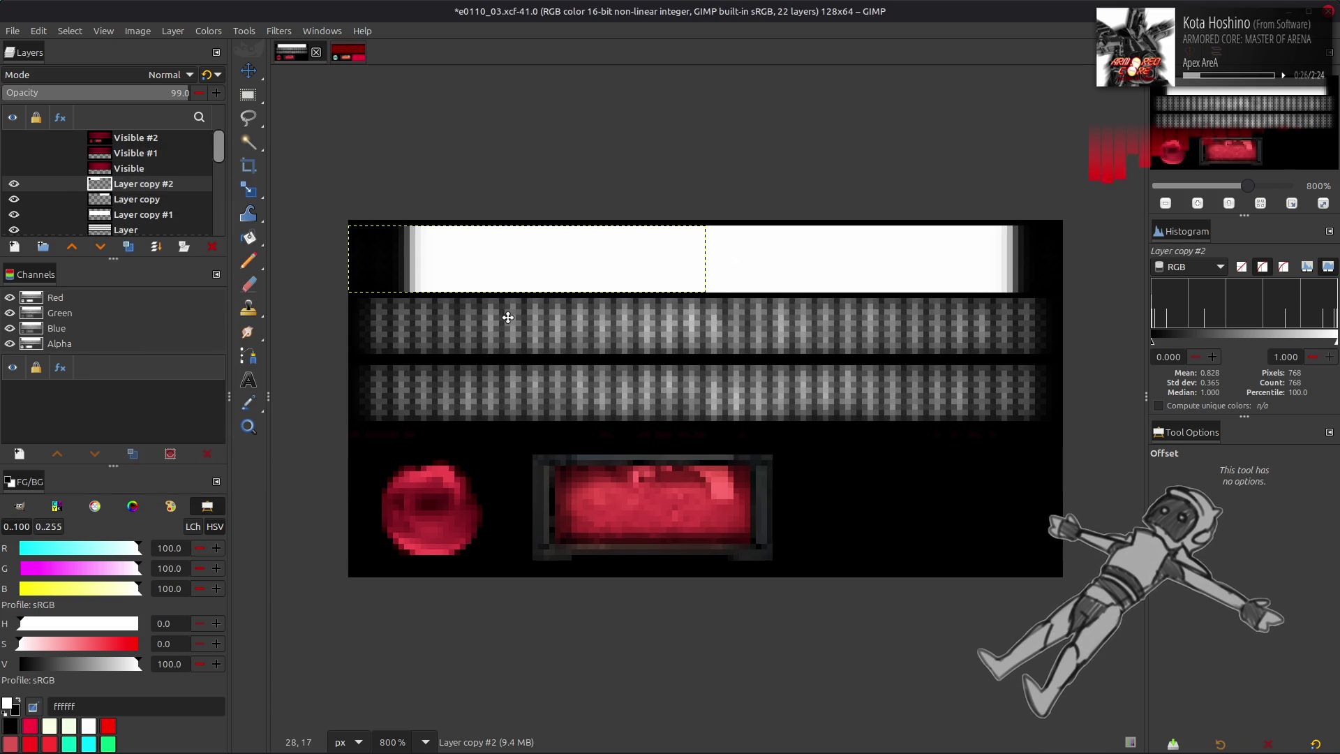
pyautogui.hotkey('ctrl', 'm')
pyautogui.click(154, 77)
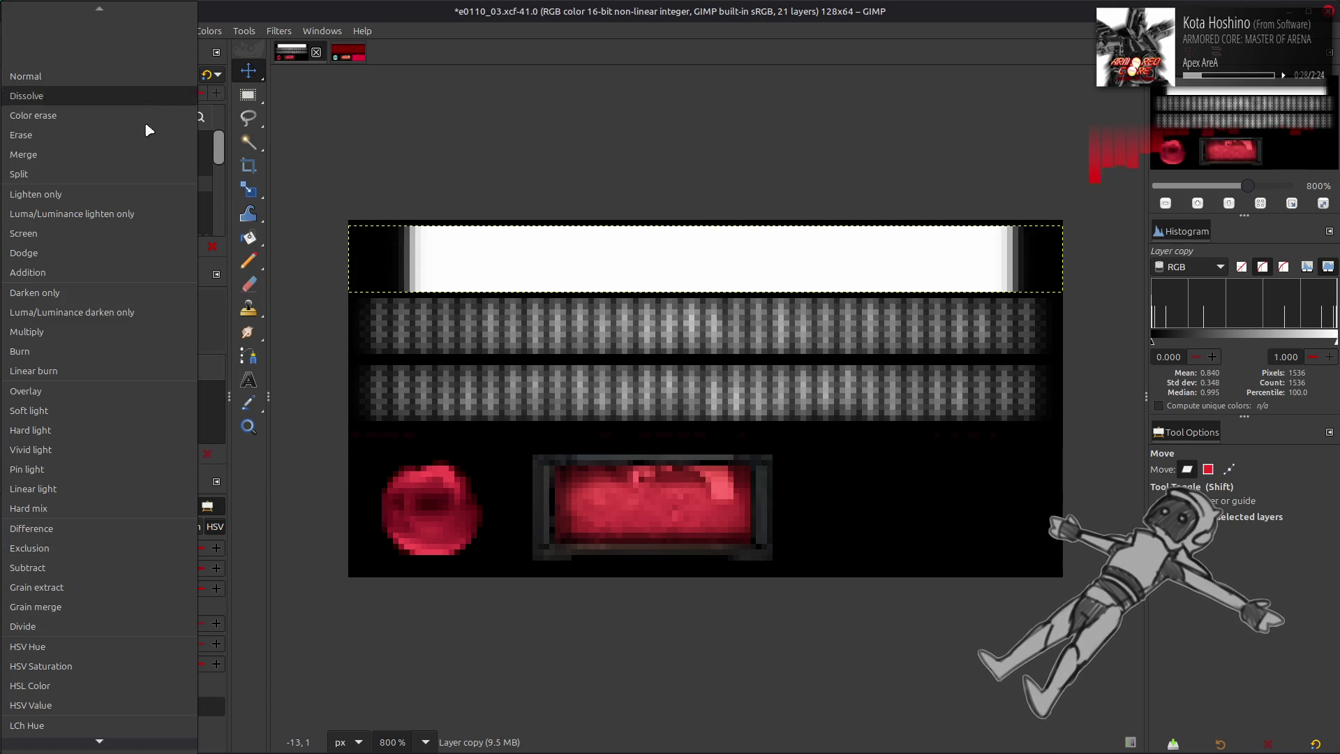
# - Set Layer copy to legacy Multiply, then try Normal on Layer copy #1 and undo it
pyautogui.click(110, 330)
pyautogui.click(210, 73)
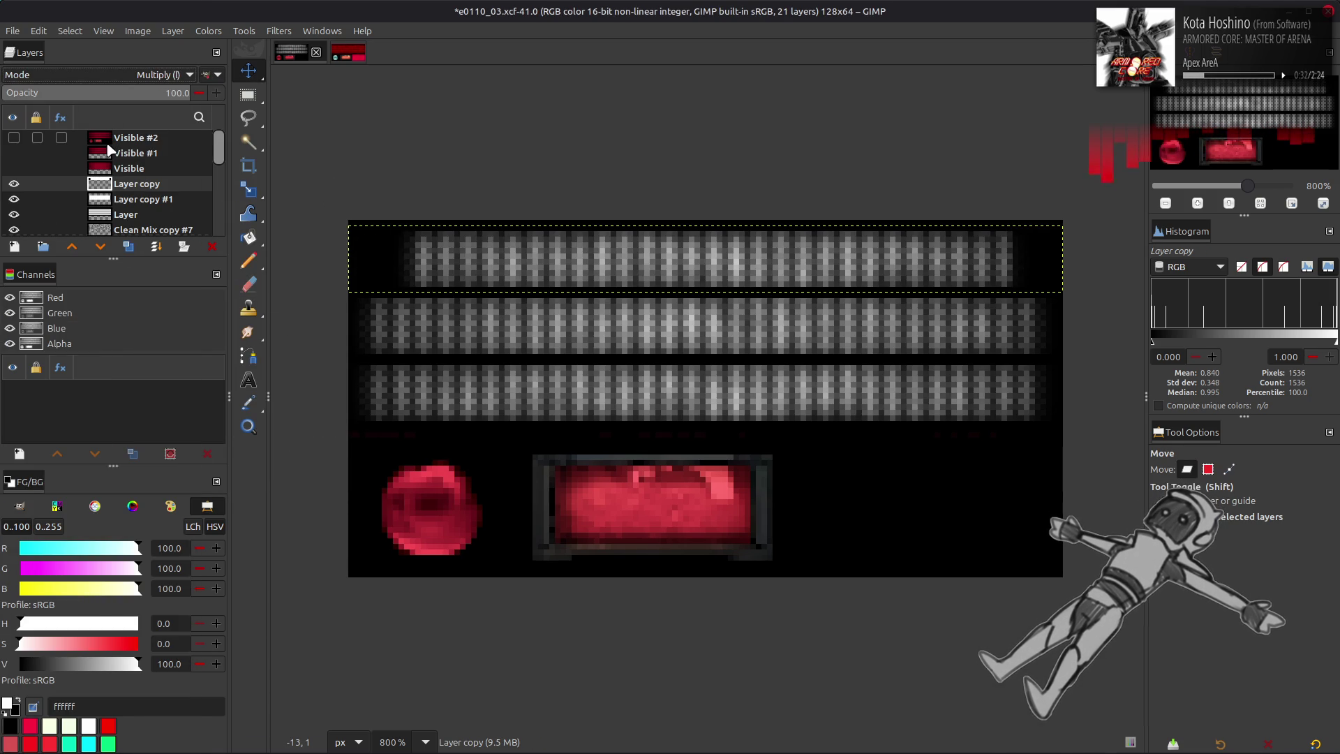
pyautogui.rightClick(150, 190)
pyautogui.press('Escape')
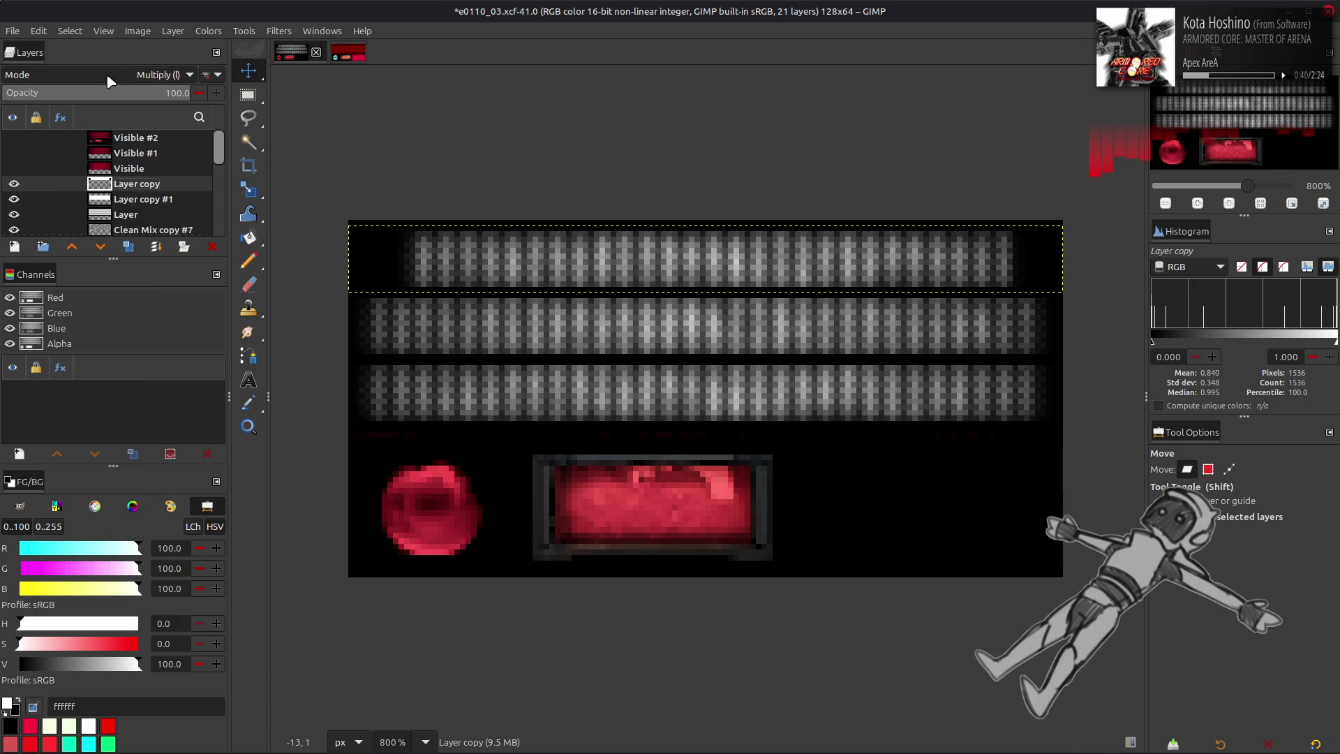
pyautogui.scroll(5, 112, 82)
pyautogui.click(129, 200)
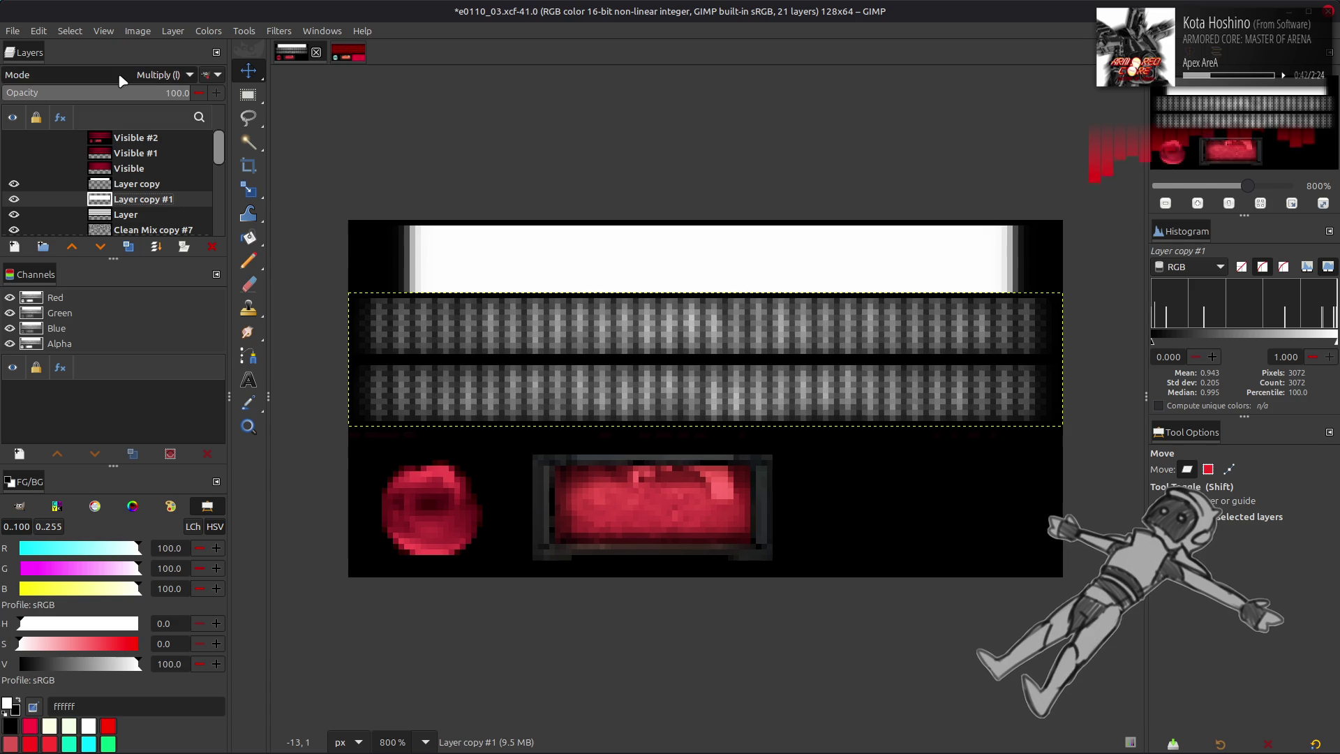
pyautogui.scroll(5, 122, 81)
pyautogui.click(203, 77)
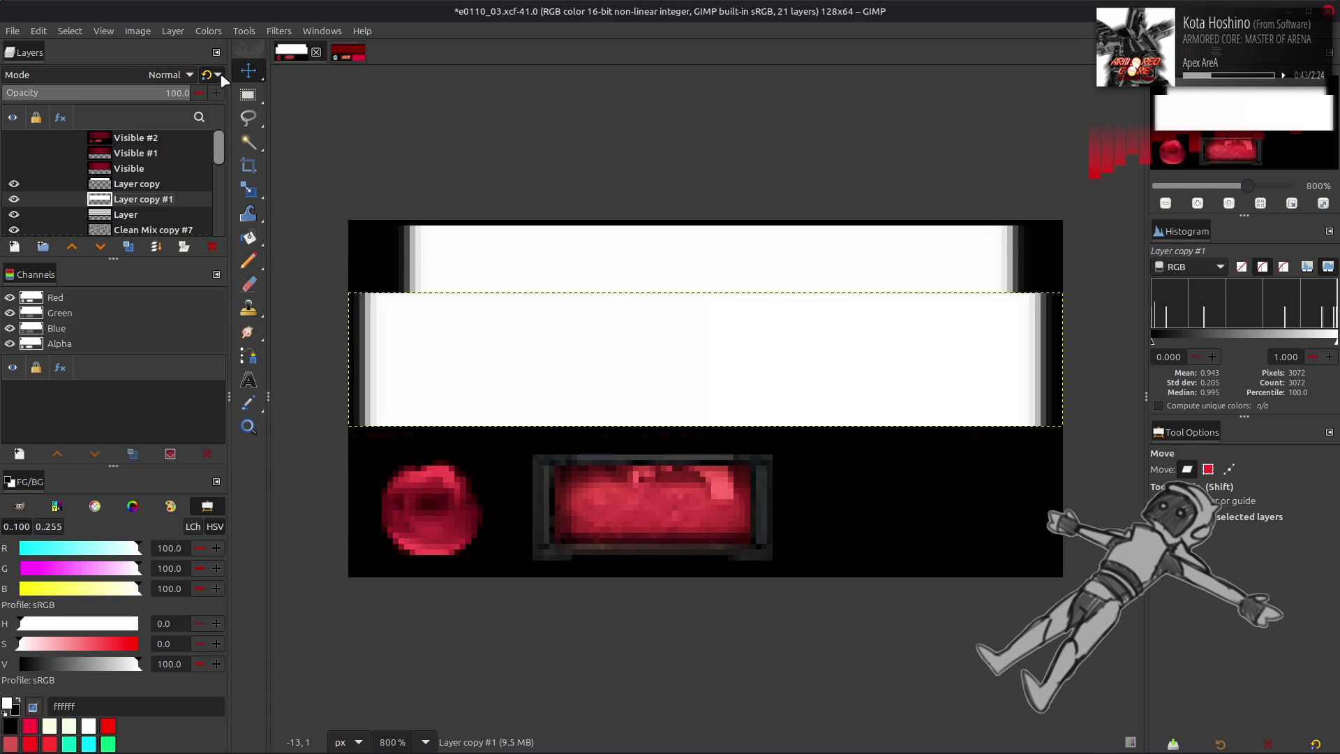
pyautogui.hotkey('ctrl', 'z')
# - Reselect Layer copy, reapply Multiply mode, and select the Visible layer
pyautogui.click(140, 188)
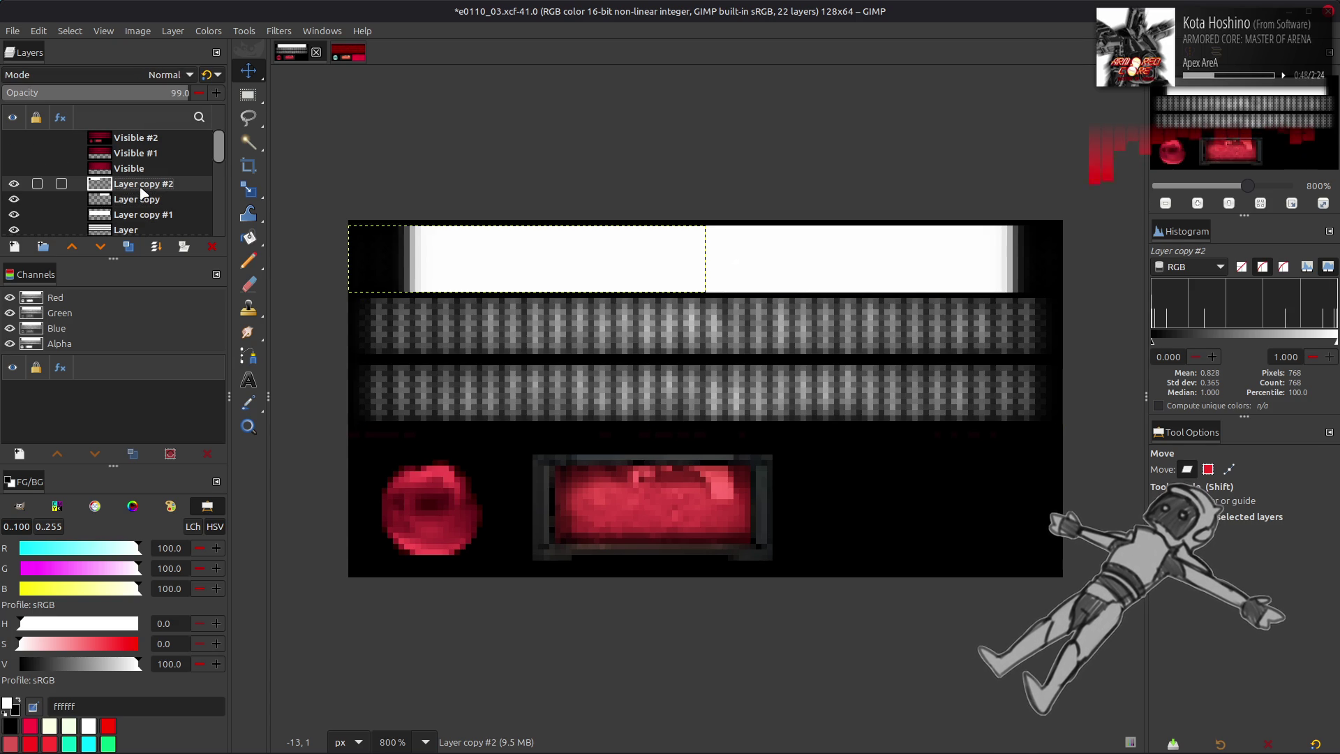
pyautogui.hotkey('ctrl', 'y')
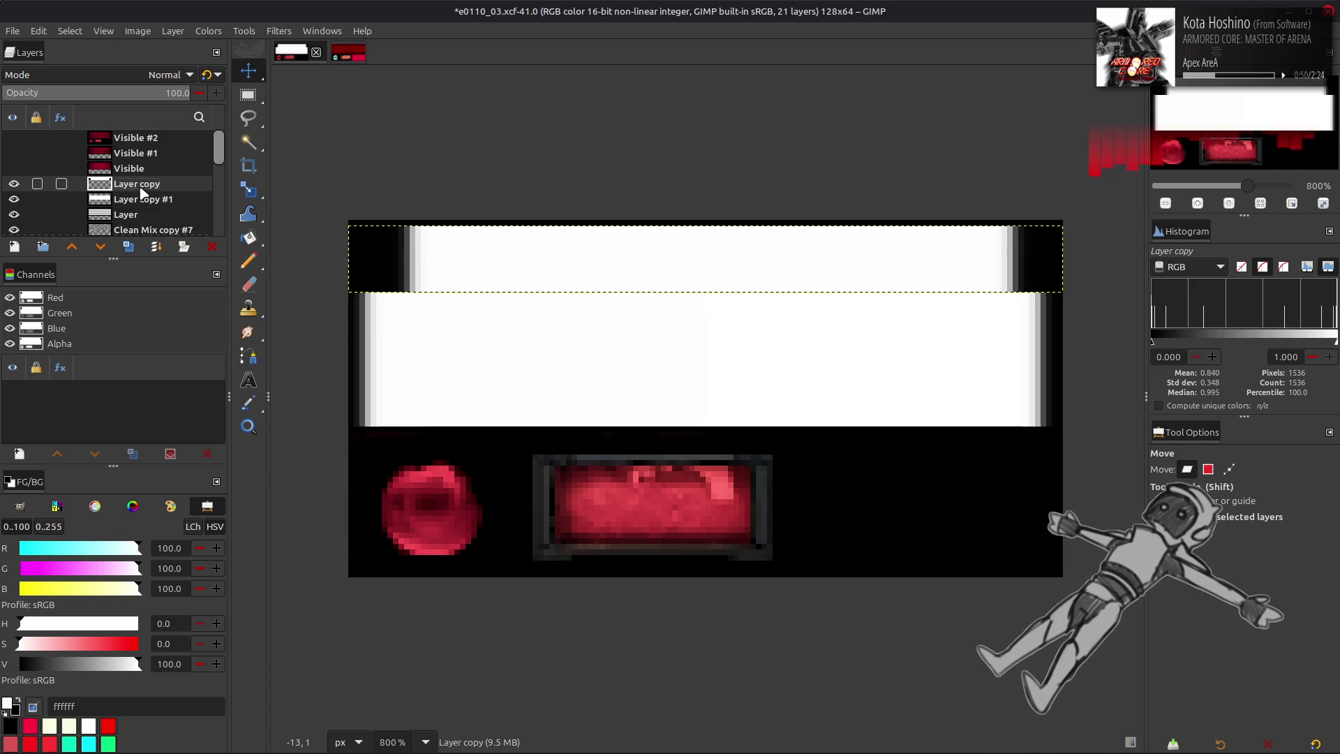
pyautogui.hotkey('ctrl', 'z')
pyautogui.click(168, 74)
pyautogui.click(97, 330)
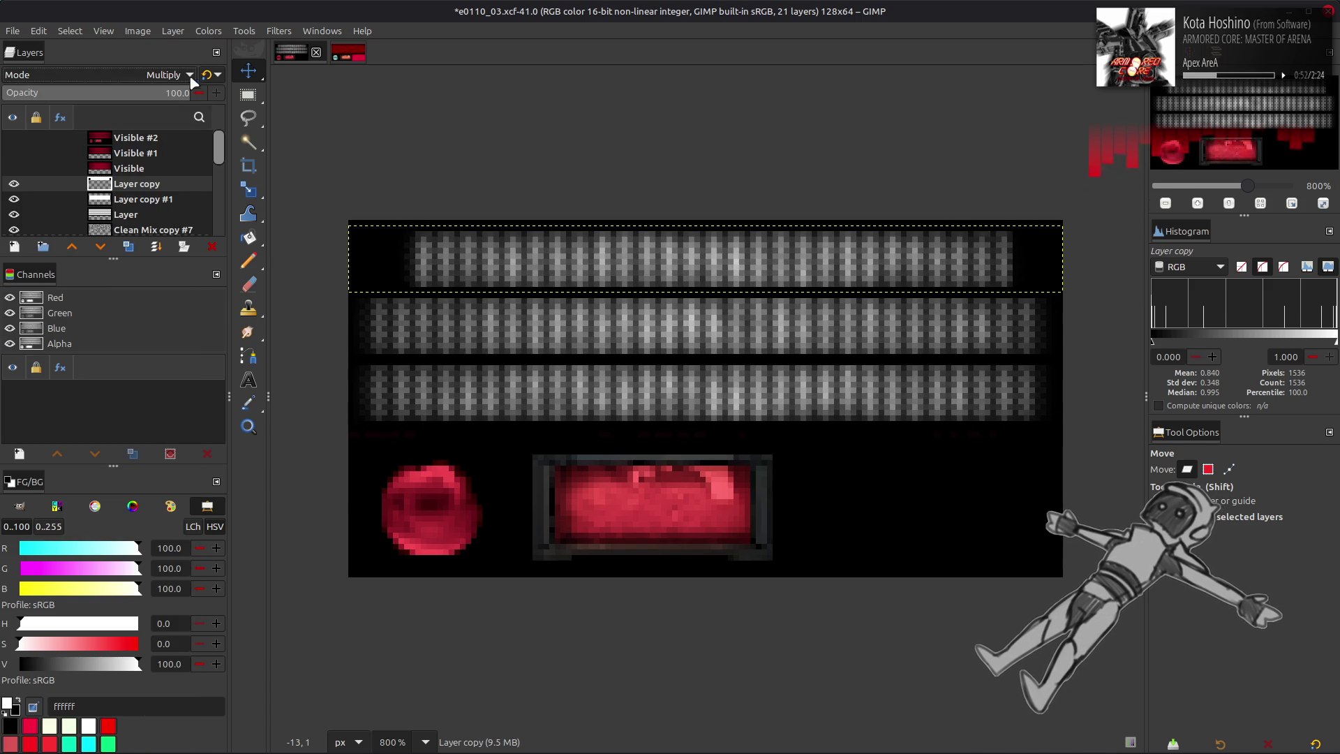
pyautogui.click(135, 171)
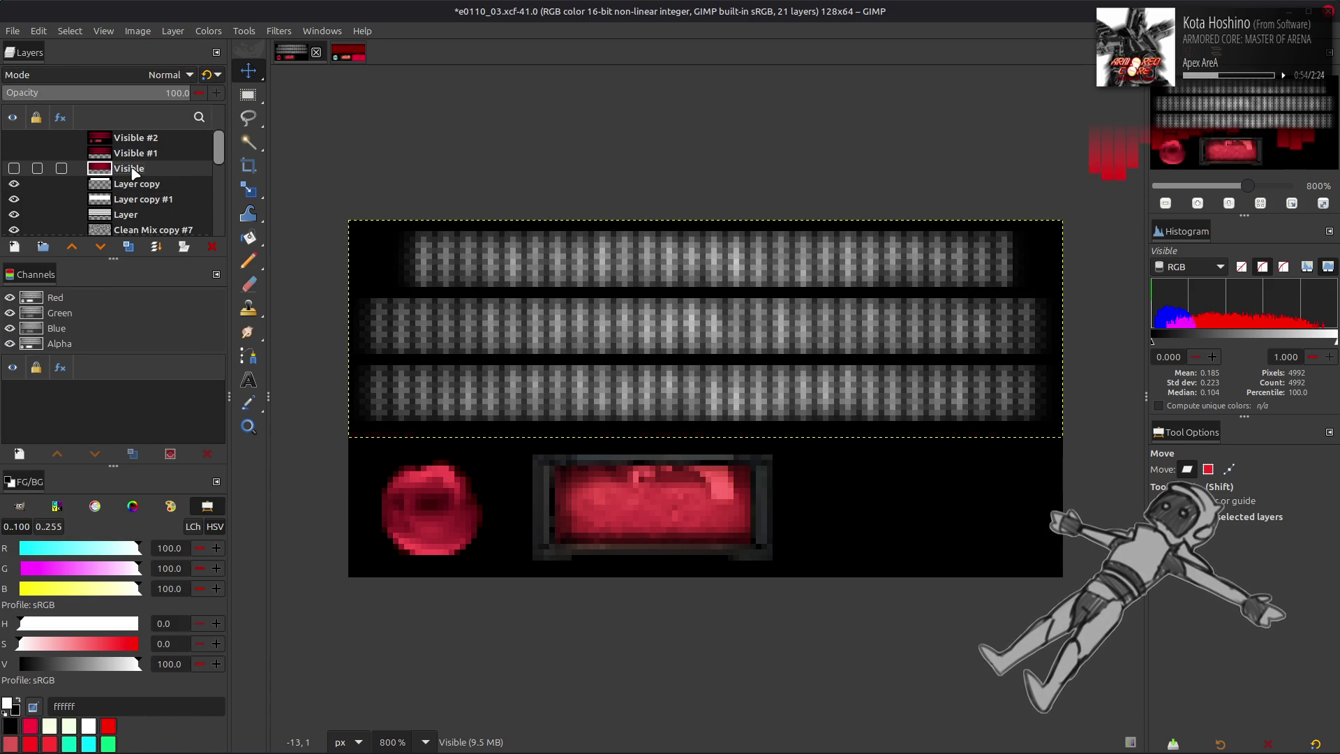
pyautogui.rightClick(129, 187)
# - Create Visible #3 from the visible image and trim its boundary to 38 px high
pyautogui.click(188, 294)
pyautogui.click(172, 32)
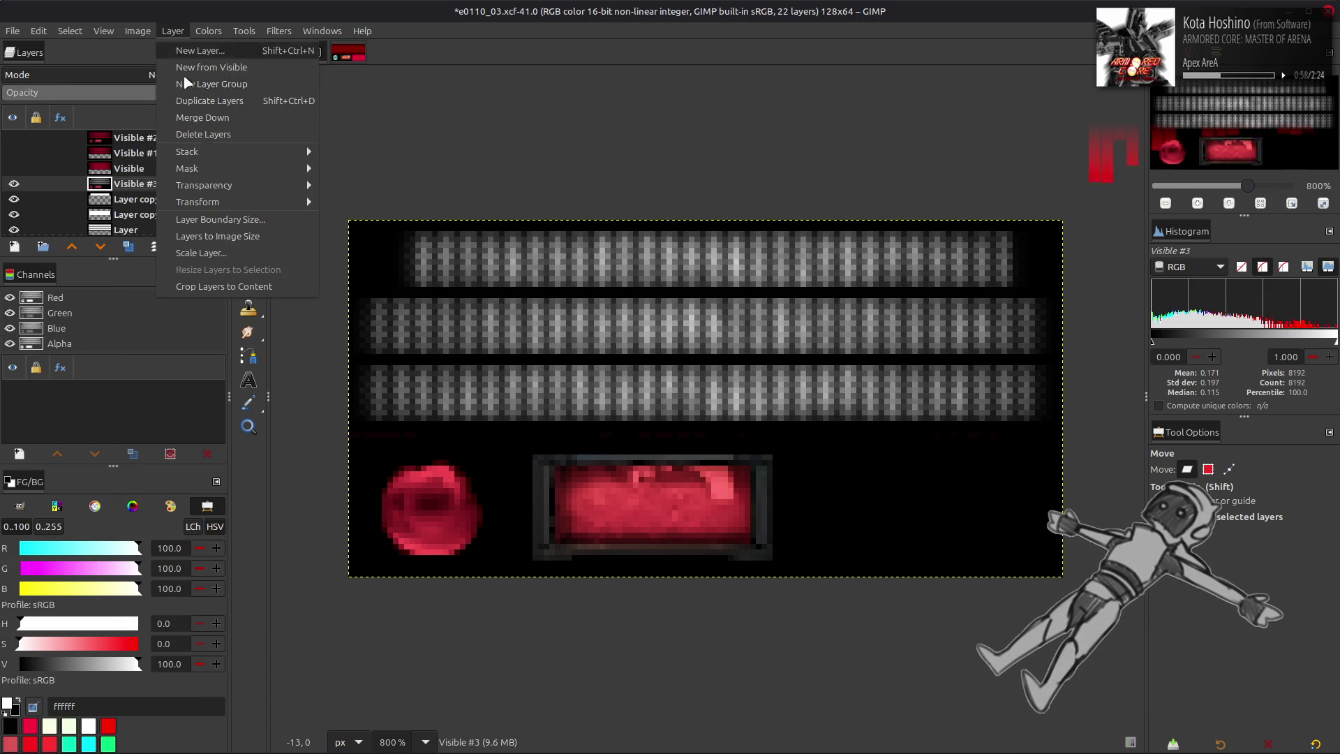
pyautogui.click(215, 220)
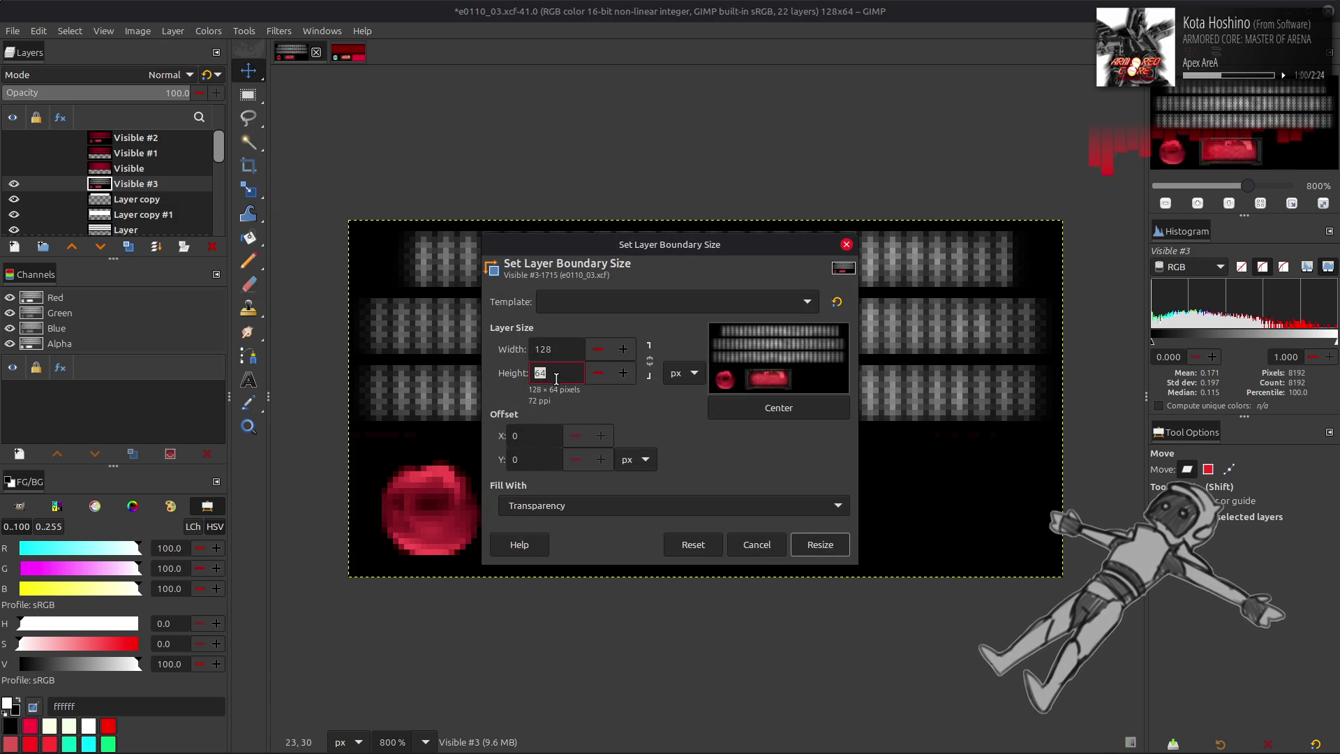
pyautogui.write('8')
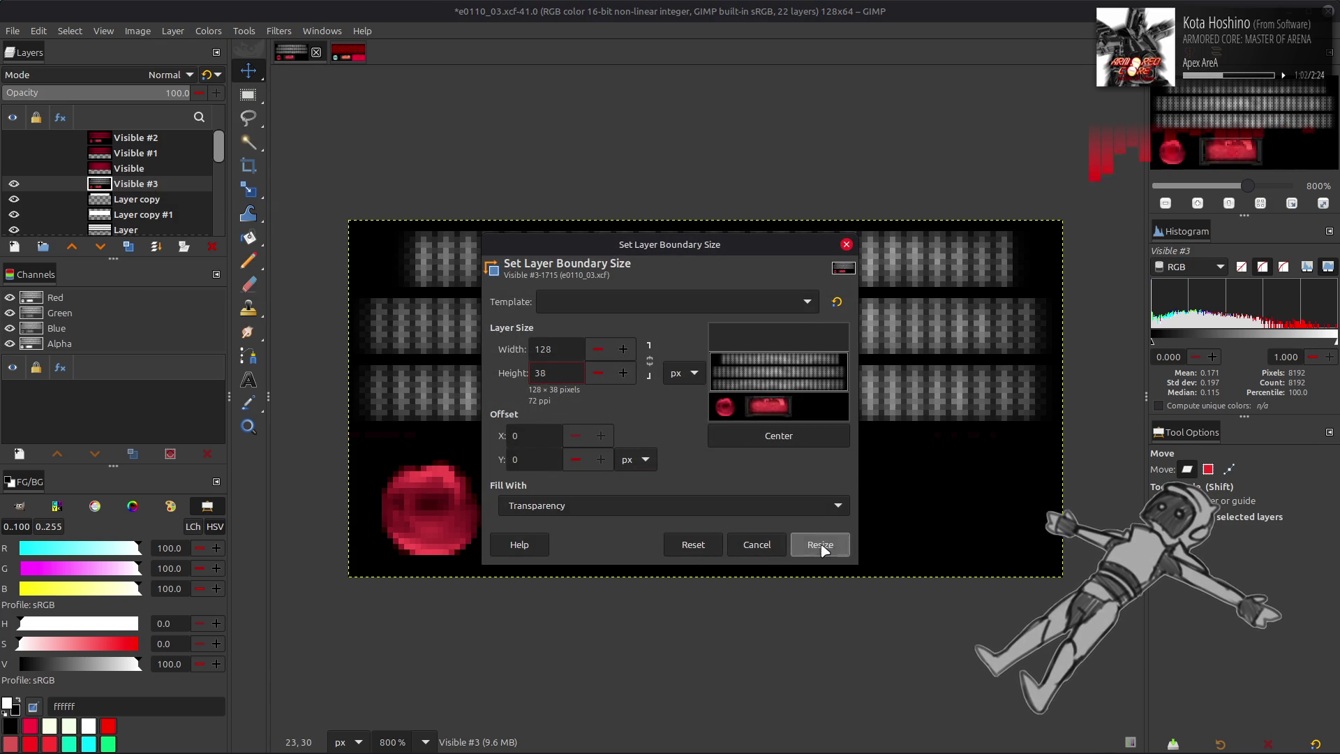
pyautogui.click(817, 543)
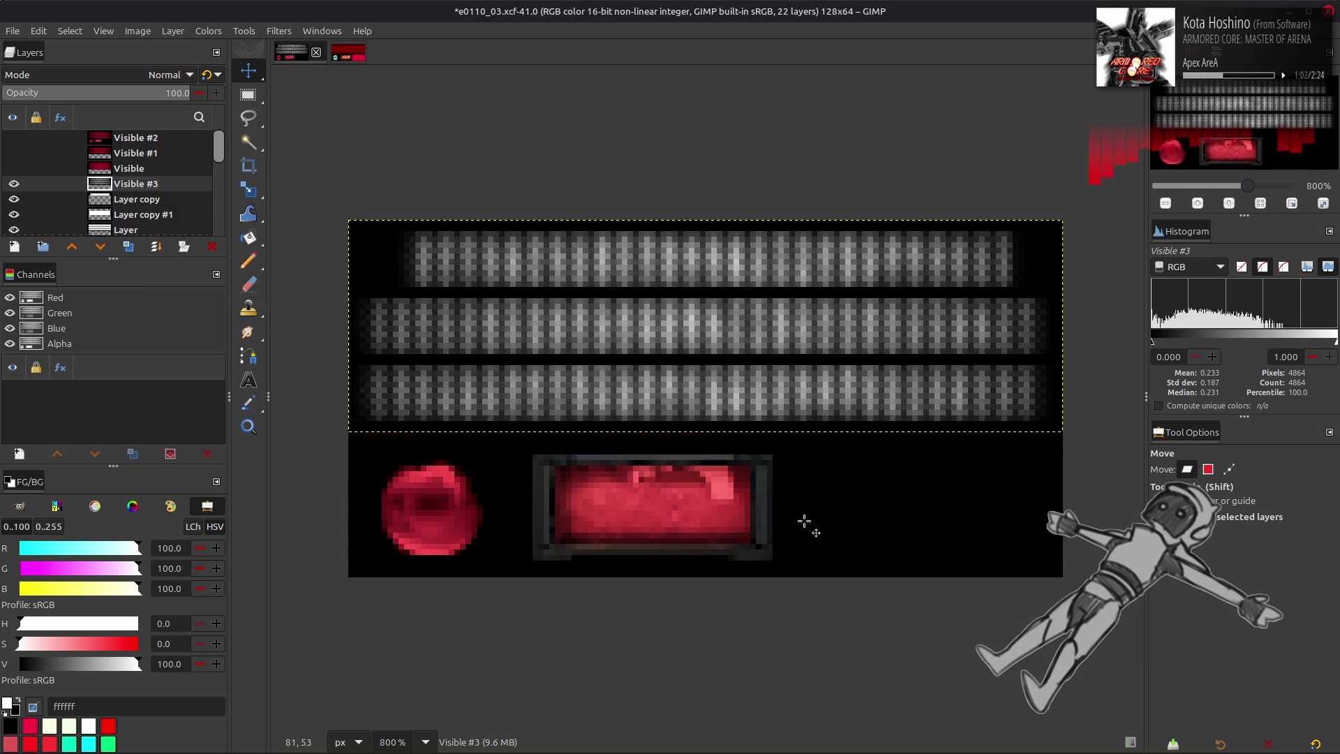
pyautogui.click(206, 31)
# - Apply Stretch Contrast with Non-linear components to Visible #3
pyautogui.moveTo(264, 265)
pyautogui.click(349, 302)
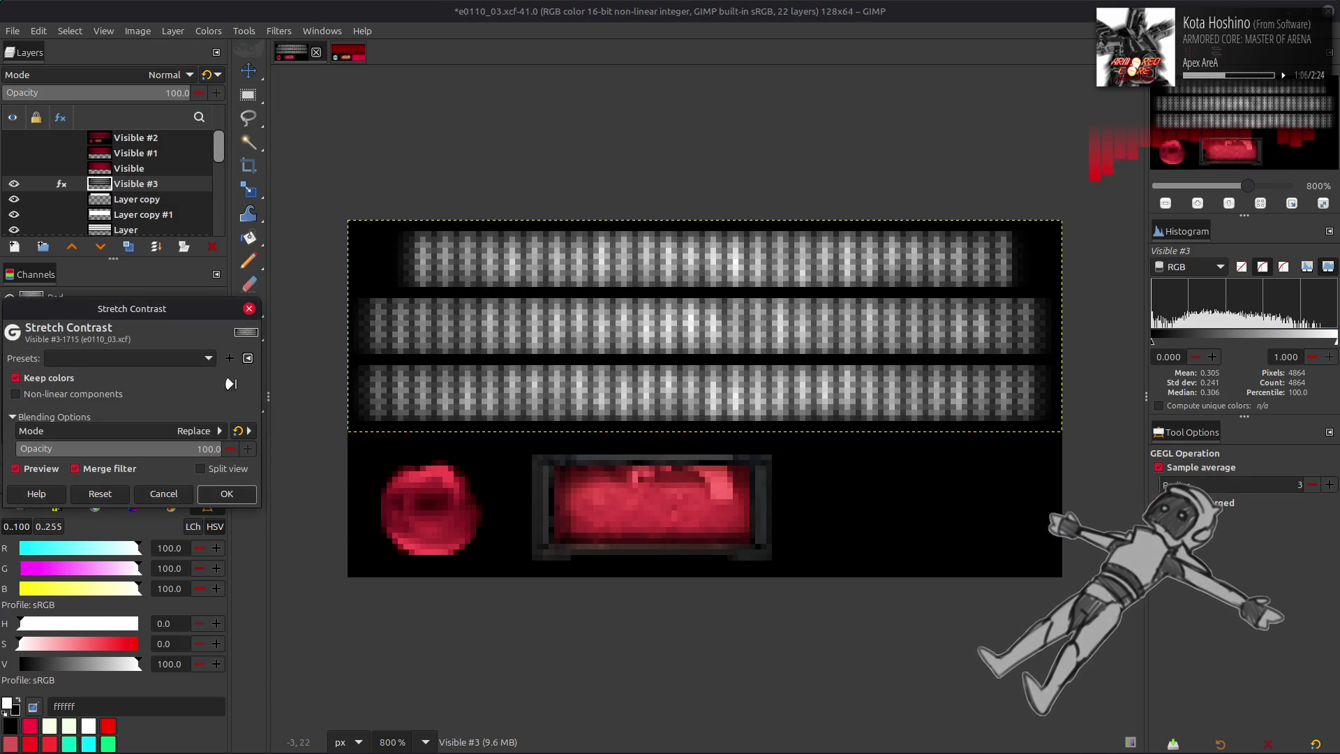
pyautogui.click(73, 394)
pyautogui.click(227, 493)
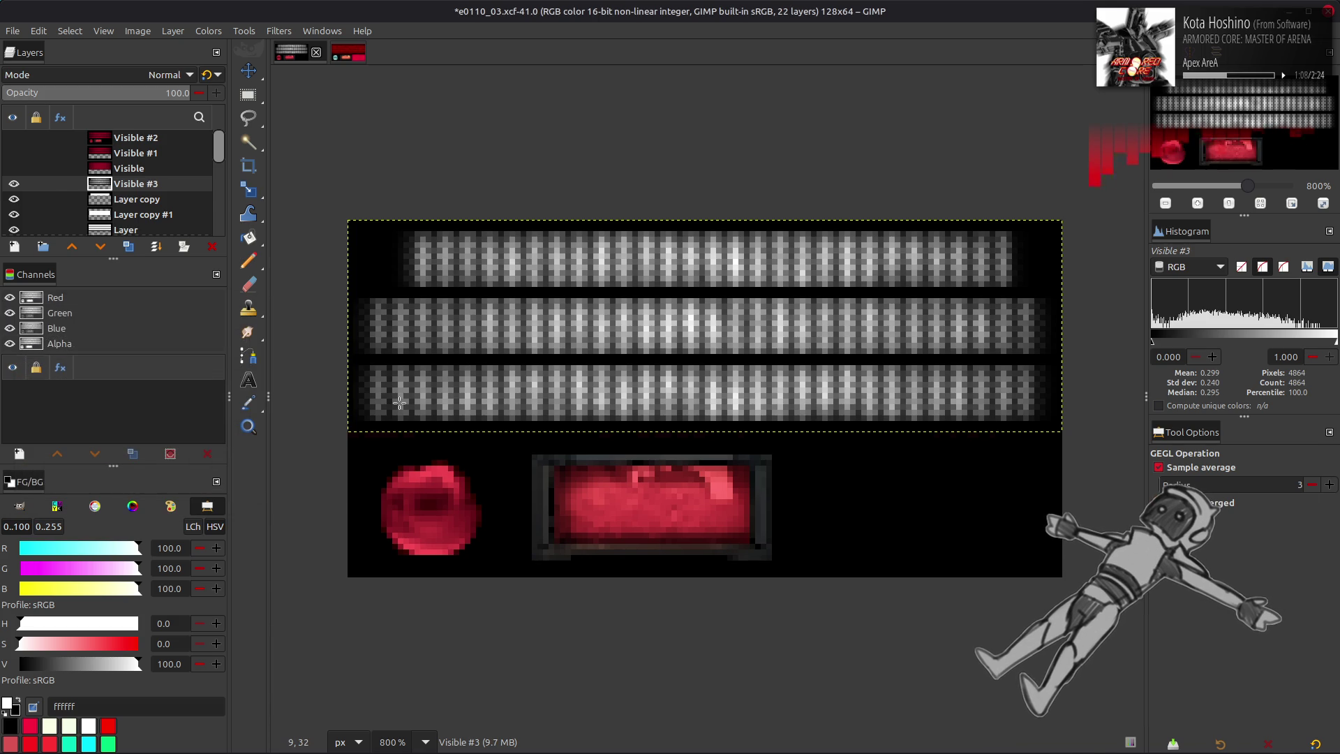
pyautogui.press('m')
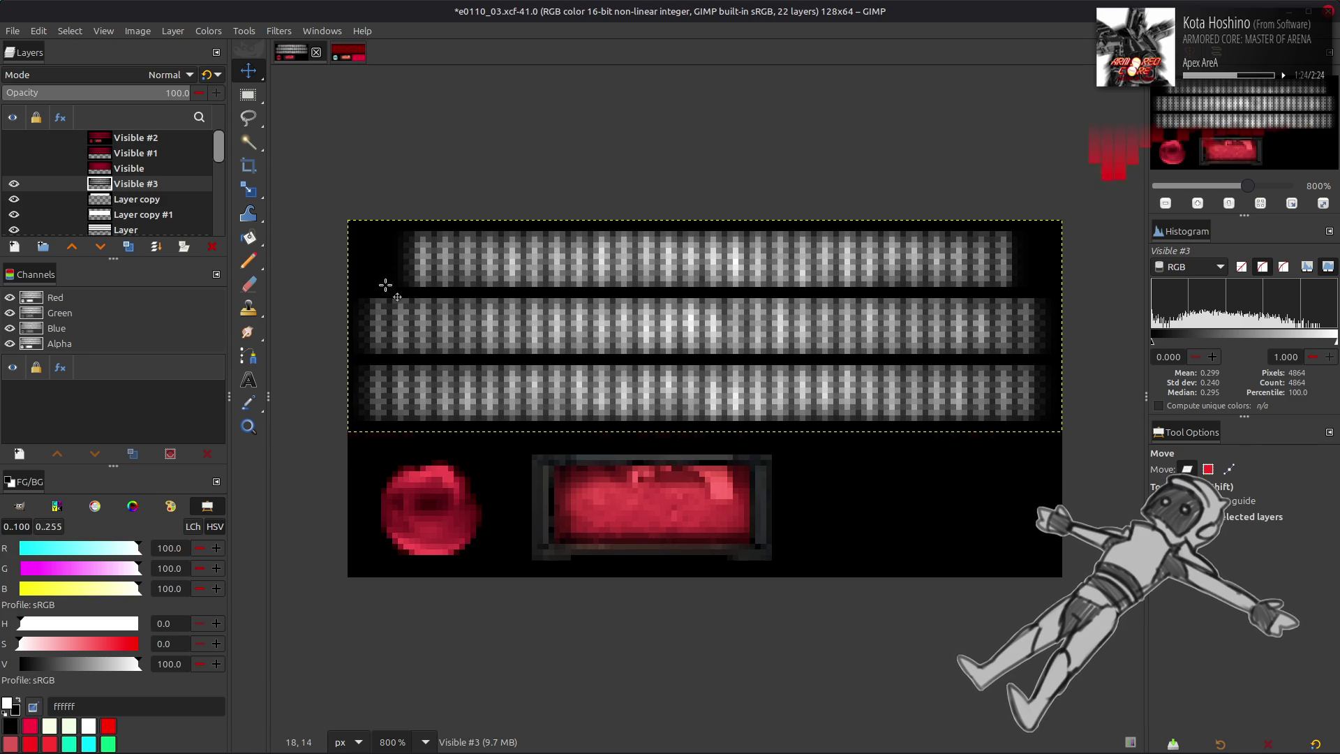
# - Undo back to the white top-strip mask layers and select Layer copy
pyautogui.hotkey('ctrl', 'z')
pyautogui.hotkey('ctrl', 'y')
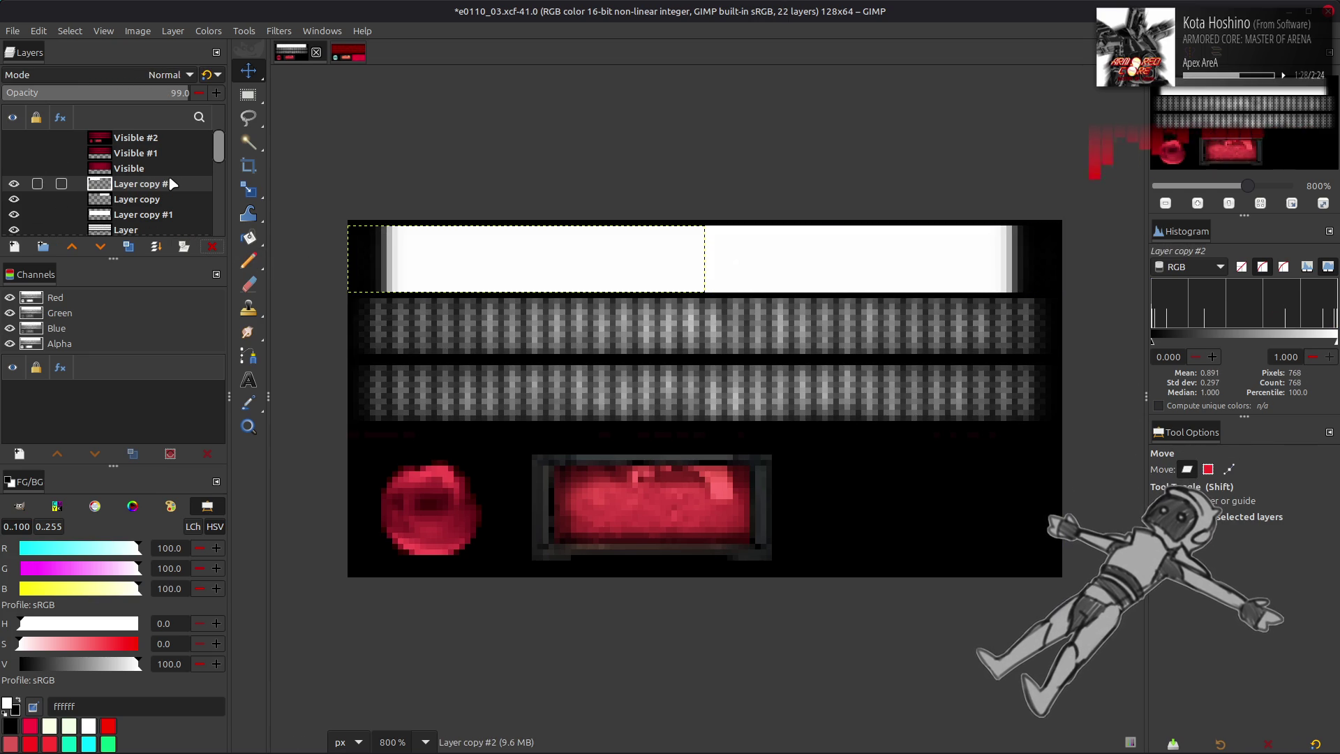
pyautogui.click(160, 199)
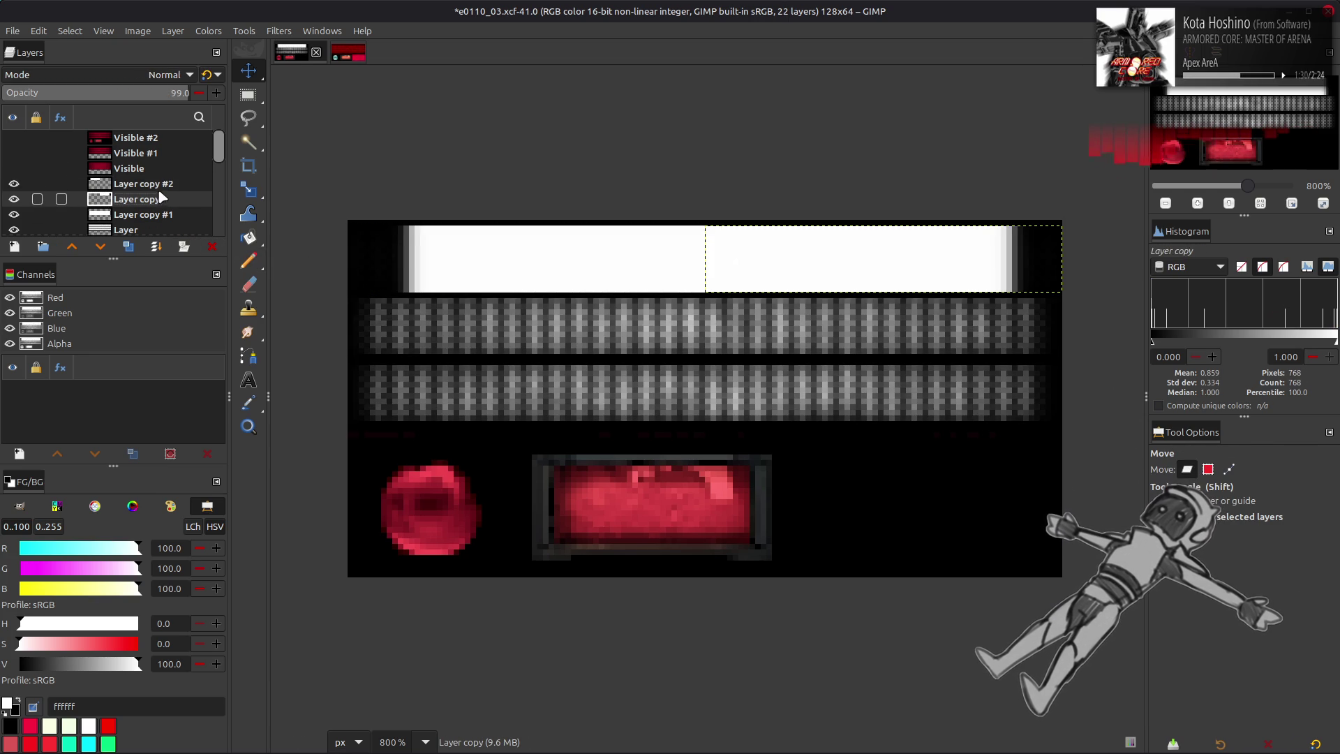
# - Offset Layer copy -4 px horizontally with plain colour edge fill
pyautogui.click(172, 31)
pyautogui.moveTo(228, 190)
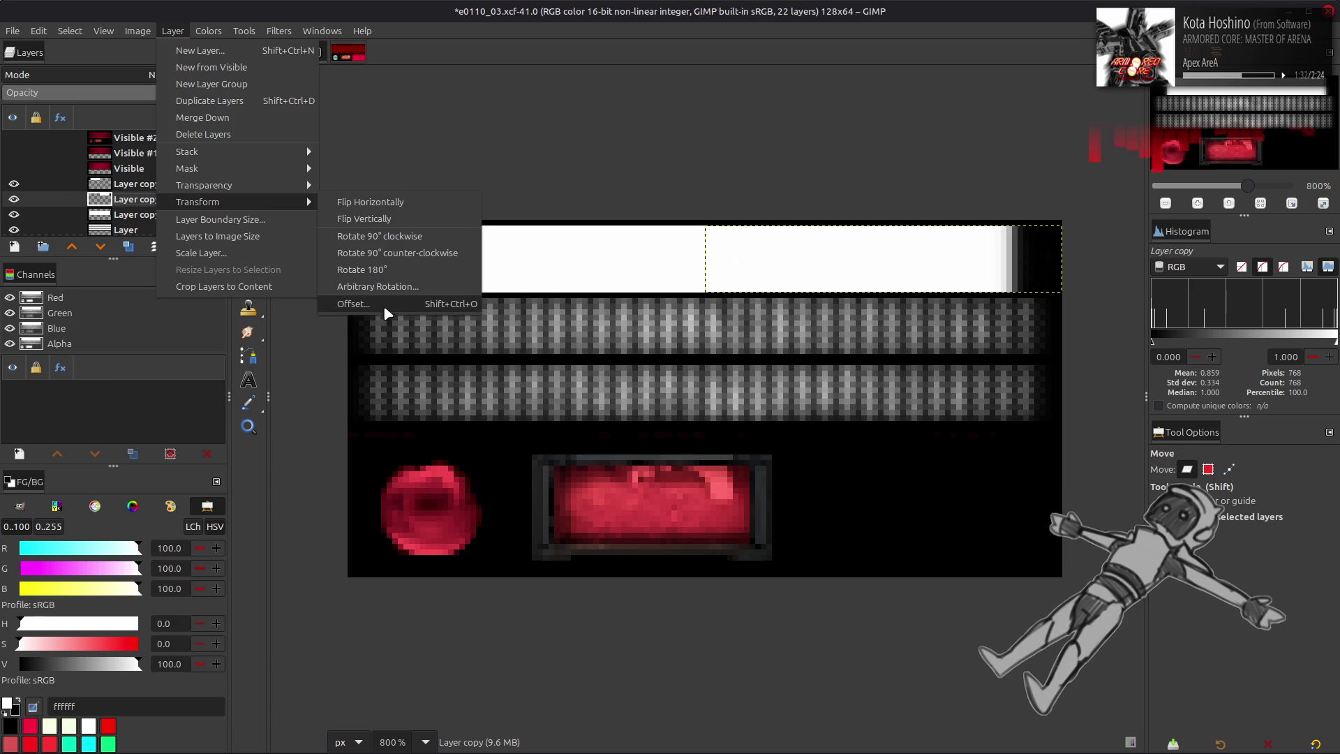
pyautogui.click(376, 303)
pyautogui.click(200, 250)
pyautogui.click(199, 250)
pyautogui.click(199, 250)
pyautogui.click(200, 251)
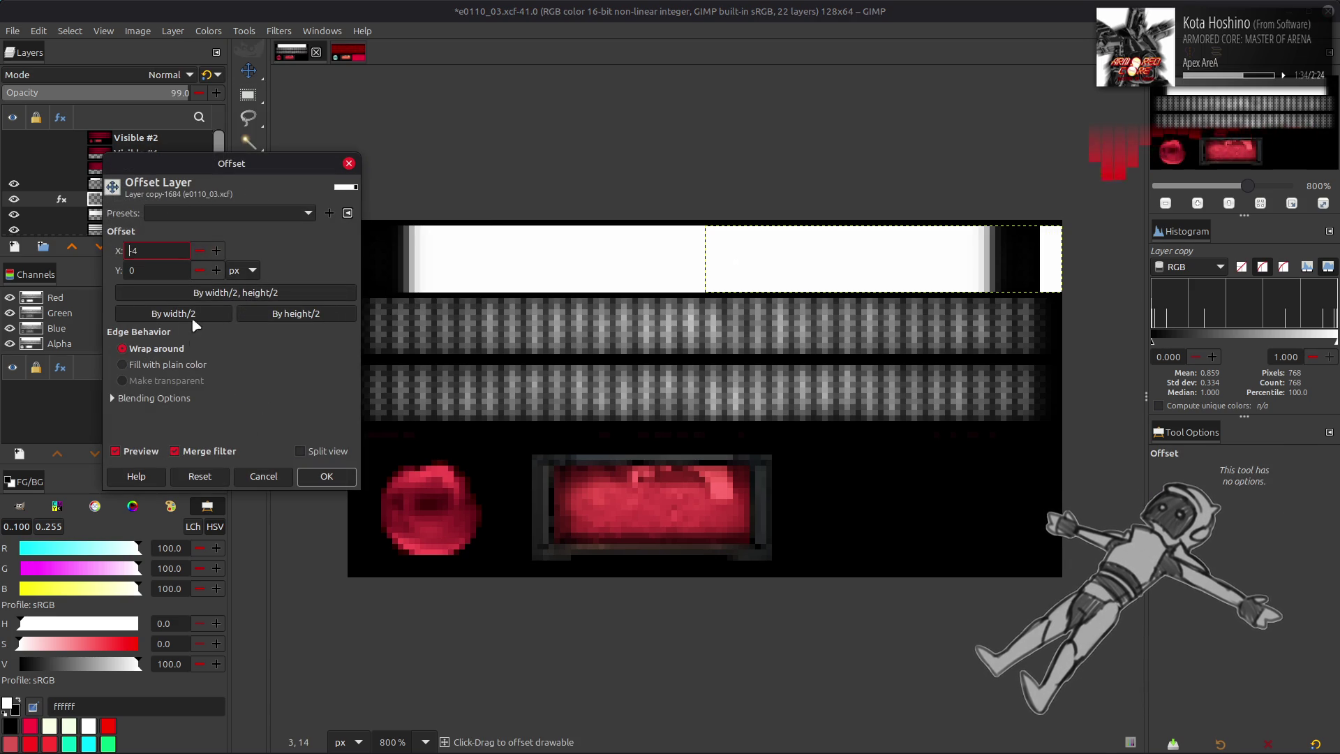
pyautogui.click(122, 364)
pyautogui.click(327, 477)
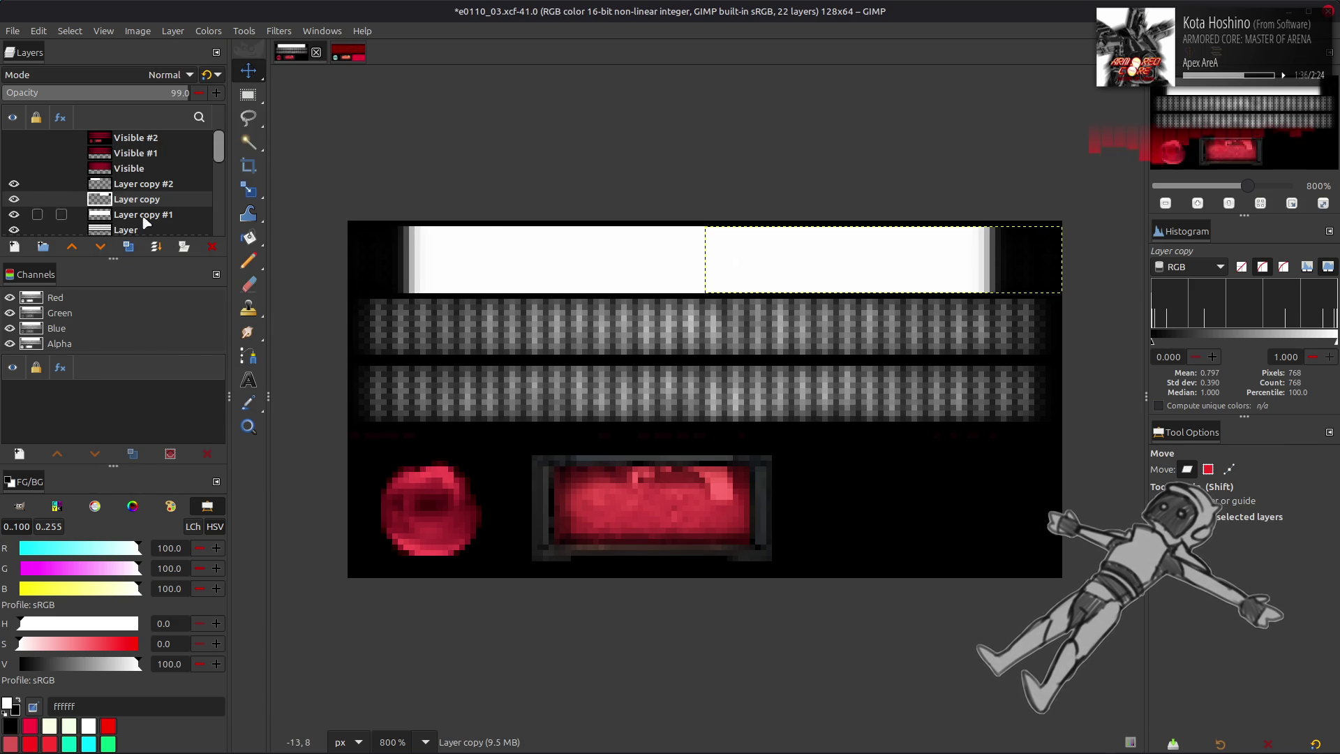
pyautogui.rightClick(133, 189)
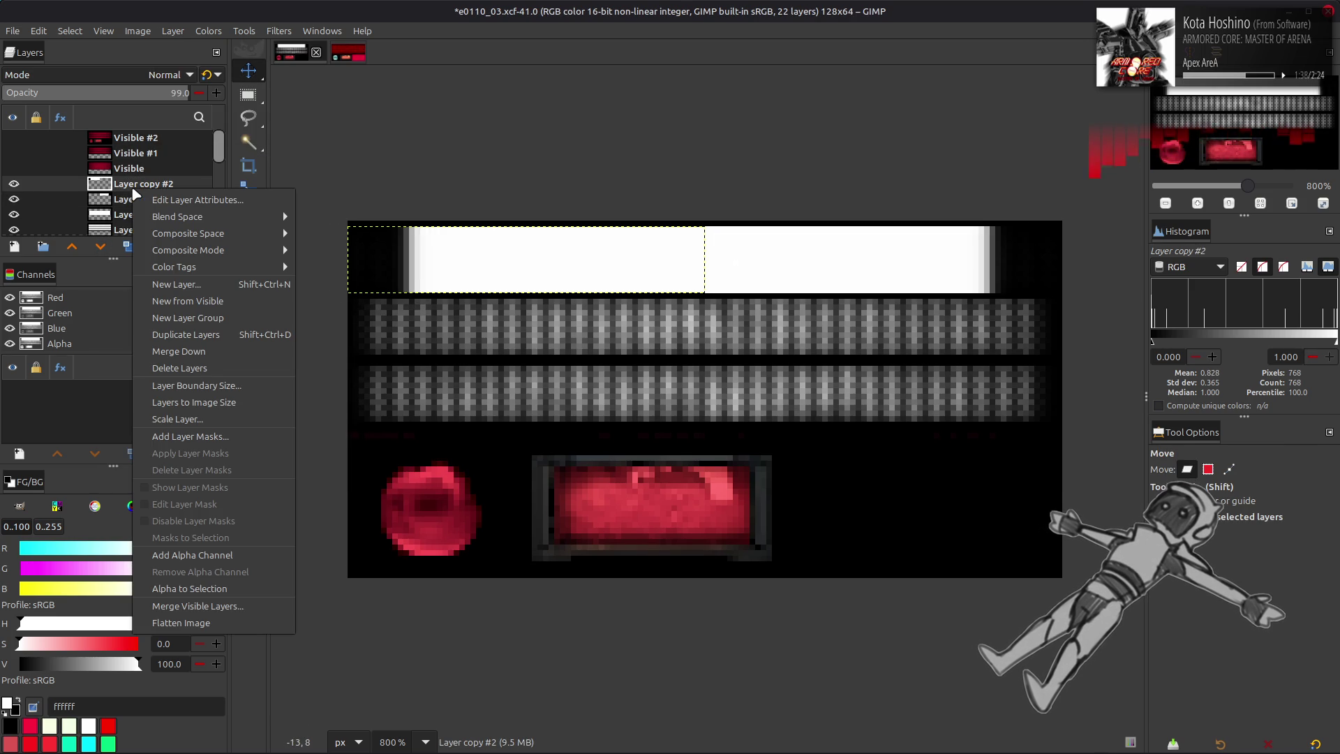
# - Merge Layer copy #2 down and set the merged mask to Multiply
pyautogui.click(179, 351)
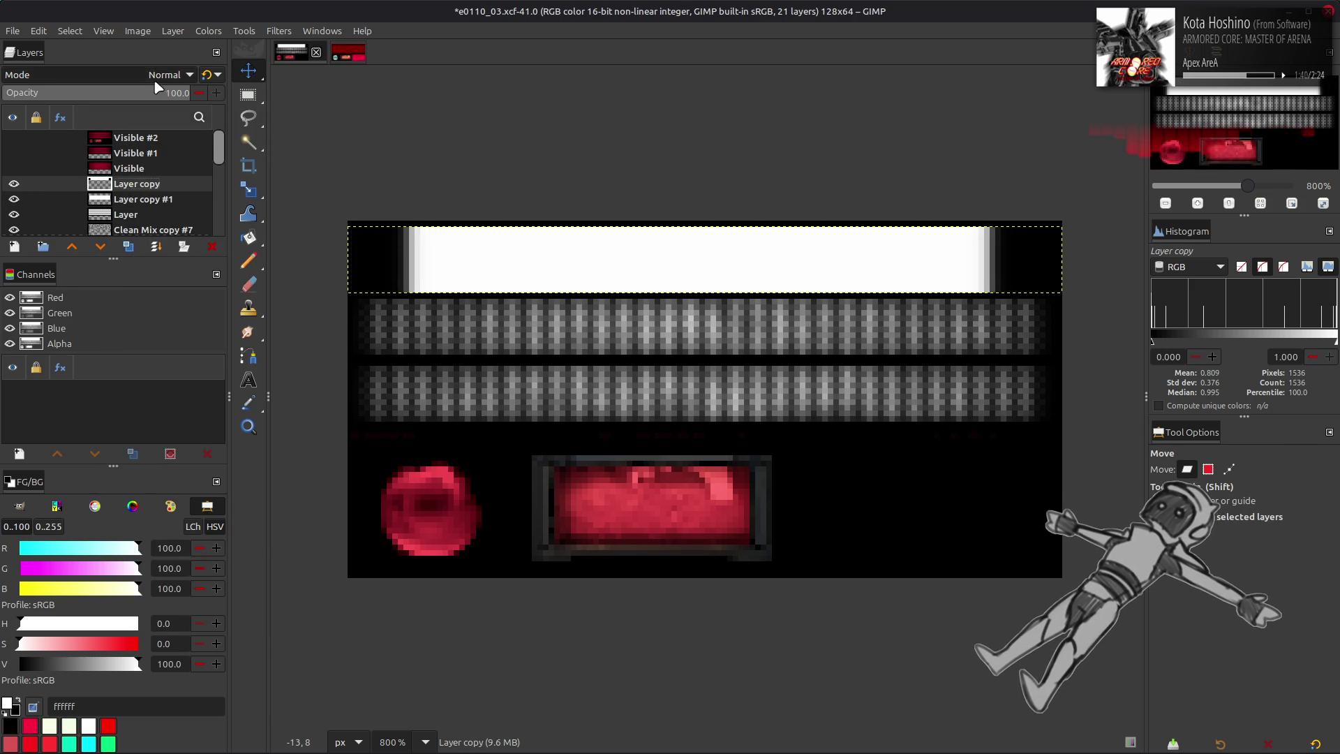
pyautogui.click(168, 75)
pyautogui.click(104, 331)
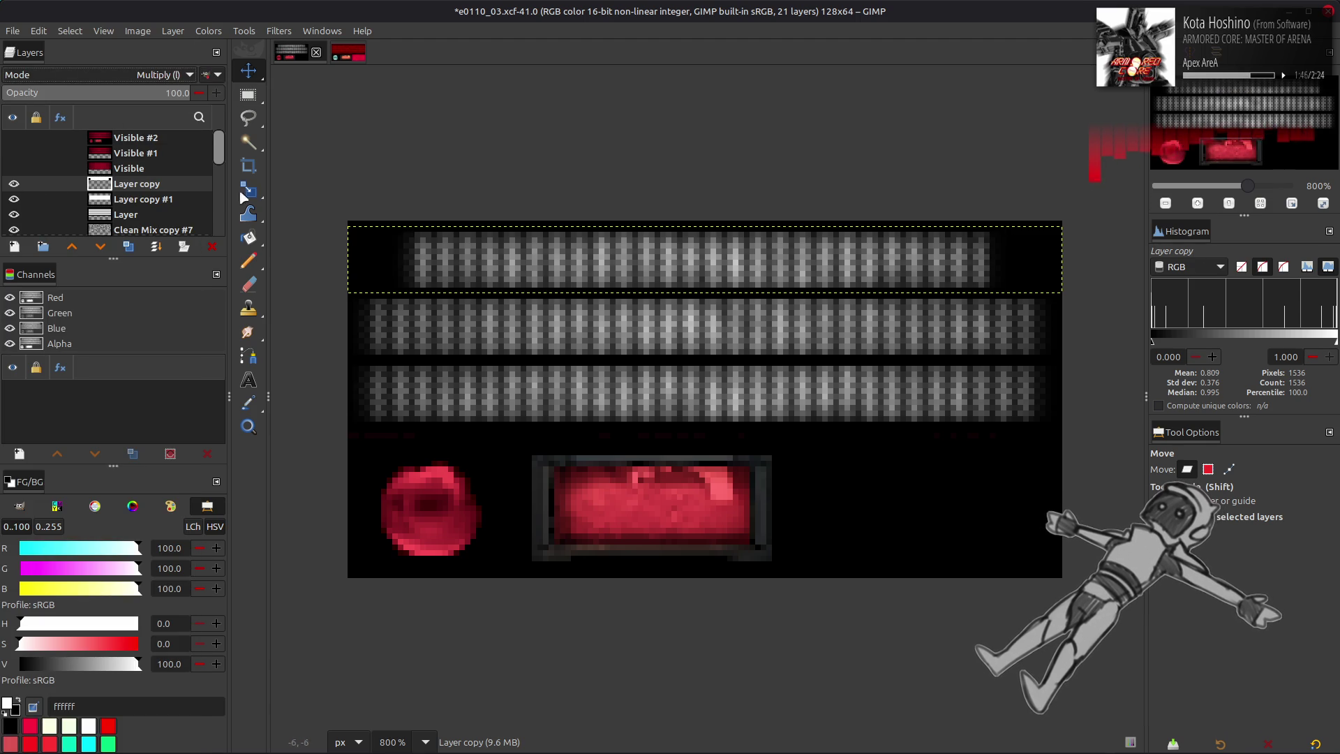
pyautogui.click(174, 203)
pyautogui.click(161, 216)
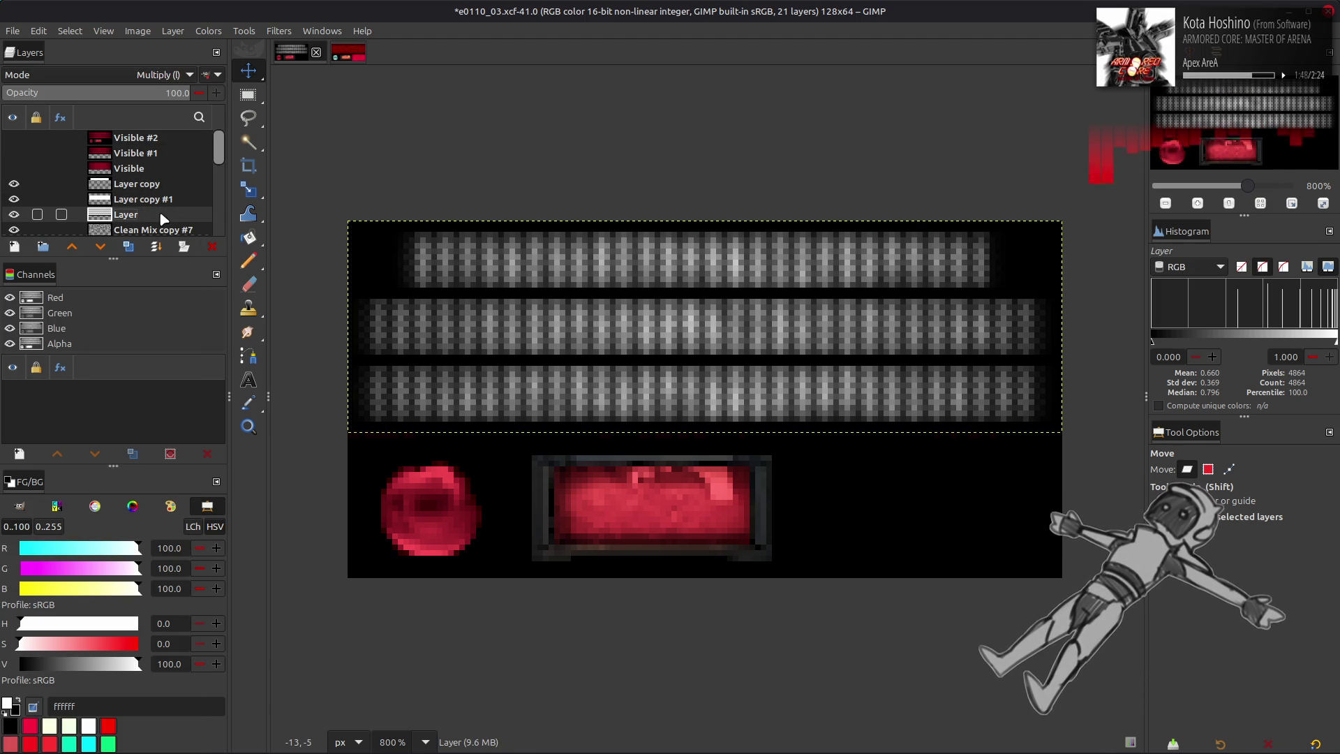
pyautogui.click(155, 184)
# - Offset the merged mask by 1 px with white plain-colour edge fill
pyautogui.click(172, 31)
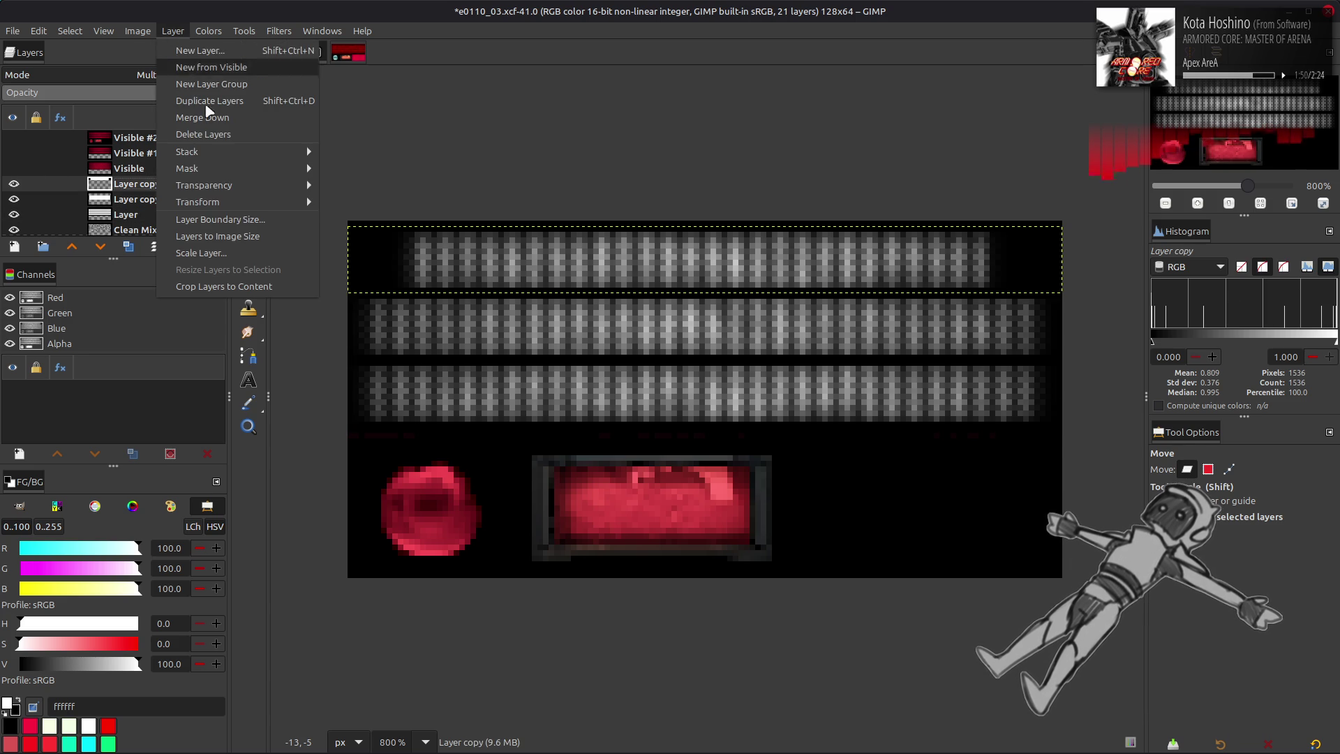
pyautogui.moveTo(253, 195)
pyautogui.click(341, 302)
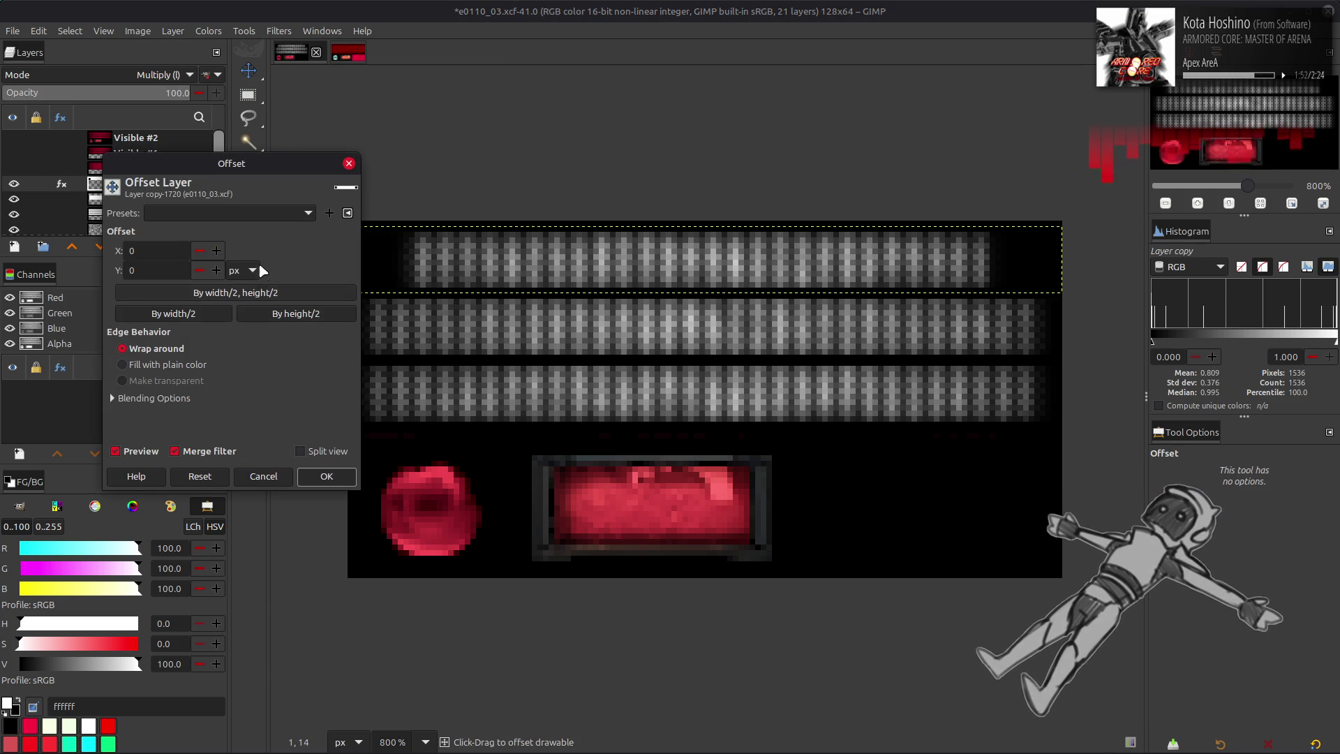
pyautogui.click(213, 250)
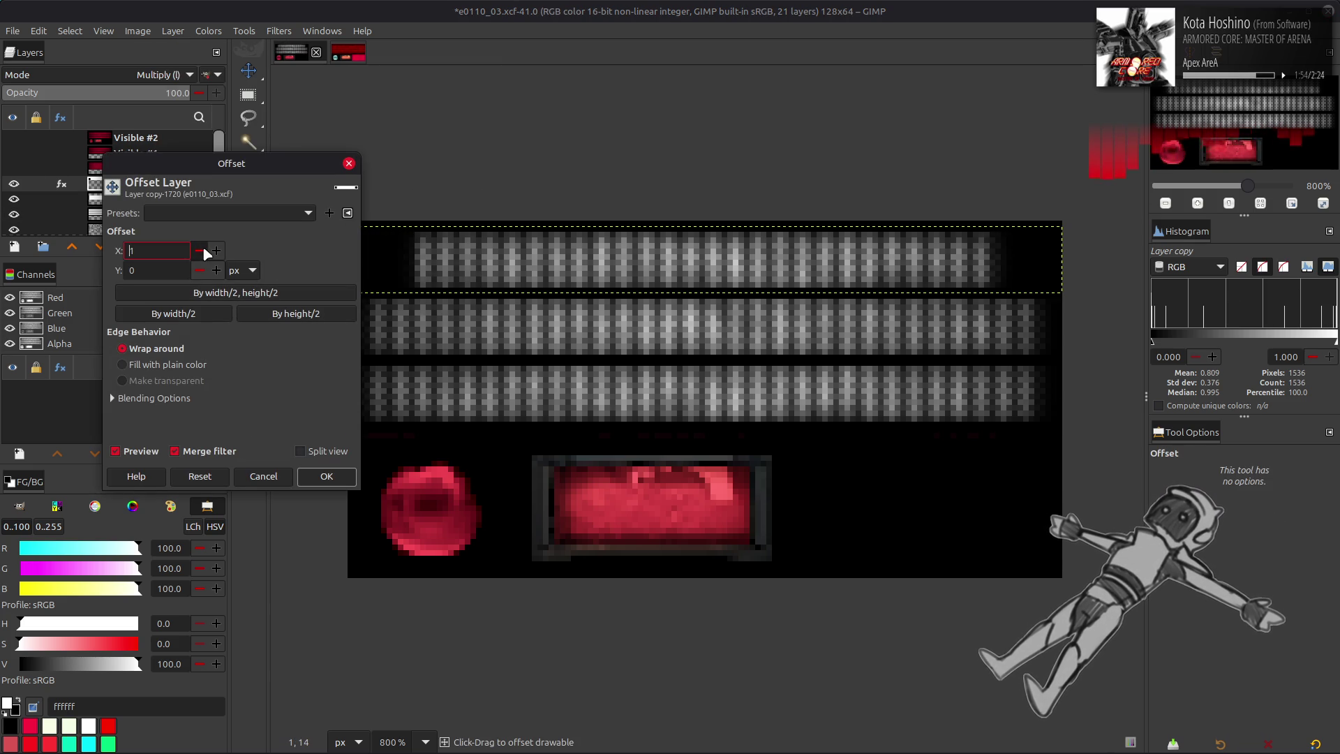
pyautogui.click(160, 364)
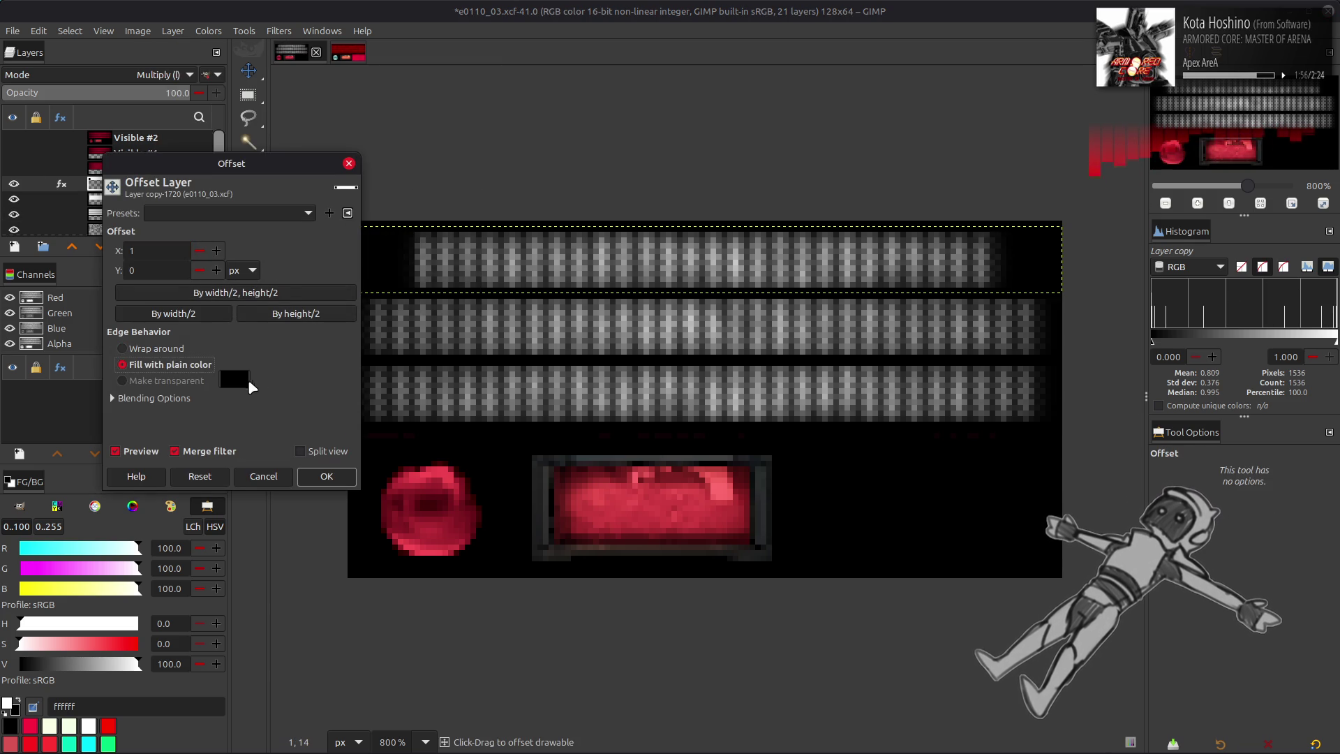
pyautogui.click(234, 379)
pyautogui.moveTo(168, 339); pyautogui.dragTo(85, 247)
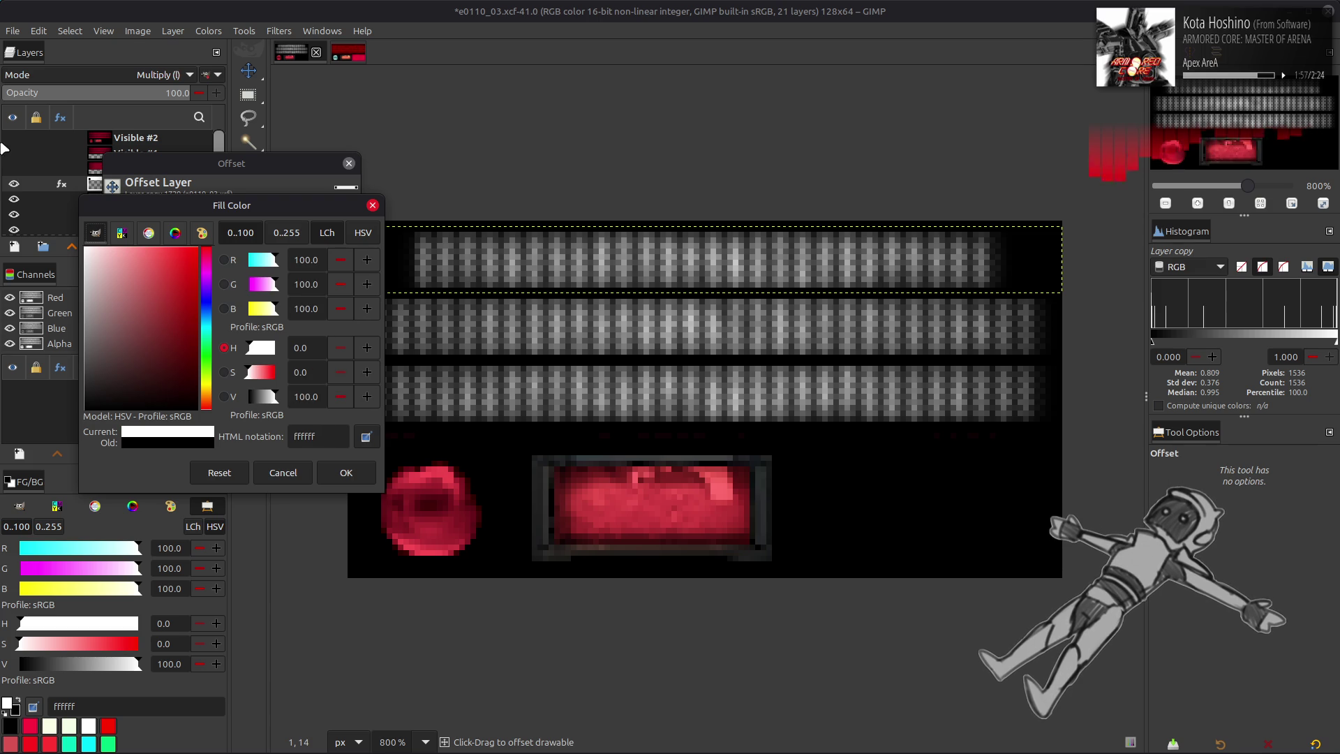
pyautogui.click(346, 473)
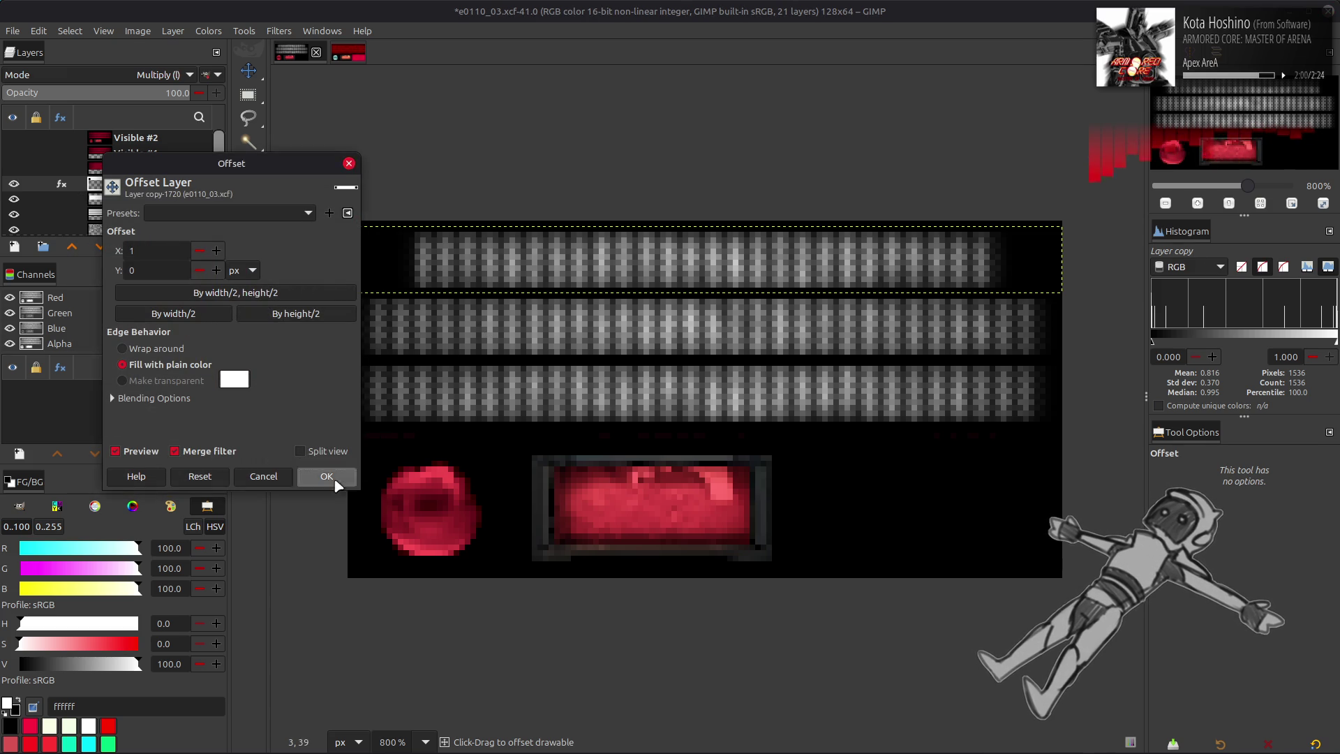
pyautogui.press('Return')
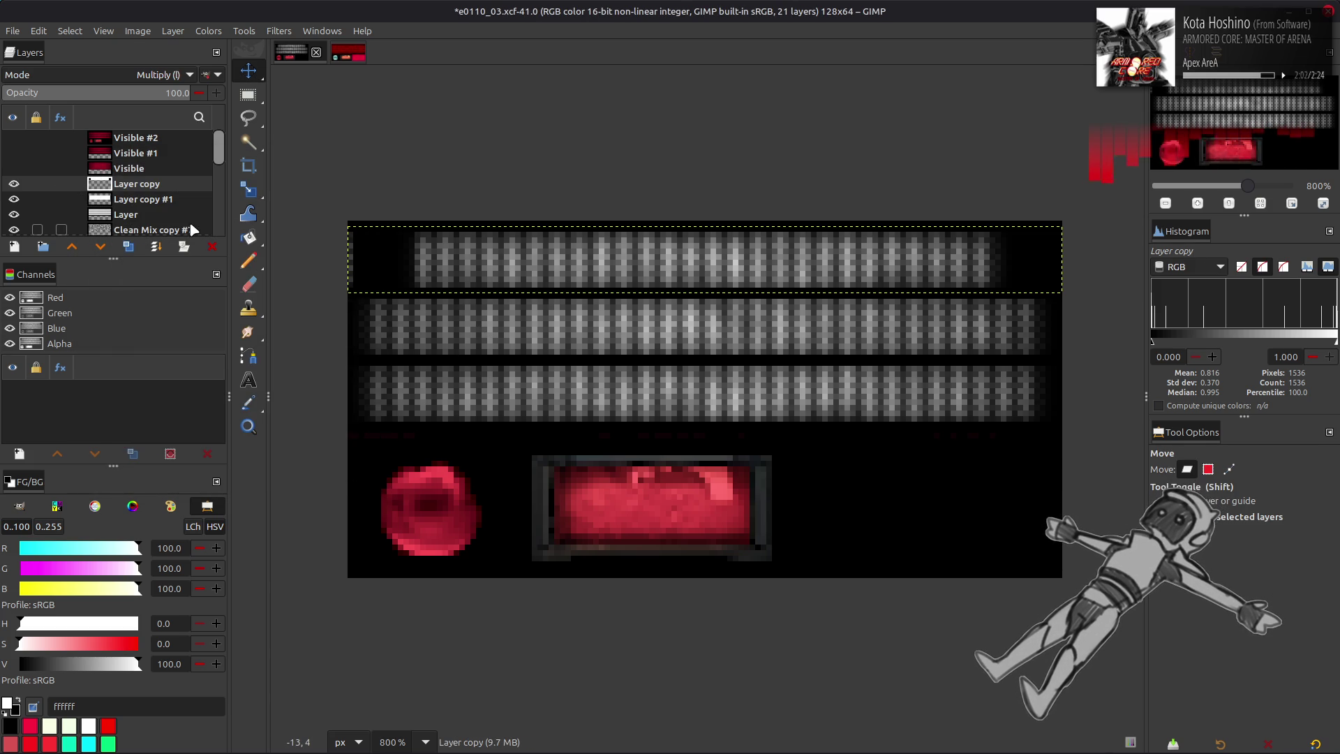
# - Undo the shift, Multiply and merge, then reapply the 1 px white-fill offset
pyautogui.press('Left')
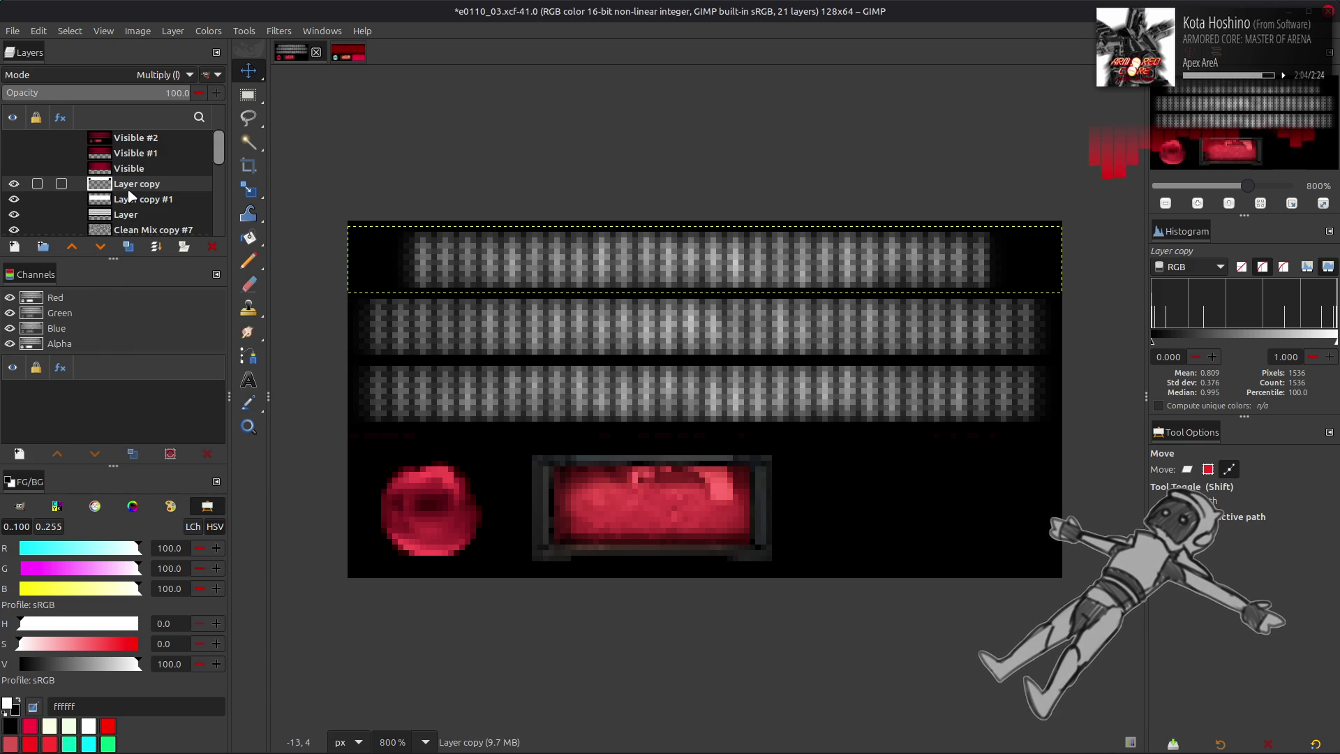
pyautogui.hotkey('shift', 'alt', '-')
pyautogui.hotkey('ctrl', 'v')
pyautogui.click(172, 31)
pyautogui.moveTo(245, 201)
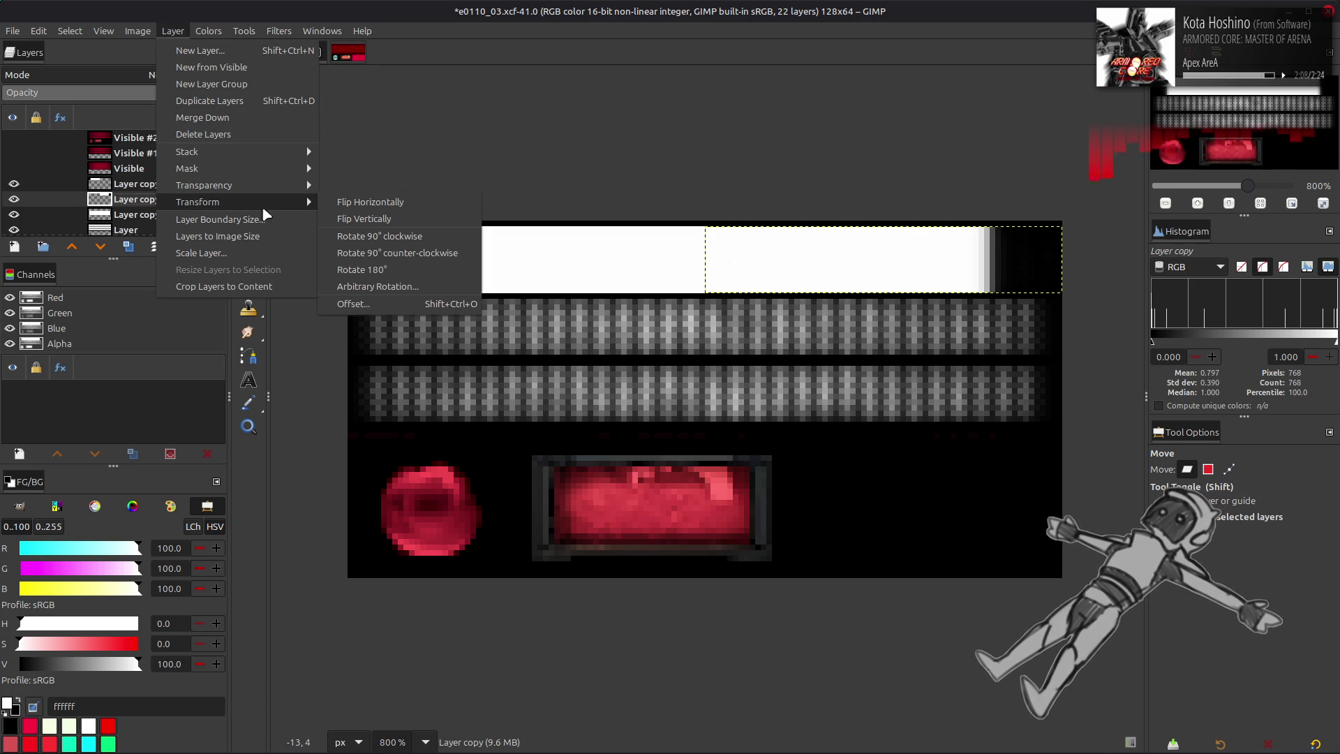
pyautogui.click(363, 303)
pyautogui.click(217, 250)
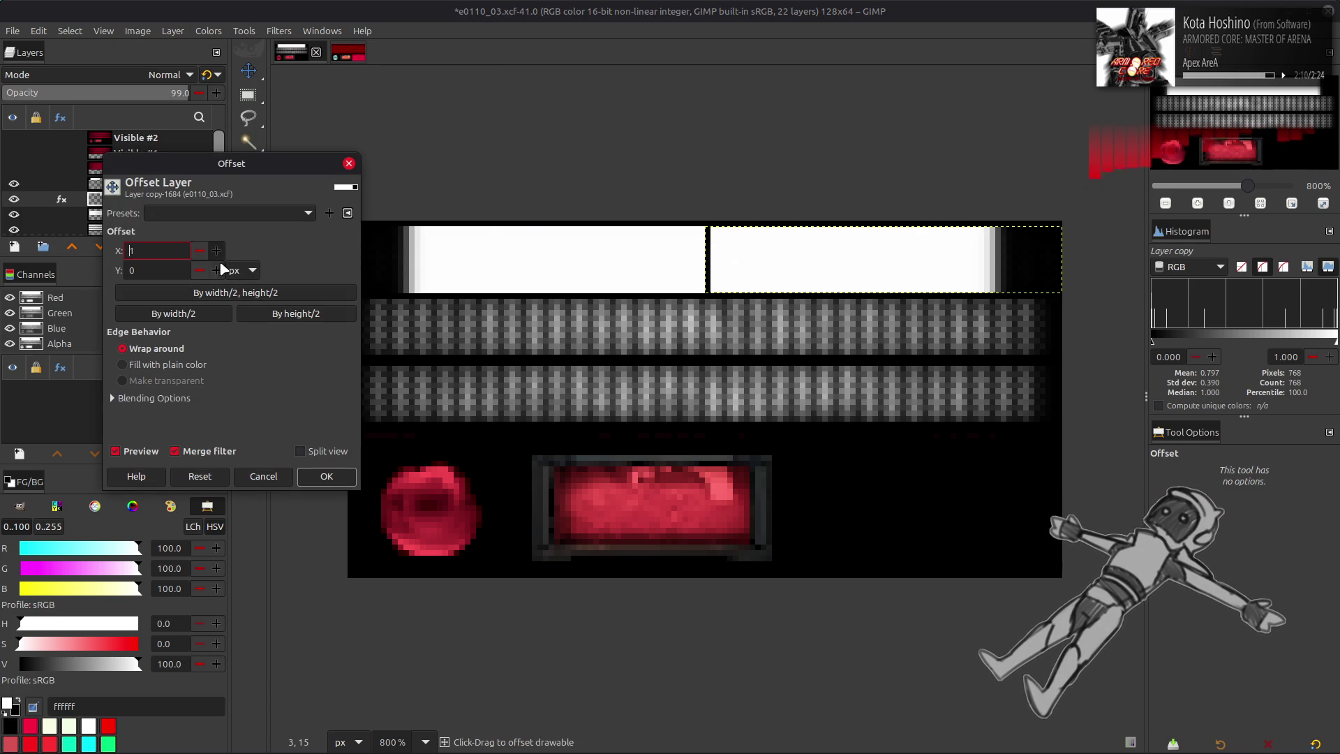
pyautogui.click(123, 364)
pyautogui.click(237, 381)
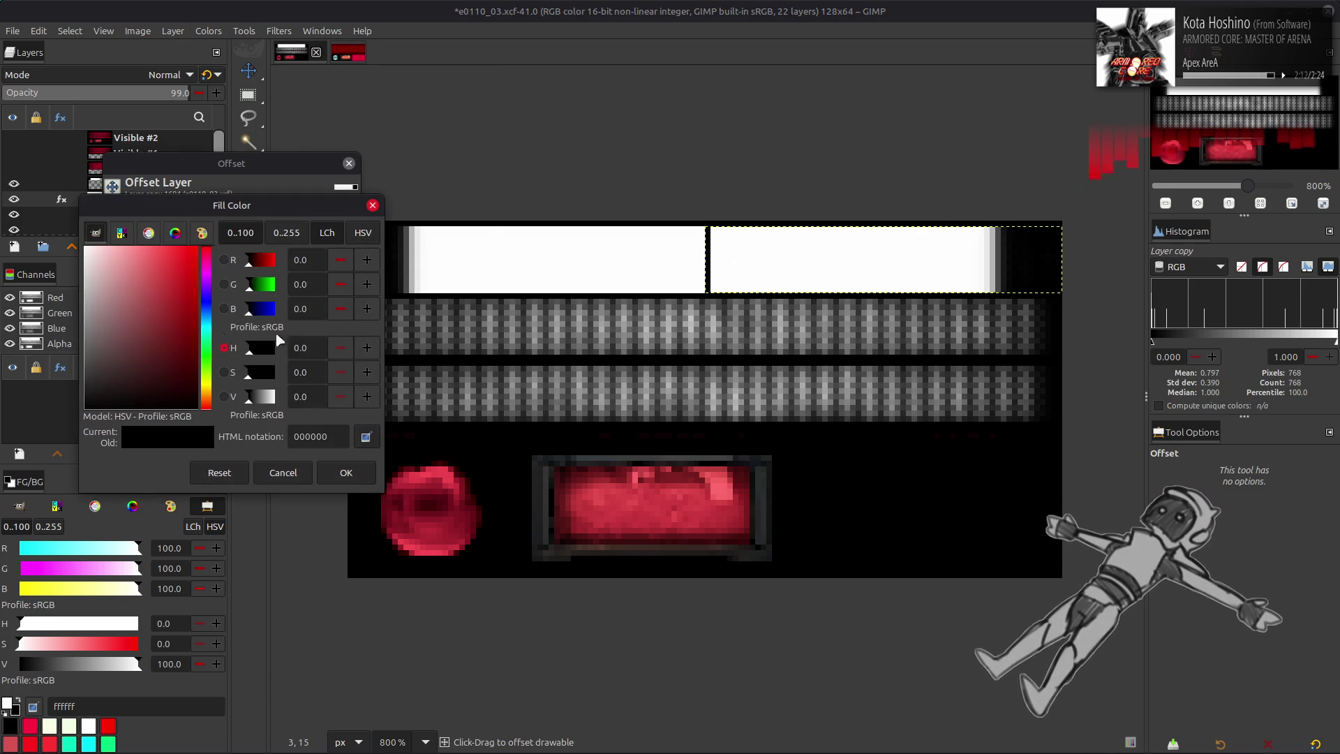
pyautogui.click(349, 469)
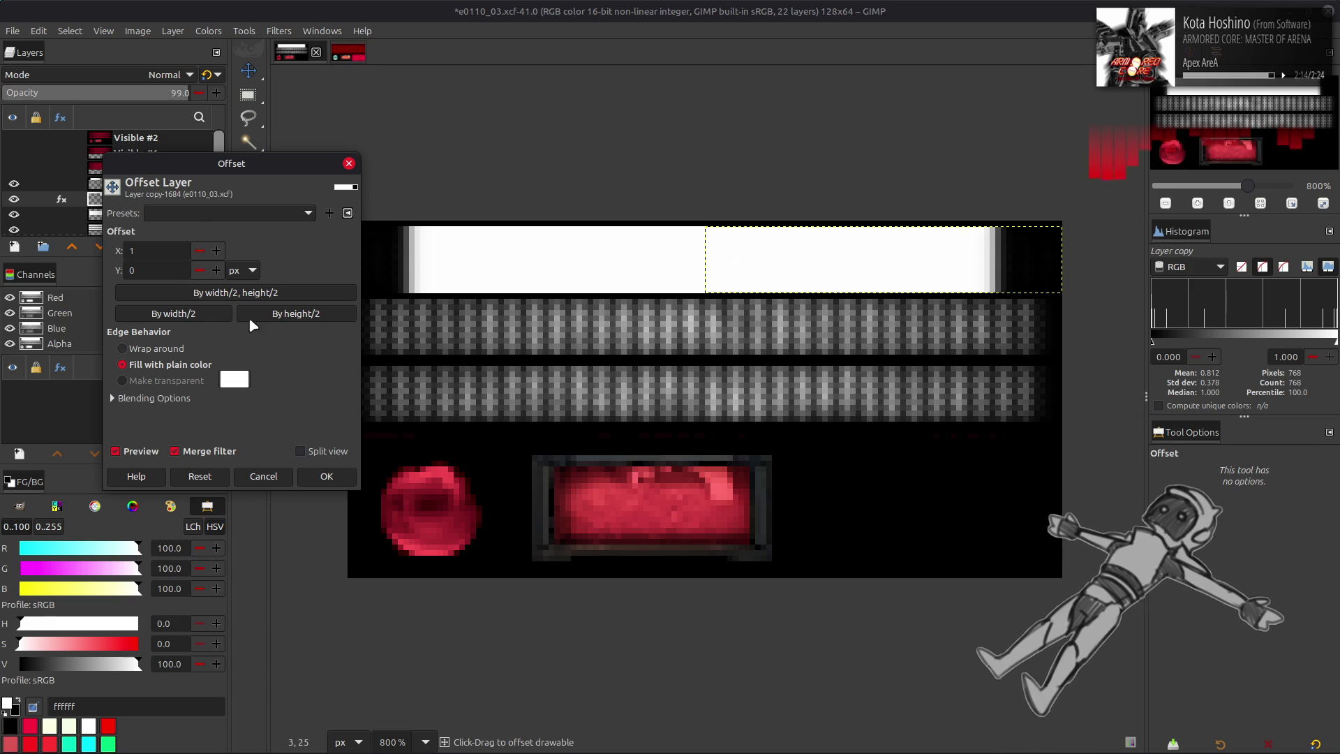
pyautogui.click(326, 476)
# - Set the upper mask layer to legacy Multiply blending
pyautogui.click(129, 184)
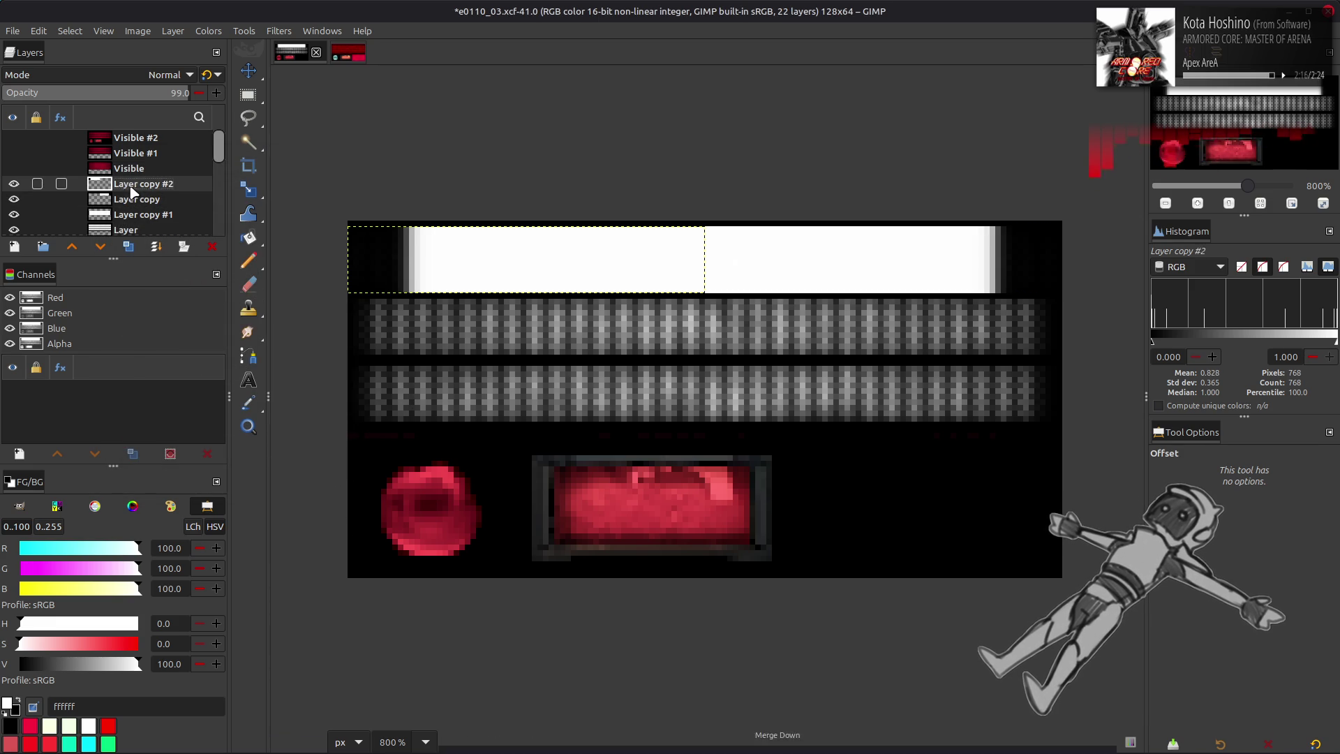
pyautogui.click(98, 76)
pyautogui.click(97, 331)
pyautogui.click(206, 78)
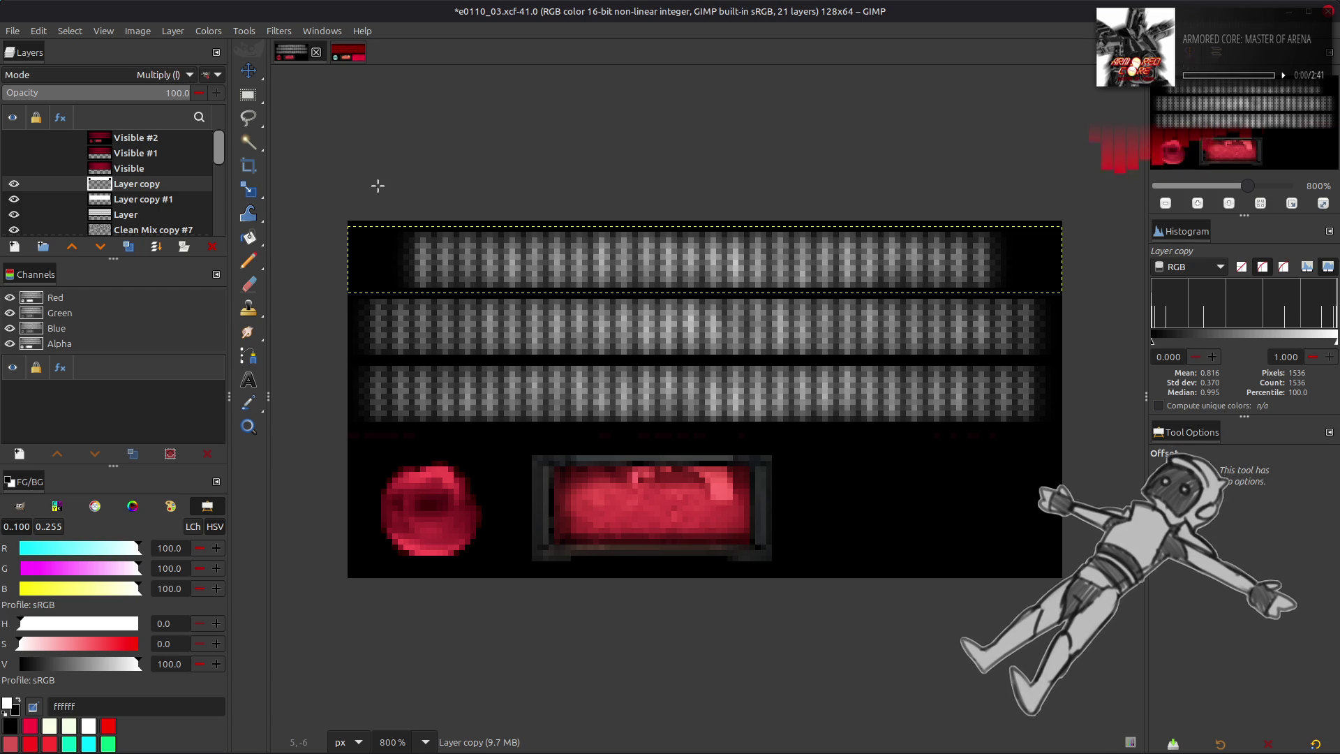
# - Create a new Visible #3 layer from the visible image
pyautogui.press('m')
pyautogui.rightClick(136, 186)
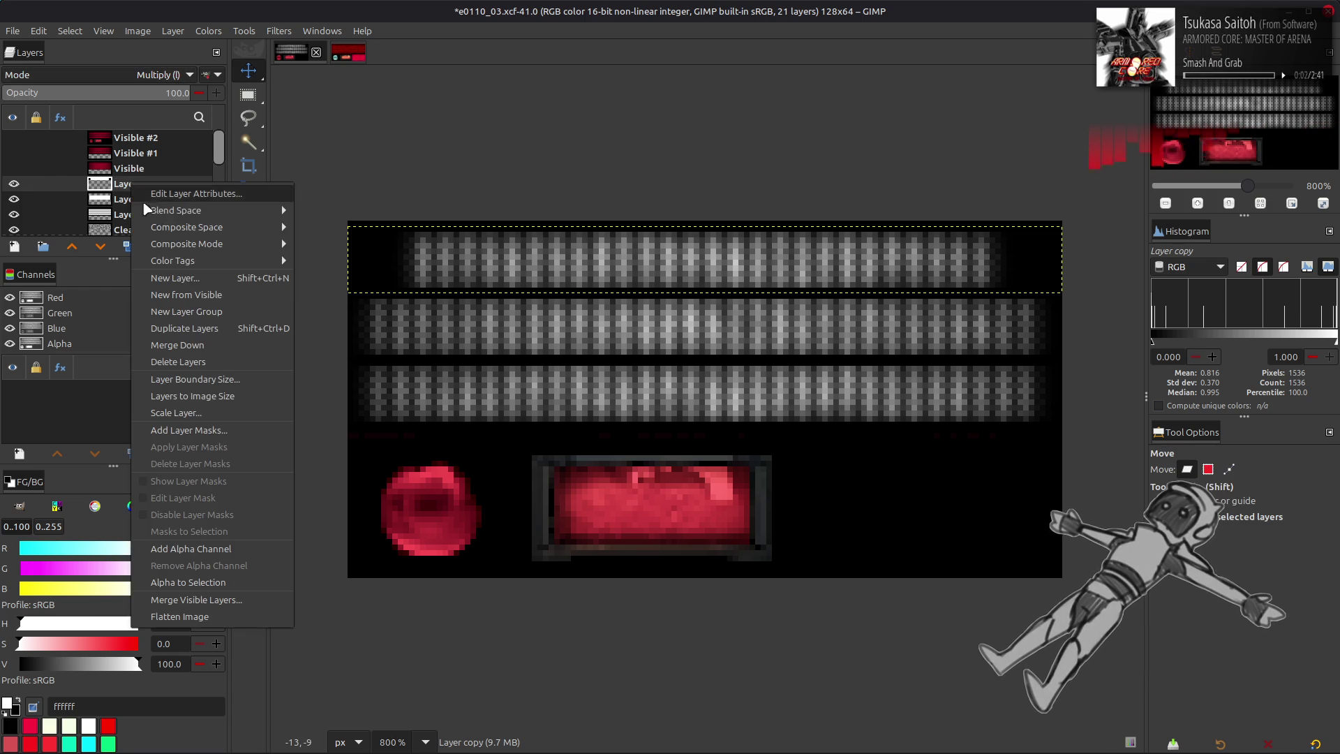
pyautogui.click(201, 296)
pyautogui.rightClick(146, 185)
pyautogui.press('Escape')
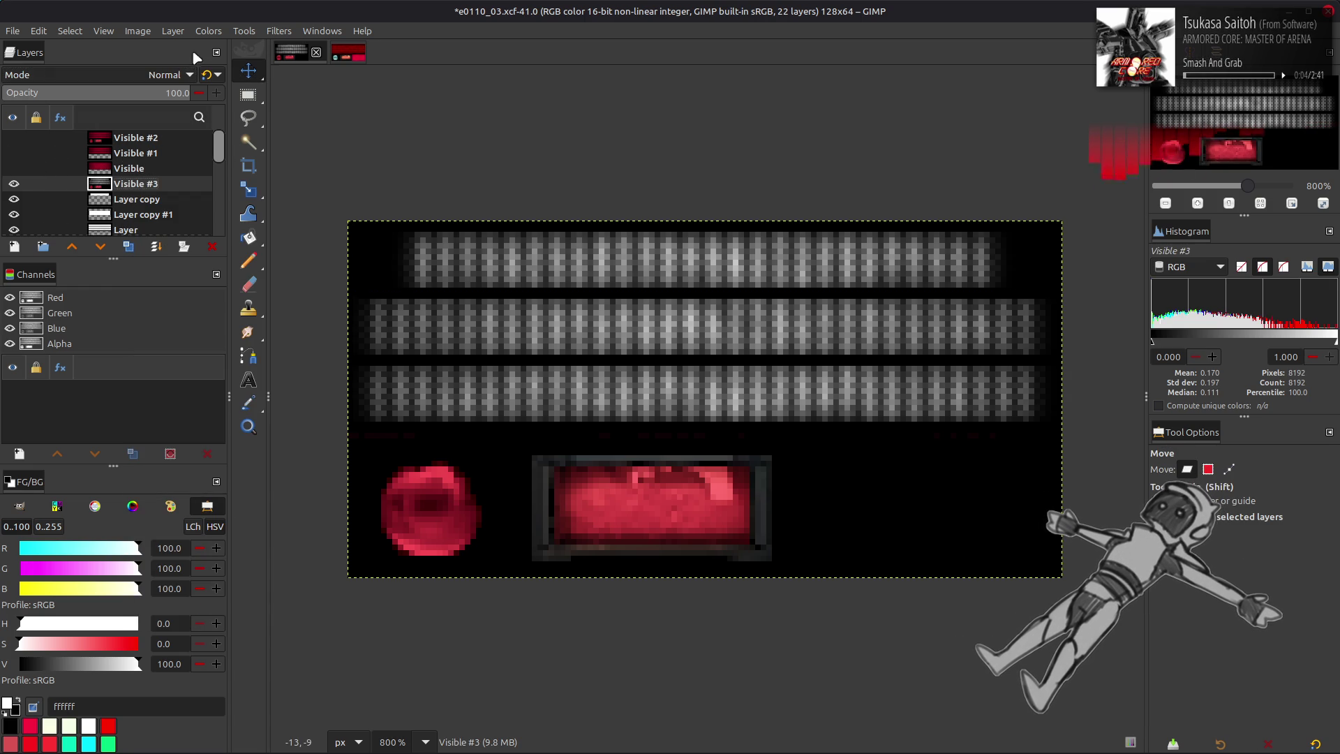
# - Trim Visible #3 to 128 × 38 px and launch Stretch Contrast on it
pyautogui.click(172, 31)
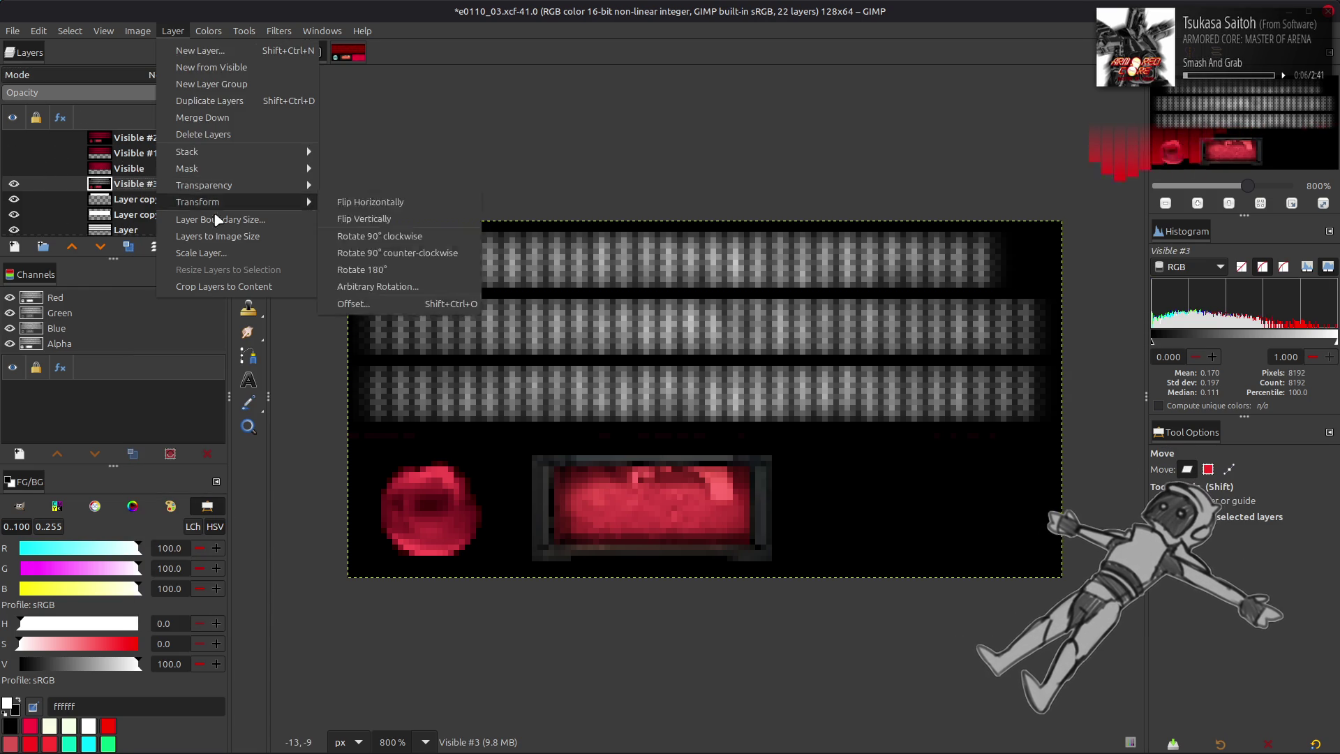
pyautogui.click(254, 204)
pyautogui.click(554, 373)
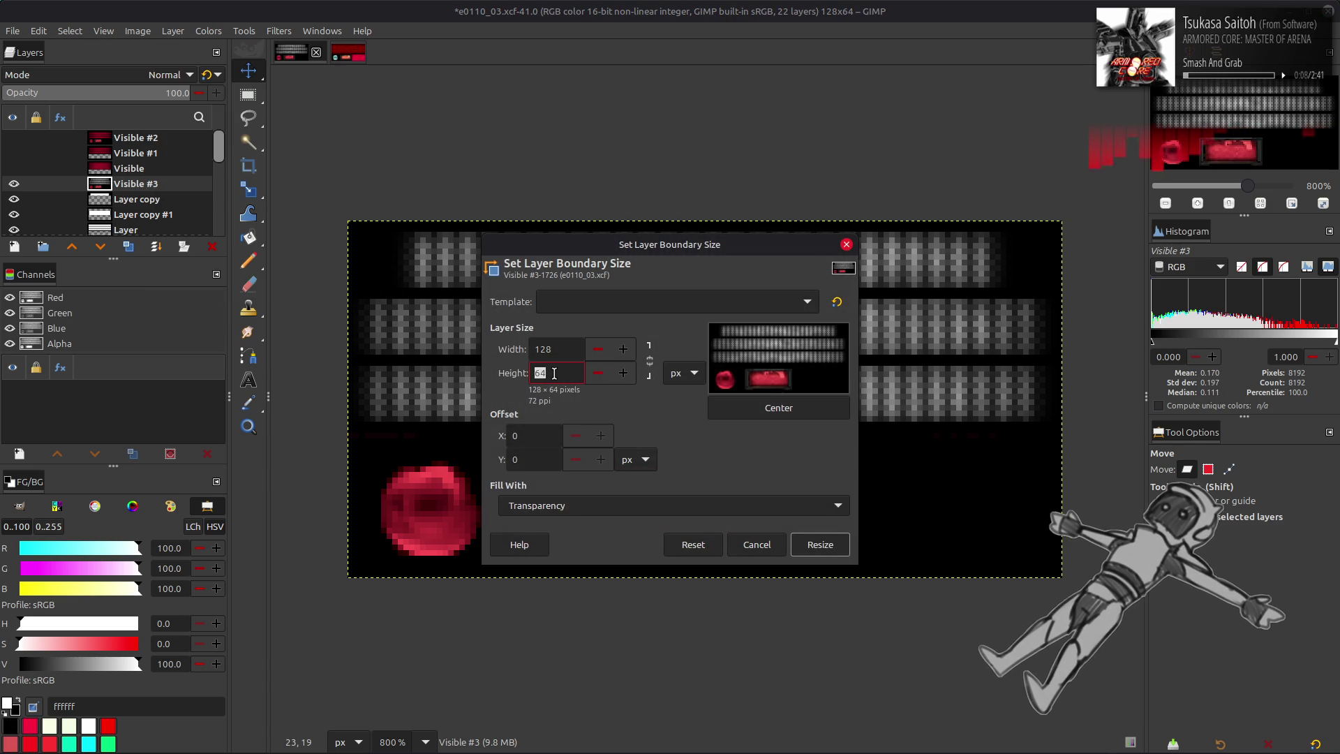
pyautogui.write('8')
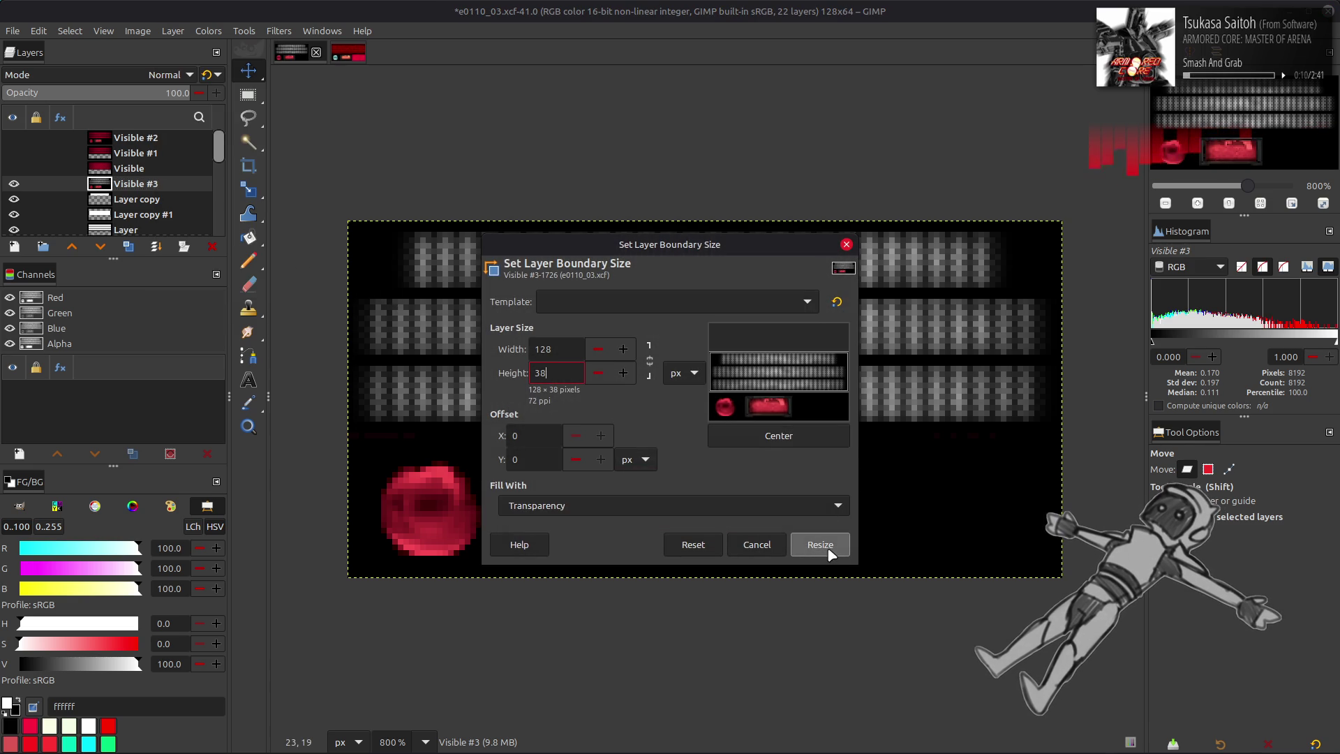
pyautogui.click(820, 544)
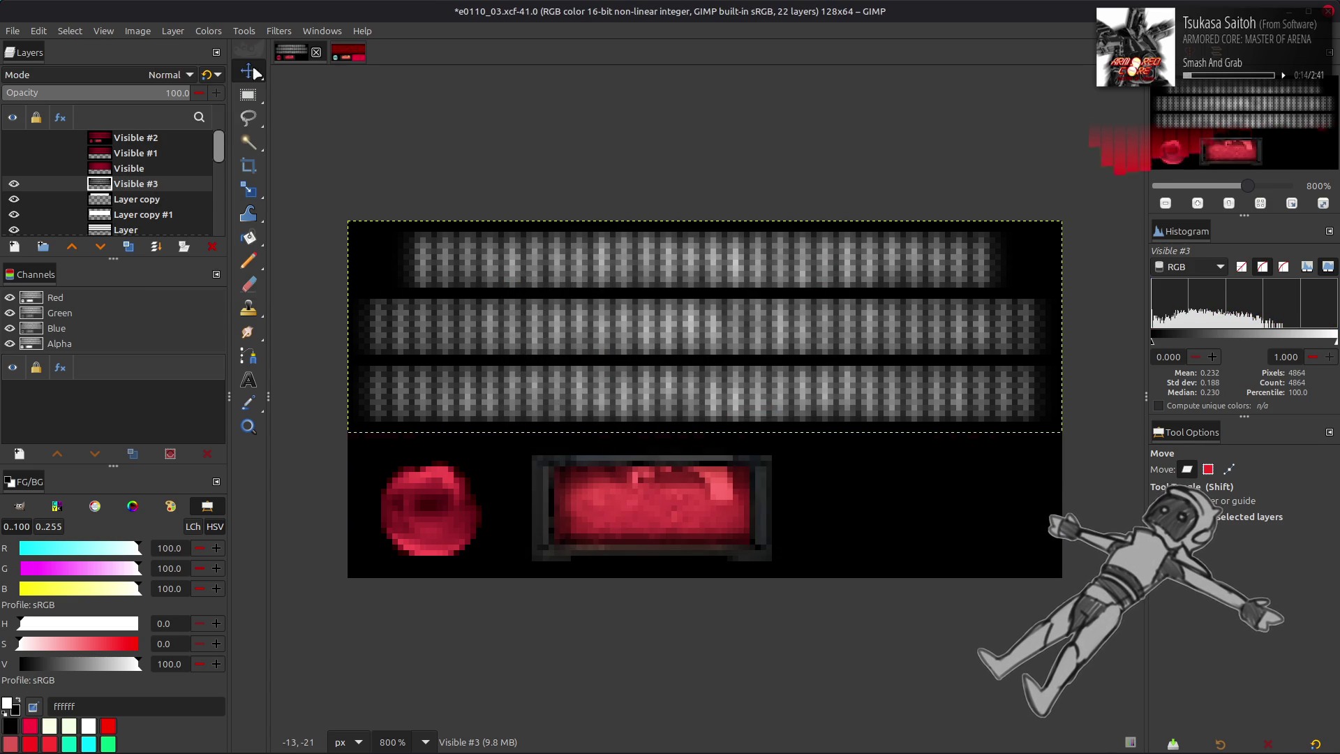
pyautogui.click(209, 31)
pyautogui.moveTo(314, 267)
pyautogui.click(365, 306)
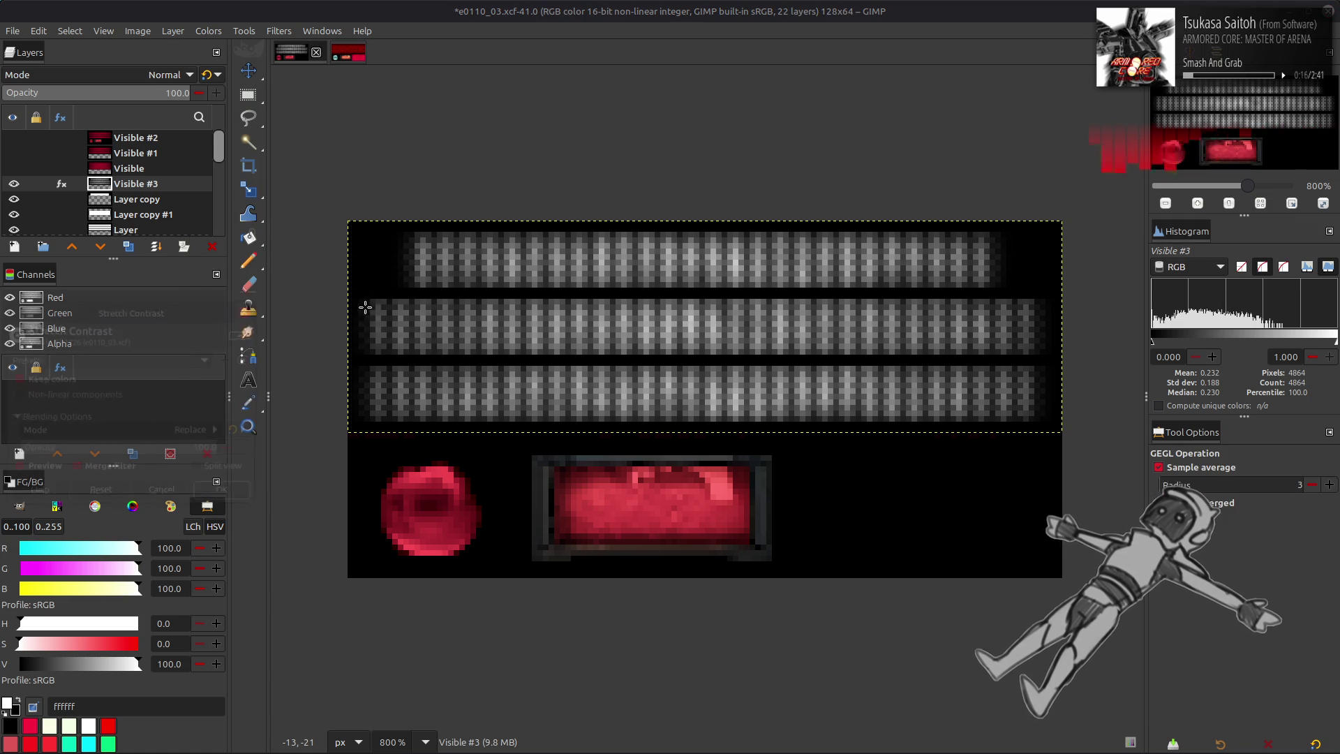
# - Commit the contrast stretch and cap Levels blue output at 25 to tint the grille red
pyautogui.click(226, 492)
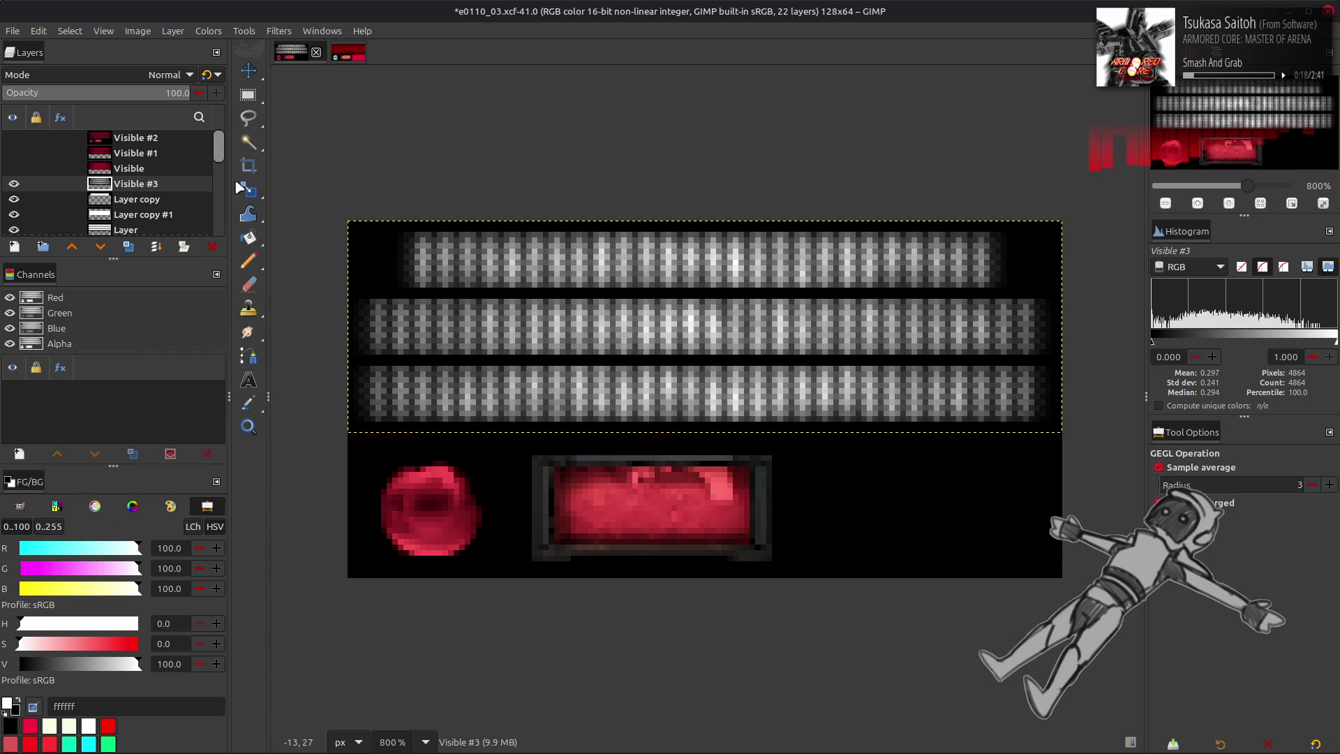
pyautogui.click(209, 31)
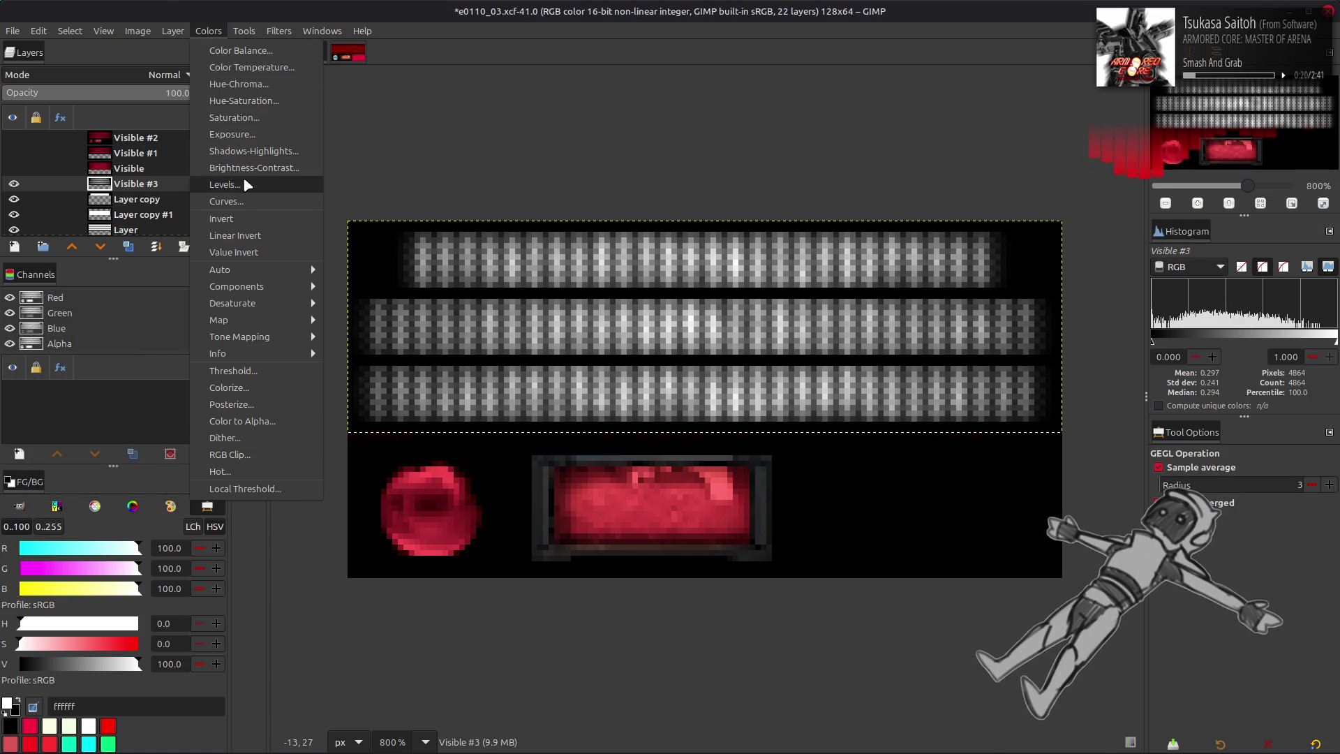
pyautogui.click(240, 184)
pyautogui.scroll(-1, 846, 390)
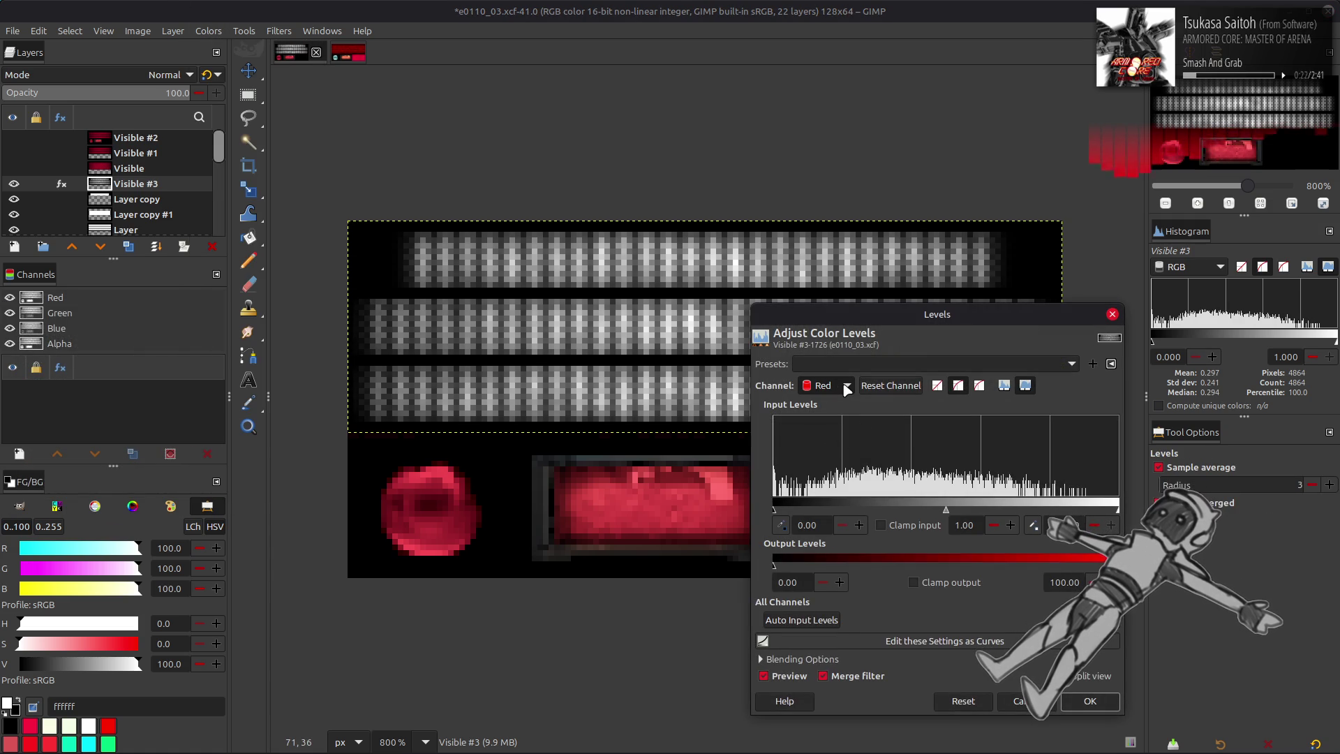
pyautogui.scroll(-1, 846, 389)
pyautogui.scroll(-1, 814, 389)
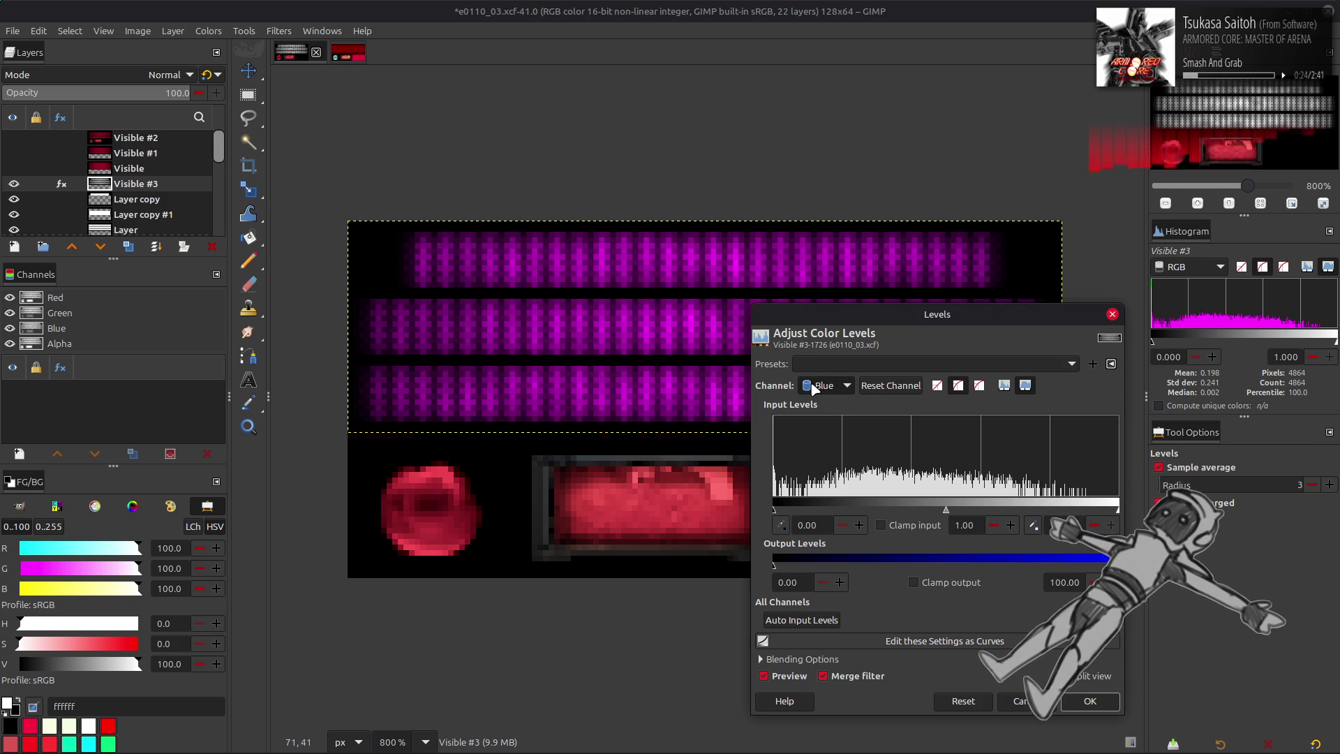
pyautogui.write('25')
pyautogui.press('Return')
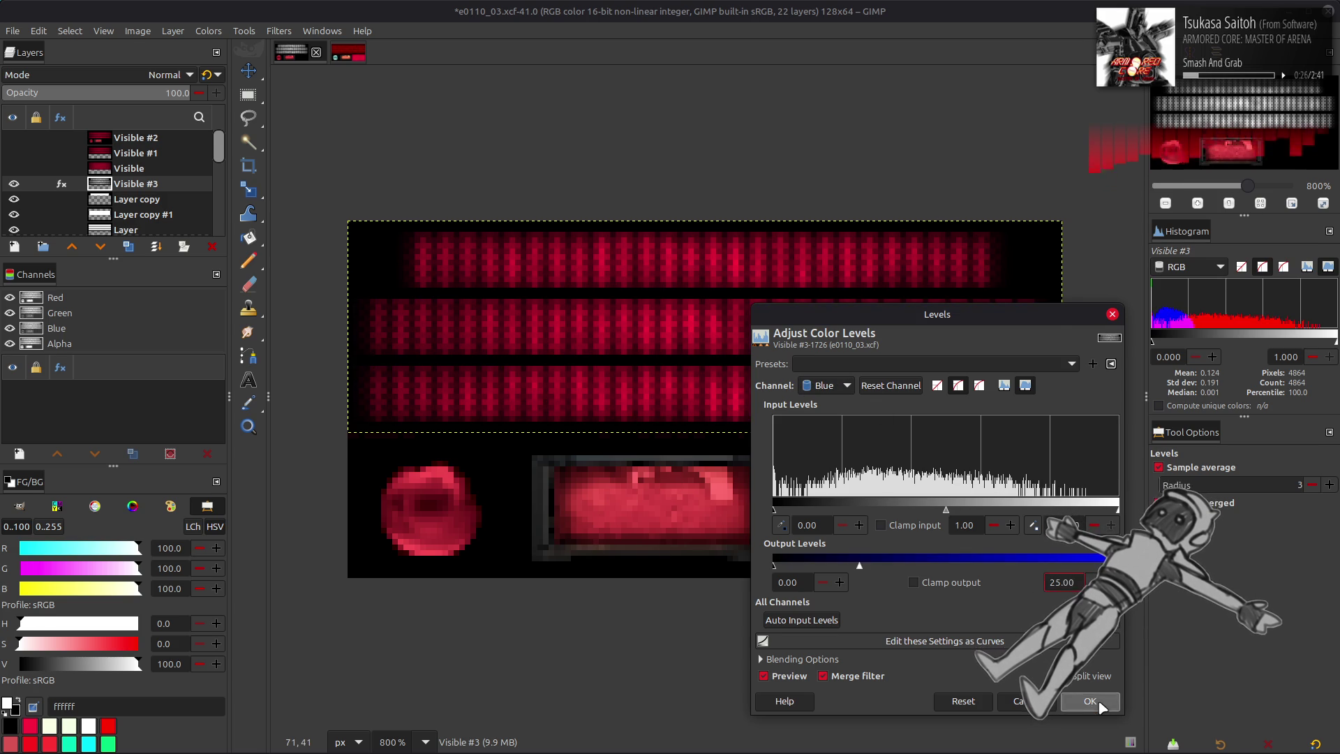
pyautogui.click(1090, 699)
# - Make the Visible and Visible #1 layers visible
pyautogui.press('m')
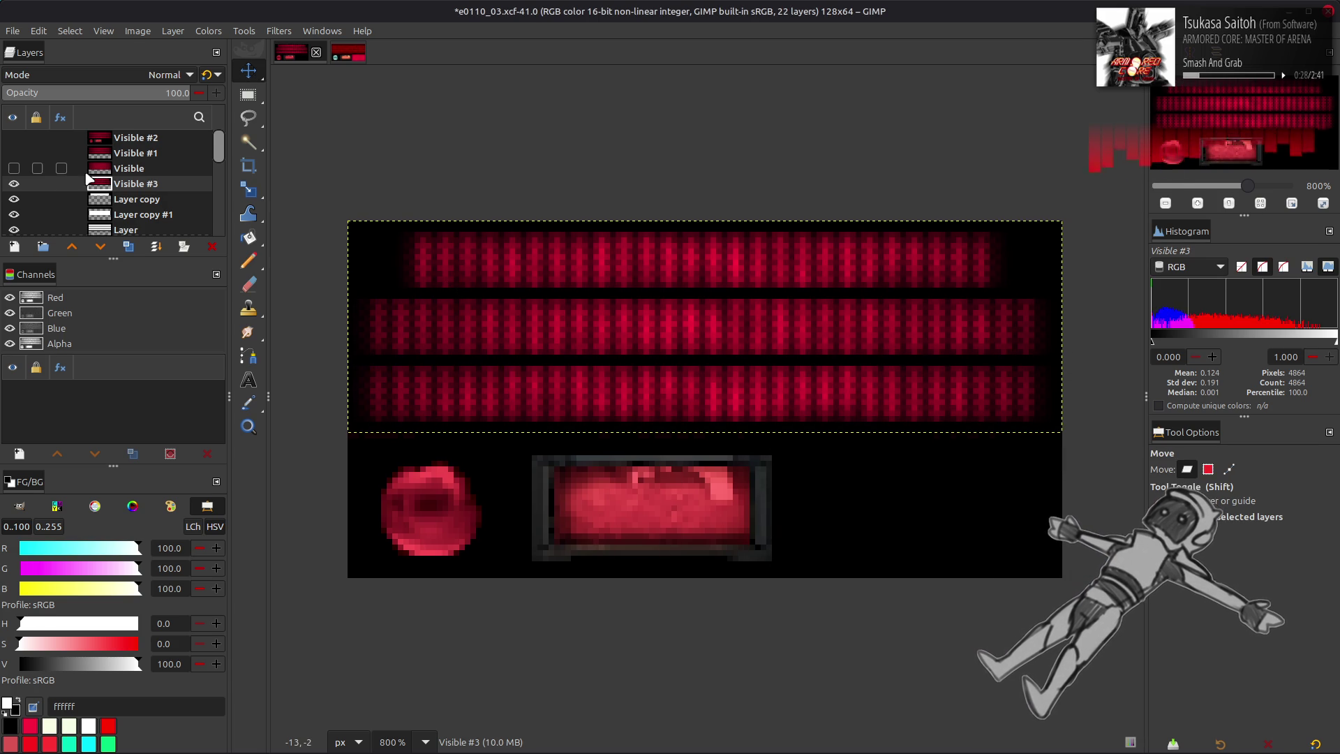
pyautogui.click(14, 168)
pyautogui.click(14, 153)
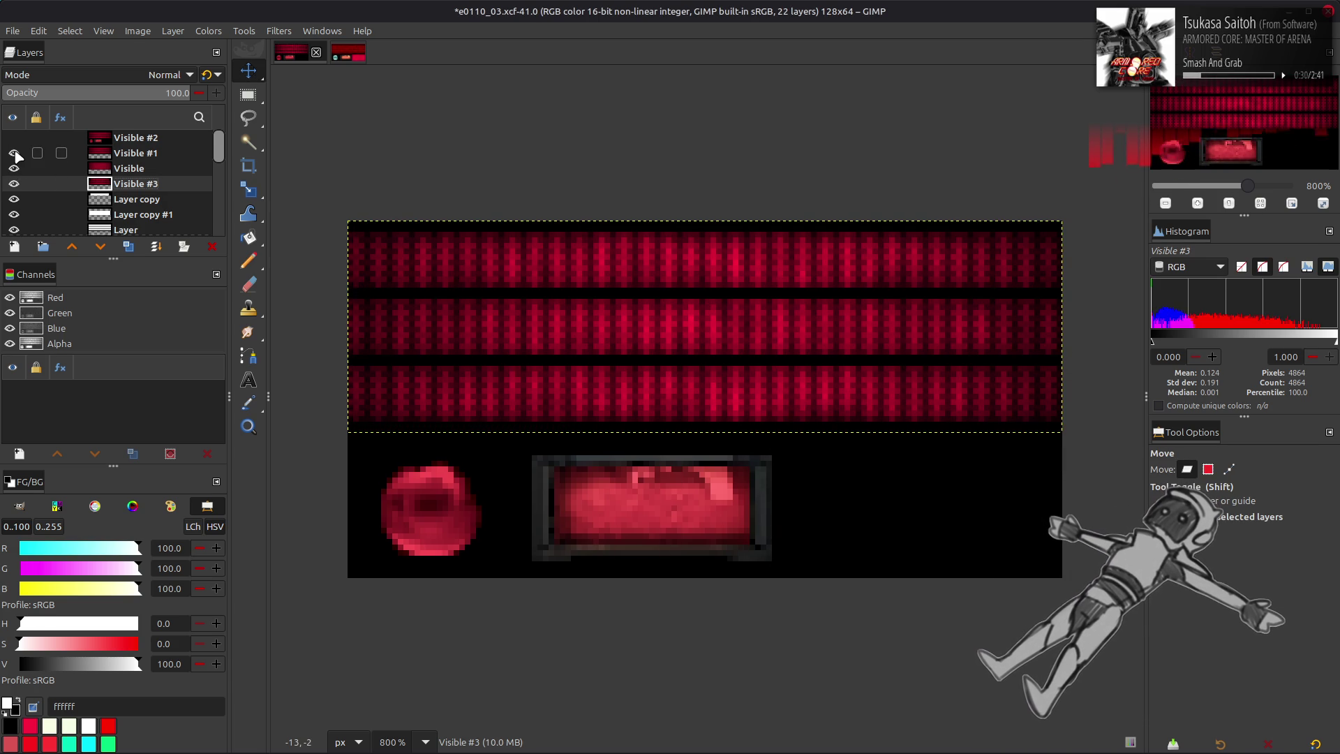
# - Move Visible #3 under Visible #2, hide the others, and rebuild Visible #2 with New from Visible
pyautogui.moveTo(126, 187); pyautogui.dragTo(127, 155)
pyautogui.click(14, 183)
pyautogui.click(14, 168)
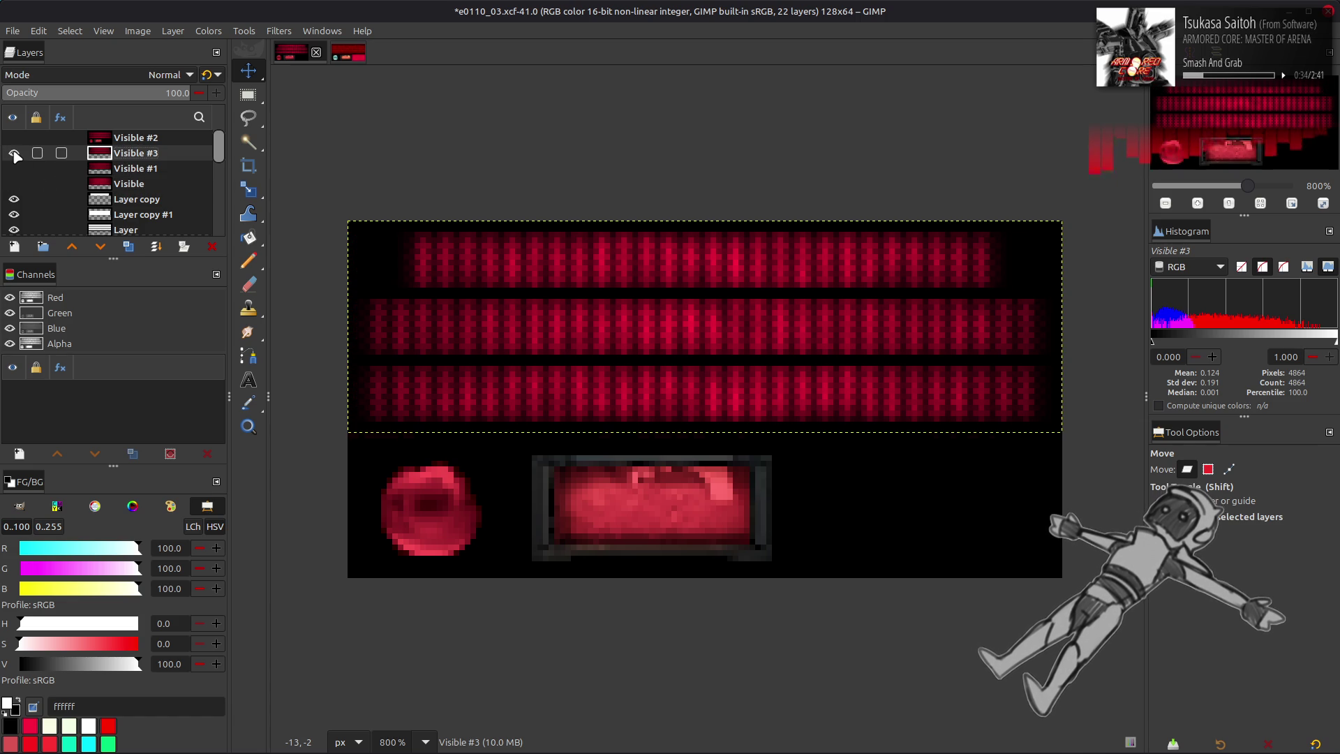
pyautogui.click(14, 154)
pyautogui.click(213, 246)
pyautogui.rightClick(130, 141)
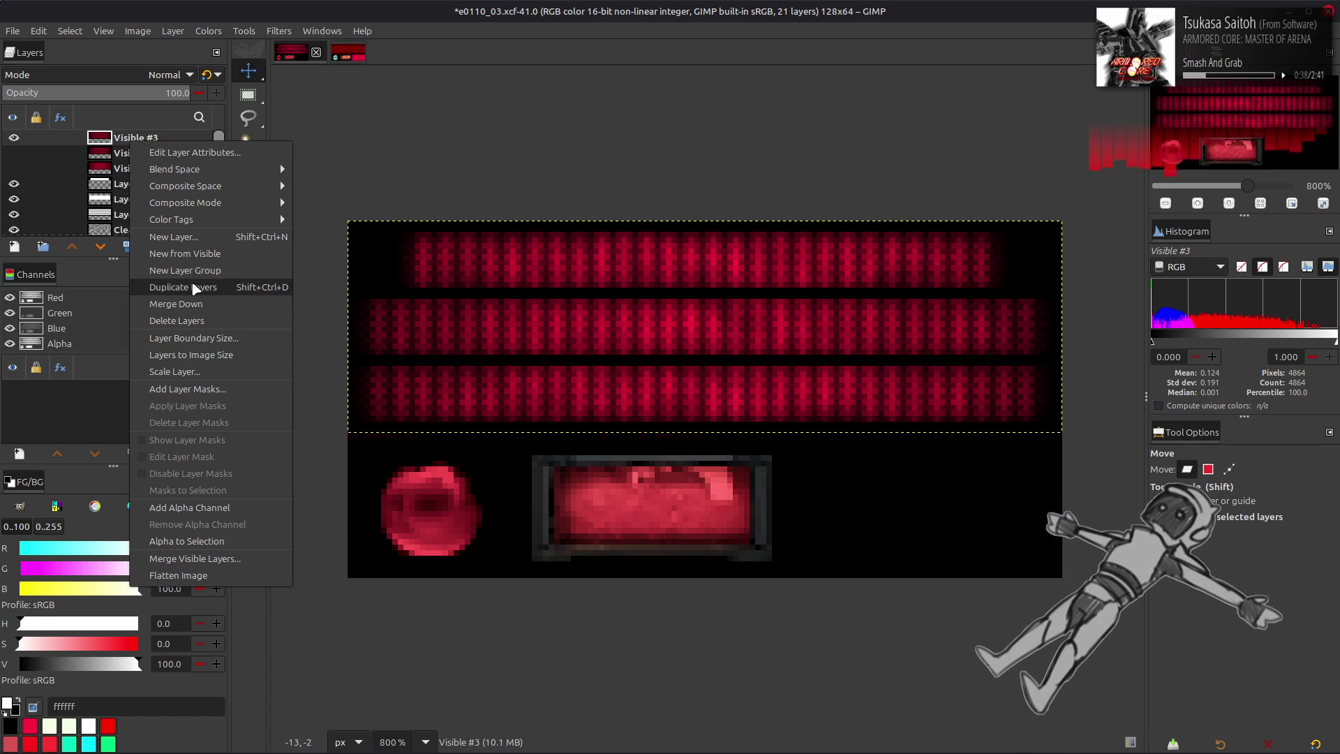
pyautogui.click(155, 286)
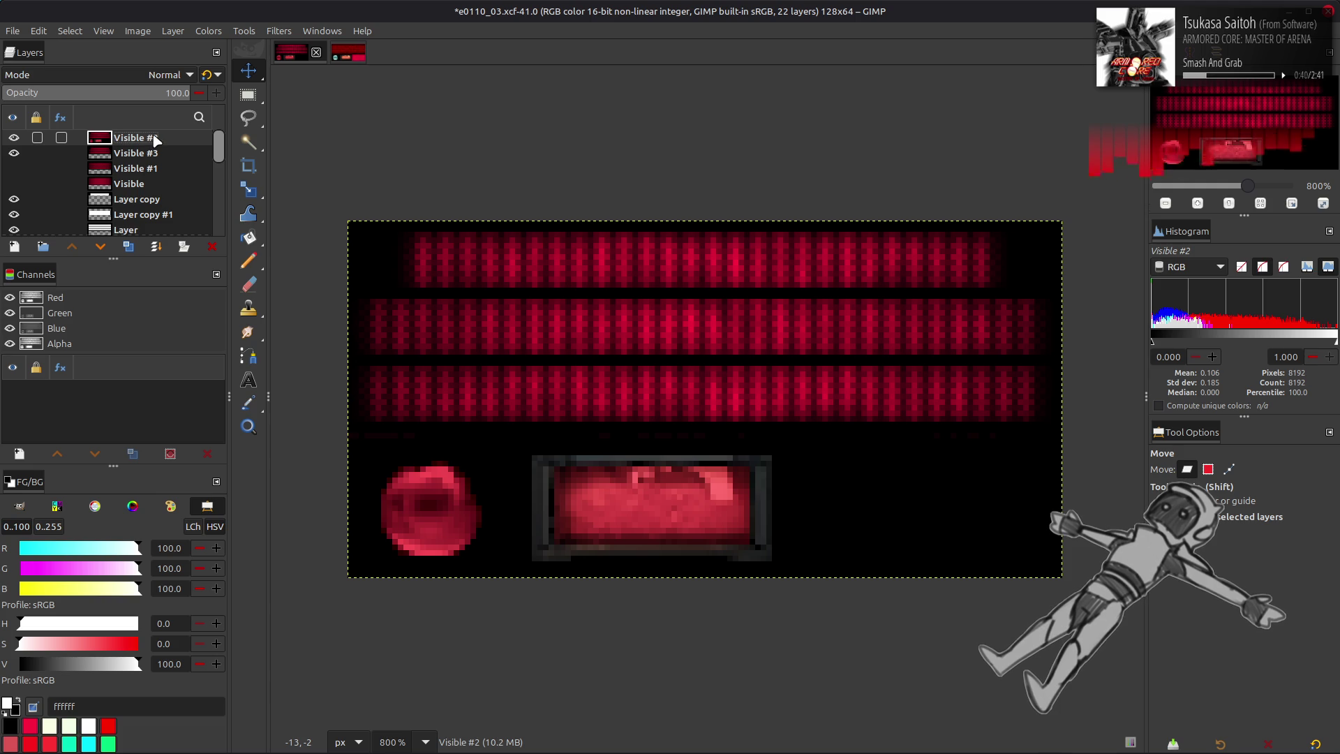
# - Save the GIMP image, export it as e0110_03.dds, and go back to Blender
pyautogui.hotkey('ctrl', 's')
pyautogui.click(14, 32)
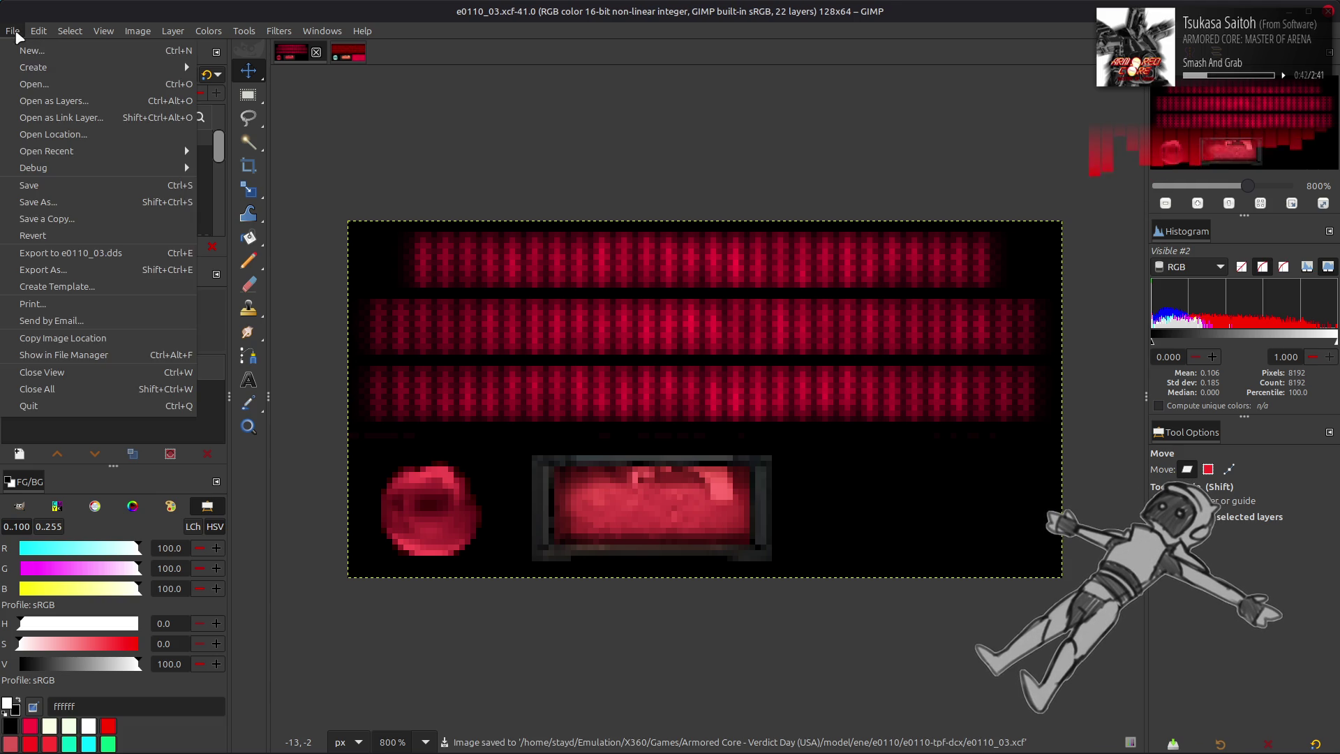
pyautogui.click(132, 253)
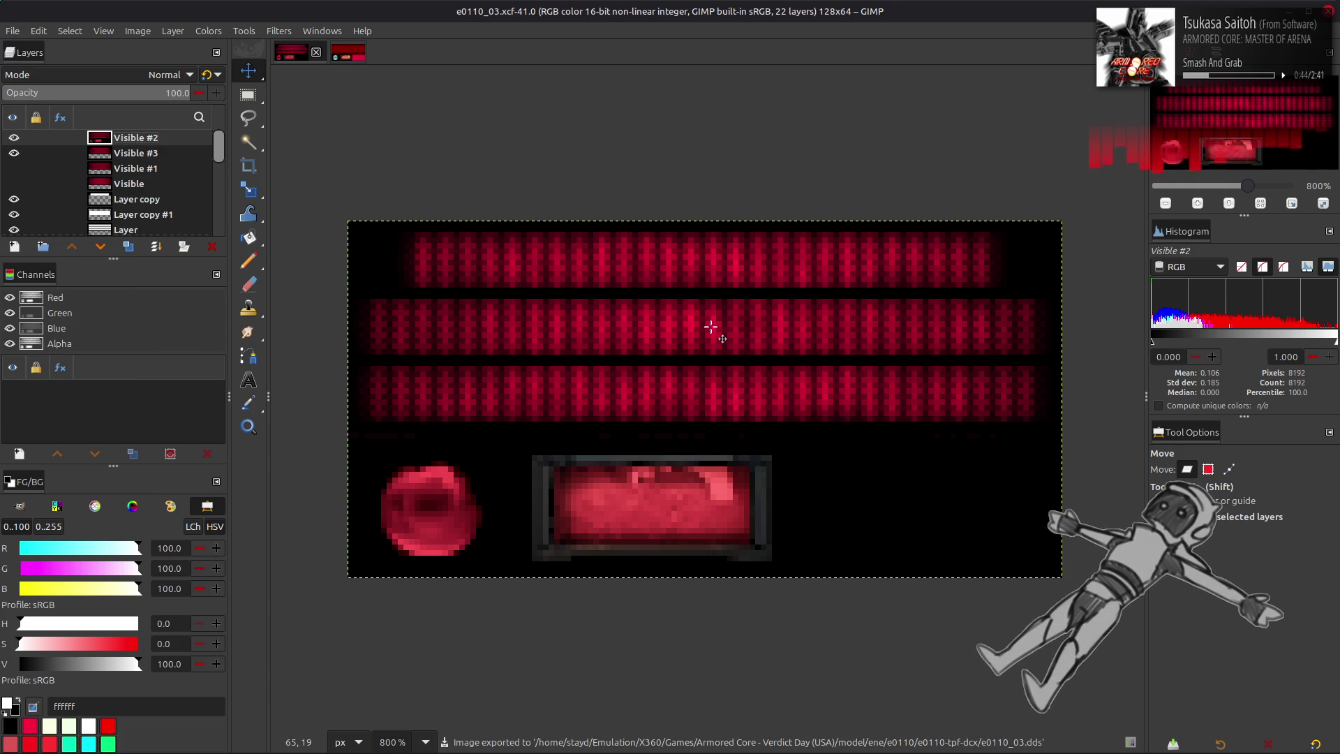
pyautogui.hotkey('alt', 'Tab')
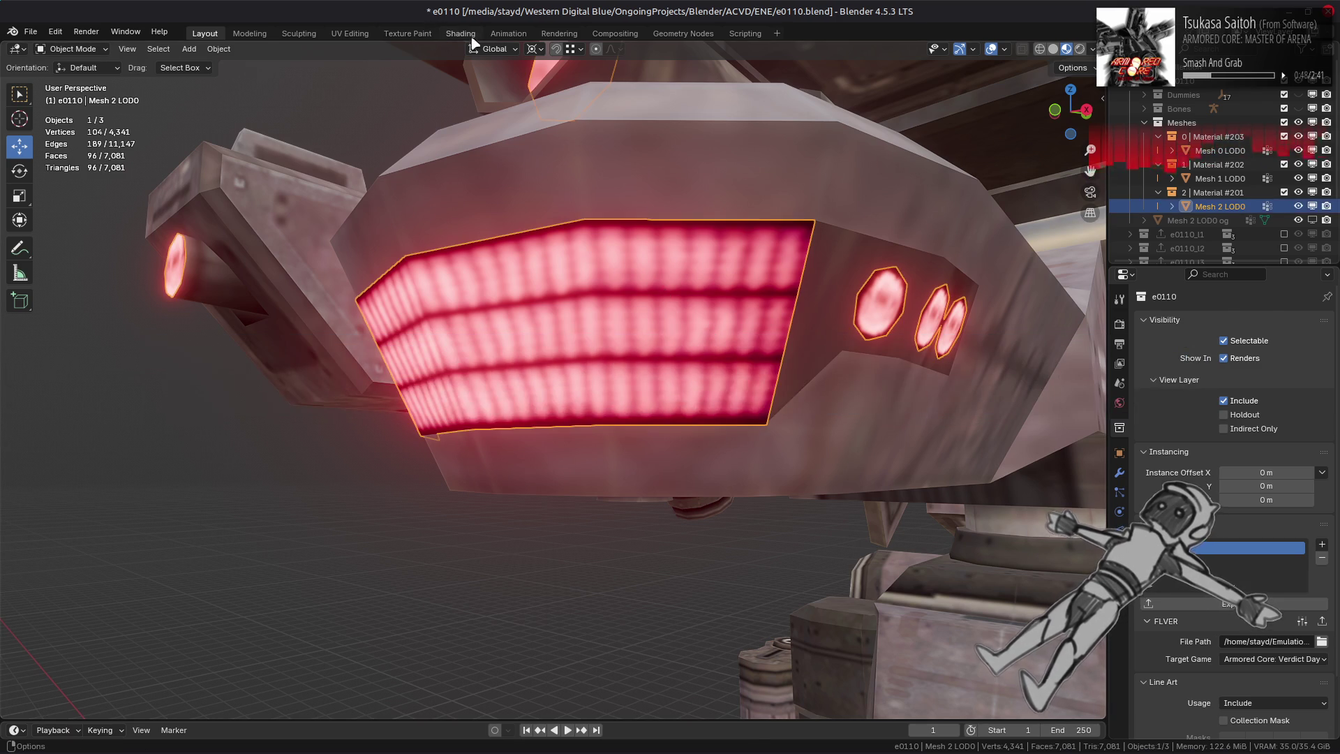
# - Select all of Mesh 2 LOD0's grille faces in edit mode and show their UVs in UV Editing
pyautogui.click(461, 34)
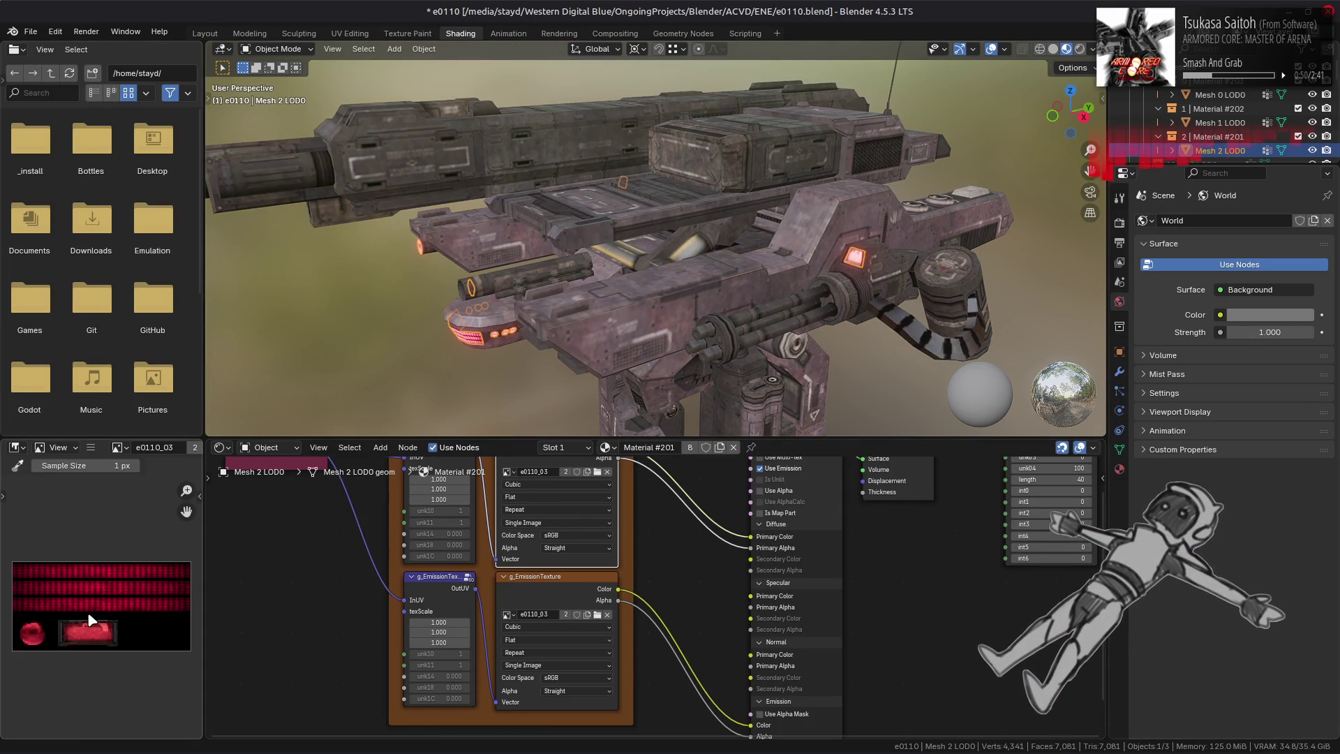
pyautogui.click(219, 35)
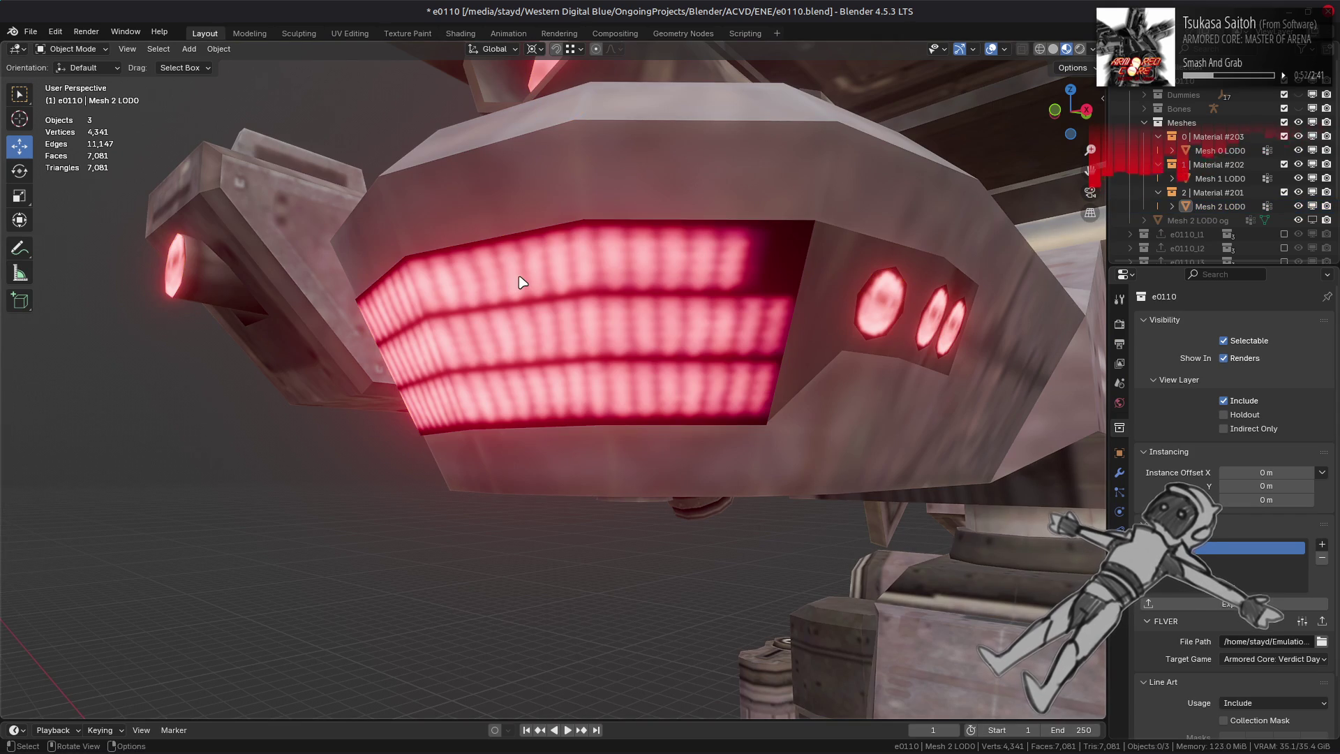
pyautogui.moveTo(517, 283)
pyautogui.mouseDown(button='middle')
pyautogui.moveTo(514, 308)
pyautogui.moveTo(631, 309)
pyautogui.moveTo(538, 299)
pyautogui.moveTo(470, 312)
pyautogui.moveTo(596, 309)
pyautogui.mouseUp(button='middle')
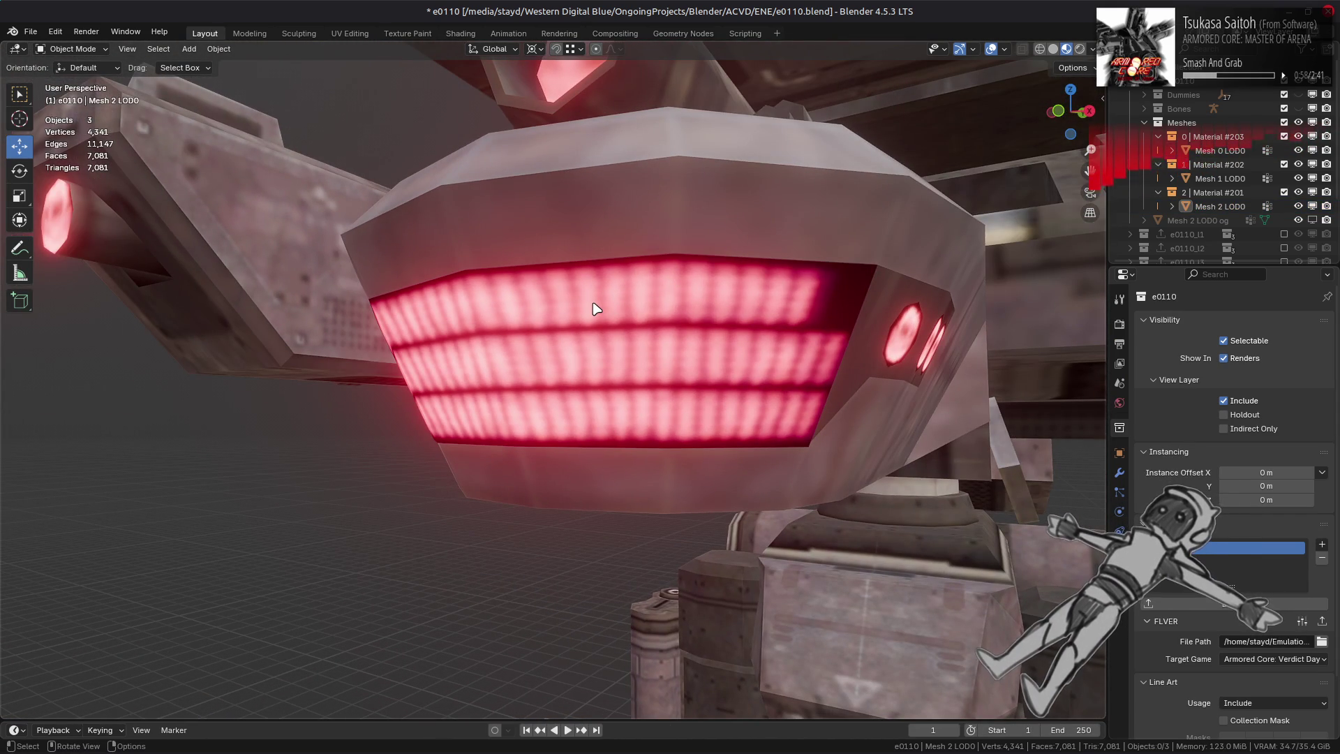
pyautogui.click(595, 309)
pyautogui.press('Tab')
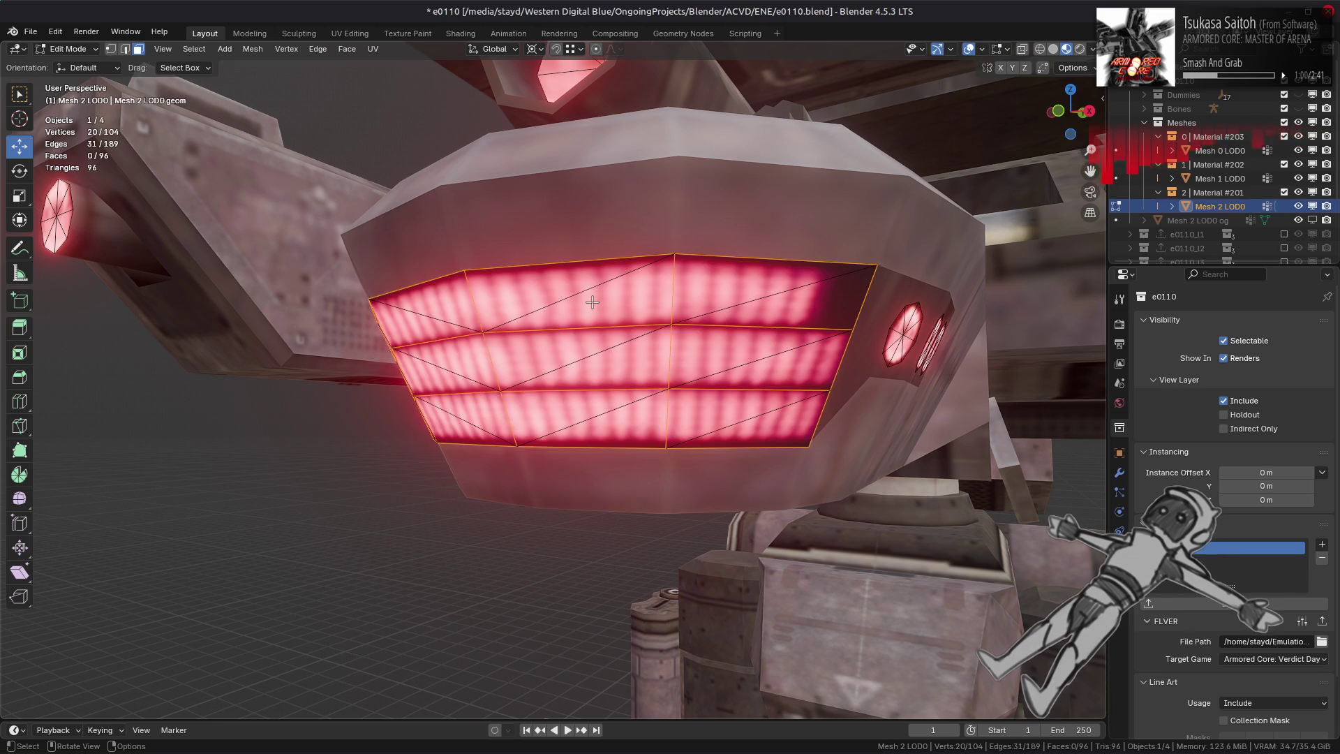
pyautogui.click(590, 313)
pyautogui.hotkey('ctrl', 'l')
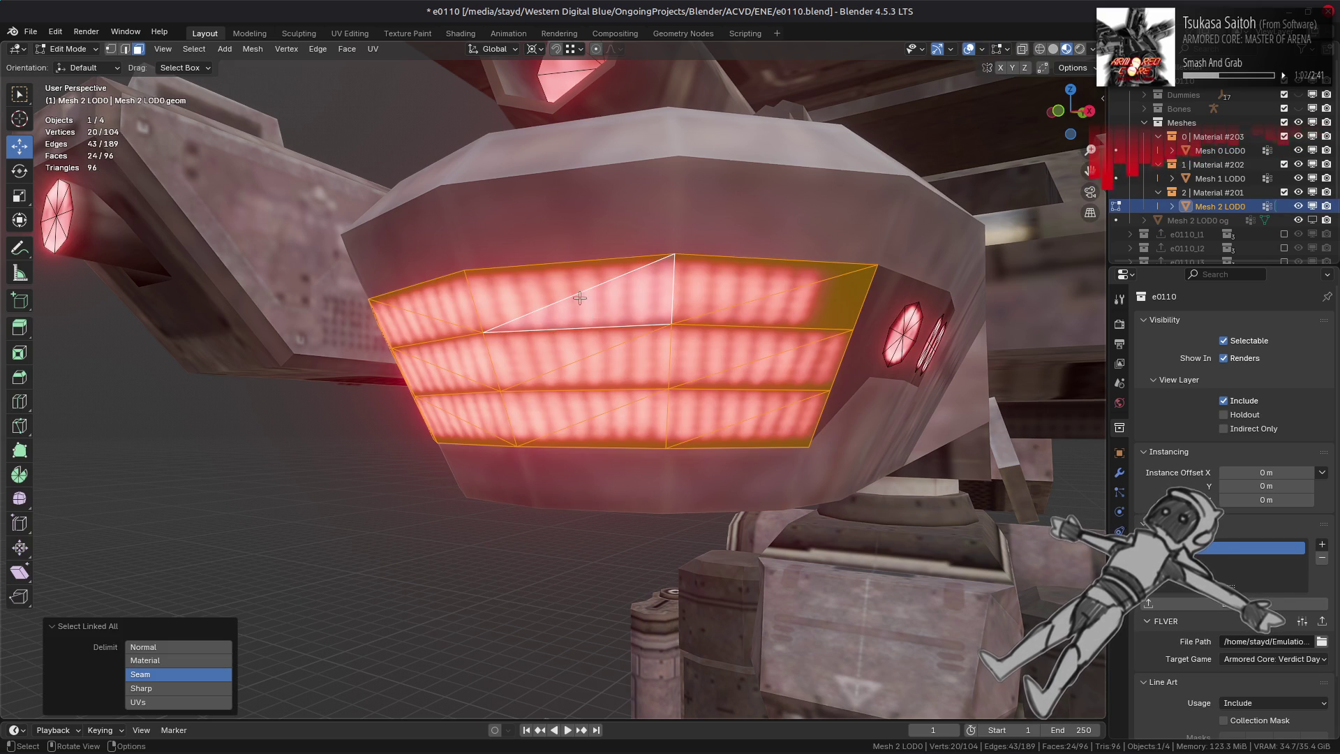
pyautogui.click(328, 35)
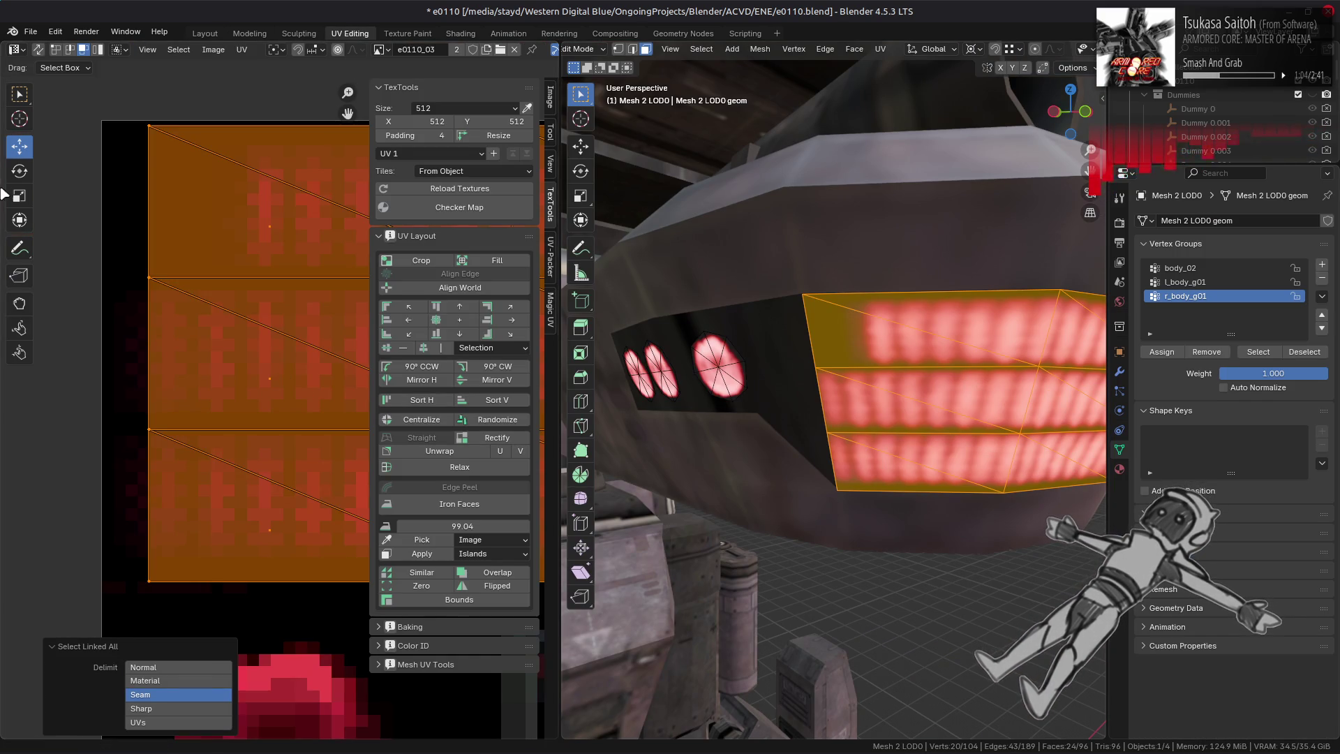
# - Scale the grille UVs by 1.0325 along X only, then return to object mode
pyautogui.scroll(-5, 272, 272)
pyautogui.scroll(5, 231, 337)
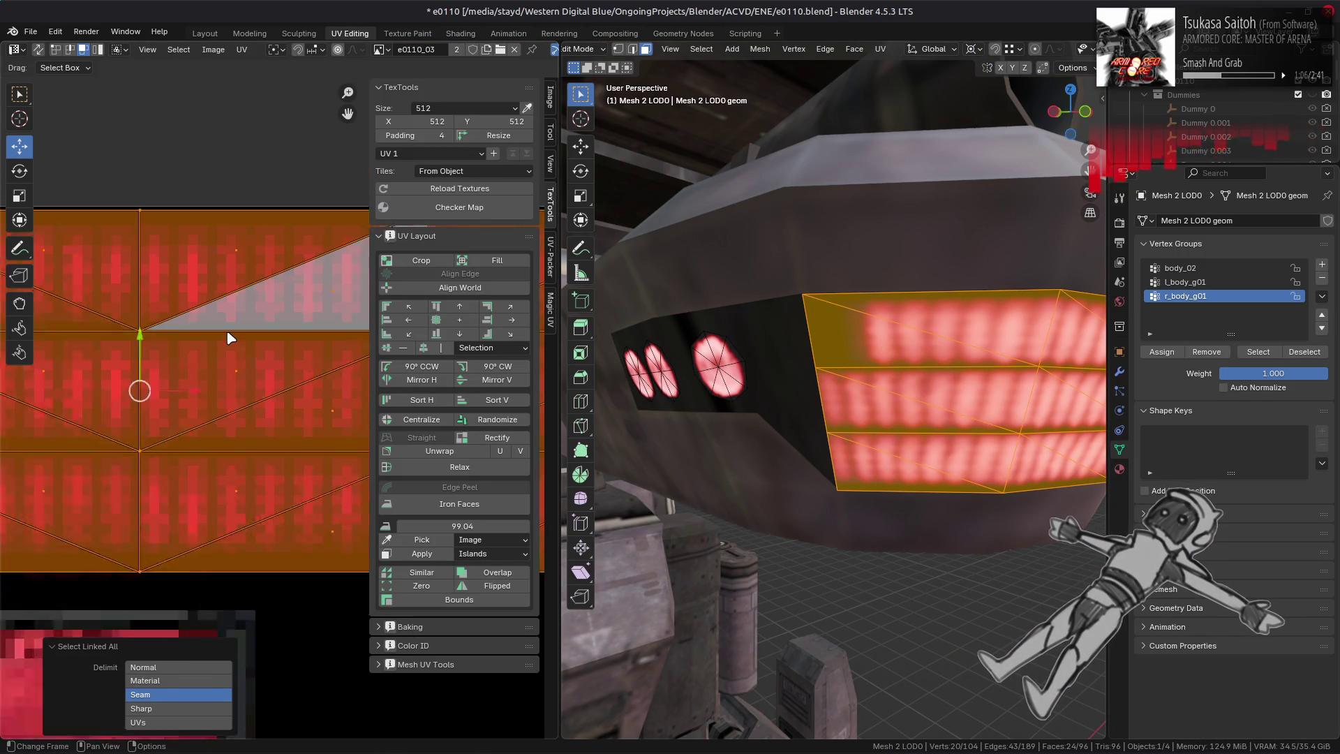
pyautogui.moveTo(231, 338); pyautogui.dragTo(60, 341, button='middle')
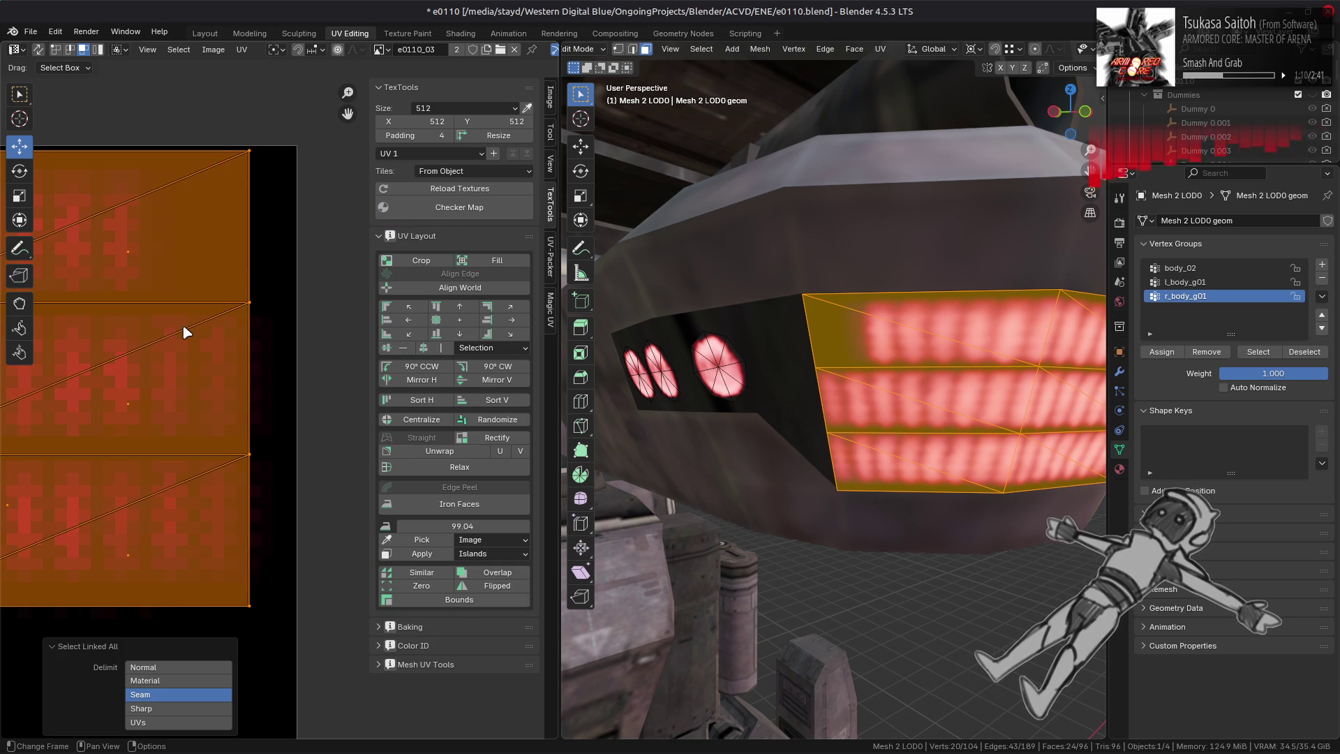
pyautogui.press('s')
pyautogui.press('x')
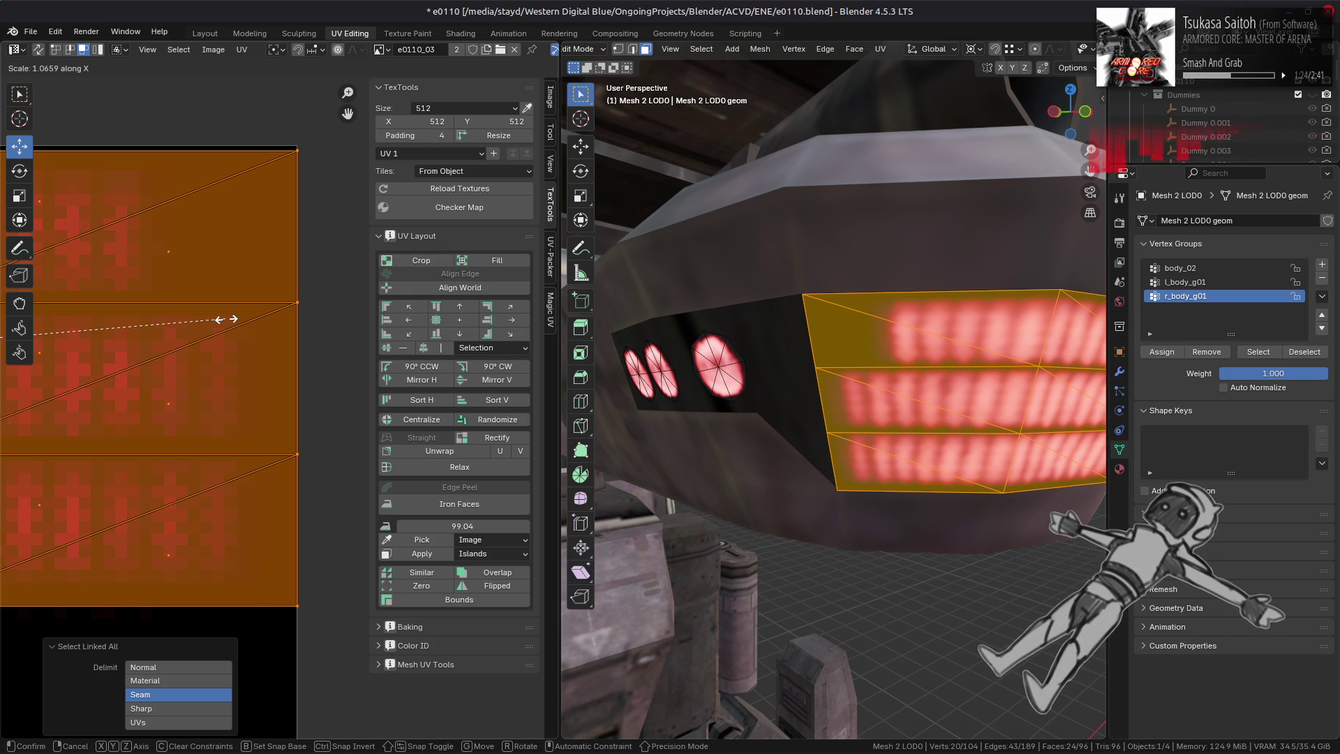
pyautogui.write('1.03')
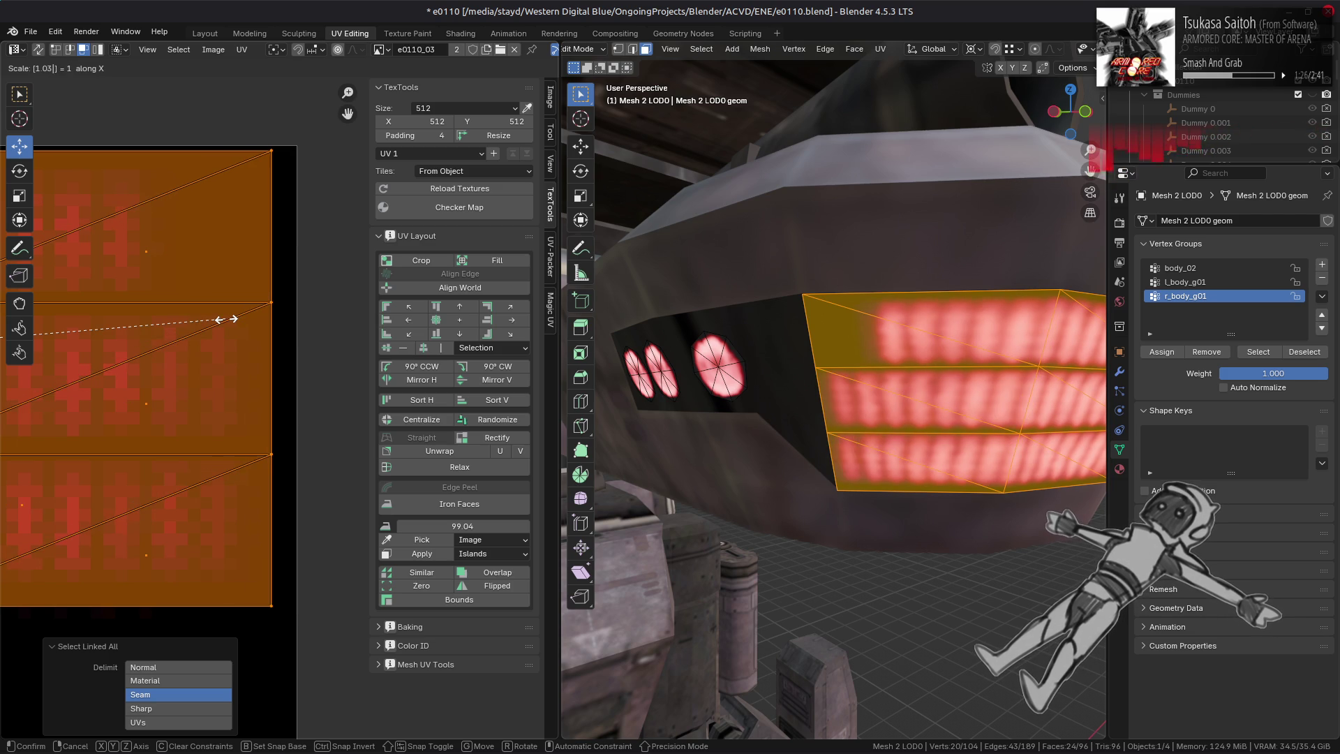
pyautogui.press('BackSpace')
pyautogui.write('5')
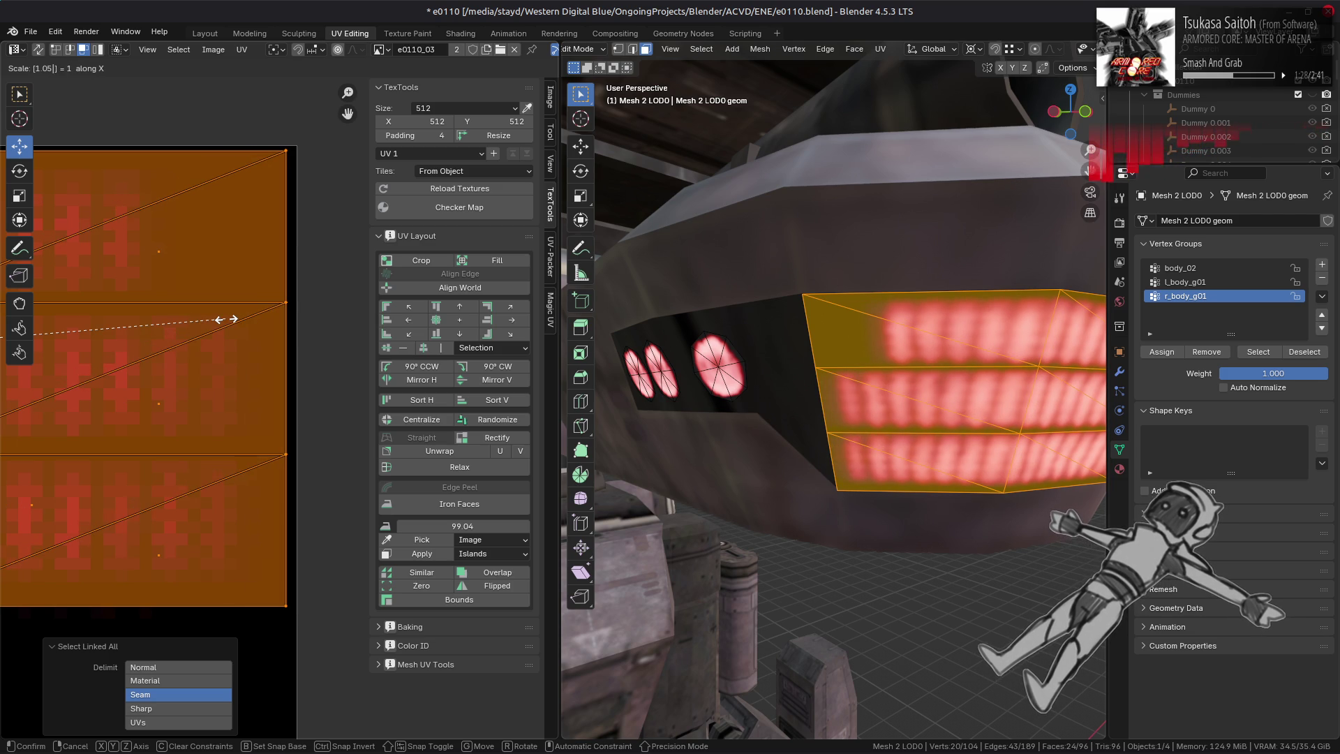
pyautogui.press('BackSpace')
pyautogui.write('4')
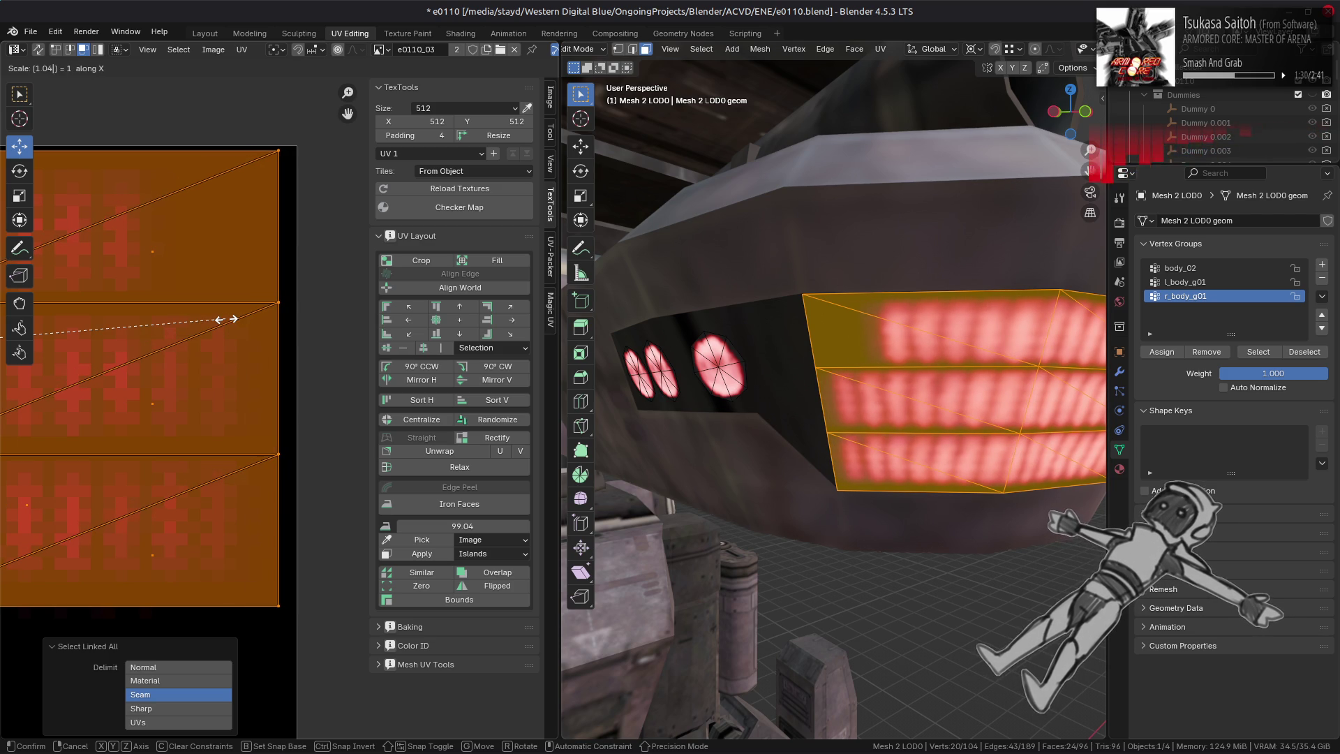
pyautogui.press('BackSpace')
pyautogui.write('3')
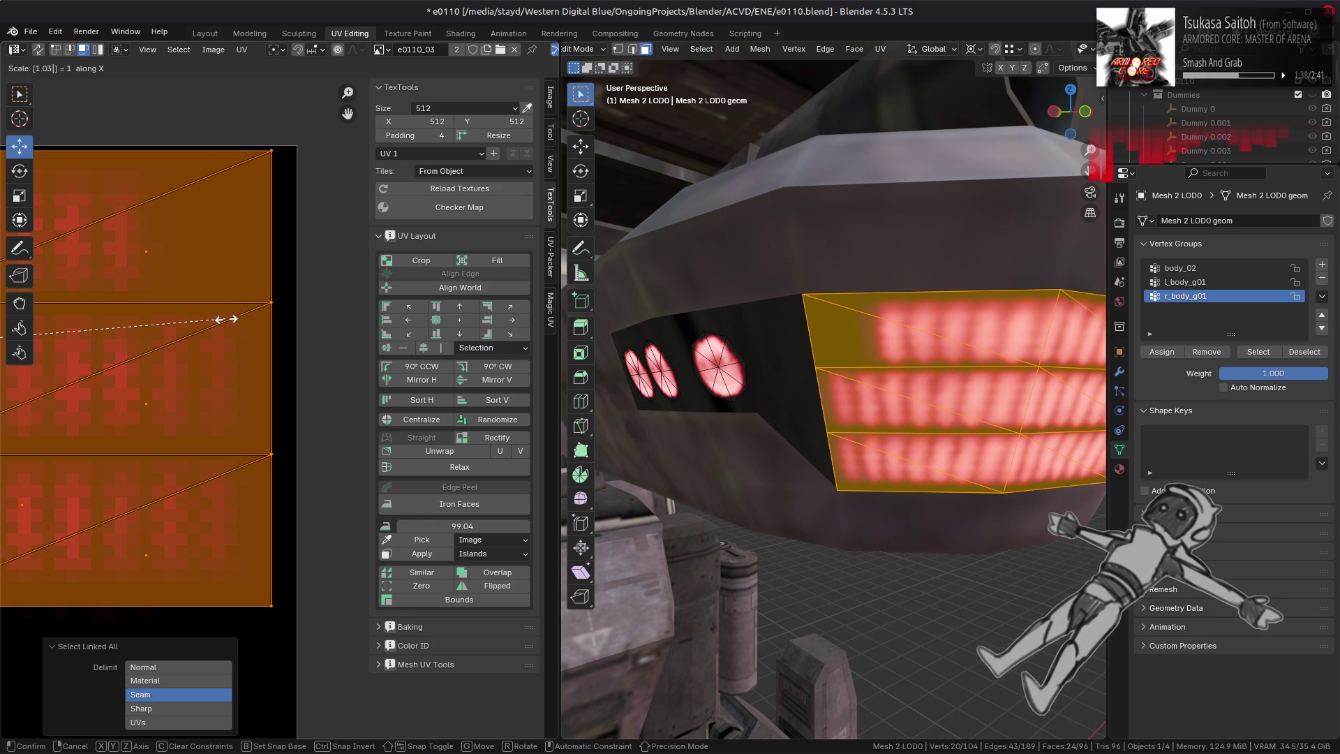
pyautogui.write('25')
pyautogui.press('Return')
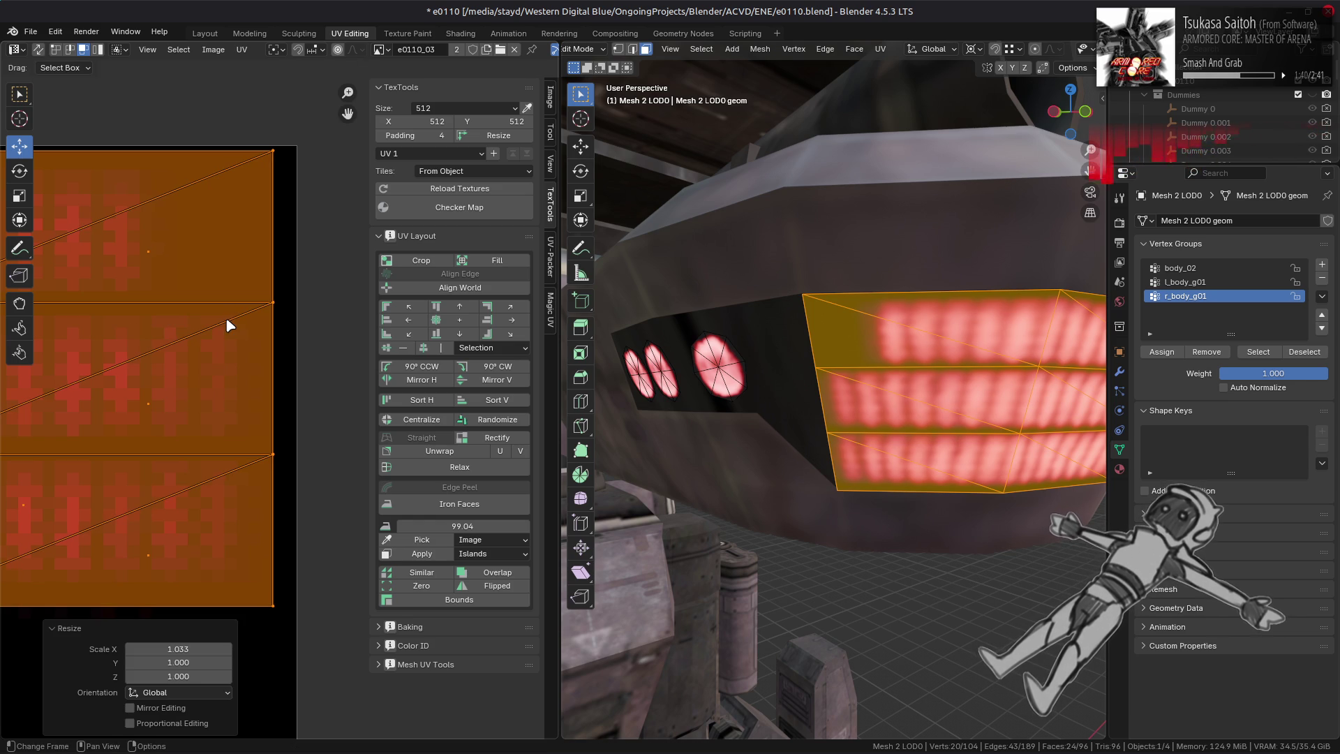
pyautogui.press('Tab')
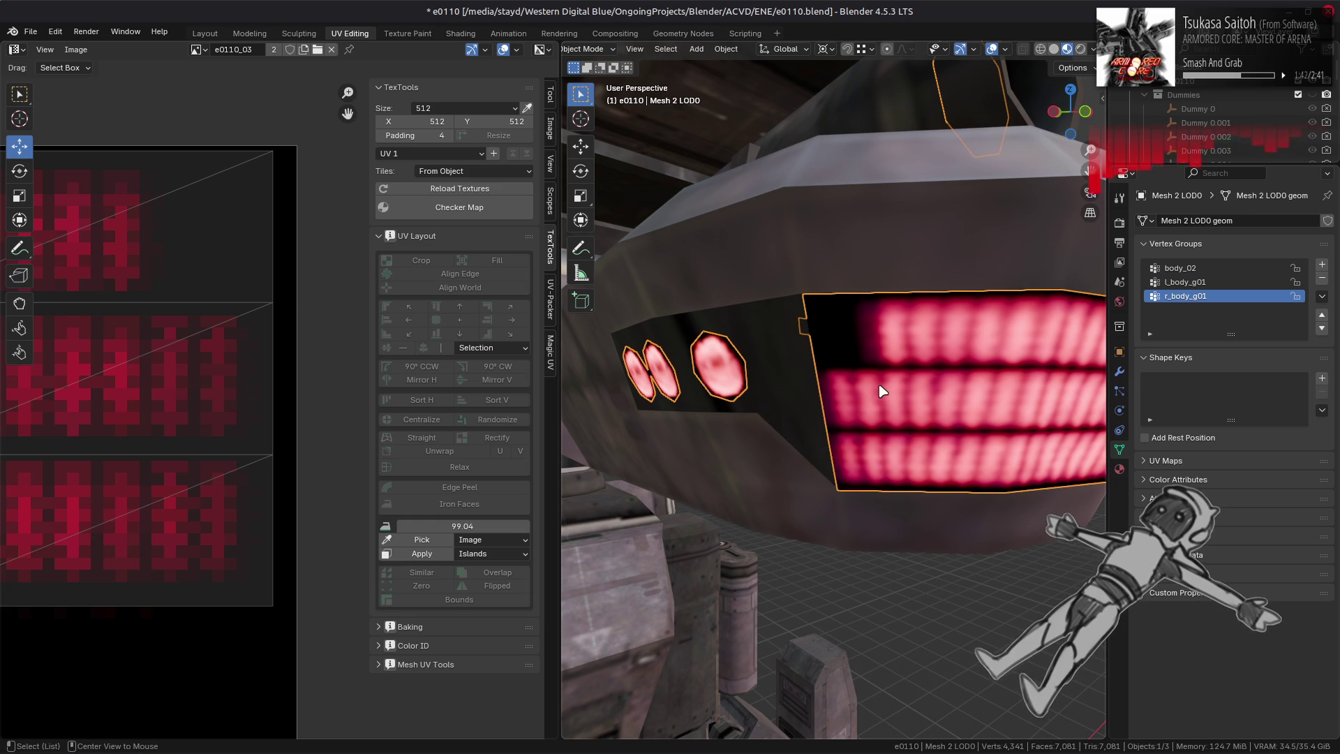
# - Deselect, orbit round the head, and put the glowing grille mesh into edit mode
pyautogui.hotkey('alt', 'a')
pyautogui.moveTo(907, 388)
pyautogui.mouseDown(button='middle')
pyautogui.moveTo(852, 383)
pyautogui.moveTo(825, 361)
pyautogui.mouseUp(button='middle')
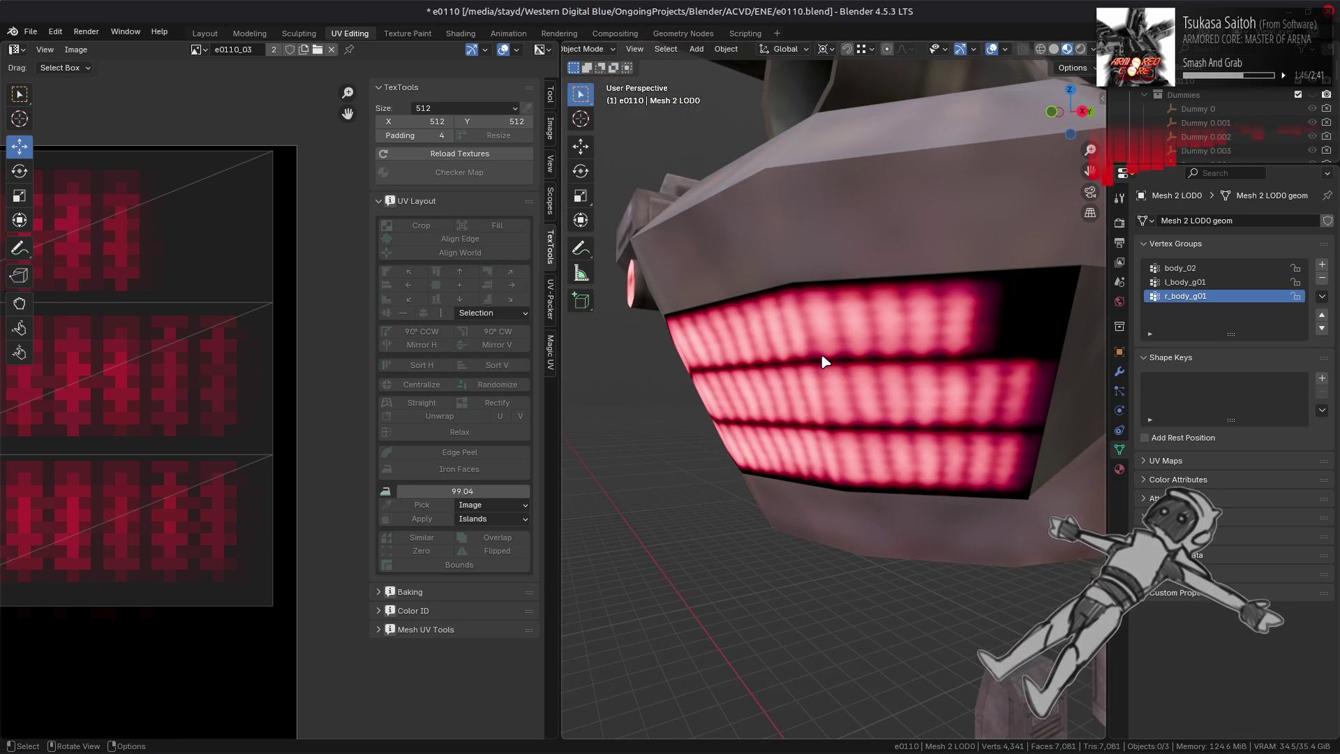
pyautogui.moveTo(825, 361); pyautogui.dragTo(825, 361, button='middle')
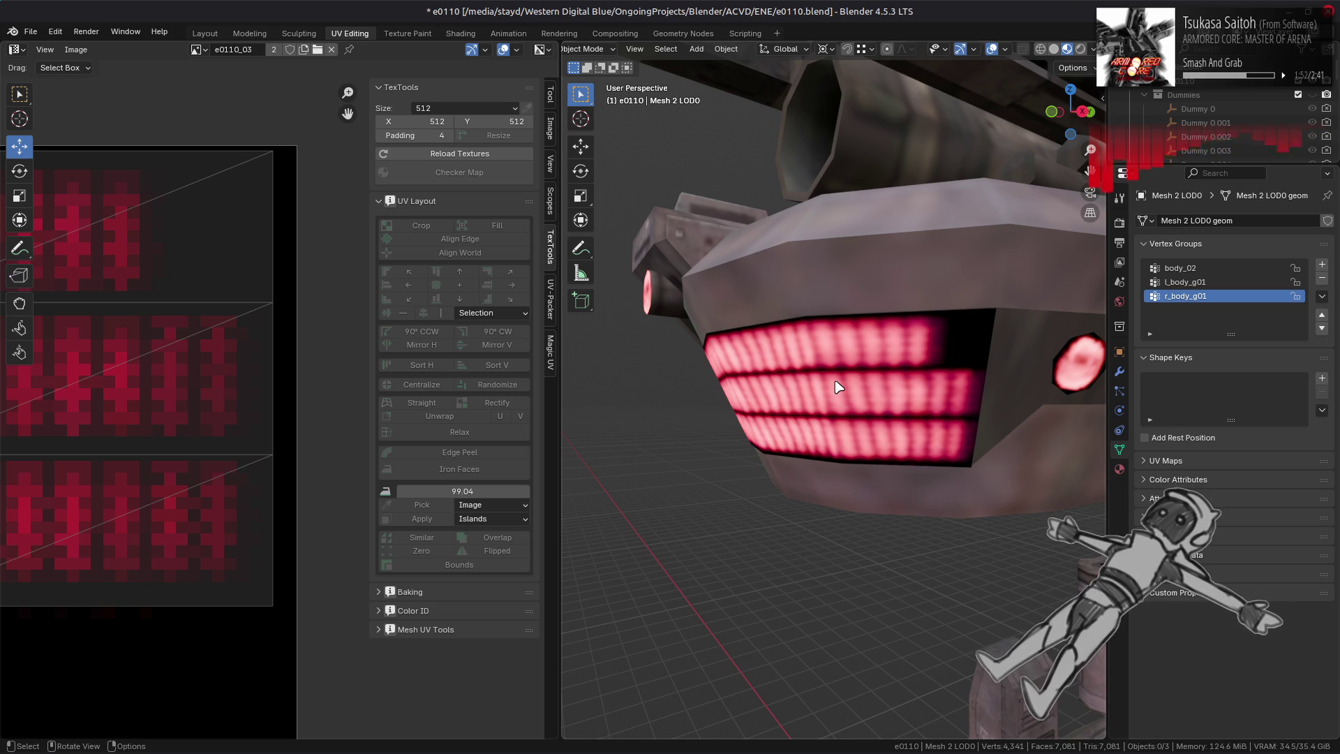
pyautogui.click(838, 386)
pyautogui.press('Tab')
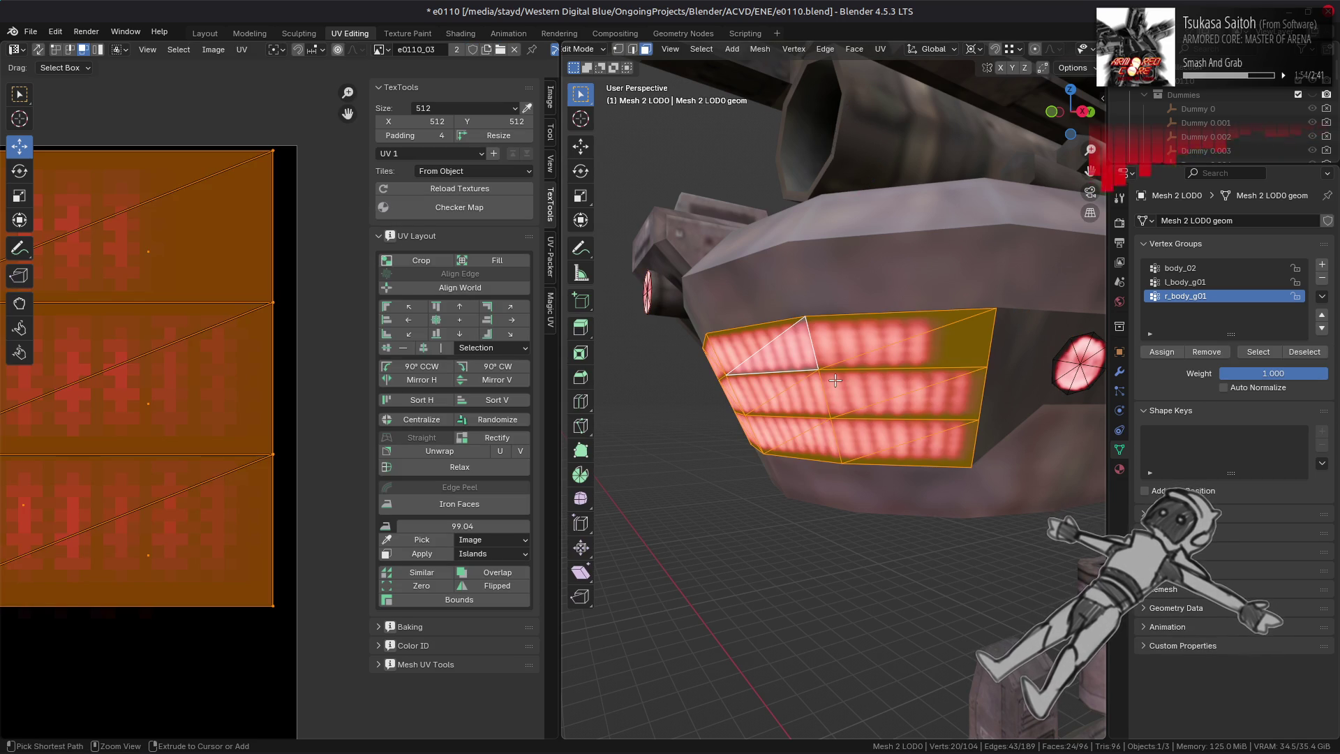
# - Stretch the grille UVs by 1.05 along X, then return to Layout viewing the head's side
pyautogui.press('s')
pyautogui.press('x')
pyautogui.write('1')
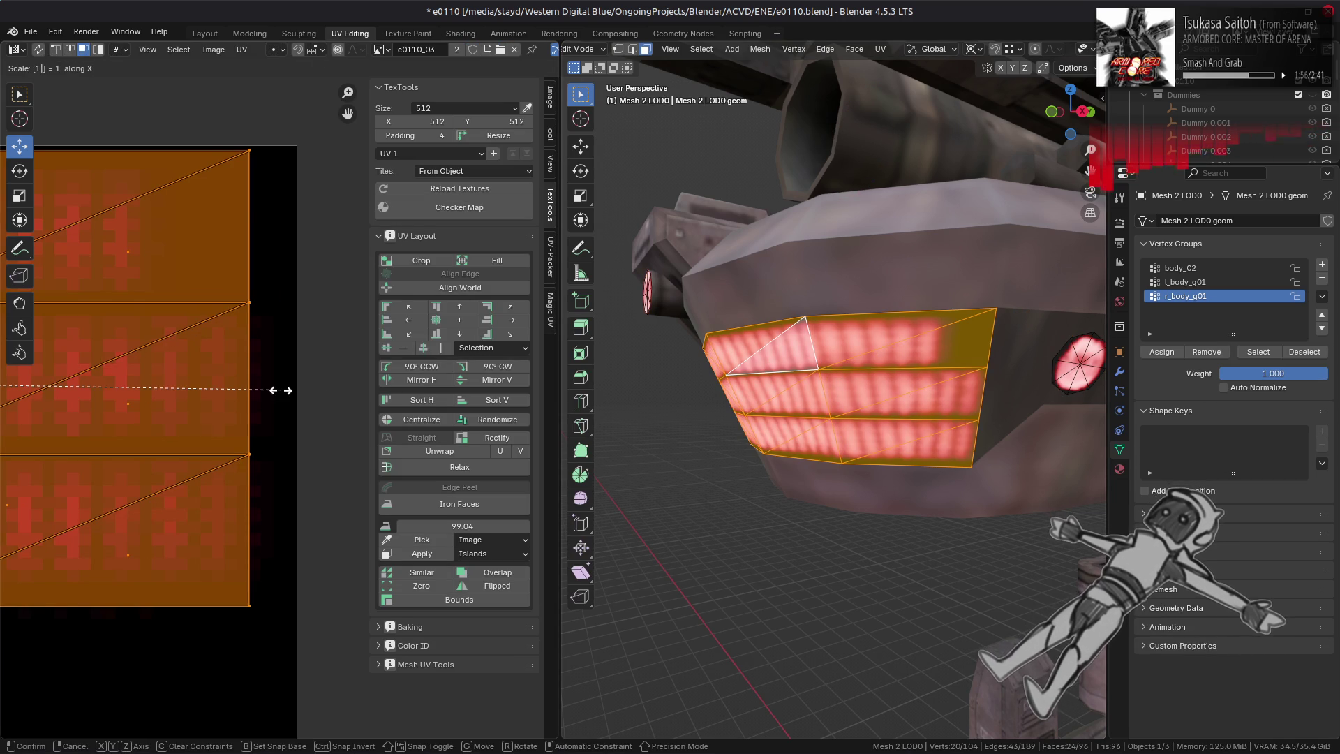
pyautogui.write('.05')
pyautogui.press('Return')
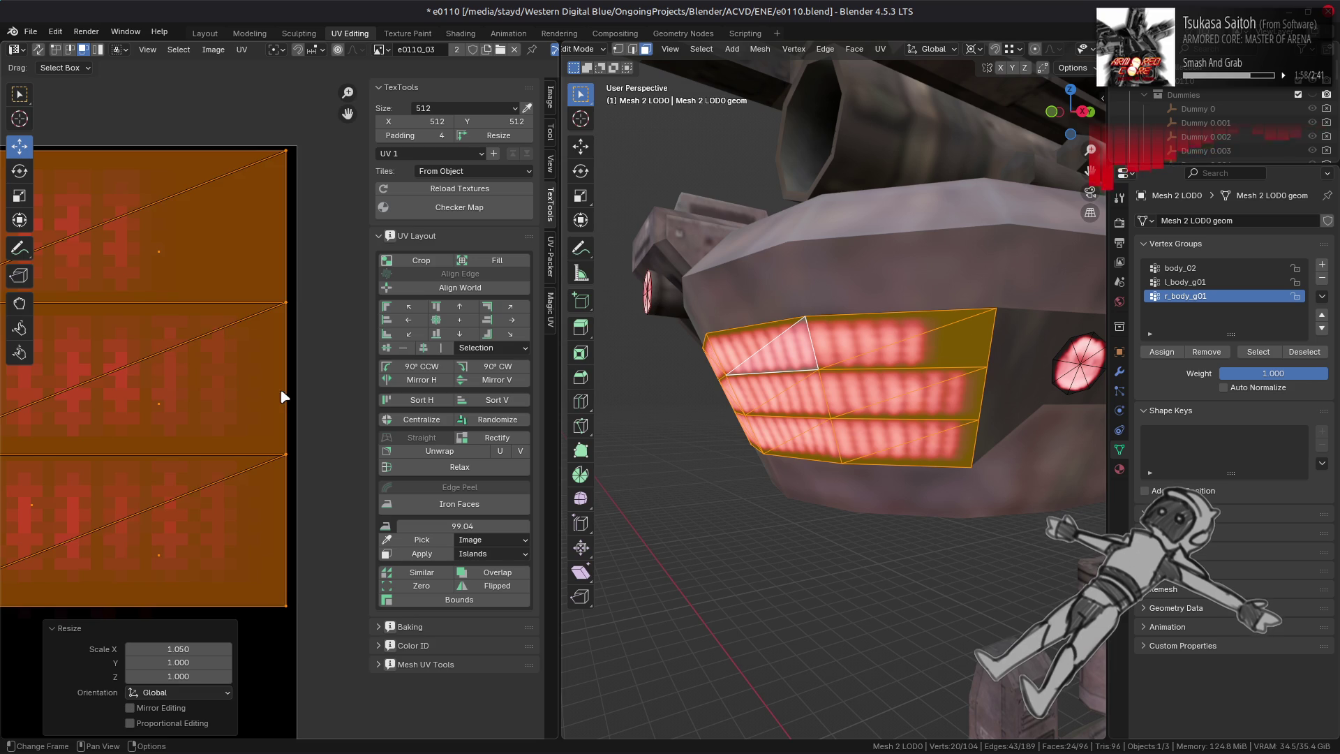
pyautogui.press('KP_Decimal')
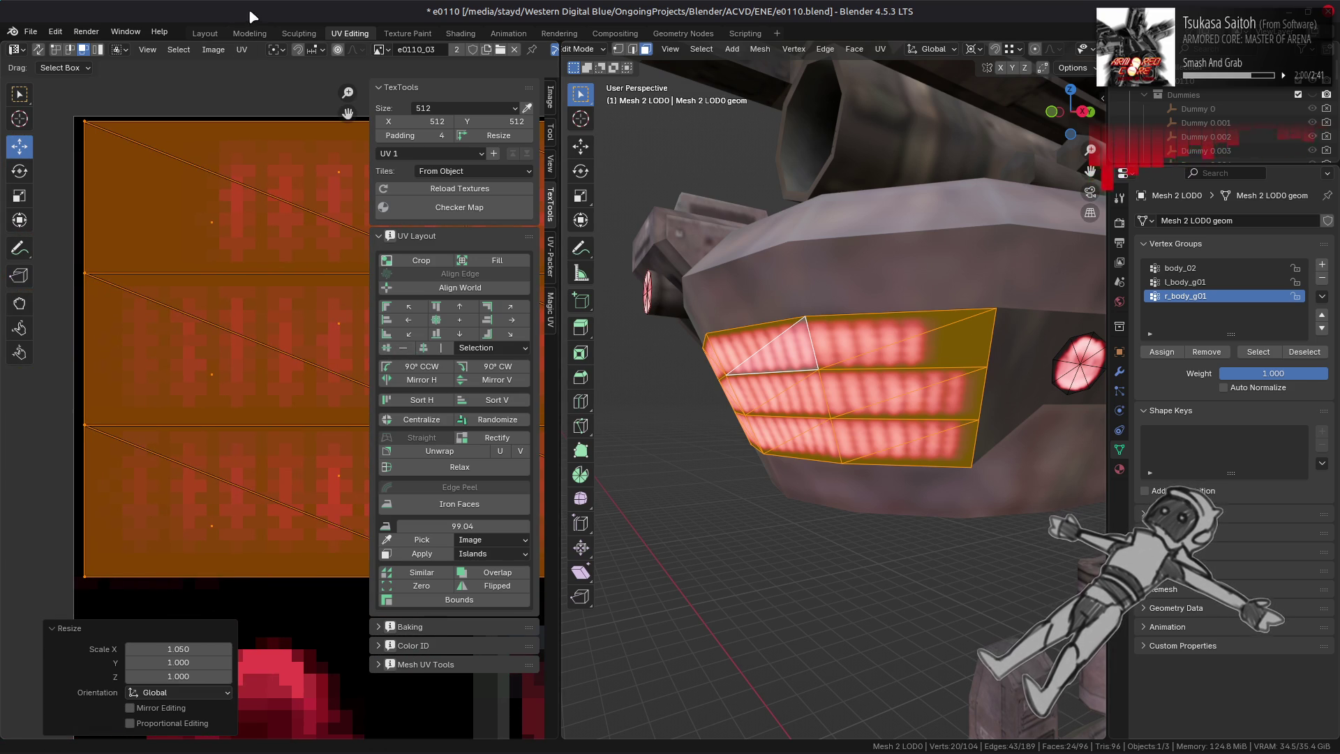
pyautogui.click(204, 33)
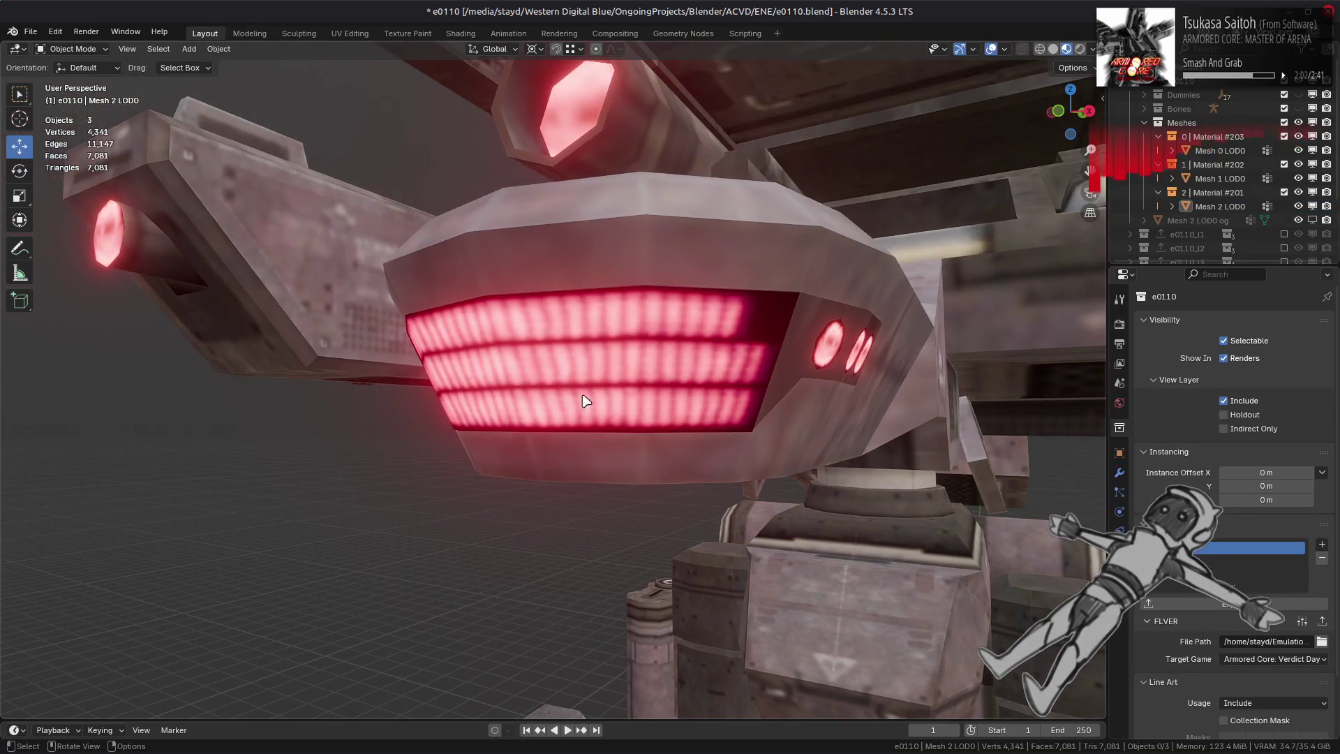
pyautogui.moveTo(584, 400); pyautogui.dragTo(730, 400, button='middle')
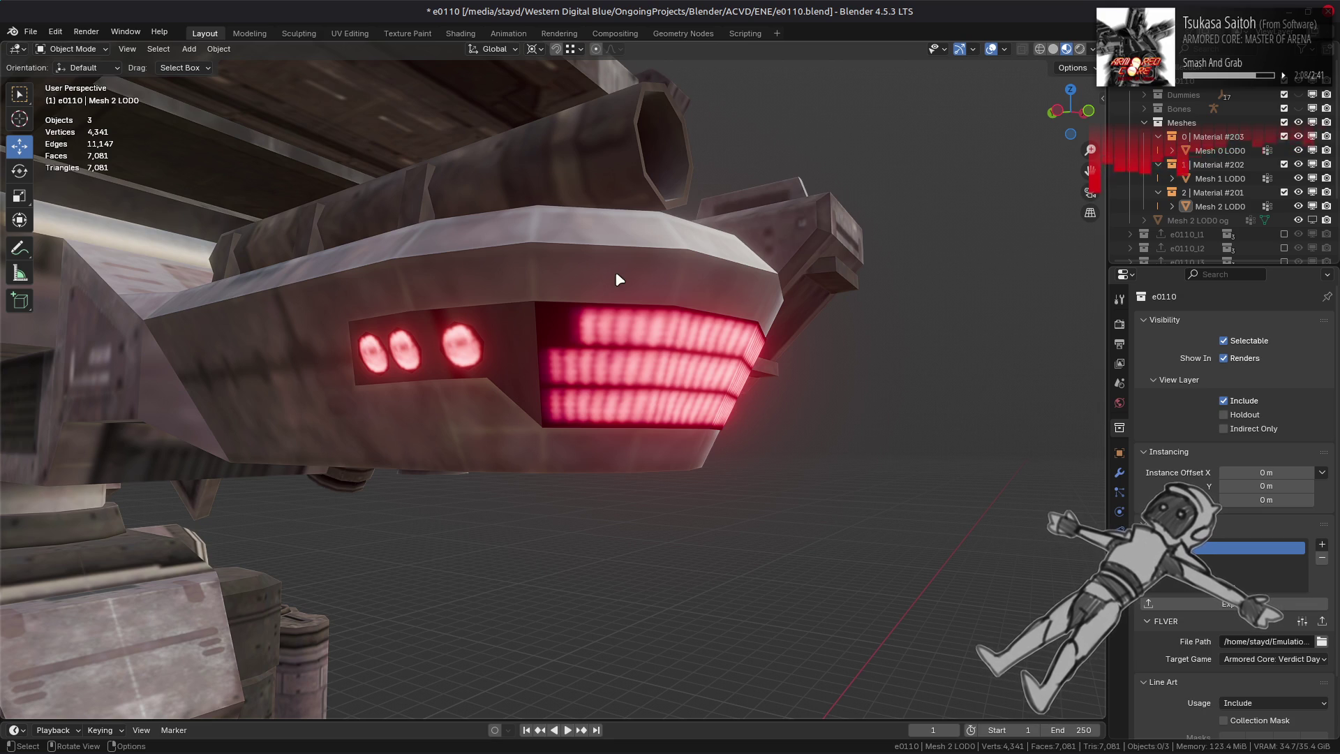
# - Leave edit mode with nothing selected and switch the viewport to solid shading
pyautogui.press('Tab')
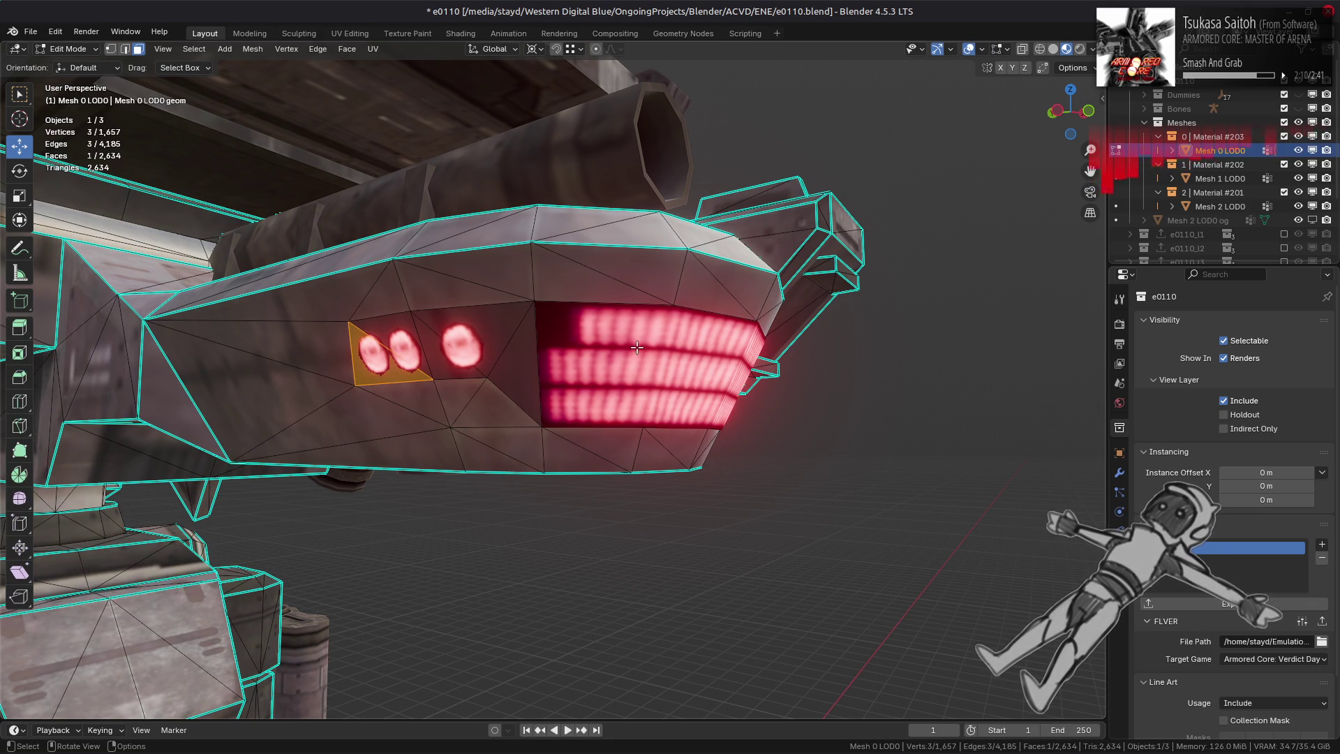
pyautogui.hotkey('alt', 'a')
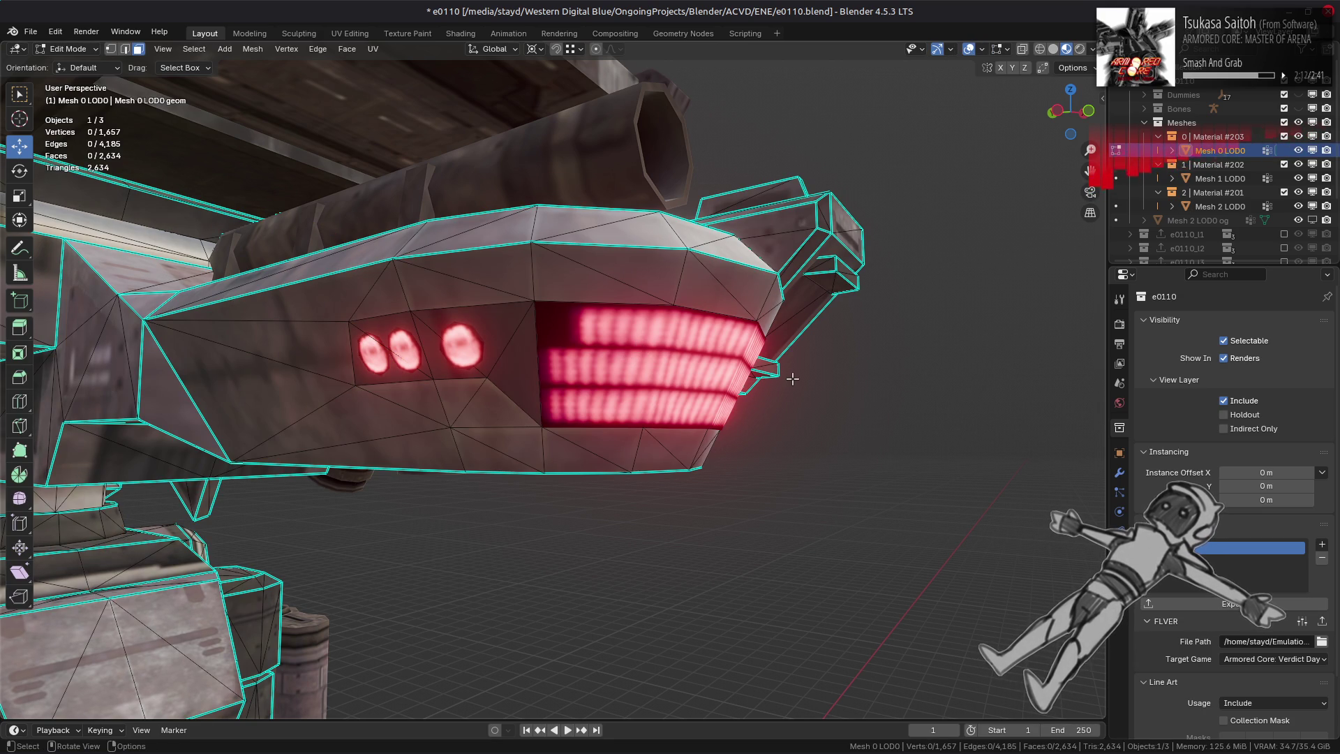
pyautogui.click(1121, 473)
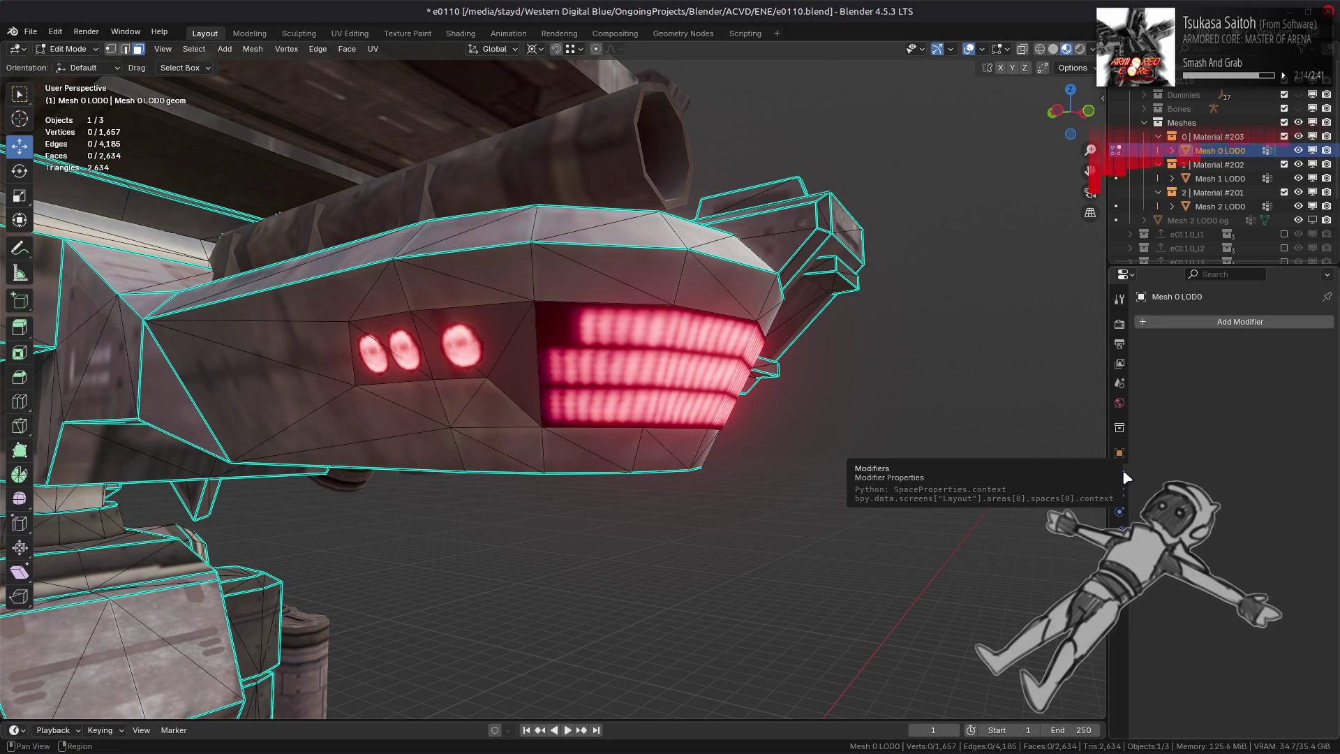
pyautogui.keyDown('ctrl'); pyautogui.click(1235, 206); pyautogui.keyUp('ctrl')
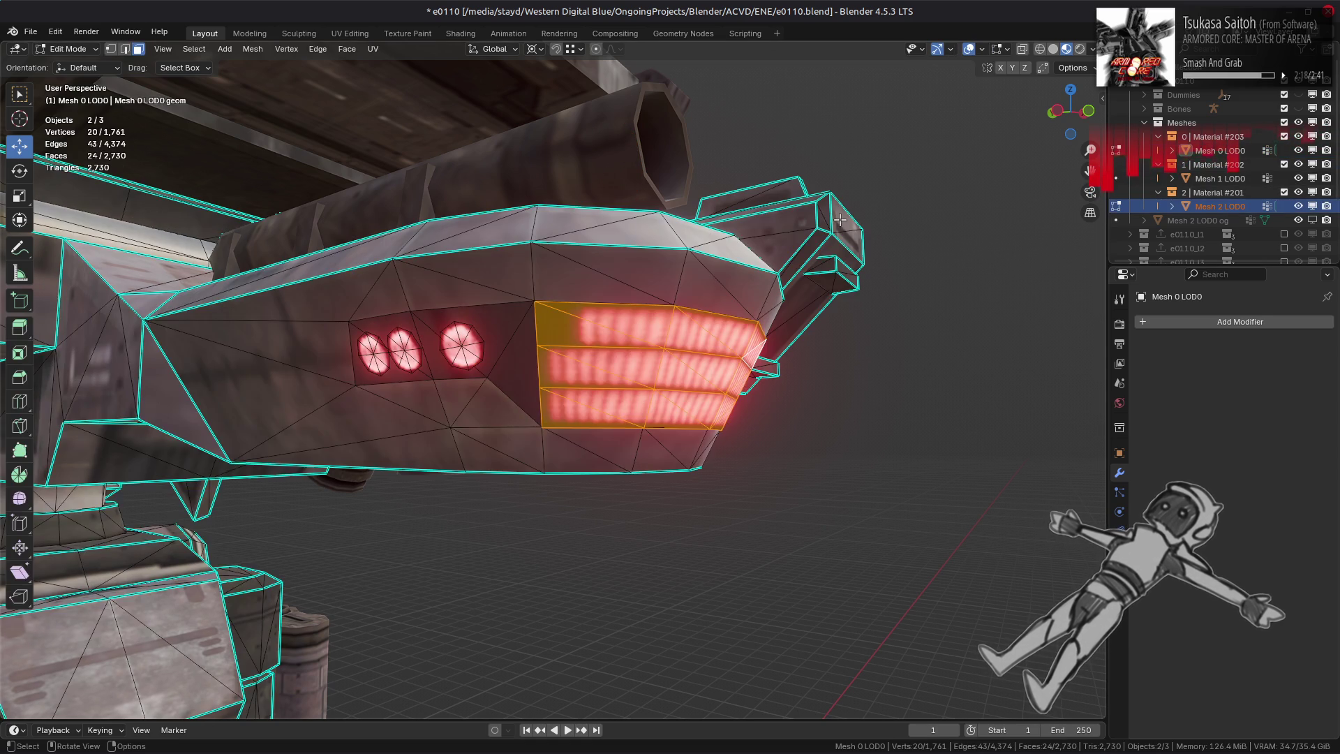
pyautogui.press('Tab')
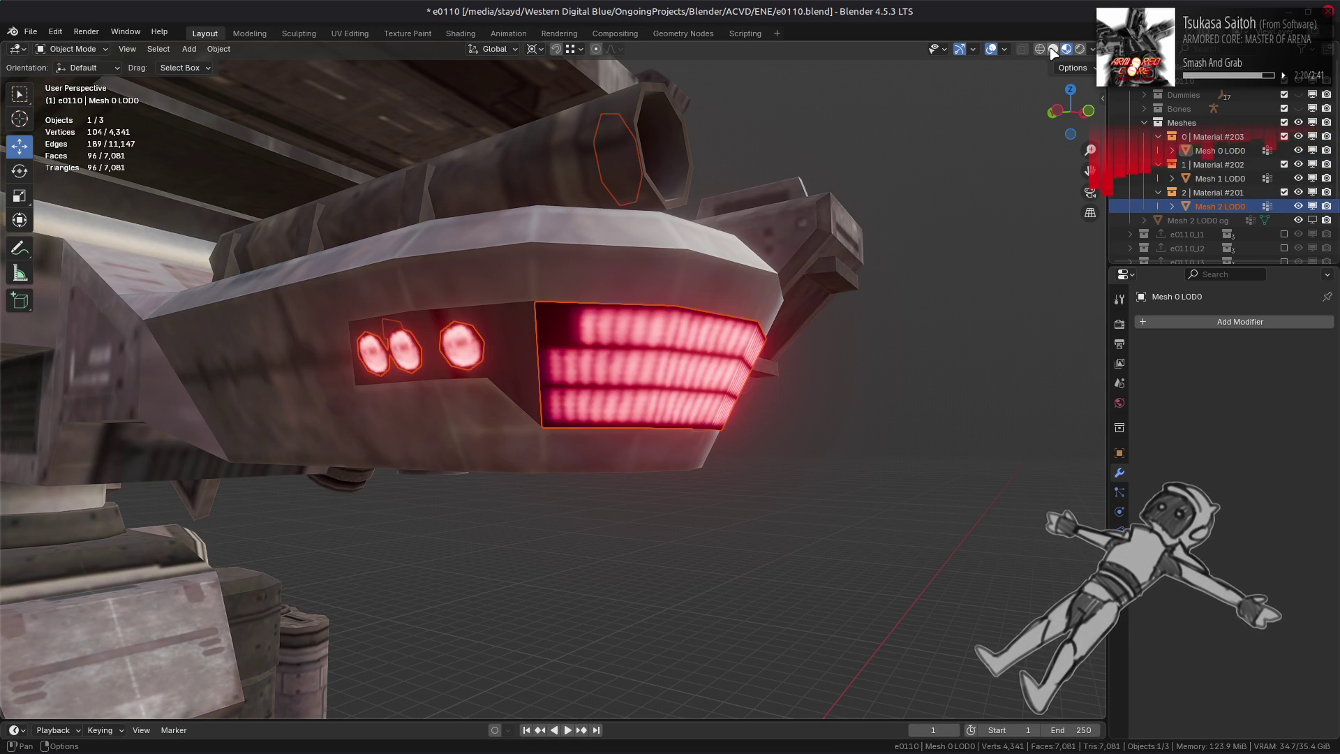
pyautogui.click(1053, 50)
# - Add a Weighted Normal modifier to Mesh 0 LOD0 using Corner Angle with Face Influence
pyautogui.click(655, 257)
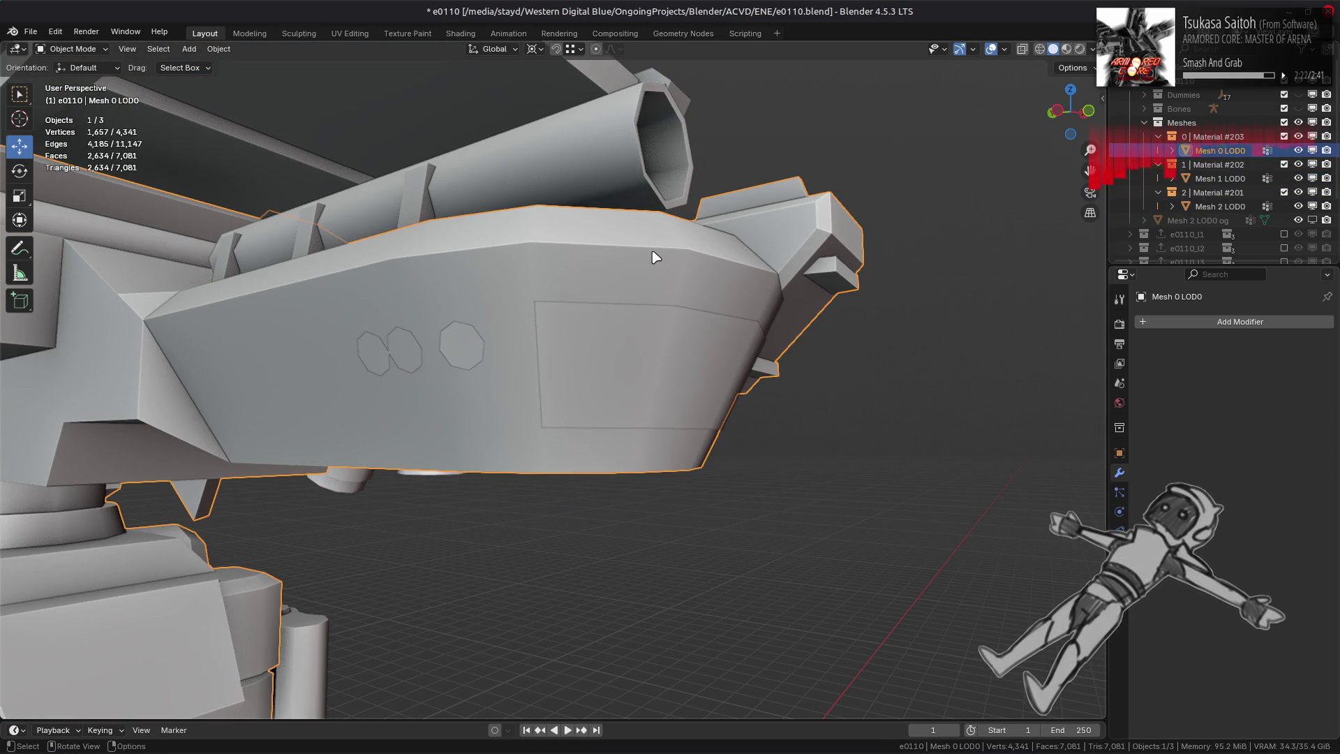
pyautogui.click(1179, 322)
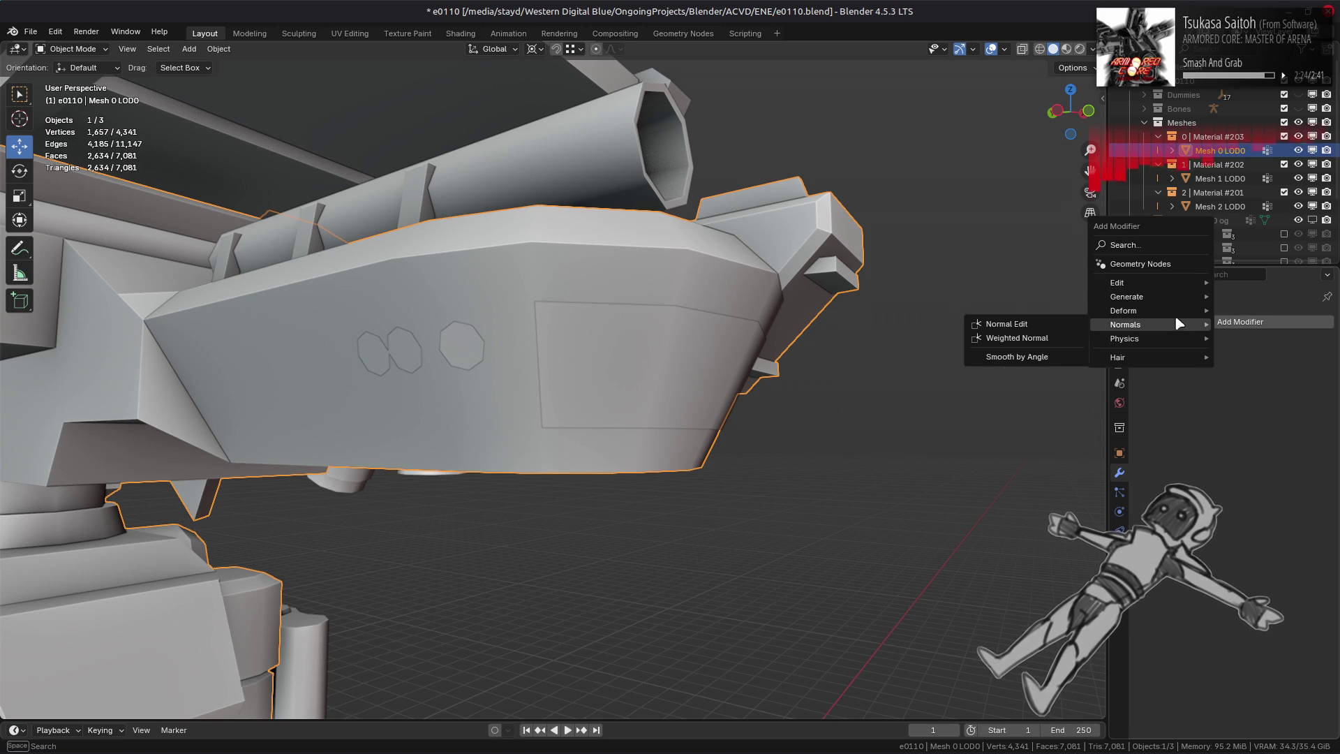
pyautogui.click(1033, 338)
pyautogui.click(1264, 397)
pyautogui.click(1256, 412)
pyautogui.click(1254, 466)
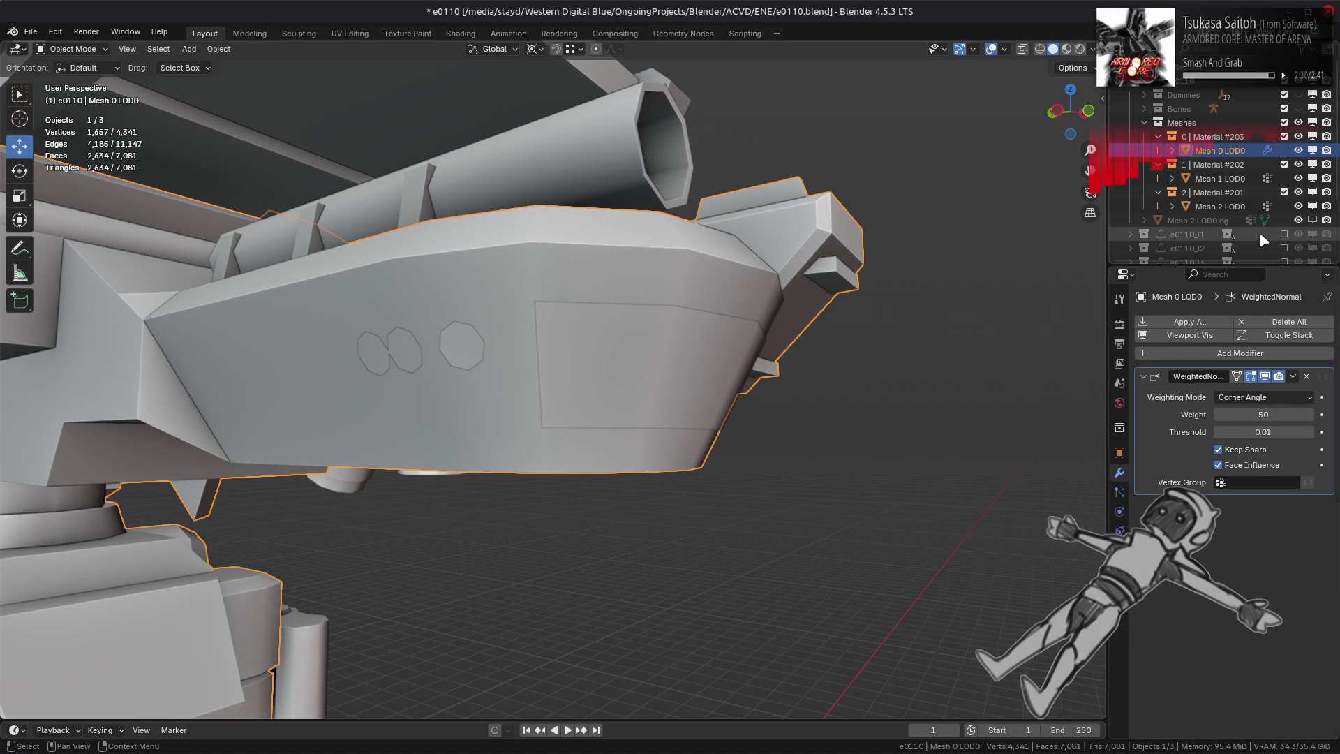
# - Add a Weighted Normal modifier to Mesh 2 LOD0 and apply it
pyautogui.click(1235, 206)
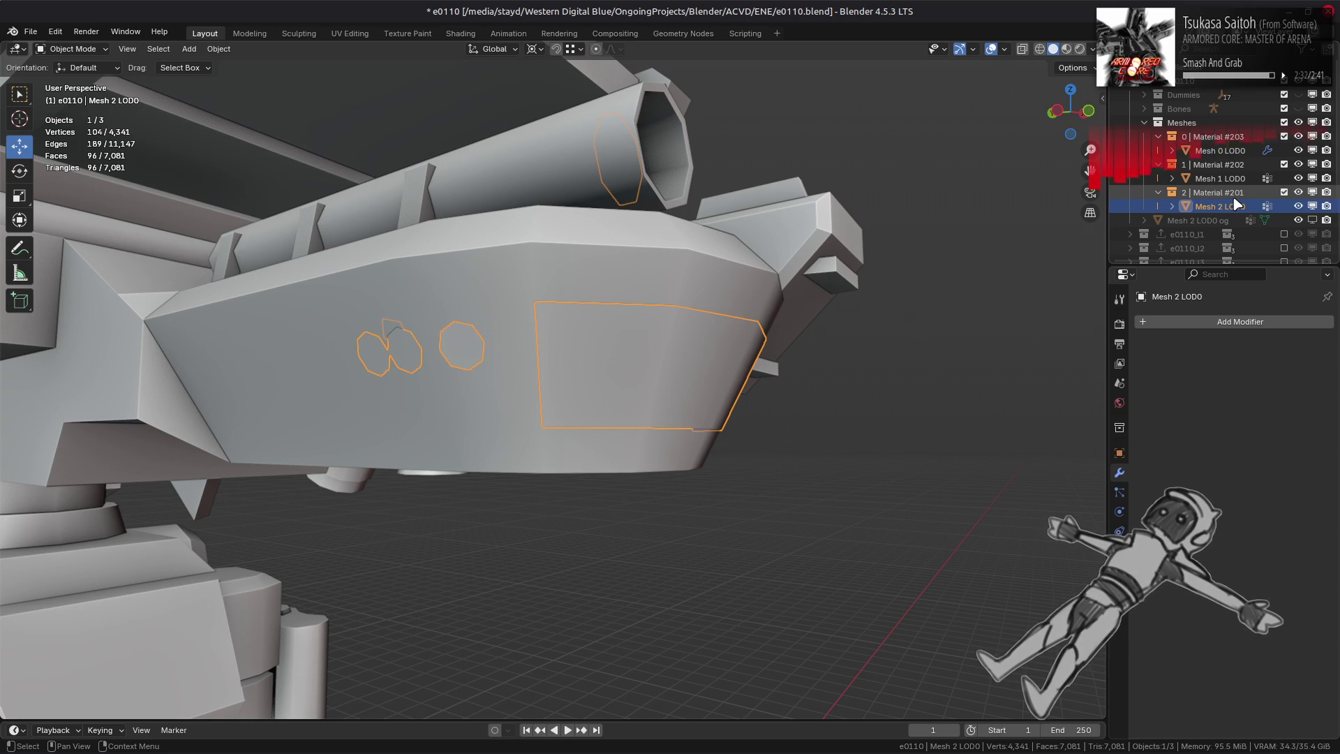
pyautogui.click(1186, 322)
pyautogui.moveTo(1179, 322)
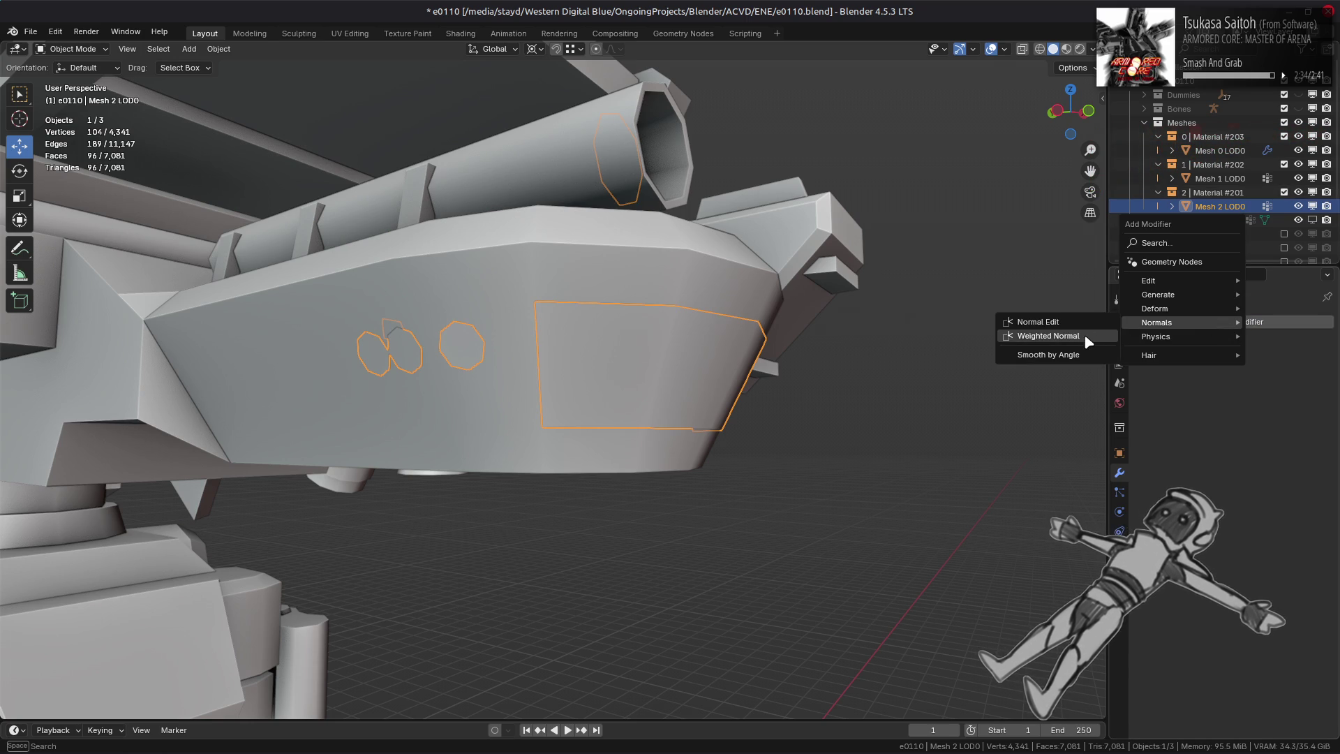
pyautogui.click(1087, 340)
pyautogui.click(1280, 394)
pyautogui.click(1291, 379)
# - Copy Mesh 0 LOD0's Weighted Normal modifier onto Mesh 1 LOD0, then deselect everything
pyautogui.click(1226, 392)
pyautogui.click(1233, 178)
pyautogui.keyDown('ctrl'); pyautogui.click(1220, 150); pyautogui.keyUp('ctrl')
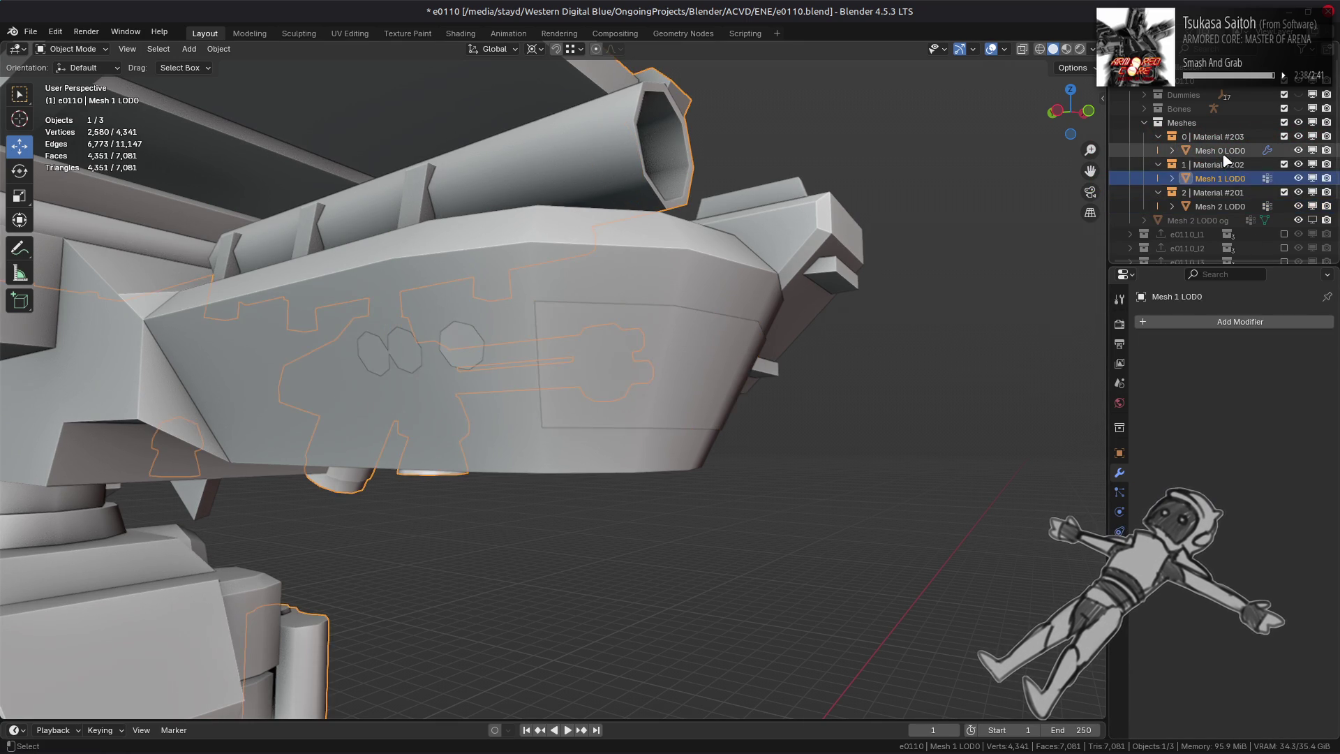
pyautogui.click(1291, 376)
pyautogui.click(1269, 419)
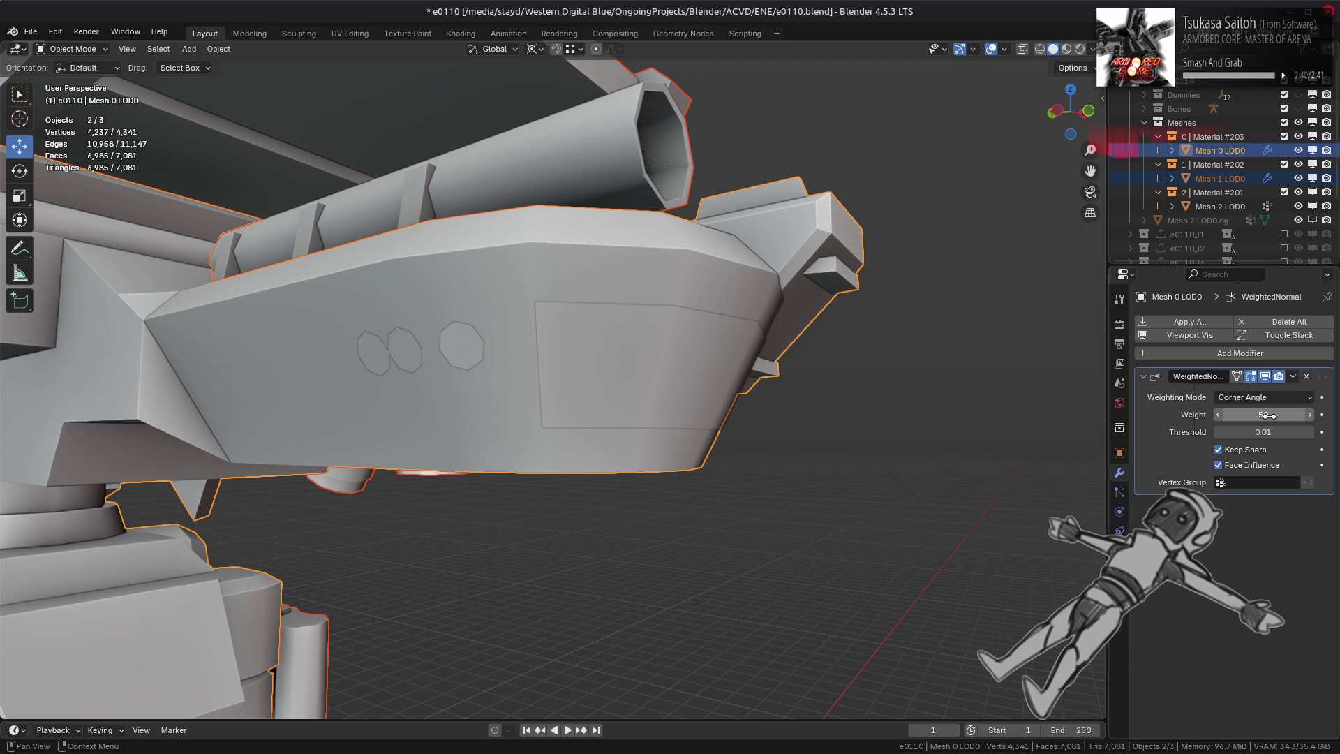
pyautogui.click(884, 325)
# - Restore textured shading, view the mech's front, and save e0110.blend
pyautogui.press('z')
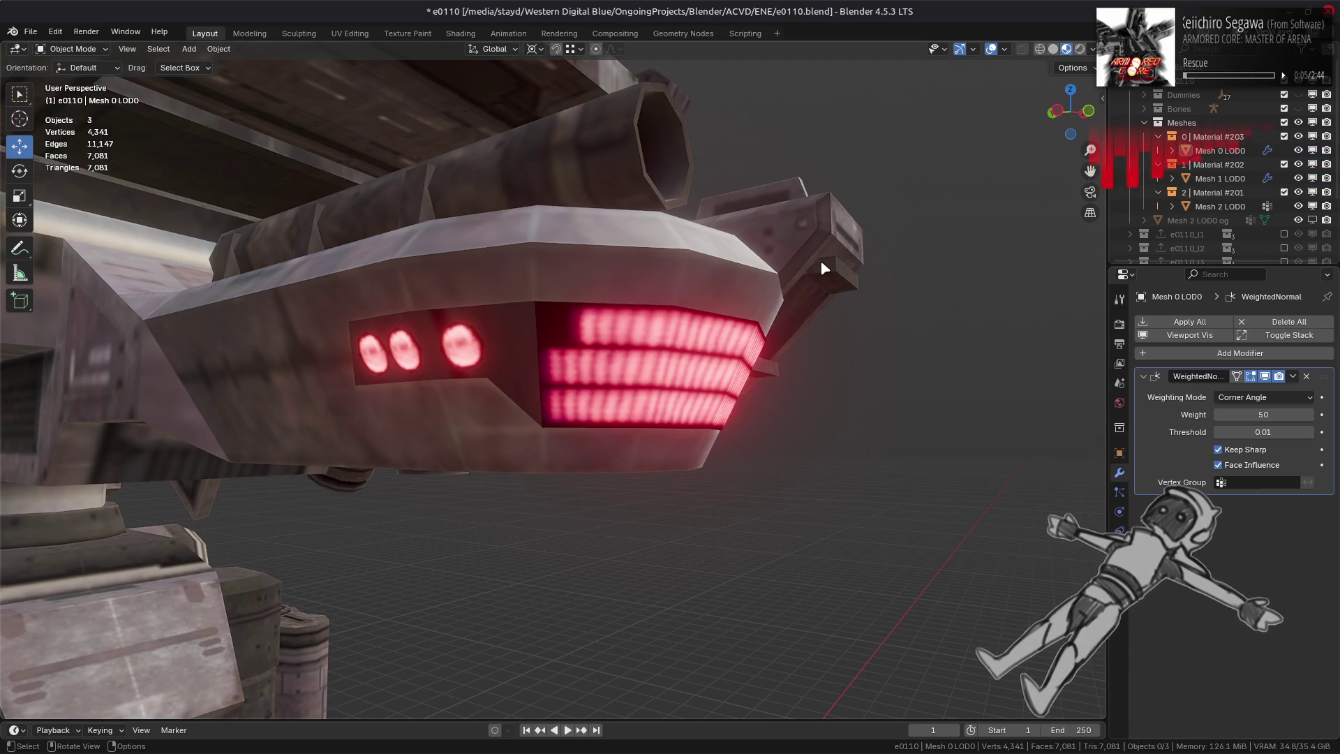
pyautogui.moveTo(807, 282)
pyautogui.mouseDown(button='middle')
pyautogui.moveTo(637, 299)
pyautogui.moveTo(627, 418)
pyautogui.mouseUp(button='middle')
pyautogui.scroll(-6, 637, 299)
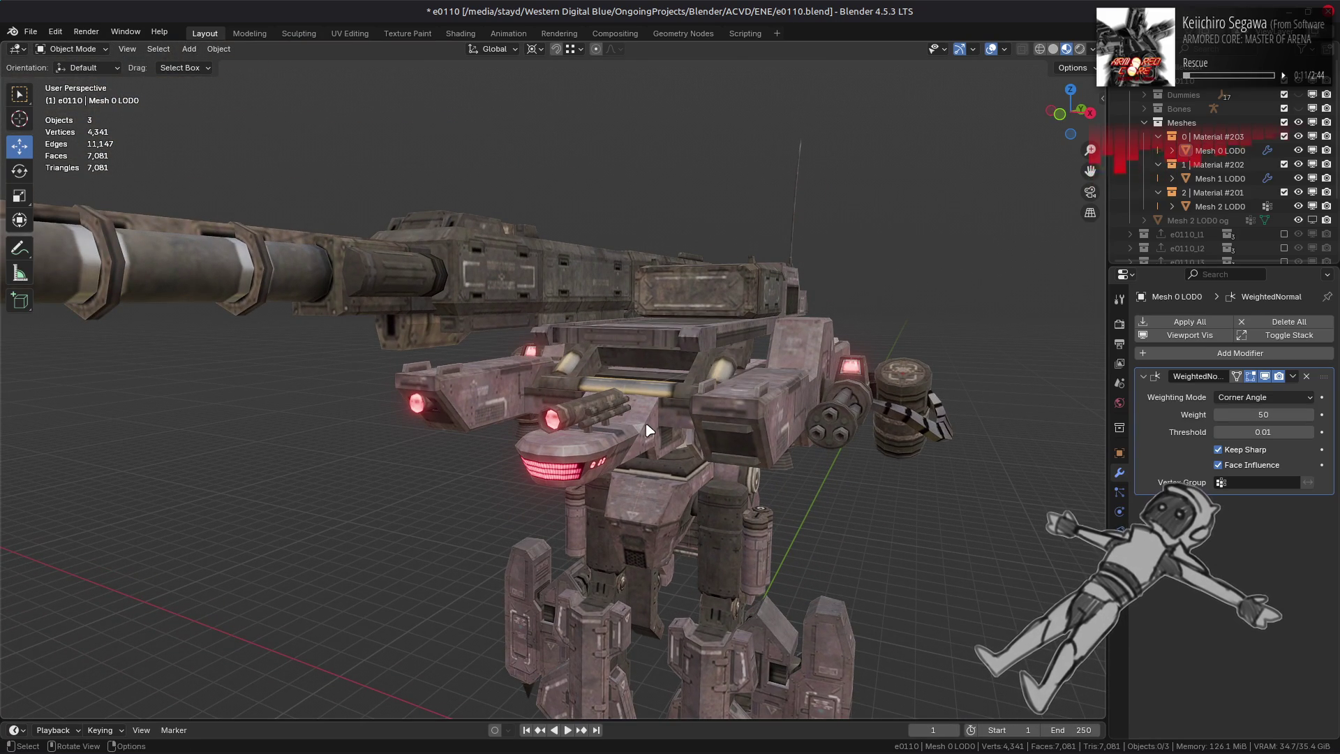
pyautogui.scroll(3, 649, 429)
pyautogui.hotkey('ctrl', 's')
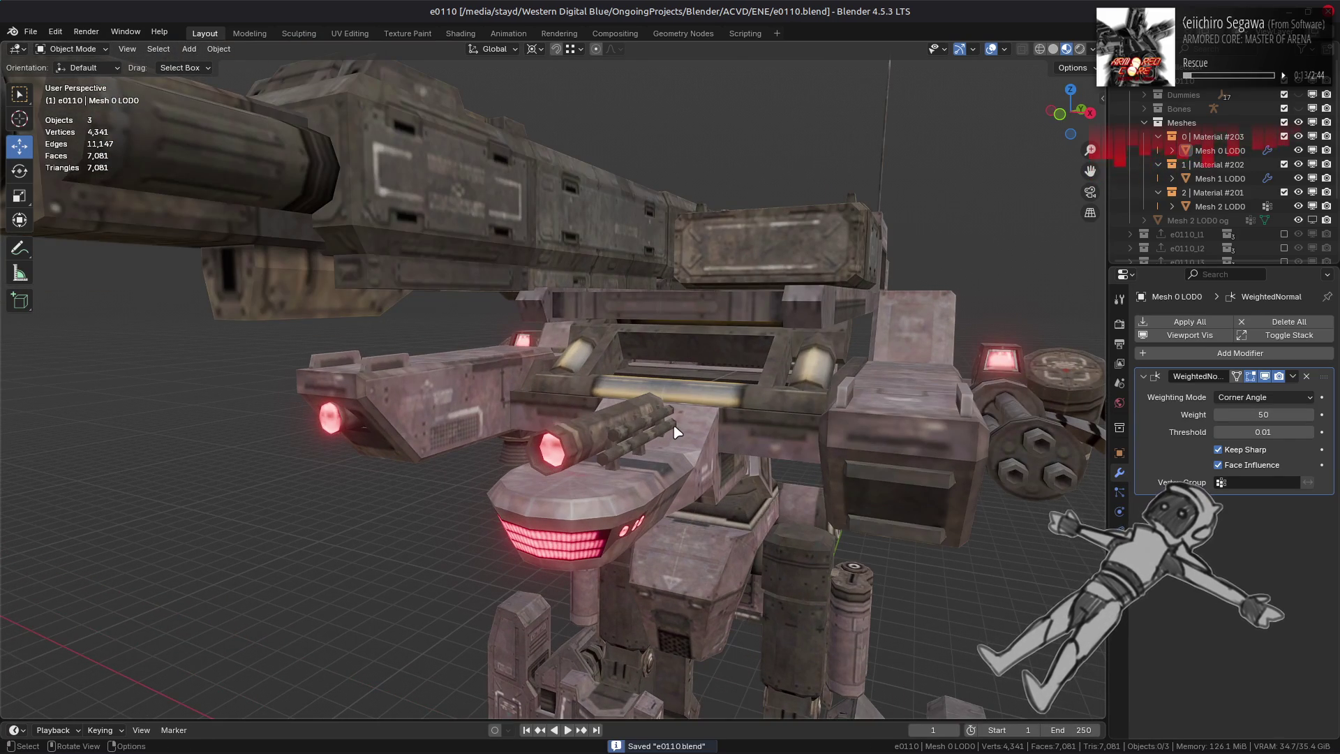
# - Inspect the cannon between the shields and the grille from below, then make Mesh 2 LOD0 active
pyautogui.scroll(-5, 675, 433)
pyautogui.moveTo(675, 432)
pyautogui.mouseDown(button='middle')
pyautogui.moveTo(496, 395)
pyautogui.moveTo(508, 405)
pyautogui.mouseUp(button='middle')
pyautogui.scroll(4, 496, 395)
pyautogui.scroll(-6, 490, 396)
pyautogui.scroll(3, 494, 404)
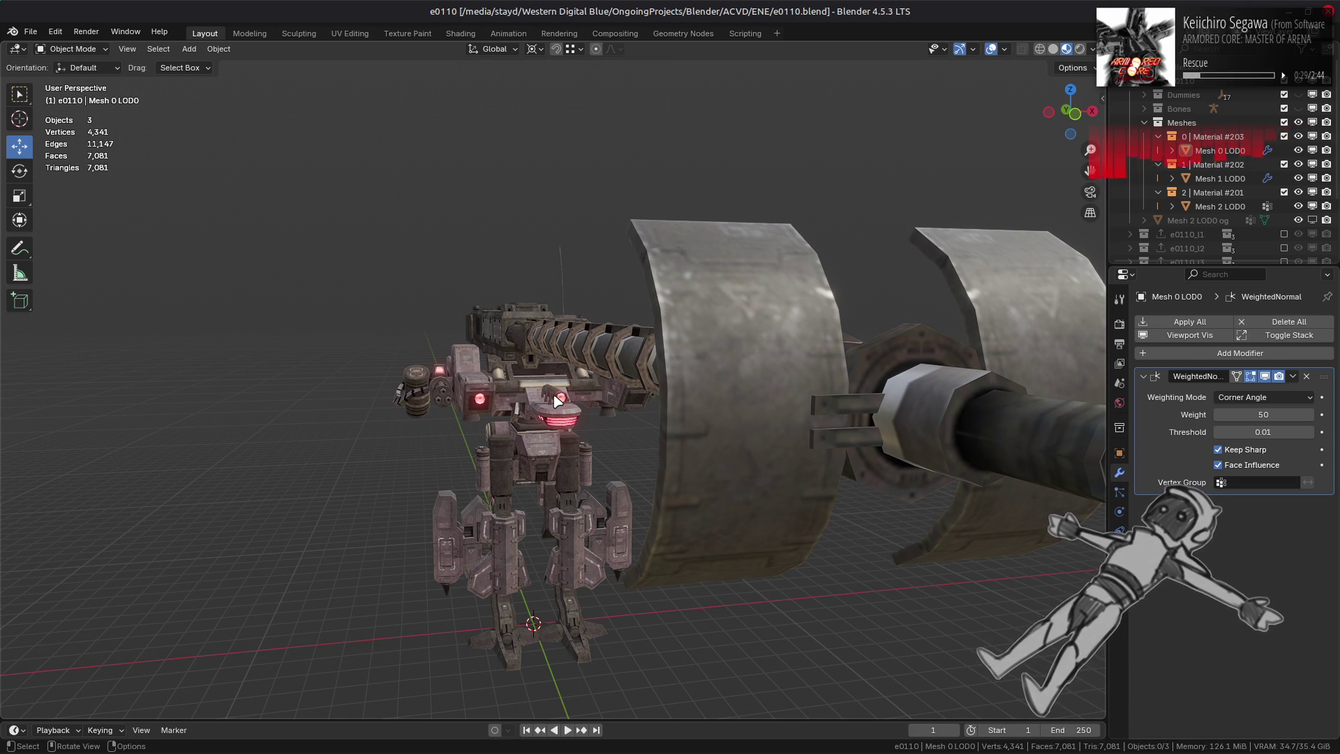
pyautogui.scroll(-3, 631, 396)
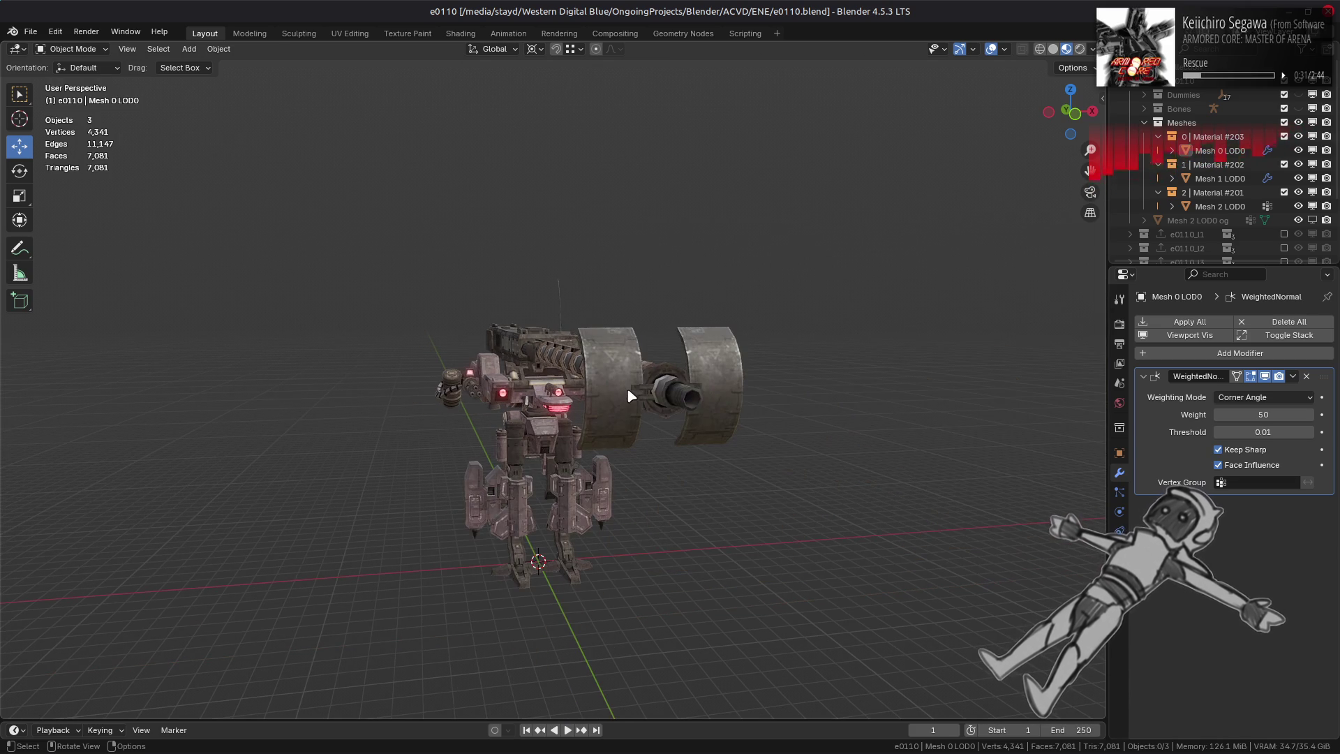
pyautogui.scroll(3, 631, 397)
pyautogui.moveTo(631, 392)
pyautogui.mouseDown(button='middle')
pyautogui.moveTo(799, 411)
pyautogui.moveTo(659, 416)
pyautogui.moveTo(630, 338)
pyautogui.moveTo(762, 346)
pyautogui.moveTo(553, 403)
pyautogui.moveTo(614, 399)
pyautogui.mouseUp(button='middle')
pyautogui.scroll(3, 660, 417)
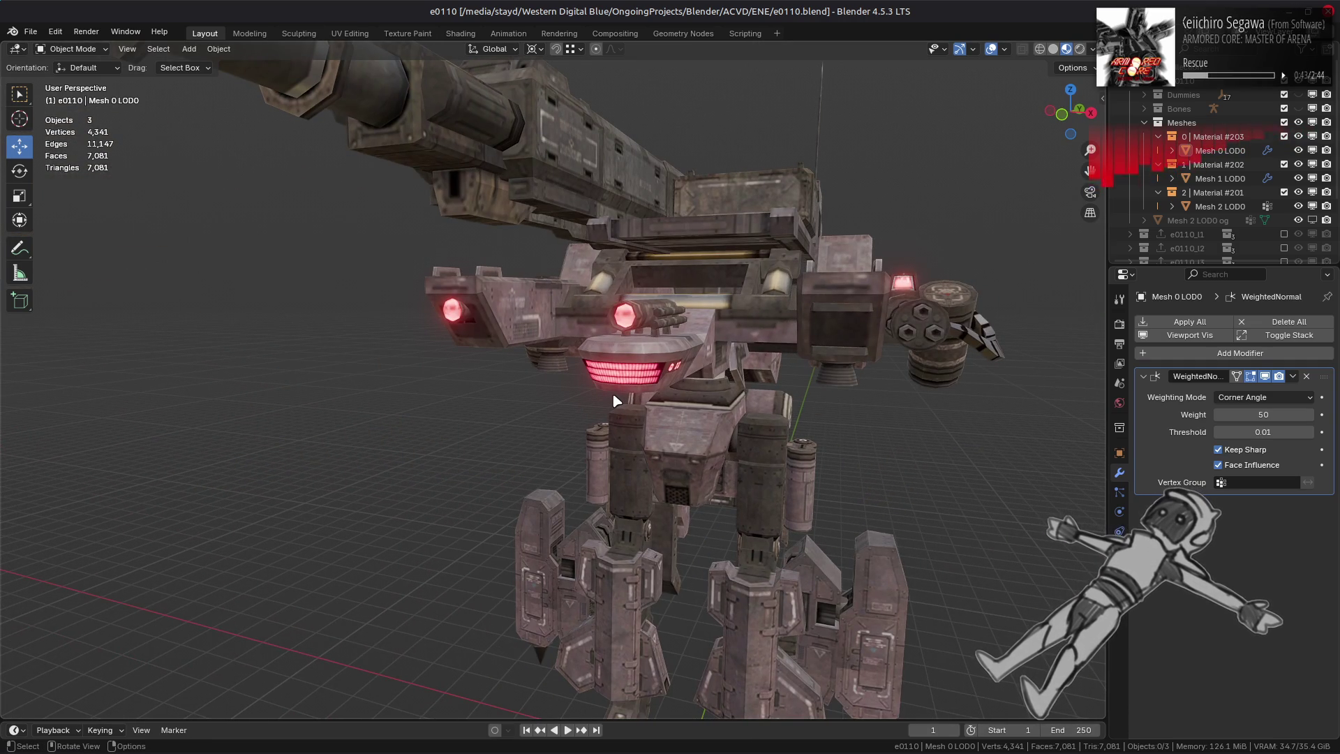
pyautogui.scroll(3, 614, 394)
pyautogui.moveTo(614, 395); pyautogui.dragTo(644, 377, button='middle')
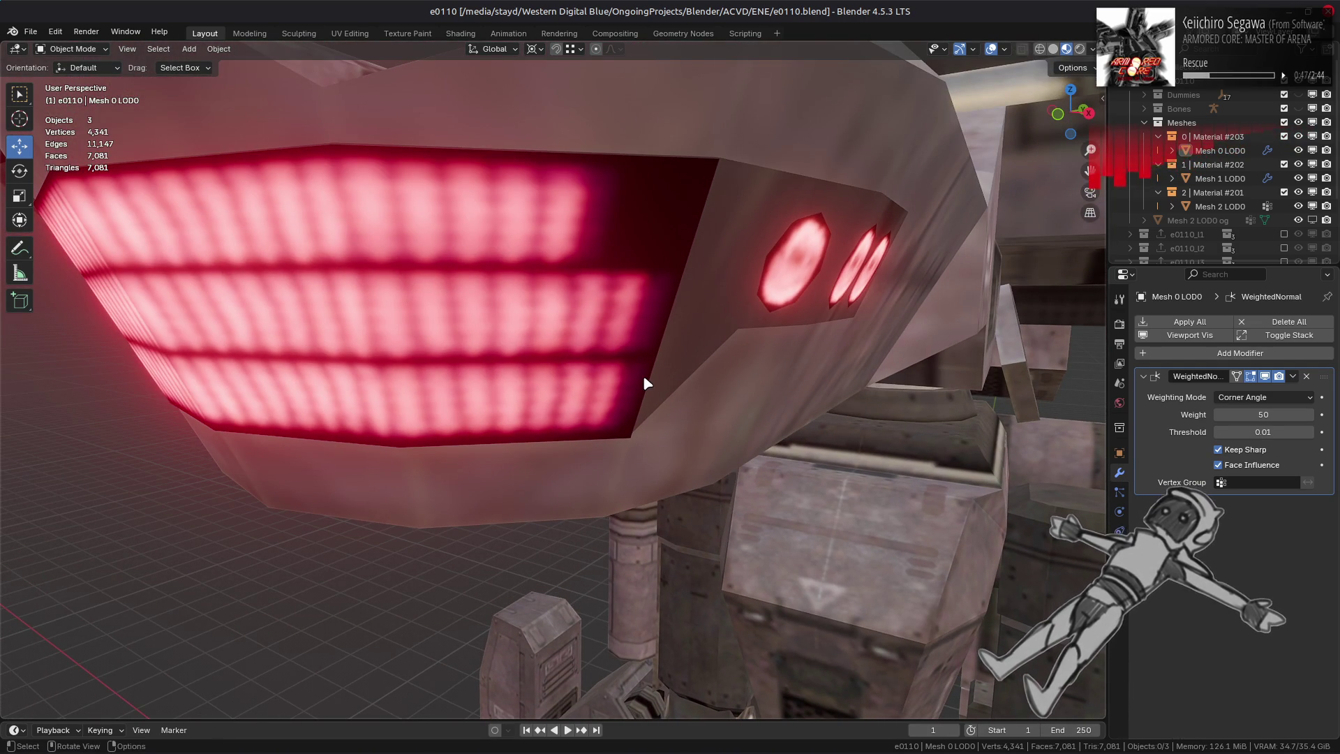
pyautogui.scroll(-5, 643, 377)
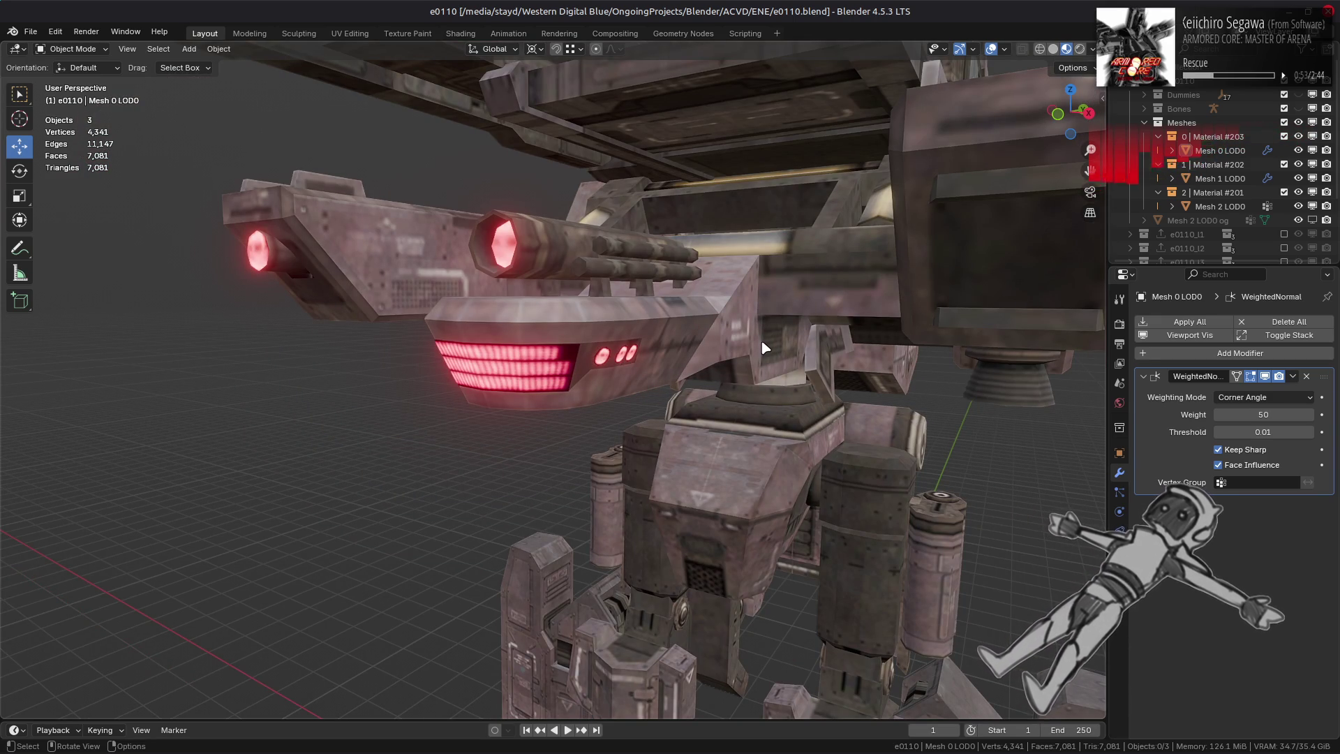
pyautogui.click(601, 376)
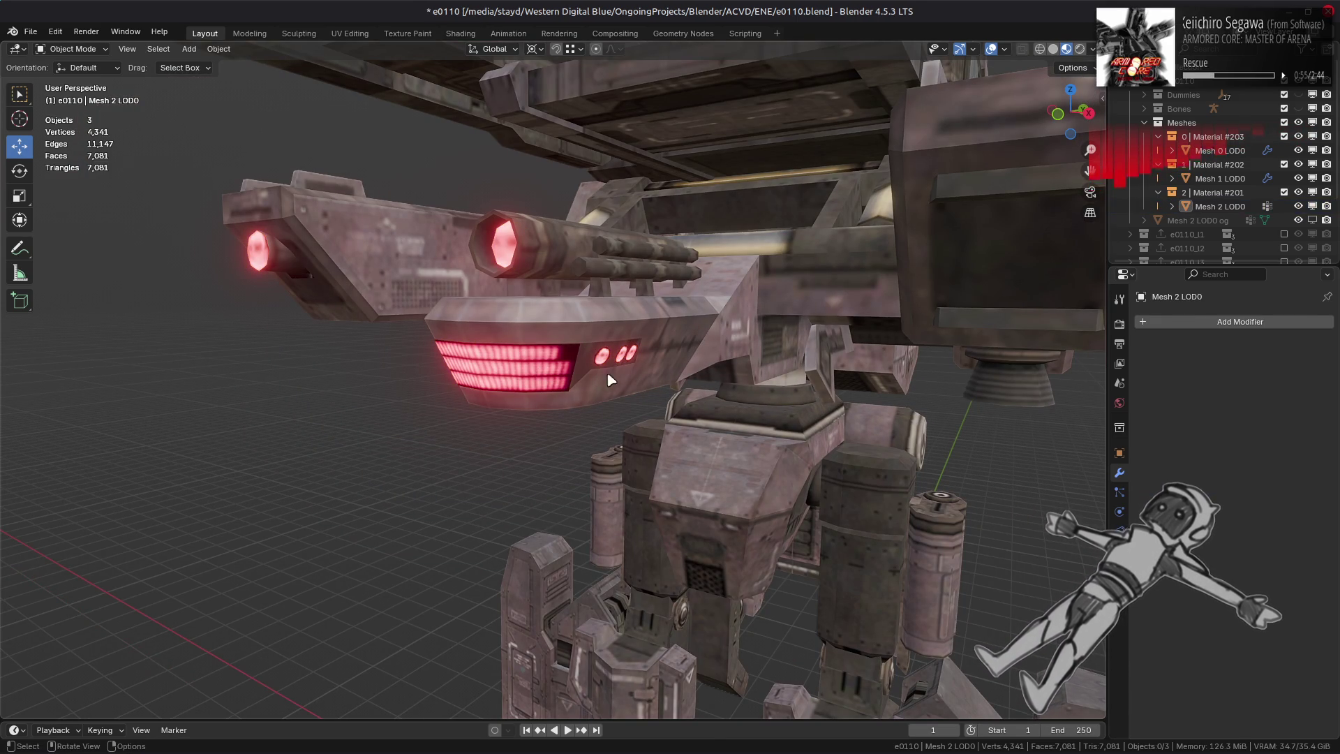
# - Save, then apply all modifiers on Mesh 0 LOD0 and Mesh 1 LOD0
pyautogui.hotkey('ctrl', 's')
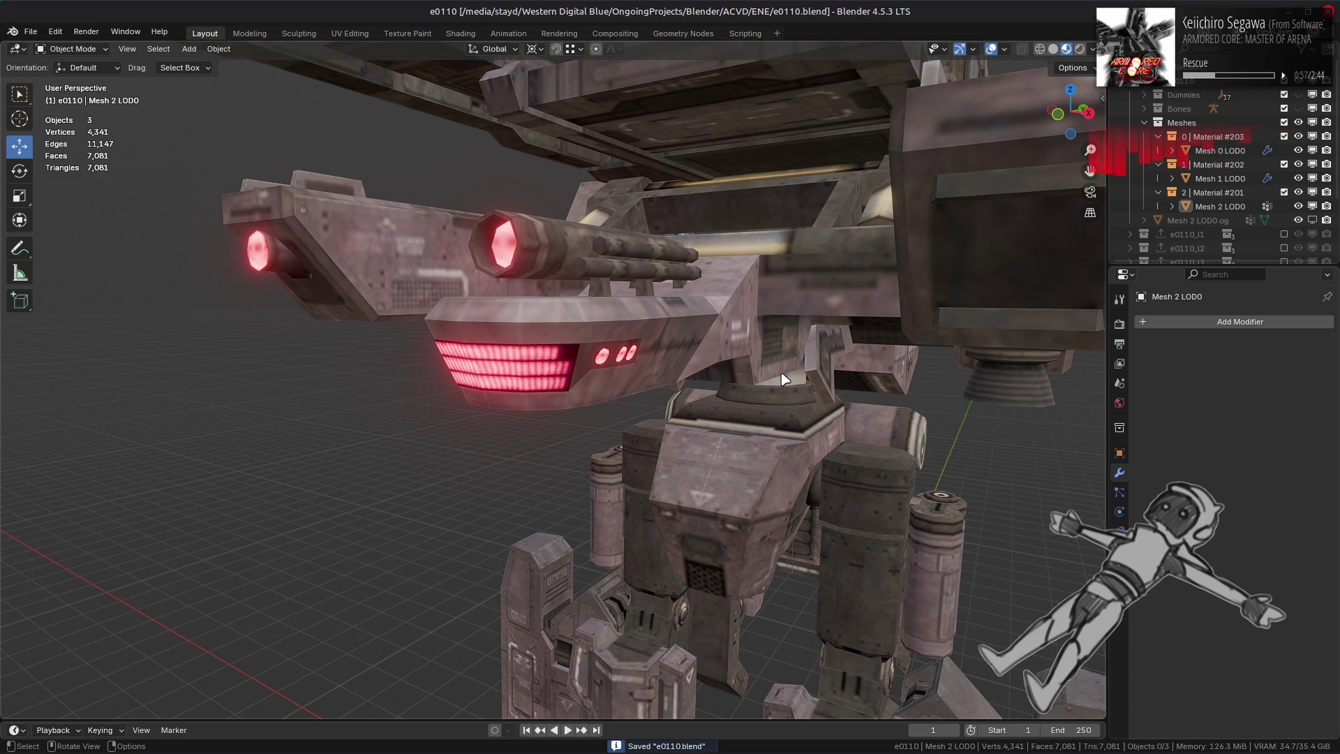
pyautogui.click(1228, 151)
pyautogui.keyDown('ctrl'); pyautogui.click(1220, 179); pyautogui.keyUp('ctrl')
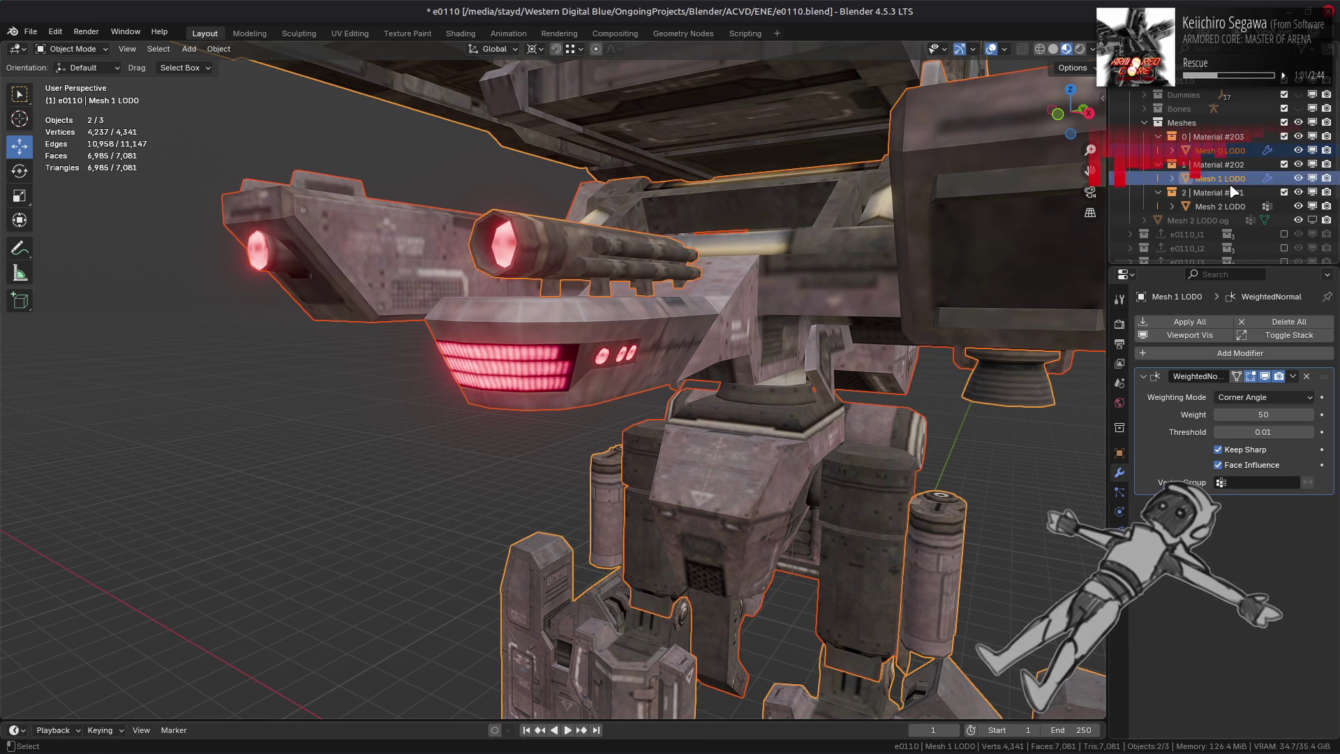
pyautogui.click(1190, 322)
pyautogui.hotkey('alt', 'a')
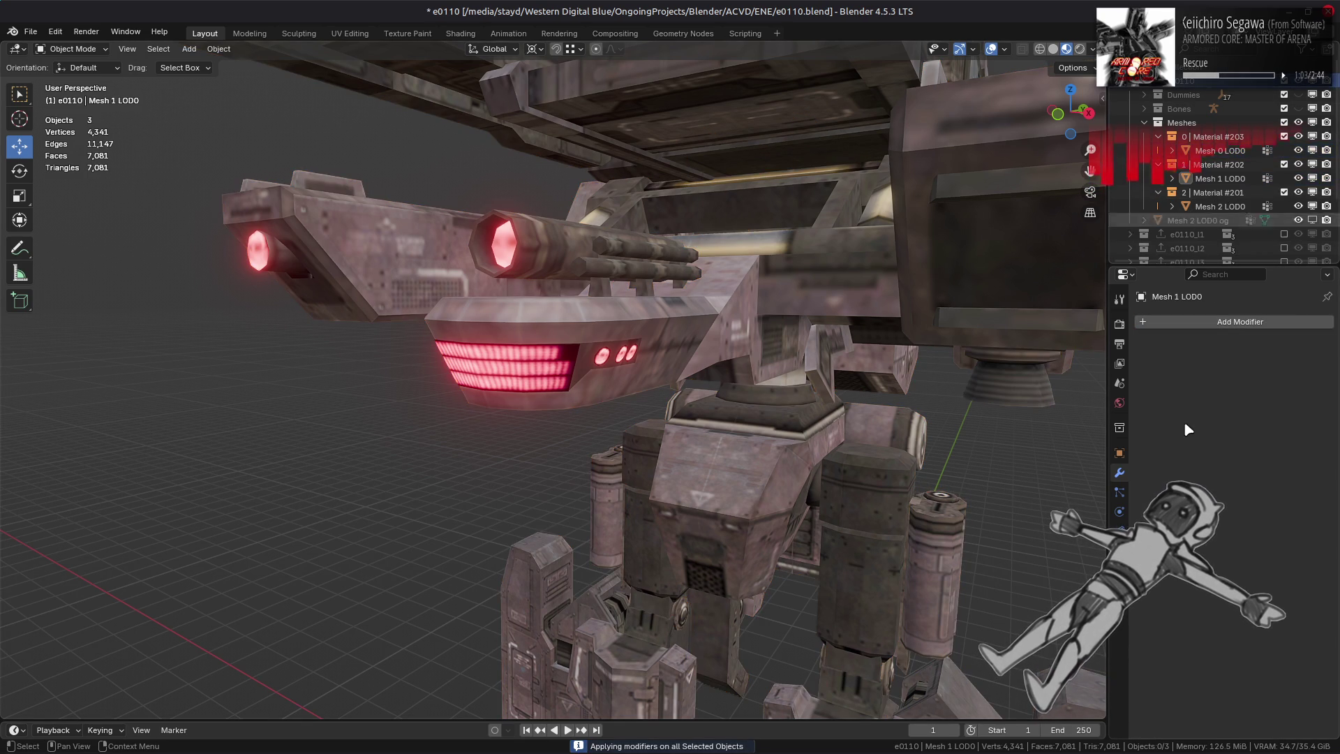
# - Export the model as e0110.flv into the game's e0110_m-bnd-dcx folder
pyautogui.click(1119, 427)
pyautogui.click(1321, 621)
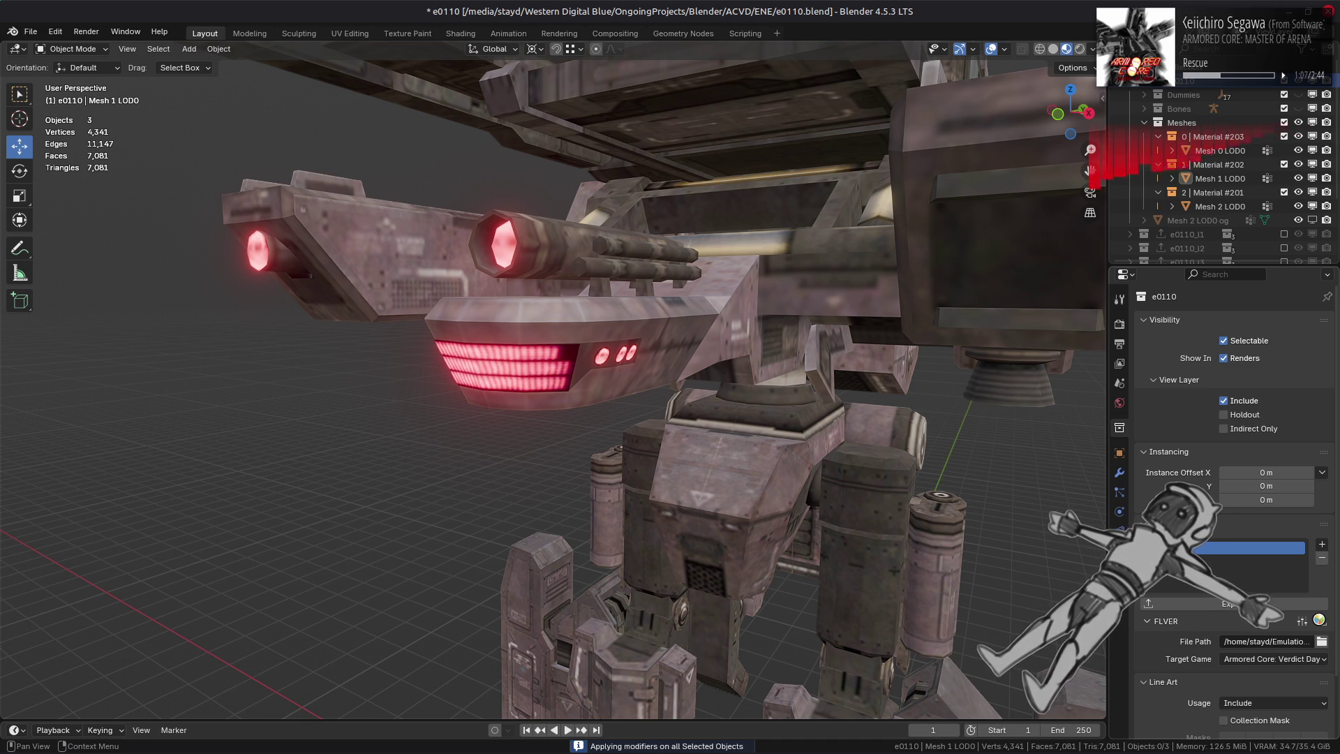
pyautogui.press('a')
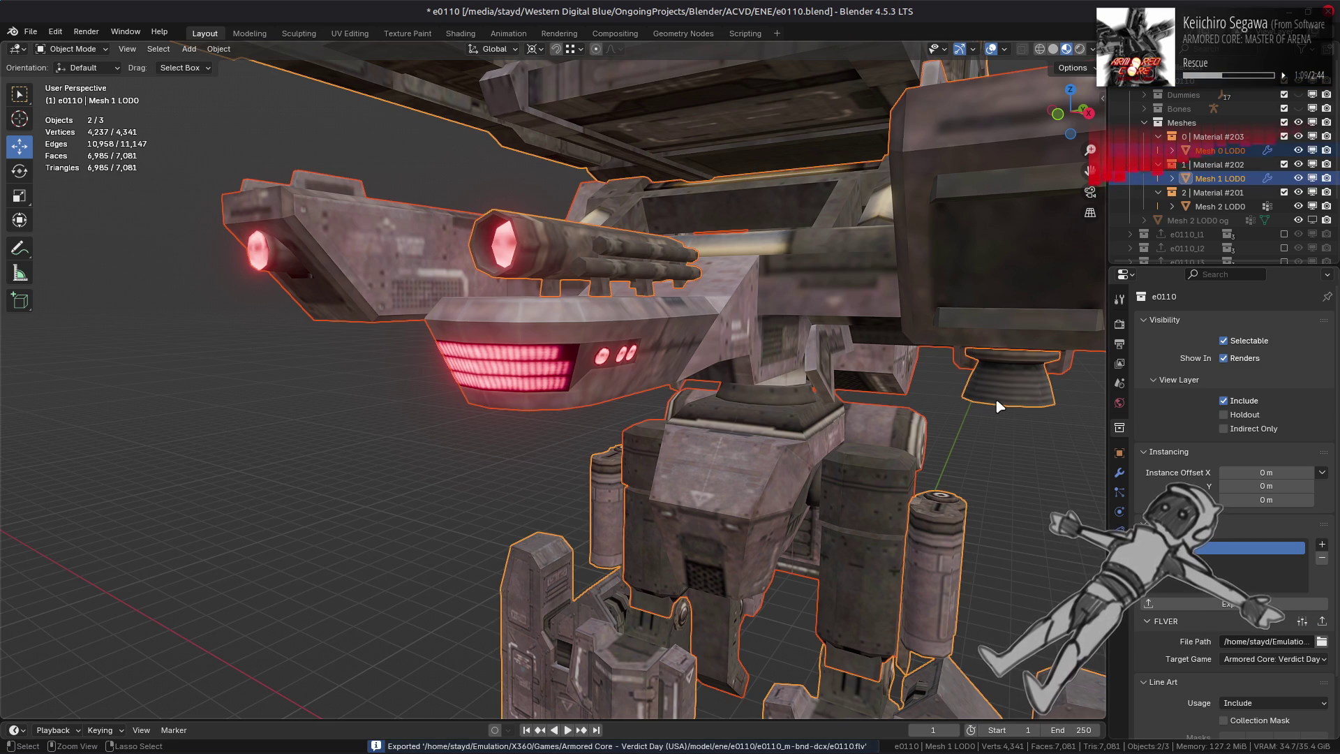
pyautogui.hotkey('alt', 'a')
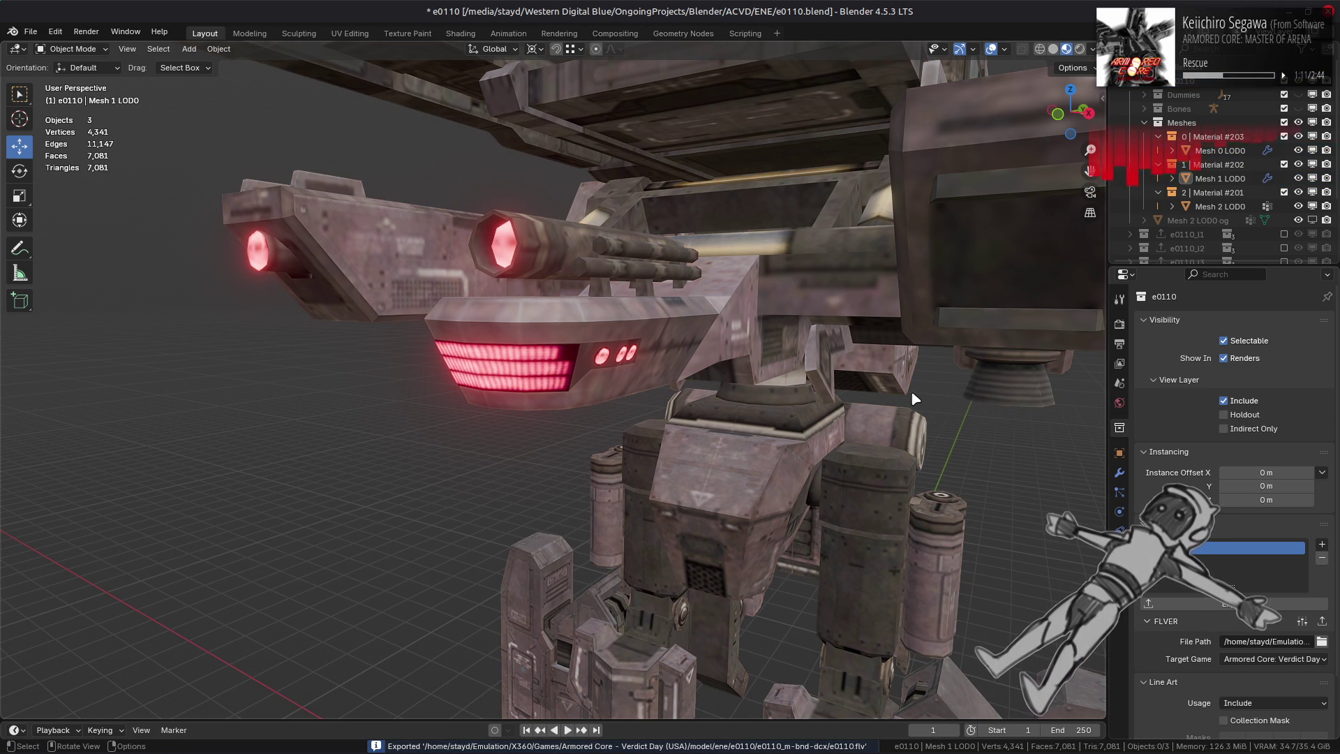
# - Orbit and zoom to inspect the cannon barrel from behind
pyautogui.scroll(-5, 911, 394)
pyautogui.moveTo(756, 371)
pyautogui.mouseDown(button='middle')
pyautogui.moveTo(734, 375)
pyautogui.moveTo(791, 384)
pyautogui.moveTo(737, 374)
pyautogui.mouseUp(button='middle')
pyautogui.scroll(10, 740, 380)
pyautogui.scroll(2, 743, 368)
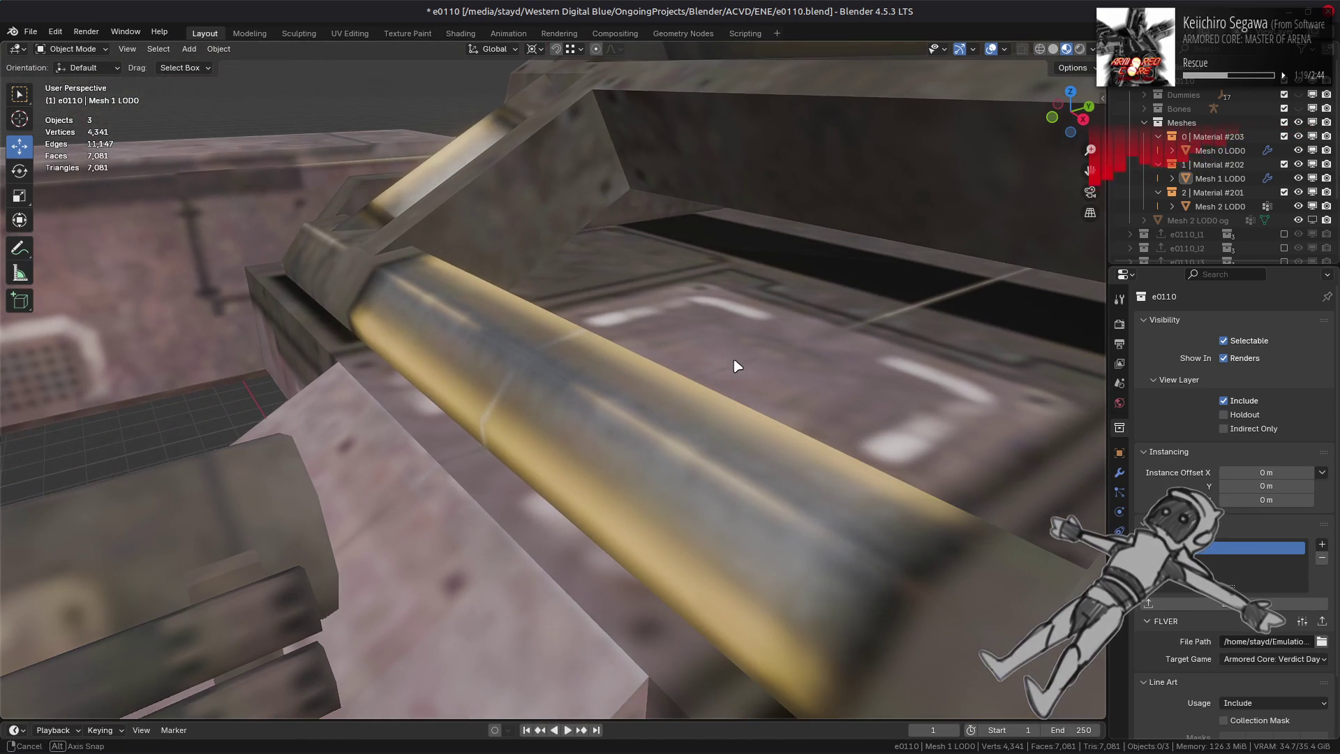
pyautogui.scroll(-2, 738, 365)
pyautogui.scroll(4, 768, 374)
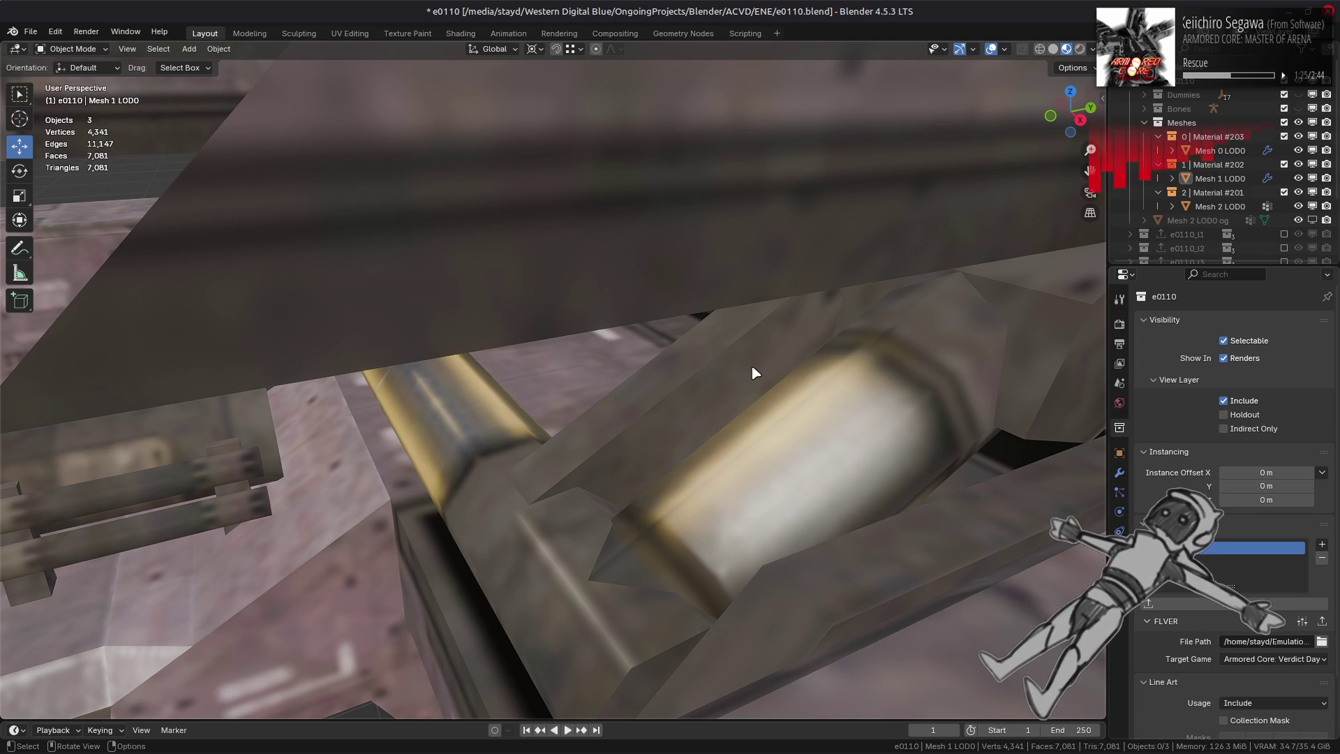
# - Frame Mesh 0 LOD0, deselect, save e0110.blend, and switch windows
pyautogui.click(755, 374)
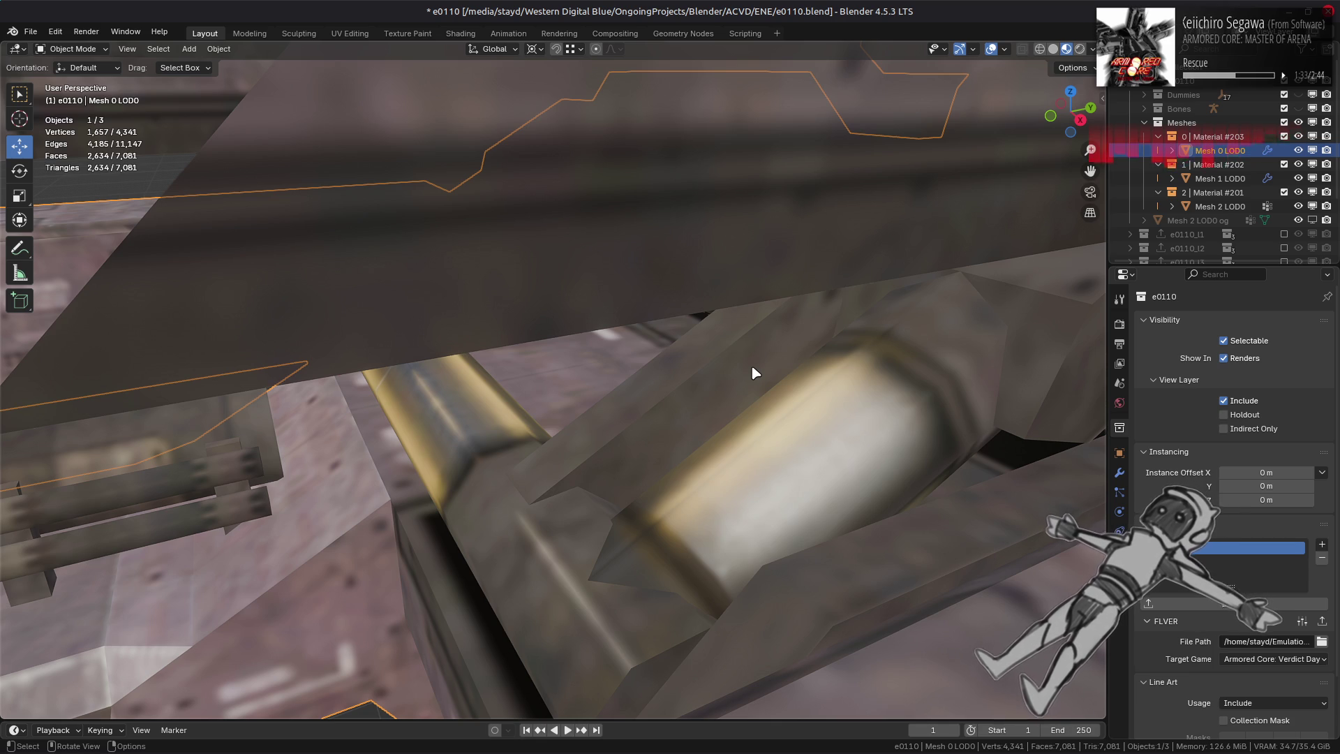
pyautogui.press('KP_Decimal')
pyautogui.moveTo(750, 381)
pyautogui.mouseDown(button='middle')
pyautogui.moveTo(772, 336)
pyautogui.moveTo(765, 408)
pyautogui.mouseUp(button='middle')
pyautogui.hotkey('alt', 'a')
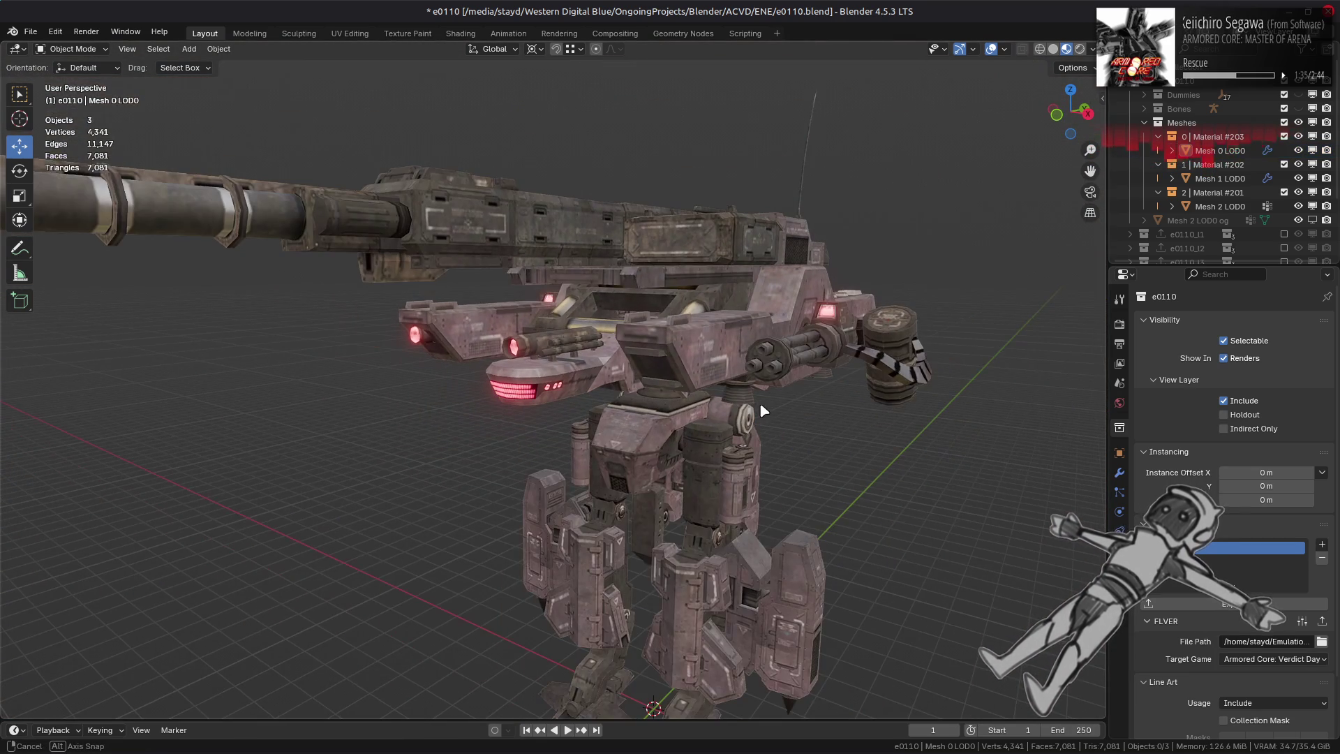
pyautogui.hotkey('ctrl', 's')
pyautogui.hotkey('alt', 'Tab')
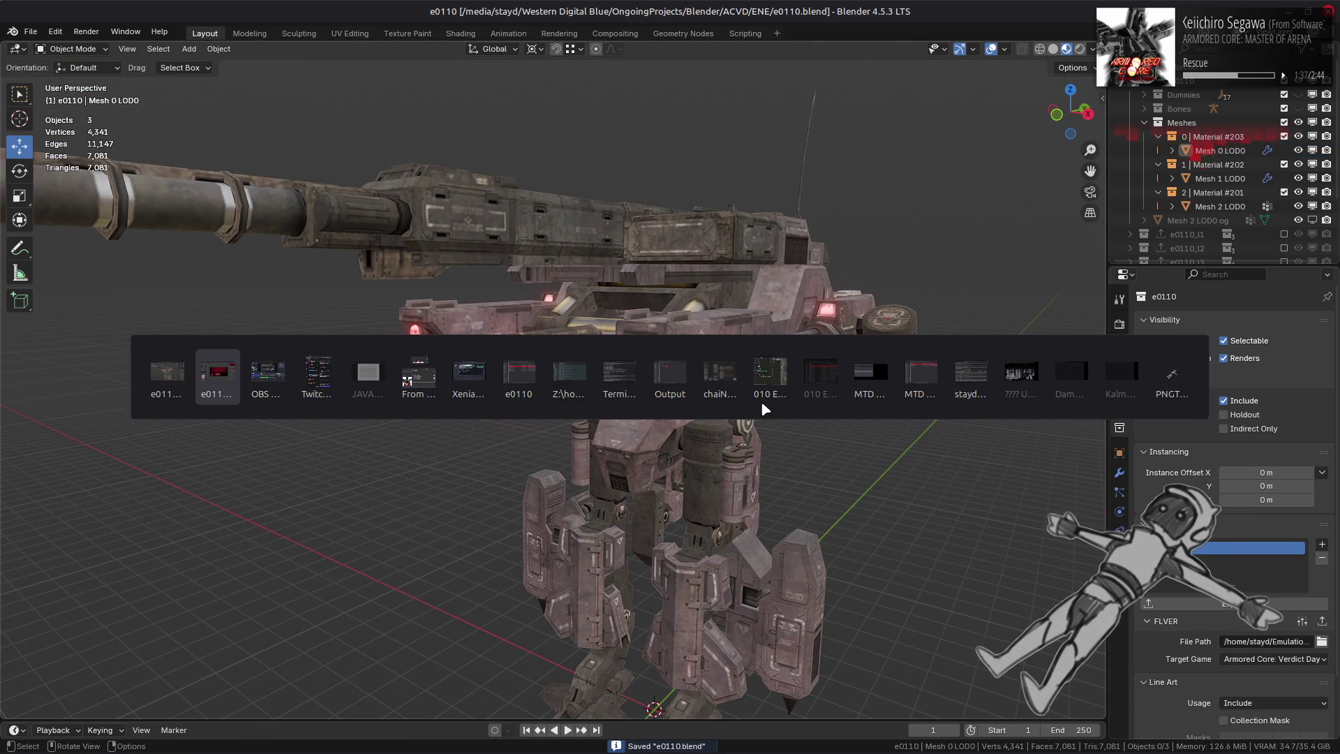
# - Bring the e0110 file manager forward and check the e0110-tpf-dcx texture folder
pyautogui.click(524, 396)
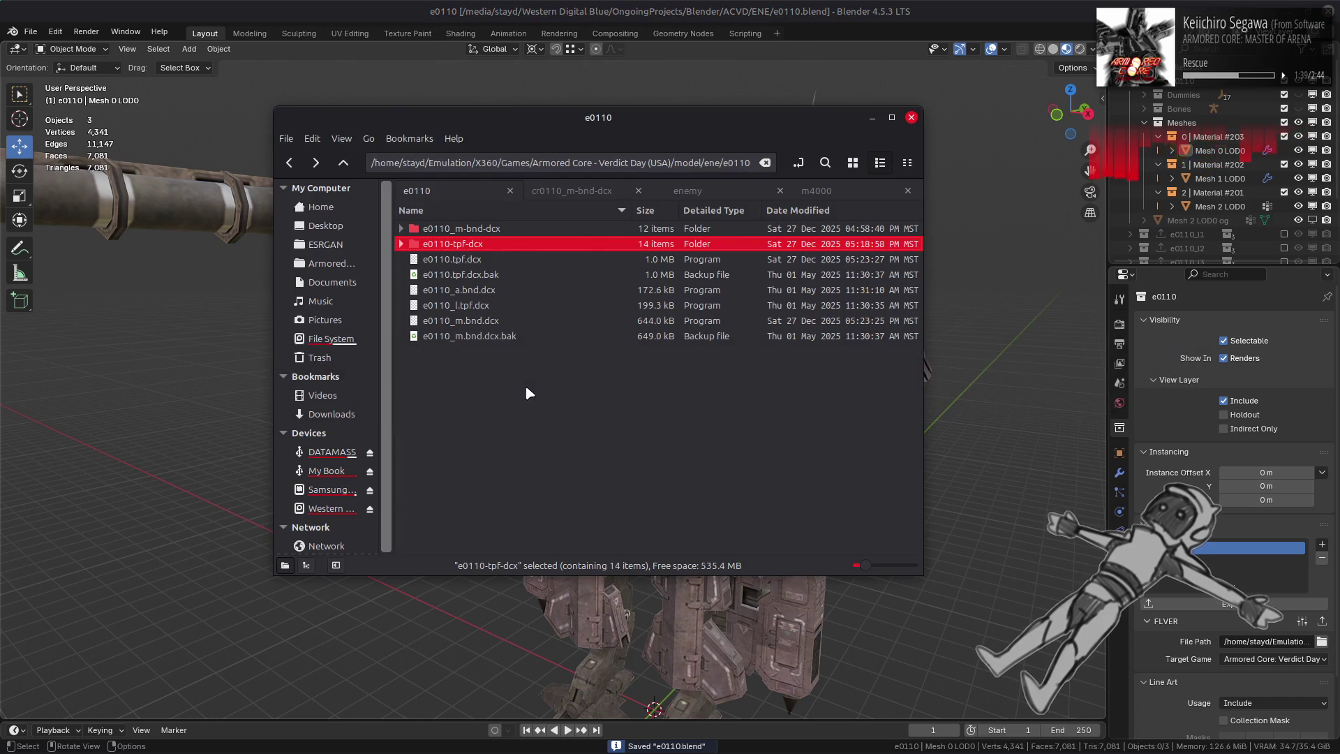
pyautogui.doubleClick(533, 246)
pyautogui.hotkey('alt', 'Left')
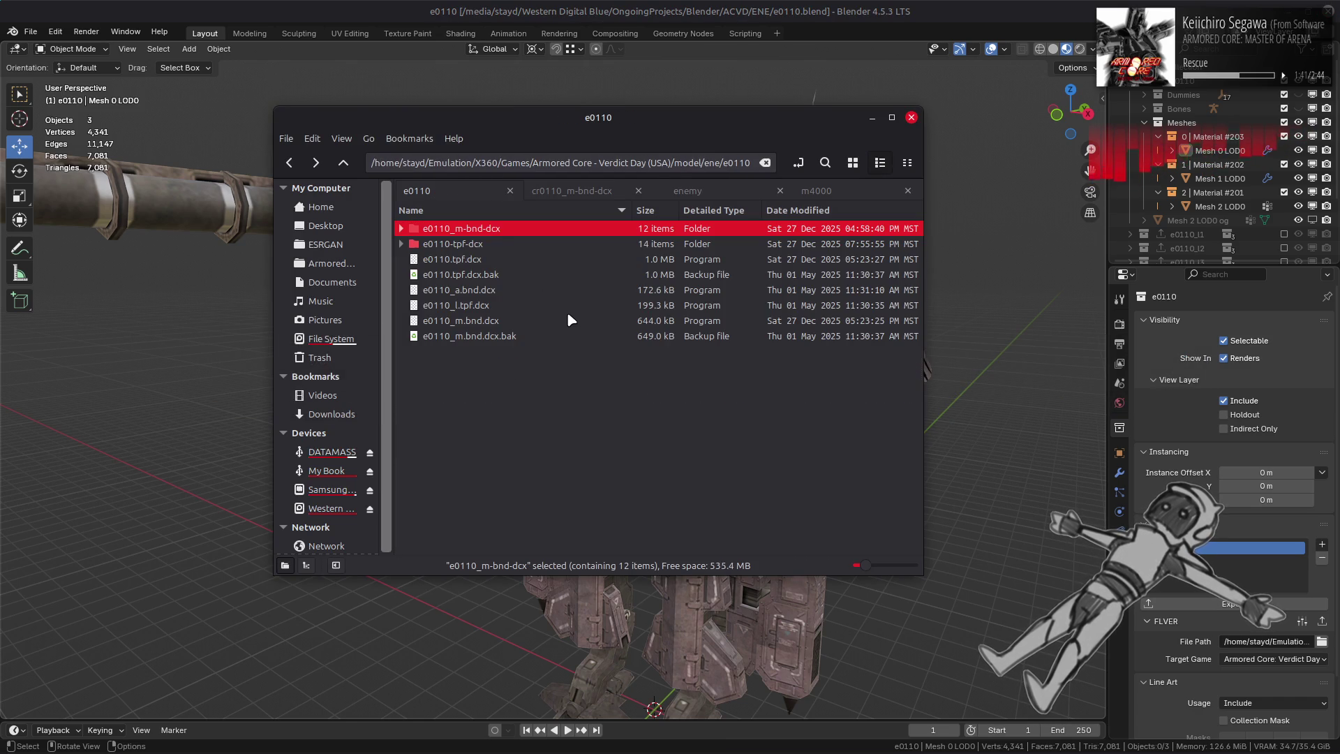
pyautogui.doubleClick(497, 241)
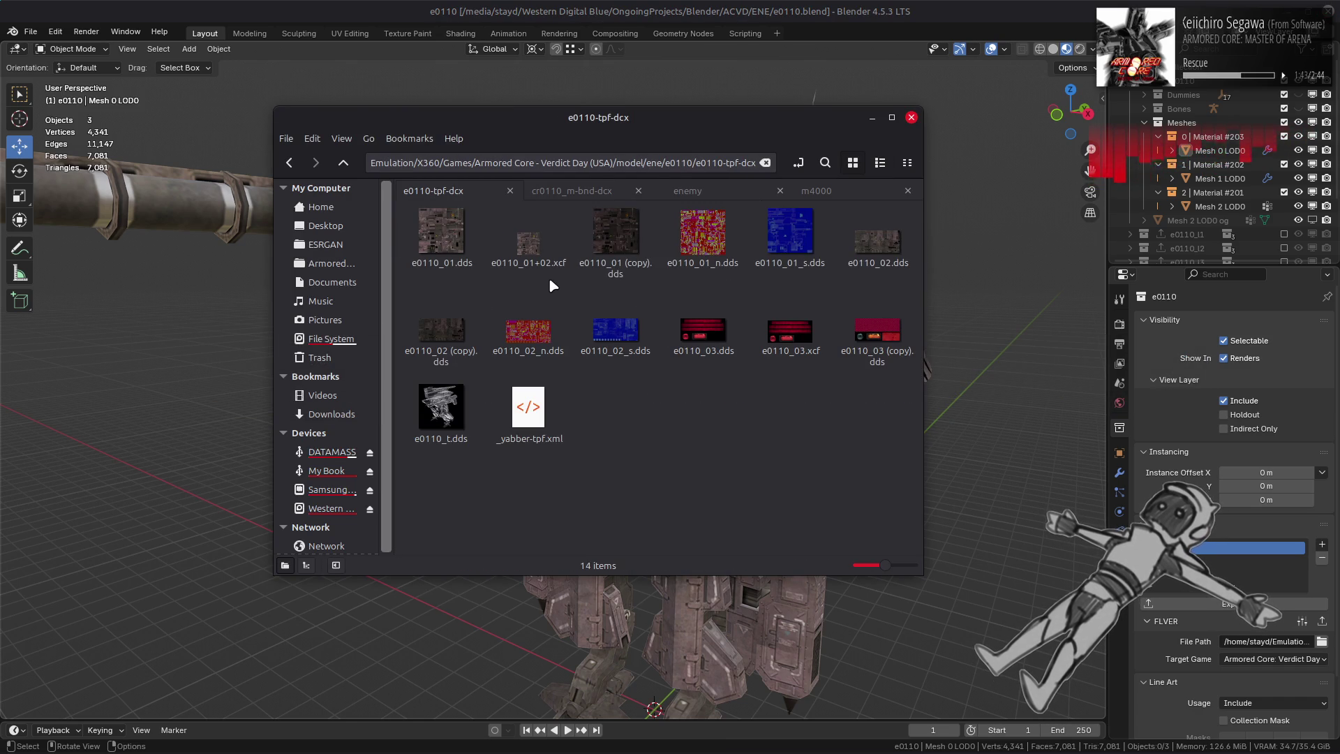
pyautogui.hotkey('alt', 'Left')
# - Repack e0110_m-bnd-dcx and e0110-tpf-dcx with YabberExtended, then start the test sortie in Xenia
pyautogui.rightClick(492, 229)
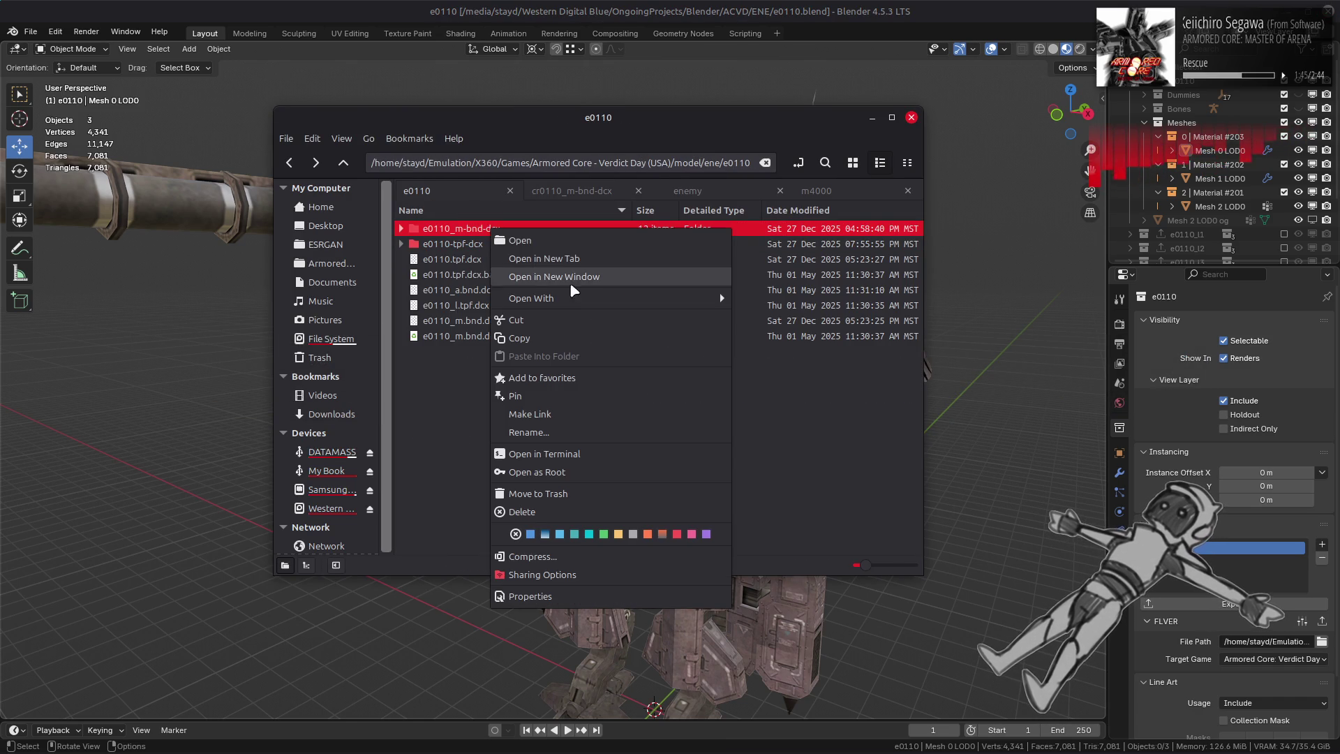
pyautogui.moveTo(697, 298)
pyautogui.click(781, 352)
pyautogui.click(450, 244)
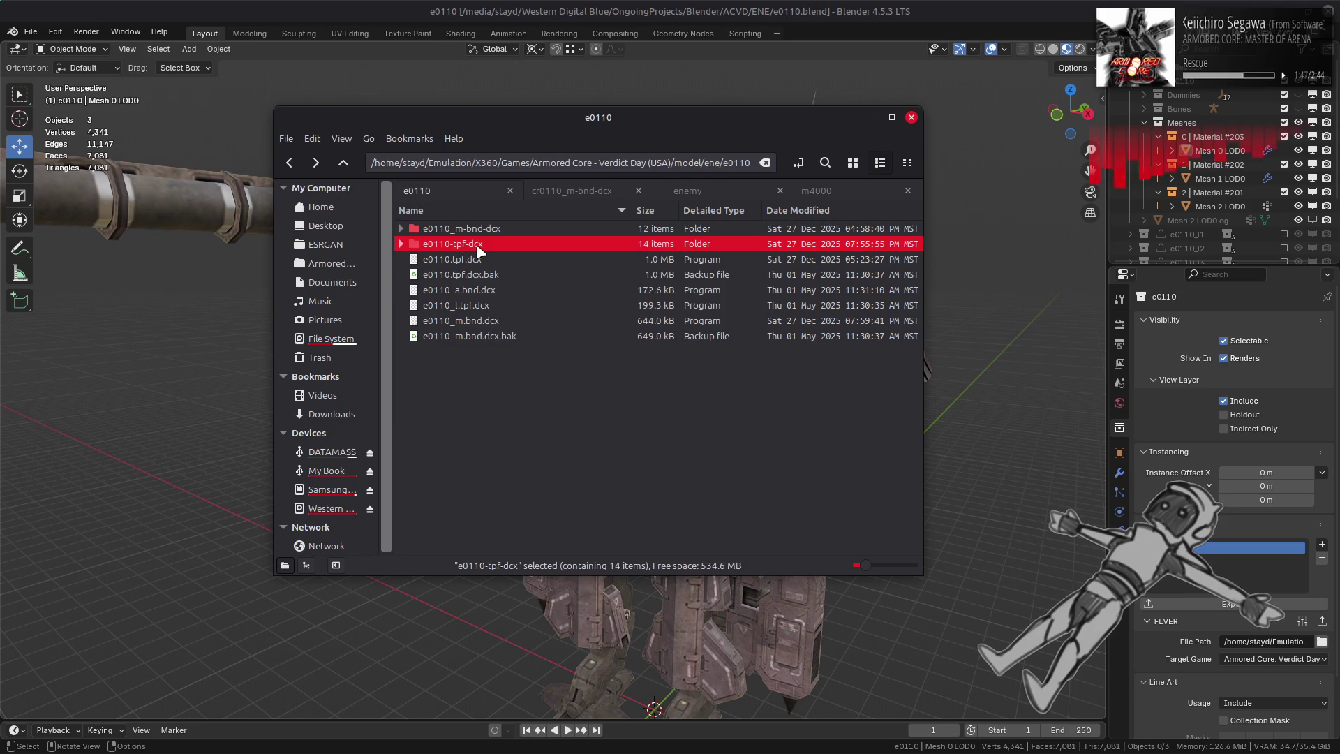
pyautogui.rightClick(480, 249)
pyautogui.moveTo(671, 317)
pyautogui.click(769, 369)
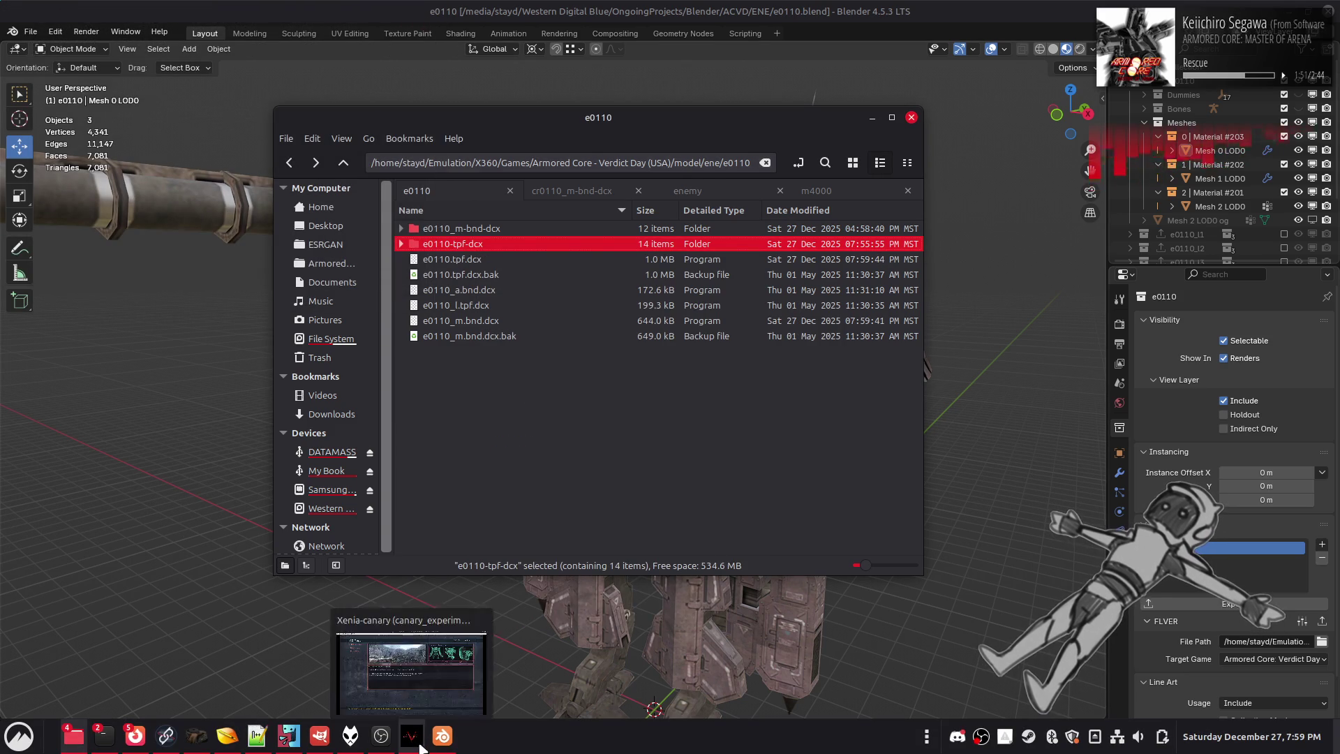
pyautogui.click(412, 736)
pyautogui.press('Return')
pyautogui.press('Return')
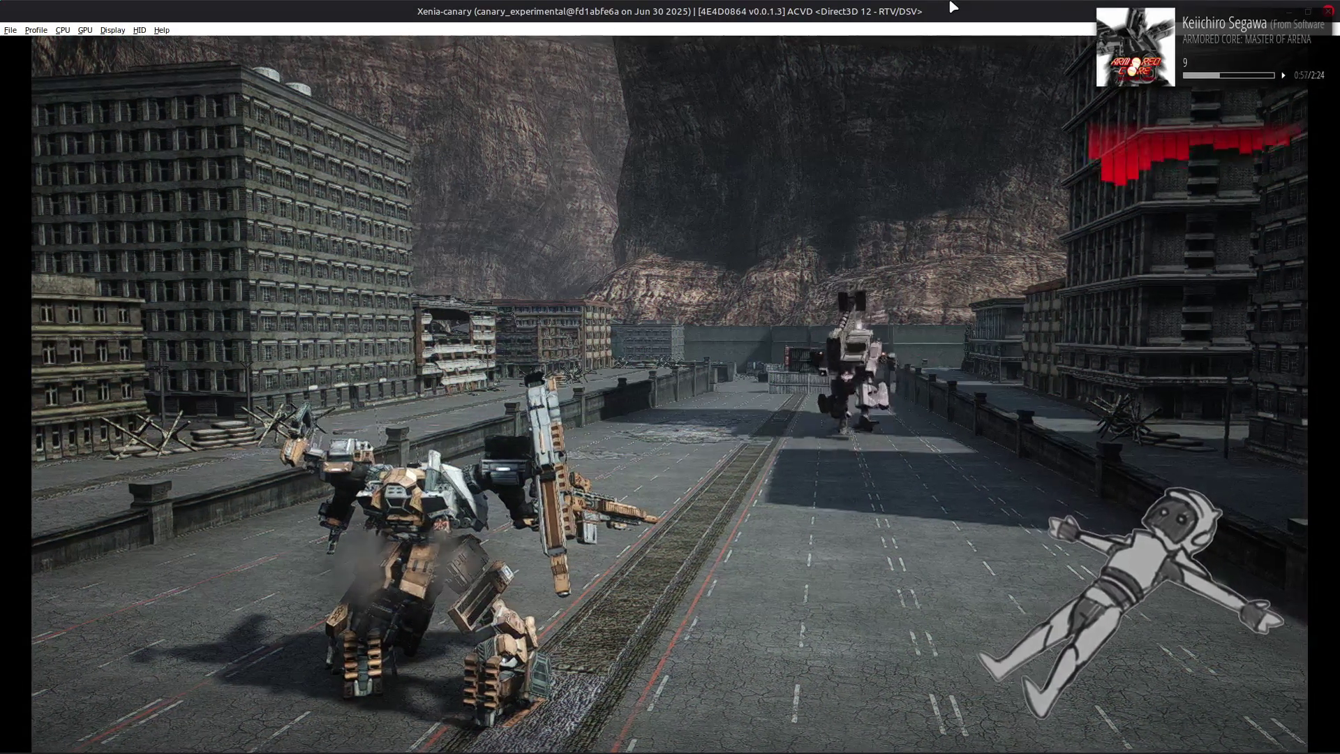
# - Pause the Armored Core test sortie in Xenia, then leave the game and switch back to Blender
pyautogui.press('Escape')
pyautogui.press('Return')
pyautogui.press('Escape')
pyautogui.press('Escape')
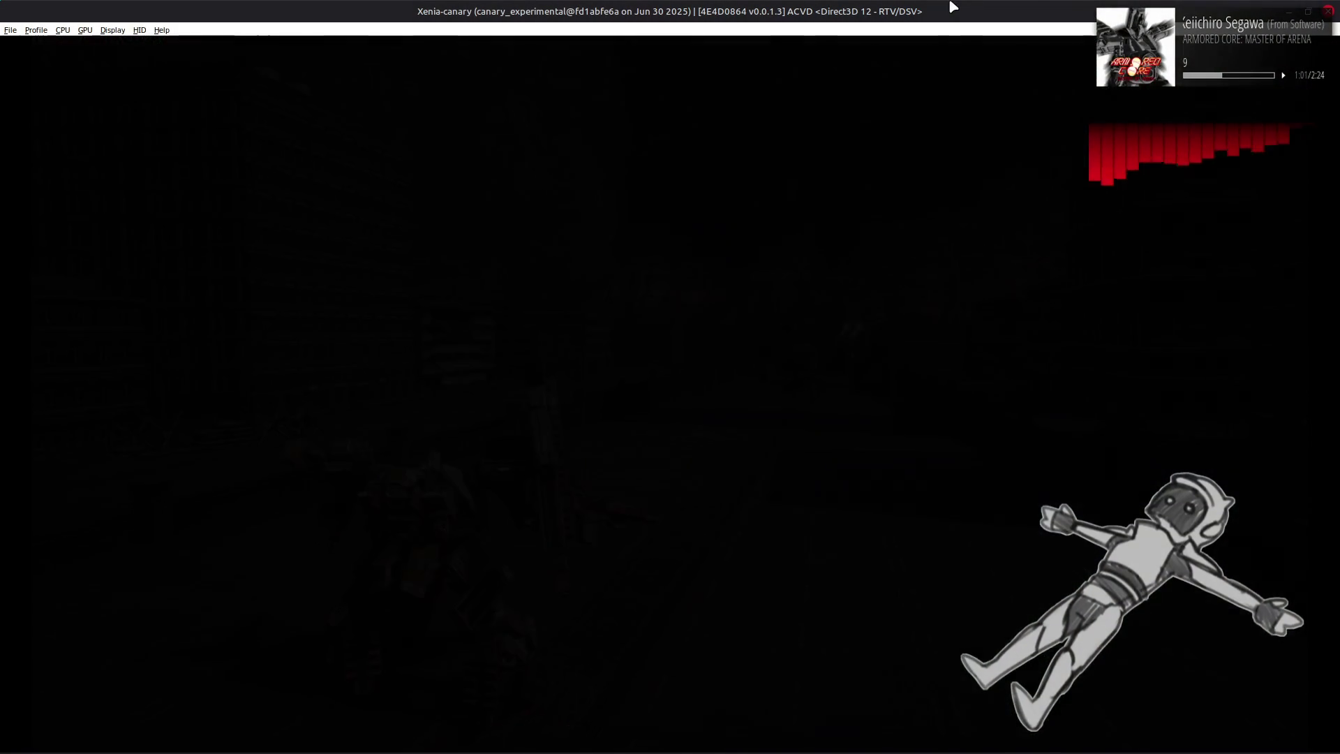
pyautogui.hotkey('alt', 'Tab')
# - Inspect the e0110_03.dds texture in the file manager, then hide the file manager to show Blender's mech
pyautogui.hotkey('alt', 'Tab')
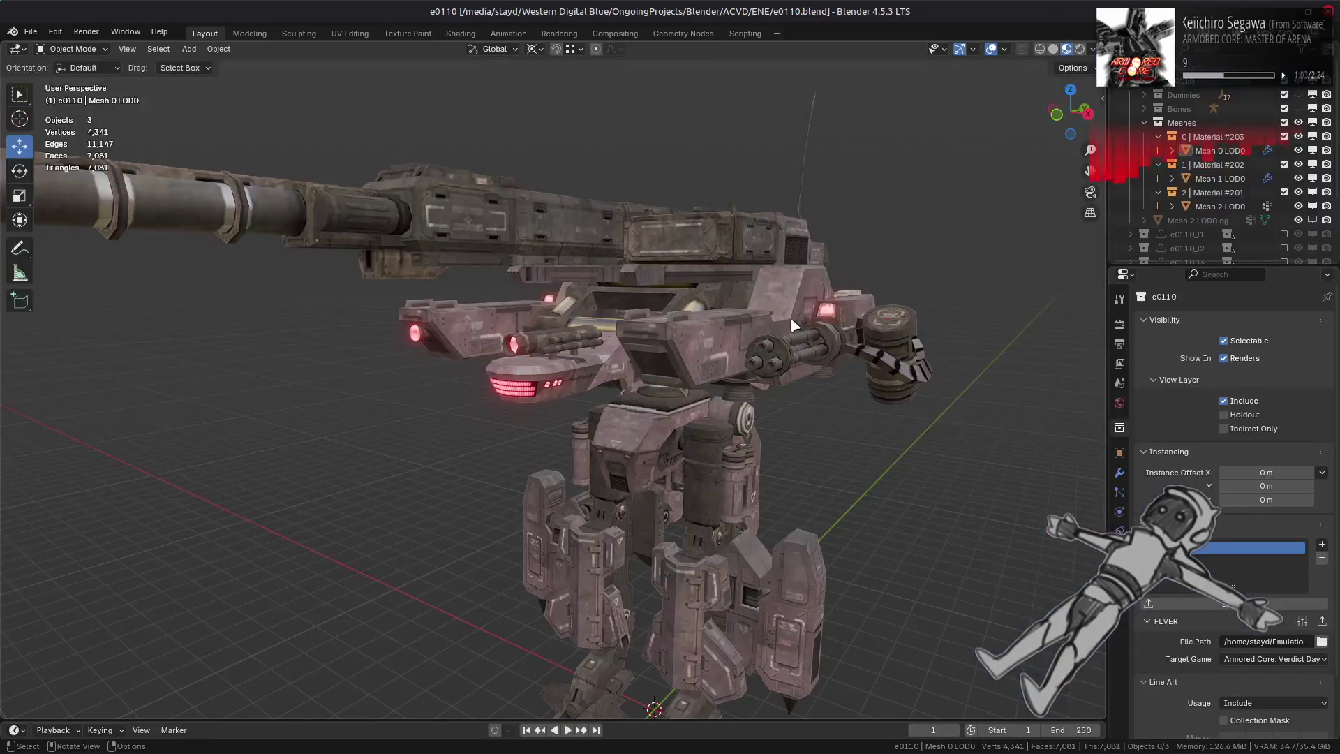
pyautogui.hotkey('alt', 'Tab')
pyautogui.hotkey('alt', 'Tab')
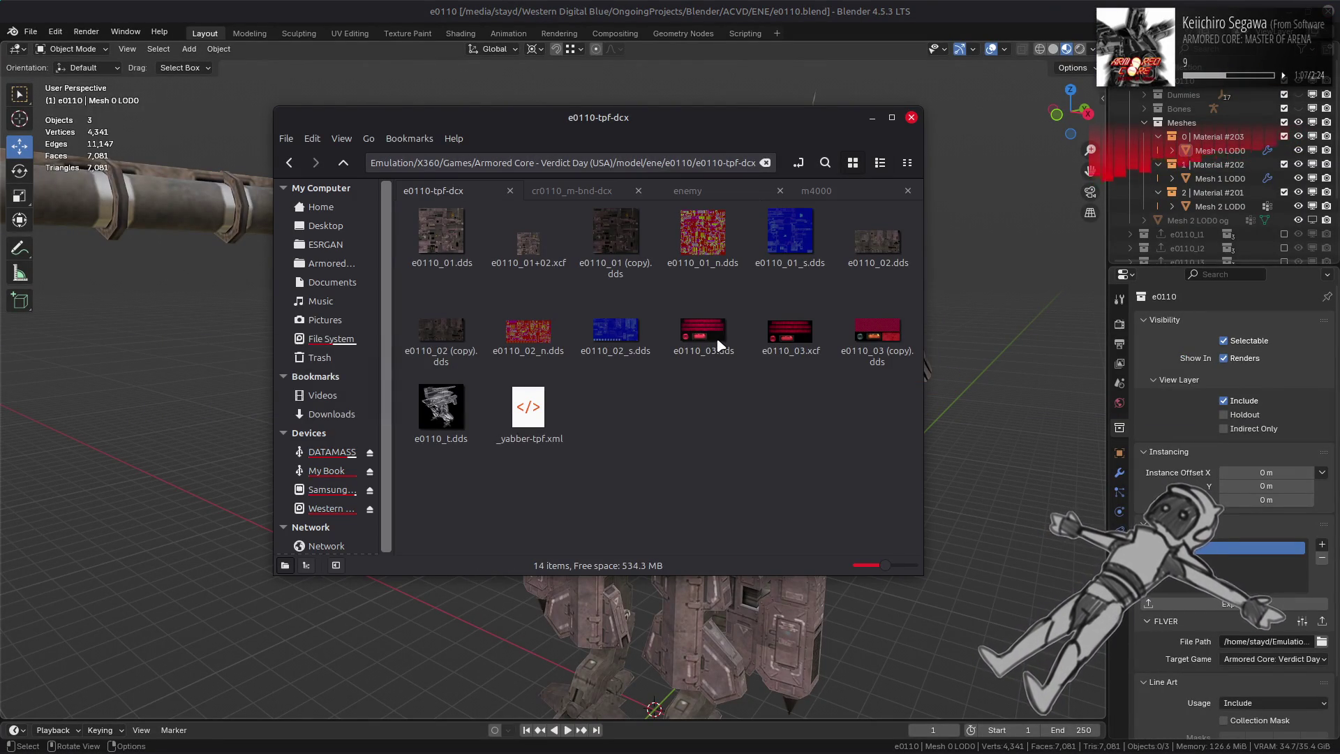
pyautogui.moveTo(717, 339)
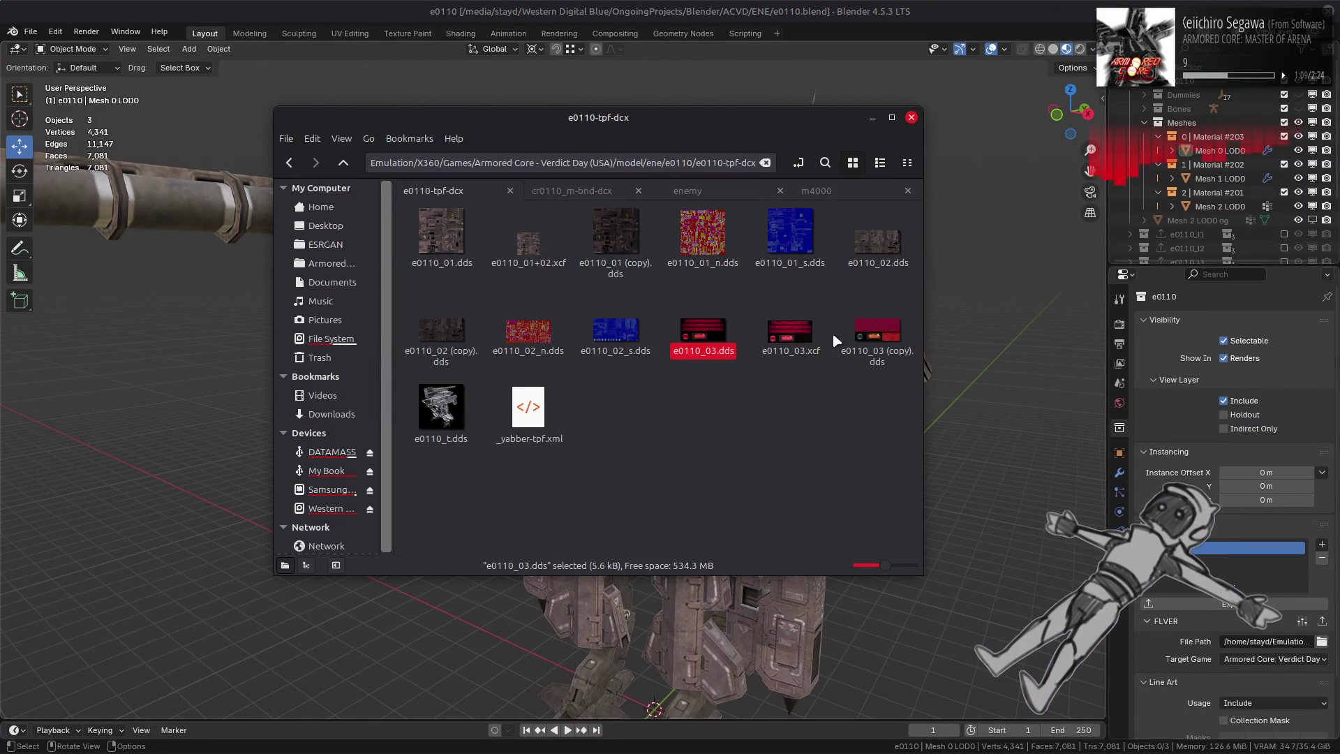
pyautogui.click(870, 333)
pyautogui.click(696, 387)
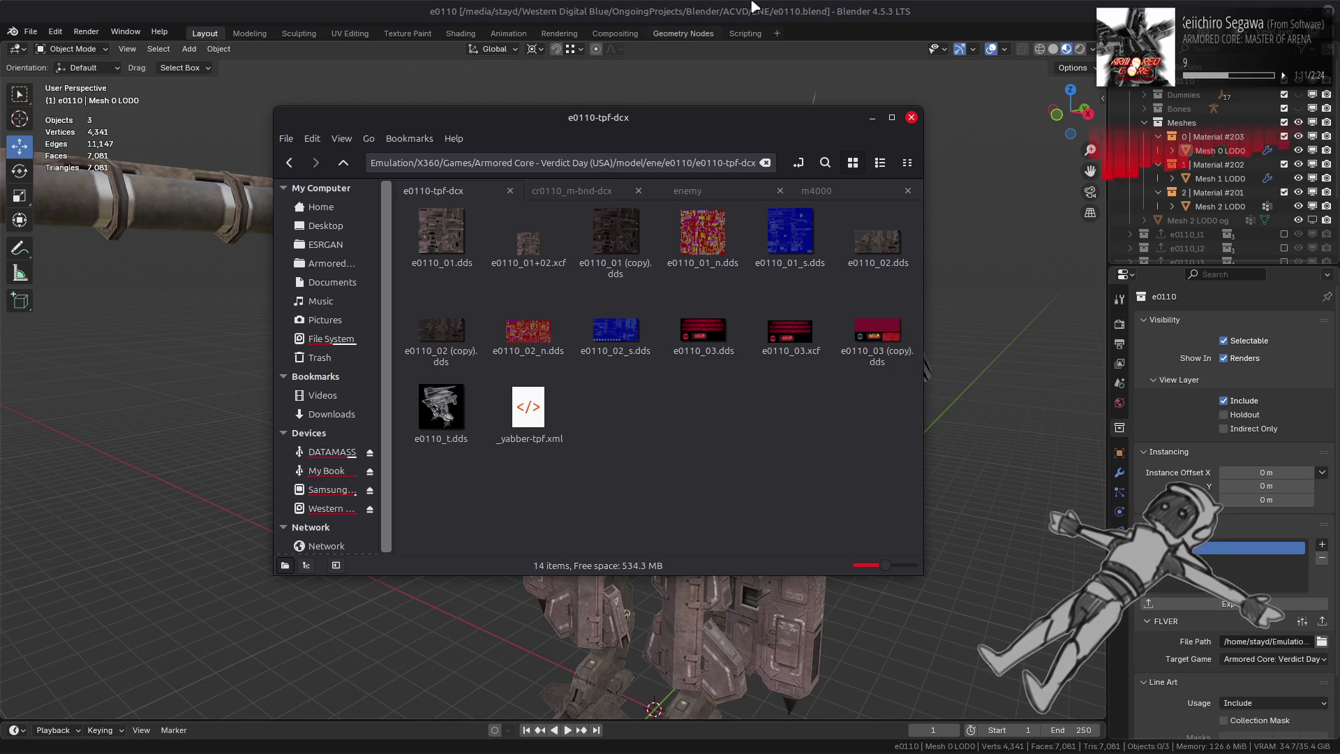
pyautogui.hotkey('alt', 'Tab')
pyautogui.scroll(8, 293, 453)
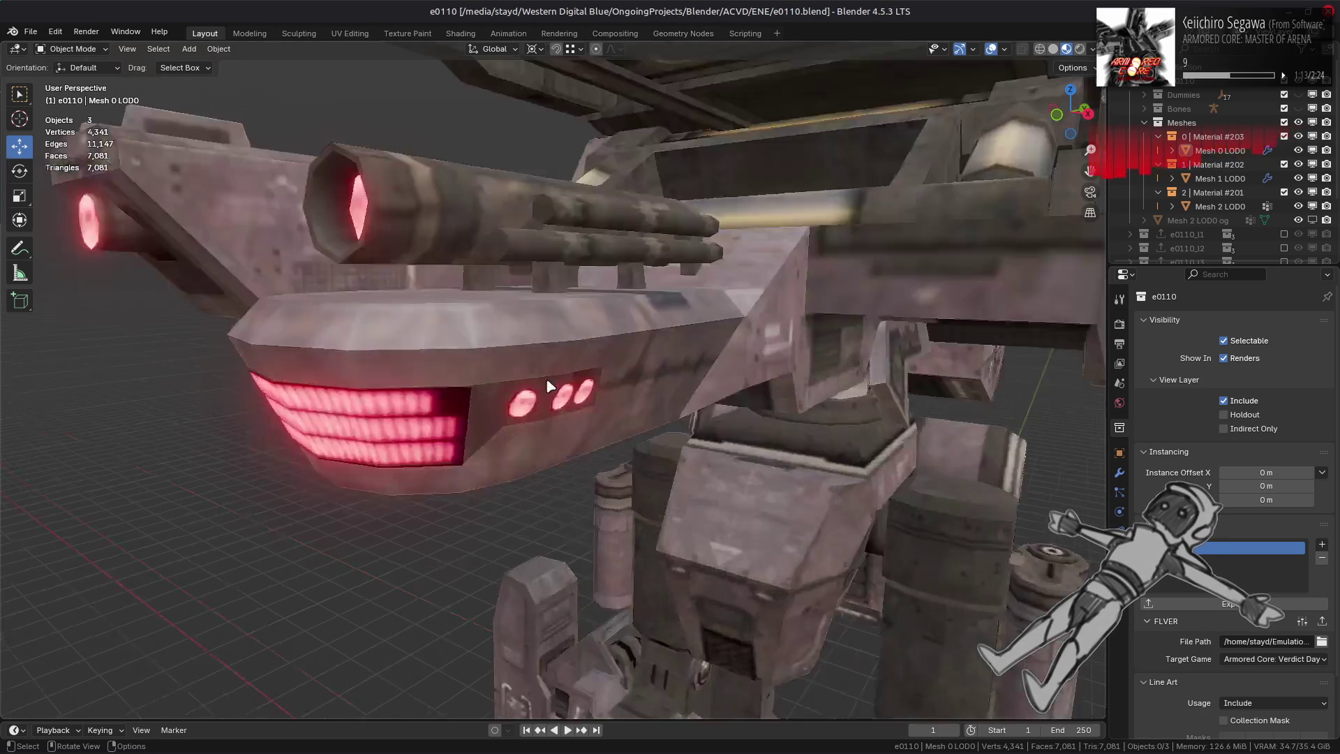
# - Select all linked grille faces of Mesh 2 LOD0 in Edit Mode, then trial an even fatten and undo it
pyautogui.click(270, 459)
pyautogui.press('Tab')
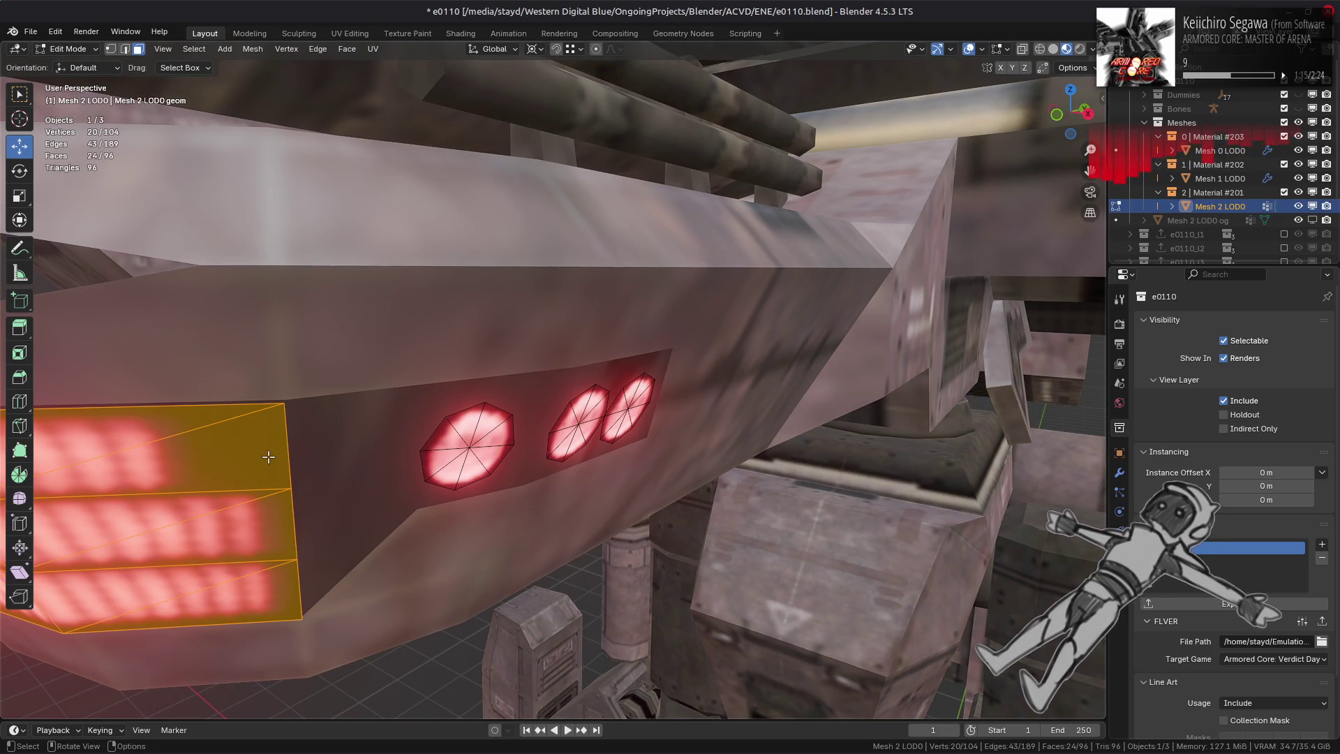
pyautogui.click(229, 469)
pyautogui.moveTo(229, 469); pyautogui.dragTo(338, 413, button='middle')
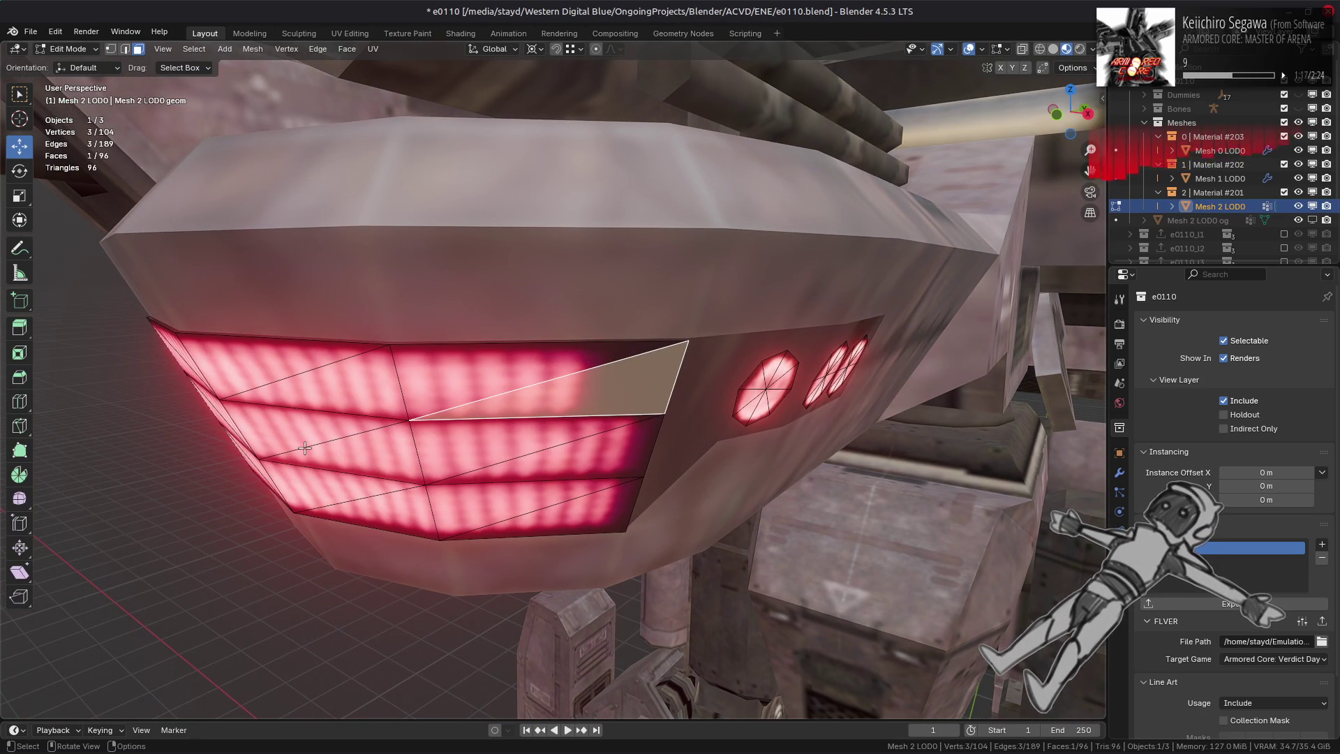
pyautogui.hotkey('ctrl', 'l')
pyautogui.hotkey('alt', 's')
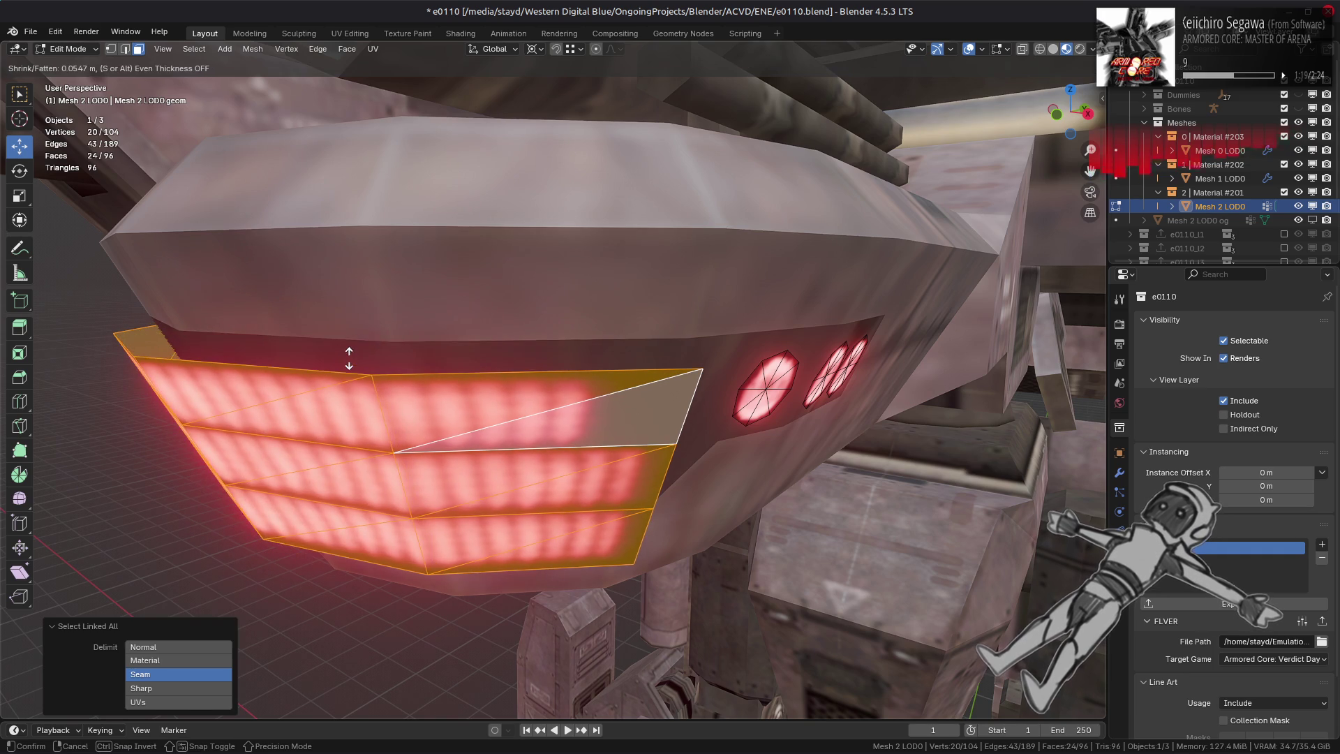
pyautogui.click(351, 363)
pyautogui.moveTo(349, 362); pyautogui.dragTo(260, 343, button='middle')
pyautogui.click(130, 672)
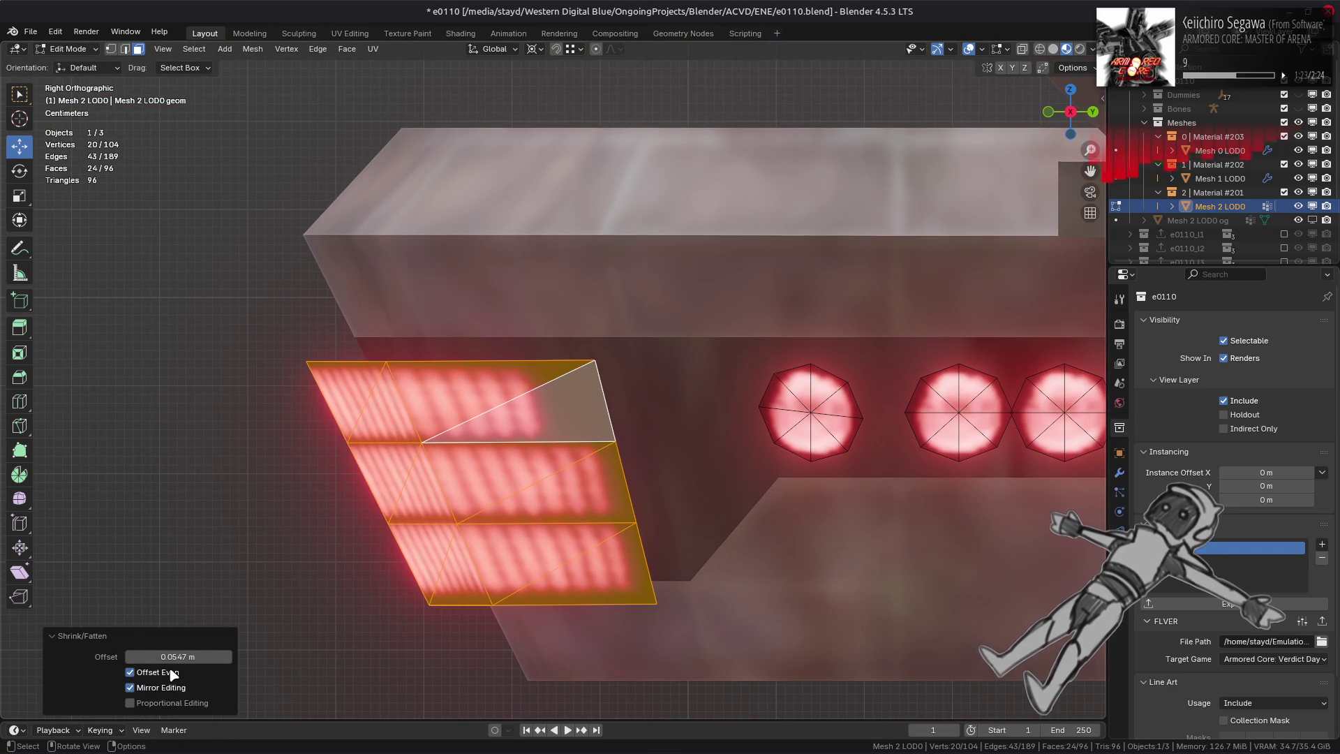
pyautogui.hotkey('ctrl', 'z')
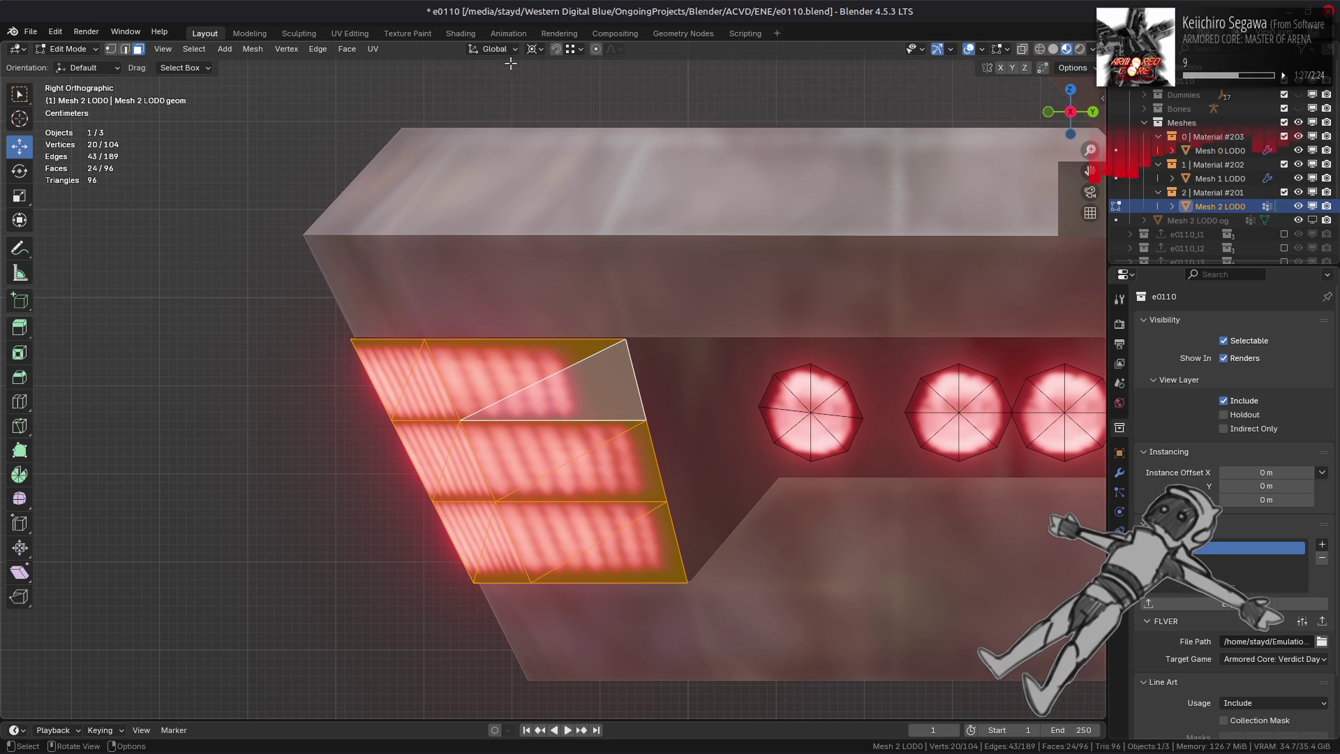
# - Set the pivot to Bounding Box Center, toggle Correct Face Attributes, and trial a 0.353 m fatten, then undo it
pyautogui.click(535, 48)
pyautogui.click(551, 85)
pyautogui.press('n')
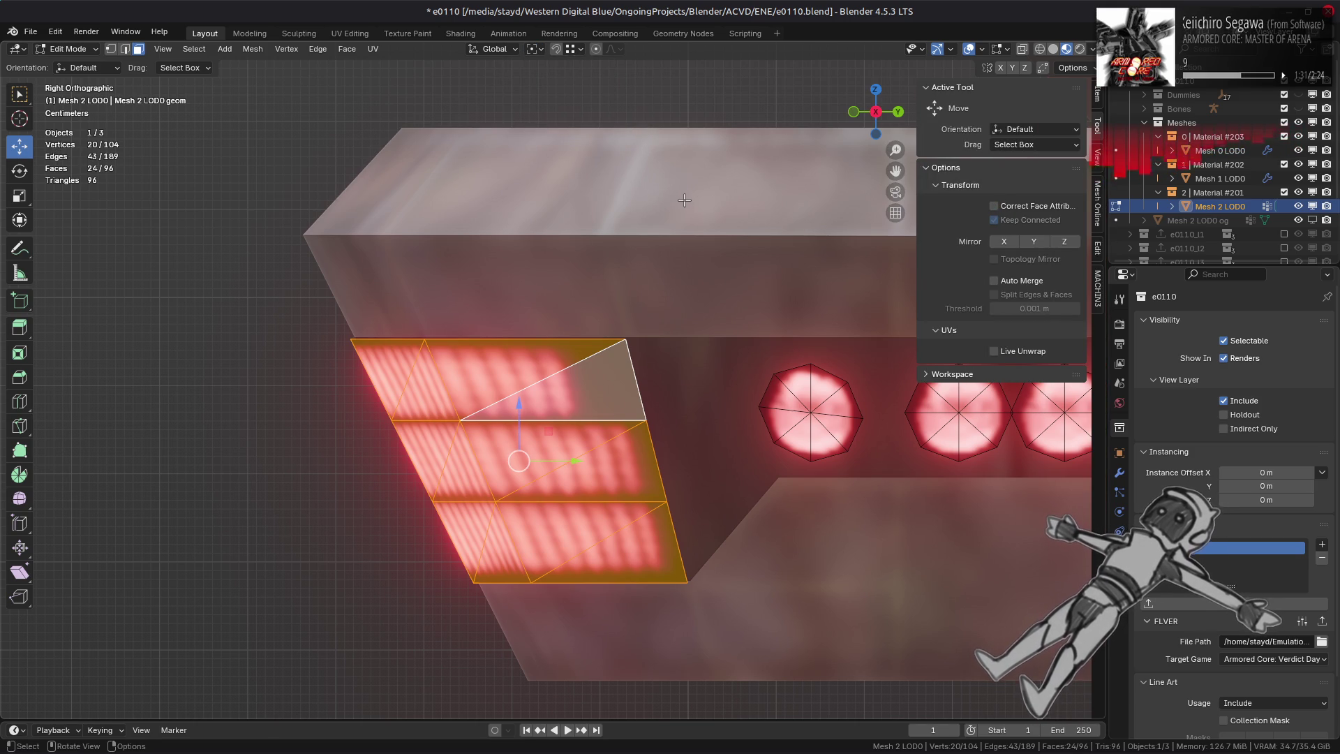
pyautogui.click(993, 206)
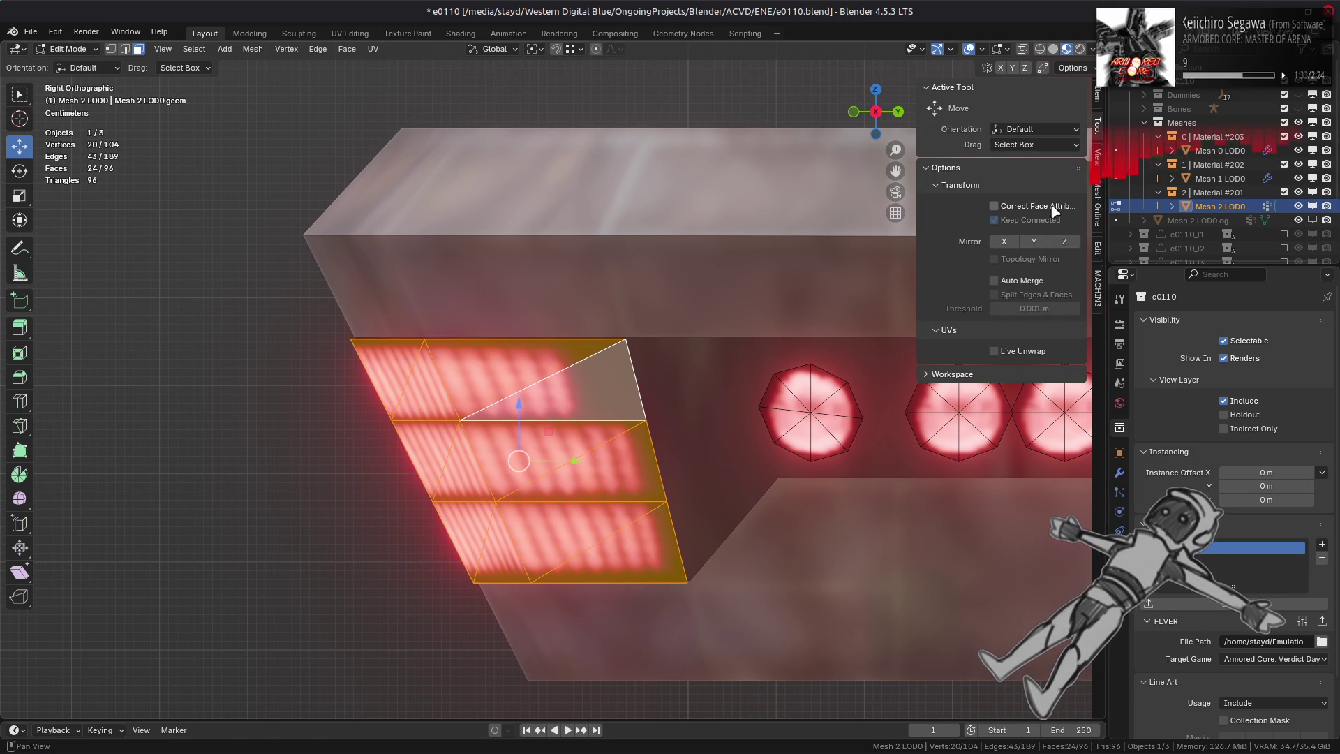
pyautogui.hotkey('alt', 's')
pyautogui.click(827, 181)
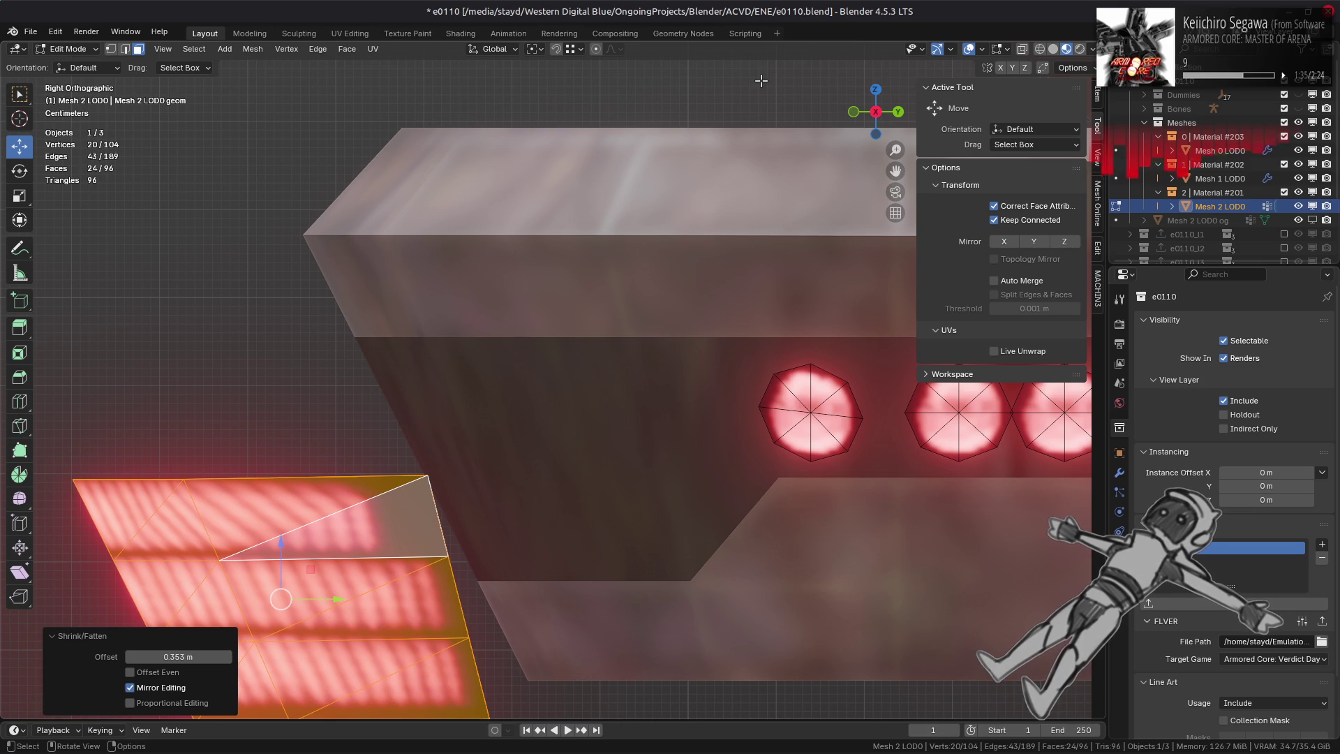
pyautogui.hotkey('ctrl', 'z')
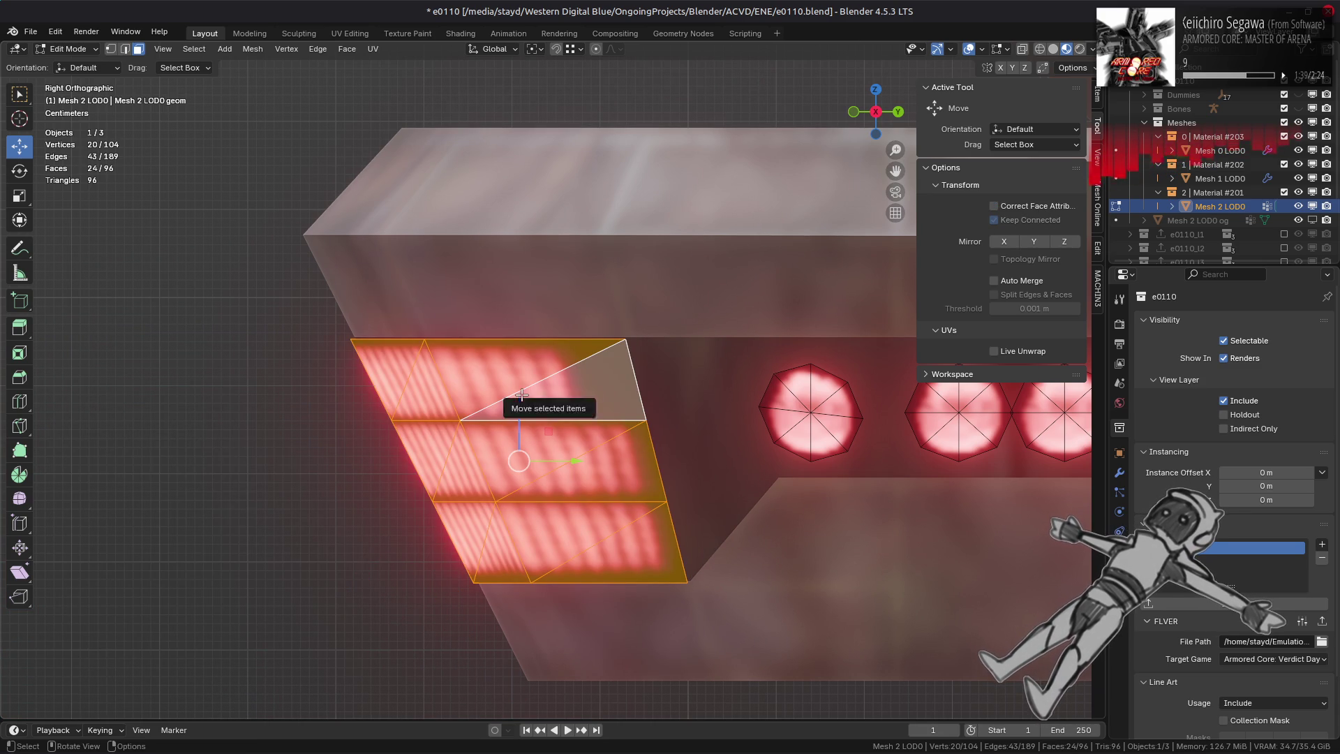
pyautogui.click(570, 48)
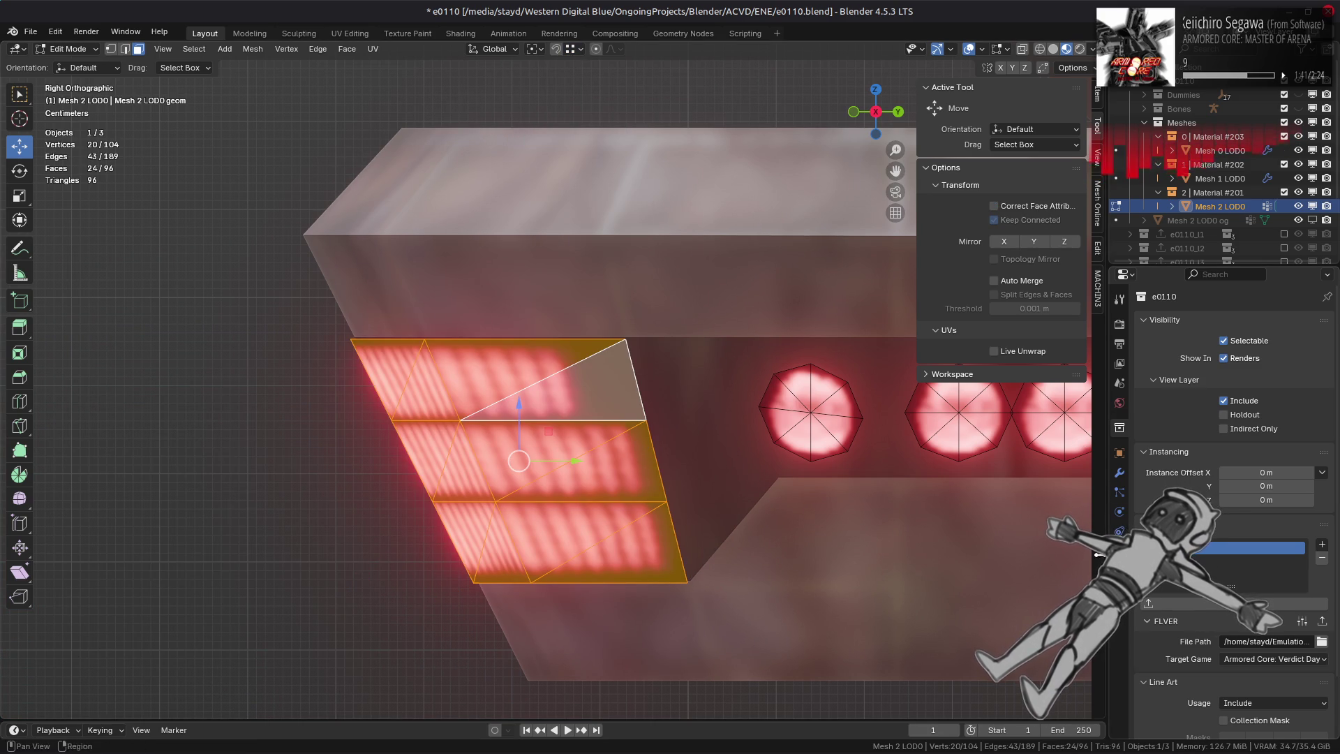
pyautogui.click(1119, 551)
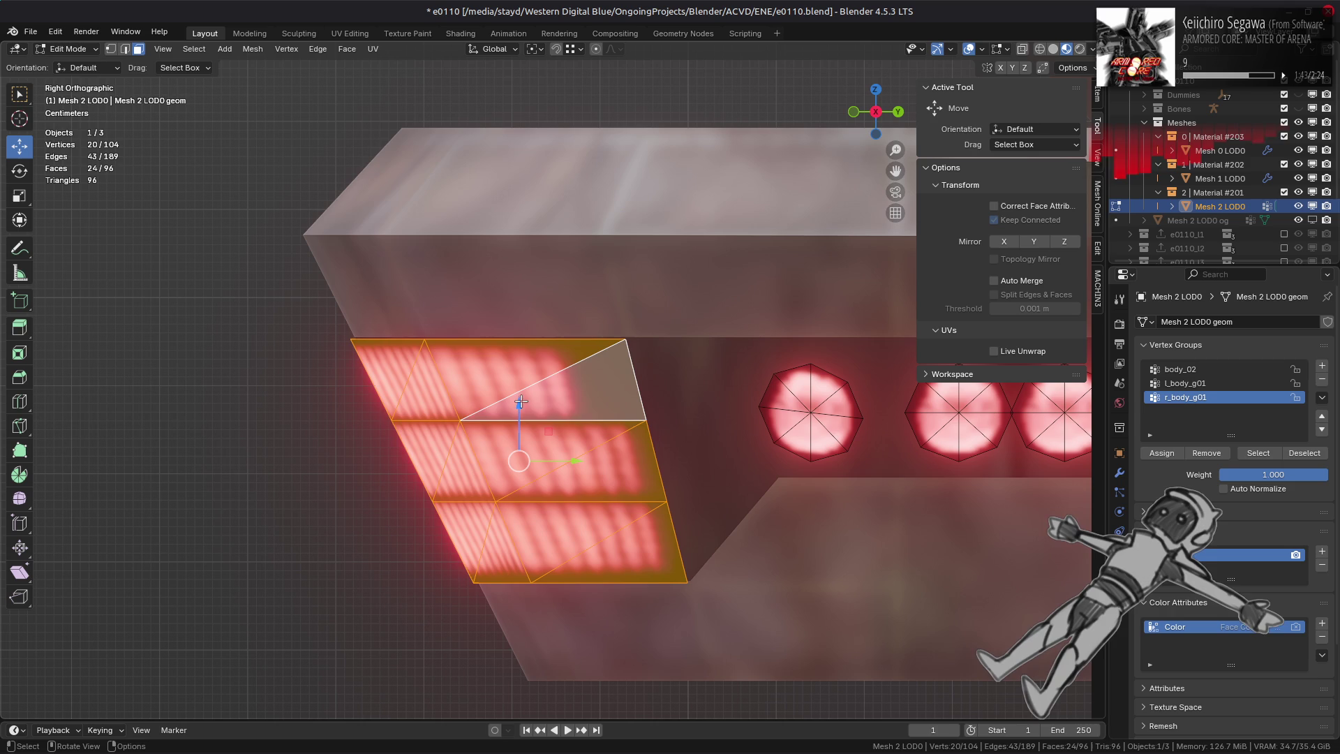
# - Scale the angled grille faces about 1.08 in X and Y only, keeping their height, then return to Object Mode
pyautogui.moveTo(521, 401); pyautogui.dragTo(624, 336)
pyautogui.moveTo(576, 458); pyautogui.dragTo(349, 342)
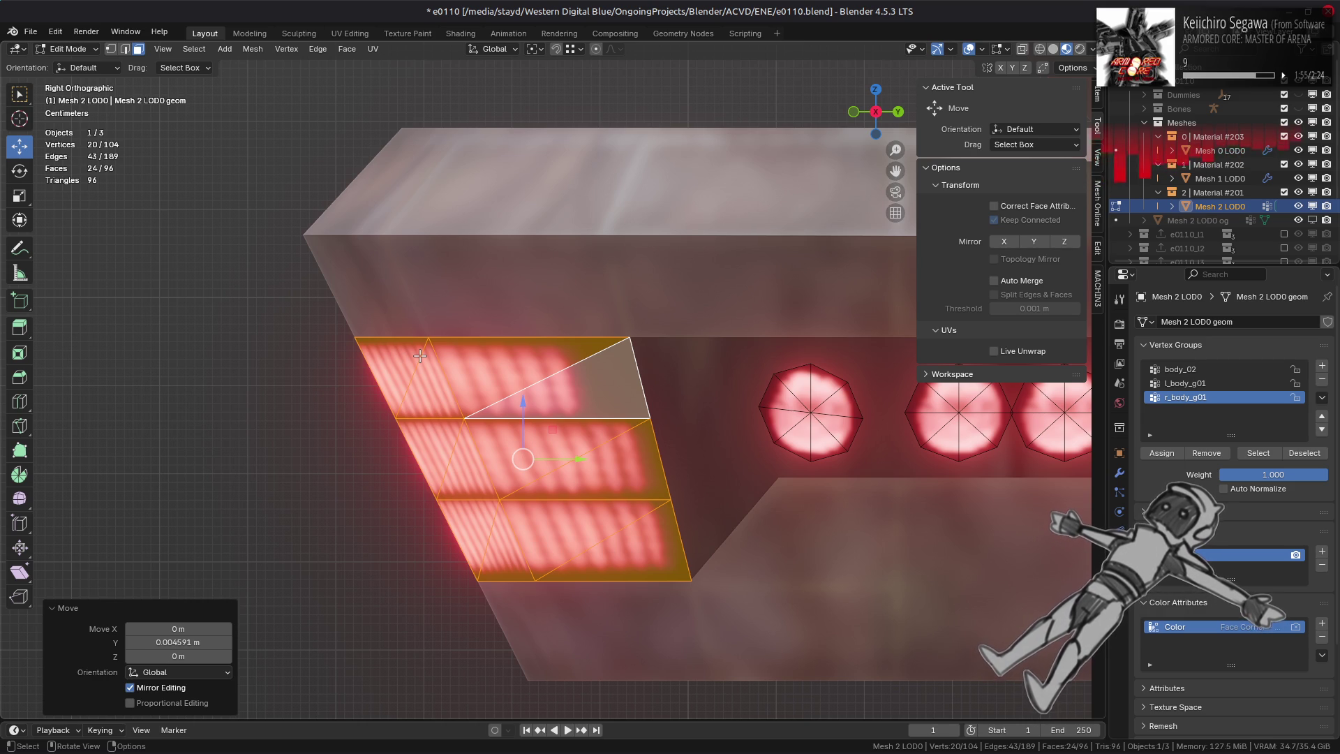
pyautogui.moveTo(420, 356)
pyautogui.keyDown('alt'); pyautogui.mouseDown(button='middle')
pyautogui.moveTo(573, 376)
pyautogui.moveTo(592, 365)
pyautogui.mouseUp(button='middle'); pyautogui.keyUp('alt')
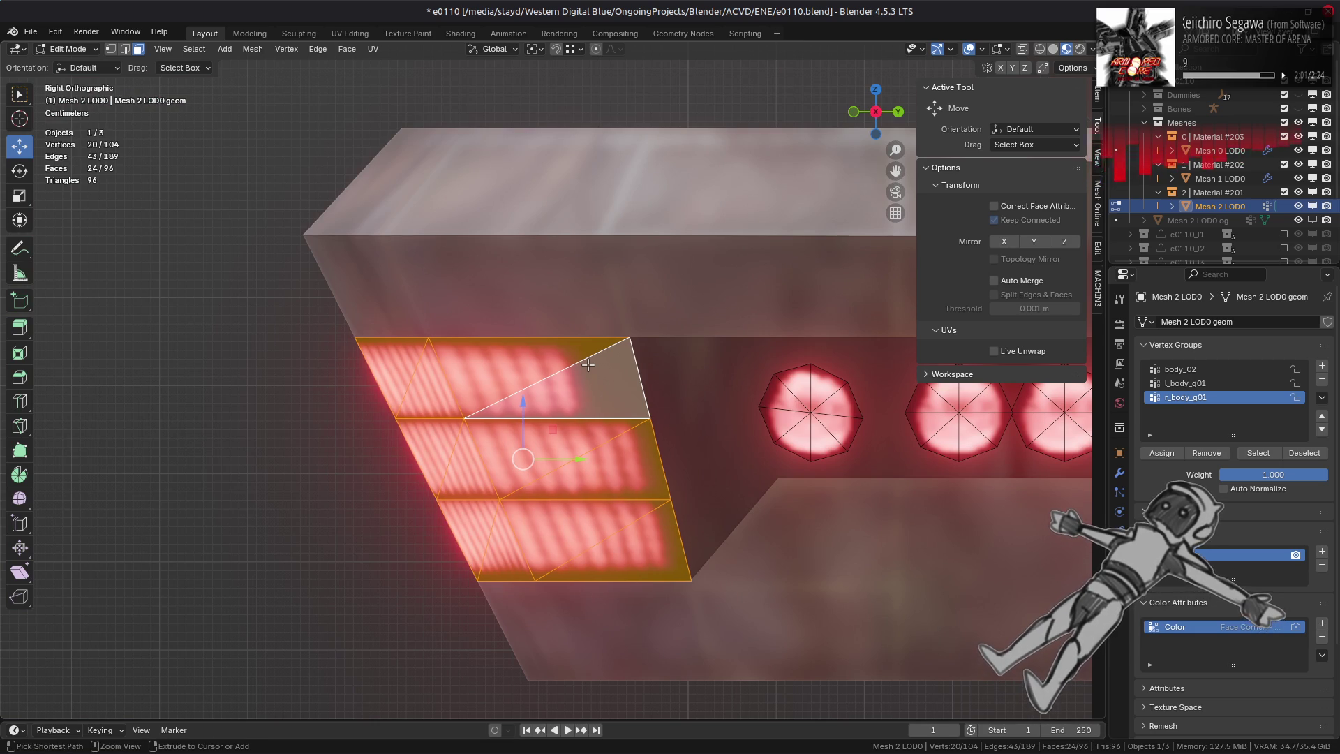
pyautogui.moveTo(483, 345); pyautogui.dragTo(555, 390, button='middle')
pyautogui.moveTo(418, 383); pyautogui.dragTo(511, 341, button='middle')
pyautogui.press('s')
pyautogui.hotkey('shift', 'z')
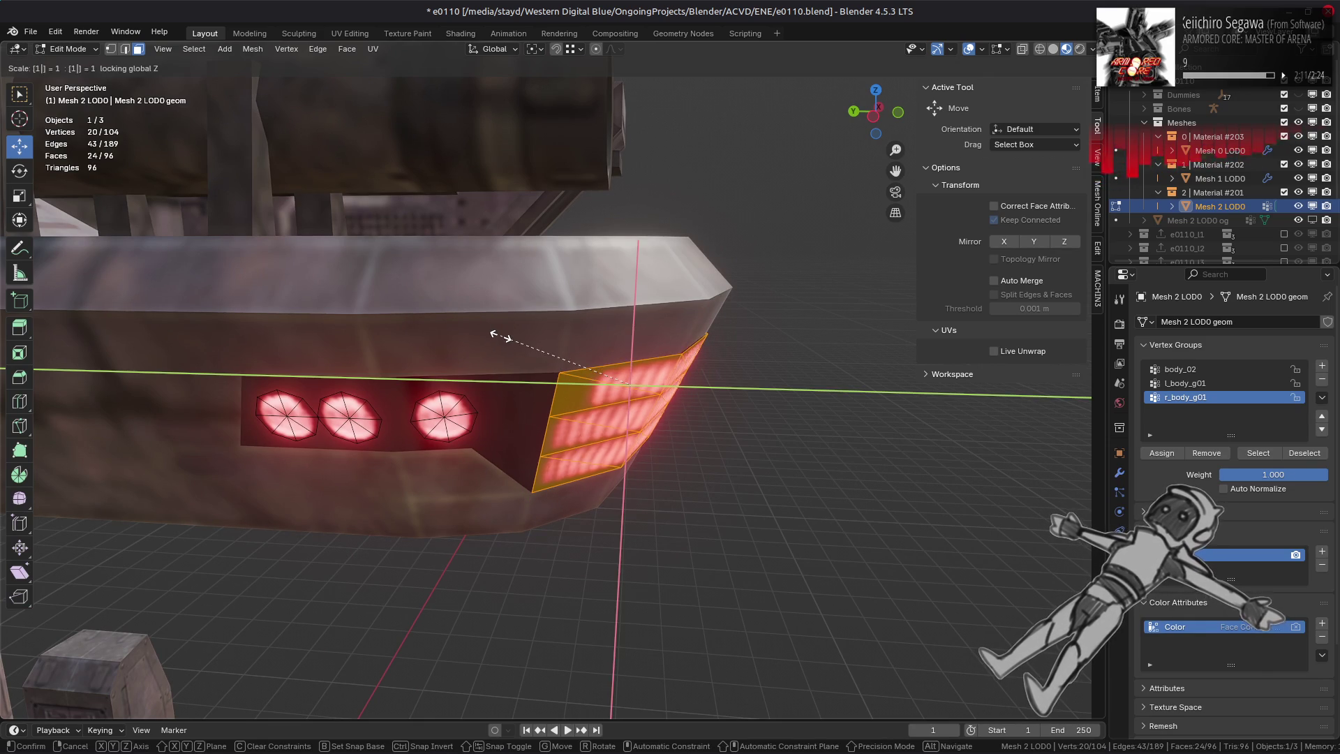
pyautogui.click(502, 335)
pyautogui.press('Tab')
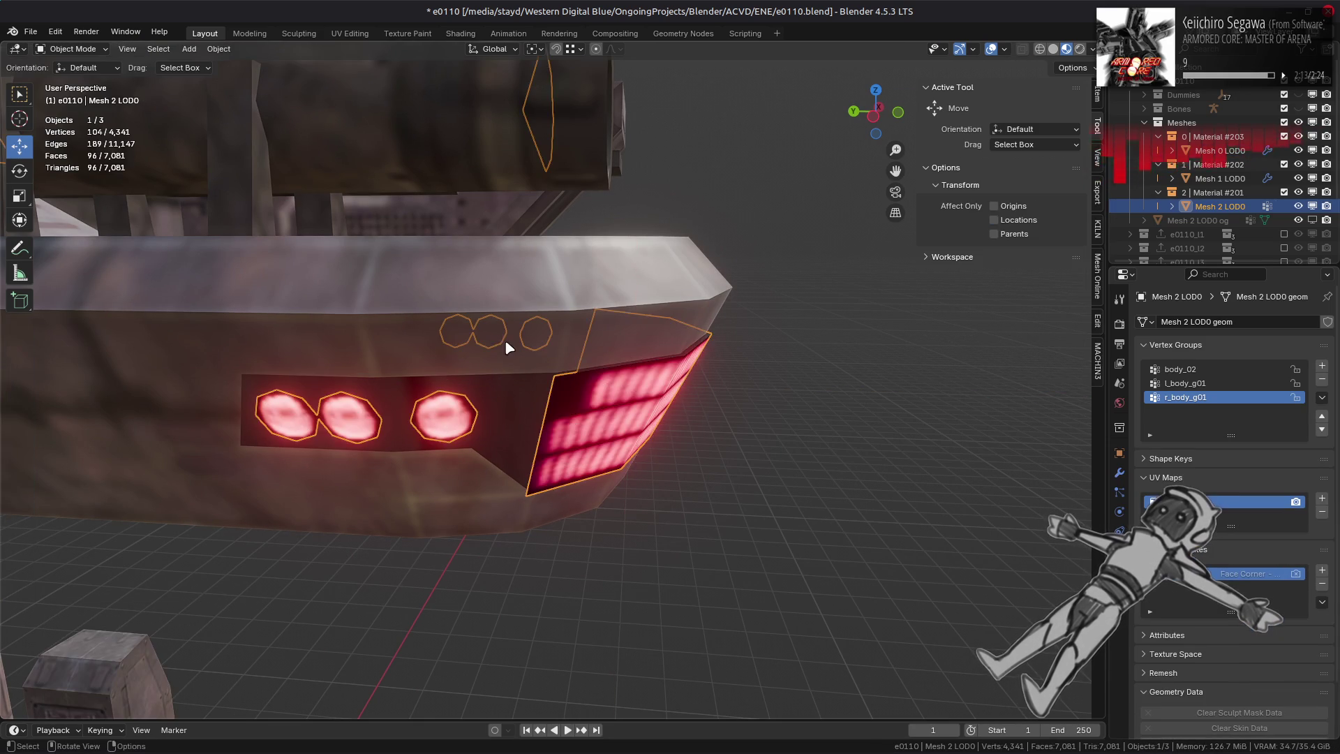
# - Select the Mesh 2 LOD0 grille and enter Edit Mode, viewing it from the right side
pyautogui.hotkey('alt', 'a')
pyautogui.scroll(-3, 507, 346)
pyautogui.moveTo(509, 345); pyautogui.dragTo(524, 335, button='middle')
pyautogui.scroll(2, 523, 338)
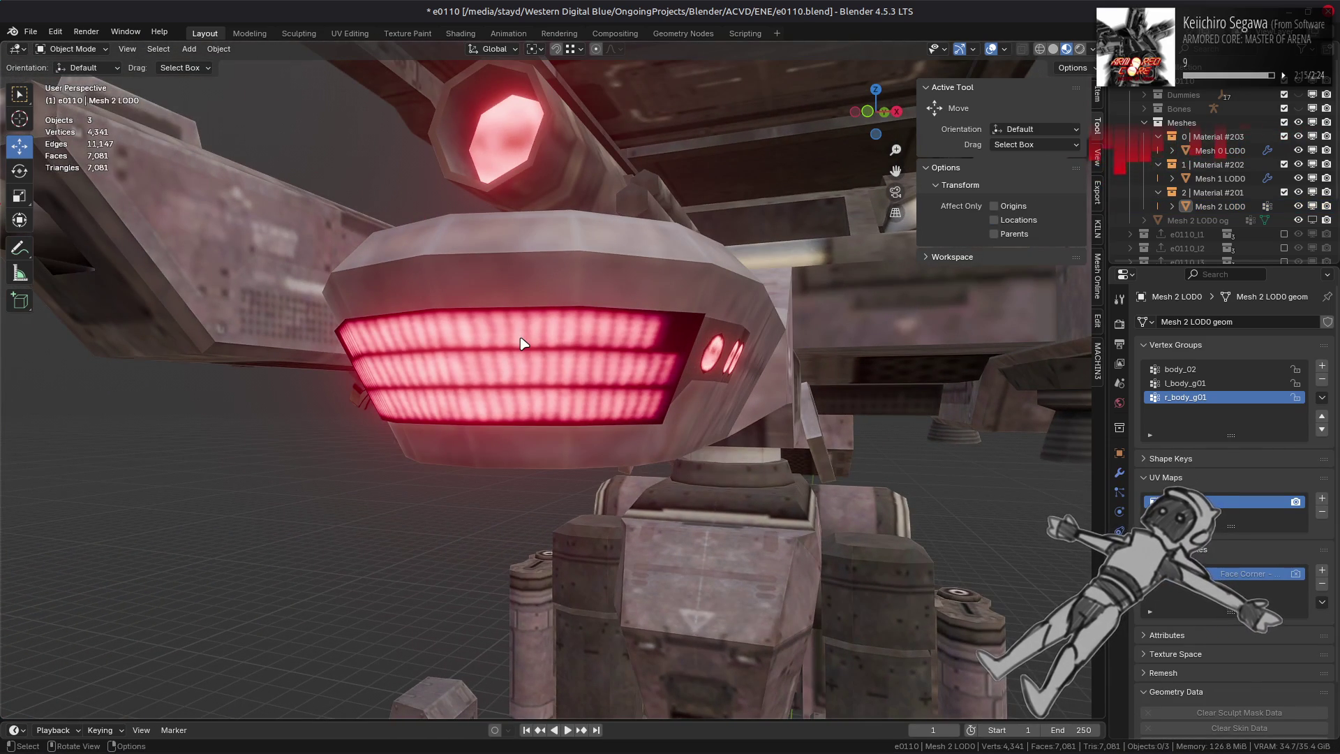
pyautogui.click(523, 343)
pyautogui.press('Tab')
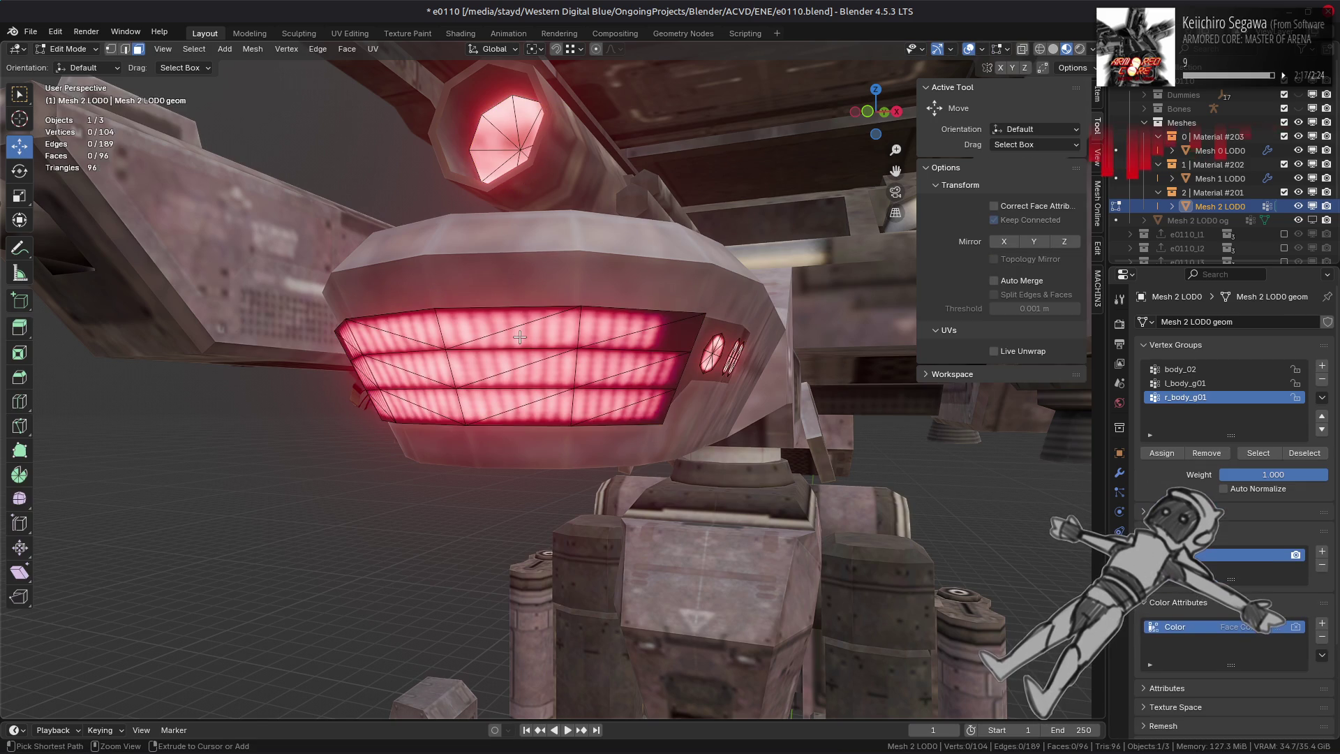
pyautogui.press('KP_3')
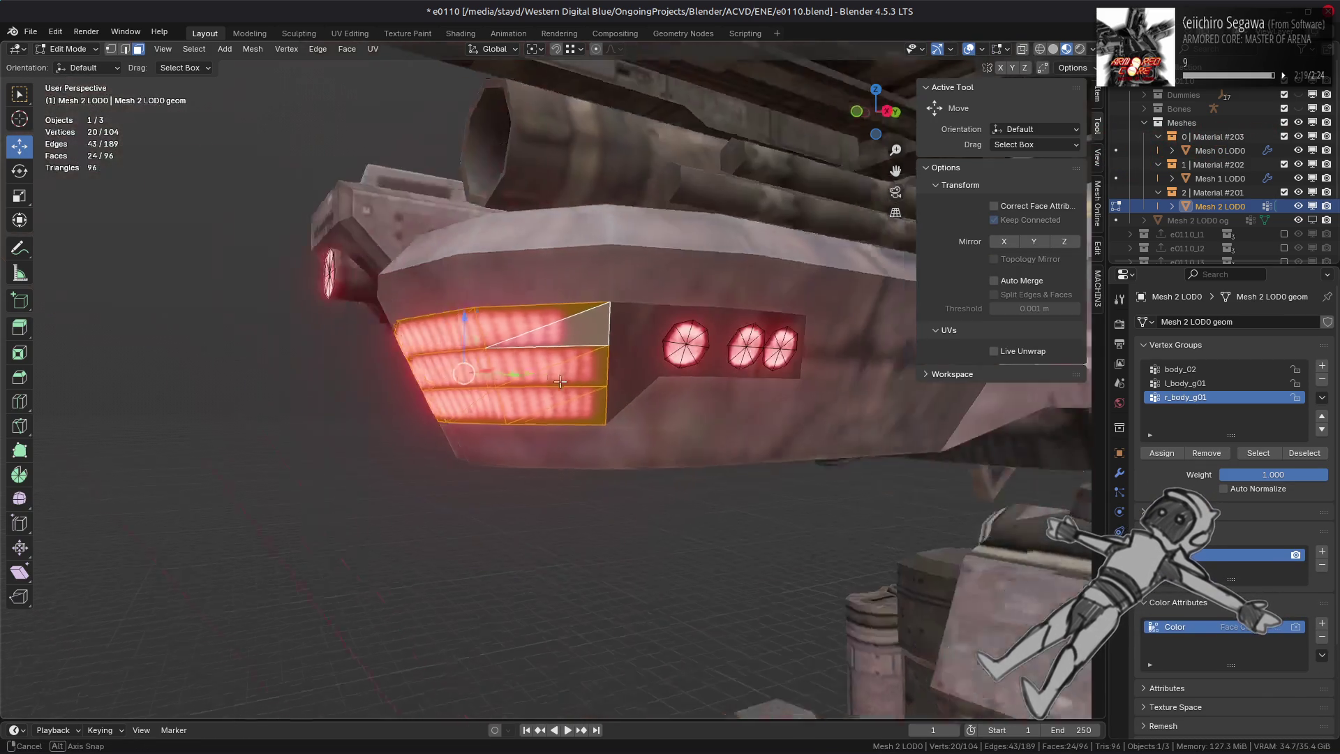
pyautogui.scroll(4, 532, 380)
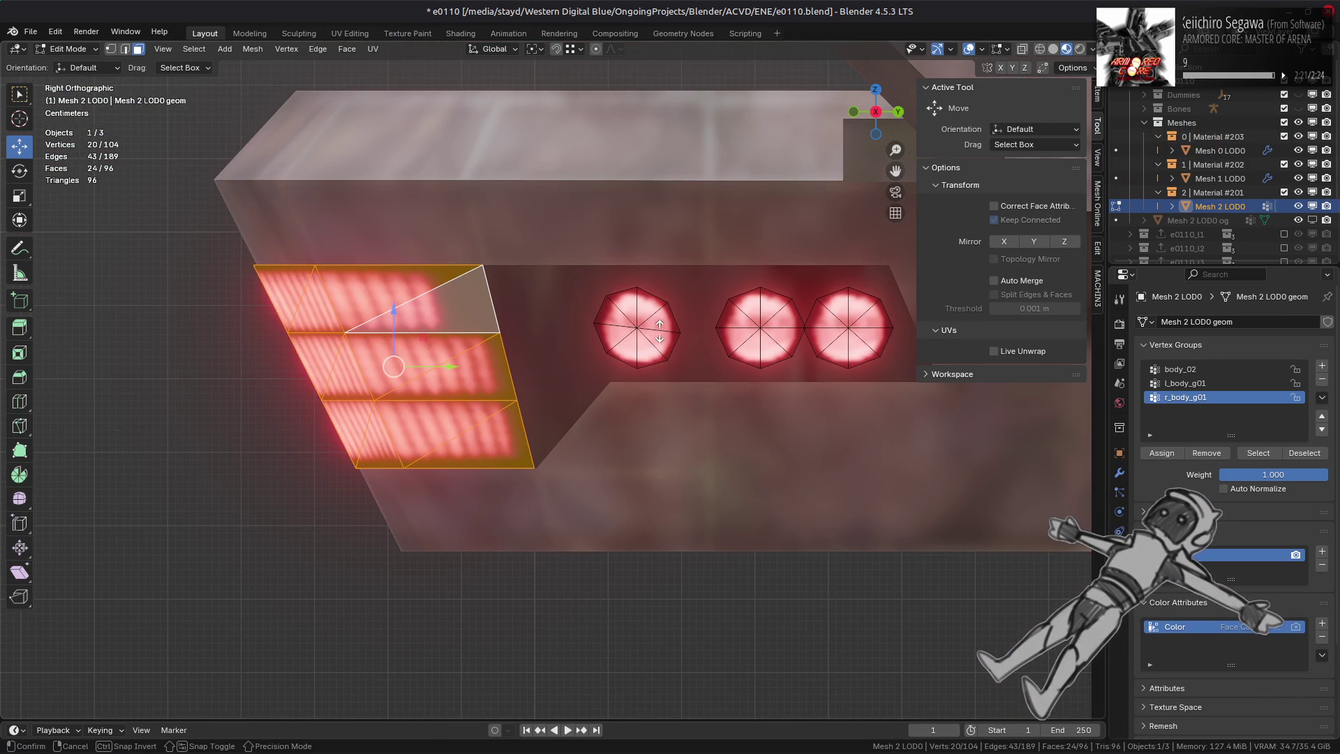
# - Fatten the grille faces by an even 0.005 m and raise them slightly along Z
pyautogui.hotkey('alt', 's')
pyautogui.write('.005')
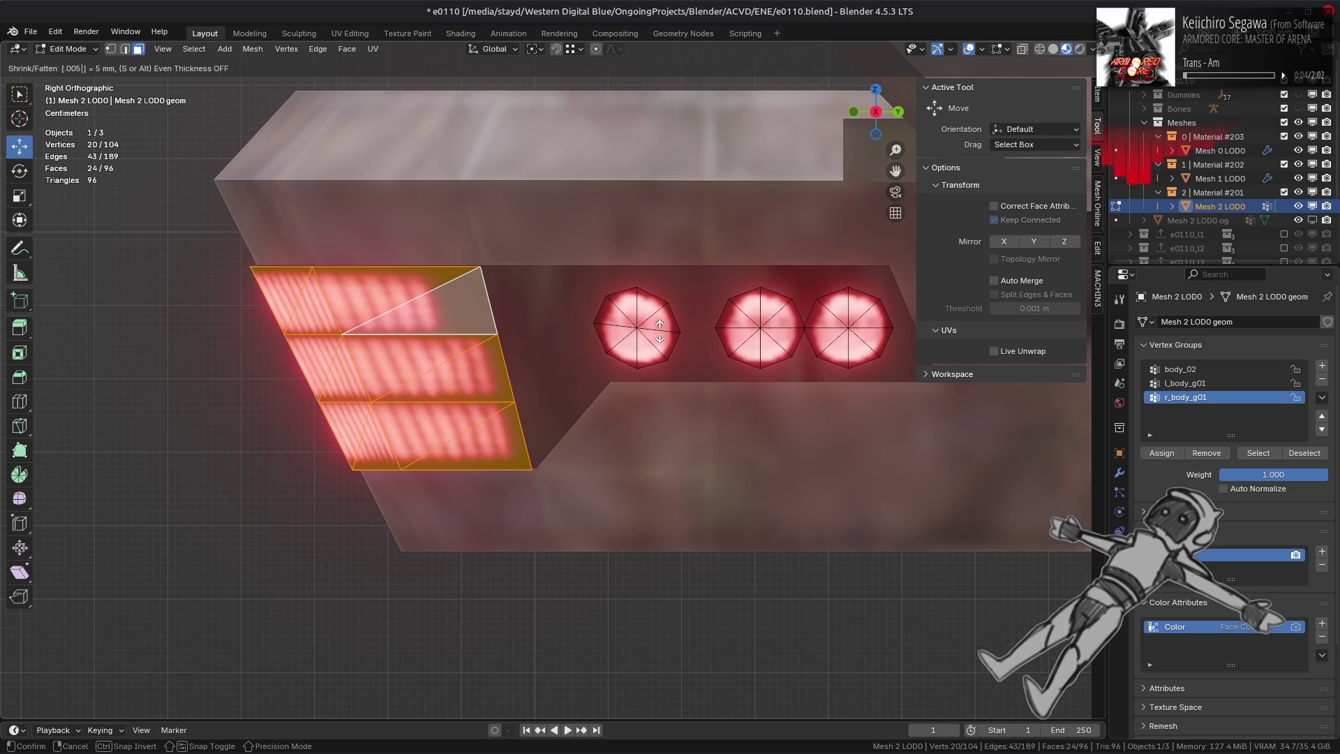
pyautogui.press('Return')
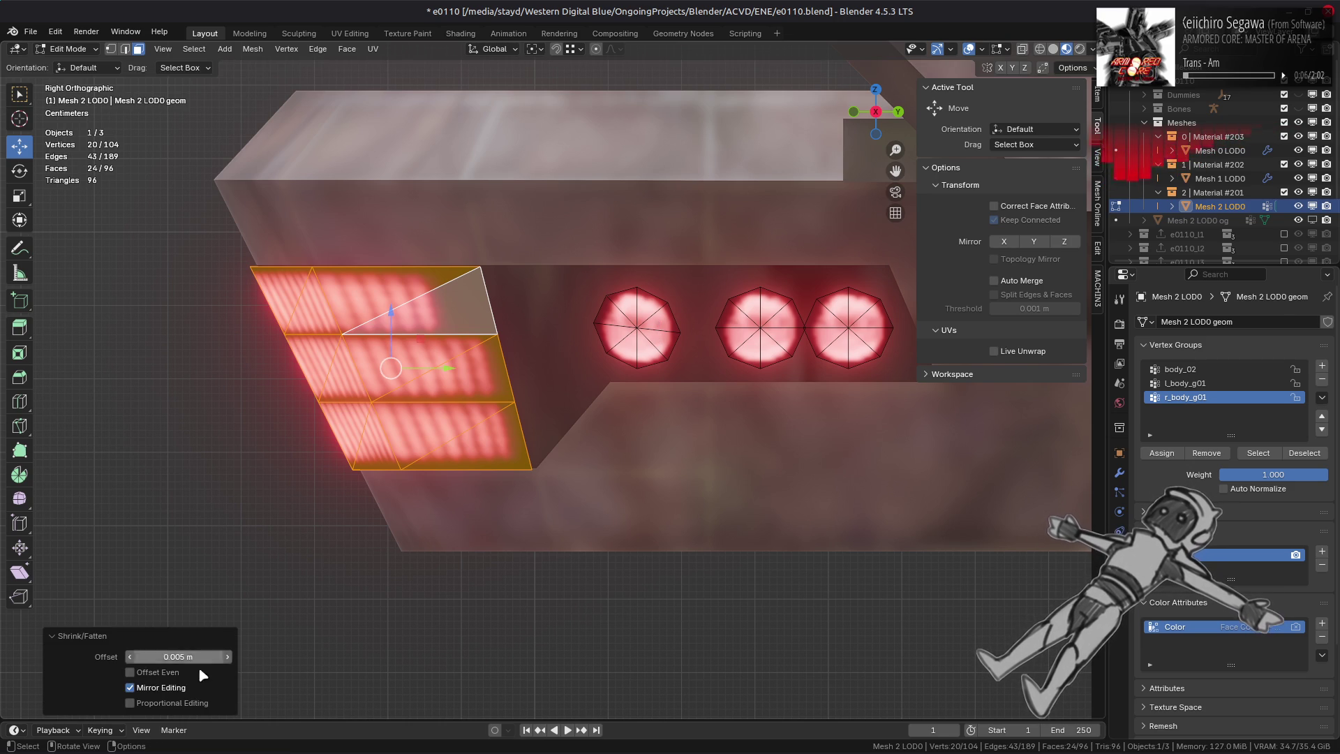
pyautogui.click(173, 674)
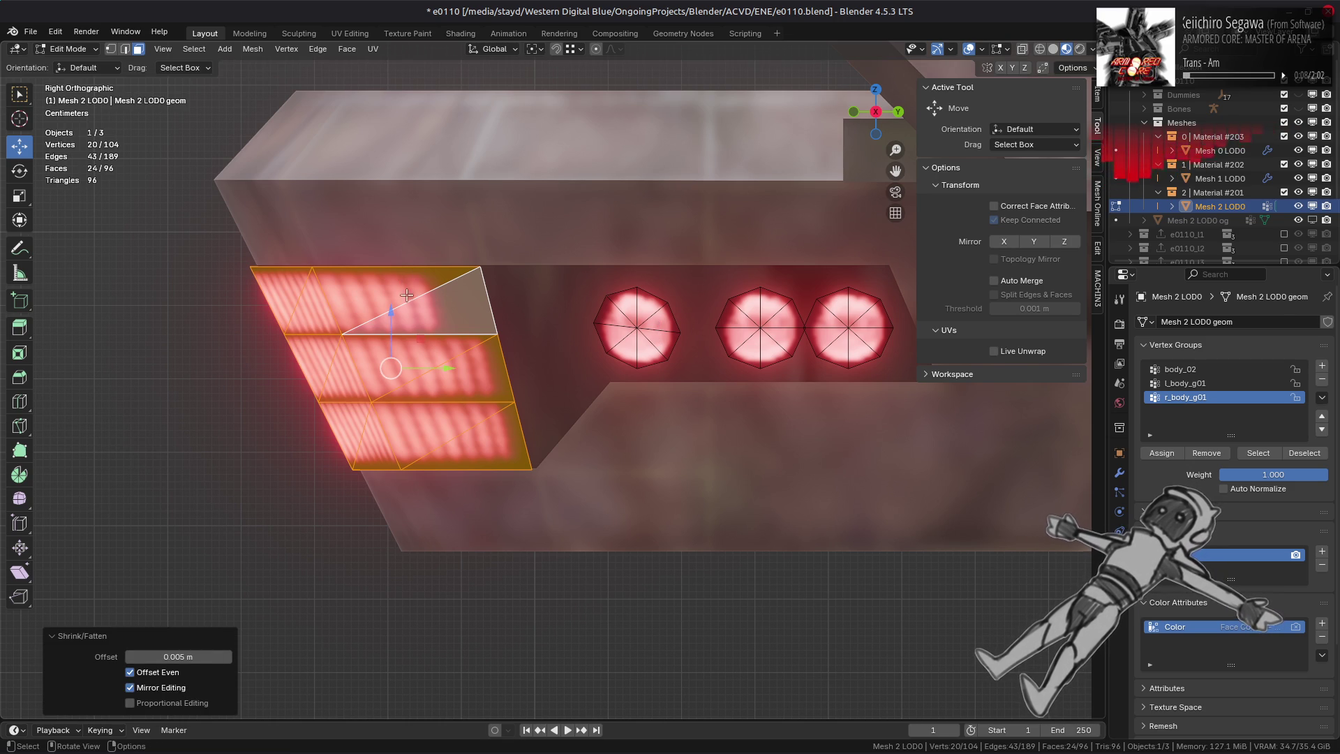
pyautogui.moveTo(391, 310); pyautogui.dragTo(466, 282)
pyautogui.moveTo(466, 286)
pyautogui.mouseDown(button='middle')
pyautogui.moveTo(520, 342)
pyautogui.moveTo(629, 375)
pyautogui.moveTo(345, 375)
pyautogui.moveTo(450, 349)
pyautogui.moveTo(489, 272)
pyautogui.mouseUp(button='middle')
# - Select one whole round light and nudge it slightly along X with a snap target set
pyautogui.click(450, 349)
pyautogui.hotkey('ctrl', 'l')
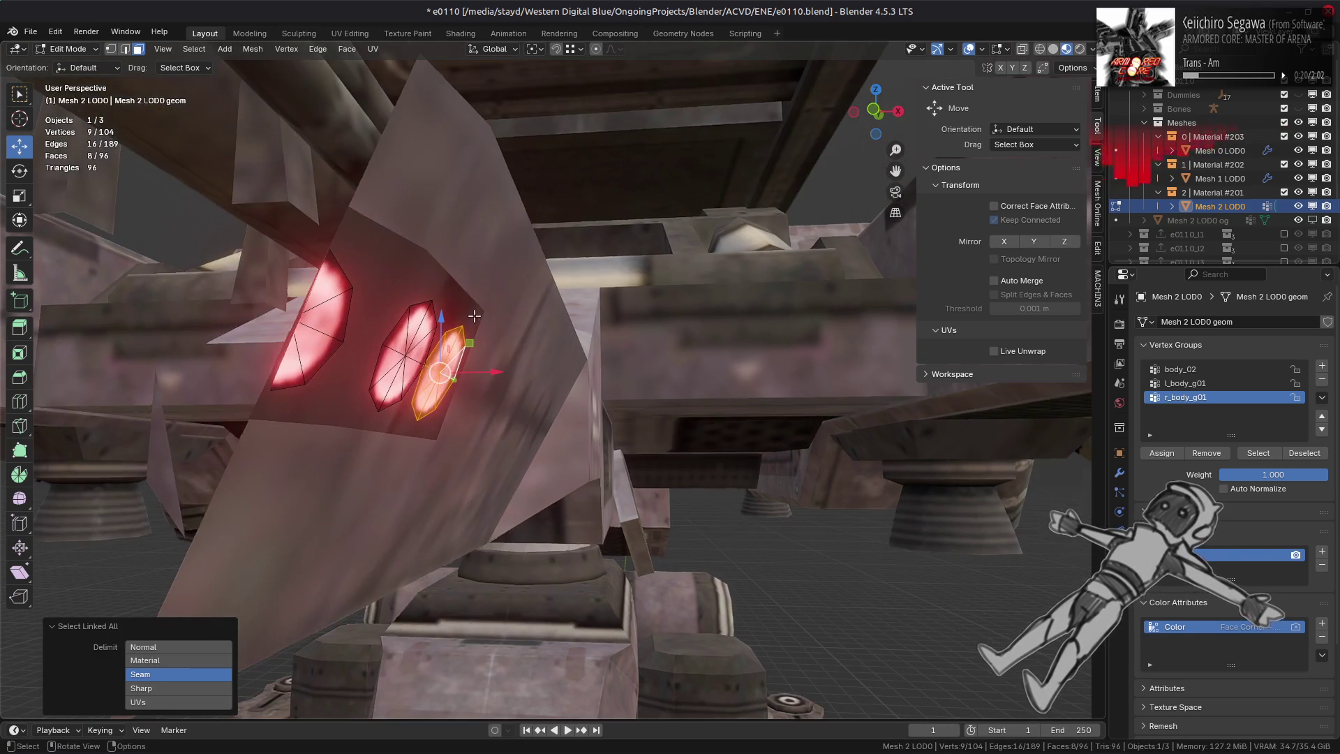
pyautogui.moveTo(502, 77)
pyautogui.mouseDown(button='middle')
pyautogui.moveTo(529, 300)
pyautogui.moveTo(600, 323)
pyautogui.mouseUp(button='middle')
pyautogui.scroll(8, 494, 344)
pyautogui.moveTo(495, 344); pyautogui.dragTo(515, 314, button='middle')
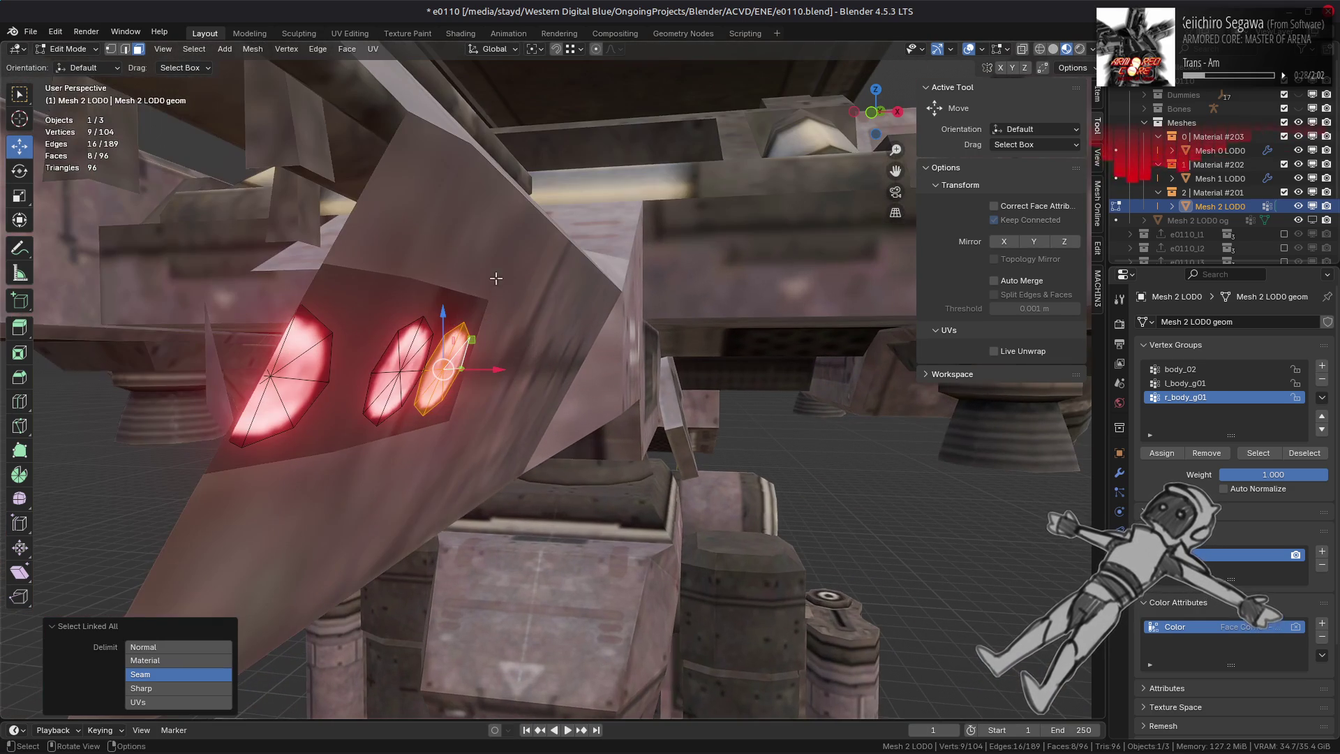
pyautogui.click(579, 50)
pyautogui.click(606, 170)
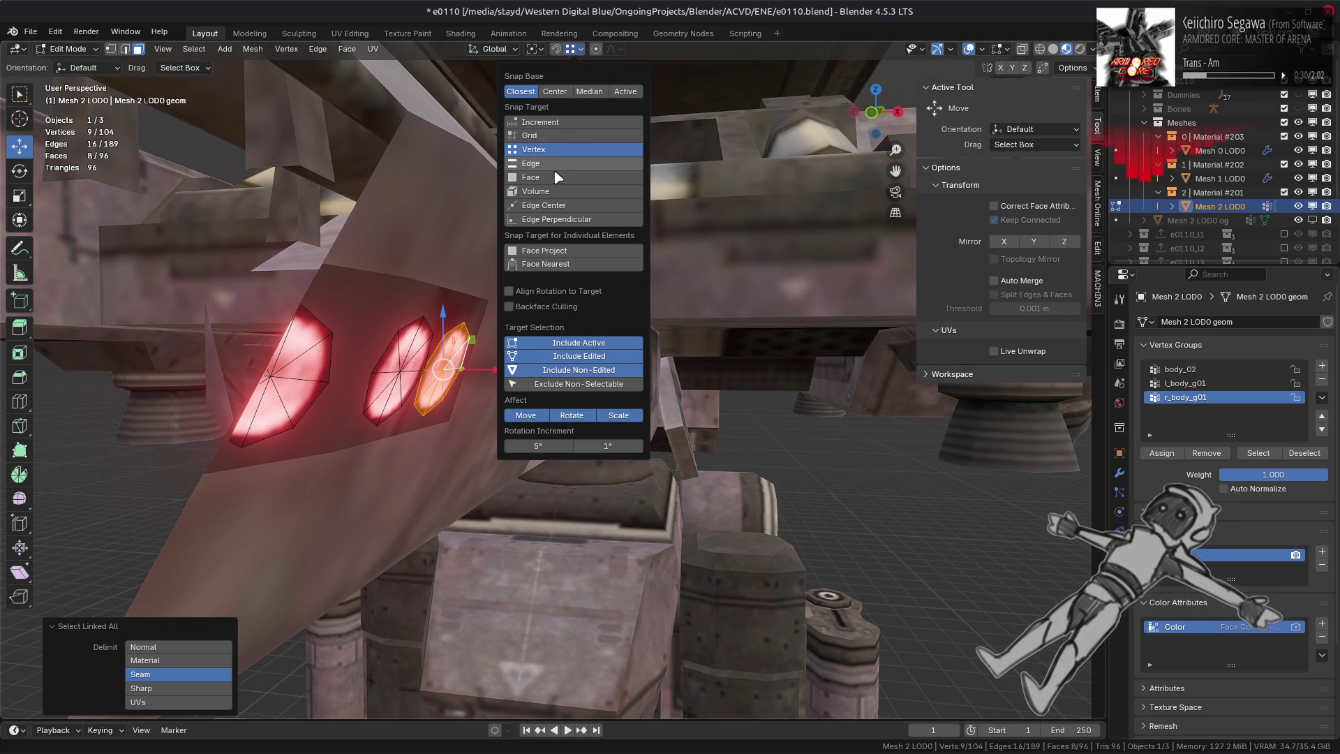
pyautogui.moveTo(369, 321); pyautogui.dragTo(429, 375, button='middle')
pyautogui.moveTo(504, 380); pyautogui.dragTo(459, 391)
# - Clear the face selection and switch snapping to increments
pyautogui.hotkey('alt', 'a')
pyautogui.moveTo(488, 377); pyautogui.dragTo(565, 384, button='middle')
pyautogui.scroll(3, 565, 383)
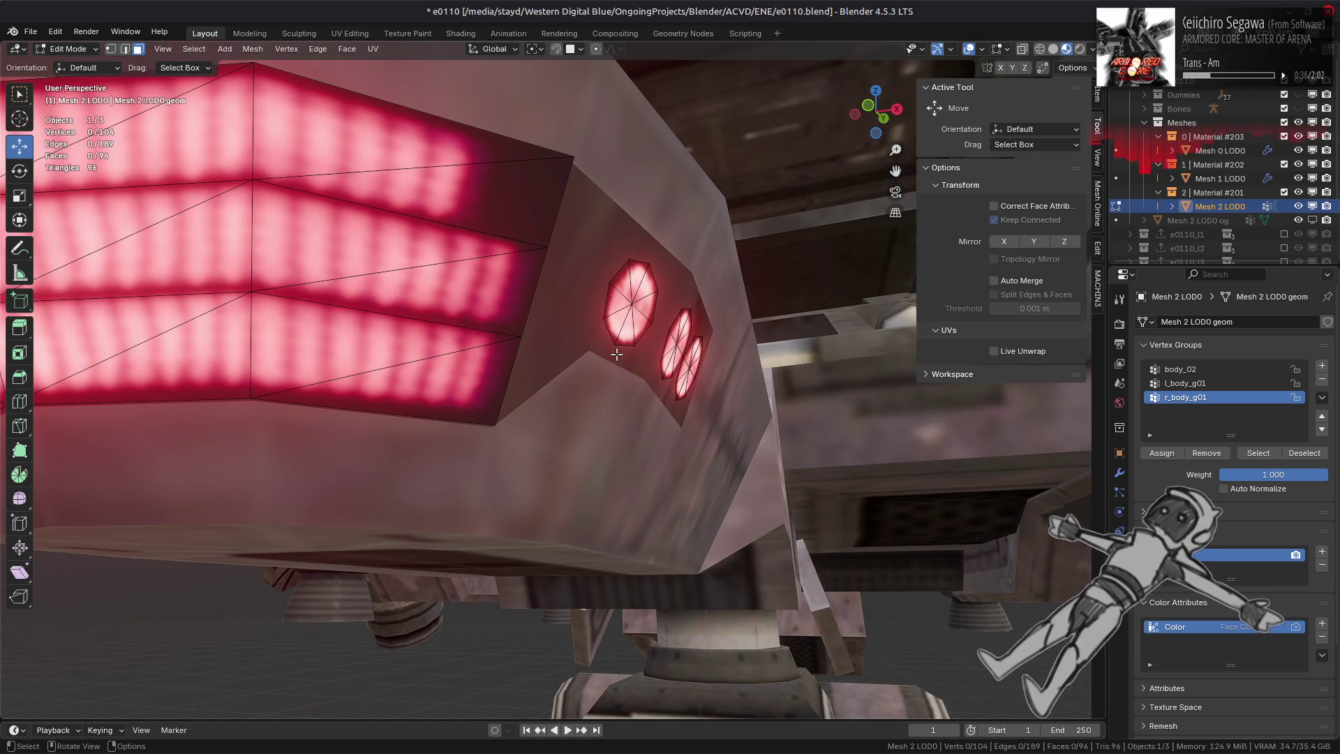
pyautogui.click(581, 49)
pyautogui.click(586, 165)
pyautogui.moveTo(584, 195); pyautogui.dragTo(600, 349, button='middle')
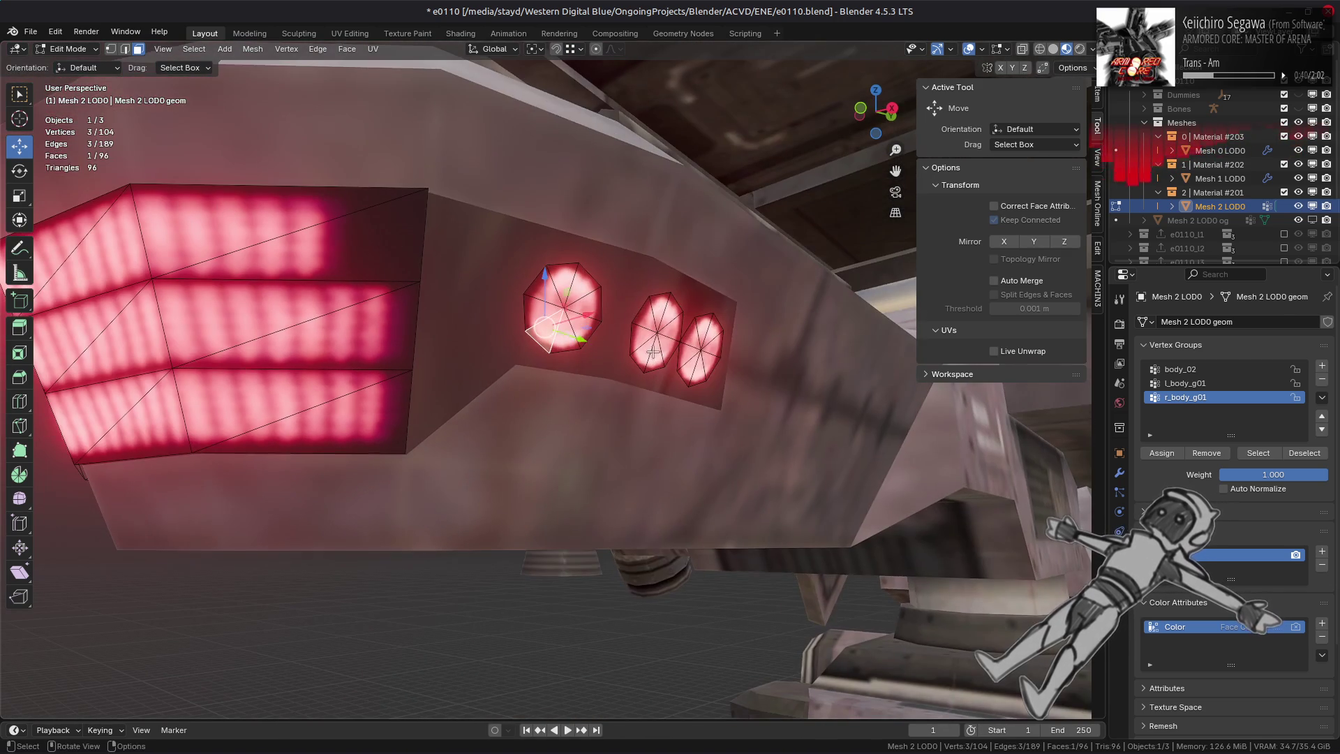
# - Select the three round lights and their mirrored faces, then fatten them outward 0.005 m
pyautogui.keyDown('shift'); pyautogui.click(700, 347); pyautogui.keyUp('shift')
pyautogui.keyDown('shift'); pyautogui.click(656, 334); pyautogui.keyUp('shift')
pyautogui.keyDown('shift'); pyautogui.click(564, 307); pyautogui.keyUp('shift')
pyautogui.moveTo(564, 307); pyautogui.dragTo(373, 353, button='middle')
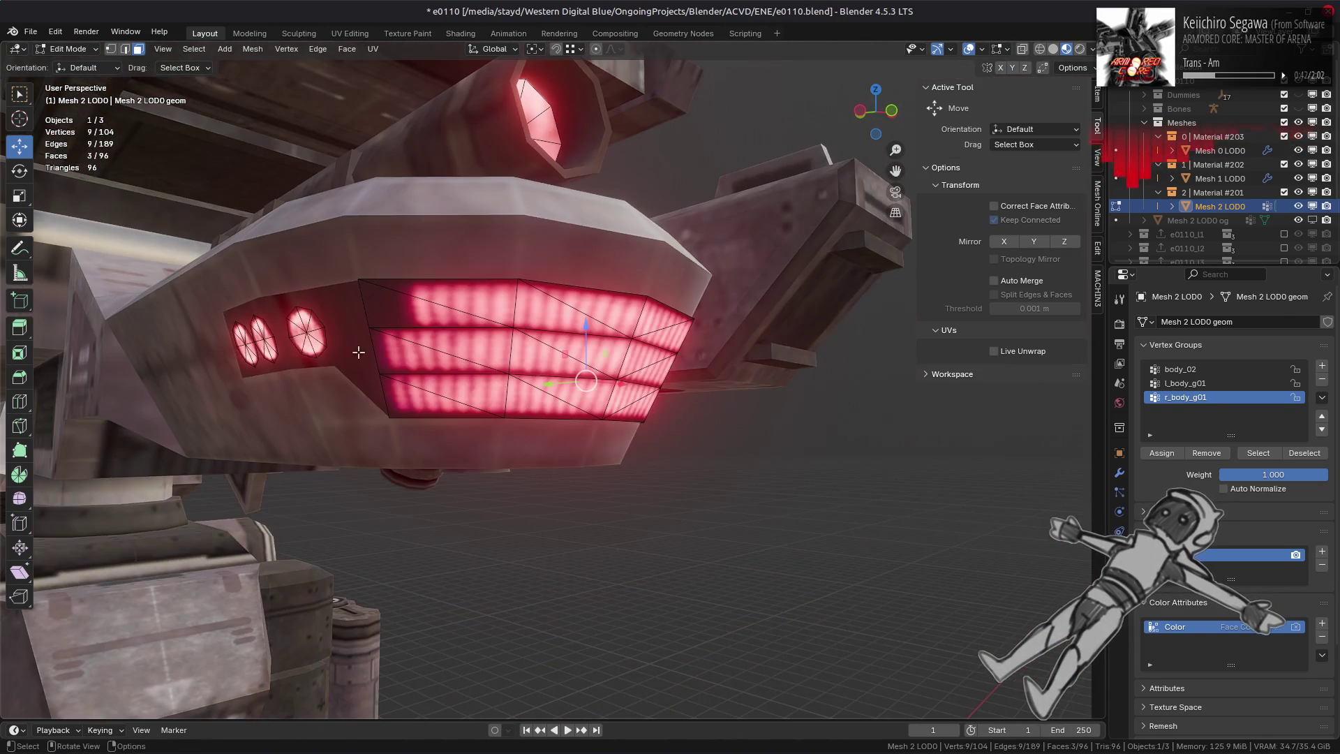
pyautogui.keyDown('shift'); pyautogui.click(302, 343); pyautogui.keyUp('shift')
pyautogui.keyDown('shift'); pyautogui.click(271, 346); pyautogui.keyUp('shift')
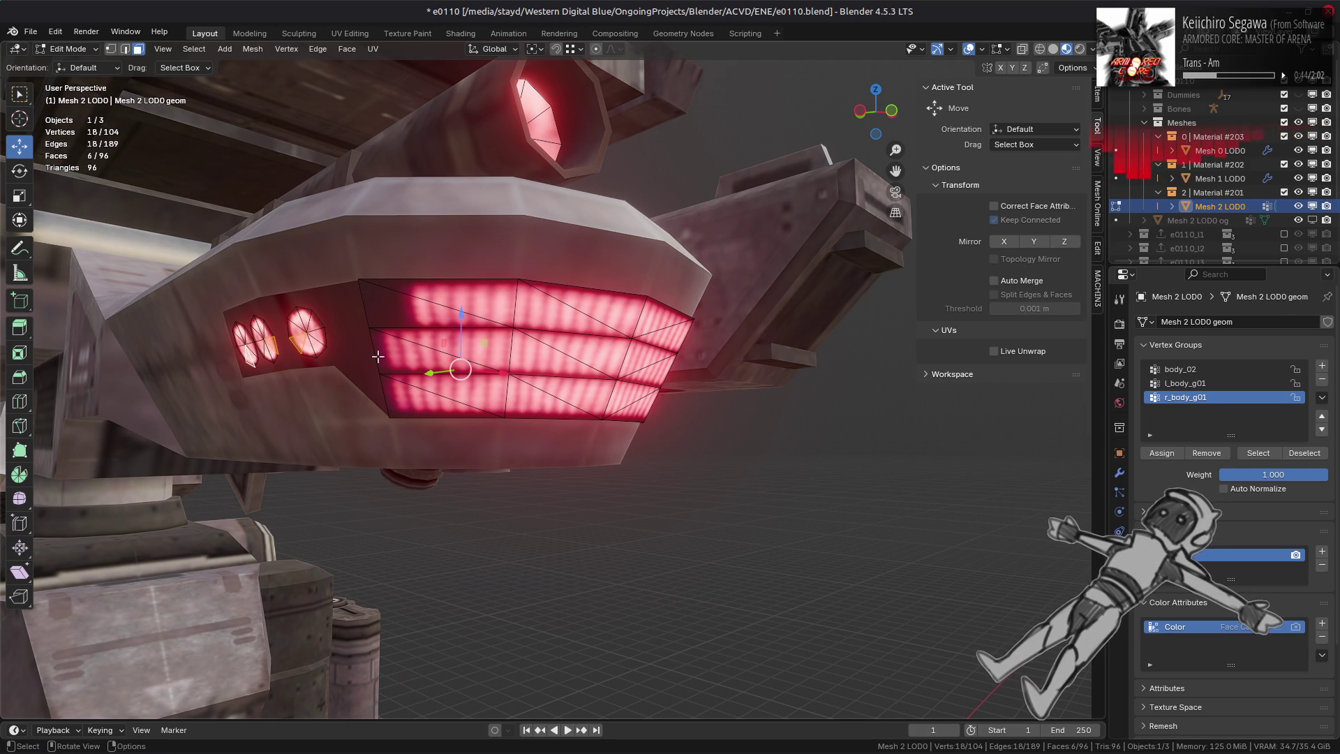
pyautogui.hotkey('ctrl', 'l')
pyautogui.hotkey('alt', 's')
pyautogui.write('.005')
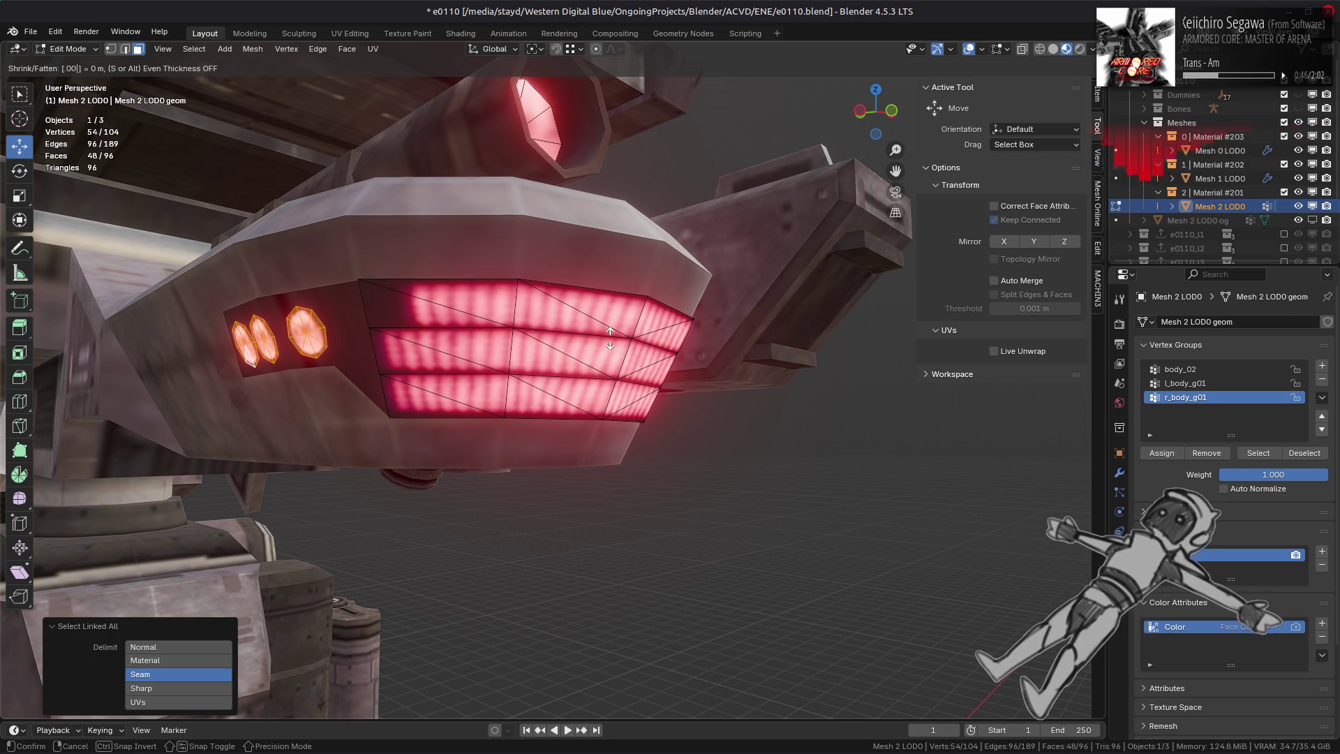
pyautogui.press('Return')
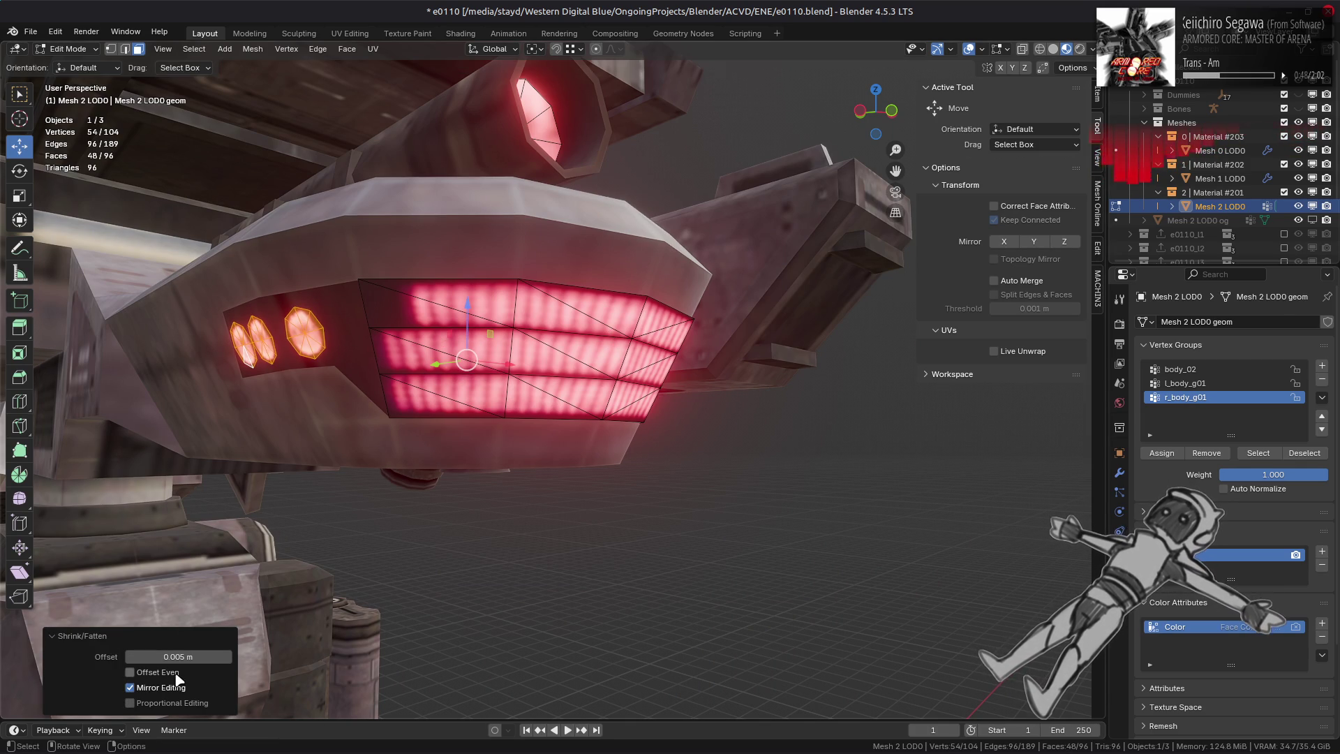
# - Fatten the third round light with Offset Even at 0.005 m
pyautogui.moveTo(412, 380)
pyautogui.mouseDown(button='middle')
pyautogui.moveTo(349, 391)
pyautogui.moveTo(412, 398)
pyautogui.moveTo(457, 381)
pyautogui.moveTo(424, 374)
pyautogui.mouseUp(button='middle')
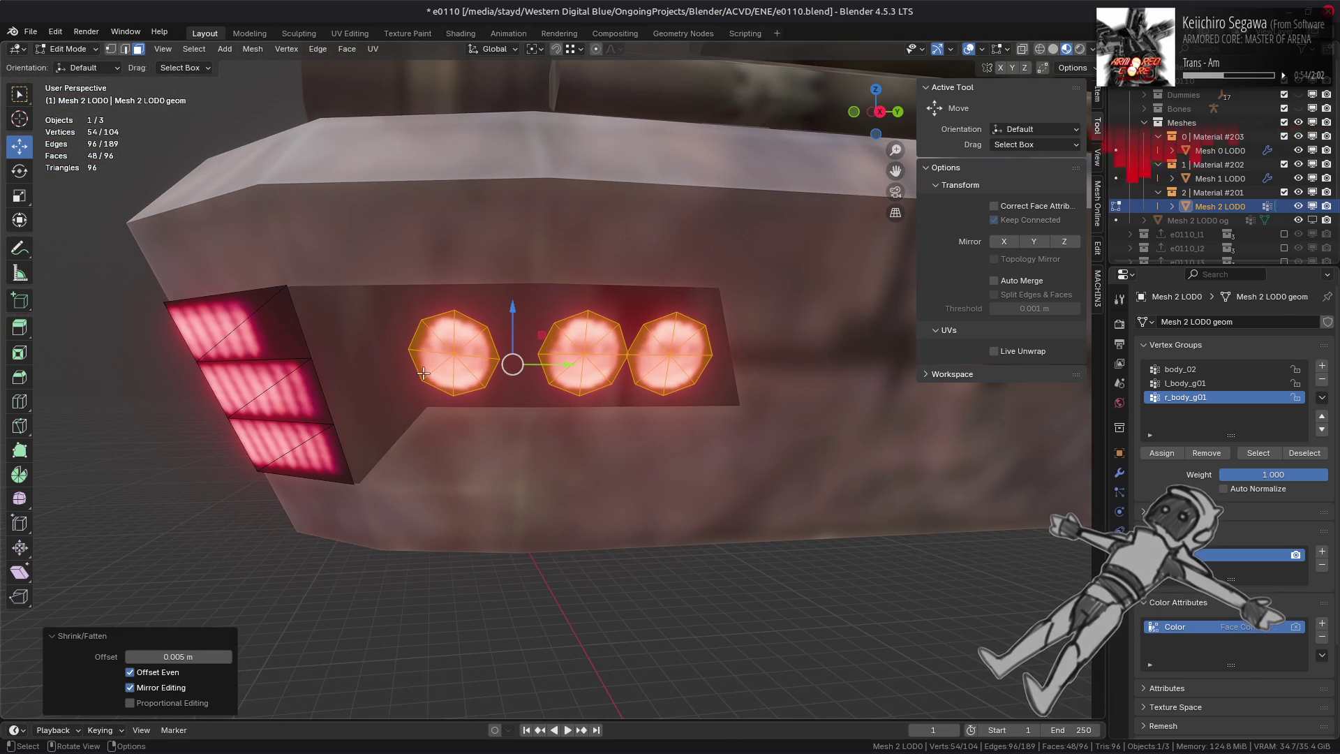
pyautogui.click(663, 354)
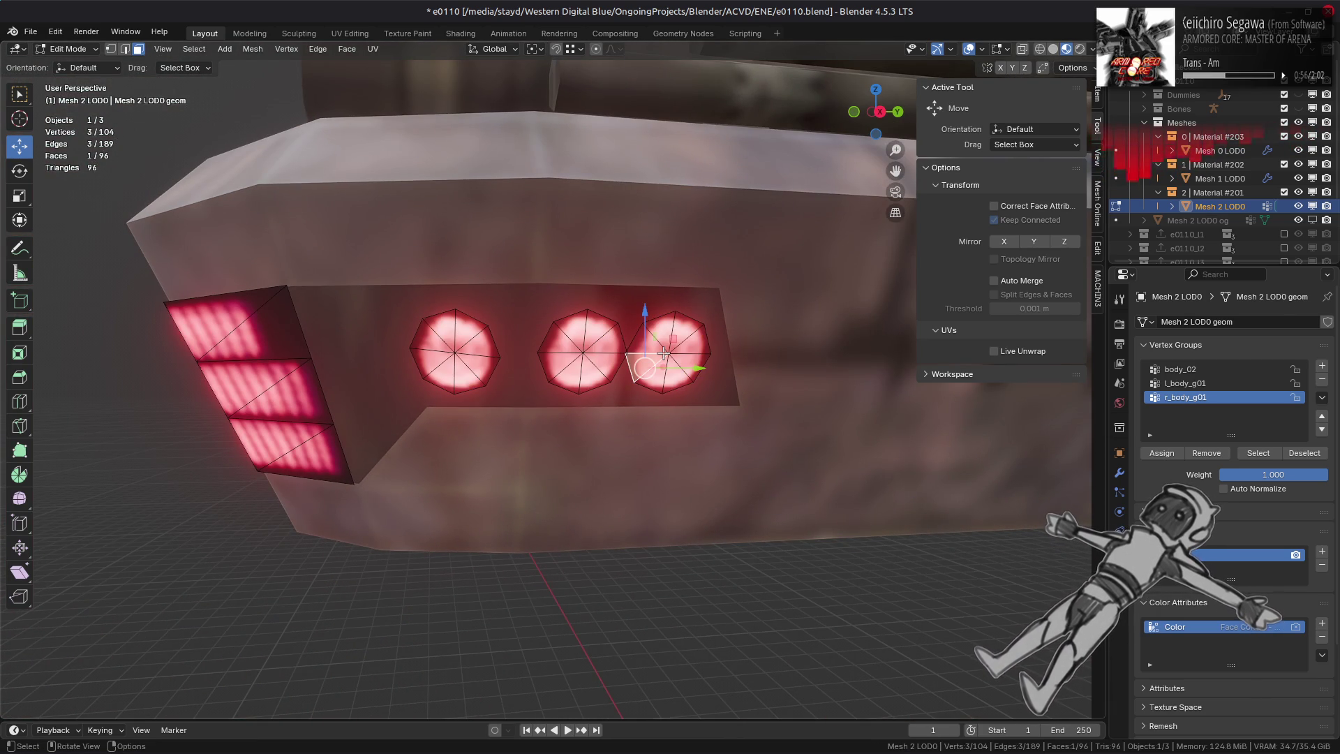
pyautogui.hotkey('ctrl', 'l')
pyautogui.hotkey('alt', 's')
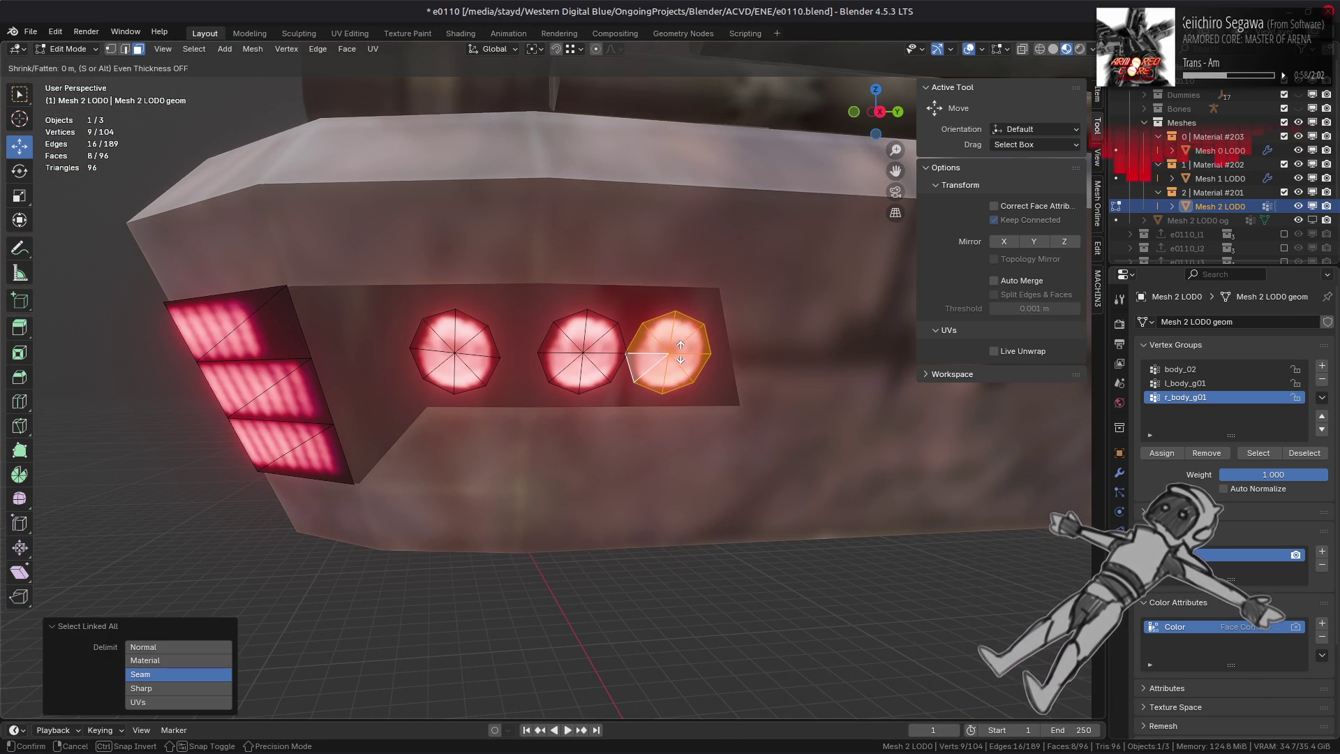
pyautogui.write('0.001')
pyautogui.press('Return')
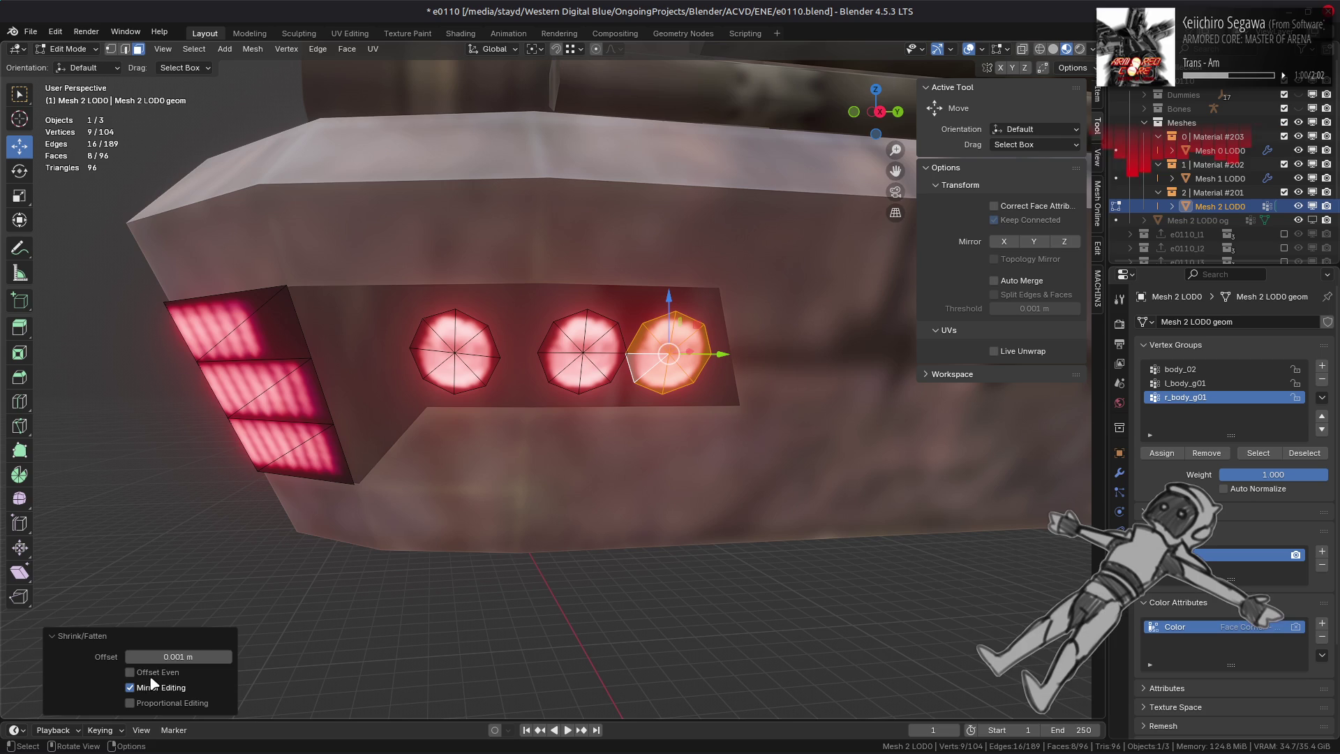
pyautogui.click(147, 672)
pyautogui.click(170, 657)
pyautogui.write('05')
pyautogui.press('Return')
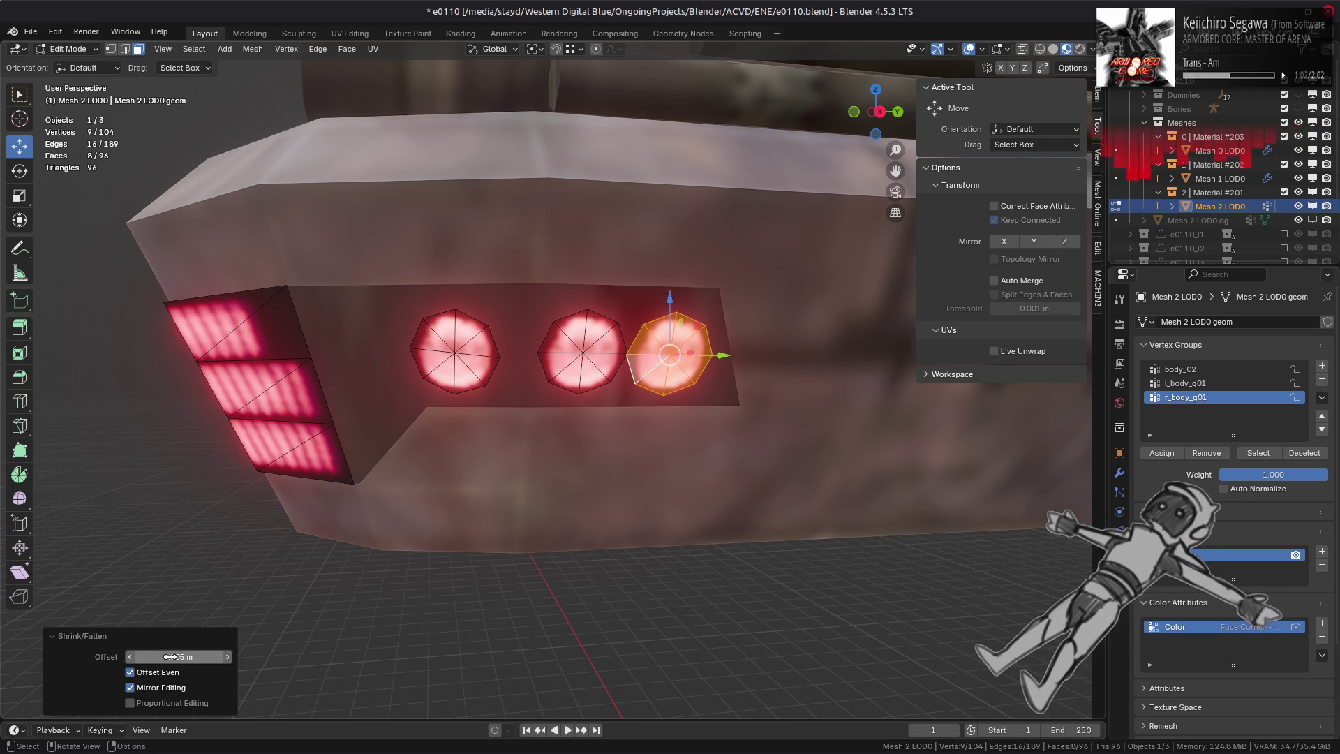
# - Try raising the third light slightly along Z with snapping relative to Active, then cancel the move
pyautogui.moveTo(674, 300)
pyautogui.mouseDown()
pyautogui.moveTo(668, 328)
pyautogui.moveTo(589, 312)
pyautogui.moveTo(574, 245)
pyautogui.mouseUp()
pyautogui.hotkey('ctrl', 'z')
pyautogui.click(579, 50)
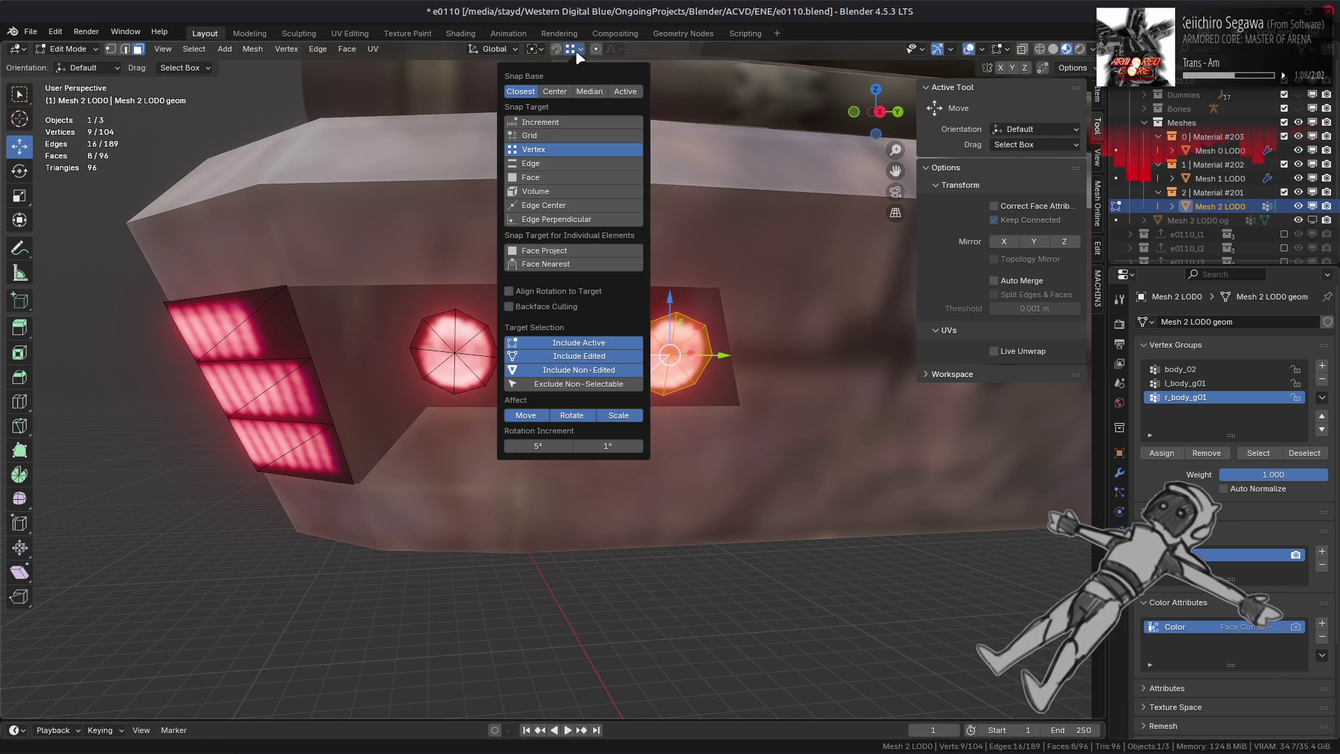
pyautogui.click(626, 90)
pyautogui.press('1')
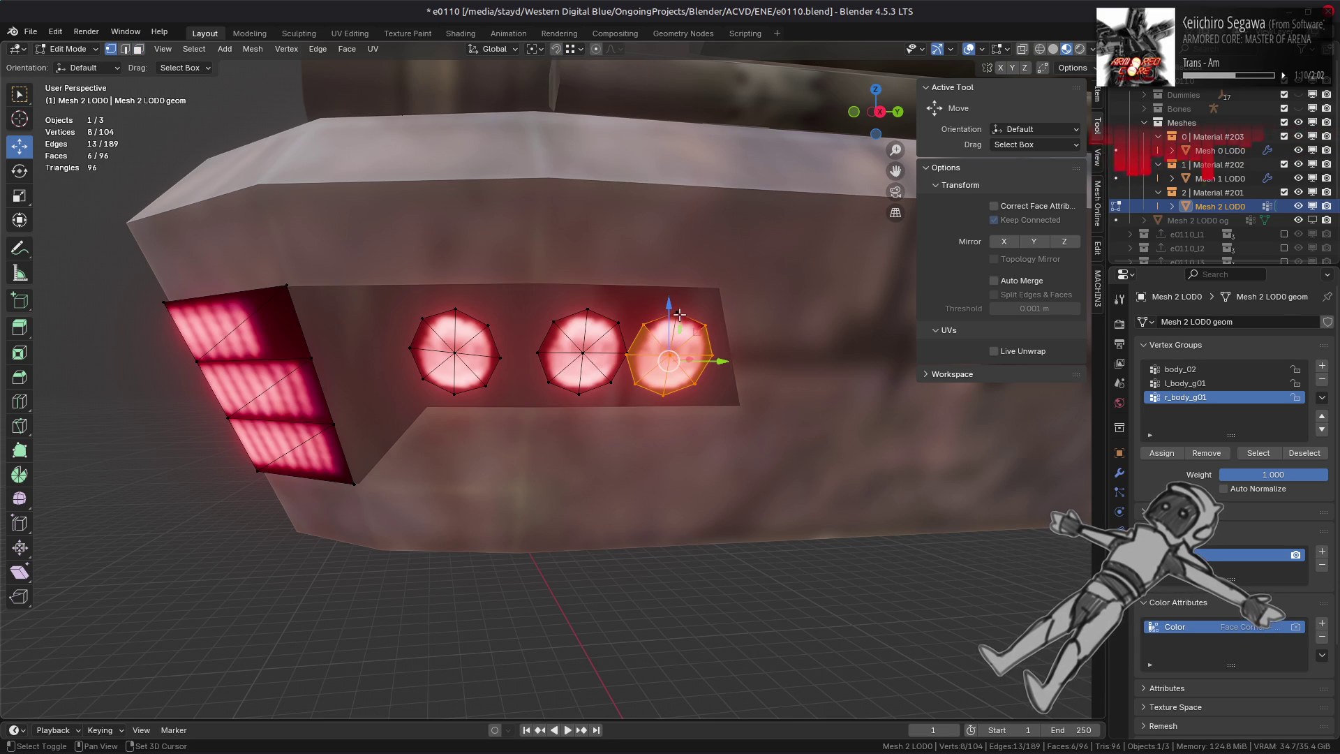
pyautogui.moveTo(669, 286); pyautogui.dragTo(669, 283)
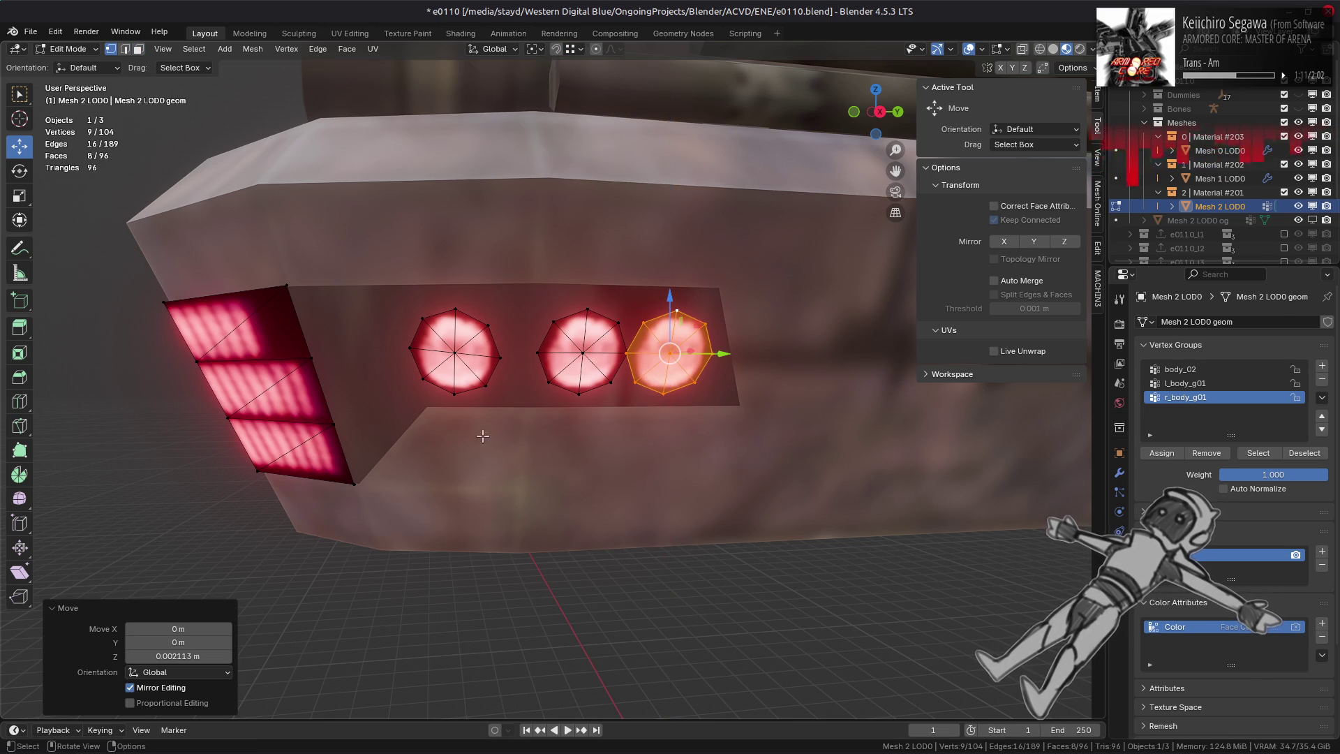
pyautogui.click(177, 656)
pyautogui.press('Escape')
pyautogui.hotkey('ctrl', 'z')
pyautogui.hotkey('ctrl', 'z')
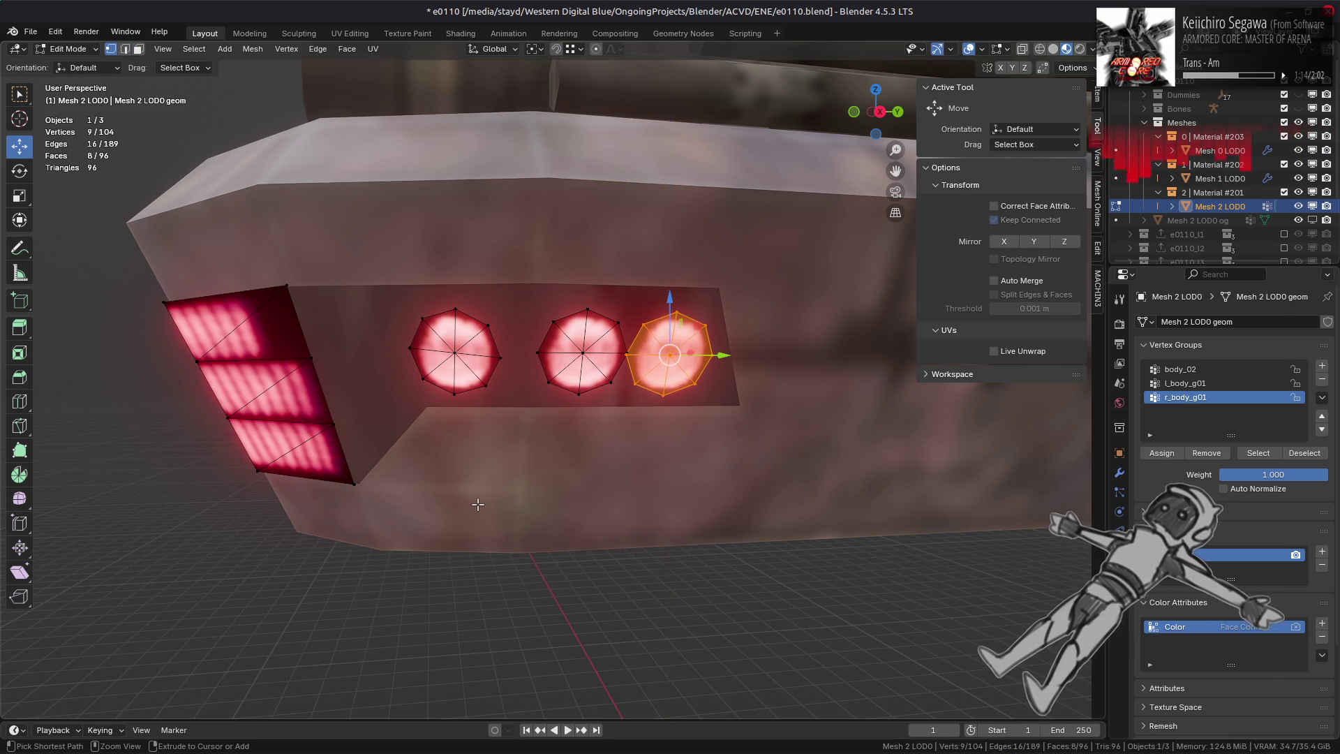
# - Select the middle light islands and fatten them outward 0.005 m
pyautogui.keyDown('ctrl'); pyautogui.click(558, 347); pyautogui.keyUp('ctrl')
pyautogui.moveTo(555, 352)
pyautogui.mouseDown(button='middle')
pyautogui.moveTo(289, 335)
pyautogui.moveTo(391, 328)
pyautogui.mouseUp(button='middle')
pyautogui.keyDown('shift'); pyautogui.click(300, 352); pyautogui.keyUp('shift')
pyautogui.keyDown('shift'); pyautogui.click(172, 353); pyautogui.keyUp('shift')
pyautogui.hotkey('ctrl', 'l')
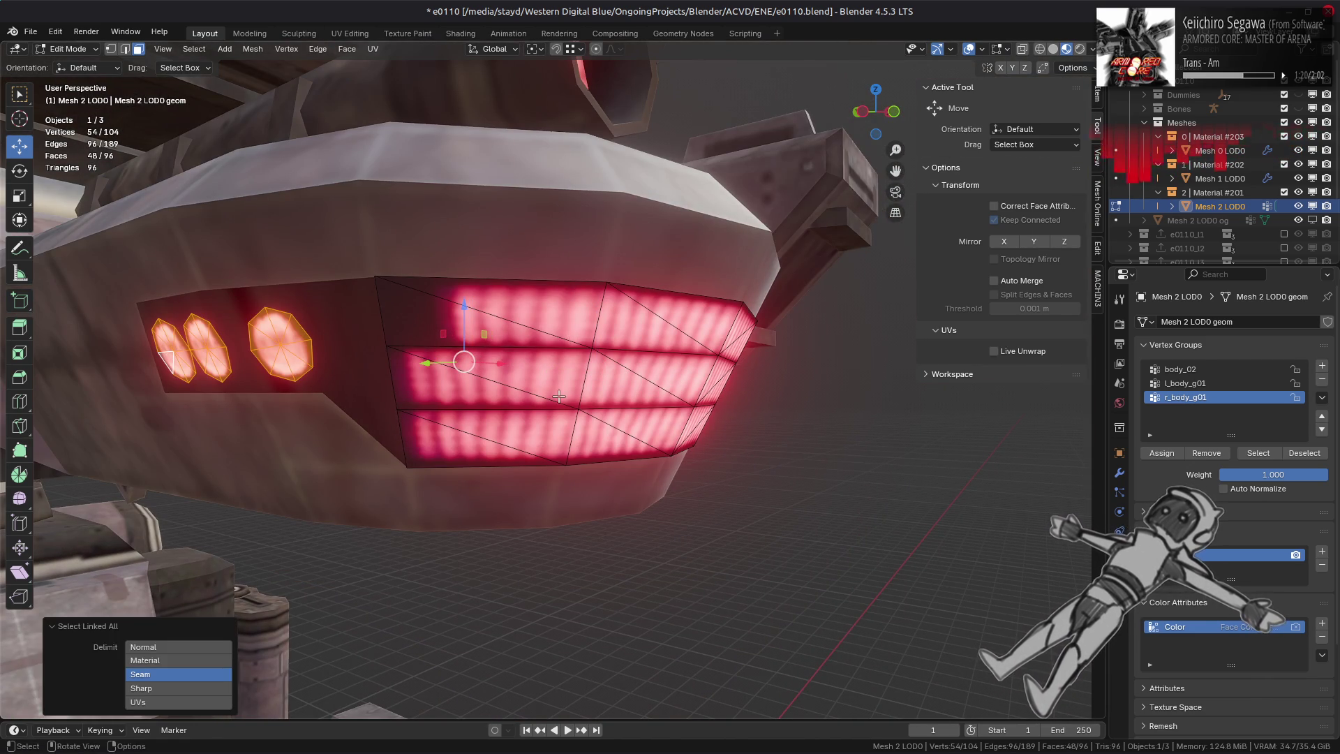
pyautogui.hotkey('alt', 's')
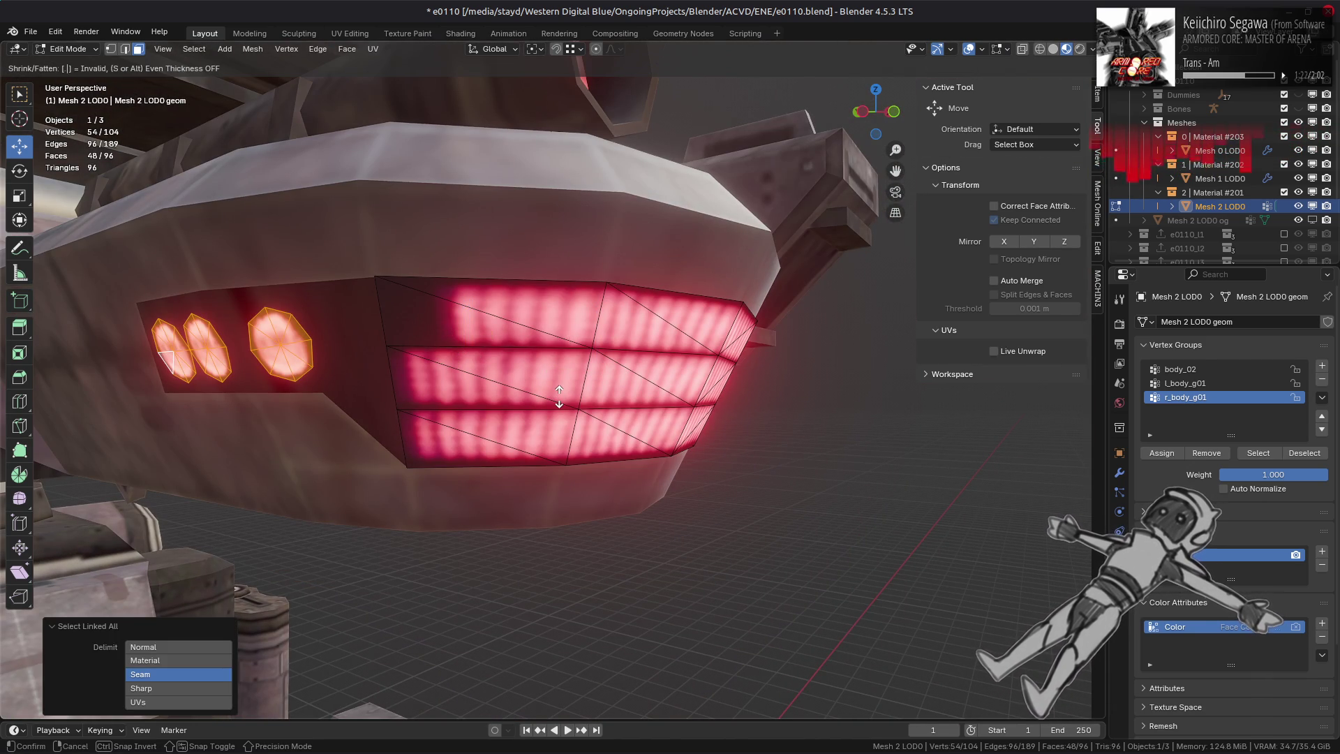
pyautogui.write('0.005')
pyautogui.press('Return')
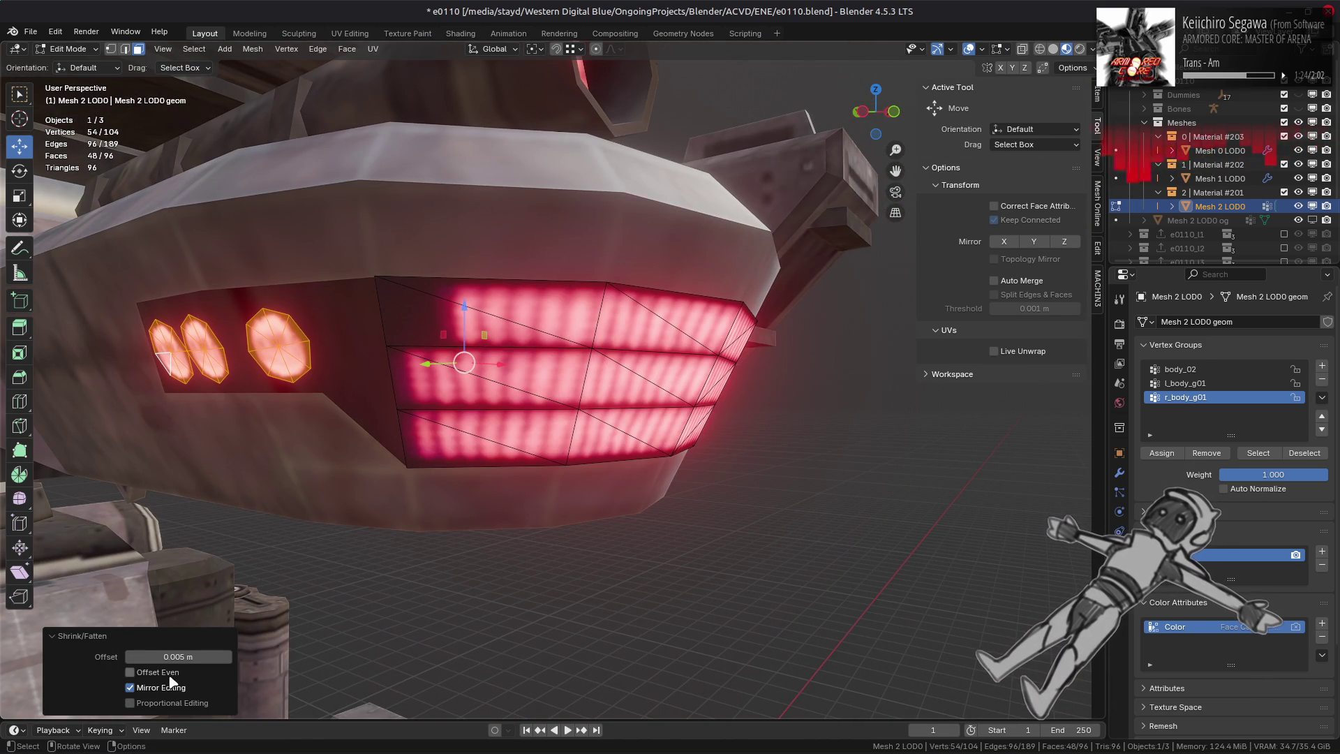
# - Move the grille geometry up 0.002 m along Z, then return to Object Mode
pyautogui.moveTo(464, 307); pyautogui.dragTo(464, 302)
pyautogui.click(178, 656)
pyautogui.press('Return')
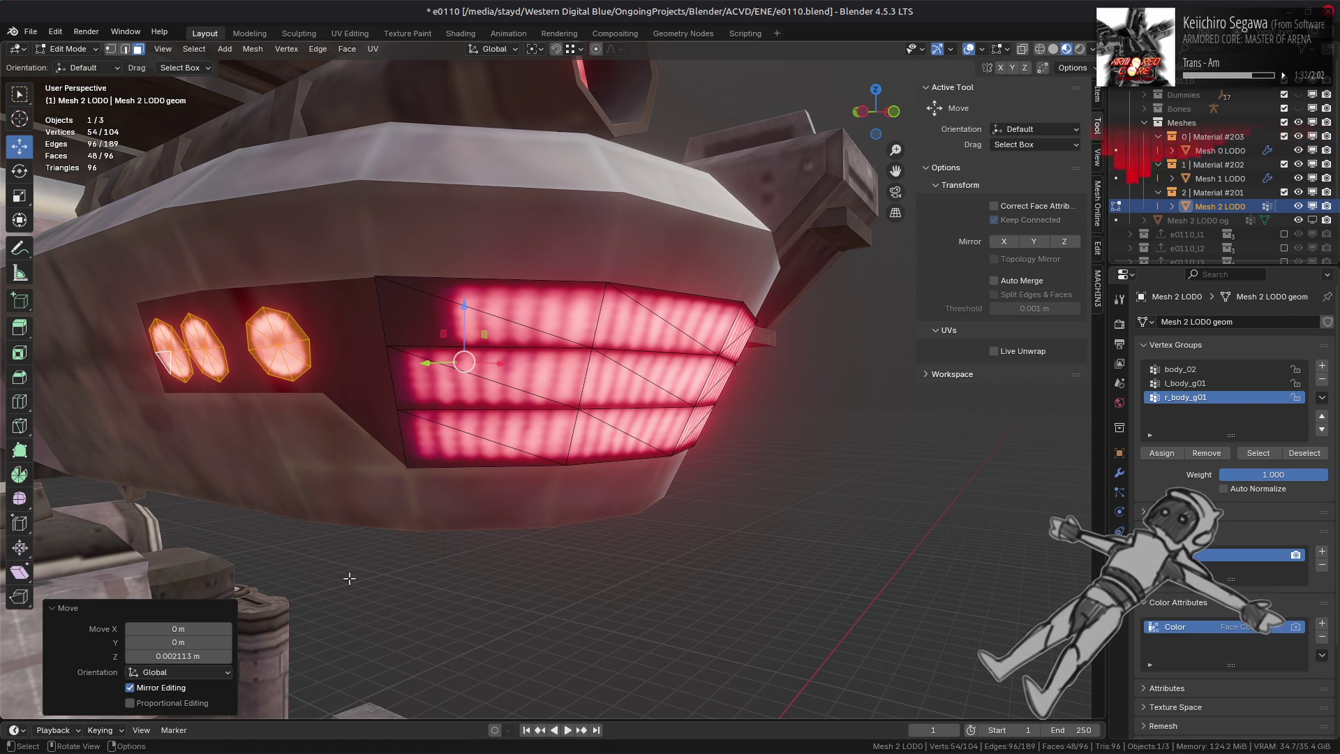
pyautogui.press('Tab')
pyautogui.moveTo(349, 579)
pyautogui.mouseDown(button='middle')
pyautogui.moveTo(559, 442)
pyautogui.moveTo(634, 427)
pyautogui.moveTo(543, 459)
pyautogui.moveTo(697, 412)
pyautogui.moveTo(635, 427)
pyautogui.mouseUp(button='middle')
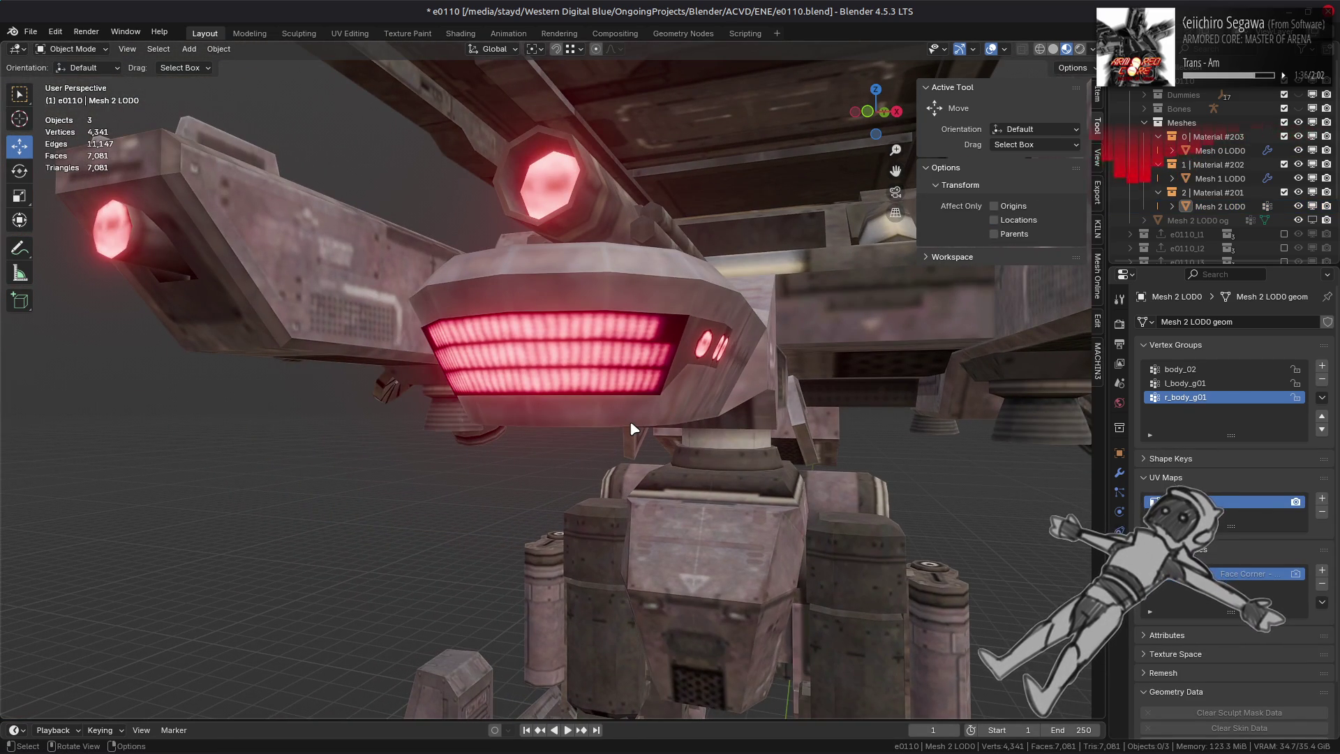
pyautogui.scroll(1, 636, 426)
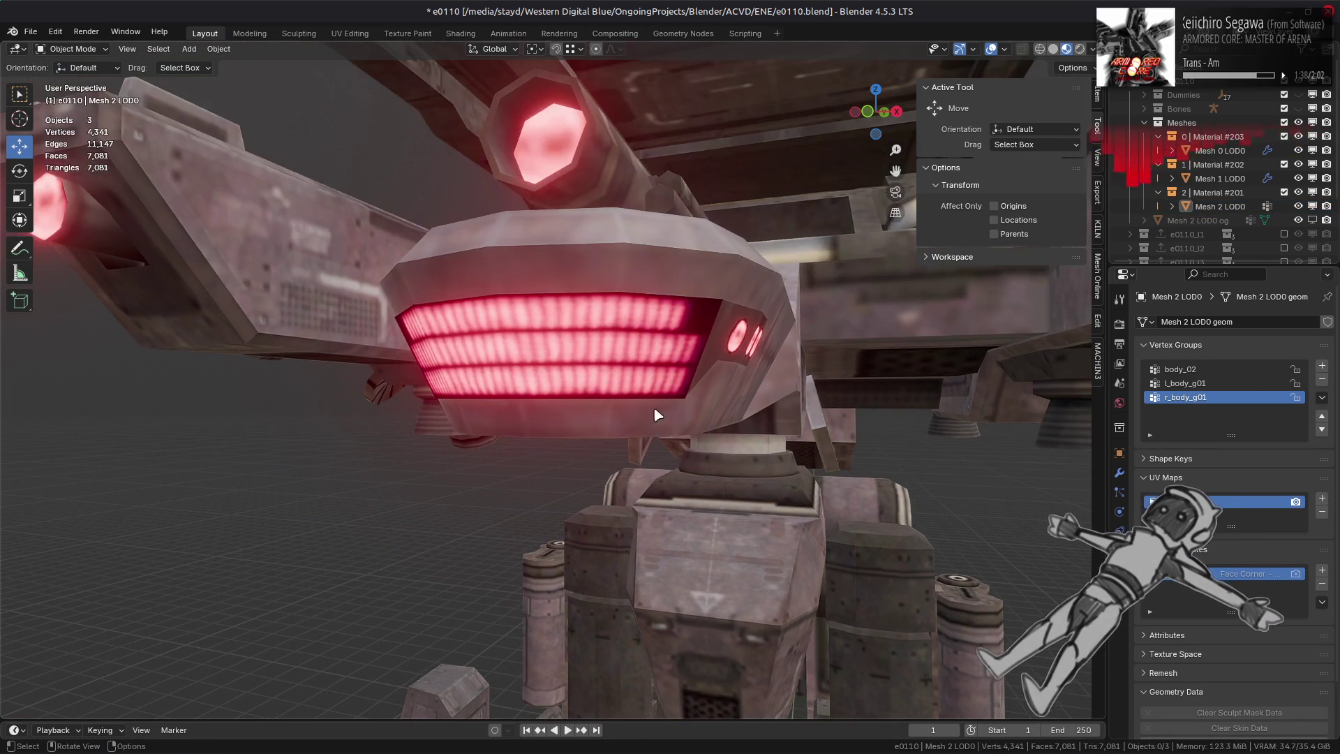
pyautogui.moveTo(698, 467)
pyautogui.mouseDown(button='middle')
pyautogui.moveTo(607, 464)
pyautogui.moveTo(572, 502)
pyautogui.moveTo(576, 521)
pyautogui.moveTo(463, 512)
pyautogui.moveTo(349, 335)
pyautogui.mouseUp(button='middle')
# - Shift one grille corner vertex 0.009182 m along Y in vertex mode
pyautogui.press('Tab')
pyautogui.press('1')
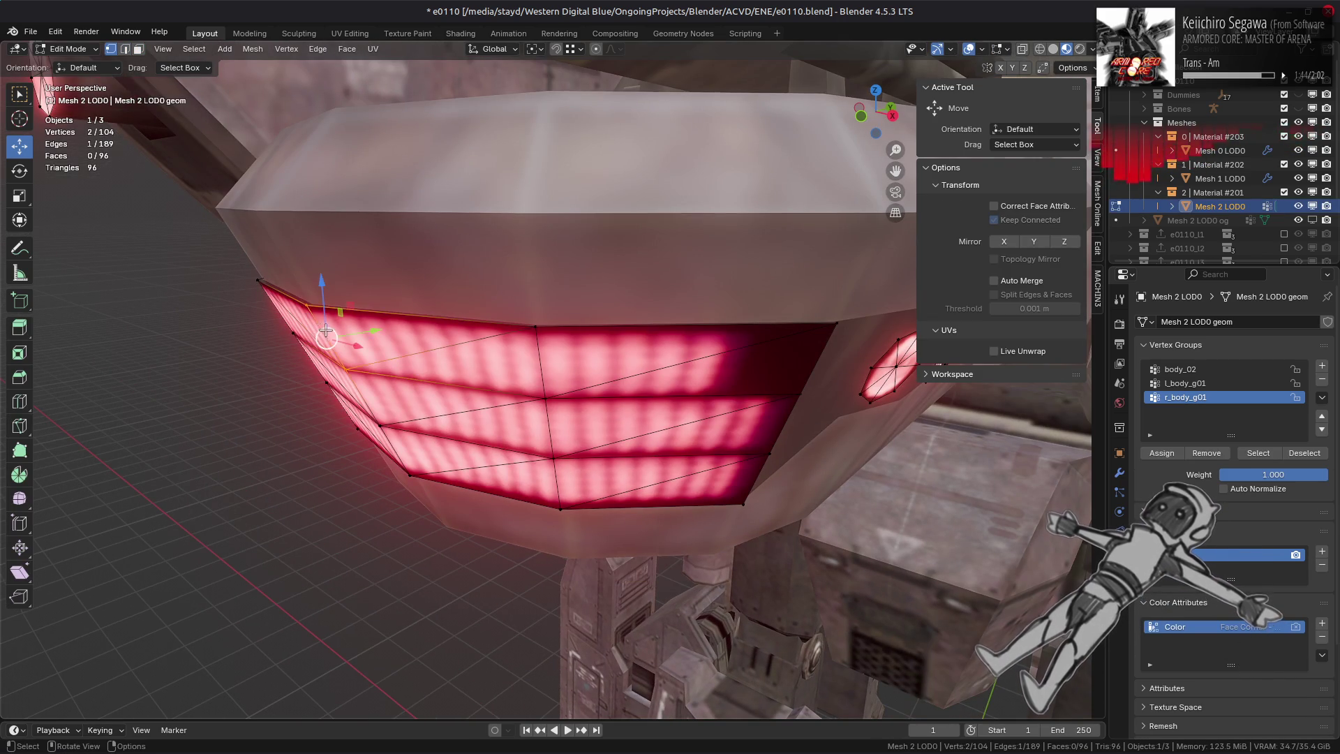
pyautogui.click(340, 316)
pyautogui.click(574, 49)
pyautogui.moveTo(356, 299); pyautogui.dragTo(320, 307)
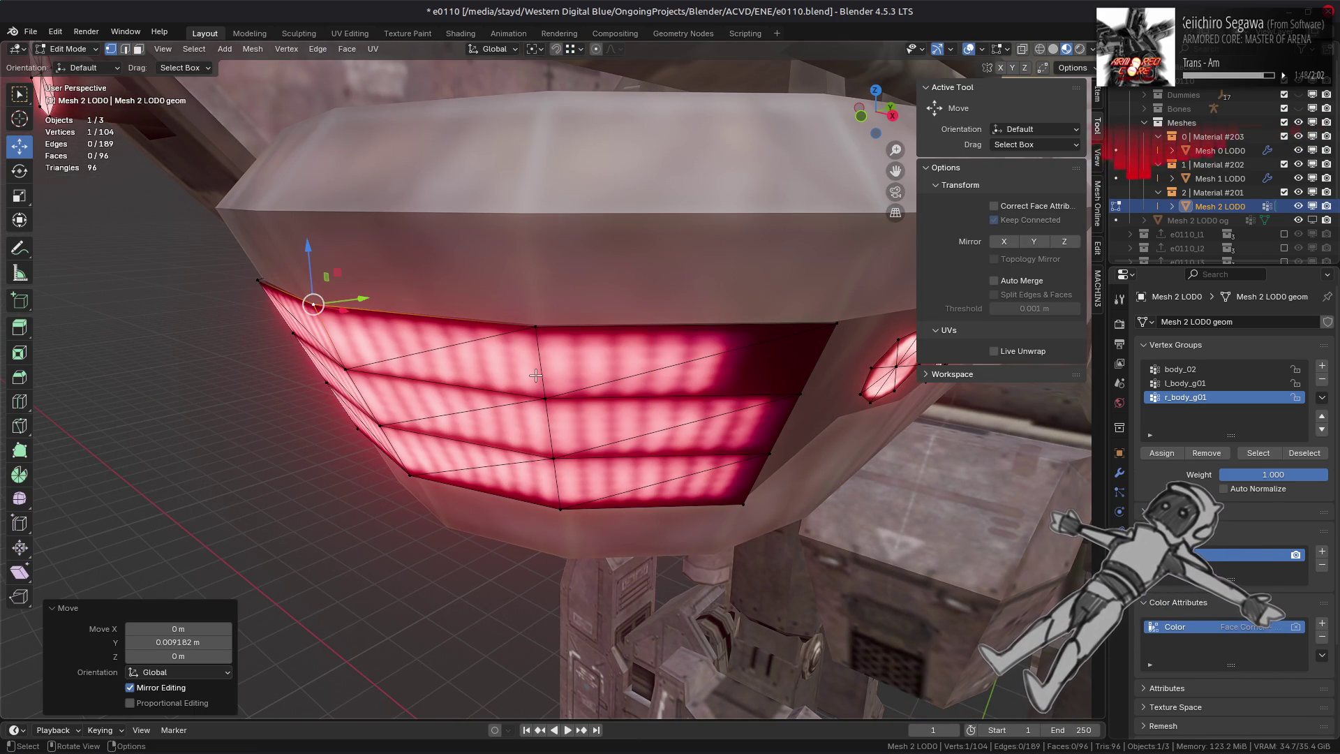
pyautogui.hotkey('alt', 'a')
# - Return to Object Mode, deselect everything, and save e0110.blend
pyautogui.scroll(-2, 535, 375)
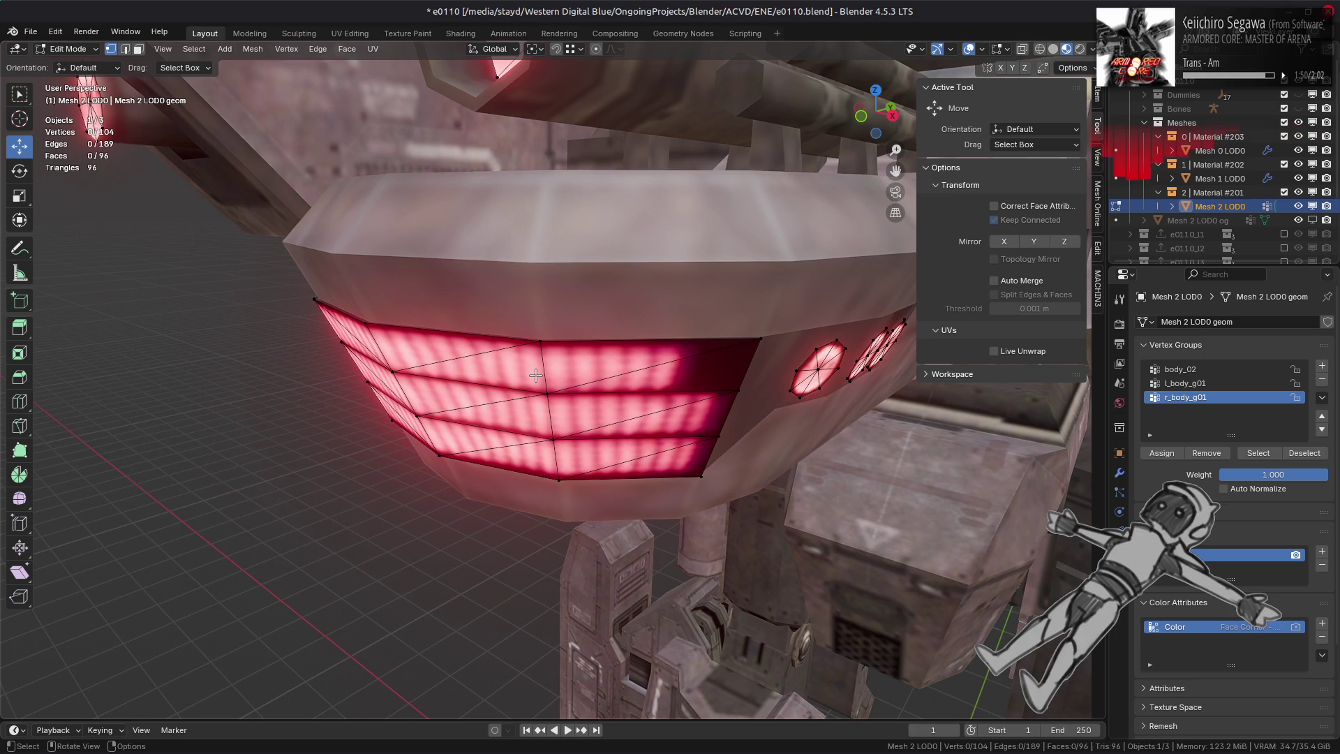
pyautogui.scroll(-3, 535, 375)
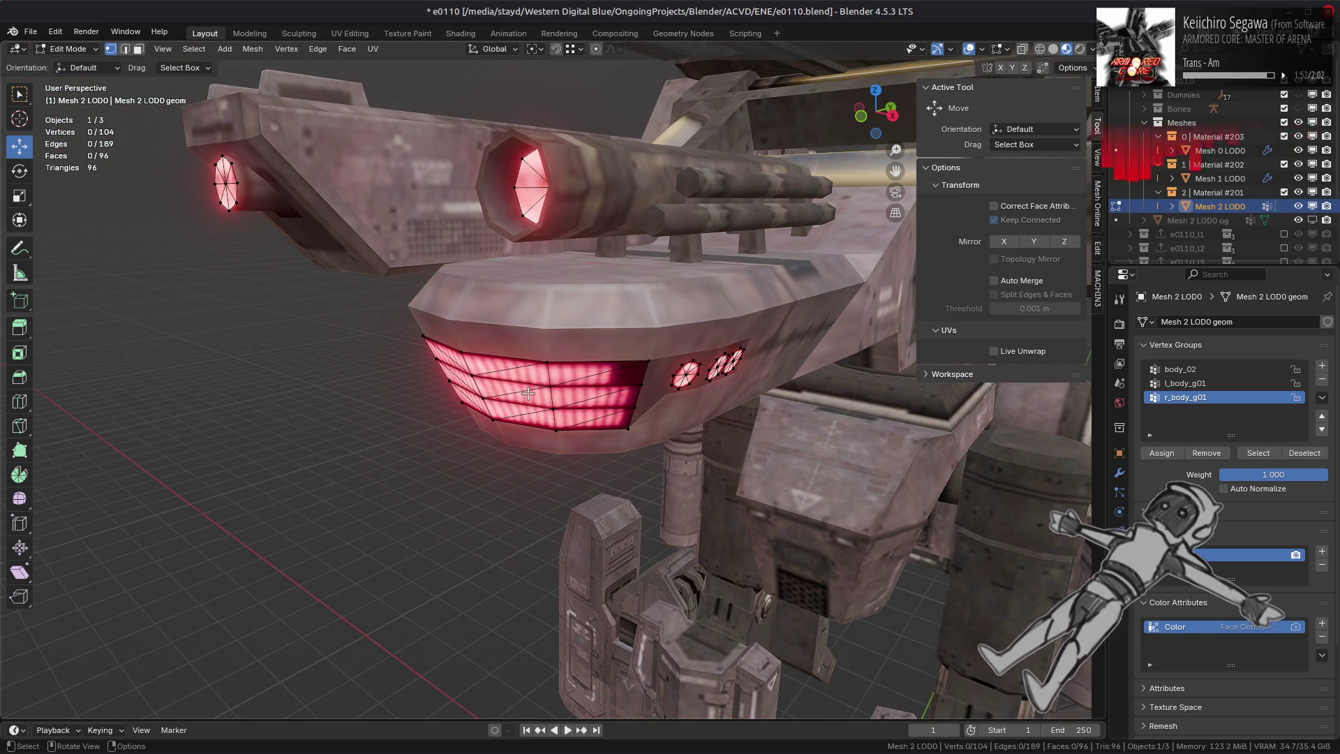
pyautogui.scroll(-3, 528, 393)
pyautogui.press('Tab')
pyautogui.hotkey('alt', 'a')
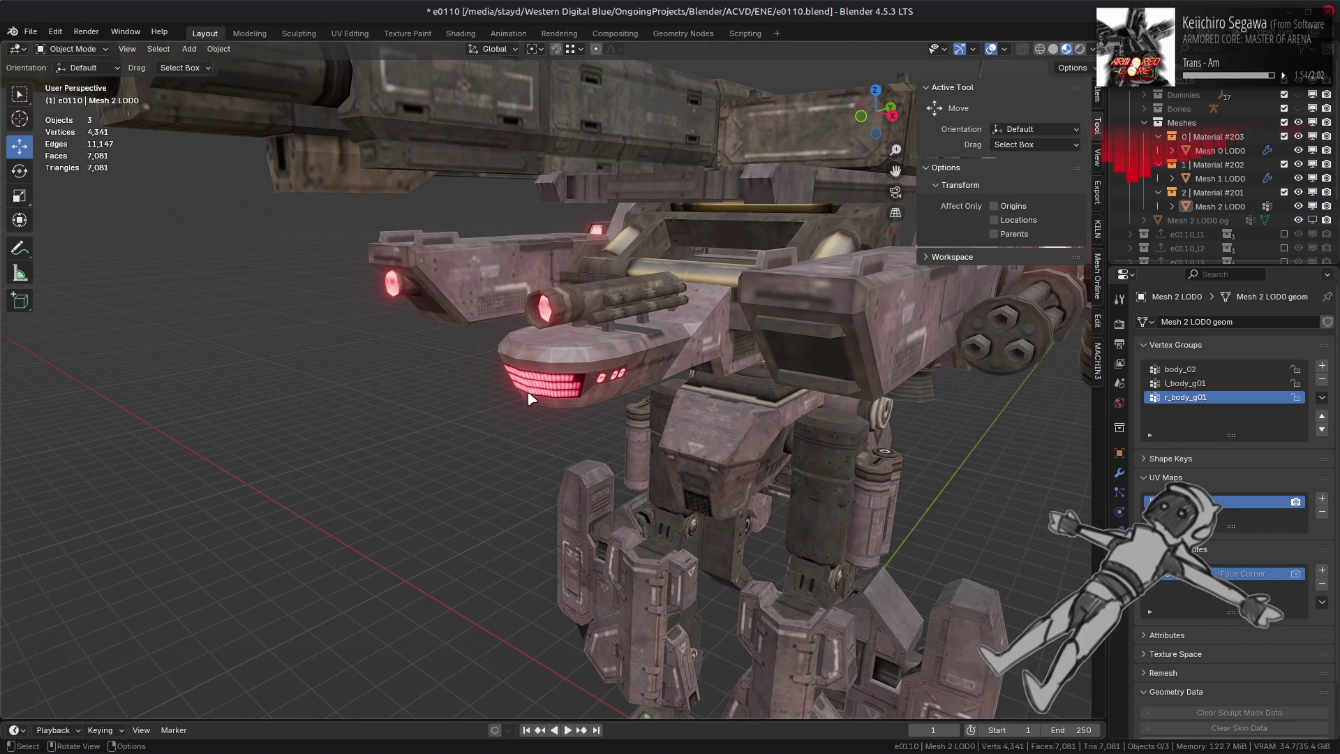
pyautogui.scroll(-1, 530, 397)
pyautogui.moveTo(531, 399); pyautogui.dragTo(642, 395, button='middle')
pyautogui.hotkey('ctrl', 's')
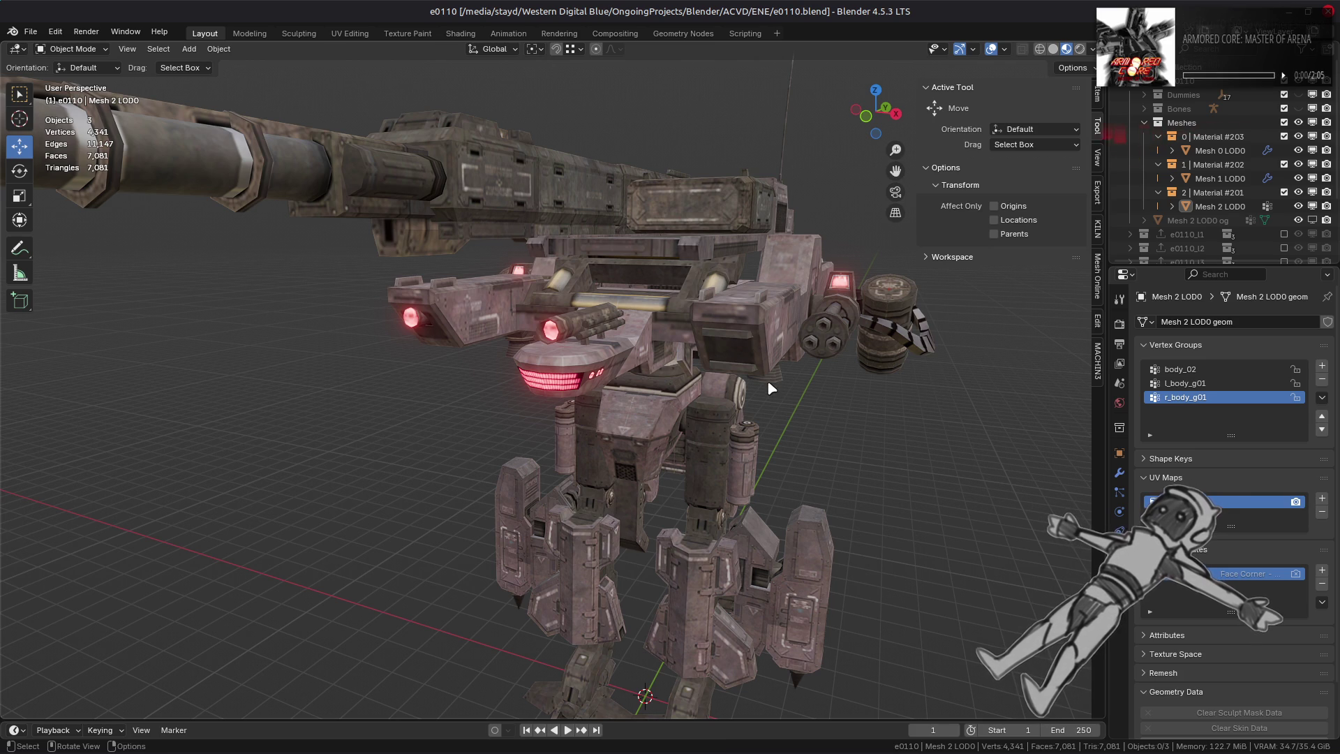
# - Bring the legs into view and start face editing on Mesh 1 LOD0
pyautogui.moveTo(768, 382)
pyautogui.mouseDown(button='middle')
pyautogui.moveTo(747, 418)
pyautogui.moveTo(512, 280)
pyautogui.mouseUp(button='middle')
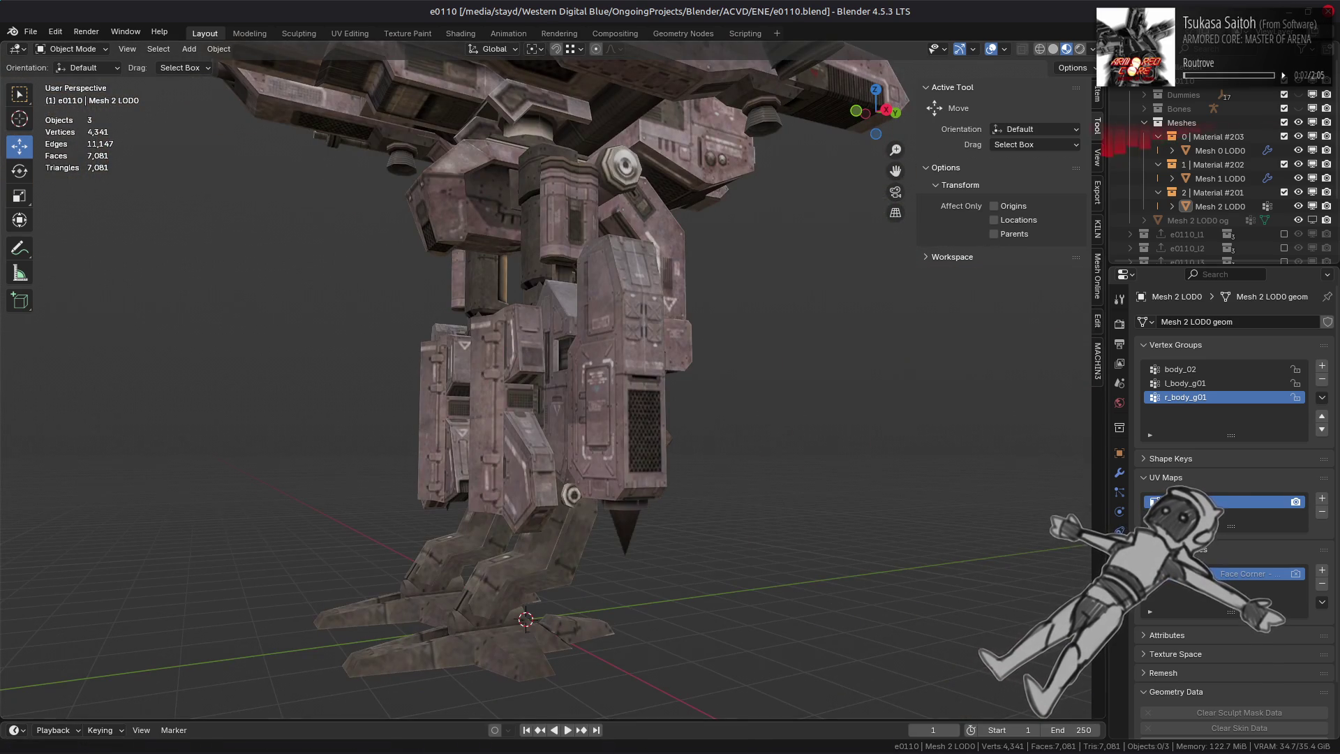
pyautogui.scroll(4, 556, 519)
pyautogui.moveTo(556, 519)
pyautogui.mouseDown(button='middle')
pyautogui.moveTo(658, 553)
pyautogui.moveTo(583, 400)
pyautogui.mouseUp(button='middle')
pyautogui.click(584, 400)
pyautogui.press('Tab')
pyautogui.scroll(2, 613, 374)
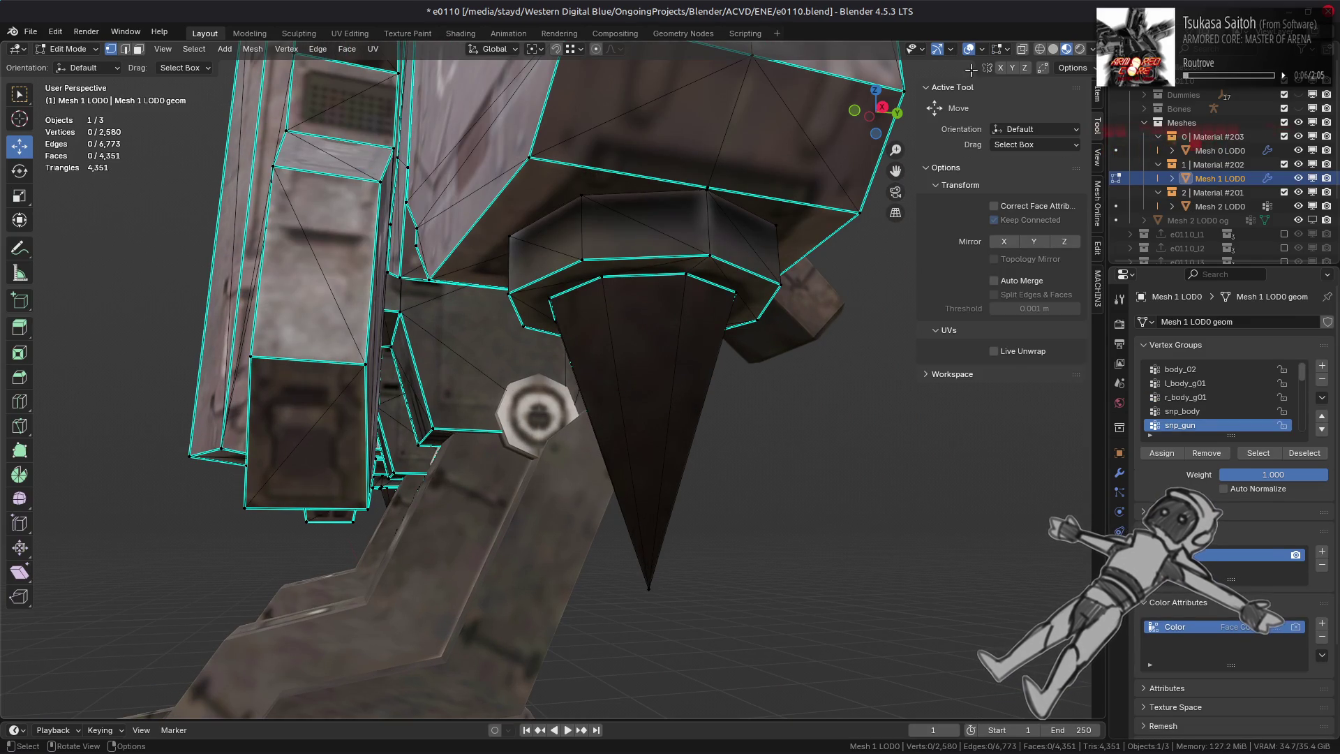
pyautogui.press('3')
# - Select the whole connected cone part by the legs, then undo that selection
pyautogui.click(633, 367)
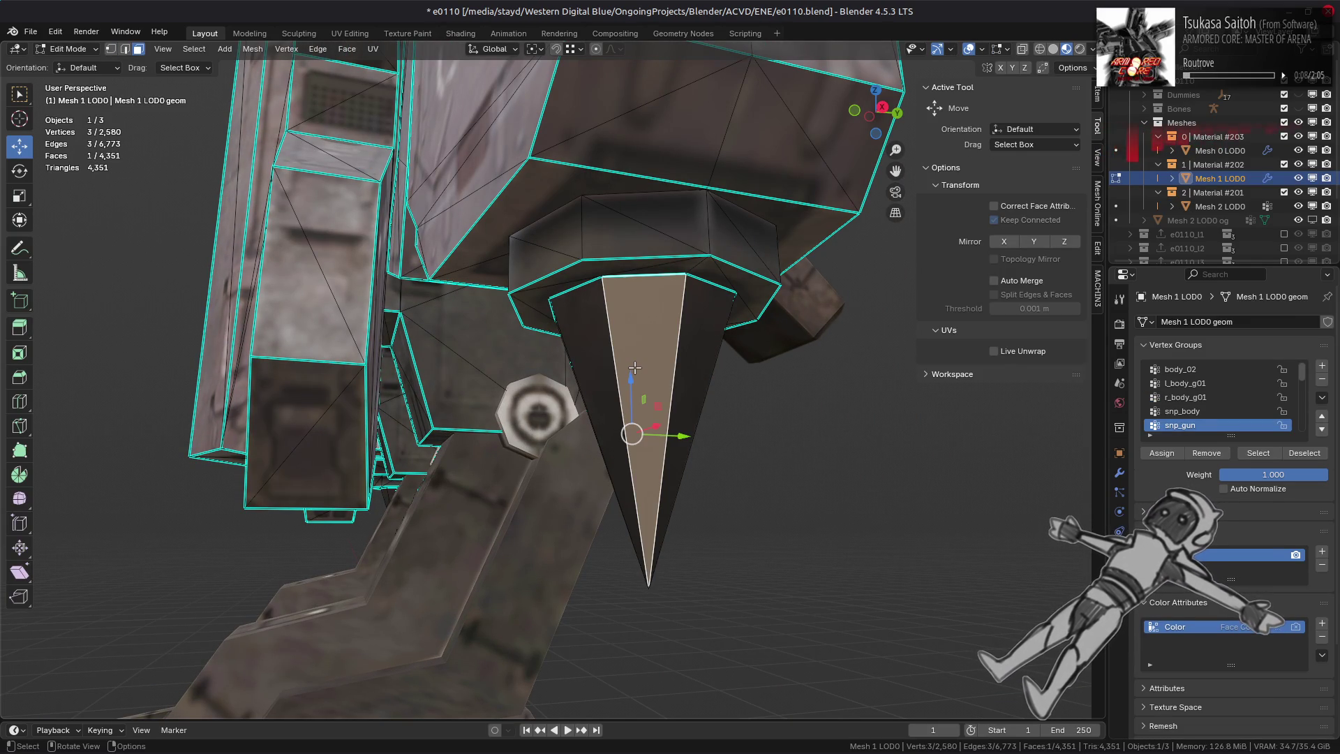
pyautogui.scroll(-5, 633, 368)
pyautogui.moveTo(628, 370); pyautogui.dragTo(418, 392, button='middle')
pyautogui.hotkey('ctrl', 'l')
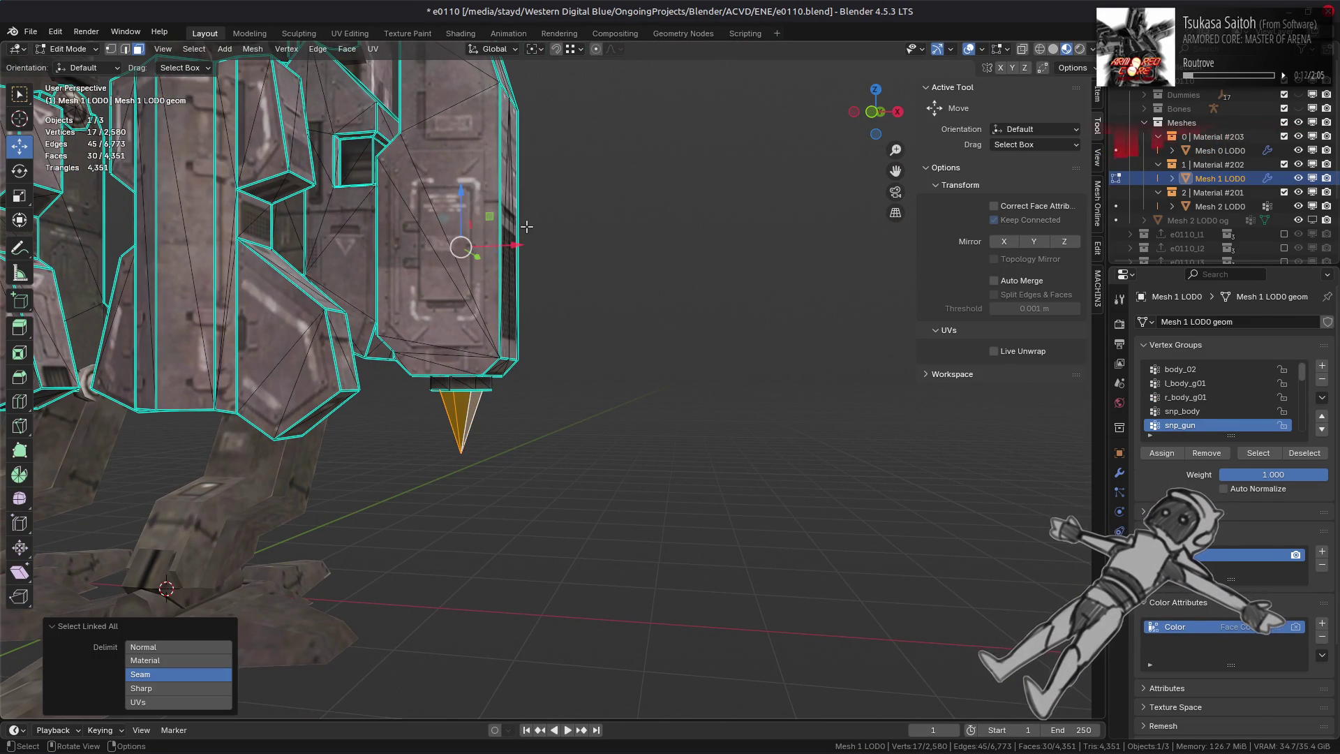
pyautogui.scroll(-10, 1221, 378)
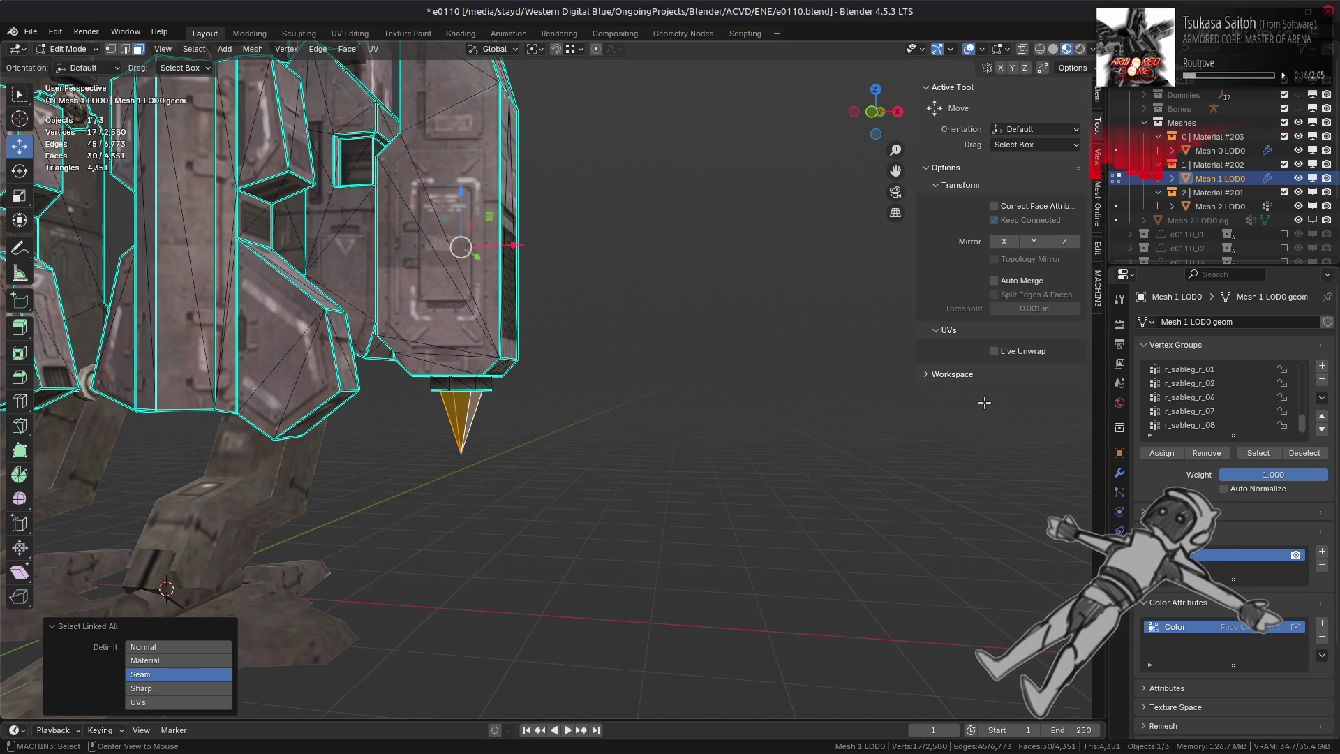
pyautogui.hotkey('ctrl', 'z')
# - Select the r_sableg_r_08 vertex group and move the spike part 2 m along X
pyautogui.click(1190, 425)
pyautogui.click(1258, 453)
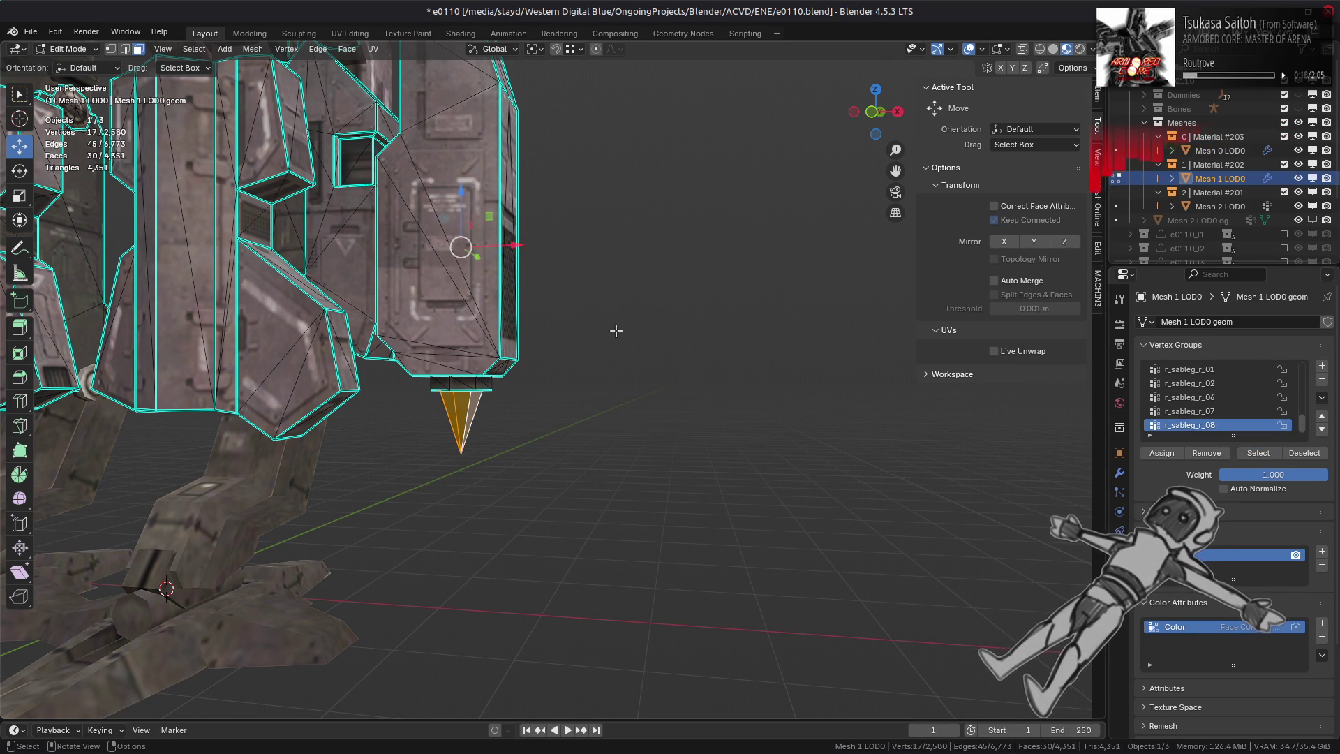
pyautogui.moveTo(505, 247); pyautogui.dragTo(772, 246)
pyautogui.moveTo(772, 246); pyautogui.dragTo(776, 356, button='middle')
pyautogui.click(201, 630)
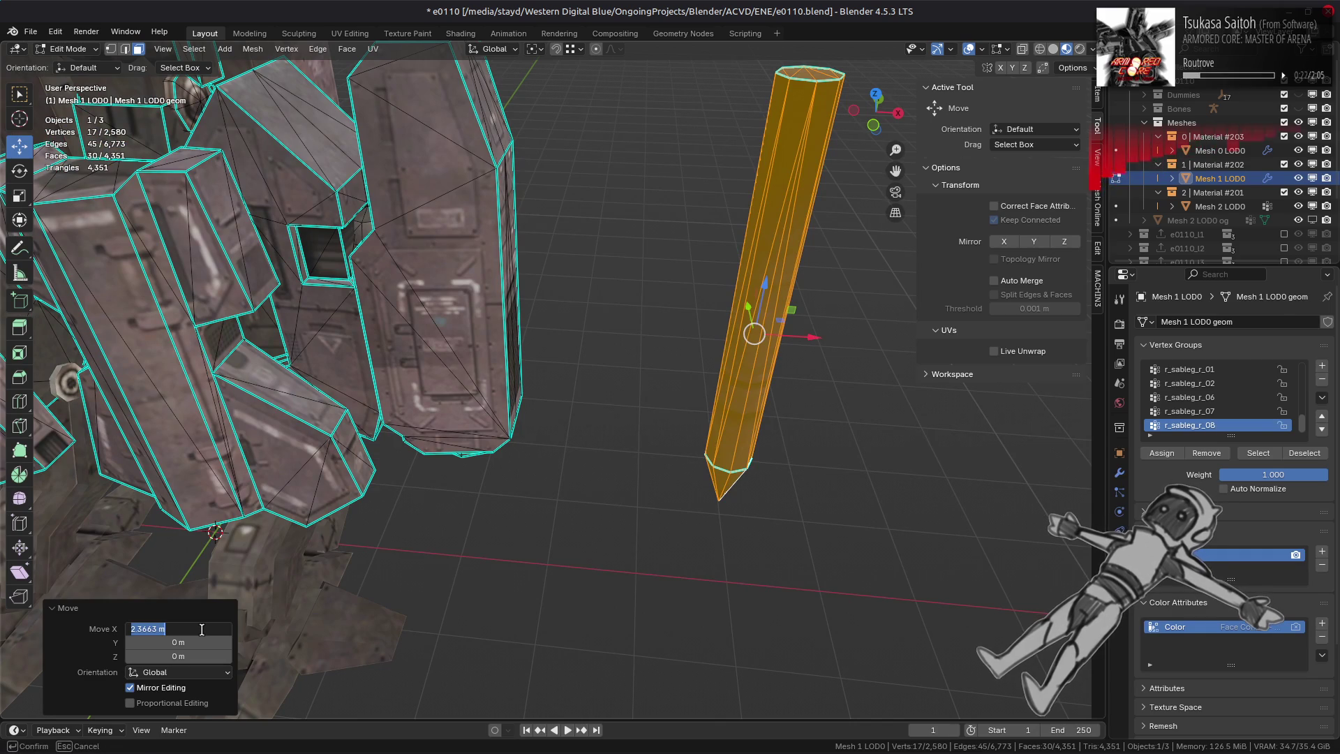
pyautogui.write('2')
pyautogui.press('Return')
pyautogui.click(605, 429)
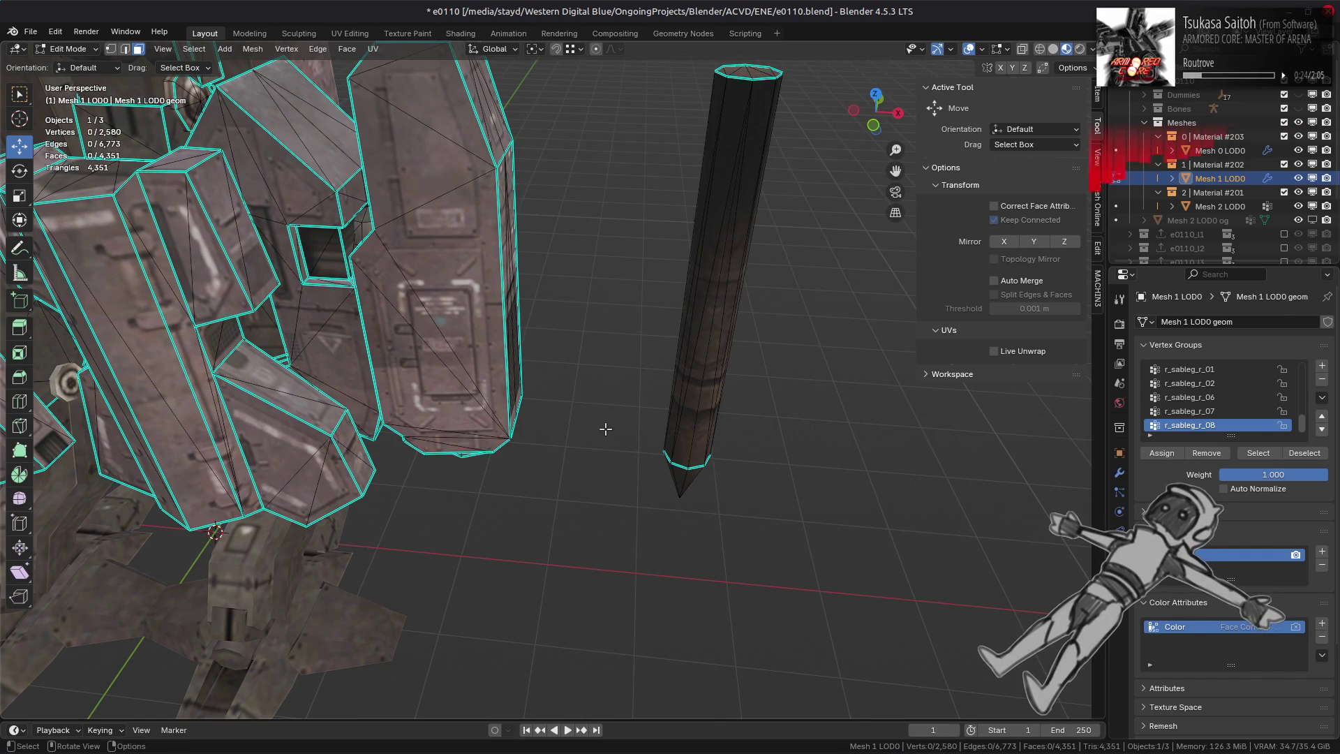
pyautogui.press('Tab')
# - Show the e0110_02 diffuse texture in the Shading workspace, then switch to GIMP
pyautogui.moveTo(607, 428)
pyautogui.mouseDown(button='middle')
pyautogui.moveTo(514, 358)
pyautogui.moveTo(542, 488)
pyautogui.moveTo(590, 472)
pyautogui.mouseUp(button='middle')
pyautogui.scroll(-4, 590, 471)
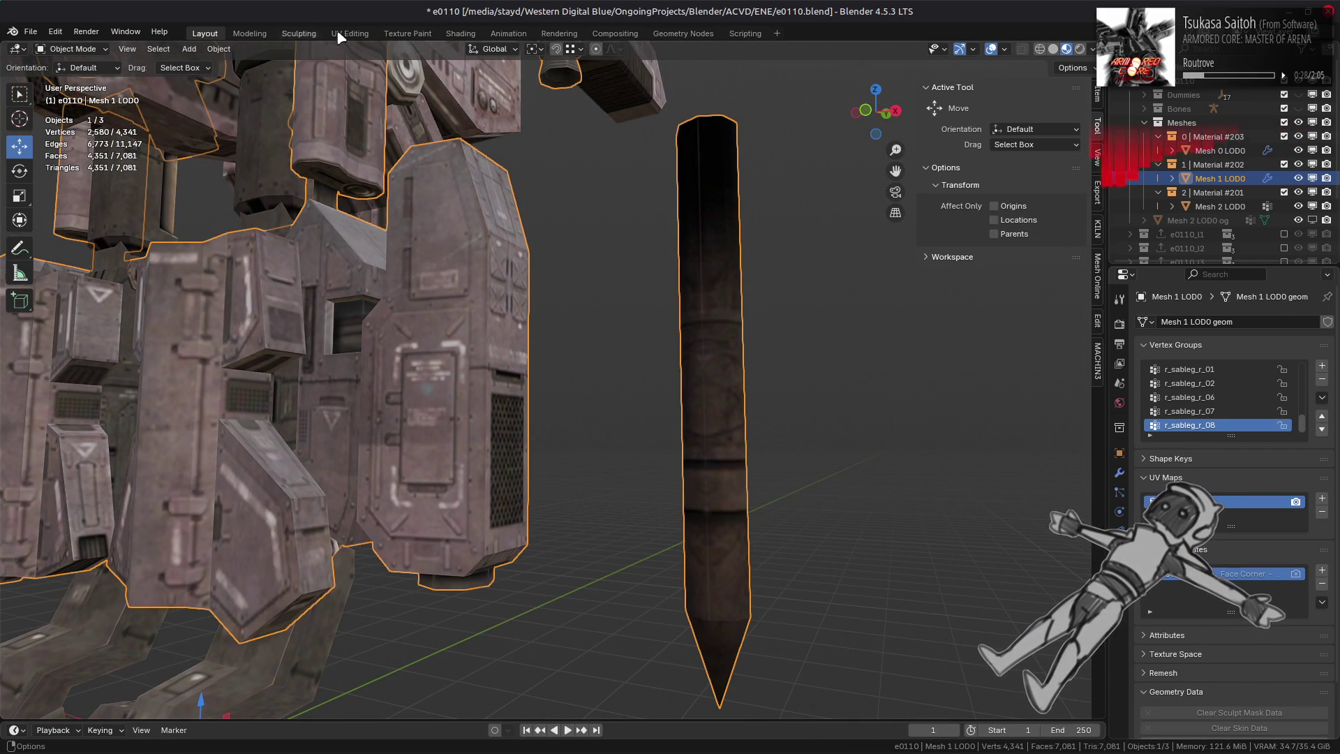
pyautogui.click(461, 33)
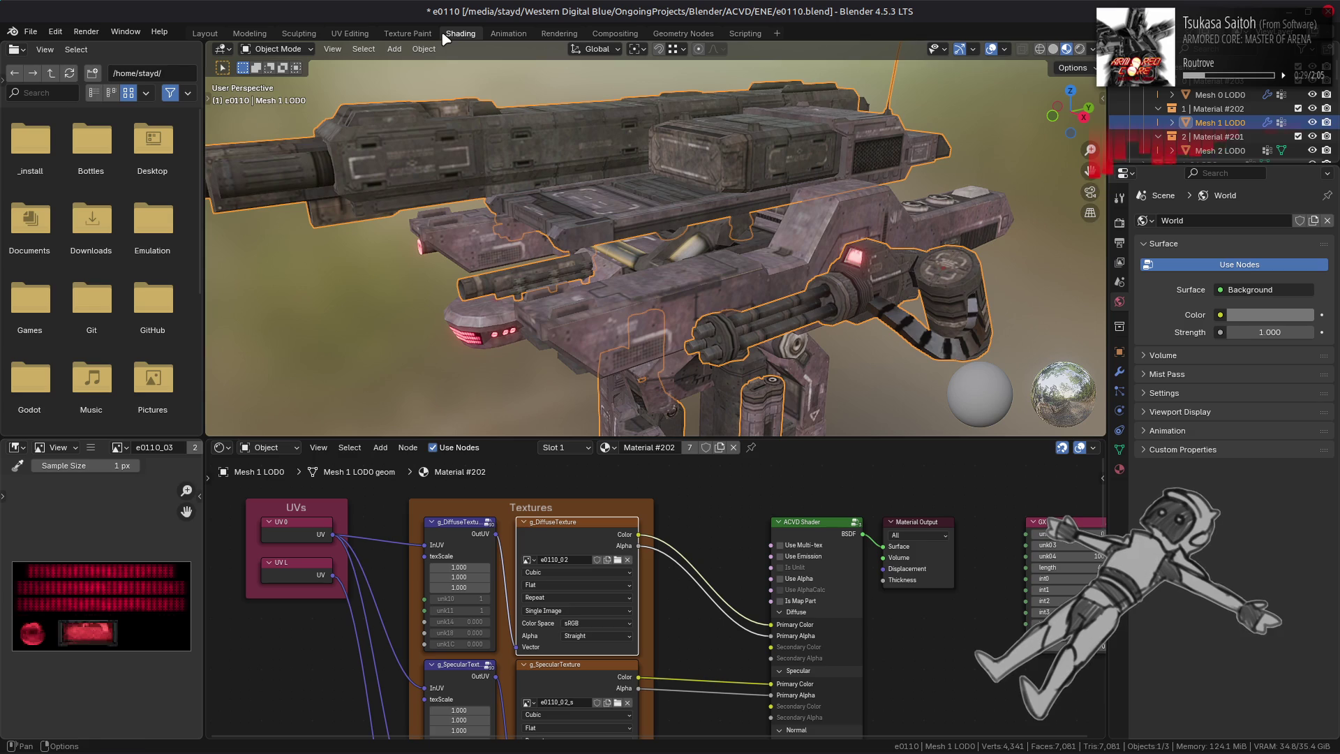
pyautogui.scroll(-3, 778, 319)
pyautogui.click(565, 543)
pyautogui.scroll(-2, 100, 559)
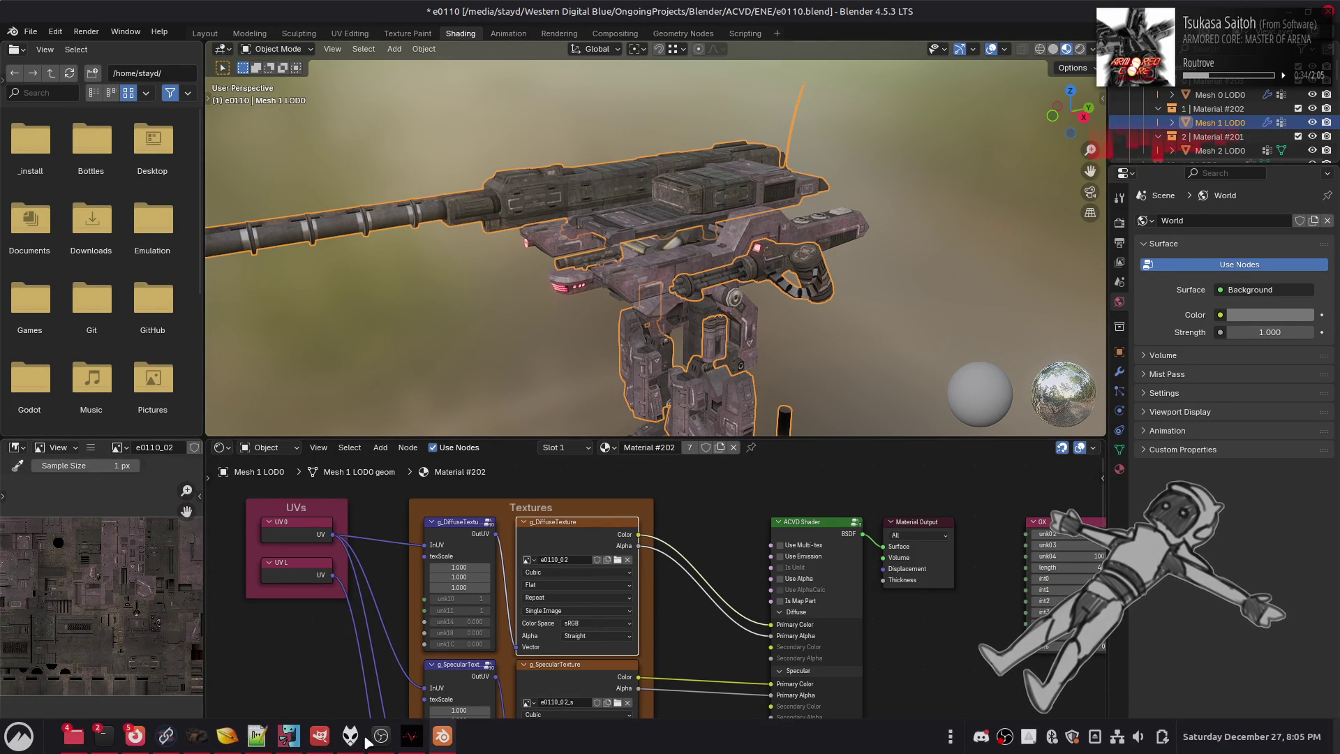
pyautogui.click(347, 736)
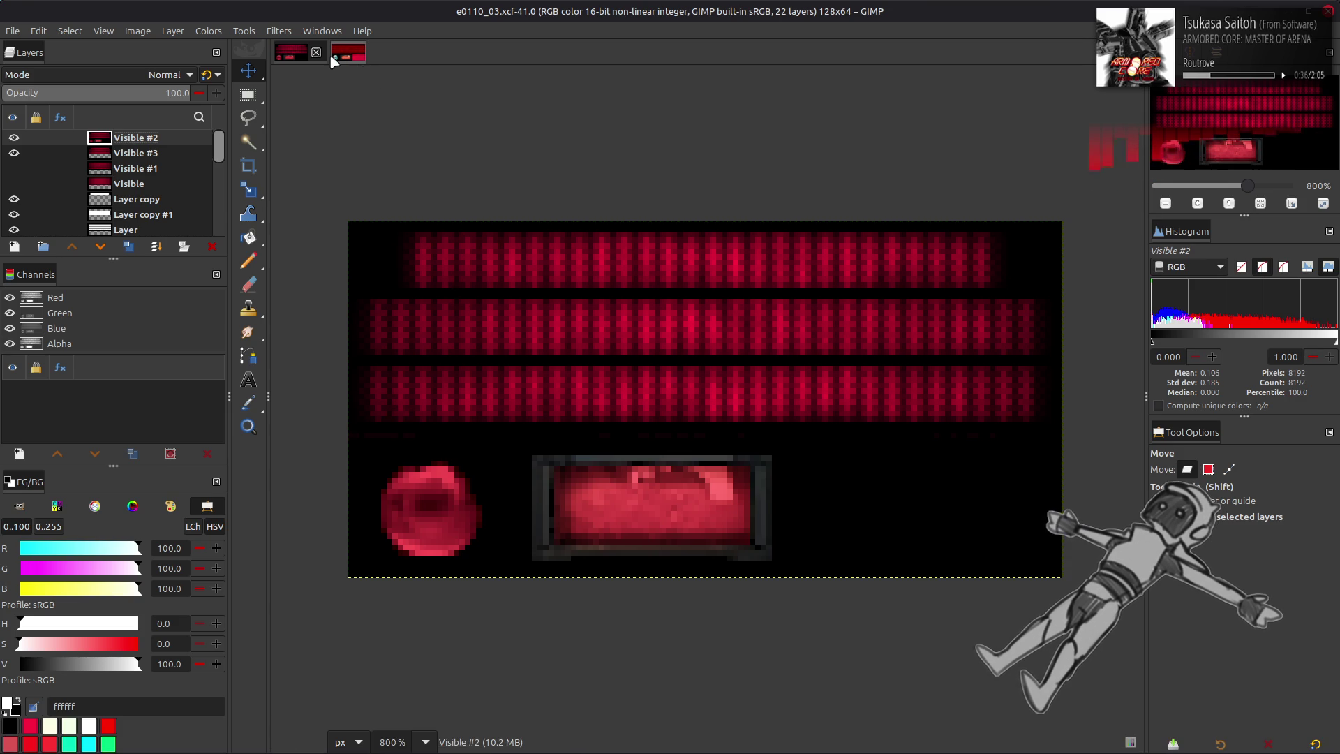
# - Close the open image tabs in GIMP, discarding unsaved changes
pyautogui.click(336, 56)
pyautogui.click(373, 52)
pyautogui.click(788, 444)
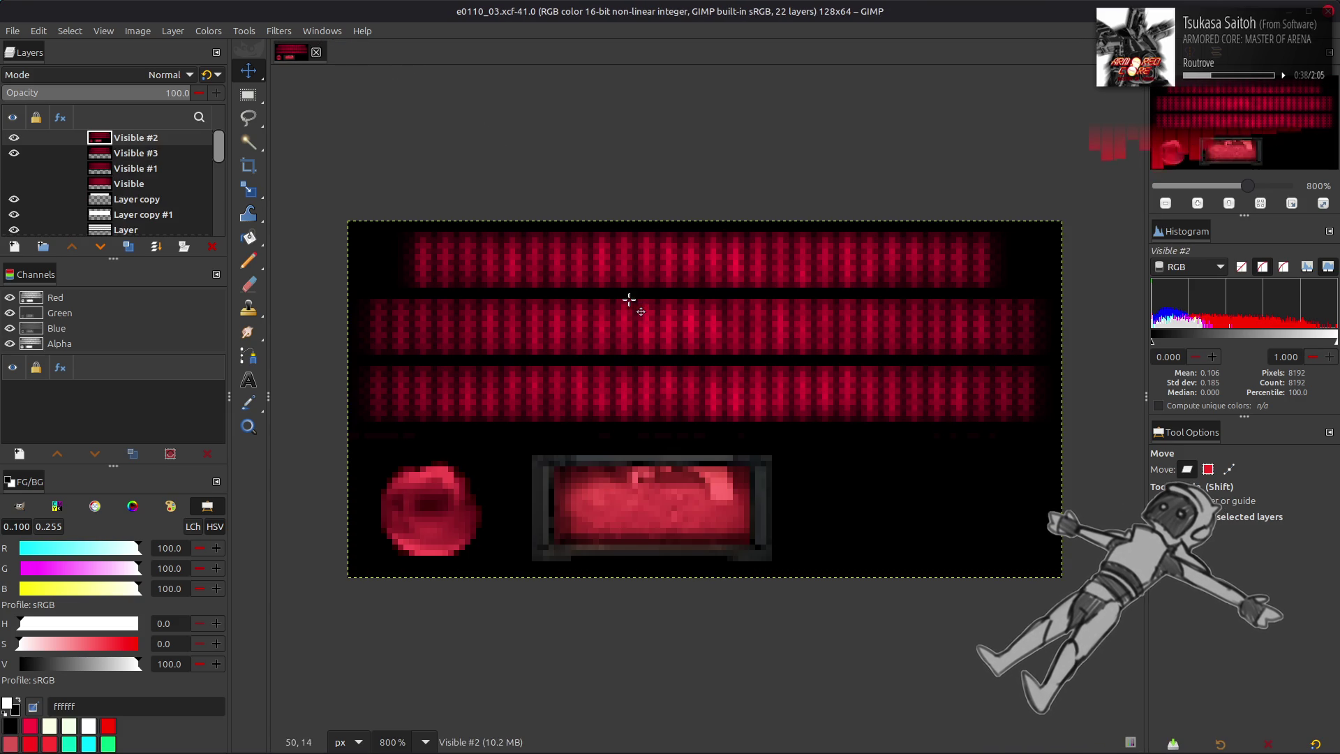
pyautogui.hotkey('ctrl', 'w')
# - Open e0110_01+02.xcf with the 02 Recolor layer visible and active, then return to Blender
pyautogui.hotkey('alt', 'Tab')
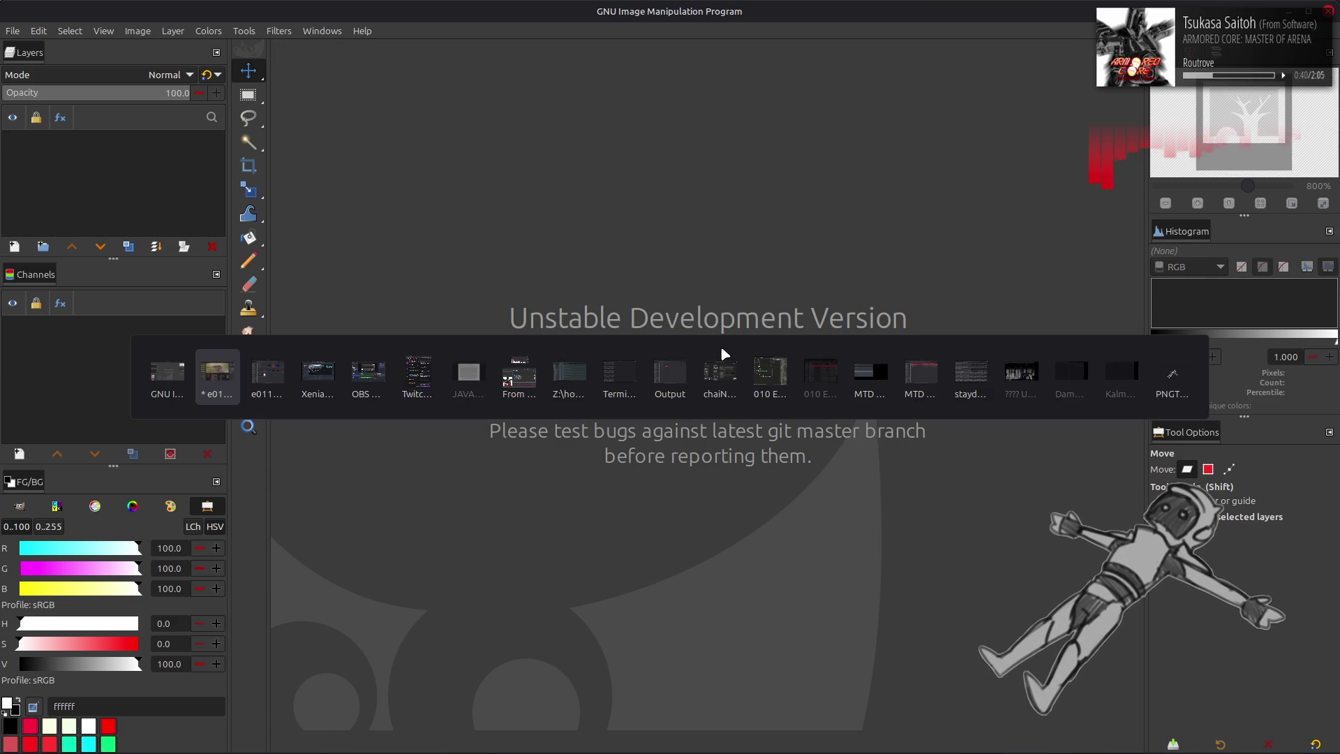
pyautogui.hotkey('alt', 'Tab')
pyautogui.doubleClick(528, 240)
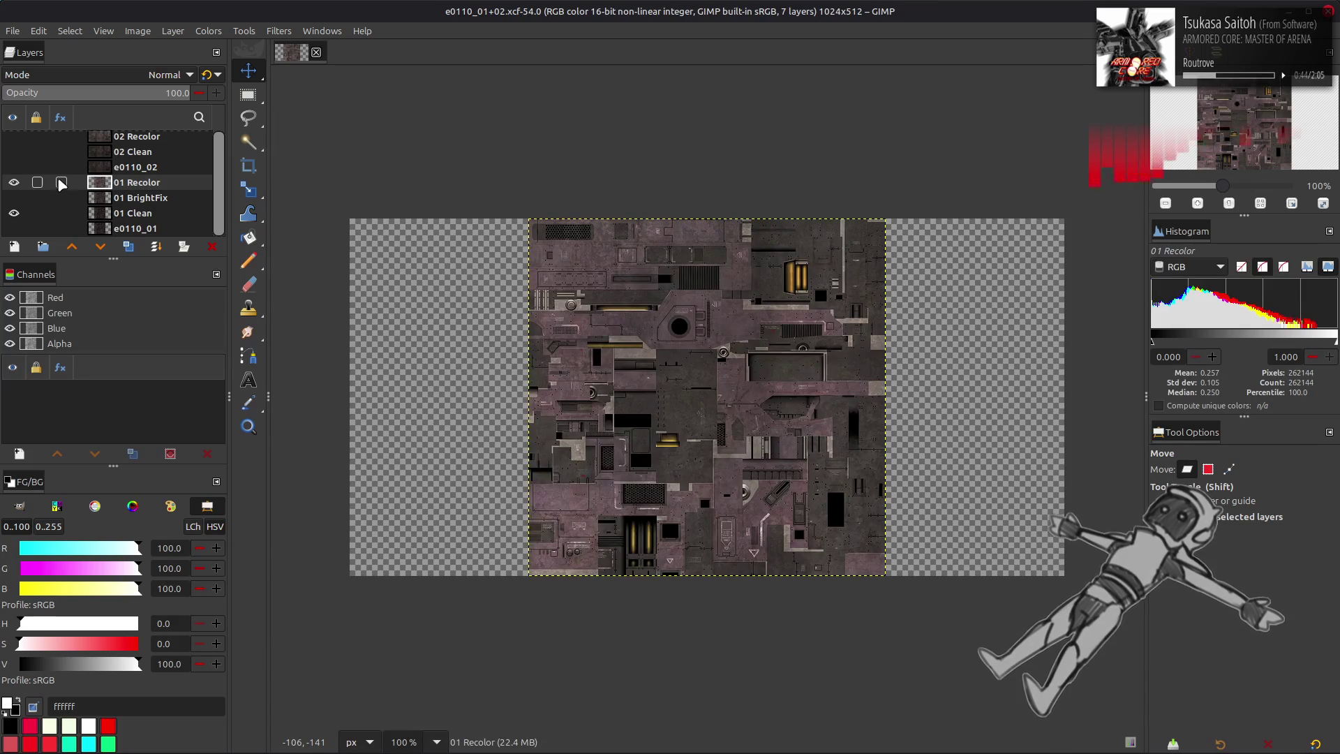
pyautogui.click(14, 138)
pyautogui.click(110, 143)
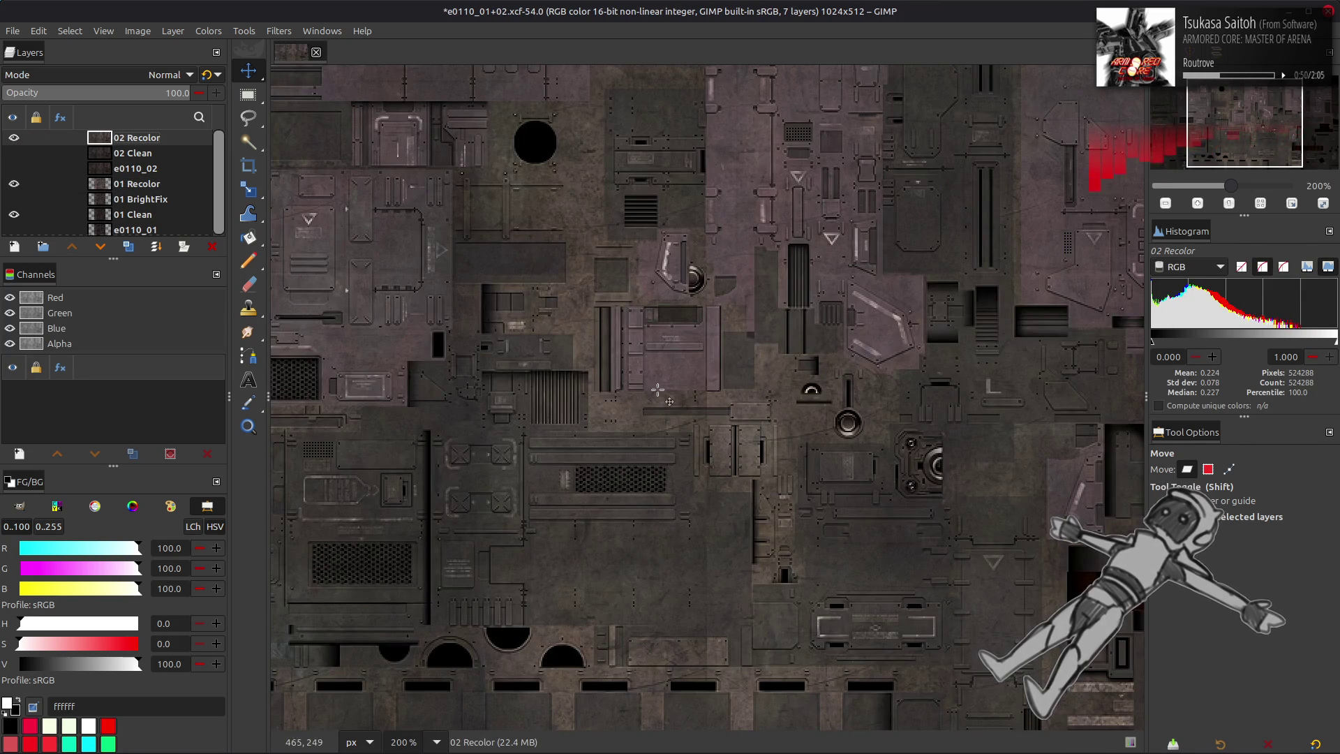
pyautogui.keyDown('ctrl'); pyautogui.scroll(2, 879, 345); pyautogui.keyUp('ctrl')
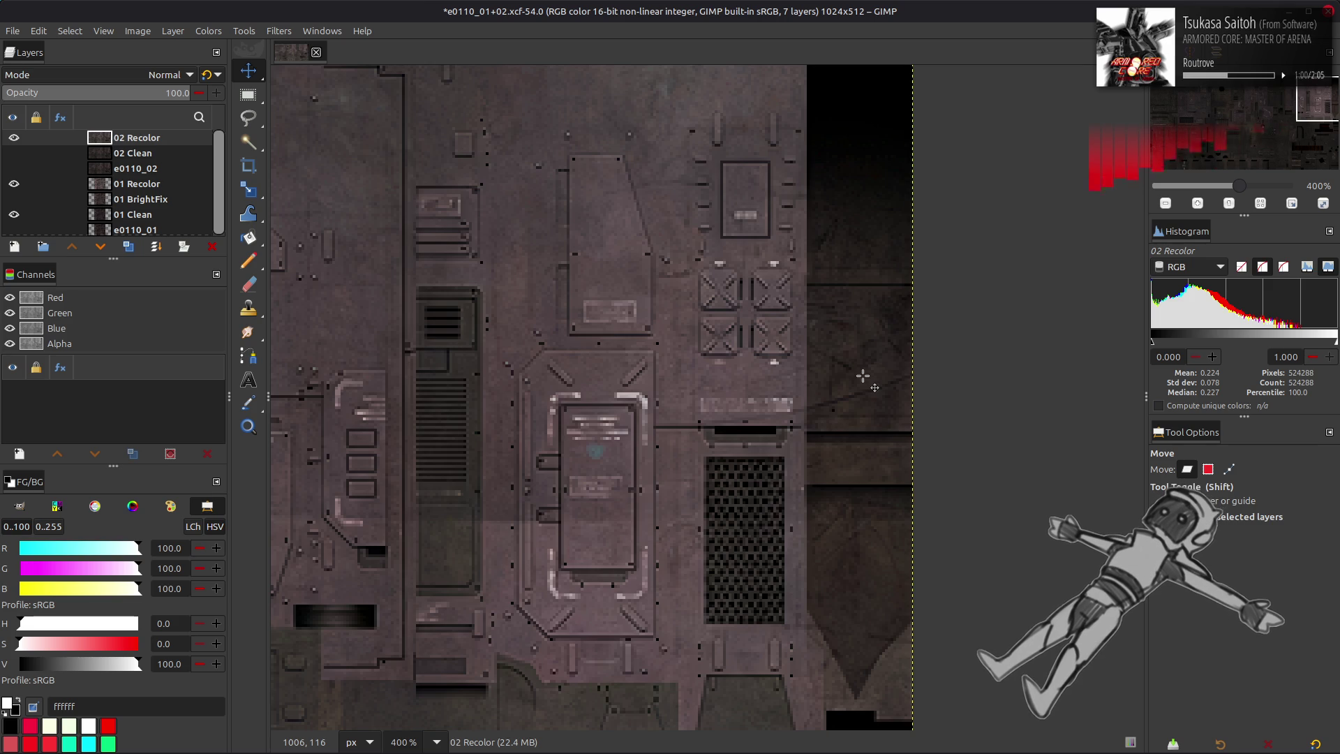
pyautogui.hotkey('alt', 'Tab')
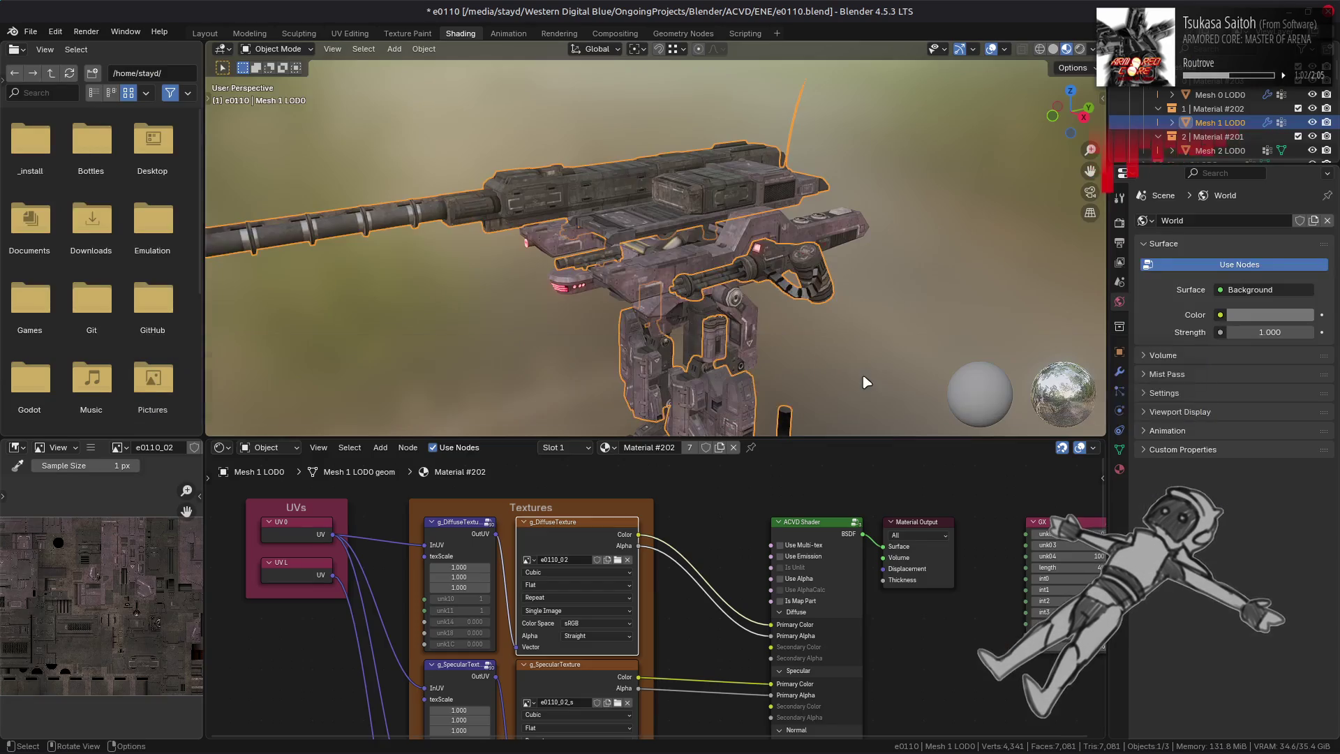
# - In edit mode, select the whole connected pencil-shaped spike part of Mesh 1 LOD0
pyautogui.moveTo(850, 384)
pyautogui.mouseDown(button='middle')
pyautogui.moveTo(747, 263)
pyautogui.moveTo(593, 230)
pyautogui.moveTo(563, 250)
pyautogui.moveTo(505, 214)
pyautogui.mouseUp(button='middle')
pyautogui.press('Tab')
pyautogui.click(564, 252)
pyautogui.hotkey('ctrl', 'l')
# - In the UV Editing layout, choose UV > Export UV Layout
pyautogui.click(350, 33)
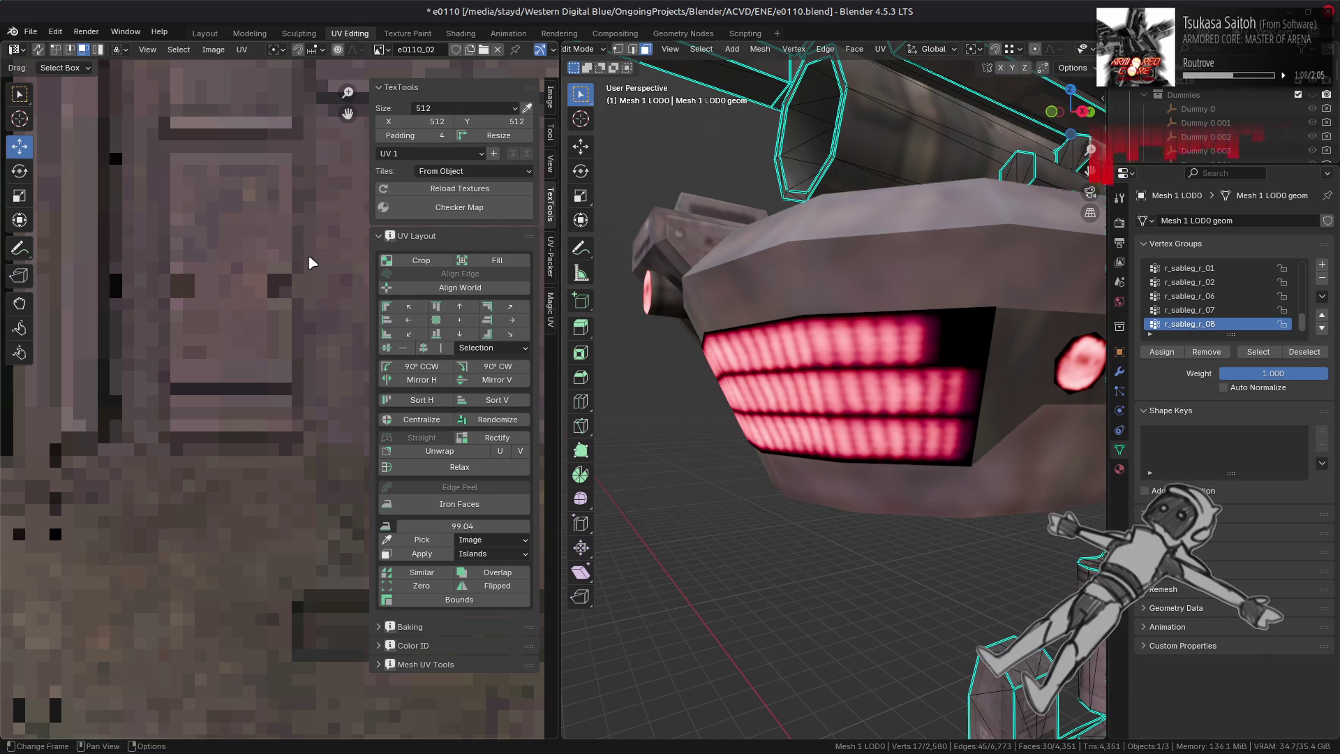
pyautogui.scroll(6, 300, 292)
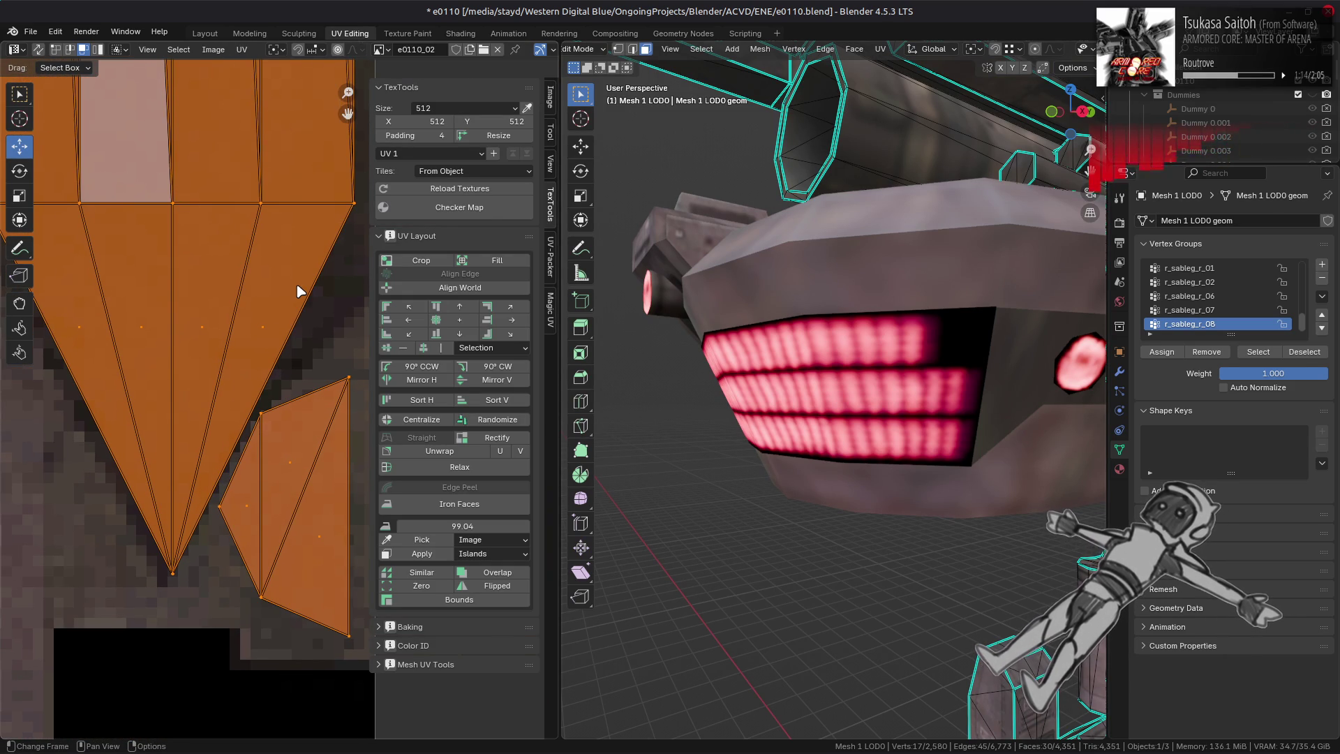
pyautogui.scroll(-1, 300, 292)
pyautogui.scroll(-8, 300, 292)
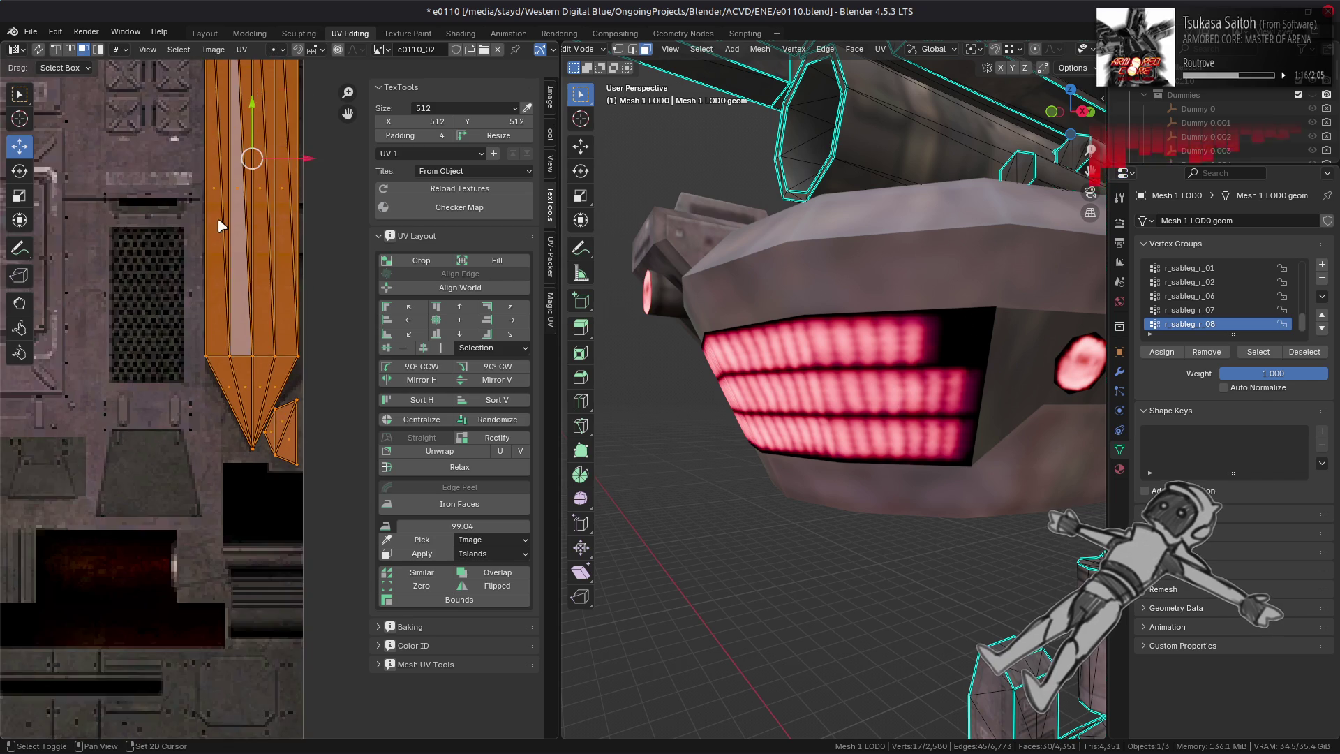
pyautogui.scroll(3, 276, 440)
pyautogui.scroll(-2, 276, 436)
pyautogui.click(241, 50)
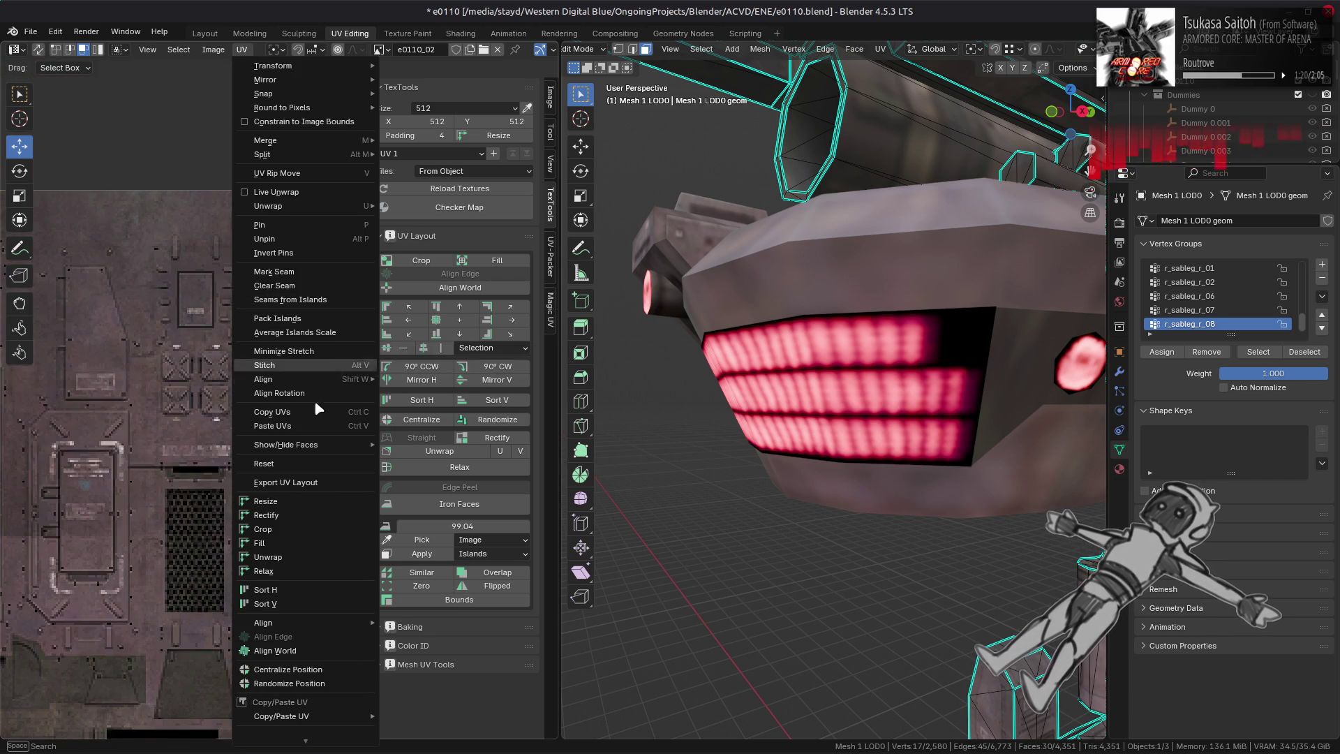
pyautogui.click(296, 482)
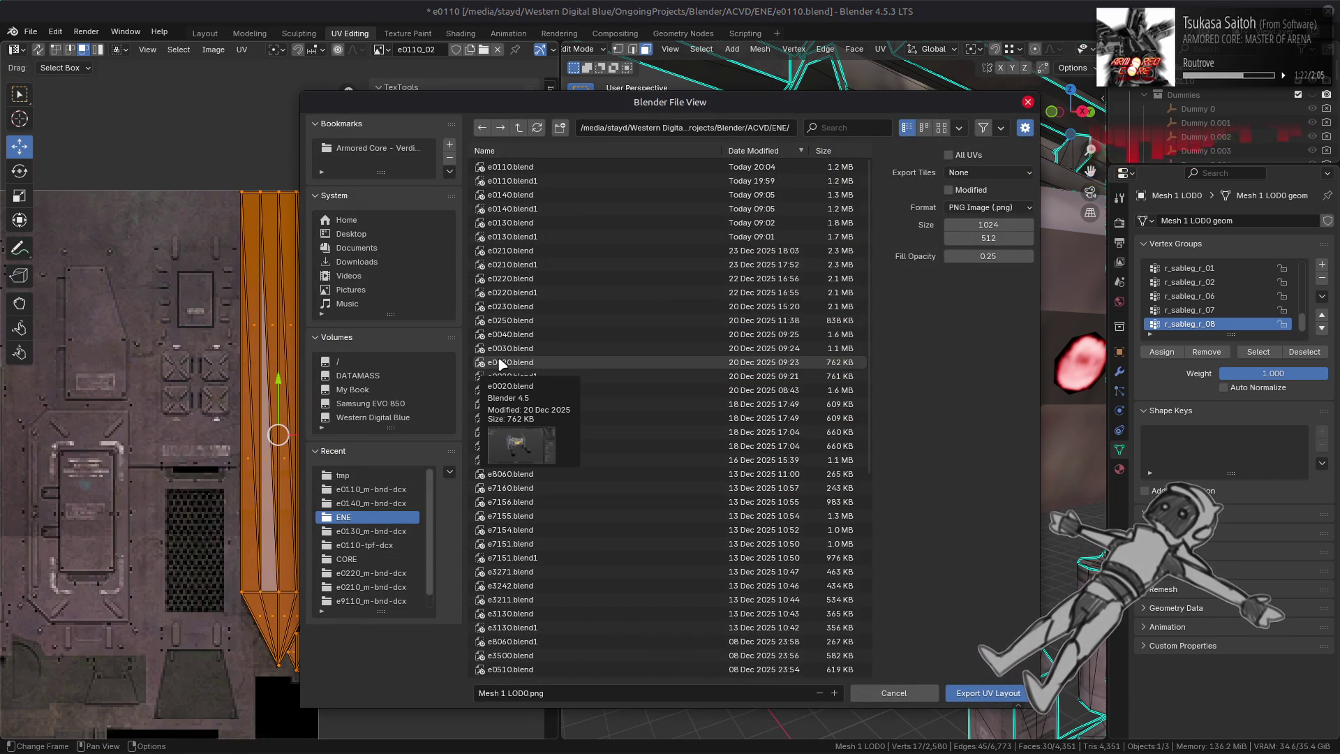
# - Set the export location to the ENE folder in the ACVD project
pyautogui.scroll(-6, 633, 392)
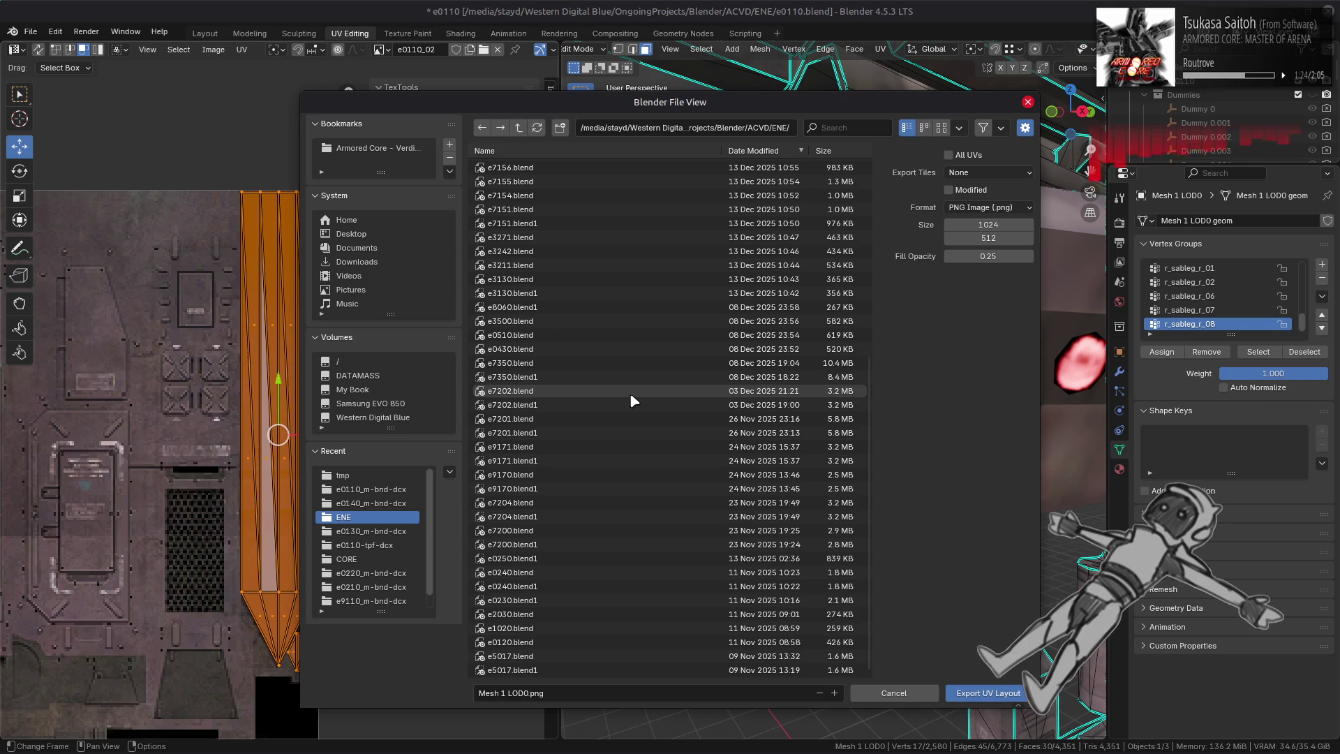
pyautogui.click(519, 132)
pyautogui.scroll(-5, 618, 420)
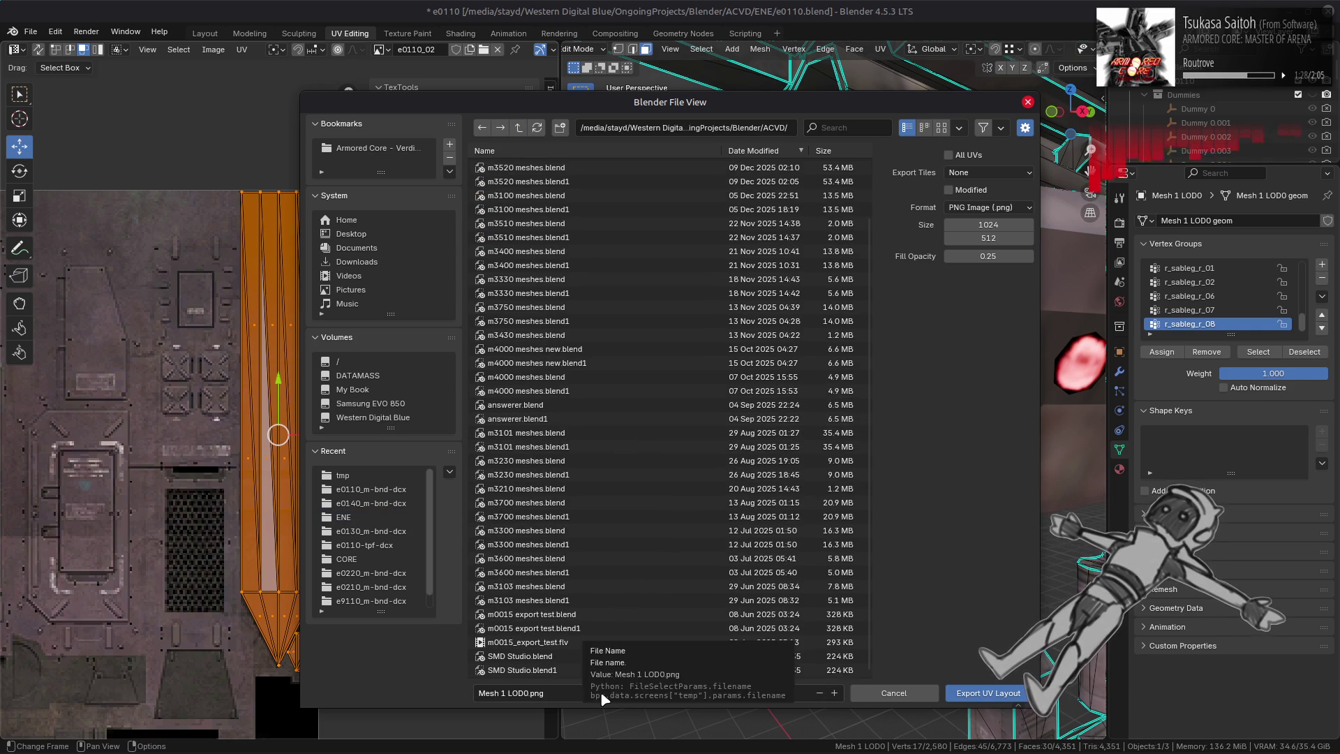
pyautogui.scroll(5, 618, 617)
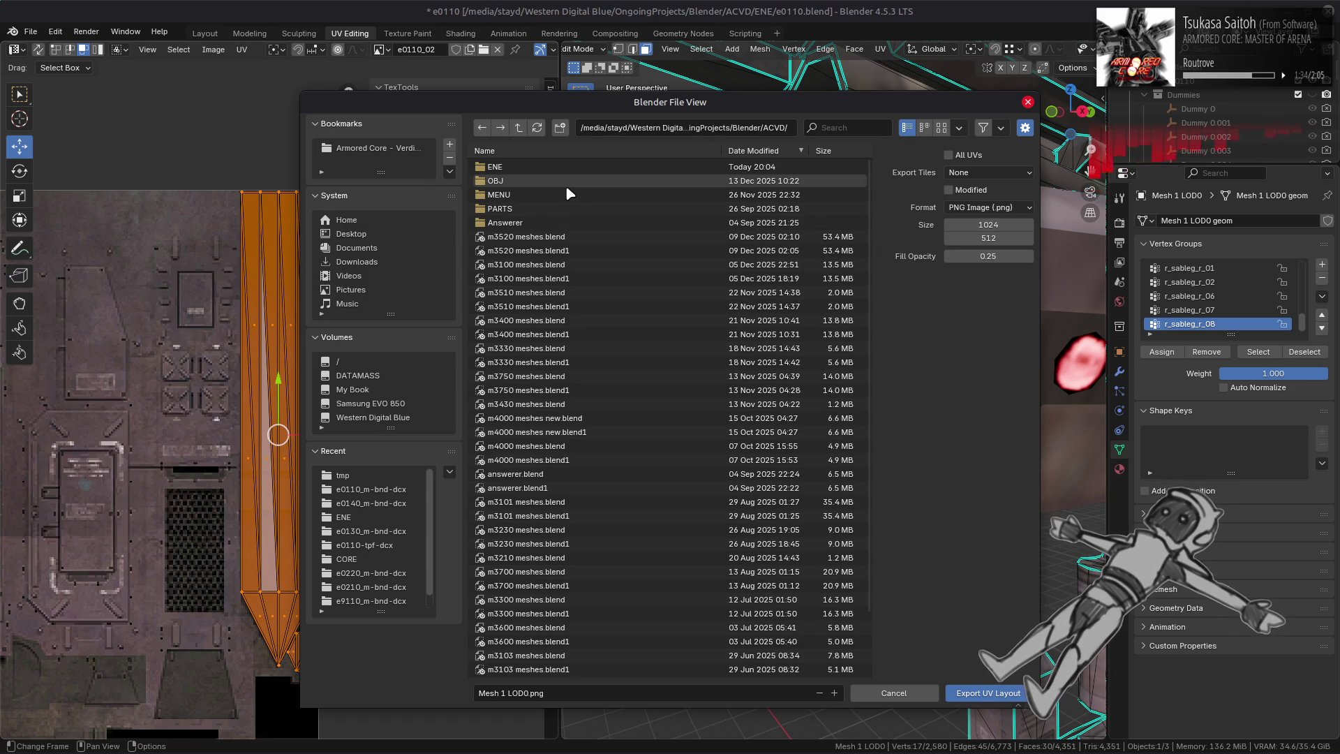
pyautogui.click(496, 167)
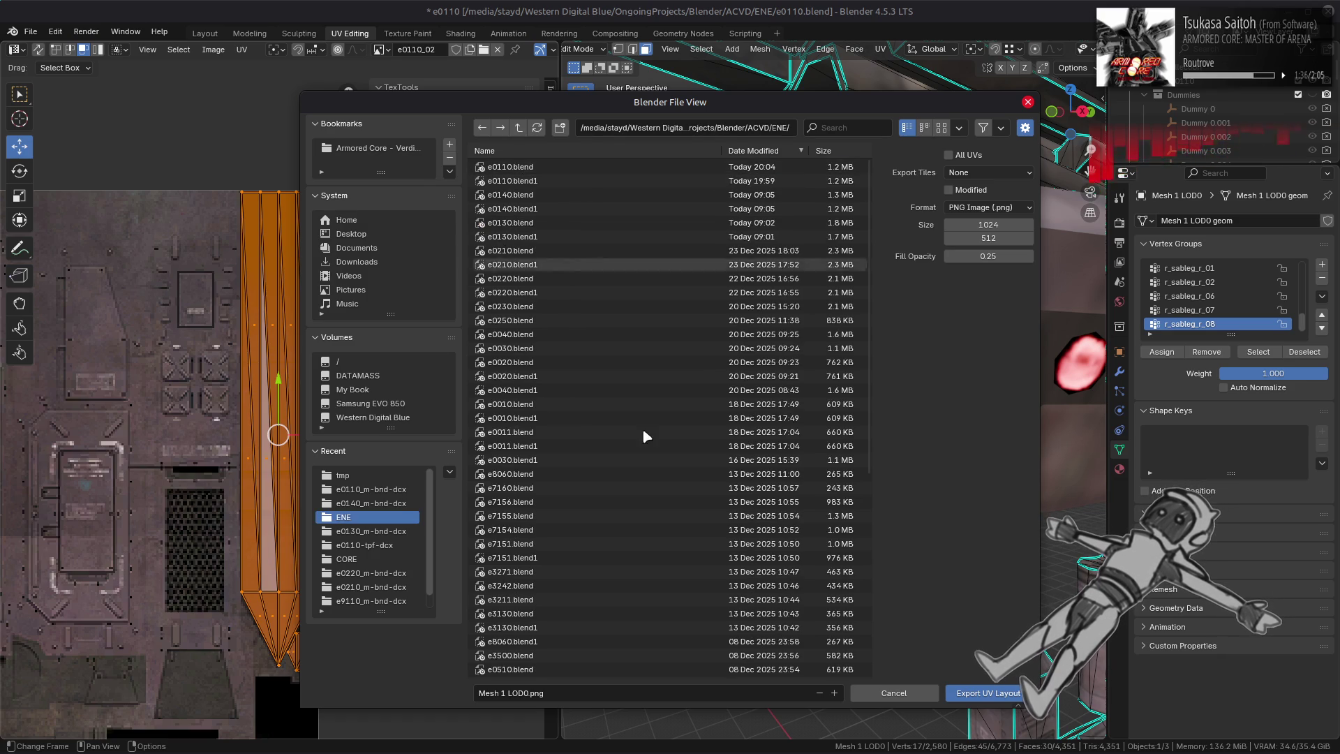
pyautogui.scroll(-5, 634, 571)
# - Name the file e0110_UV.png, set fill opacity to 1.00, and export
pyautogui.click(610, 691)
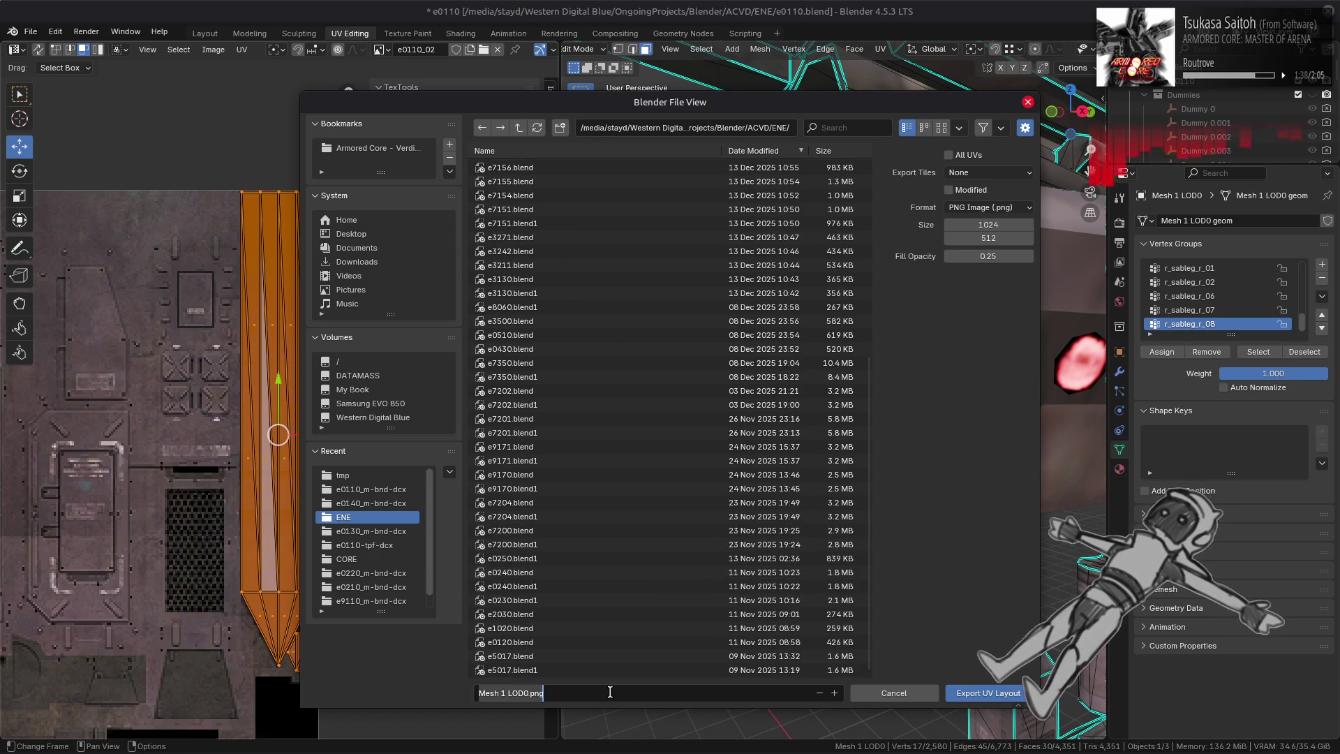
pyautogui.write('e0110')
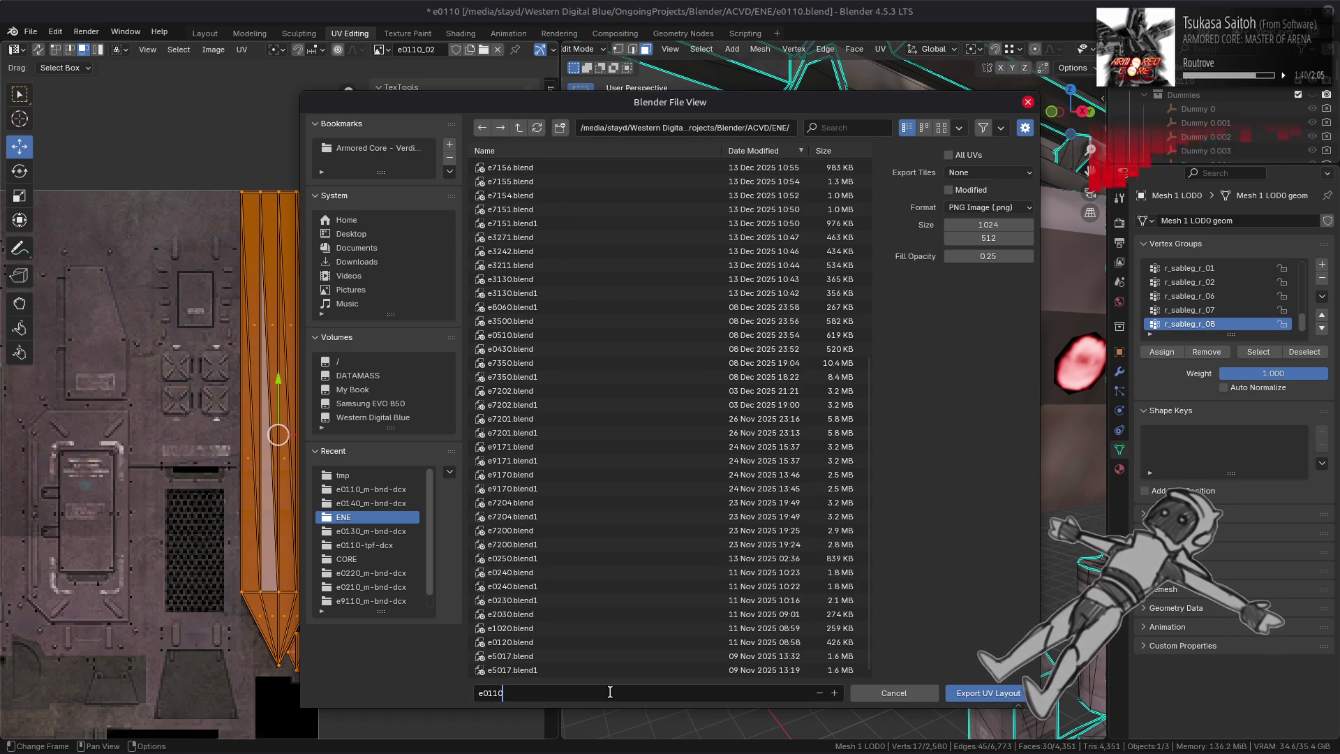
pyautogui.write('UV')
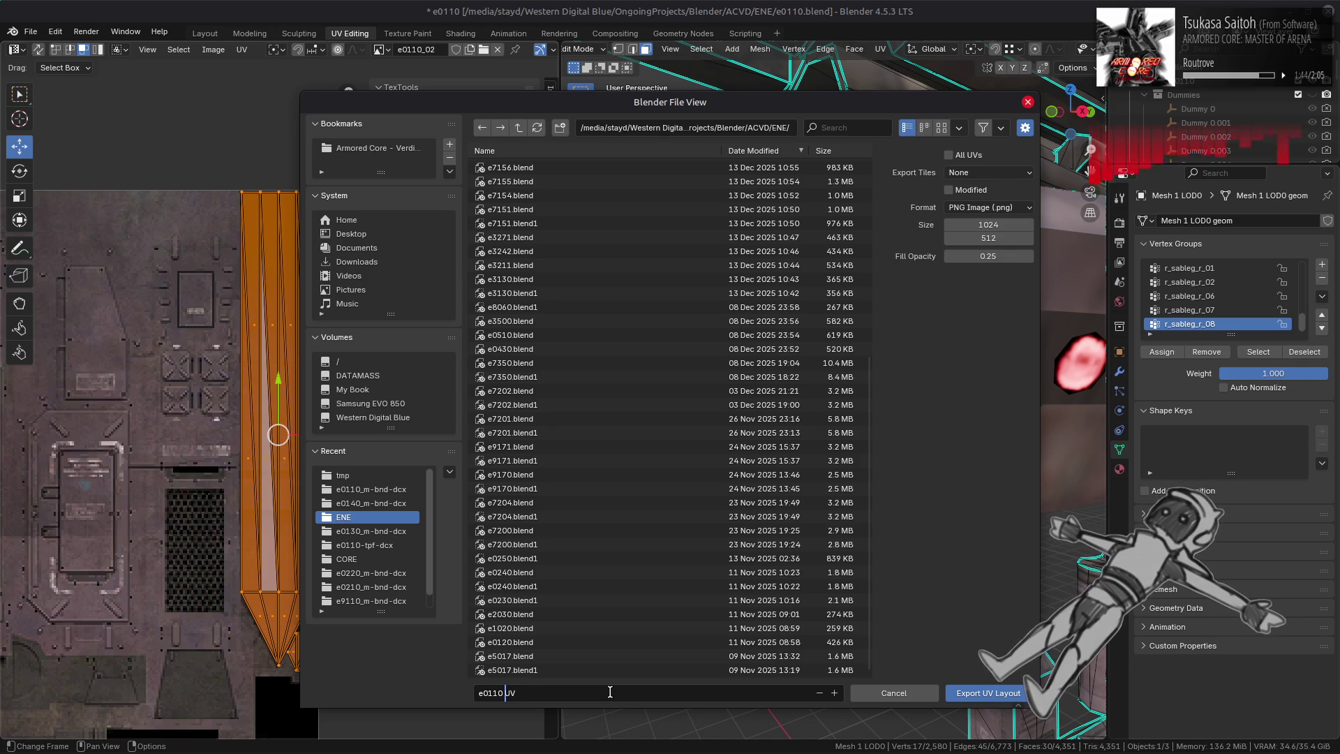
pyautogui.write('_')
pyautogui.press('Return')
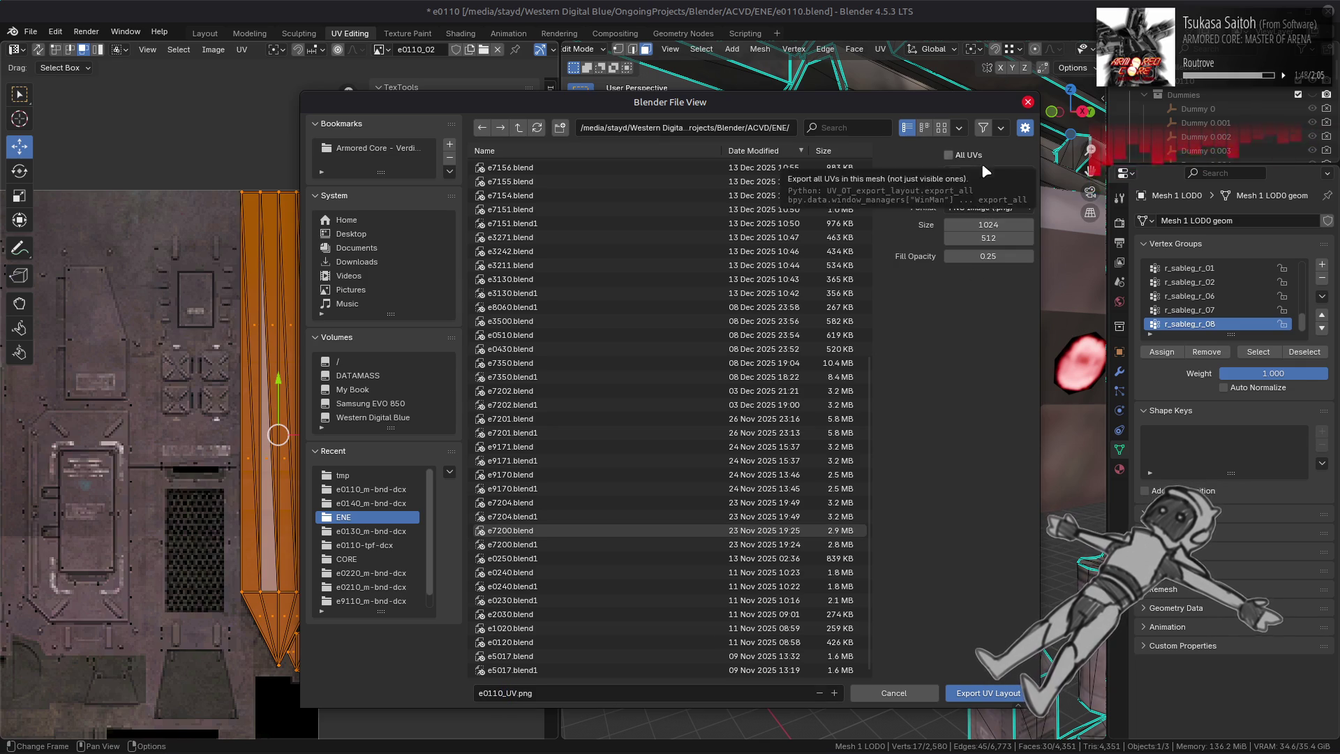
pyautogui.moveTo(1004, 256)
pyautogui.mouseDown()
pyautogui.moveTo(1018, 565)
pyautogui.moveTo(1063, 597)
pyautogui.mouseUp()
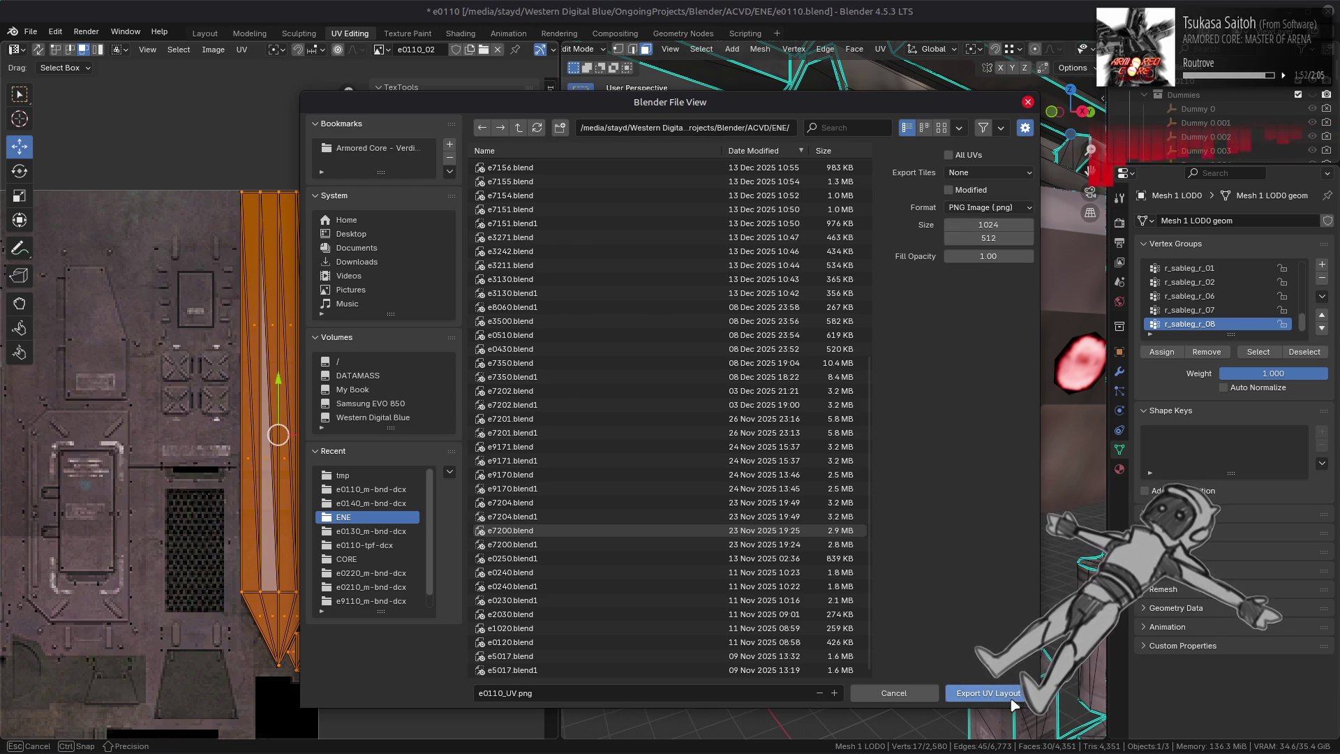
pyautogui.press('Return')
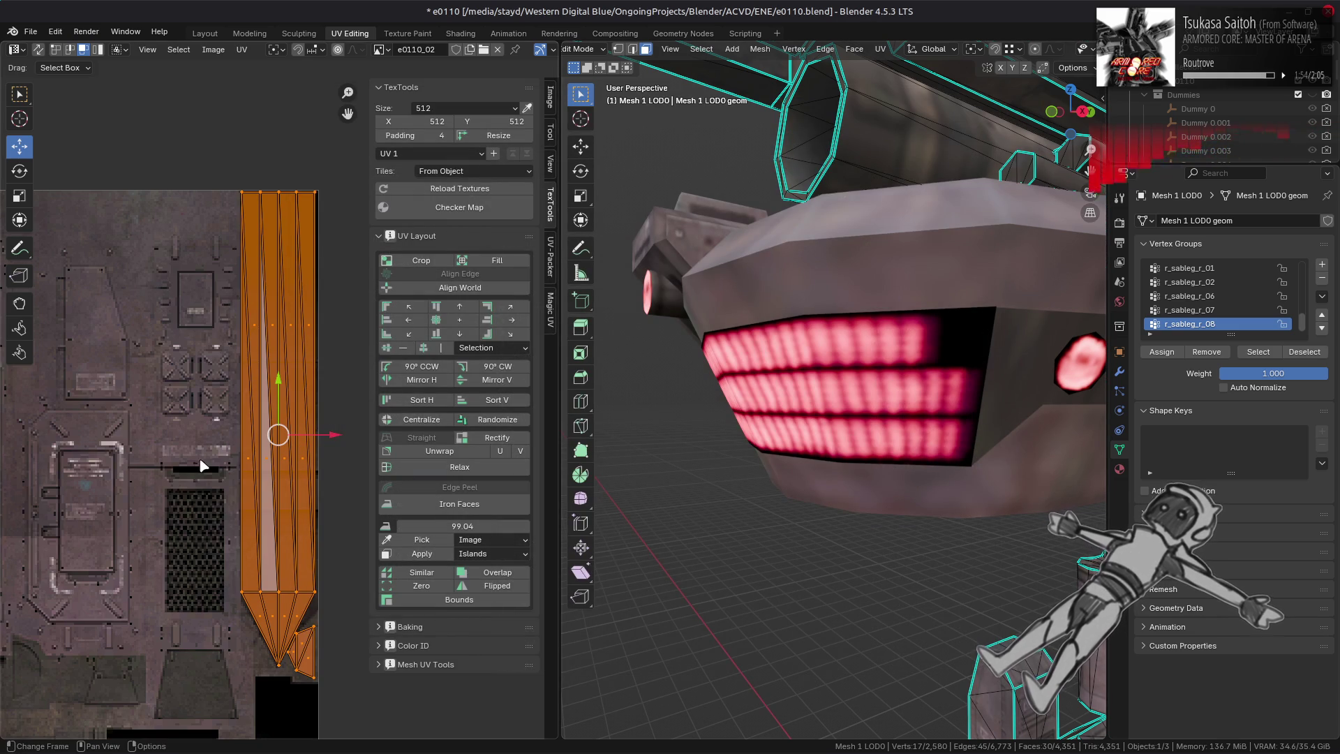
pyautogui.scroll(-1, 218, 464)
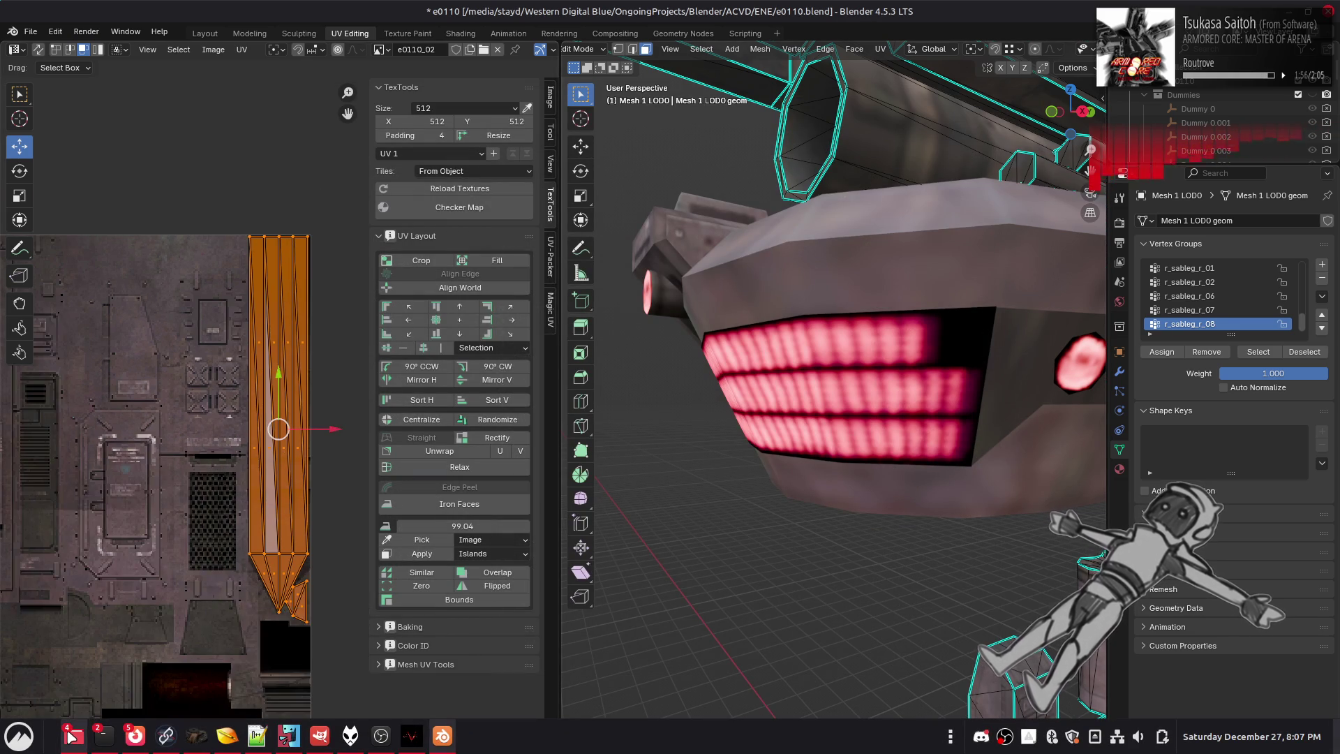
# - Open a new Nemo window on the Western Digital Blue drive
pyautogui.moveTo(72, 736)
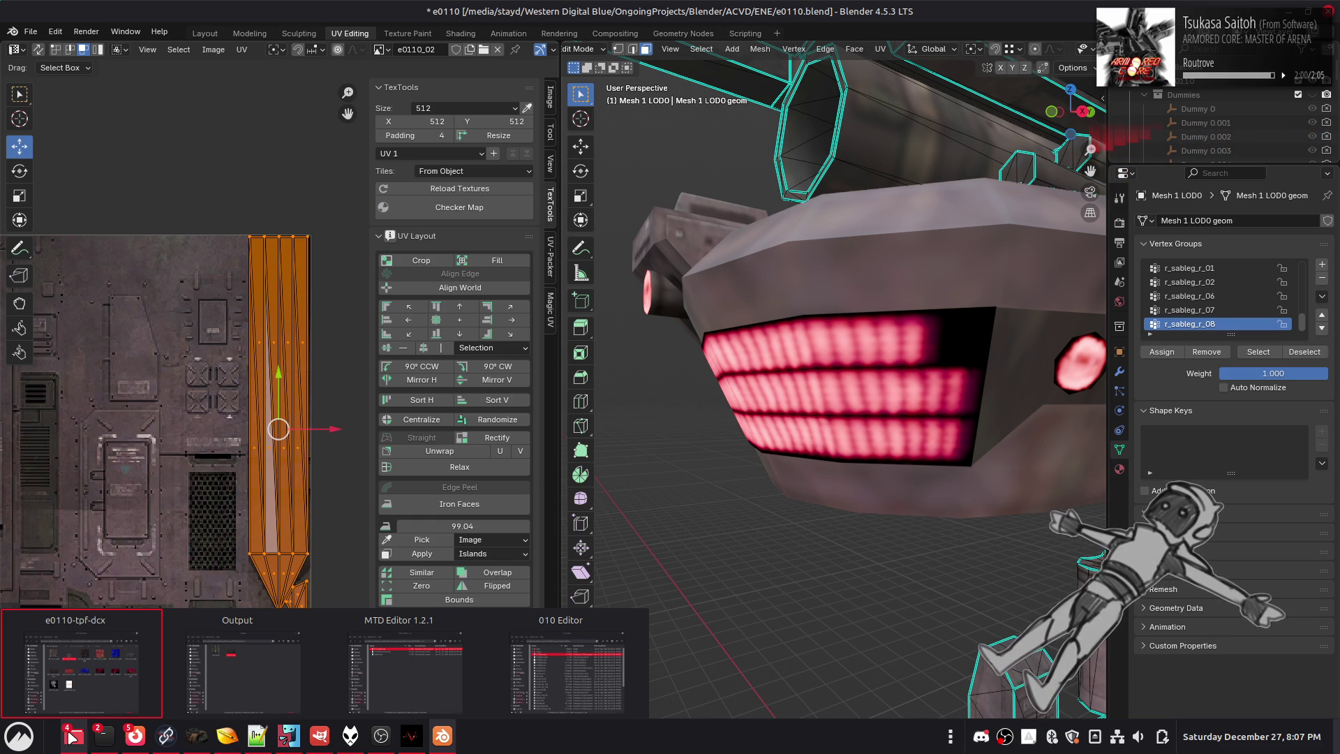
pyautogui.rightClick(72, 737)
pyautogui.click(72, 558)
pyautogui.click(78, 424)
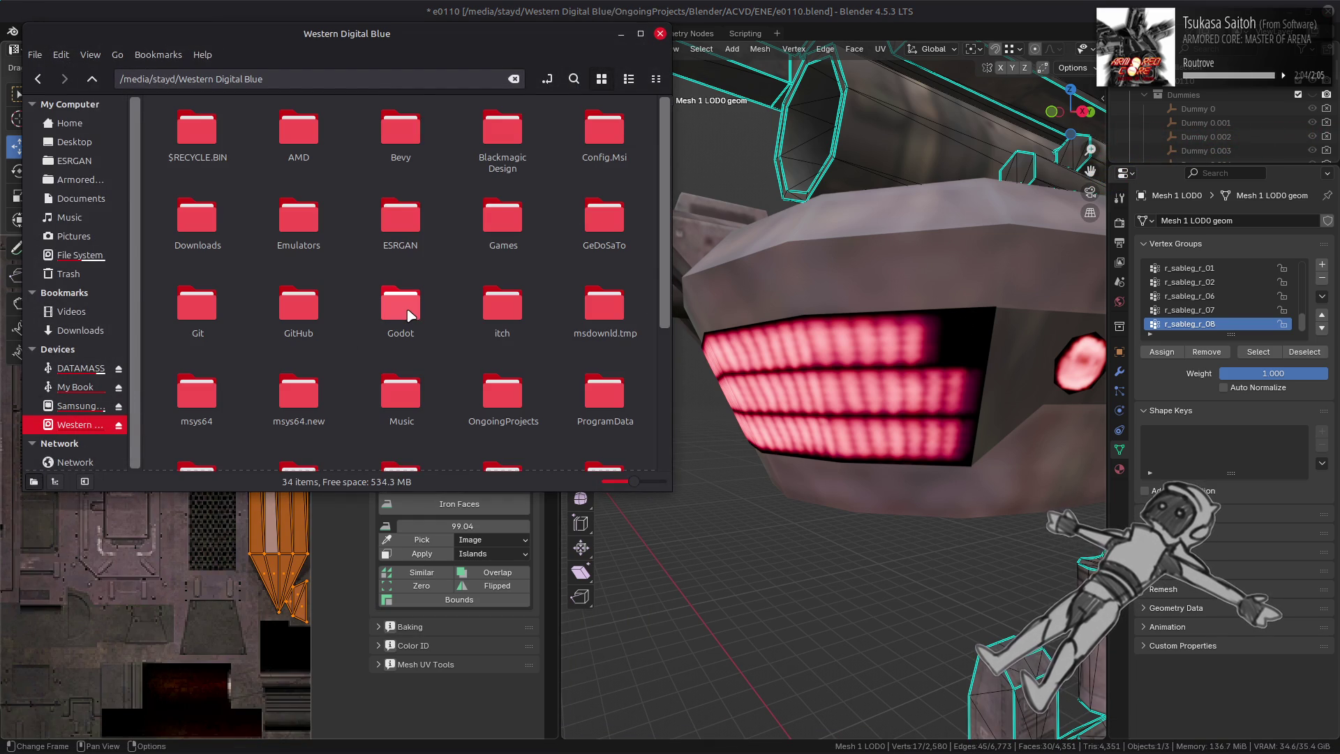
pyautogui.hotkey('alt', 'Left')
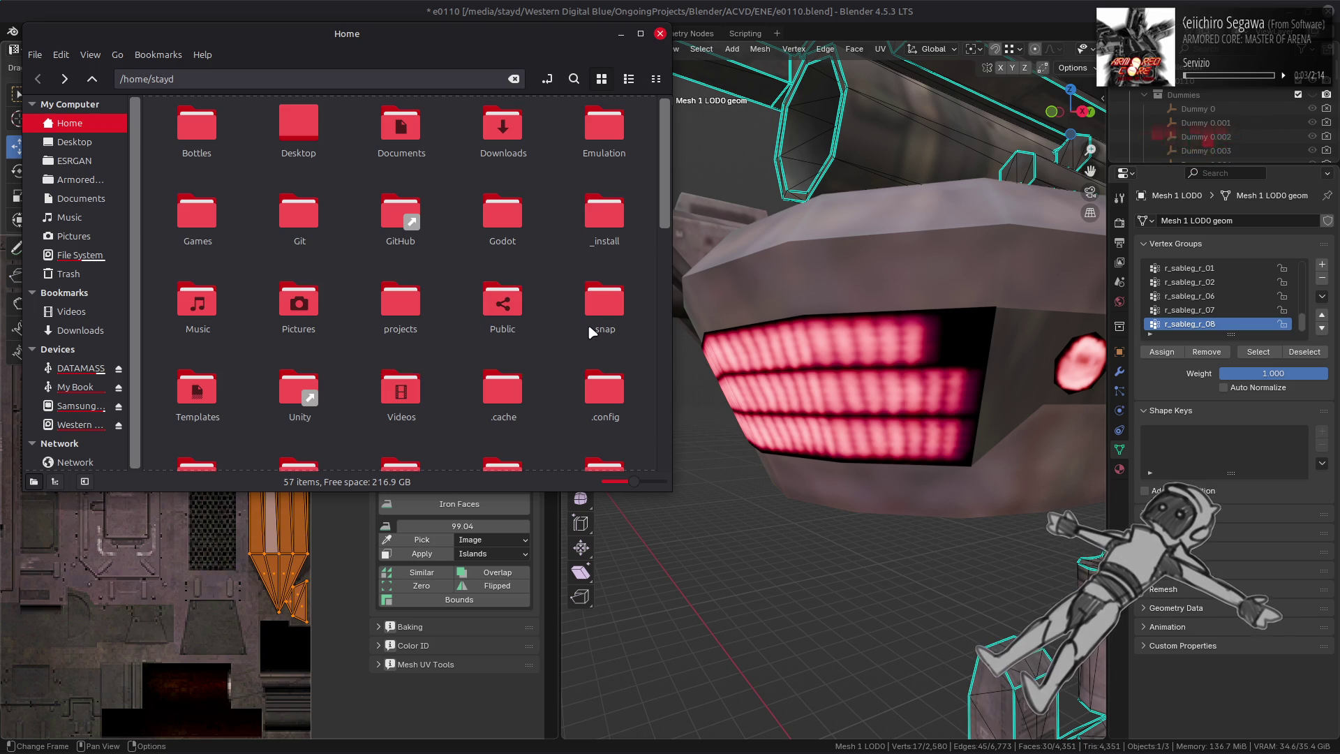
pyautogui.scroll(-3, 530, 266)
pyautogui.scroll(3, 529, 266)
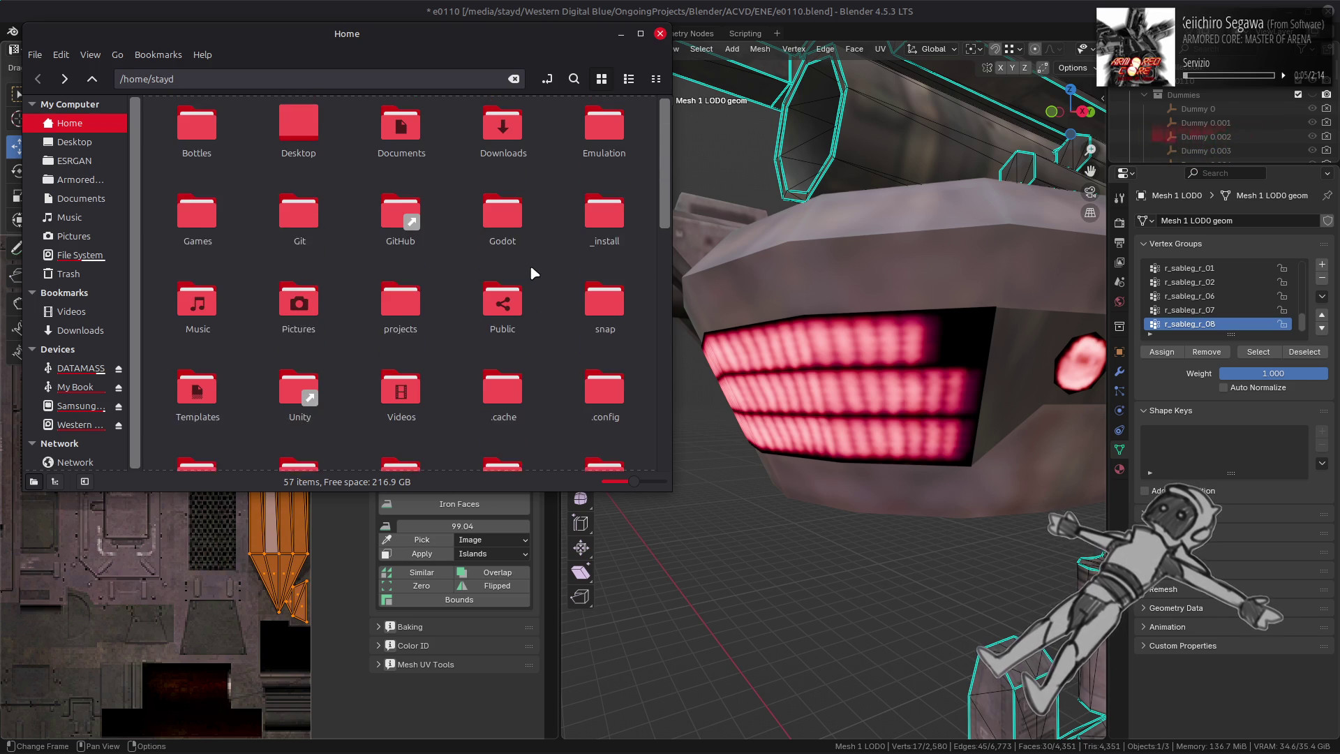
pyautogui.click(81, 422)
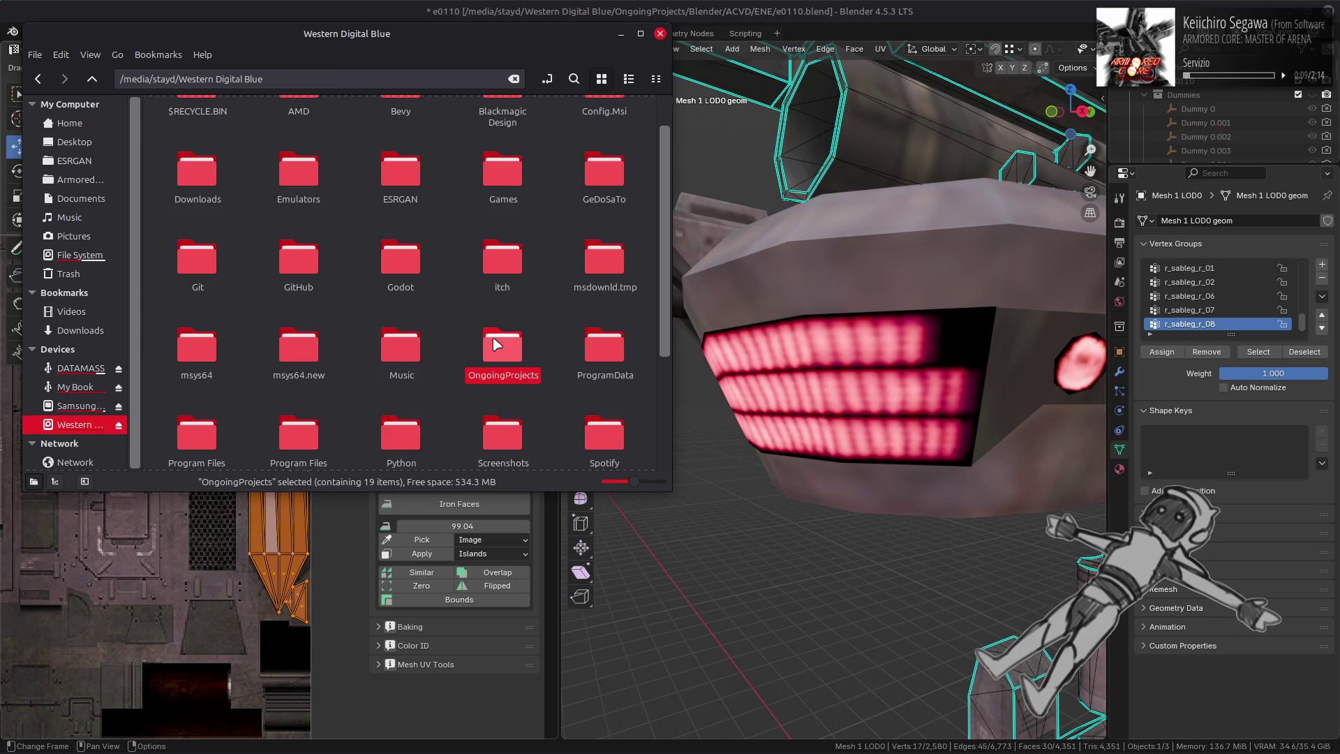
# - Browse to OngoingProjects > Blender > ACVD > ENE and select e0110_UV.png
pyautogui.doubleClick(500, 364)
pyautogui.doubleClick(226, 138)
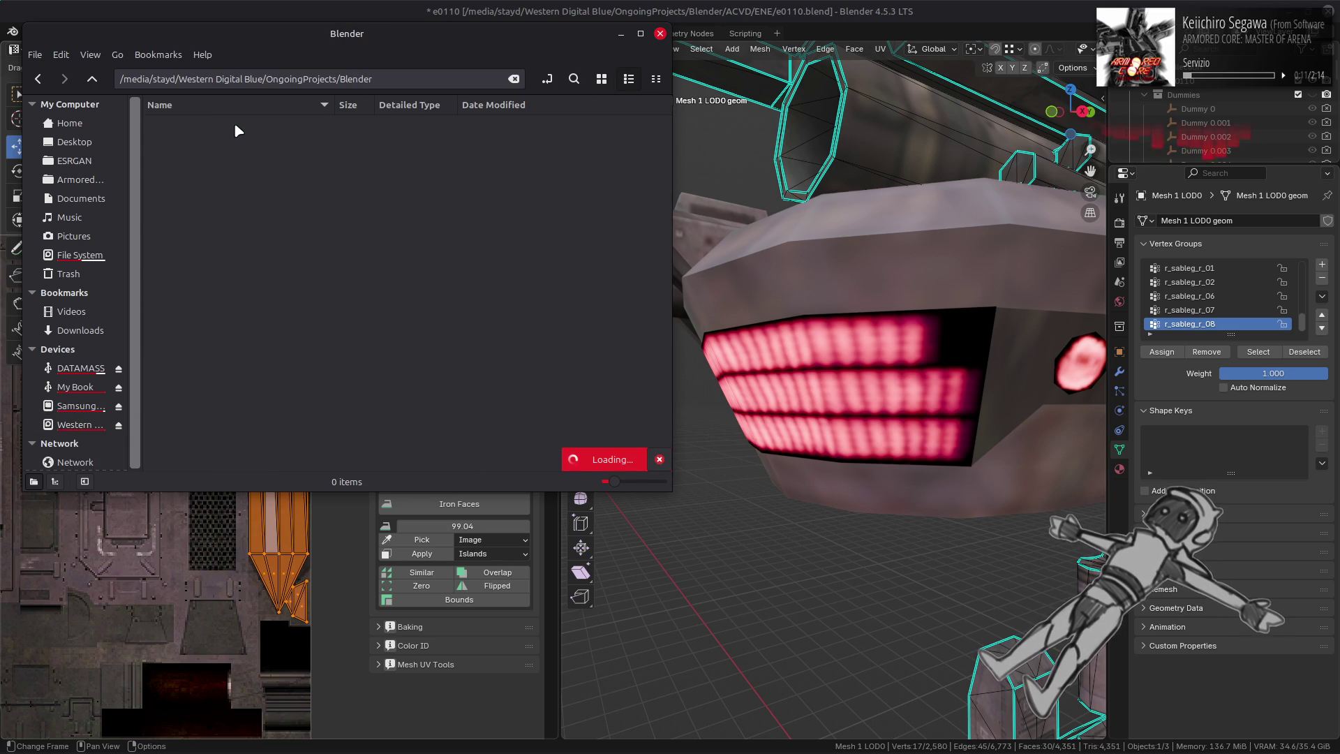
pyautogui.keyDown('alt'); pyautogui.moveTo(296, 78); pyautogui.dragTo(419, 132); pyautogui.keyUp('alt')
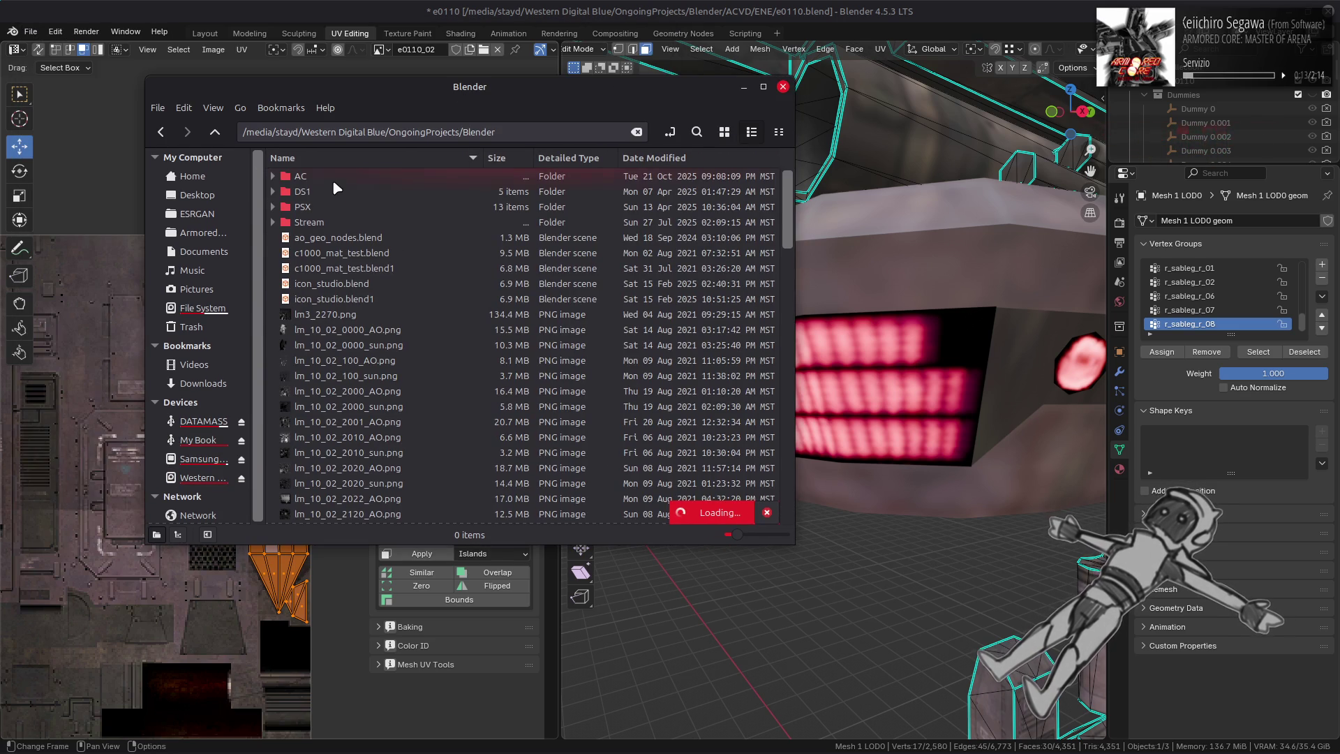
pyautogui.doubleClick(346, 191)
pyautogui.doubleClick(349, 191)
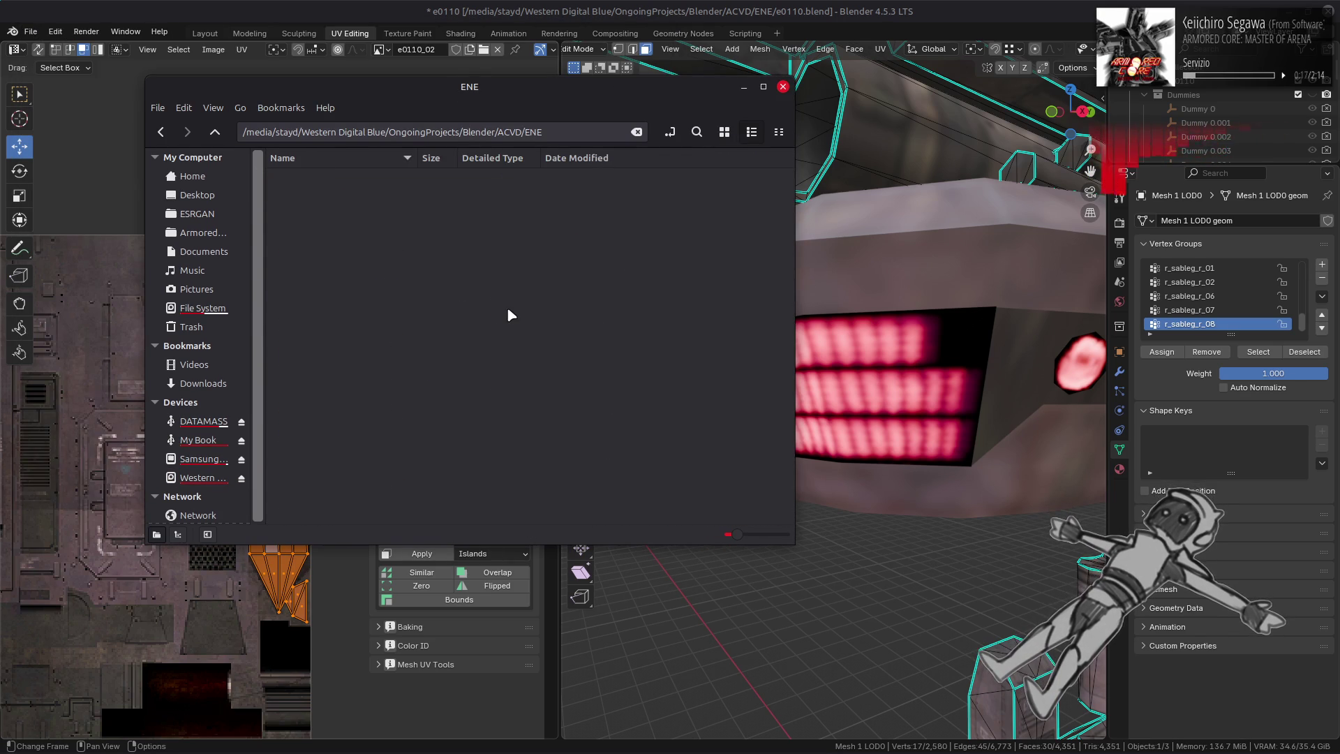
pyautogui.scroll(-2, 509, 311)
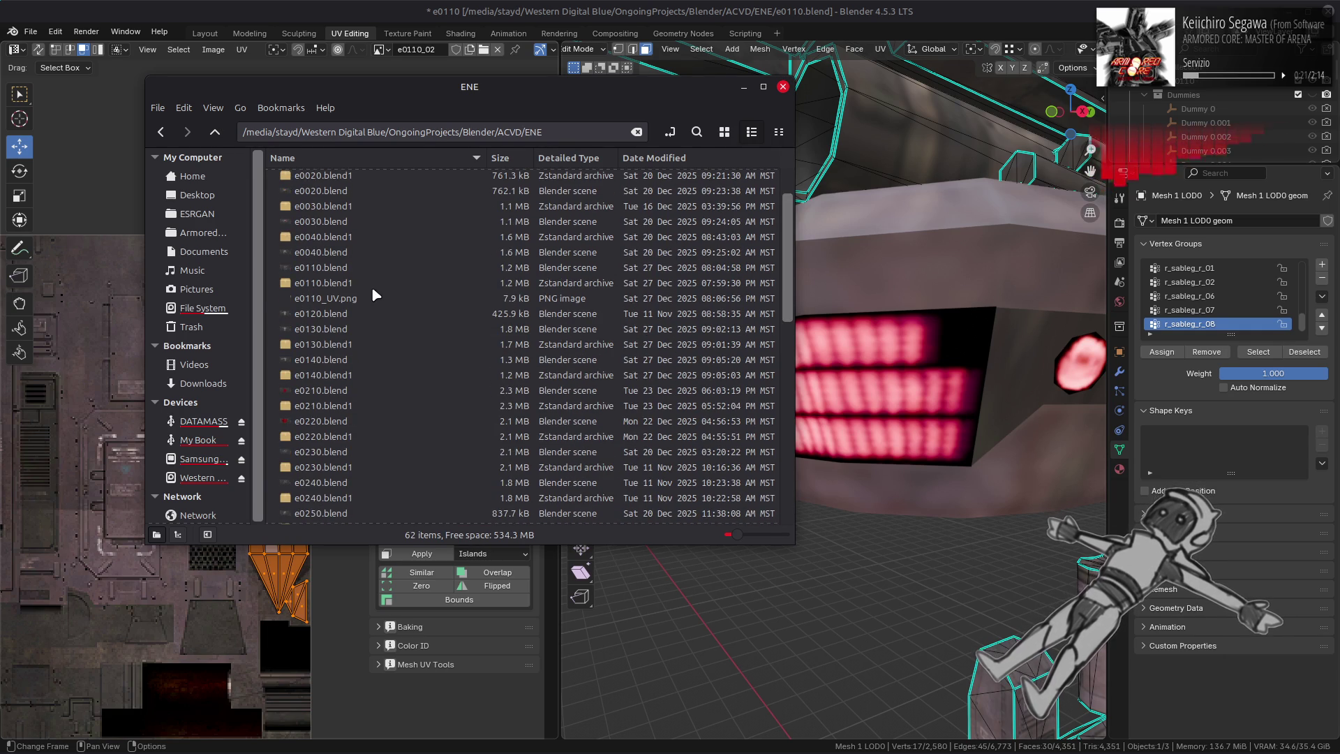
pyautogui.click(376, 298)
# - Drag e0110_UV.png into GIMP's e0110_01+02.xcf as a new top layer
pyautogui.moveTo(379, 742)
pyautogui.click(320, 736)
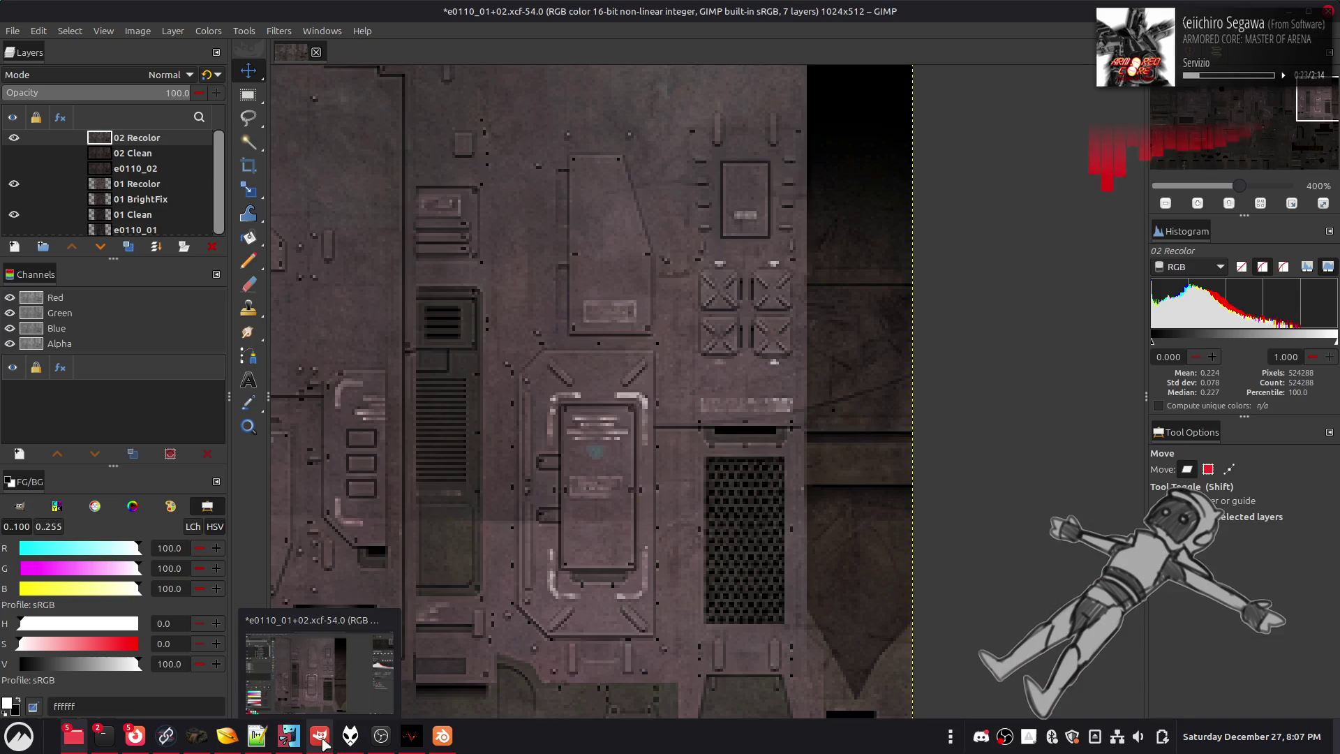
pyautogui.moveTo(343, 308)
pyautogui.mouseDown()
pyautogui.moveTo(345, 343)
pyautogui.moveTo(869, 383)
pyautogui.mouseUp()
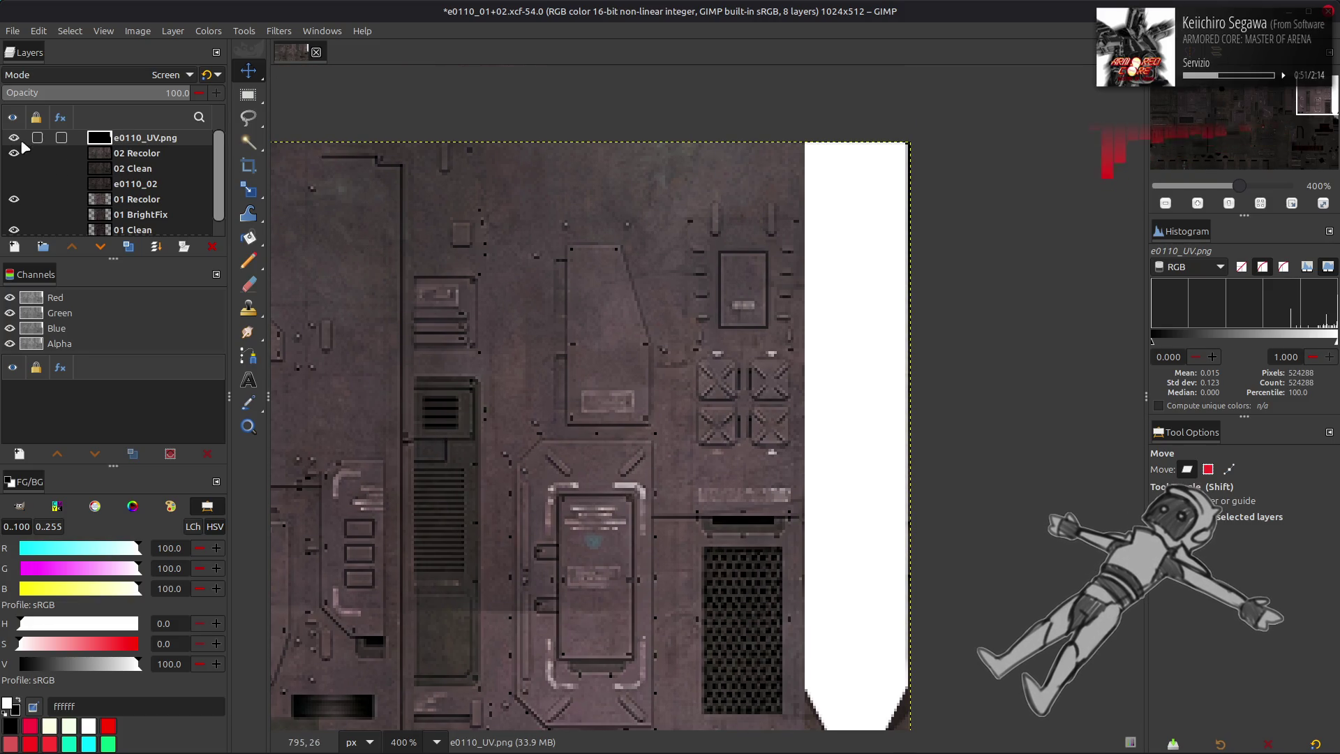
# - Toggle the UV layer to compare it with the texture, keeping its mode on Screen
pyautogui.click(14, 138)
pyautogui.click(14, 139)
pyautogui.click(15, 138)
pyautogui.click(14, 138)
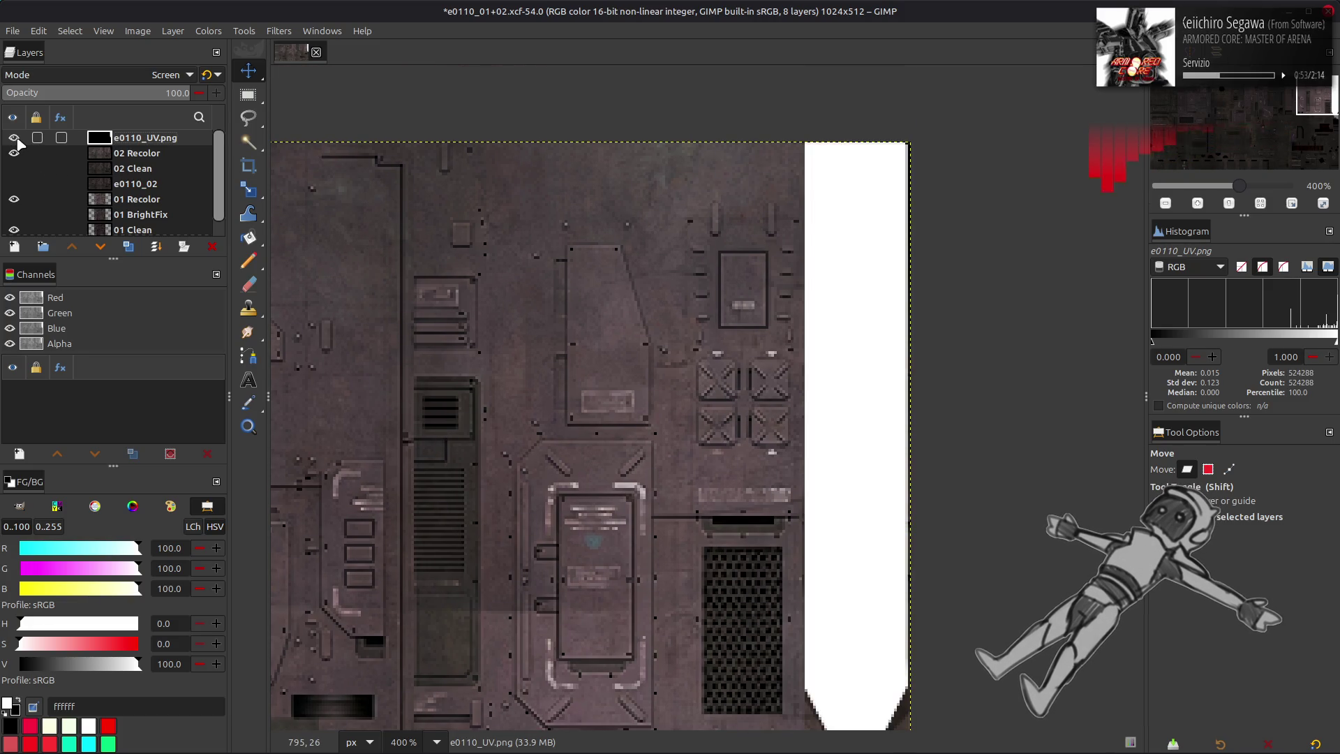
pyautogui.scroll(-5, 493, 194)
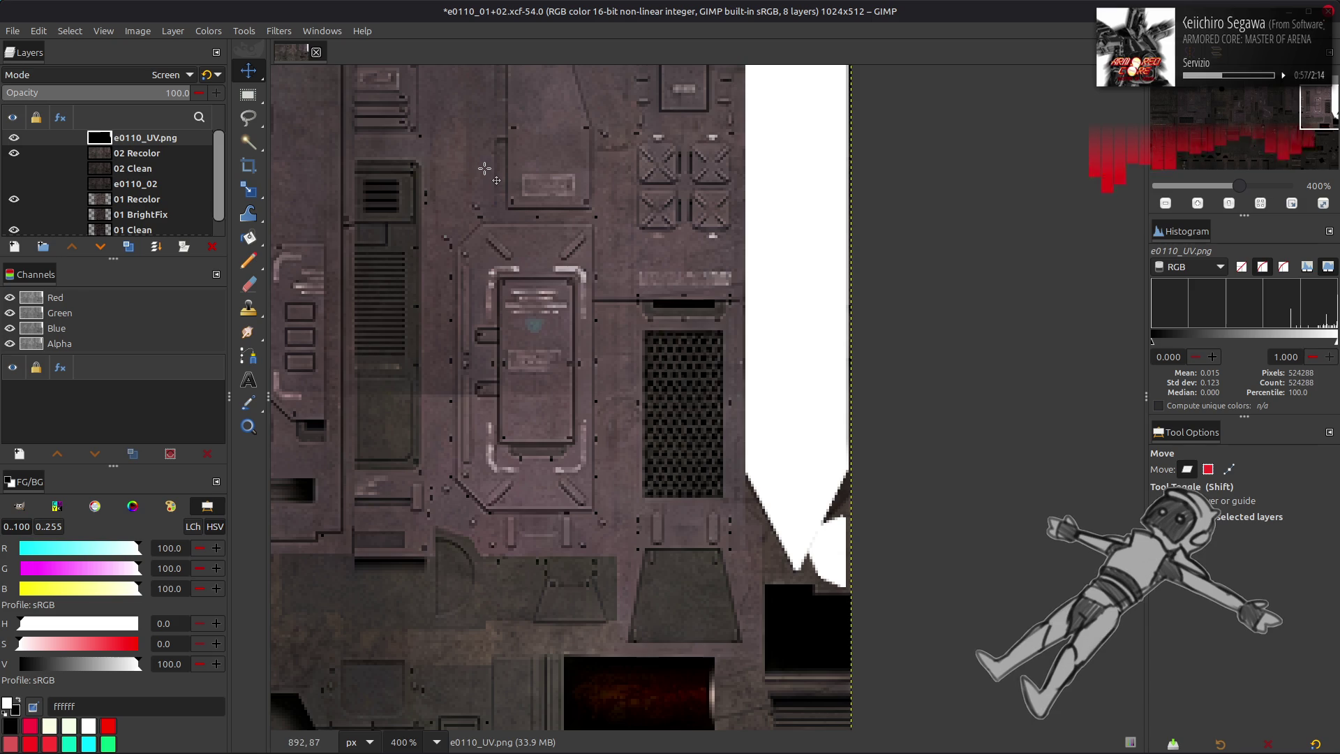
pyautogui.scroll(4, 156, 78)
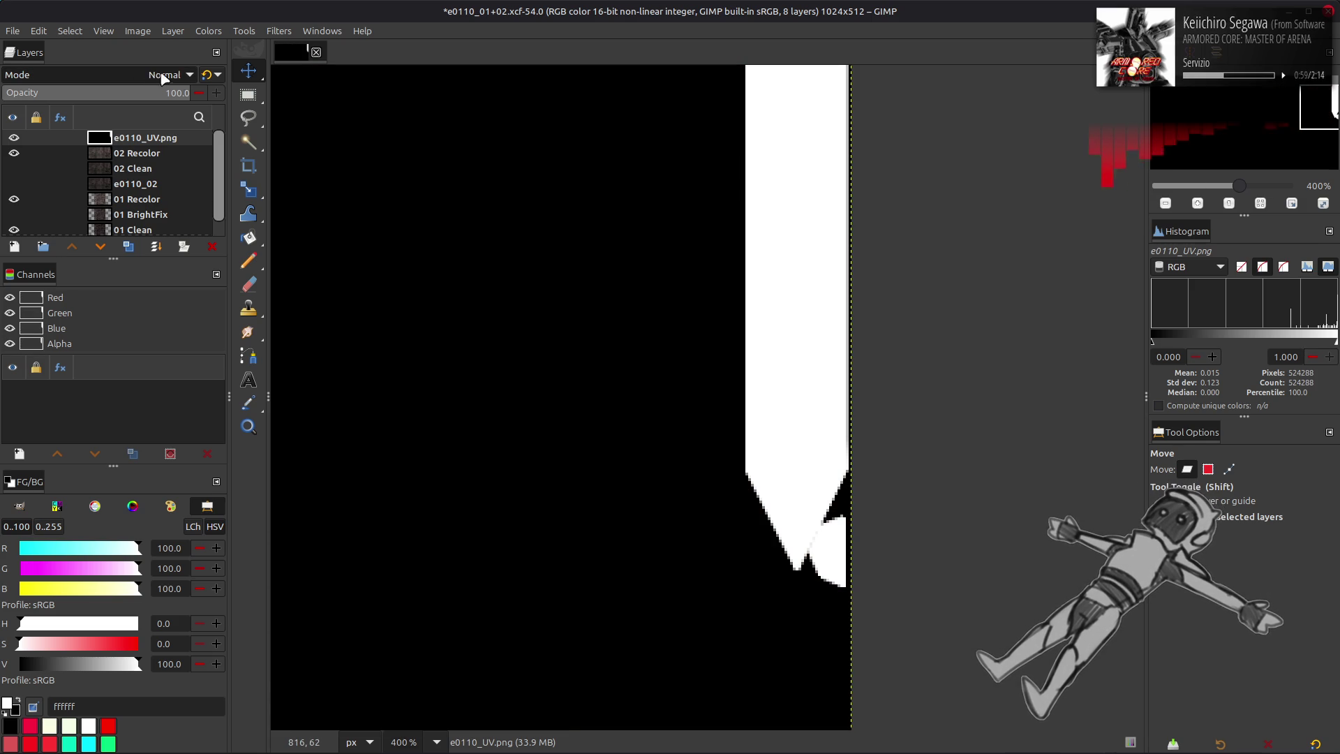
pyautogui.hotkey('ctrl', 'z')
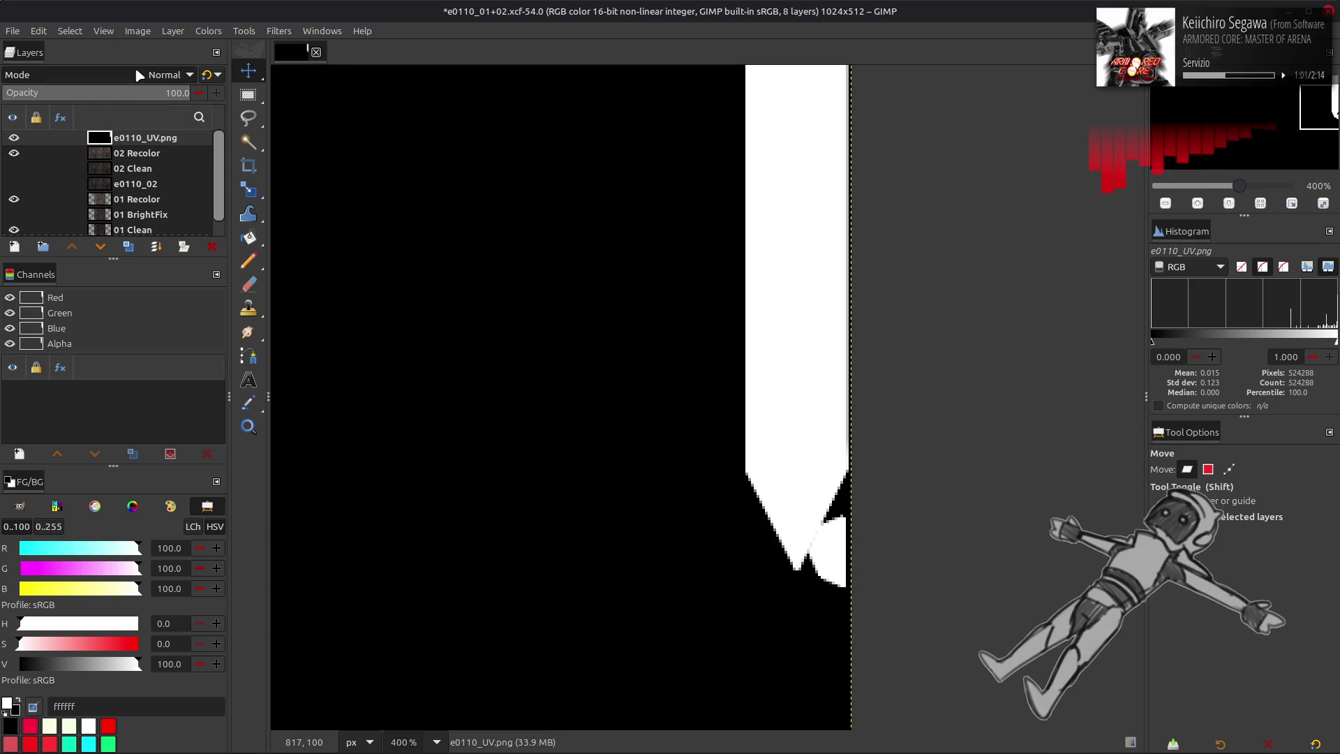
pyautogui.scroll(5, 658, 274)
# - Make a rectangle selection on the UV mask and subtract a small notch strip
pyautogui.press('r')
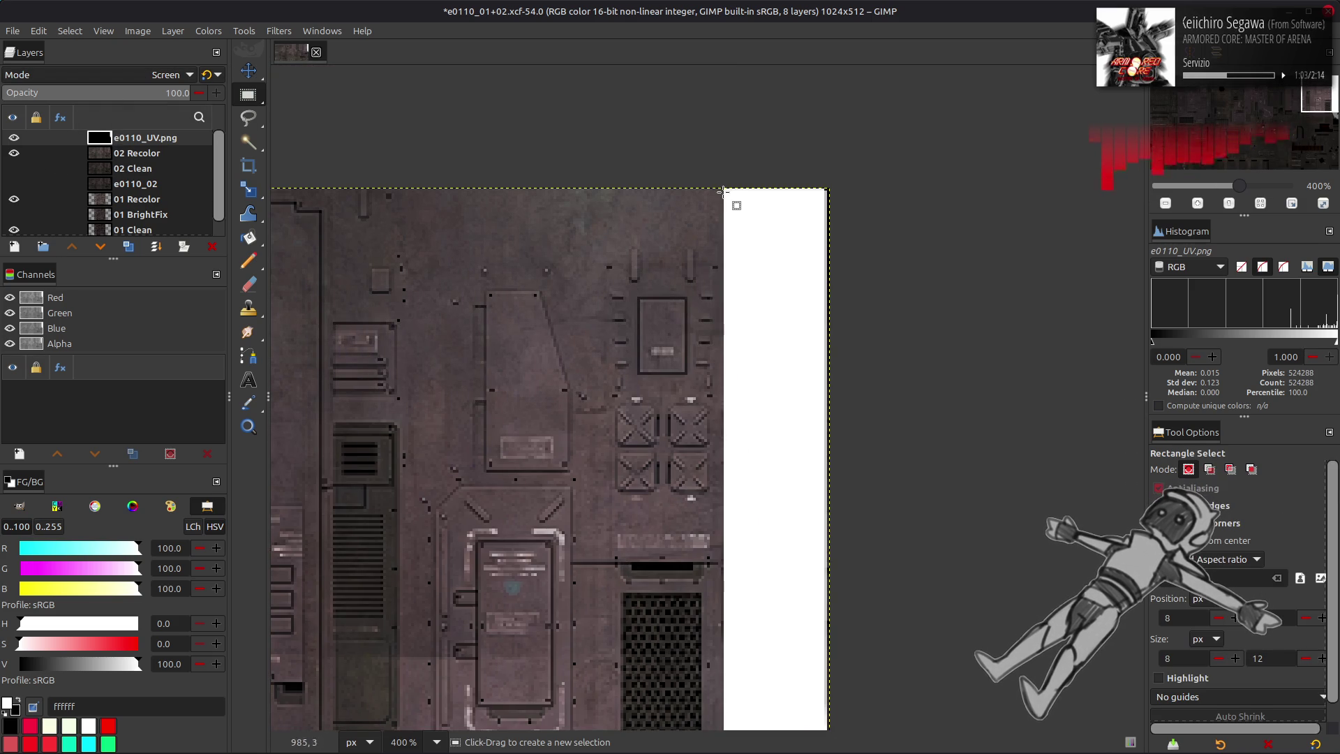
pyautogui.moveTo(723, 185)
pyautogui.mouseDown()
pyautogui.moveTo(835, 479)
pyautogui.moveTo(829, 603)
pyautogui.mouseUp()
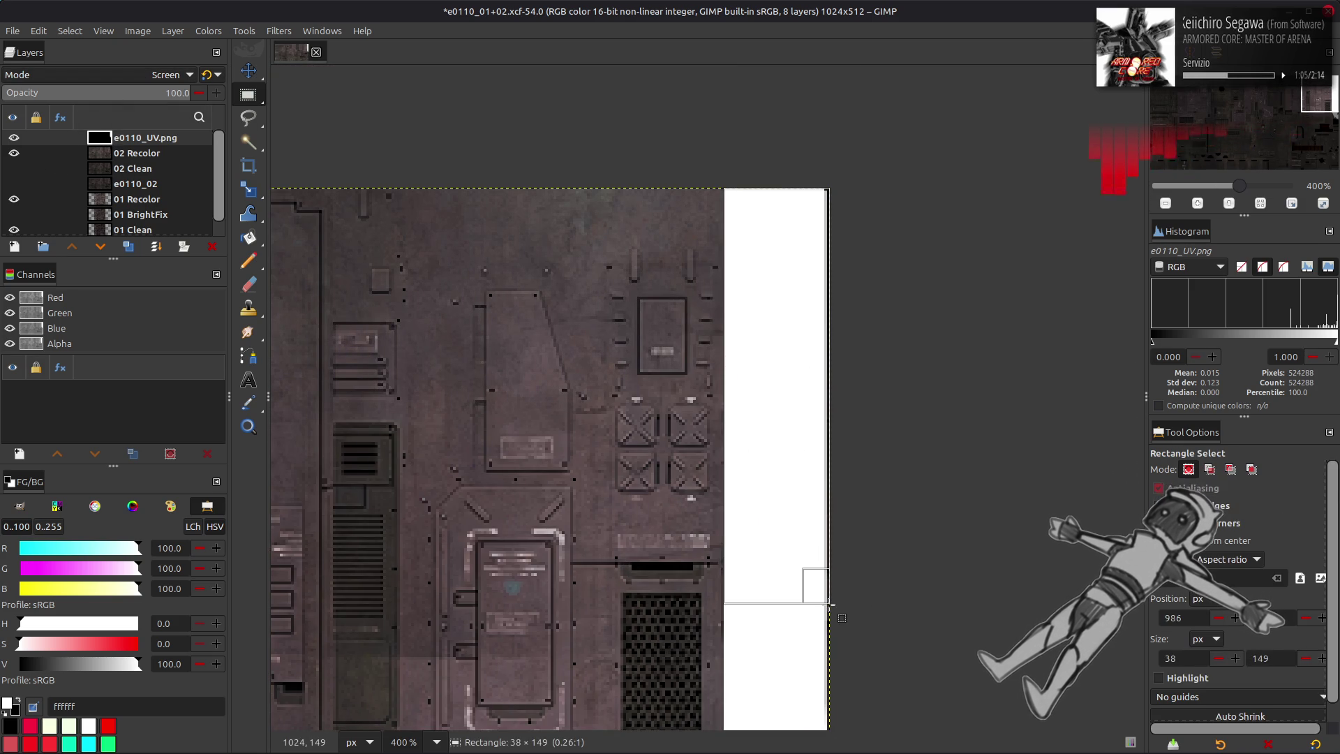
pyautogui.scroll(-3, 803, 567)
pyautogui.scroll(-3, 802, 566)
pyautogui.moveTo(772, 256)
pyautogui.mouseDown()
pyautogui.moveTo(777, 449)
pyautogui.moveTo(794, 505)
pyautogui.moveTo(799, 422)
pyautogui.moveTo(801, 469)
pyautogui.mouseUp()
pyautogui.keyDown('ctrl'); pyautogui.scroll(3, 784, 527); pyautogui.keyUp('ctrl')
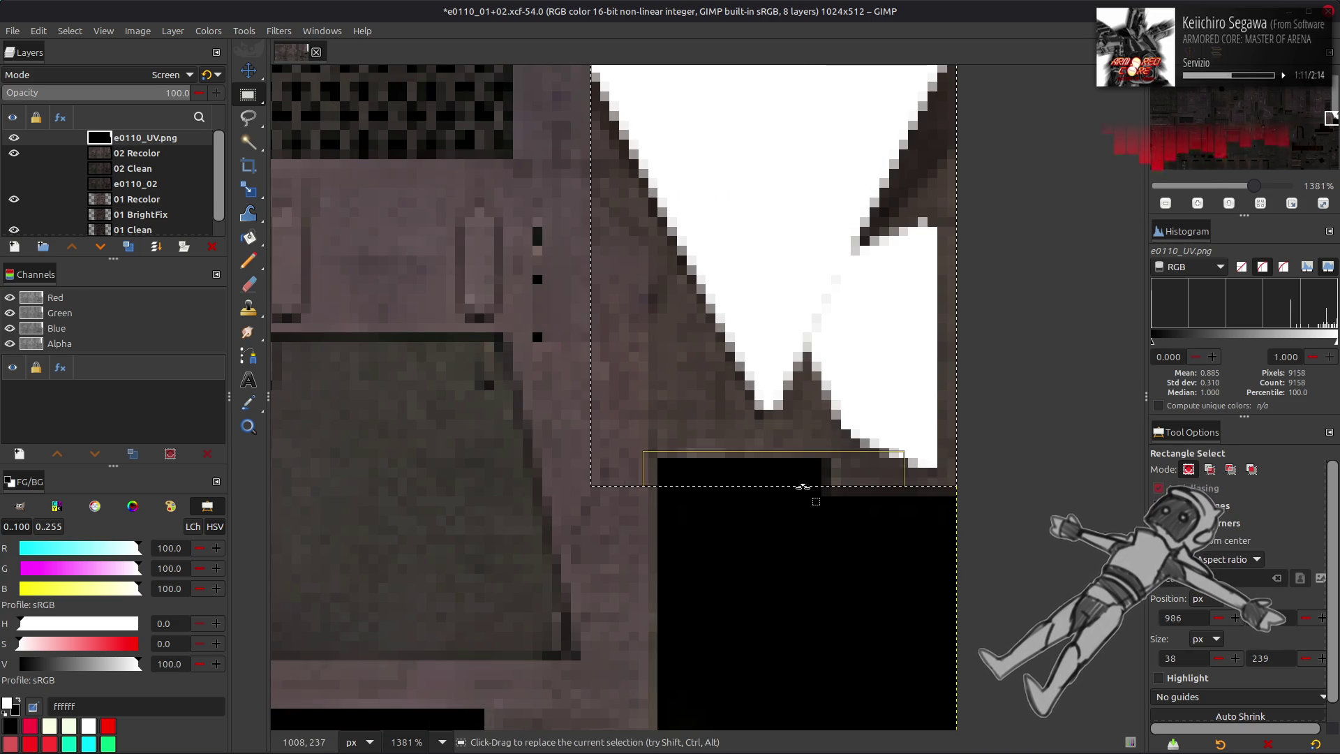
pyautogui.moveTo(830, 515)
pyautogui.mouseDown()
pyautogui.moveTo(742, 470)
pyautogui.moveTo(495, 458)
pyautogui.mouseUp()
pyautogui.press('Return')
pyautogui.scroll(3, 602, 371)
pyautogui.hscroll(-2, 601, 370)
# - Subtract a four-corner Free Select polygon along the stepped diagonal edge from the selection
pyautogui.press('f')
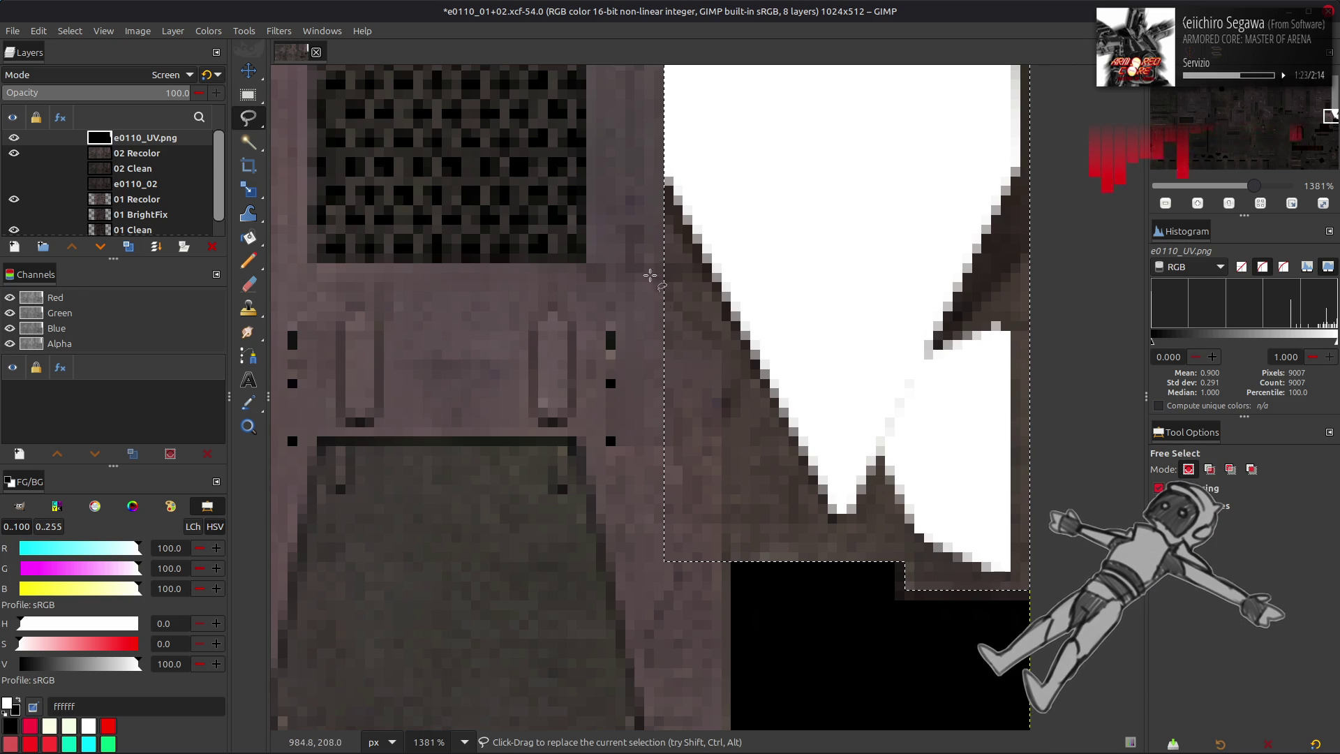
pyautogui.press('ctrl')
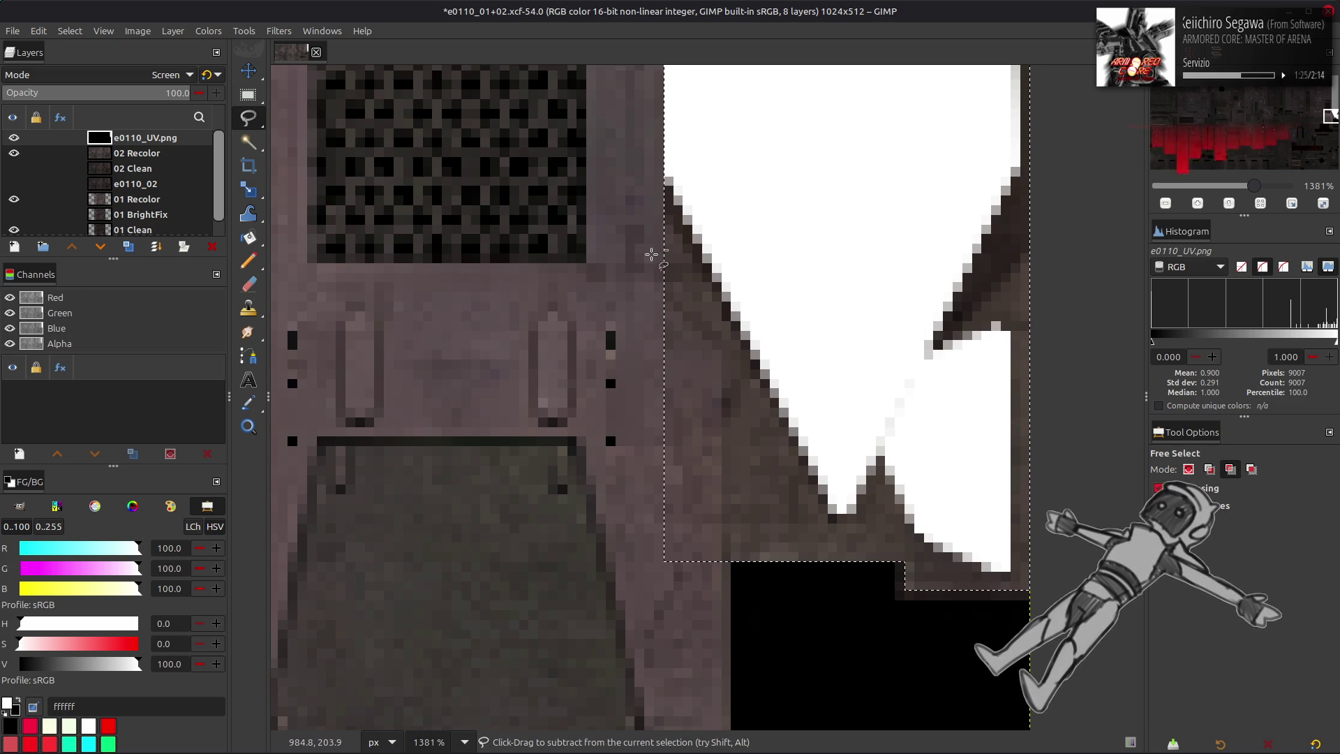
pyautogui.click(650, 271)
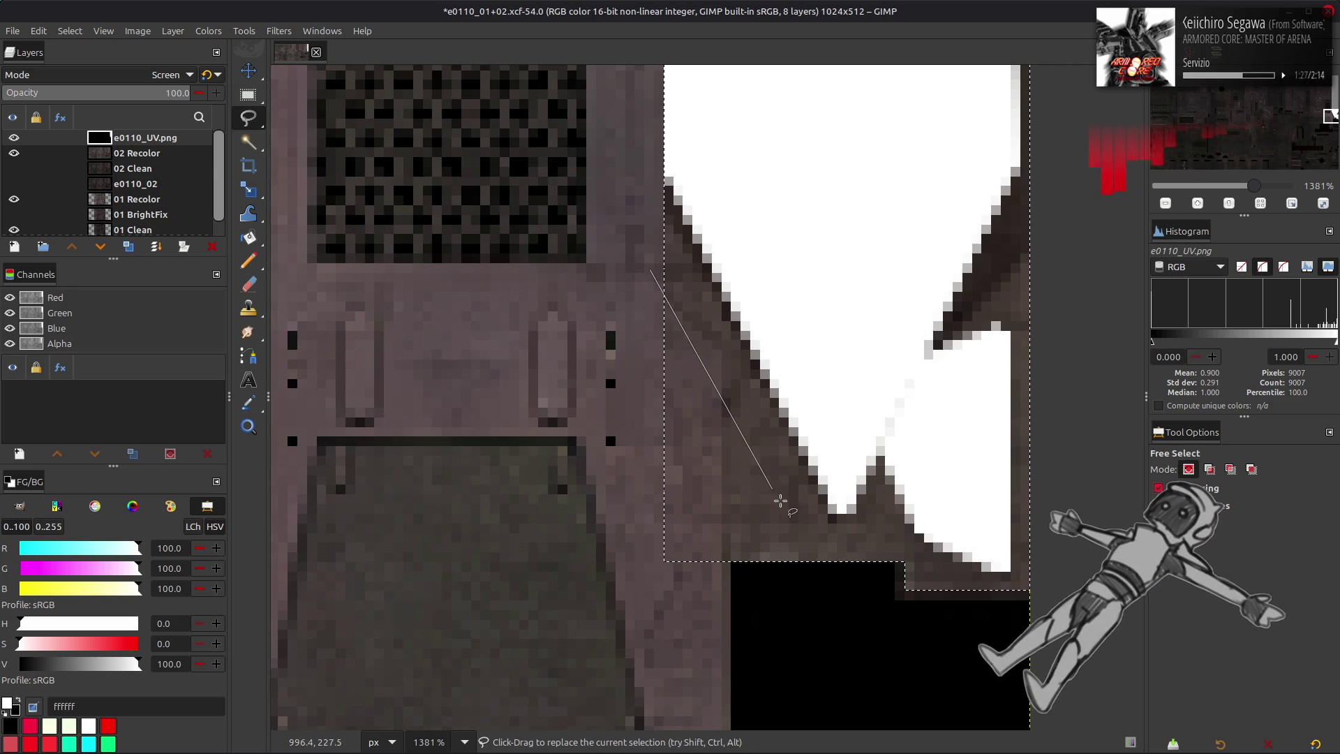
pyautogui.click(838, 584)
pyautogui.click(625, 619)
pyautogui.click(567, 392)
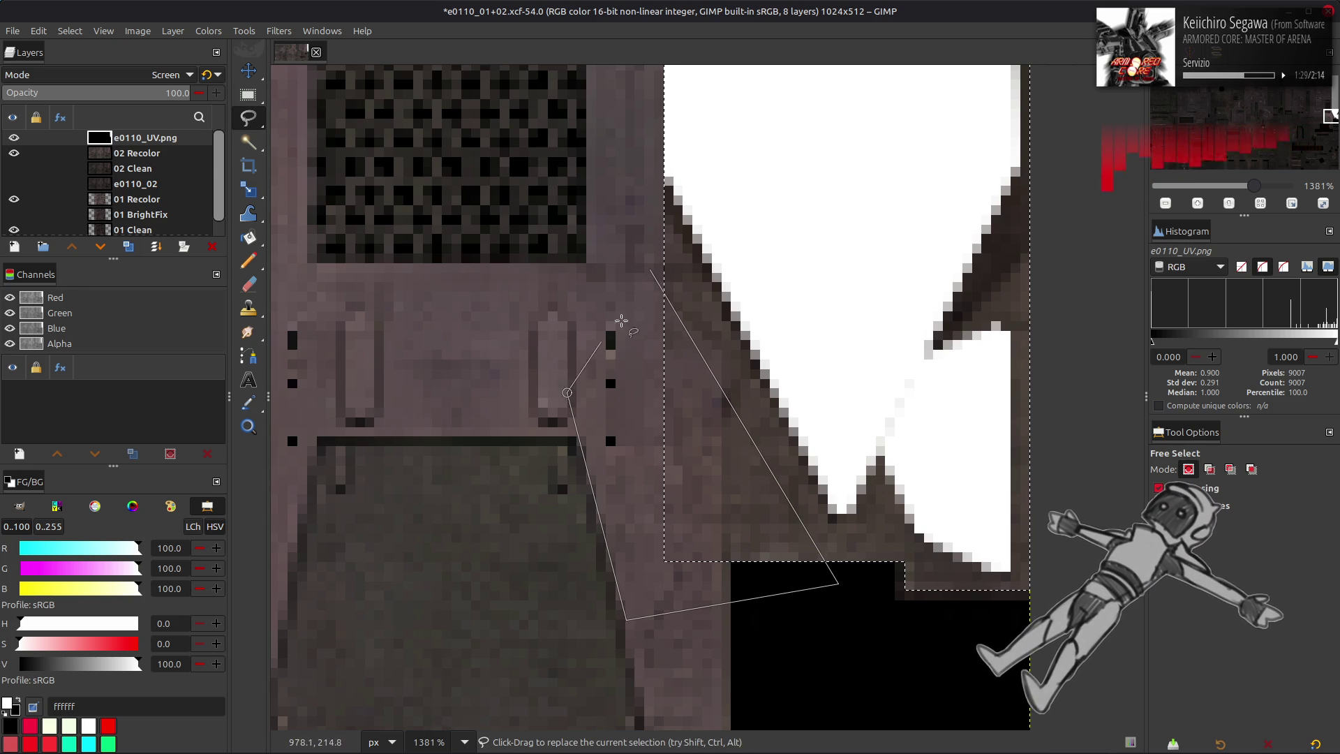
pyautogui.click(649, 270)
pyautogui.scroll(3, 550, 348)
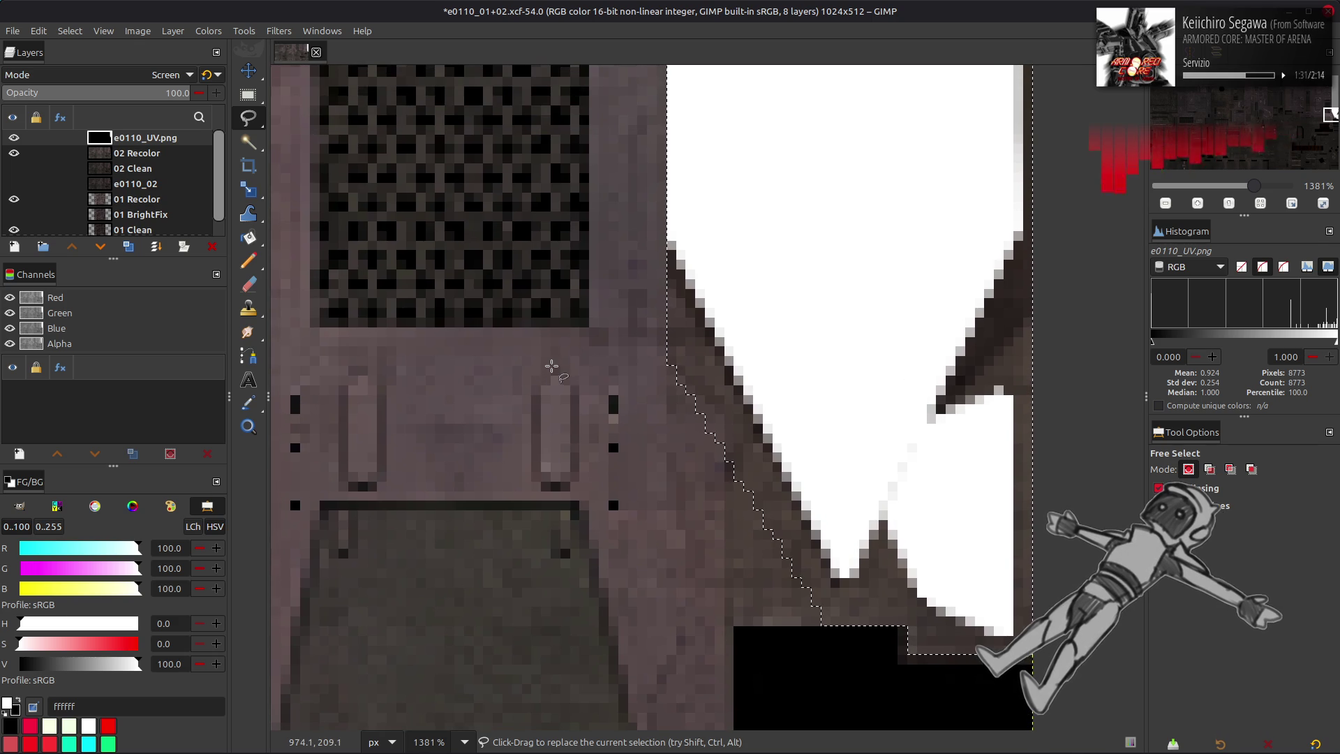
pyautogui.keyDown('ctrl'); pyautogui.scroll(-5, 564, 356); pyautogui.keyUp('ctrl')
pyautogui.scroll(3, 593, 384)
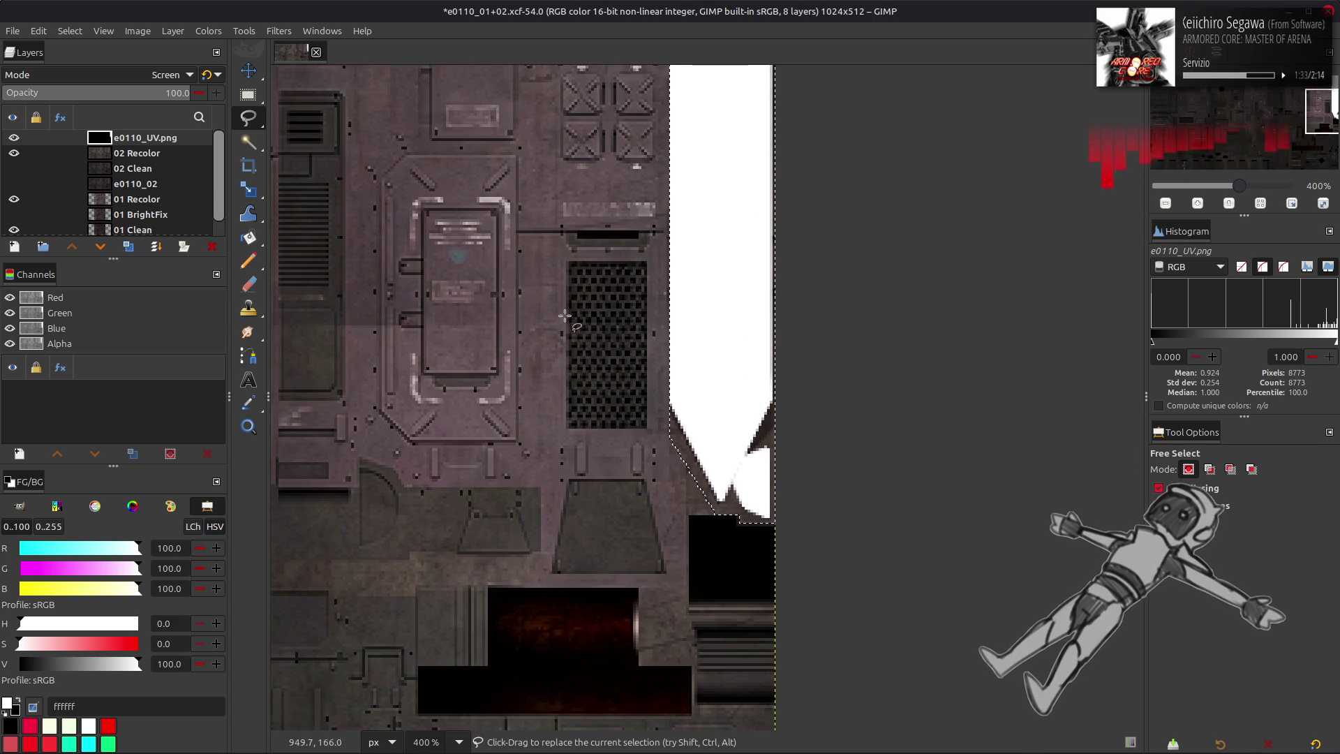
pyautogui.press('m')
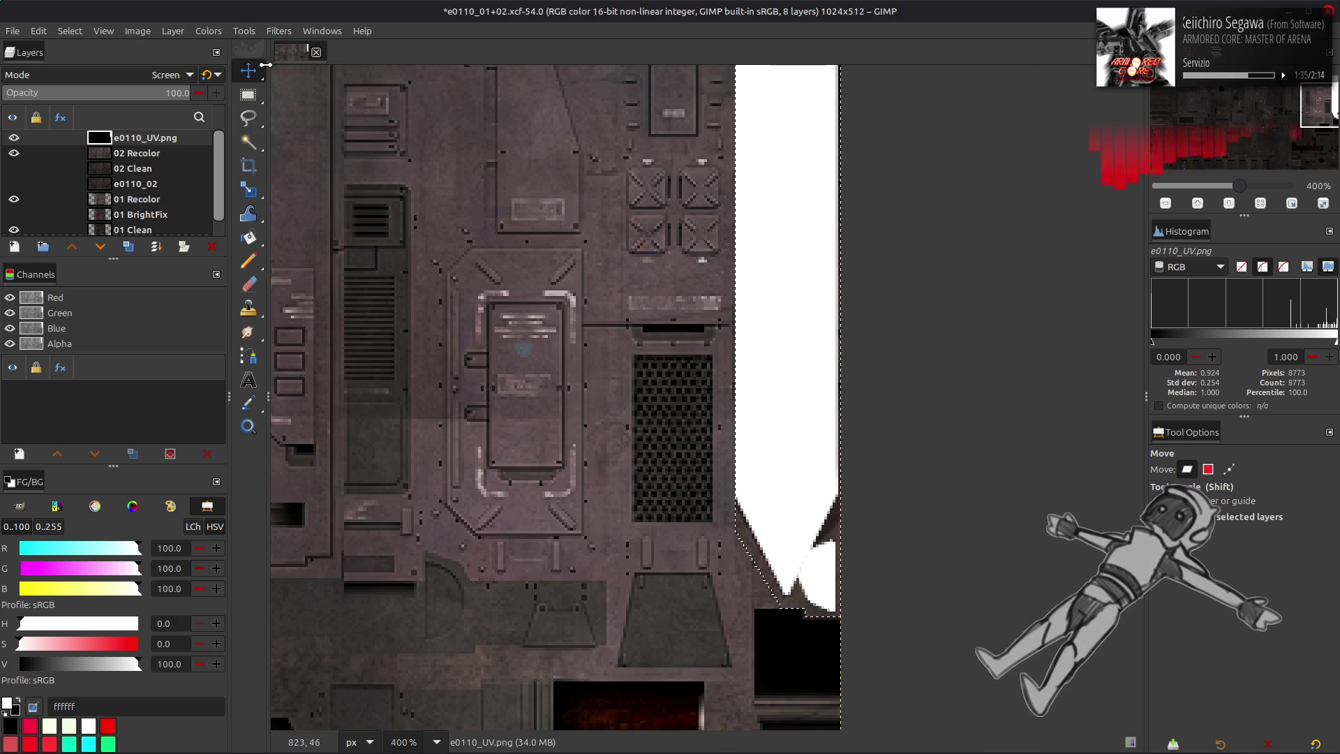
# - Duplicate the e0110_UV.png mask layer after cancelling an initial Median Blur
pyautogui.click(278, 31)
pyautogui.moveTo(286, 138)
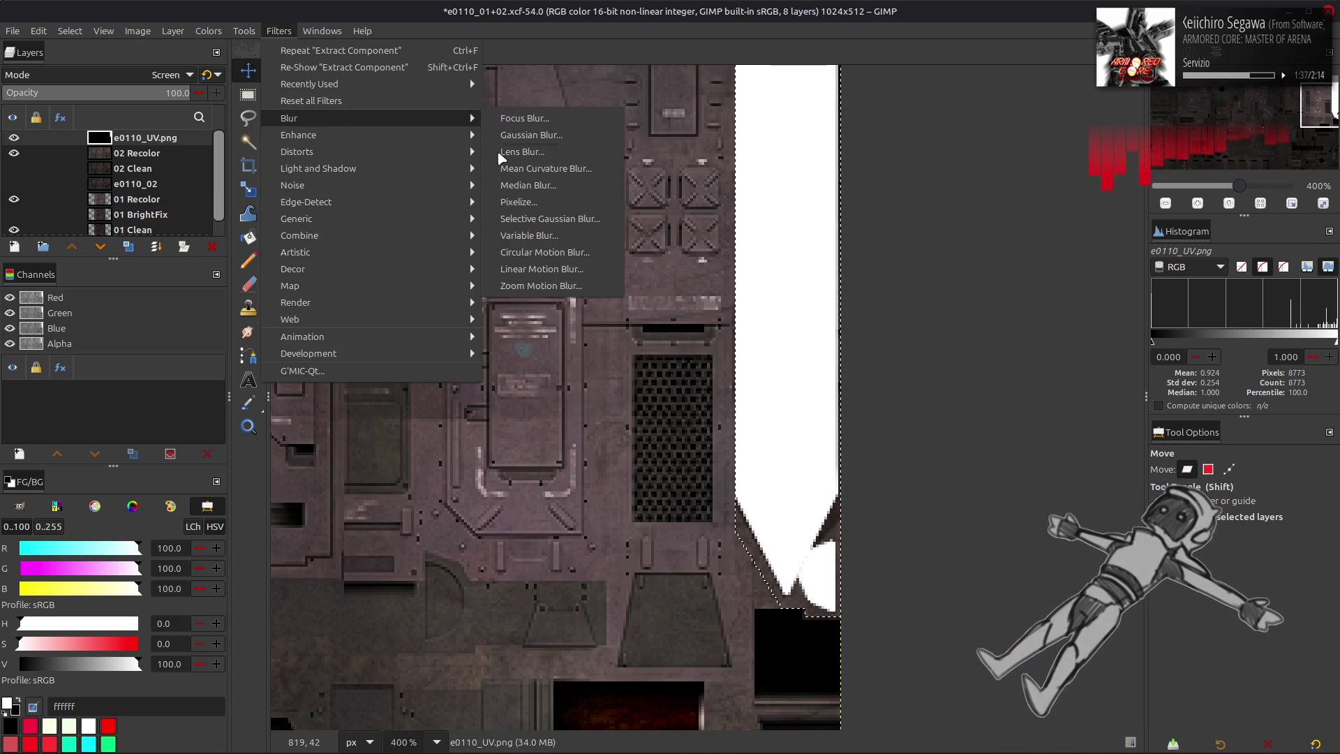
pyautogui.click(537, 185)
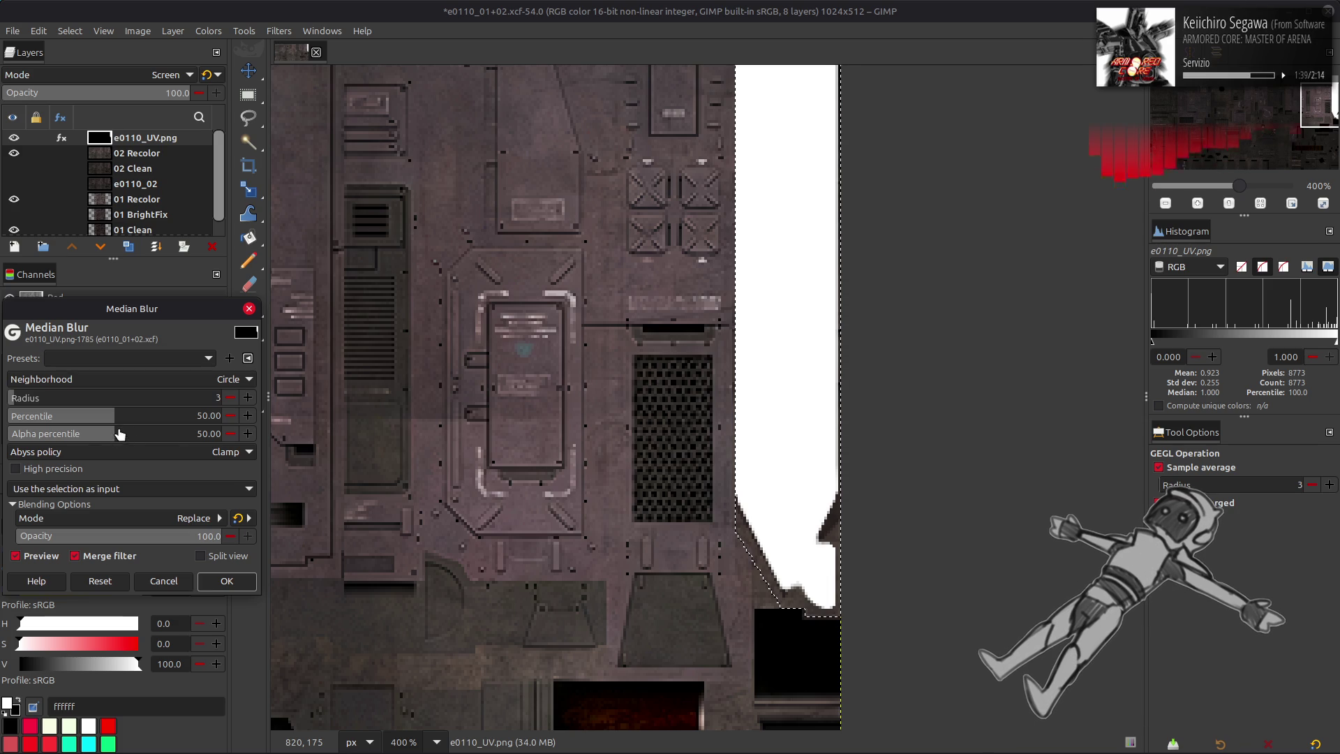
pyautogui.click(168, 590)
pyautogui.click(128, 246)
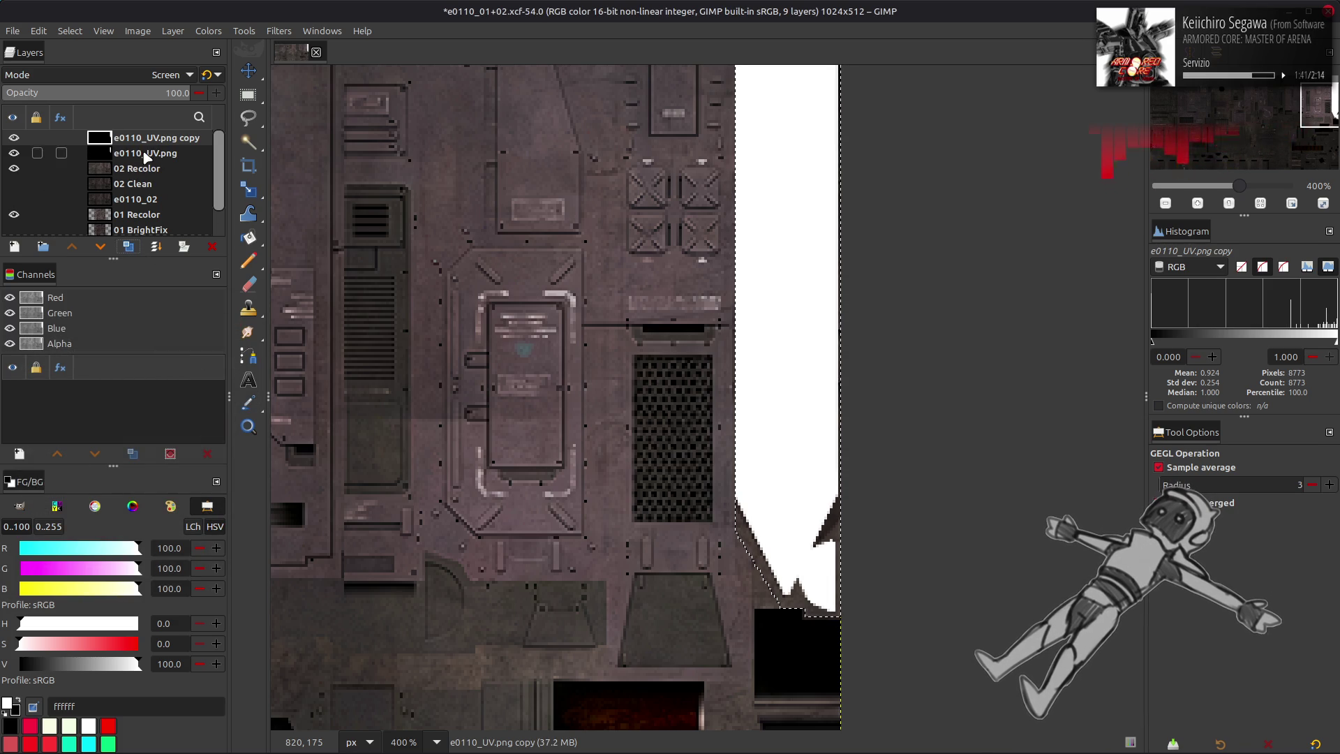
pyautogui.scroll(4, 139, 75)
pyautogui.click(150, 153)
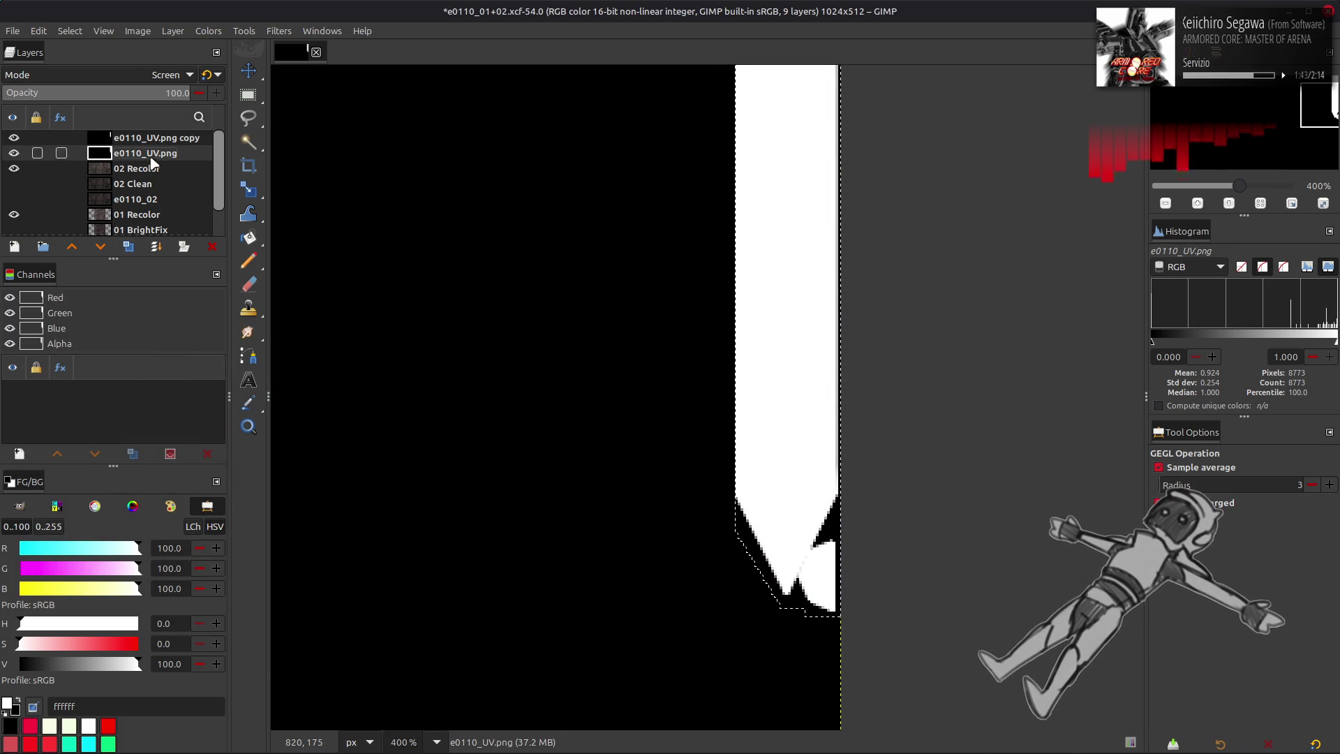
pyautogui.click(176, 138)
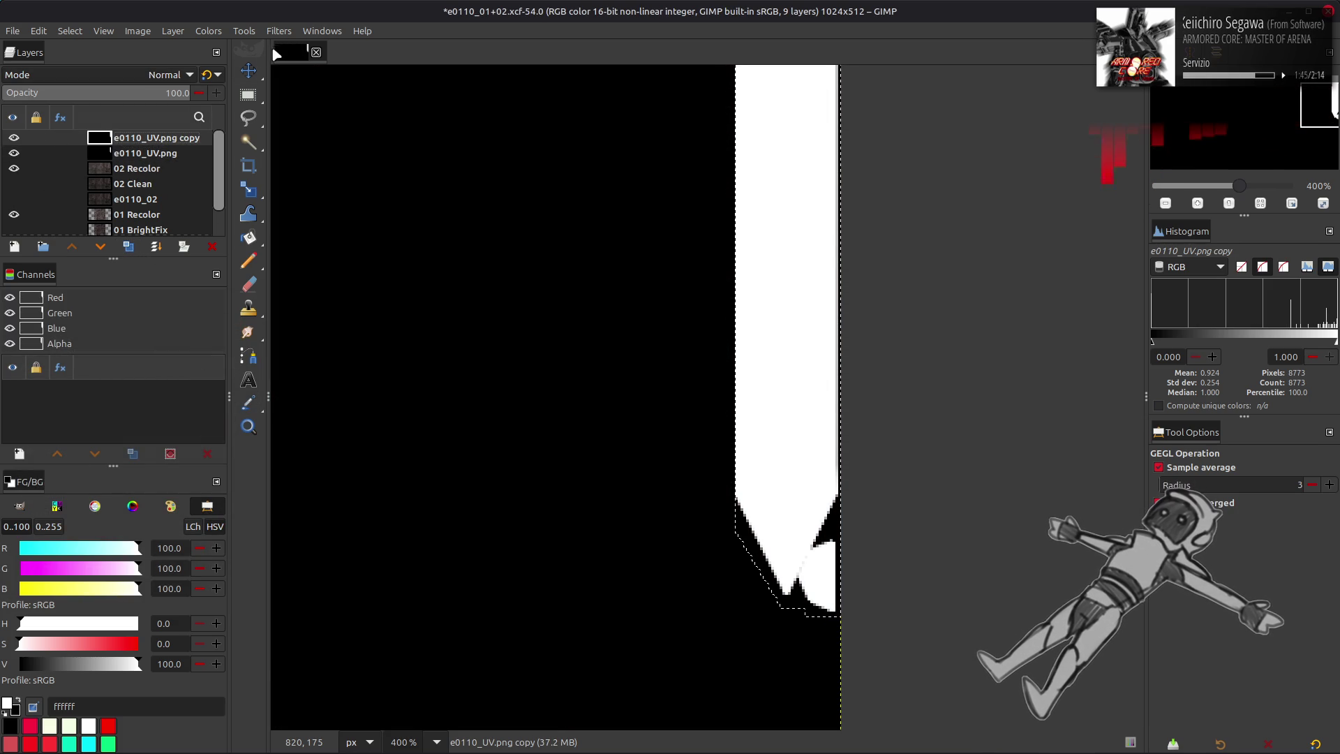
# - Median-blur the duplicate mask with radius 1, percentile 100 and high precision
pyautogui.click(278, 30)
pyautogui.moveTo(333, 115)
pyautogui.click(494, 185)
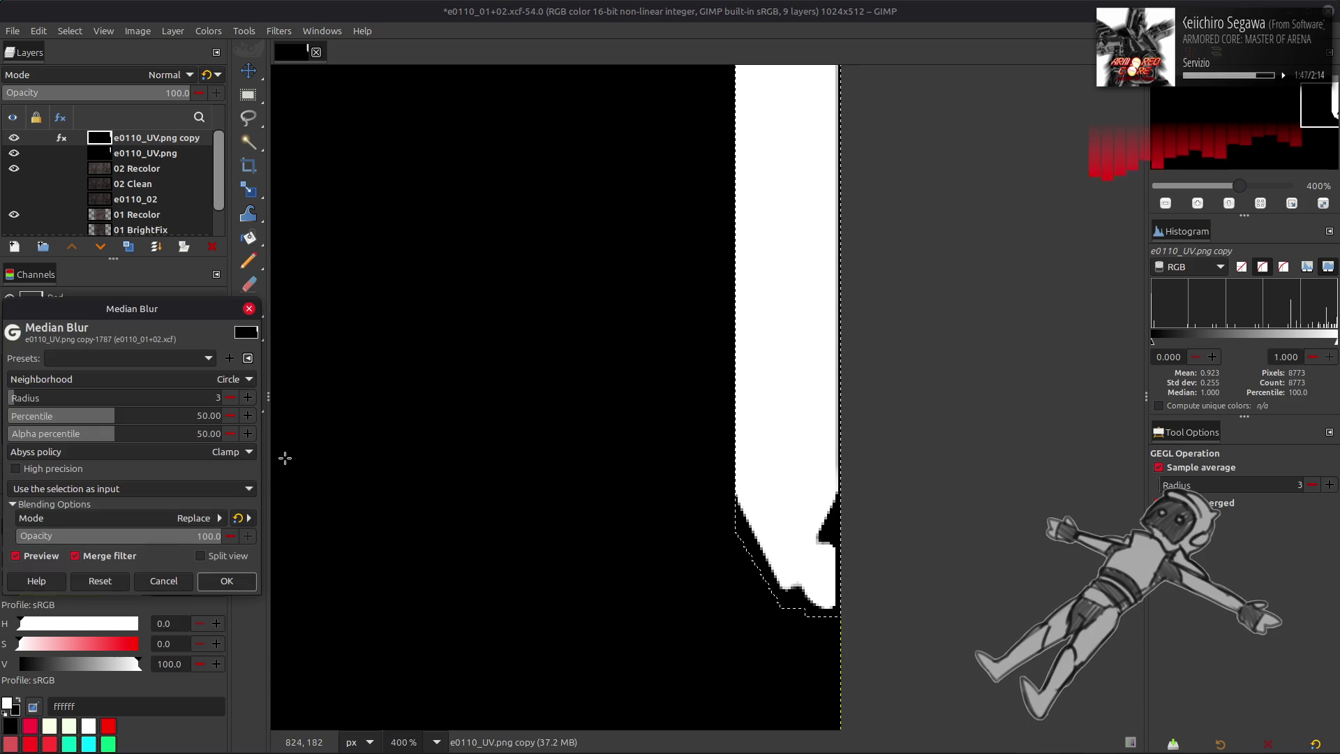
pyautogui.moveTo(111, 417); pyautogui.dragTo(252, 422)
pyautogui.click(15, 469)
pyautogui.click(228, 397)
pyautogui.click(229, 397)
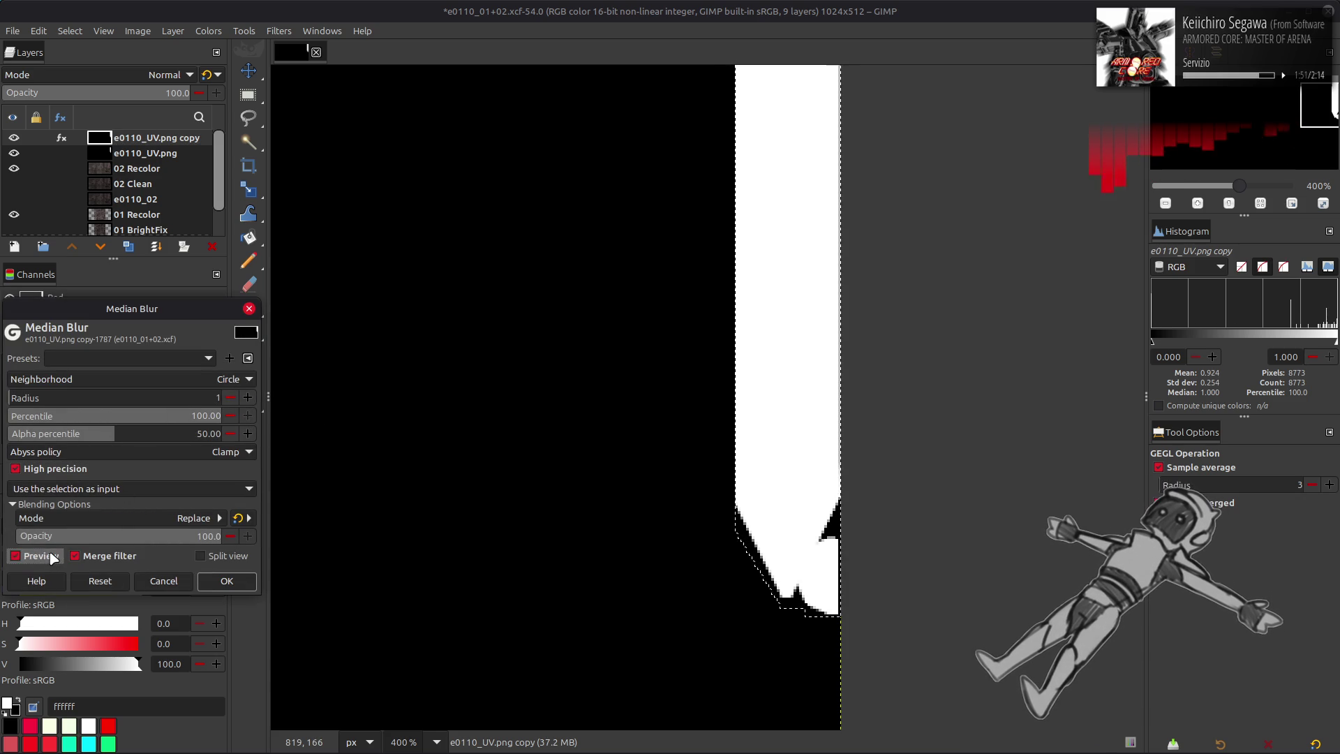
pyautogui.click(227, 581)
# - Median-blur the original e0110_UV.png layer with the same settings and a square neighbourhood
pyautogui.click(160, 154)
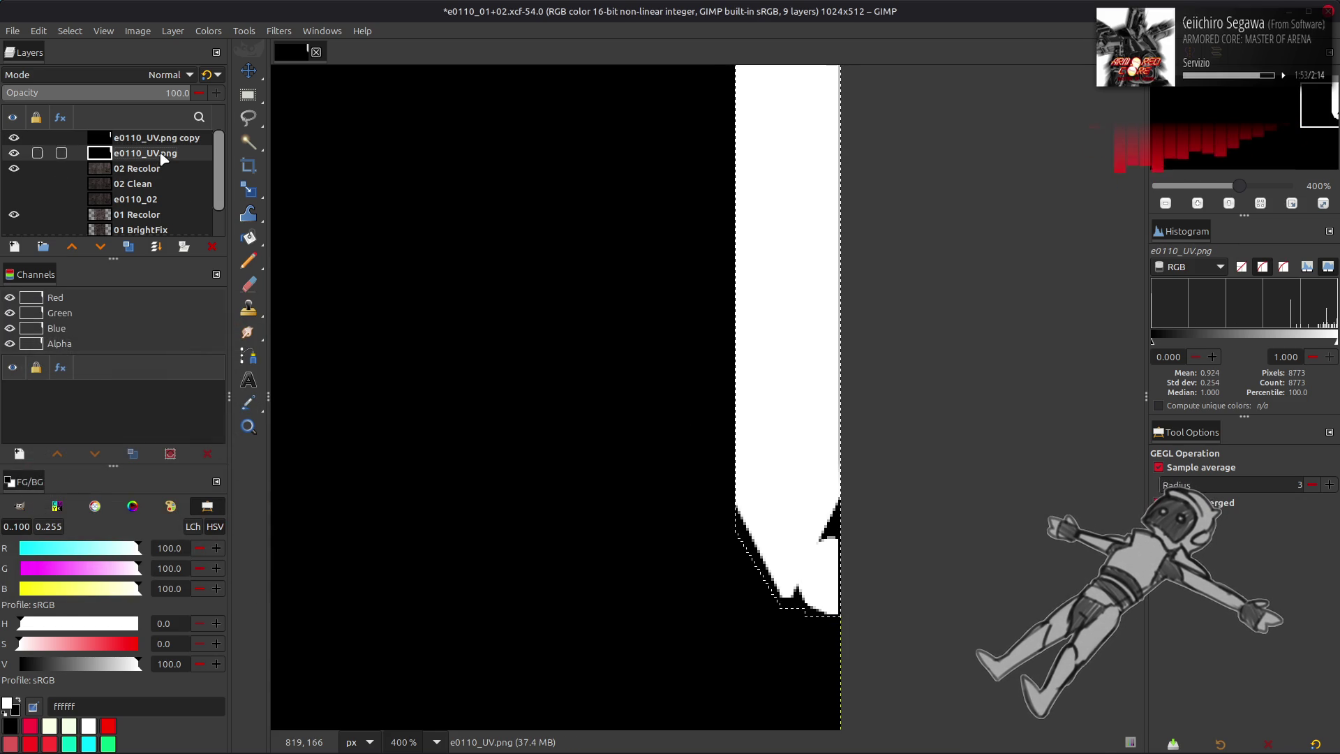
pyautogui.click(269, 31)
pyautogui.moveTo(328, 135)
pyautogui.click(489, 185)
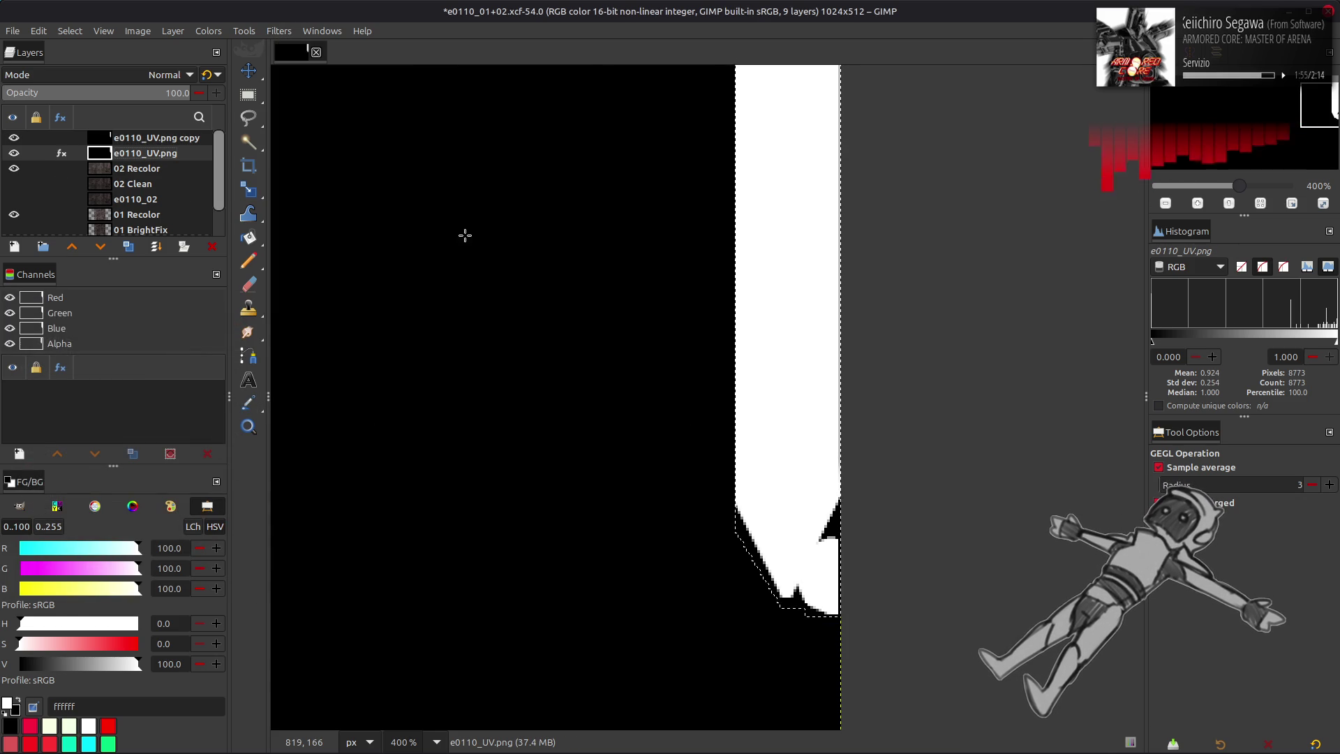
pyautogui.click(129, 358)
pyautogui.click(157, 373)
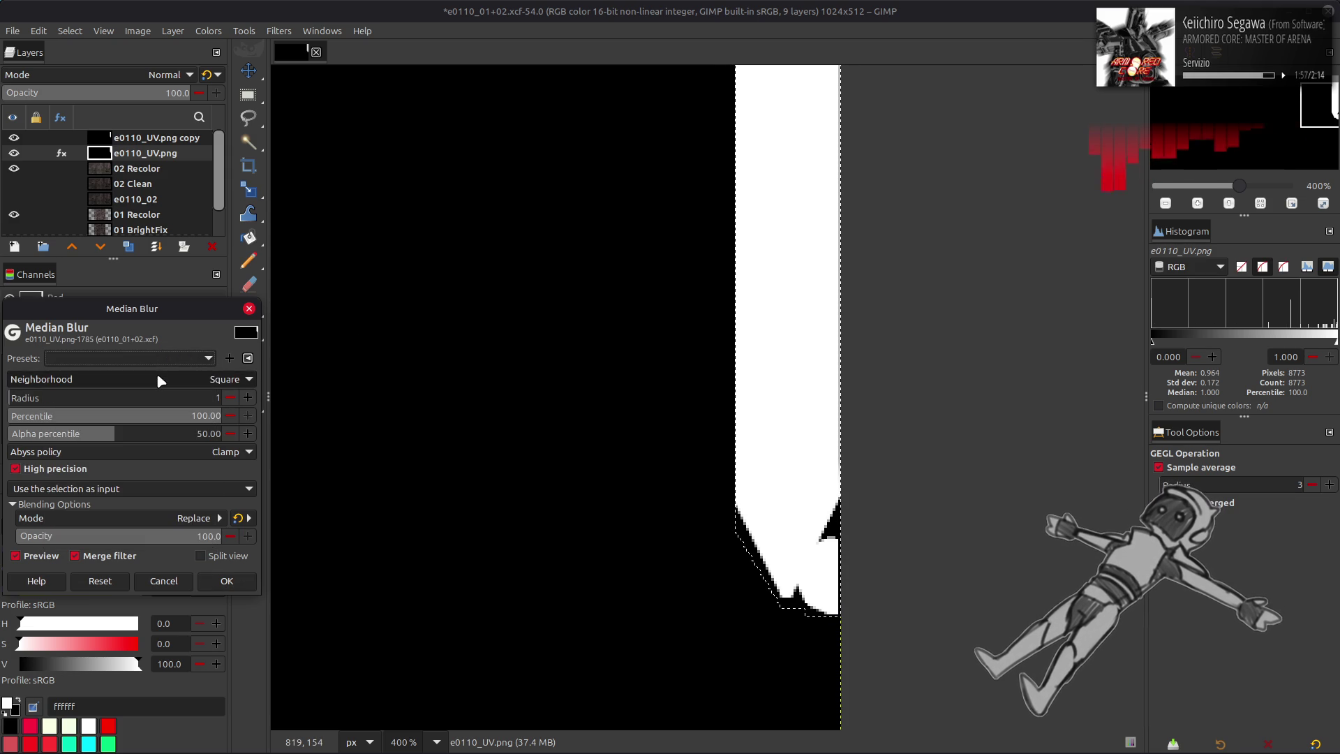
pyautogui.click(227, 580)
# - Clear the selection with Select > None and make the duplicate mask layer active
pyautogui.click(70, 31)
pyautogui.click(84, 67)
pyautogui.press('m')
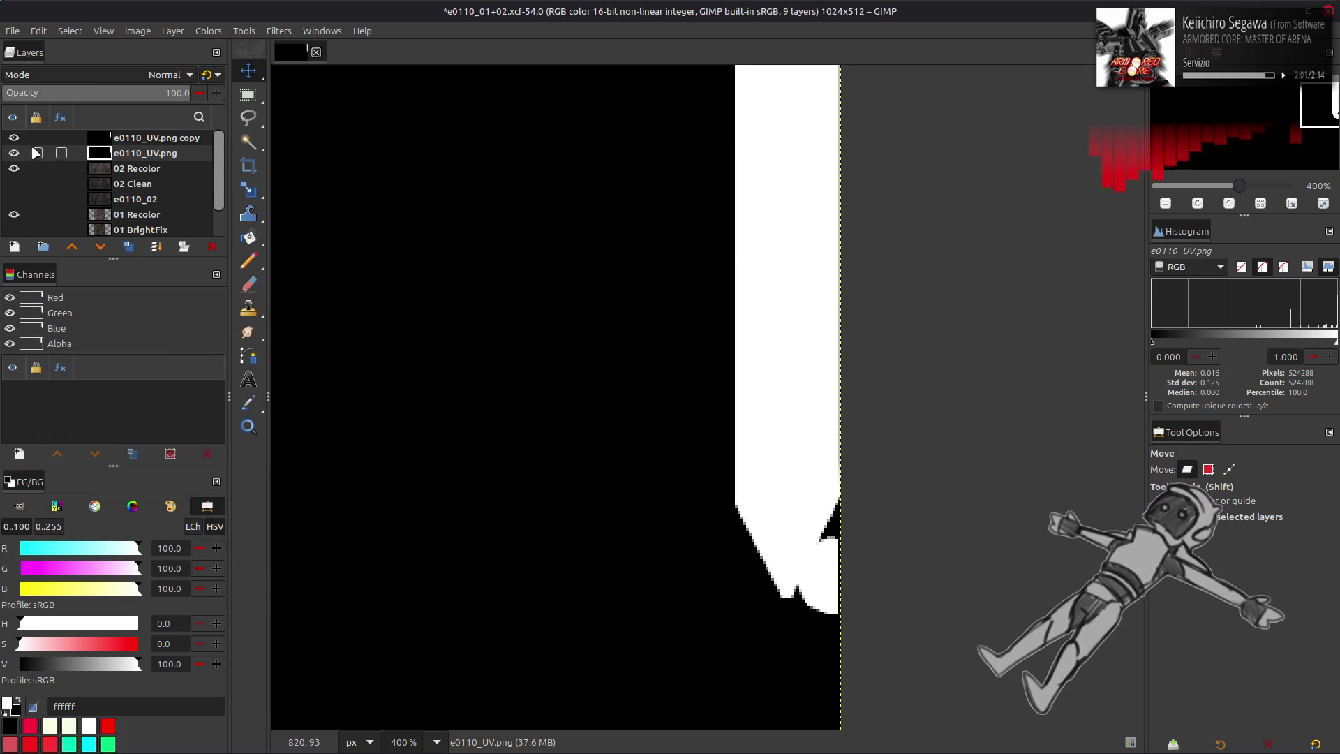
pyautogui.click(158, 138)
# - Set the duplicate mask layer's opacity to 50, compare its visibility, then delete it
pyautogui.click(178, 93)
pyautogui.write('50')
pyautogui.press('Return')
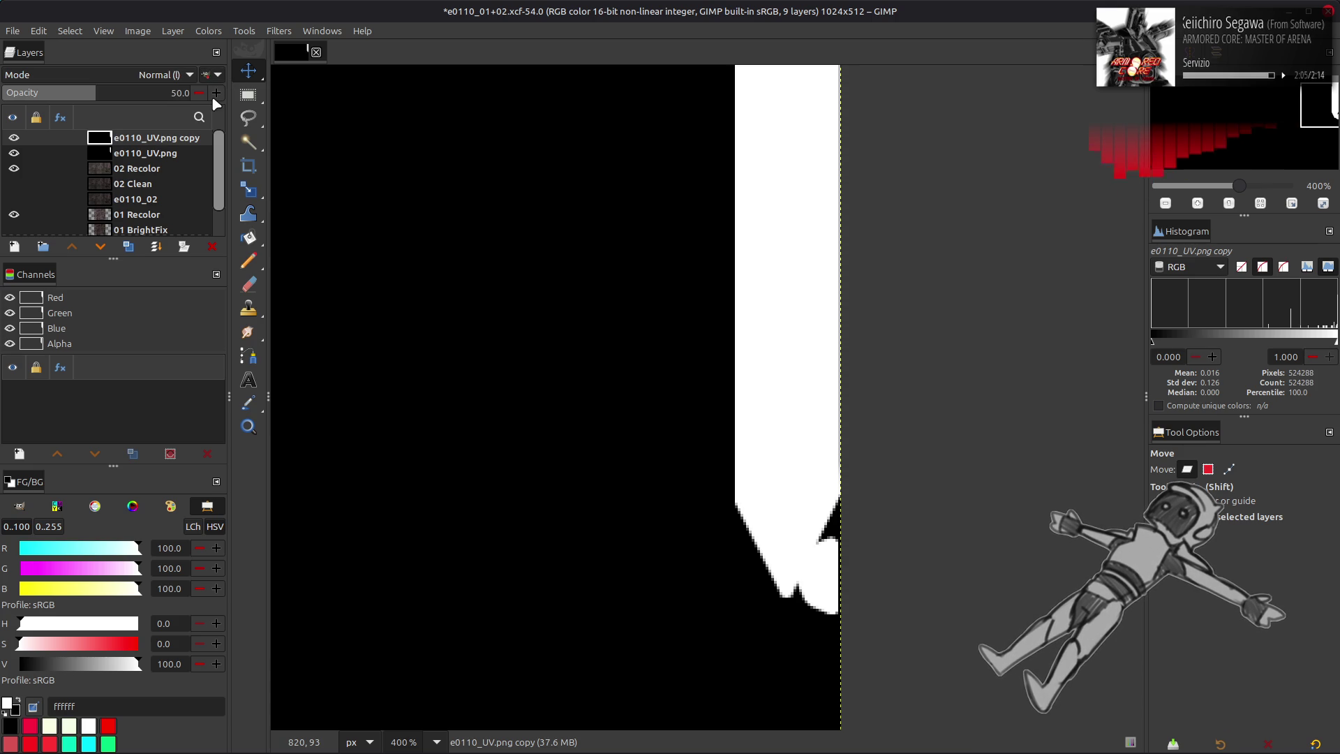
pyautogui.click(14, 138)
pyautogui.click(14, 138)
pyautogui.click(14, 138)
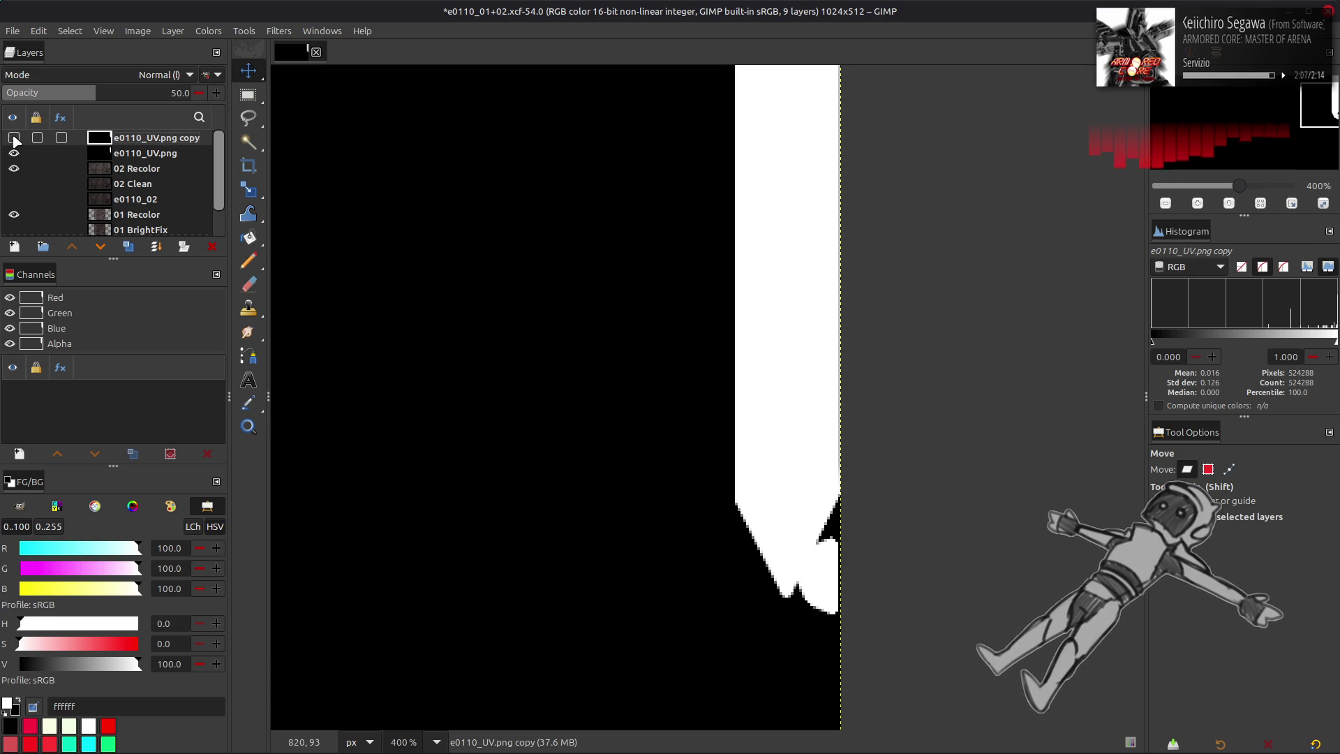
pyautogui.rightClick(127, 138)
pyautogui.press('d')
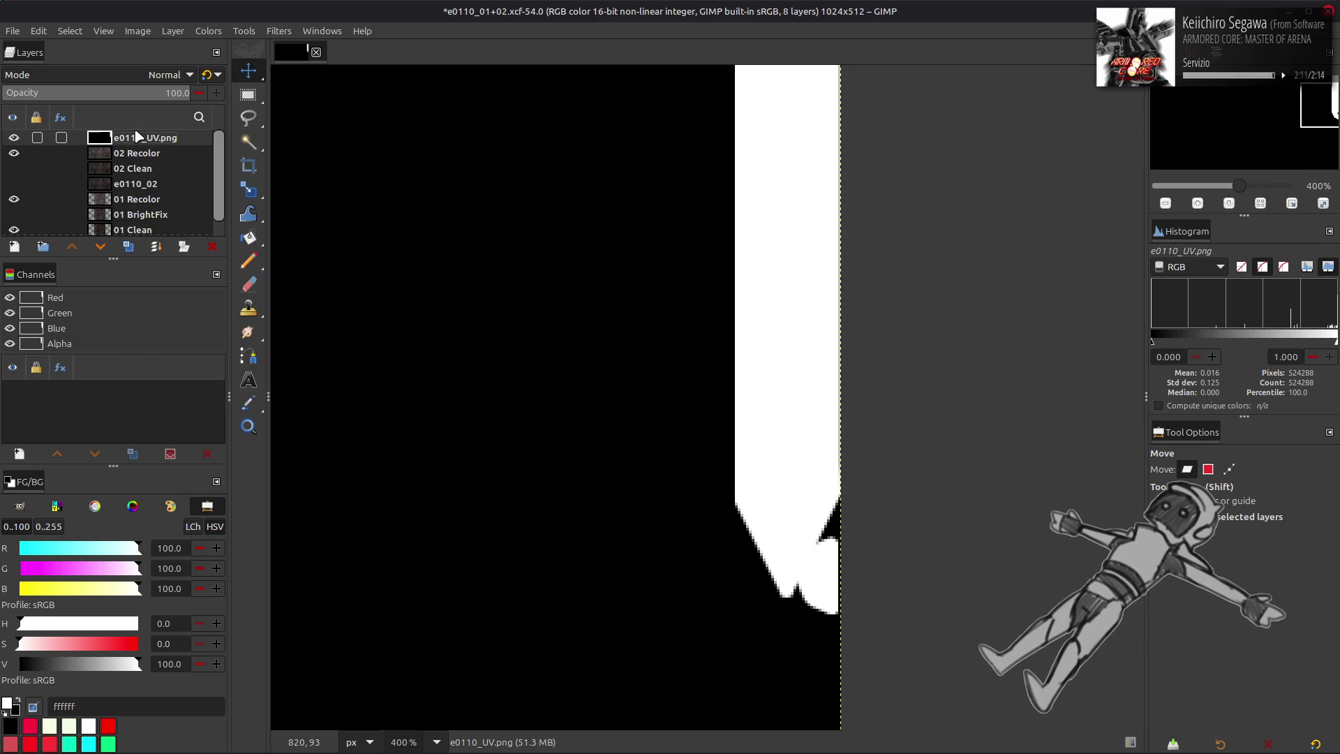
# - Set the e0110_UV.png mask layer to Multiply and toggle it to compare with the texture
pyautogui.click(141, 78)
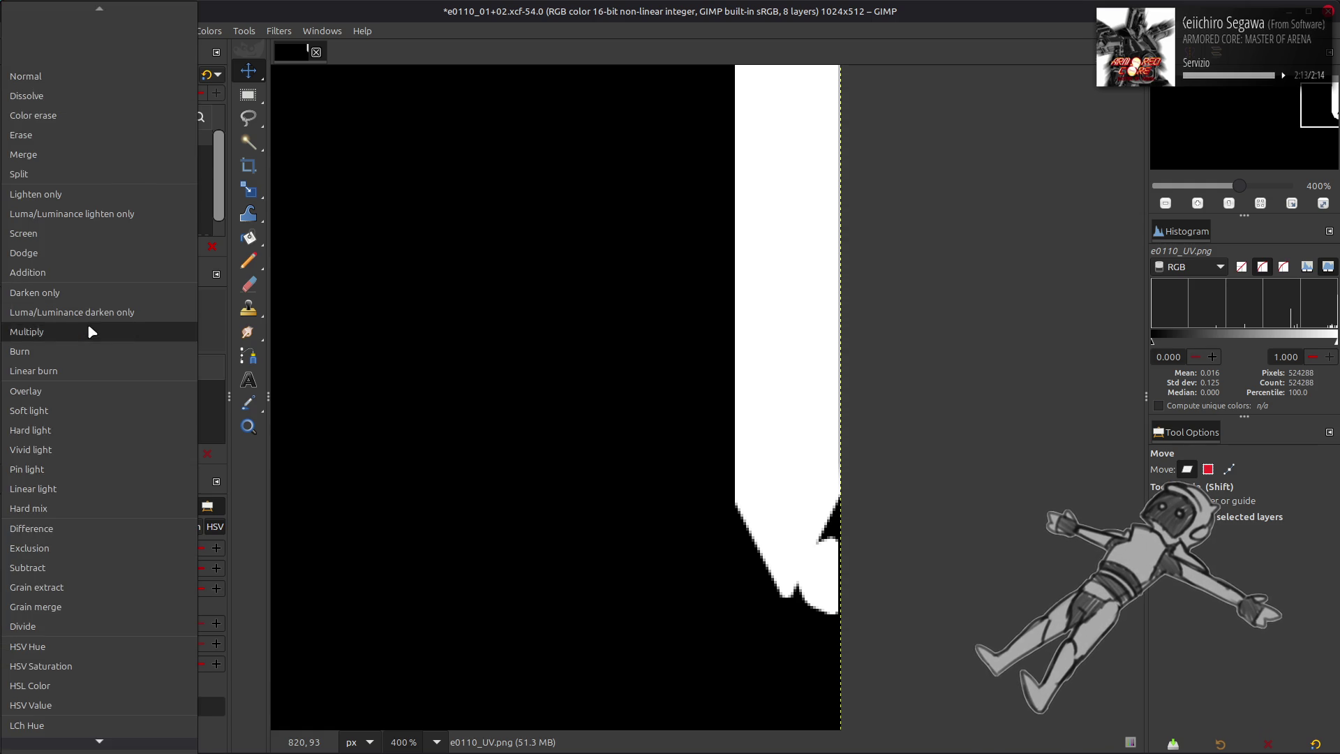
pyautogui.click(84, 332)
pyautogui.click(15, 138)
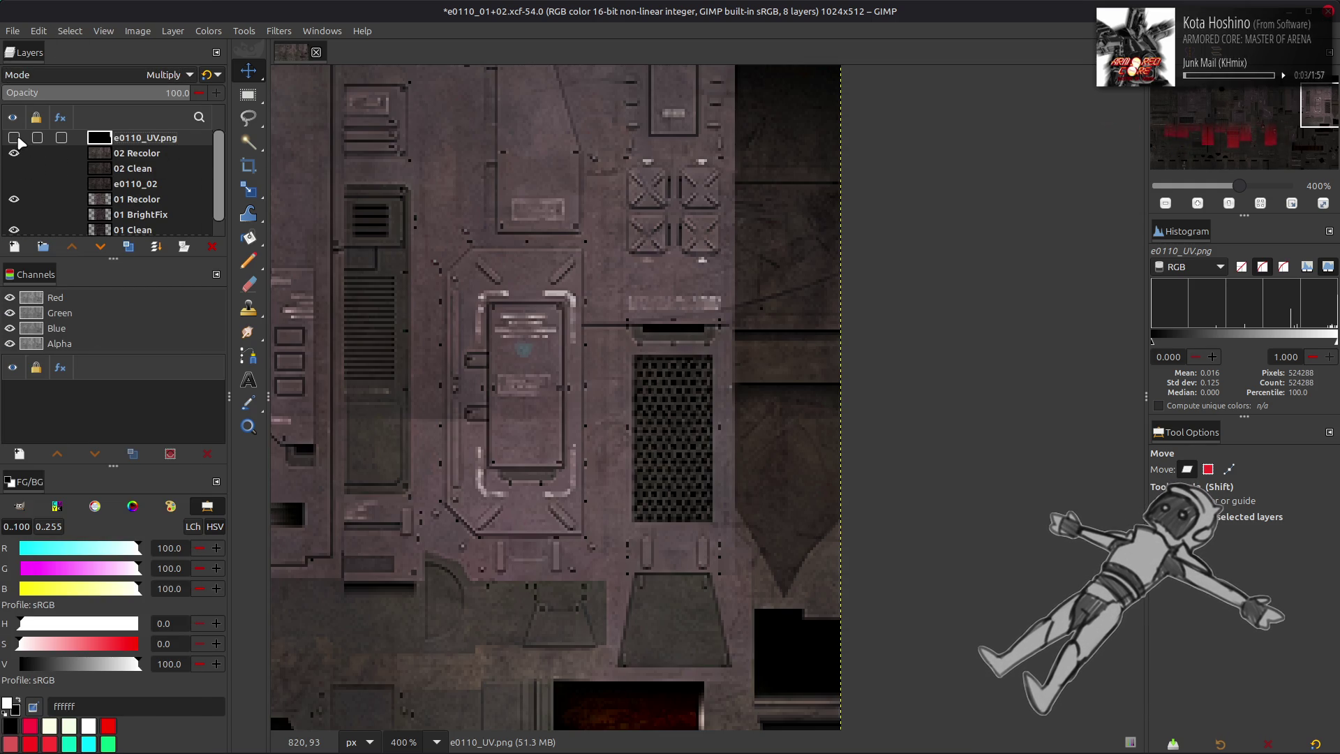
pyautogui.click(15, 138)
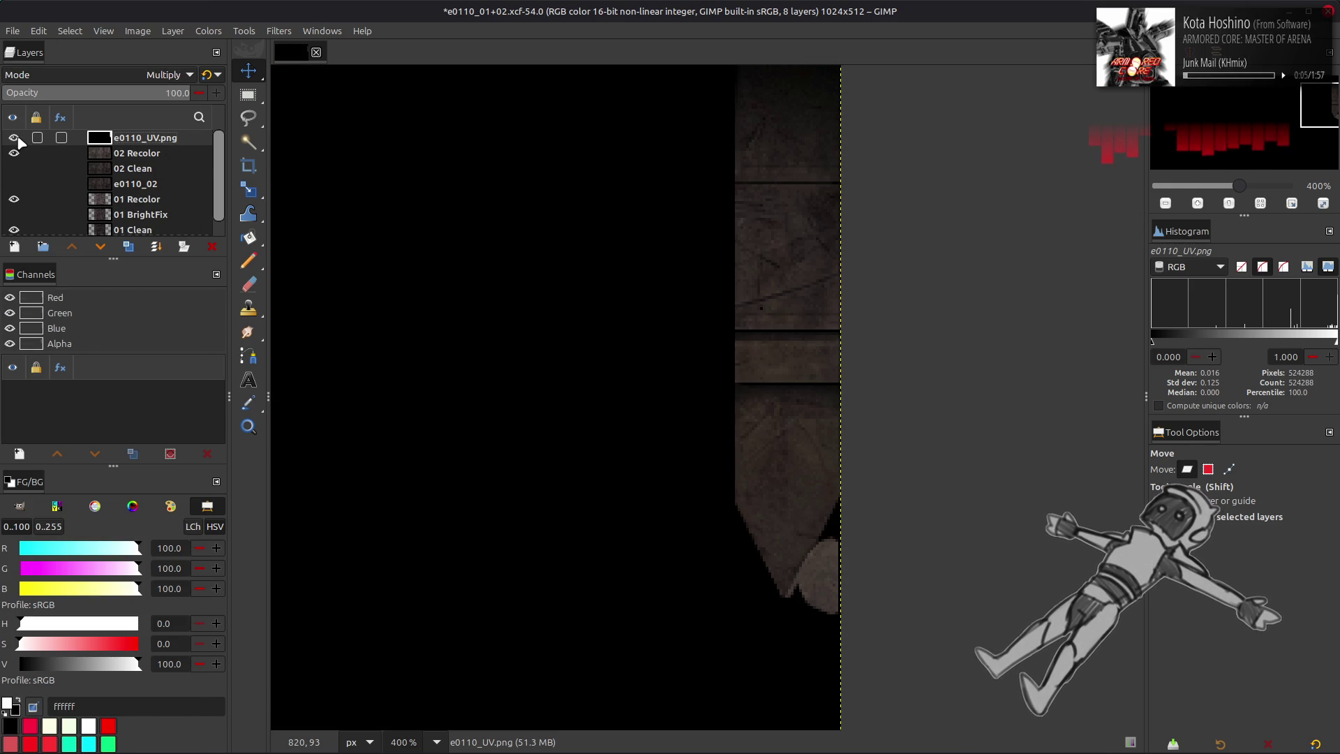
pyautogui.click(15, 138)
pyautogui.click(15, 138)
pyautogui.click(15, 138)
pyautogui.click(15, 138)
pyautogui.click(15, 138)
pyautogui.click(15, 138)
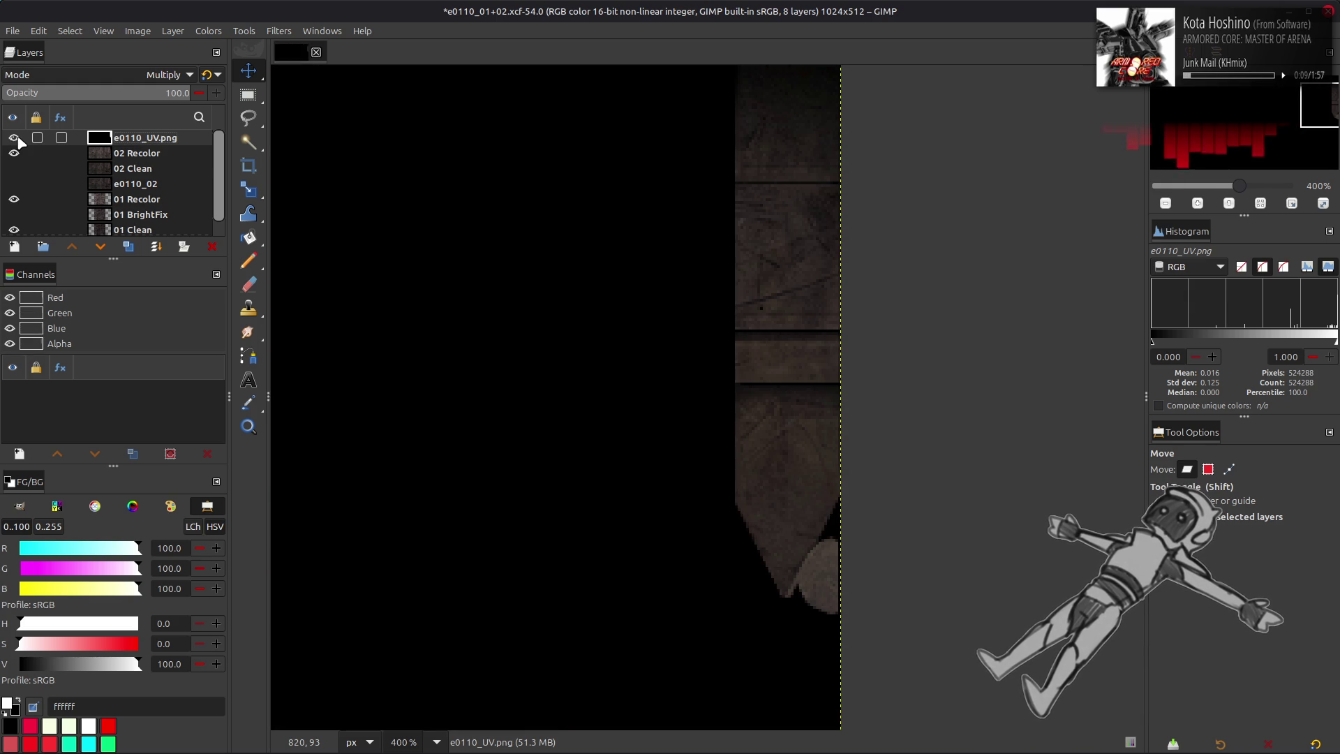
# - Paint white along the mask's lower edge with an enlarged Pencil brush
pyautogui.press('n')
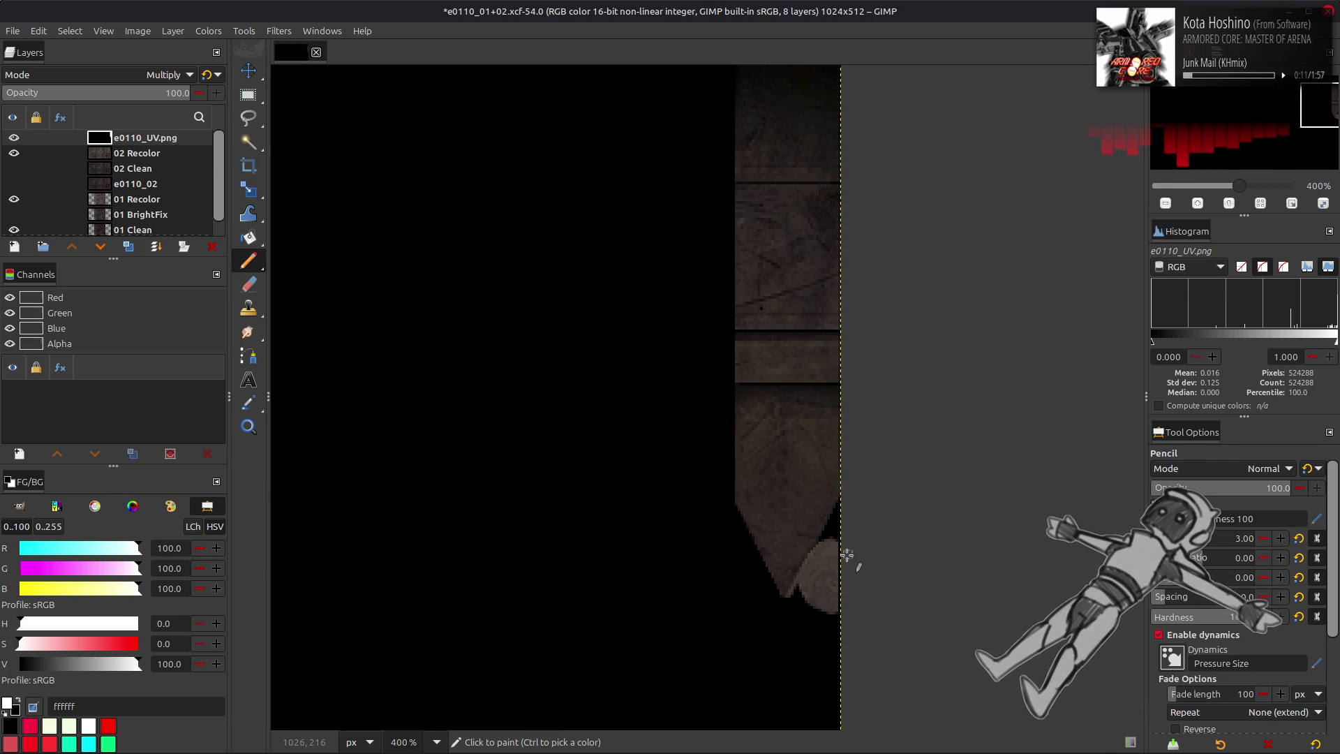
pyautogui.press(']')
pyautogui.press(']')
pyautogui.press(']')
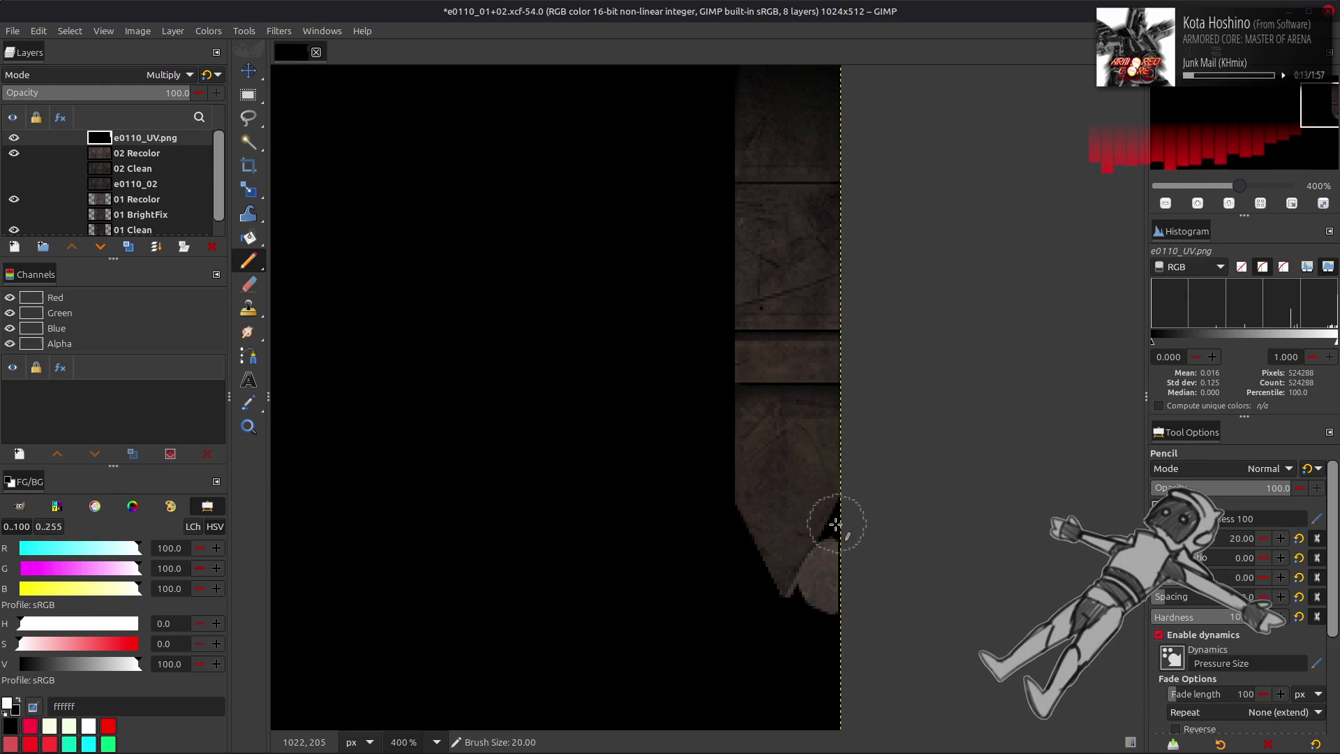
pyautogui.click(829, 534)
# - Return the e0110_UV.png mask layer to Normal blending mode
pyautogui.scroll(4, 829, 419)
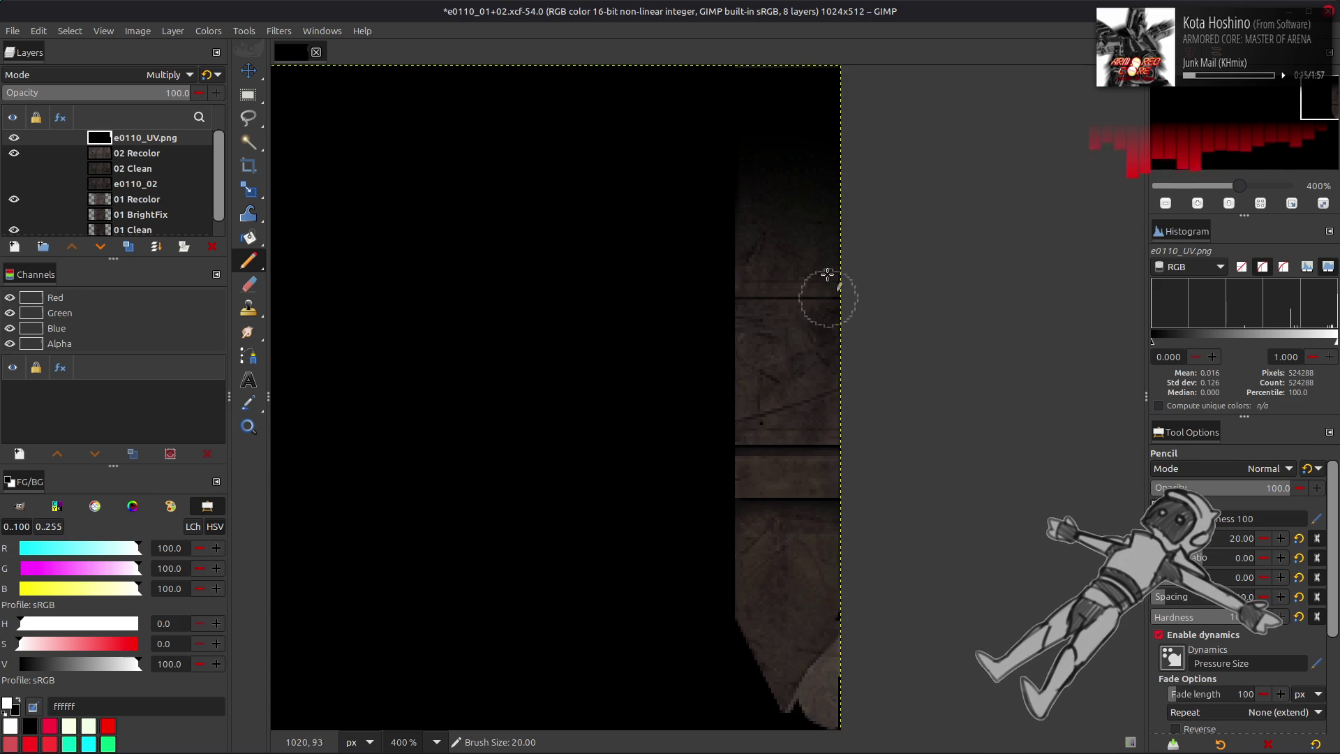
pyautogui.click(167, 75)
pyautogui.click(121, 77)
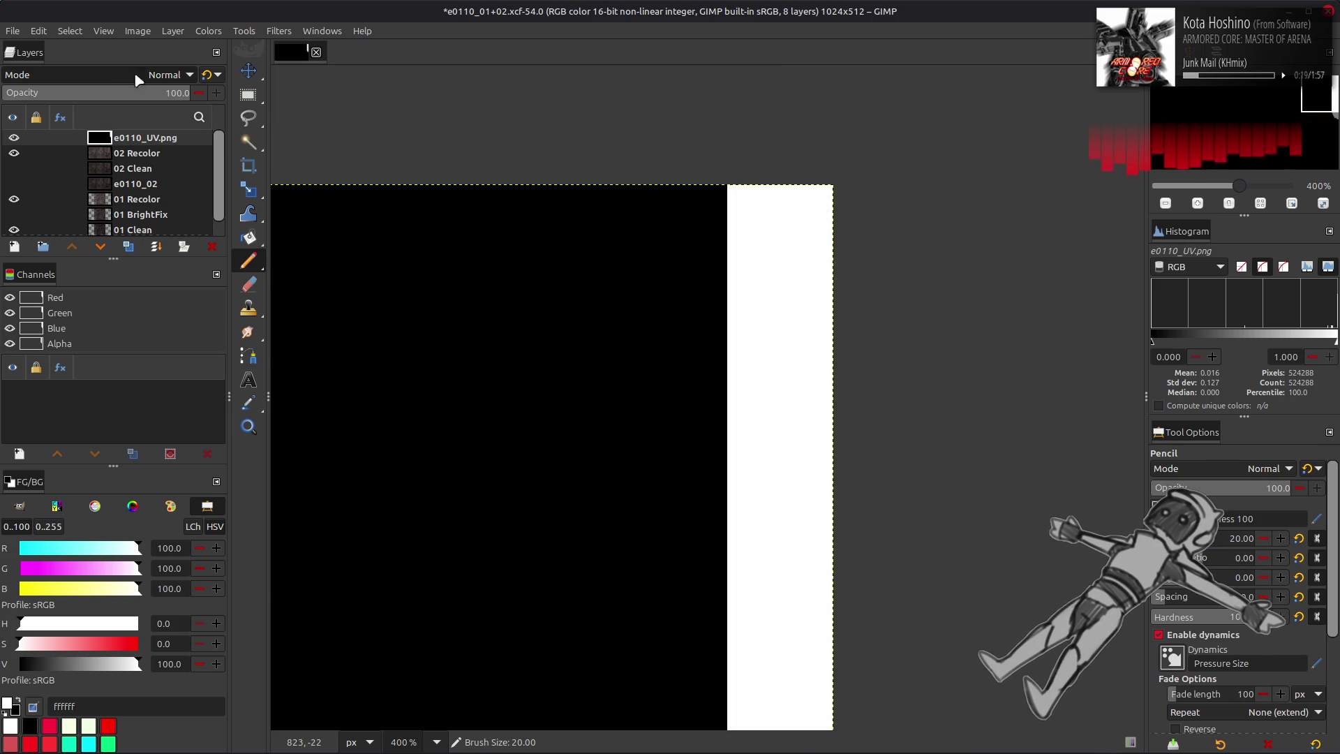
pyautogui.scroll(-4, 663, 356)
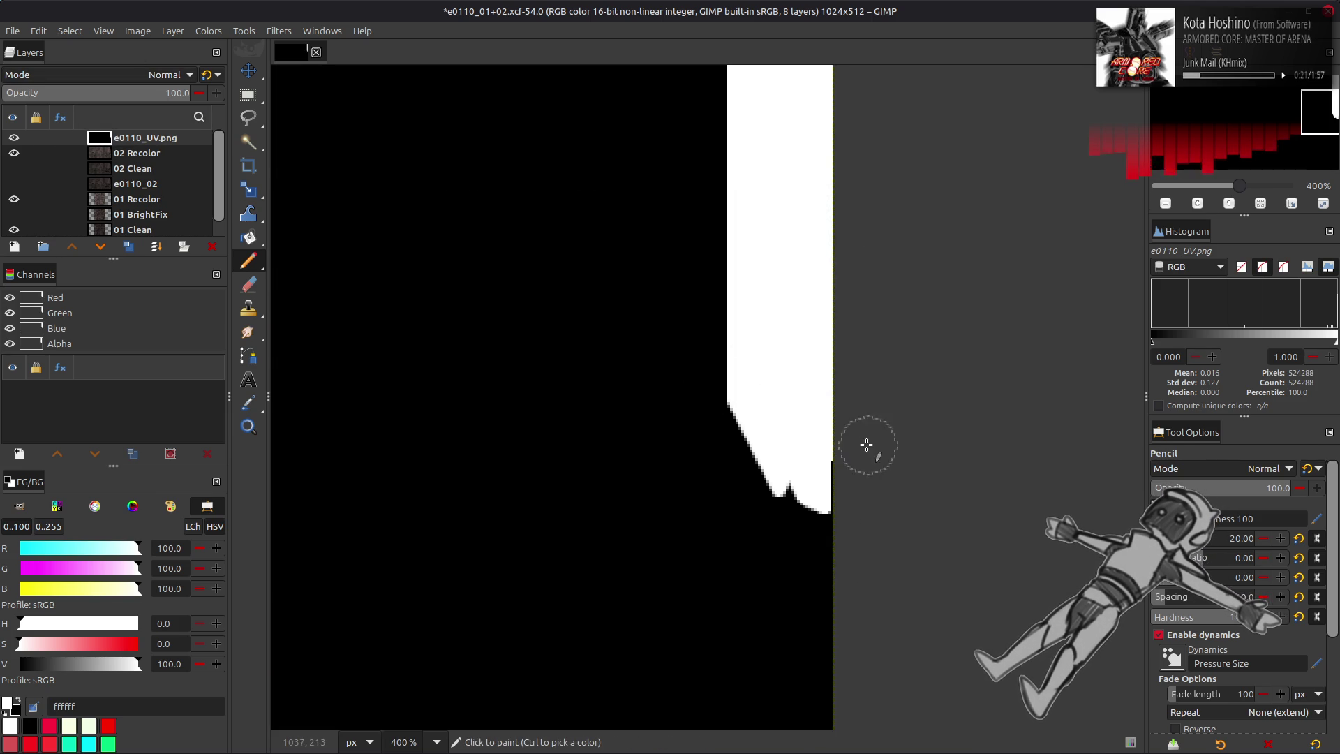
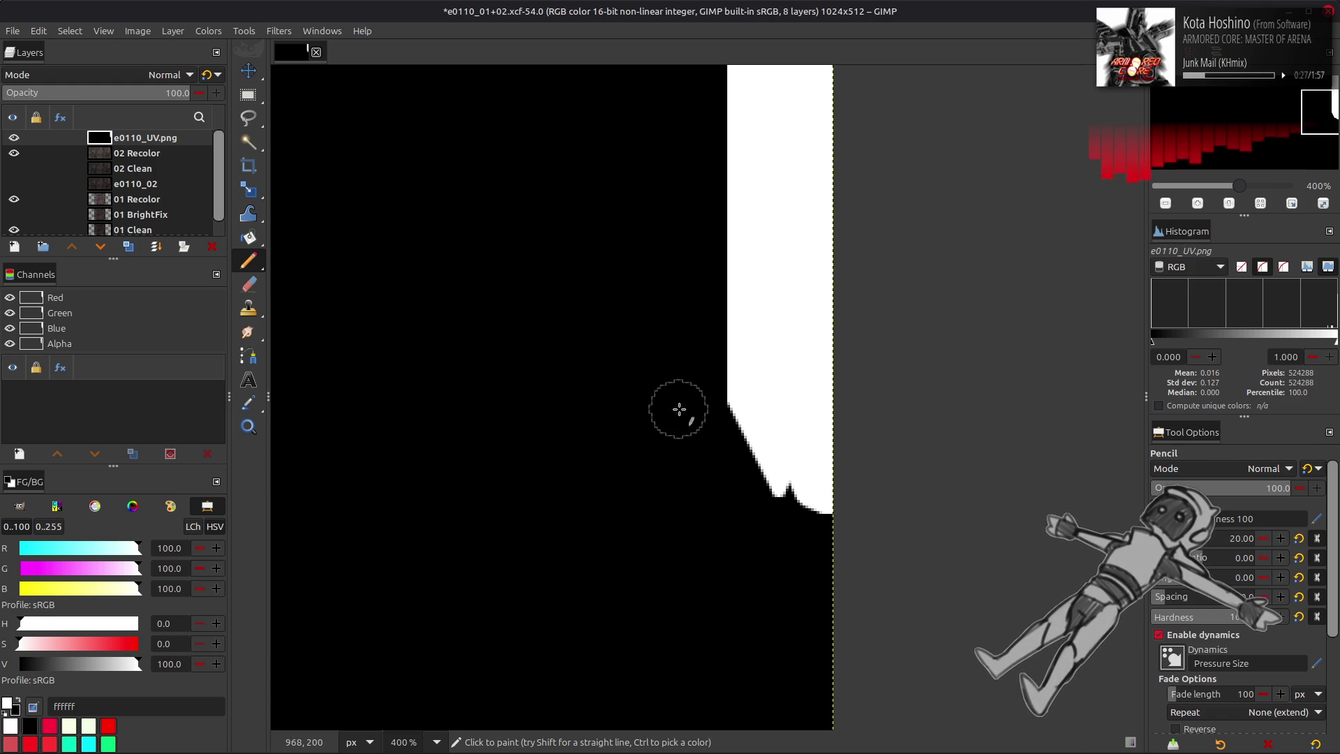
# - Check the e0110_UV.png mask layer and lower its opacity to 25
pyautogui.press('m')
pyautogui.moveTo(572, 366); pyautogui.dragTo(642, 409, button='middle')
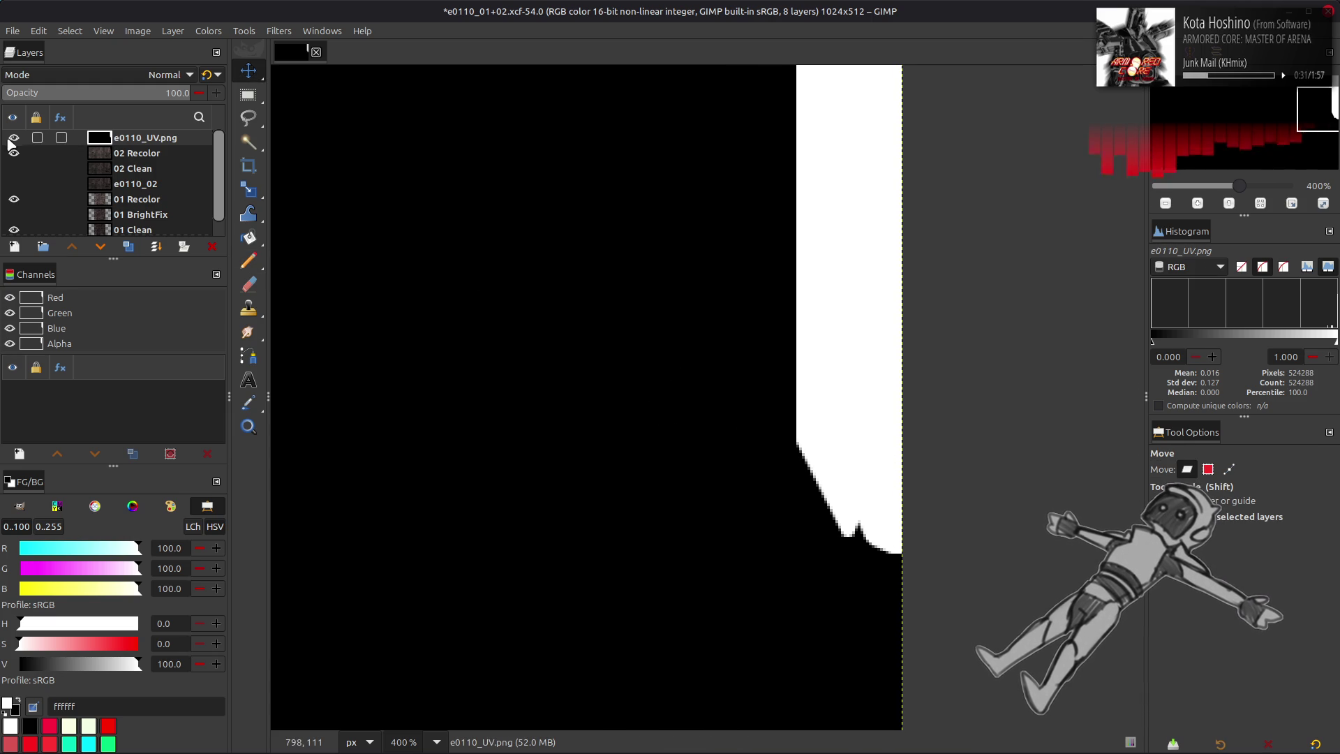
pyautogui.click(13, 138)
pyautogui.click(14, 137)
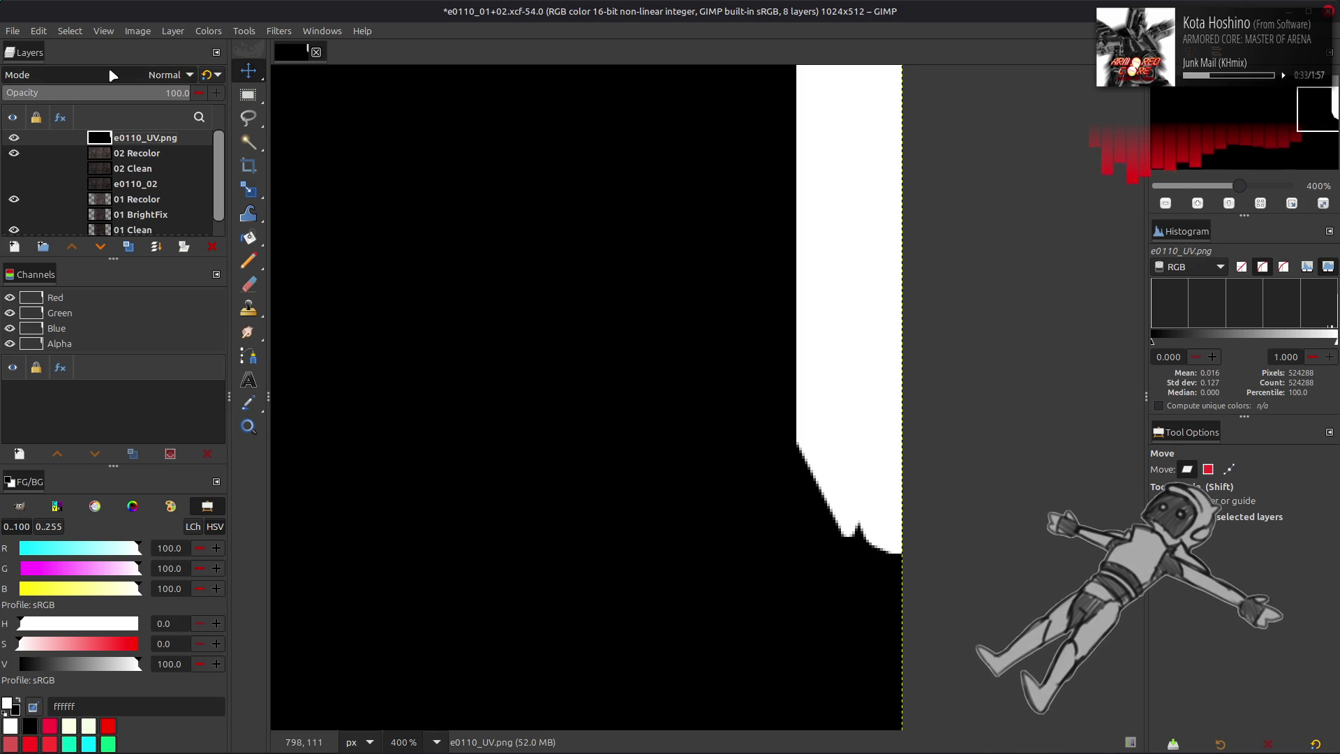
pyautogui.moveTo(103, 92); pyautogui.dragTo(48, 92)
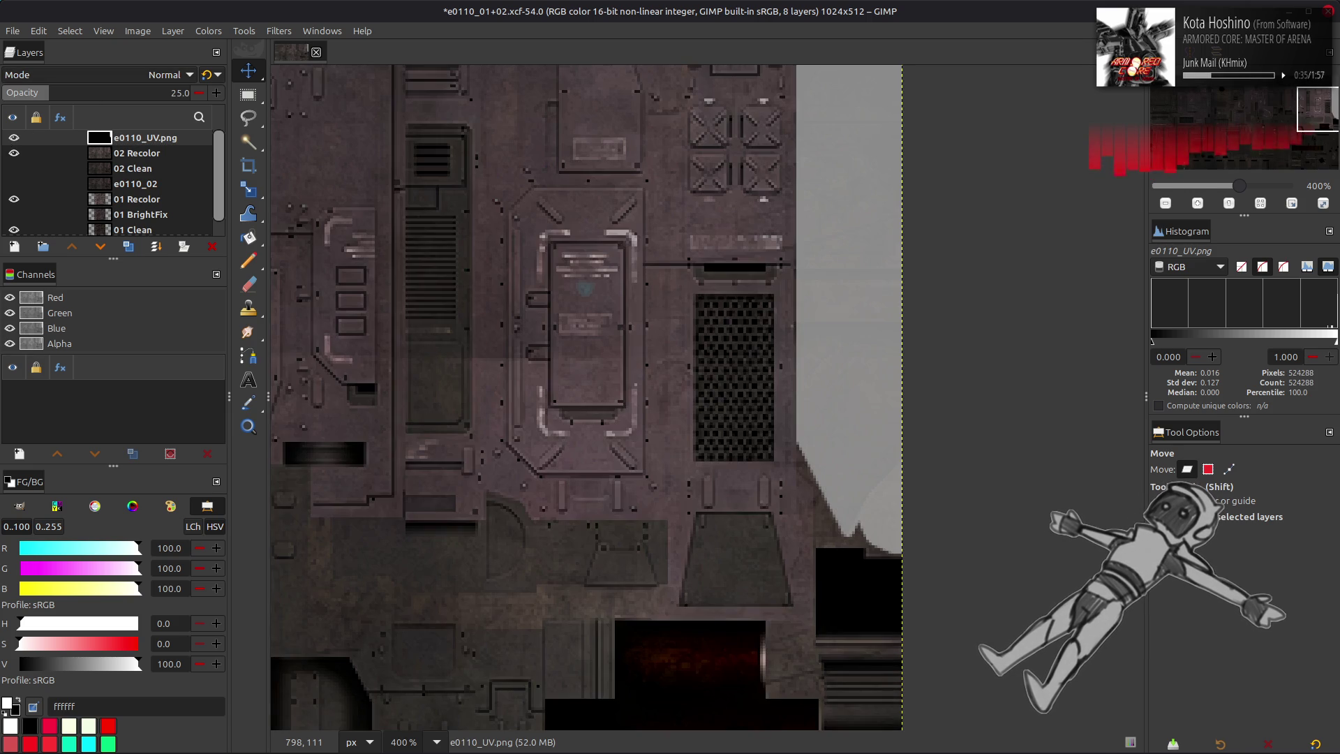
pyautogui.hscroll(4, 419, 524)
pyautogui.scroll(-1, 419, 523)
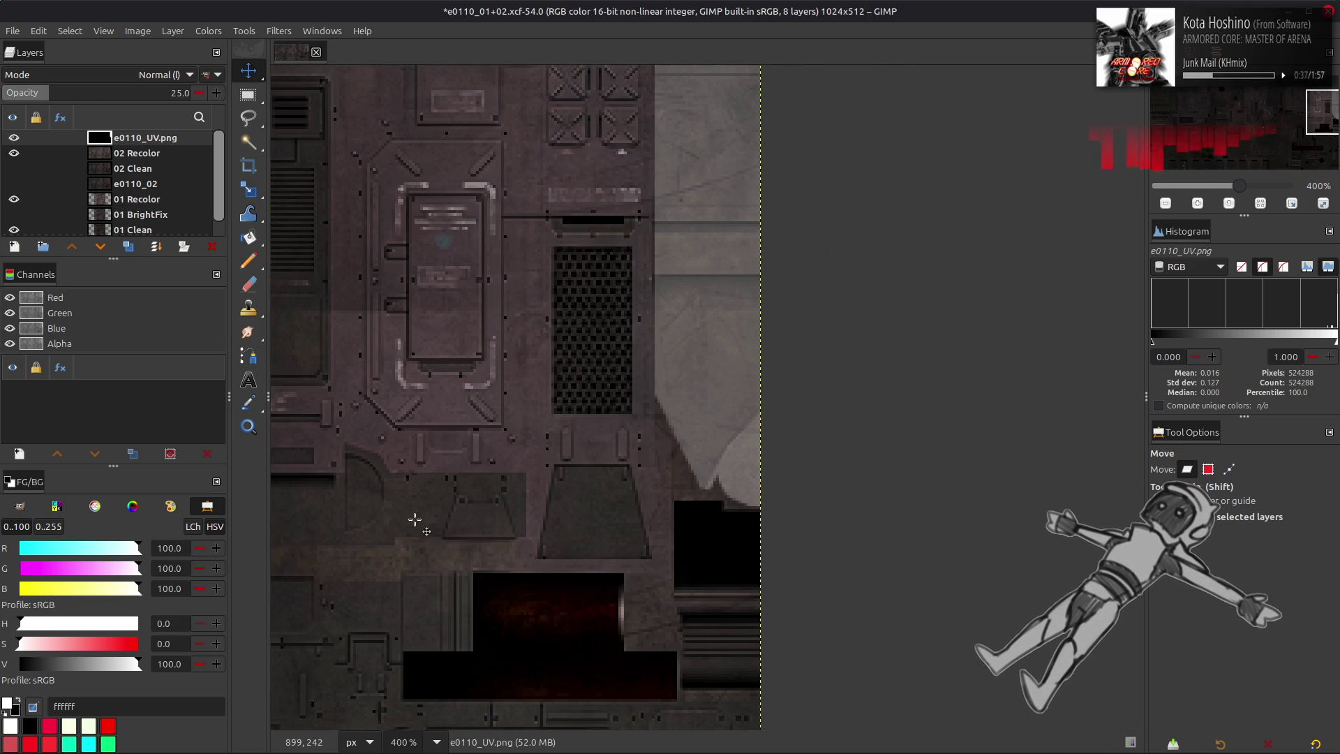
# - With a 3-pixel Pencil, paint white over the stake tip's dark notch and triangle
pyautogui.press('n')
pyautogui.keyDown('ctrl'); pyautogui.scroll(2, 694, 502); pyautogui.keyUp('ctrl')
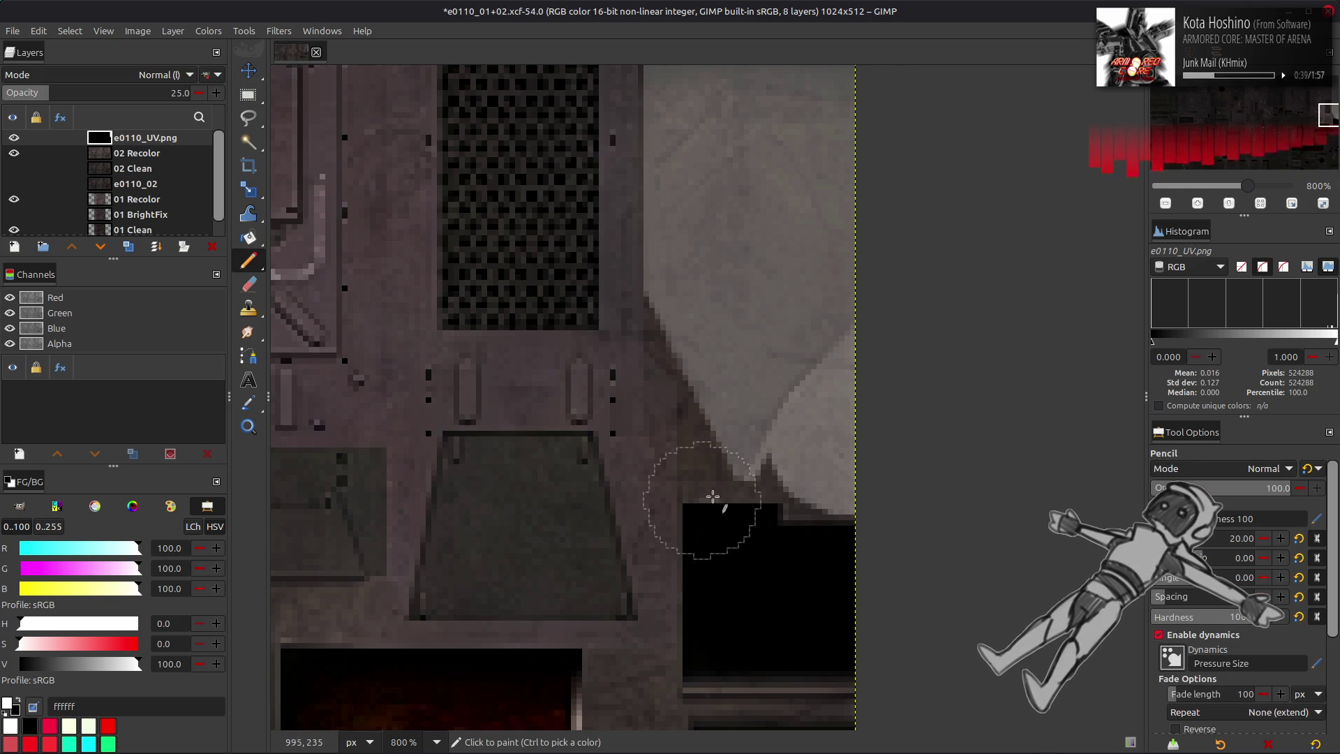
pyautogui.press('[')
pyautogui.press('[')
pyautogui.press('[')
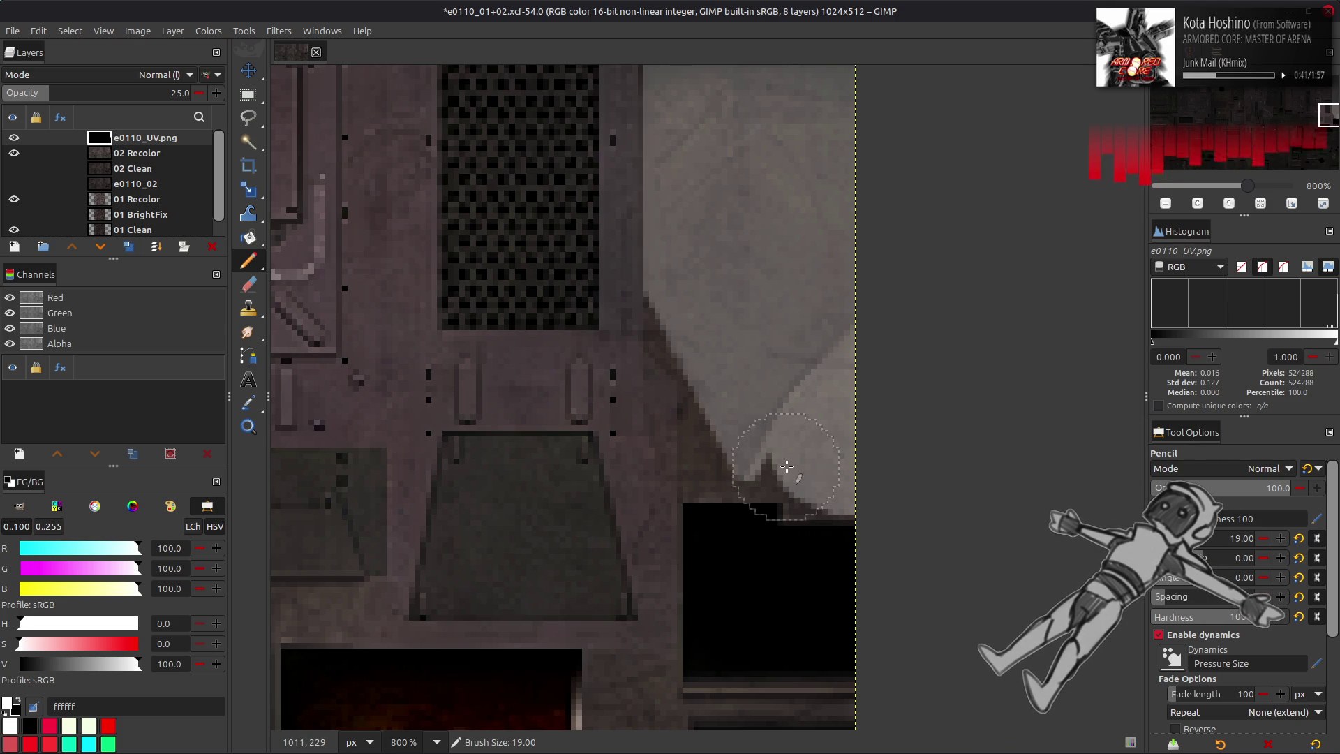
pyautogui.moveTo(792, 514); pyautogui.dragTo(882, 514)
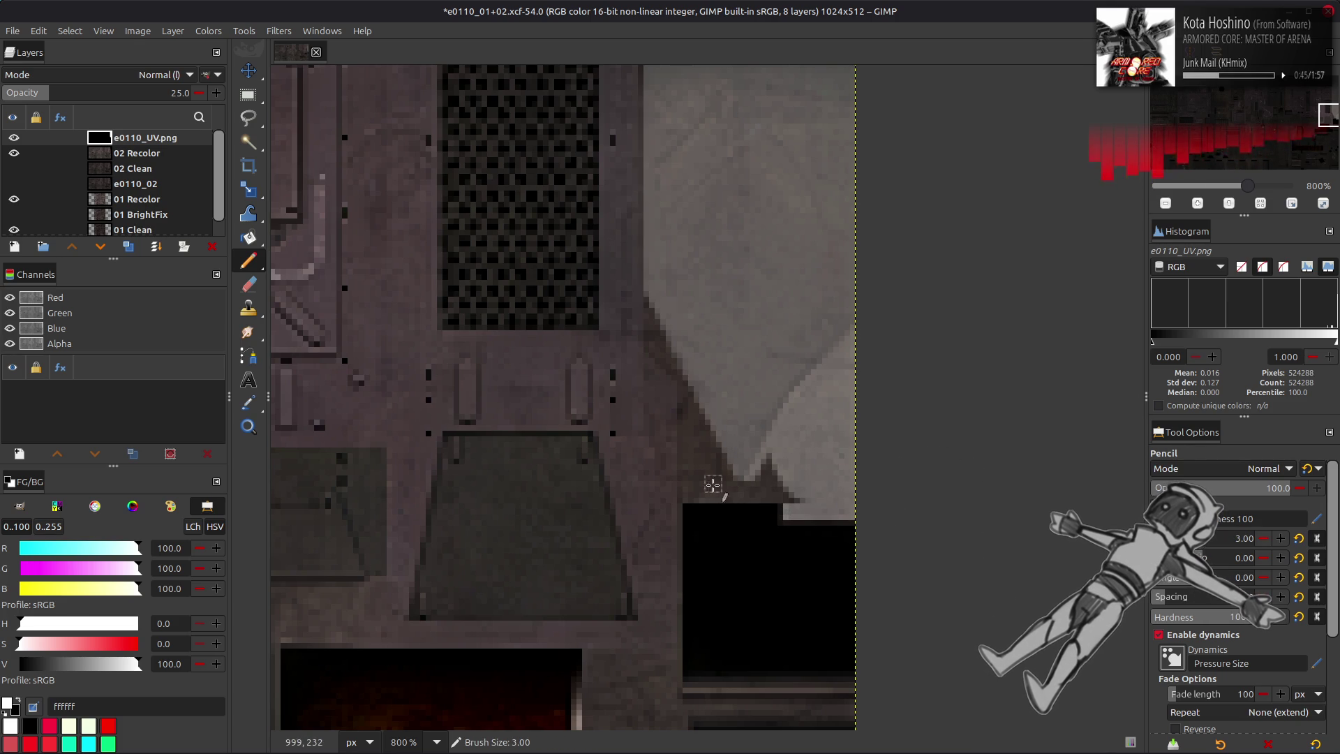
pyautogui.keyDown('shift'); pyautogui.click(890, 491); pyautogui.keyUp('shift')
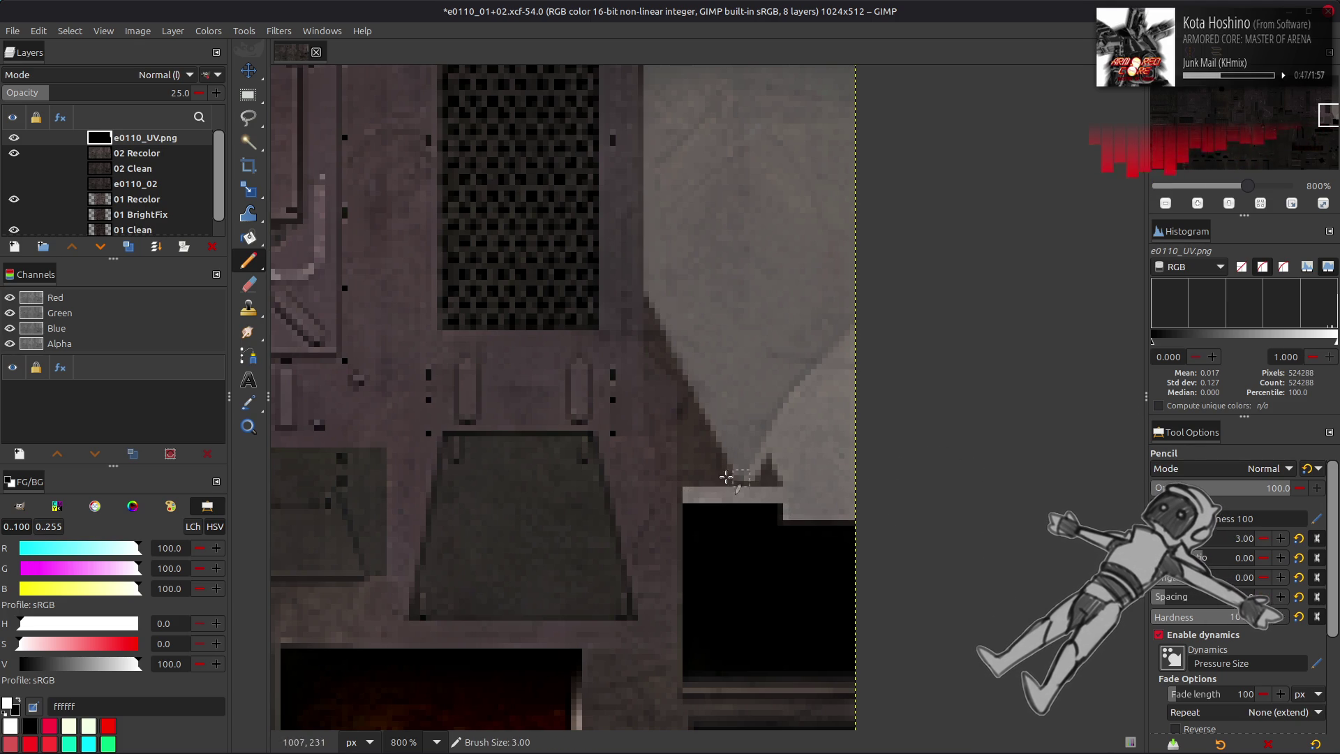
pyautogui.click(685, 493)
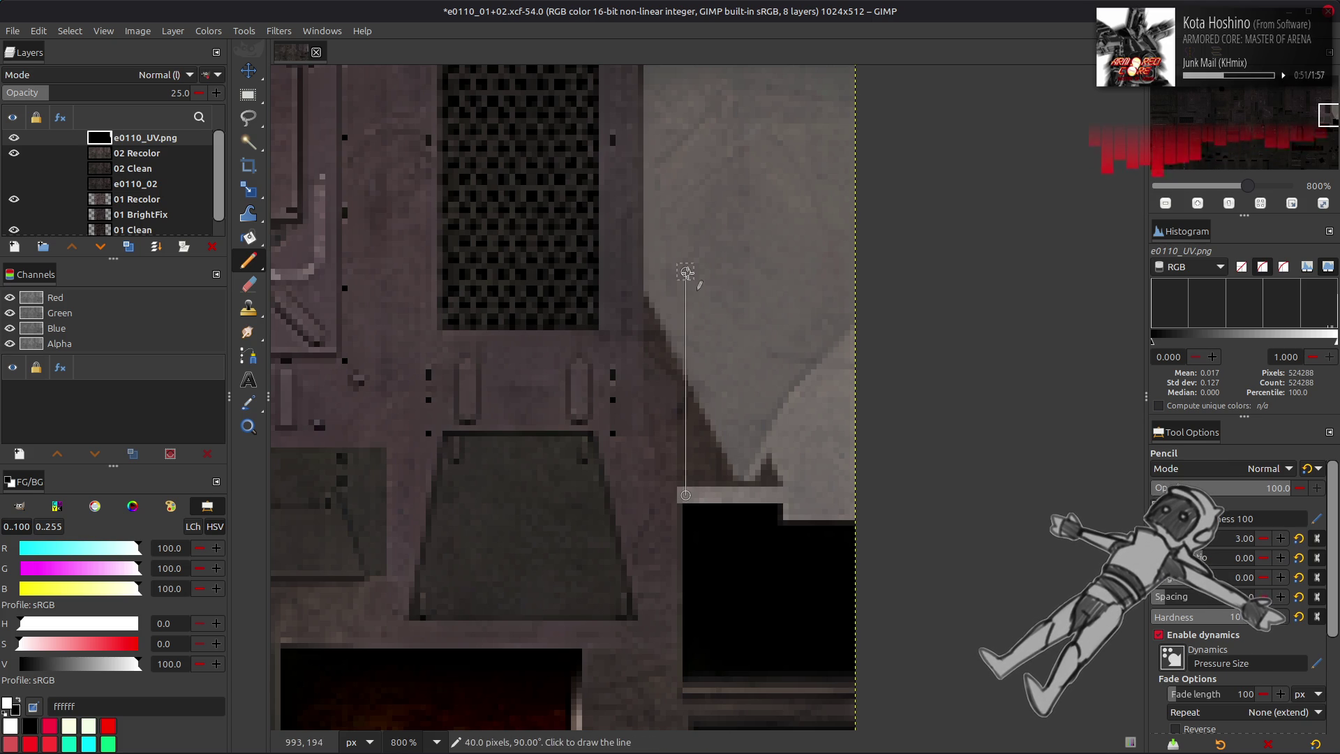
pyautogui.keyDown('shift'); pyautogui.click(686, 273); pyautogui.keyUp('shift')
pyautogui.moveTo(699, 398)
pyautogui.mouseDown()
pyautogui.moveTo(712, 496)
pyautogui.moveTo(774, 488)
pyautogui.moveTo(779, 452)
pyautogui.moveTo(703, 432)
pyautogui.mouseUp()
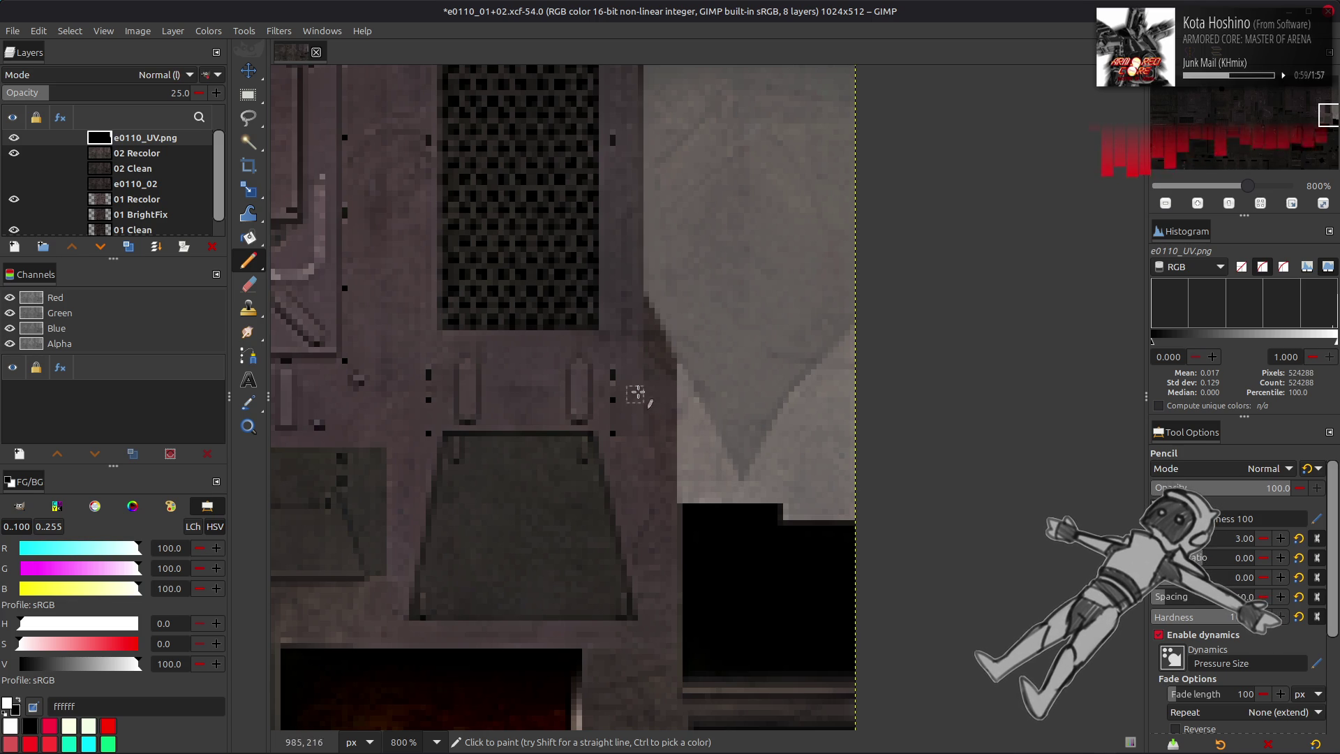
pyautogui.scroll(2, 637, 392)
pyautogui.hscroll(-2, 637, 391)
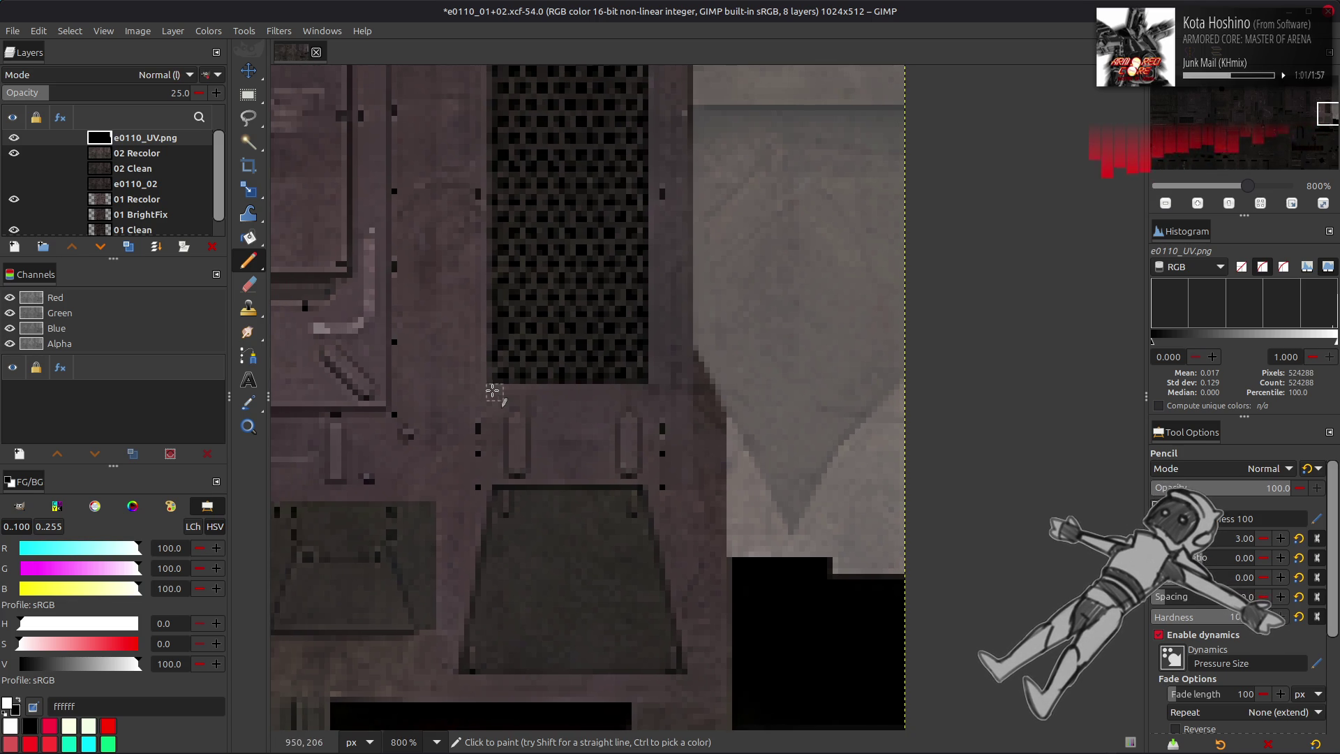
pyautogui.hotkey('alt', 'Tab')
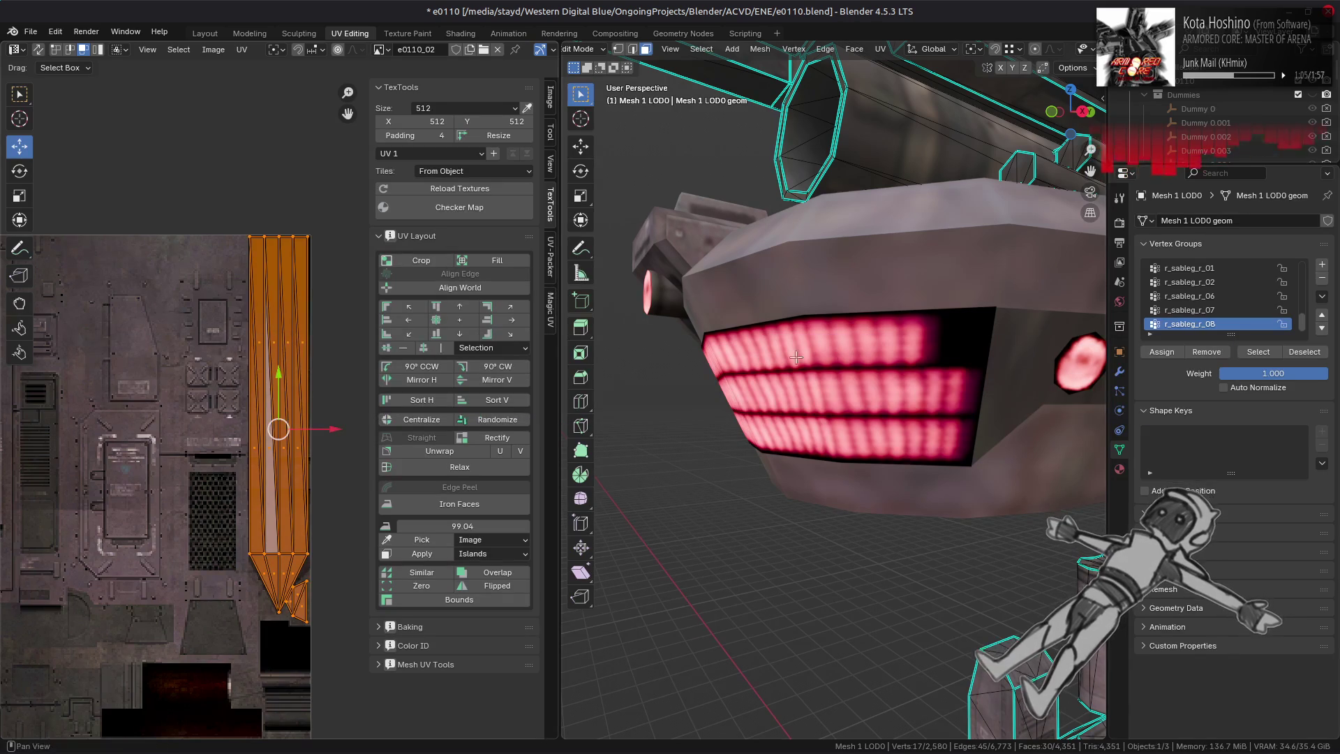
# - Zoom the UV Editor in on the orange UV strip's pointed tip
pyautogui.scroll(4, 272, 446)
pyautogui.moveTo(269, 464); pyautogui.dragTo(308, 104, button='middle')
pyautogui.scroll(1, 269, 455)
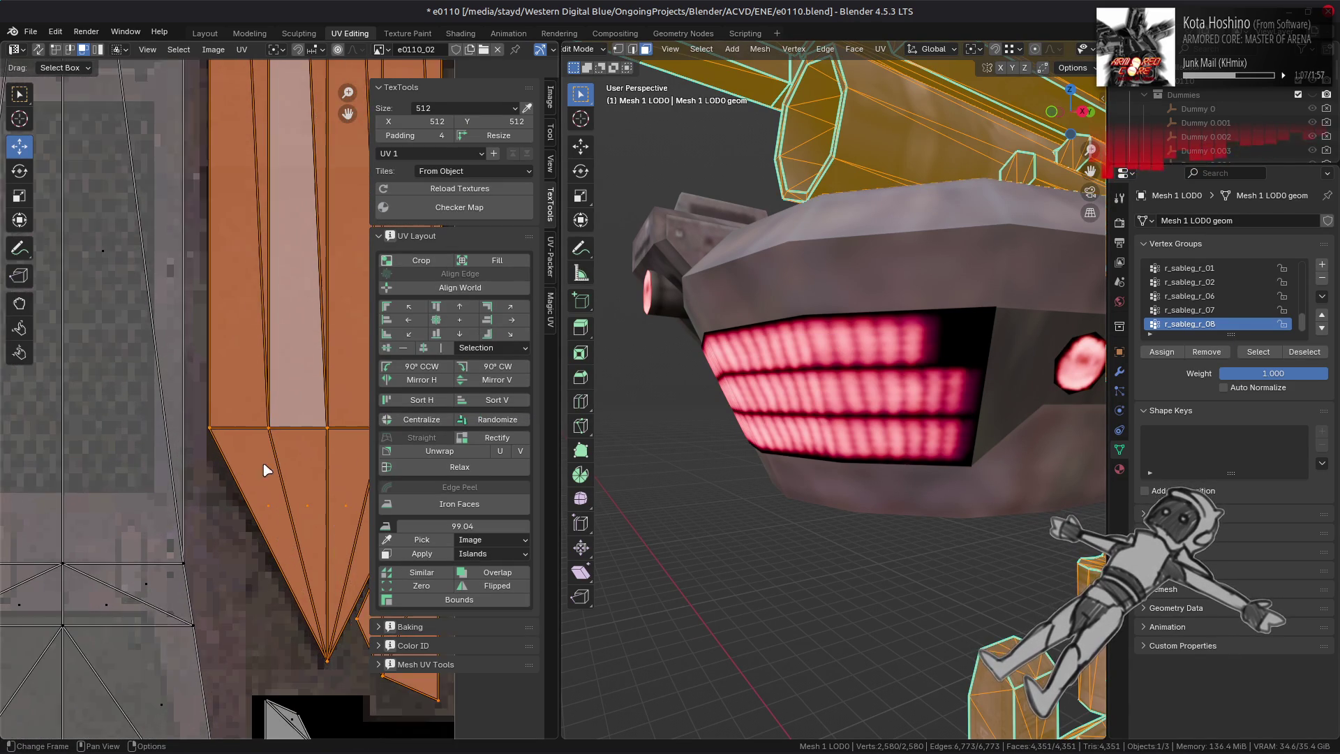
pyautogui.moveTo(270, 455); pyautogui.dragTo(258, 329, button='middle')
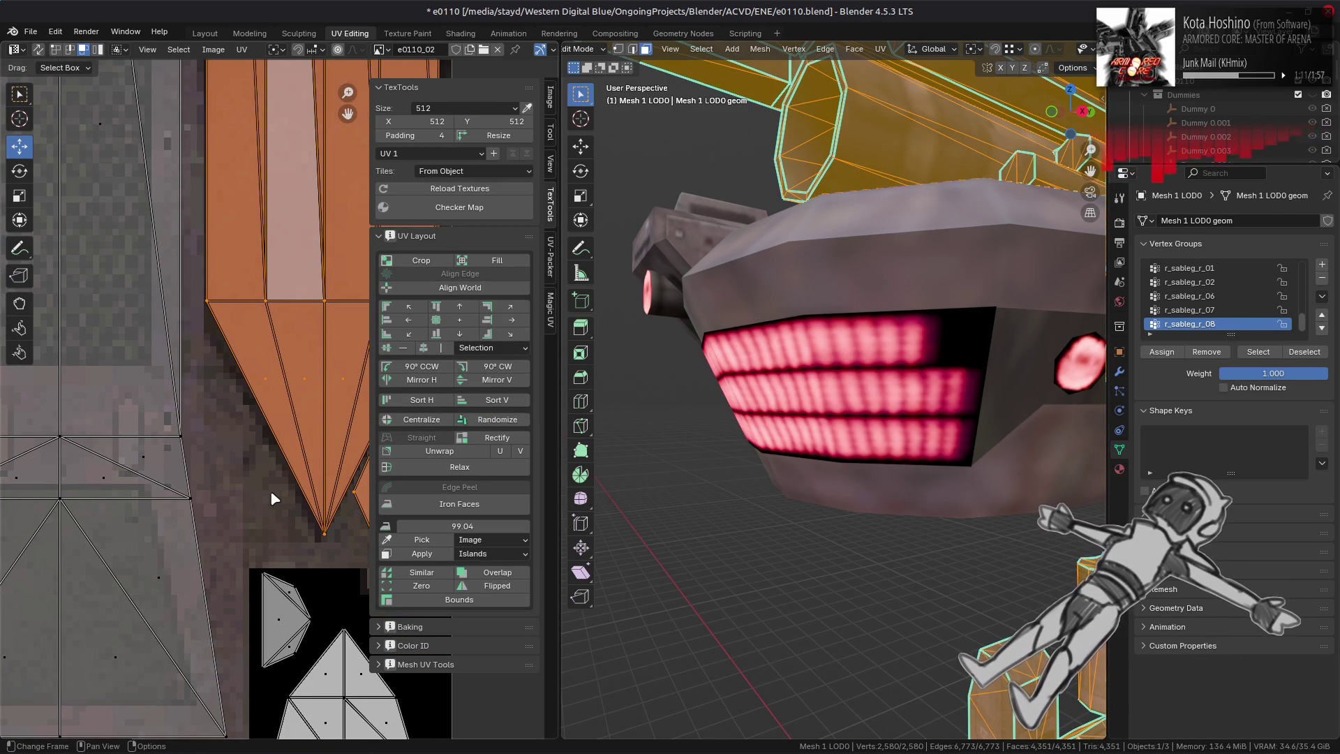
# - Compare the Blender UV tip with the painted GIMP mask, ending back in GIMP
pyautogui.hotkey('alt', 'Tab')
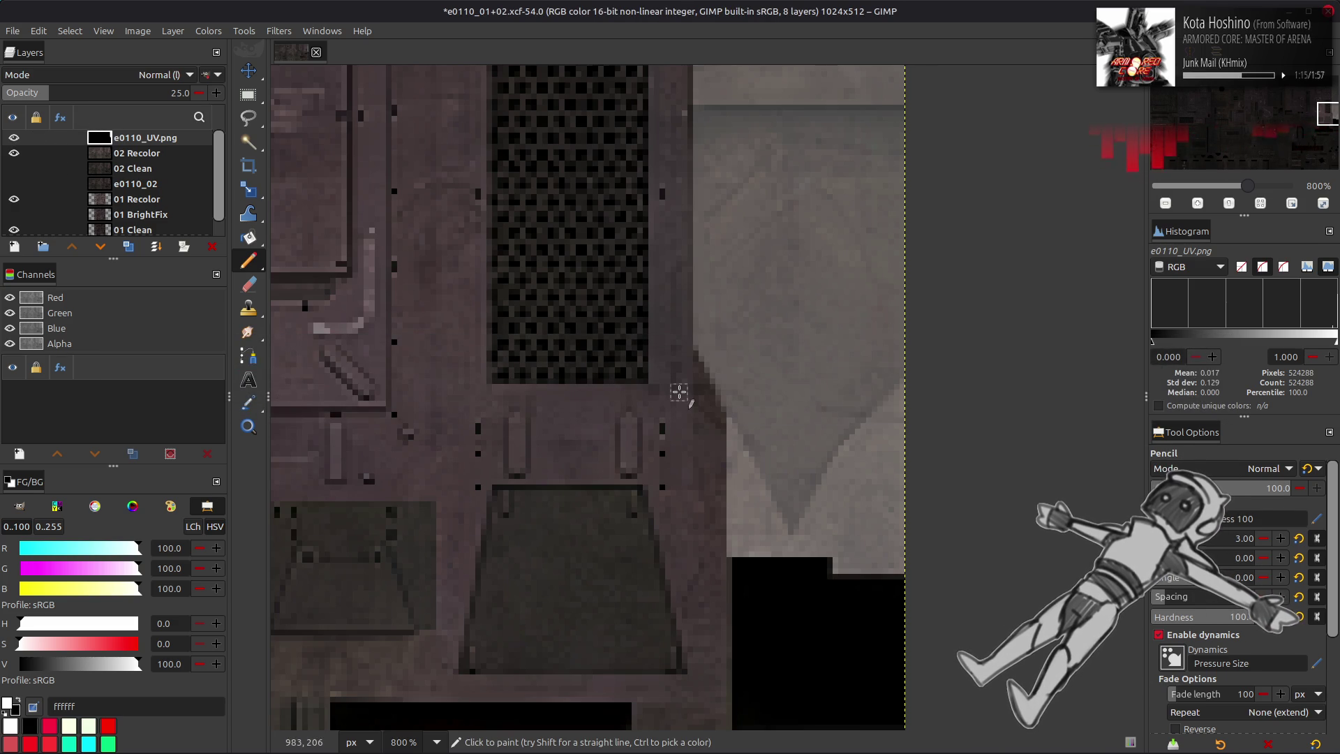
pyautogui.hotkey('alt', 'Tab')
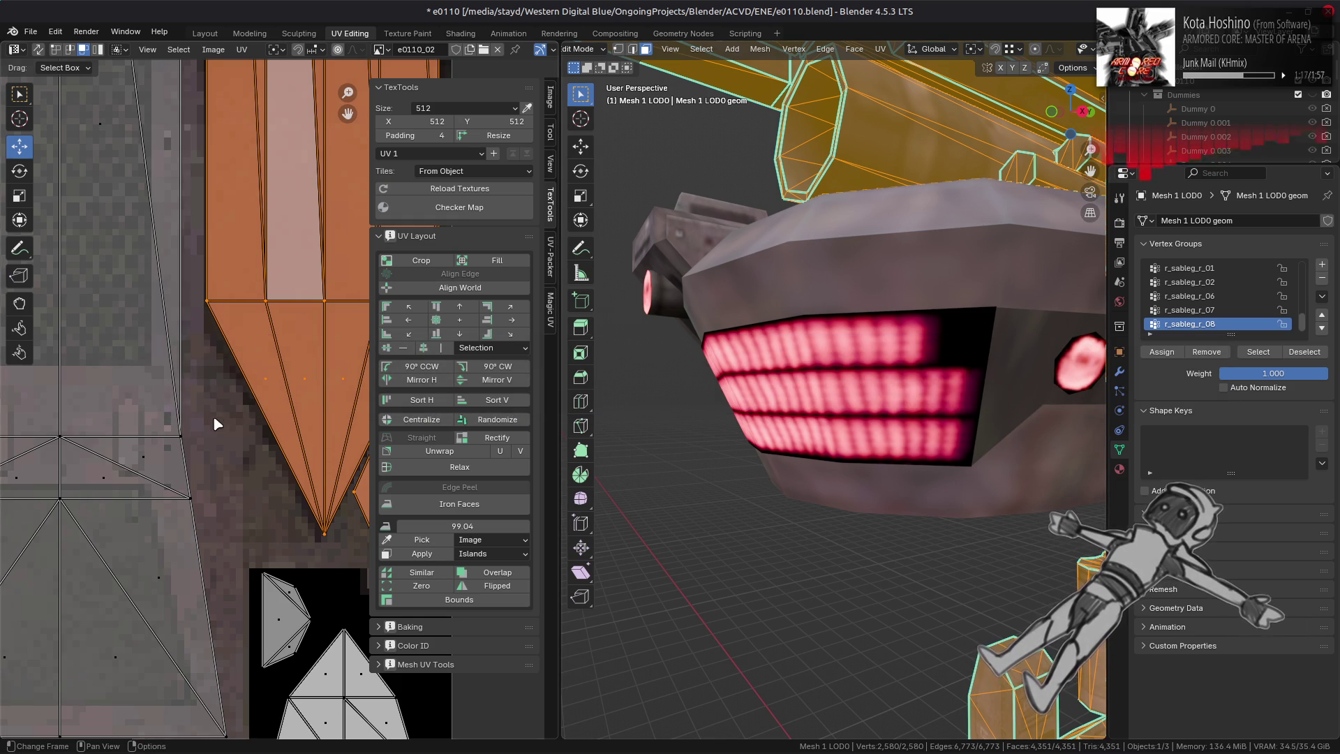
pyautogui.hotkey('alt', 'Tab')
pyautogui.moveTo(738, 444); pyautogui.dragTo(687, 436, button='middle')
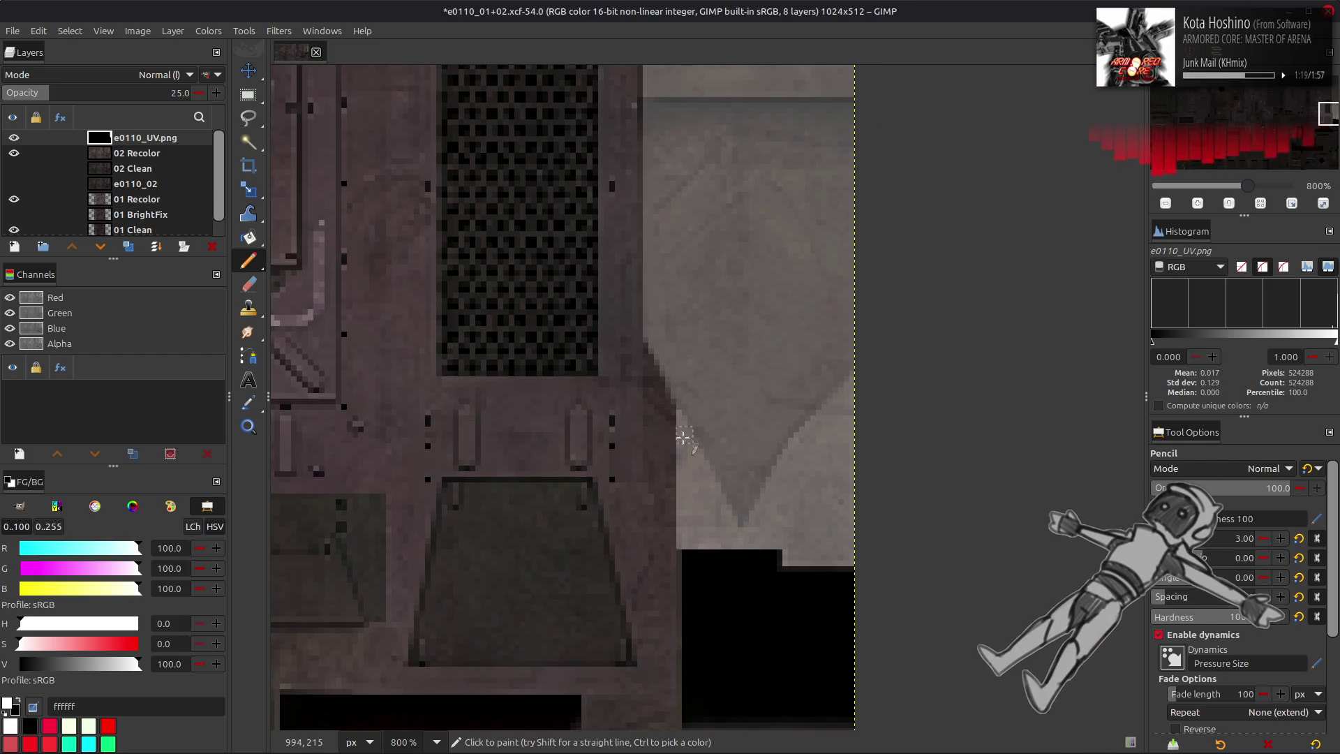
# - At 800% zoom, paint a light vertical line filling the mask's notch, undoing part of it
pyautogui.press('2')
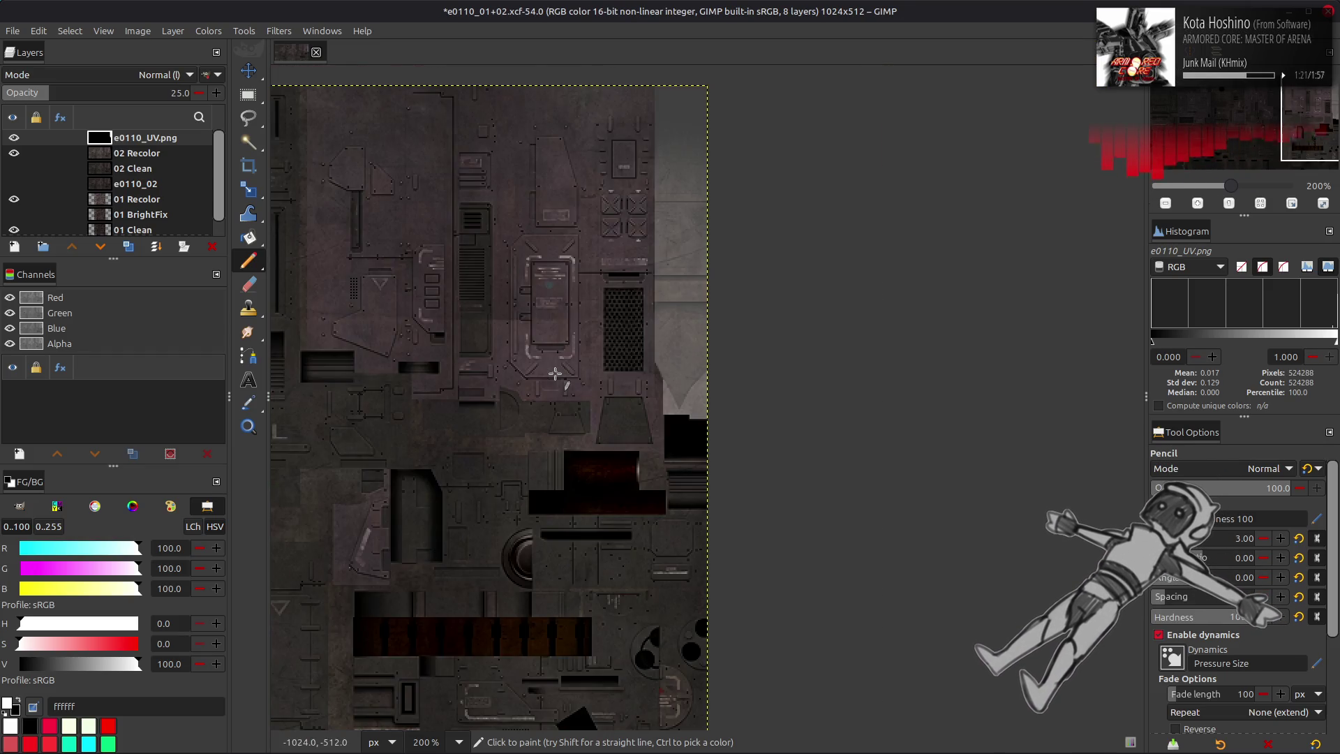
pyautogui.press('4')
pyautogui.moveTo(653, 339); pyautogui.dragTo(439, 314, button='middle')
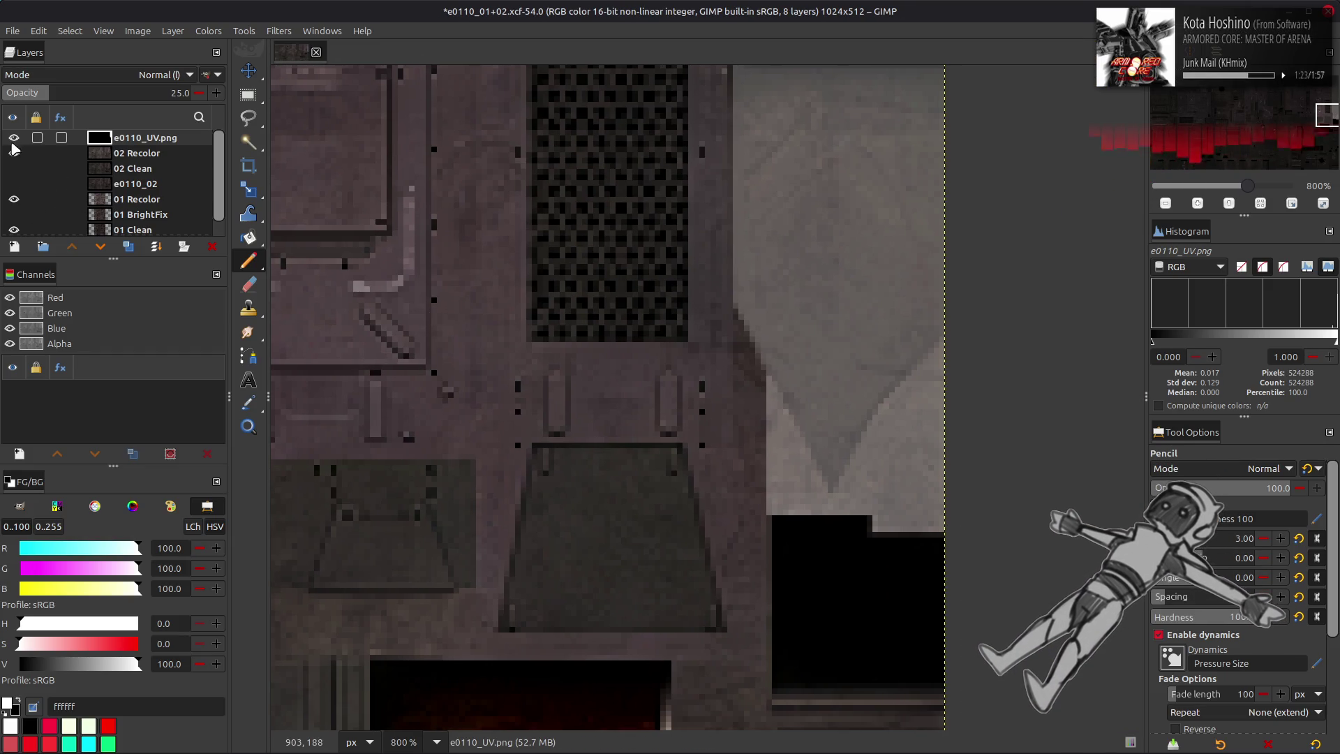
pyautogui.click(12, 139)
pyautogui.click(13, 138)
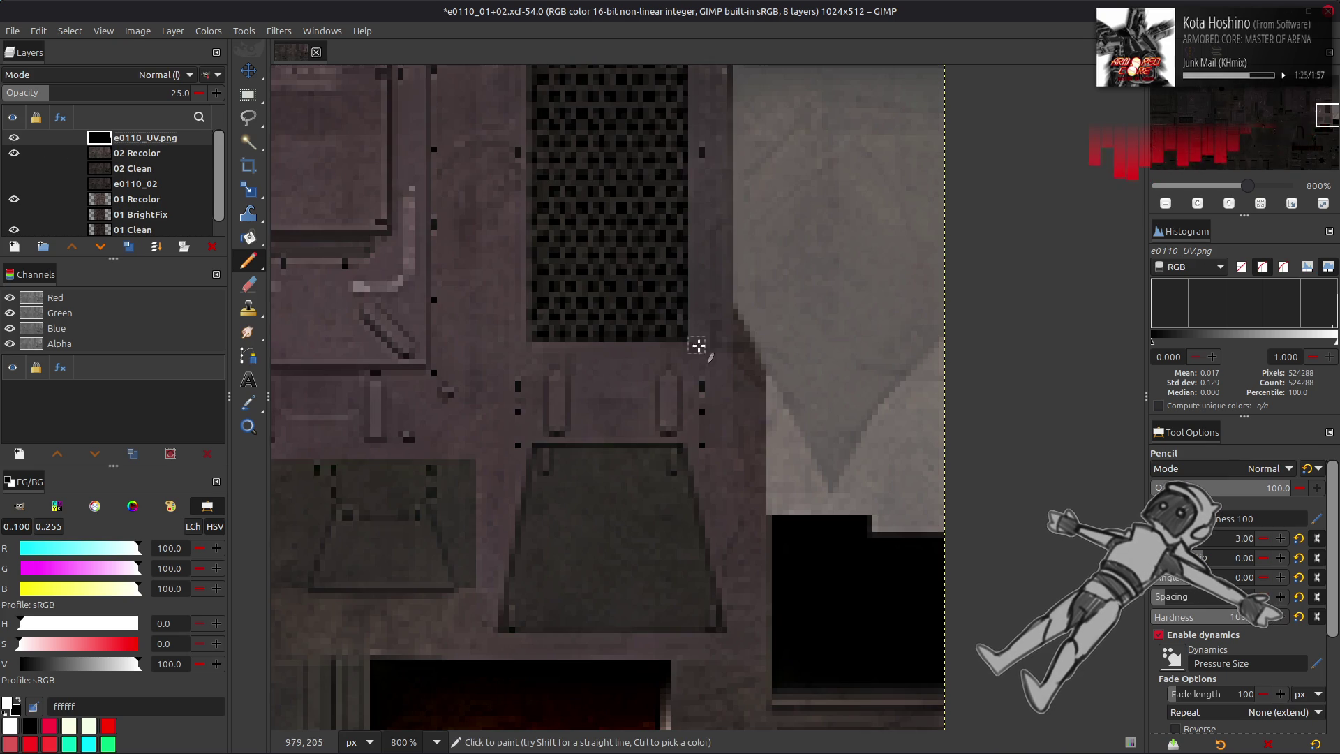
pyautogui.keyDown('shift'); pyautogui.click(738, 290); pyautogui.keyUp('shift')
pyautogui.moveTo(750, 352)
pyautogui.mouseDown()
pyautogui.moveTo(750, 328)
pyautogui.moveTo(758, 374)
pyautogui.moveTo(761, 364)
pyautogui.mouseUp()
pyautogui.hotkey('ctrl', 'z')
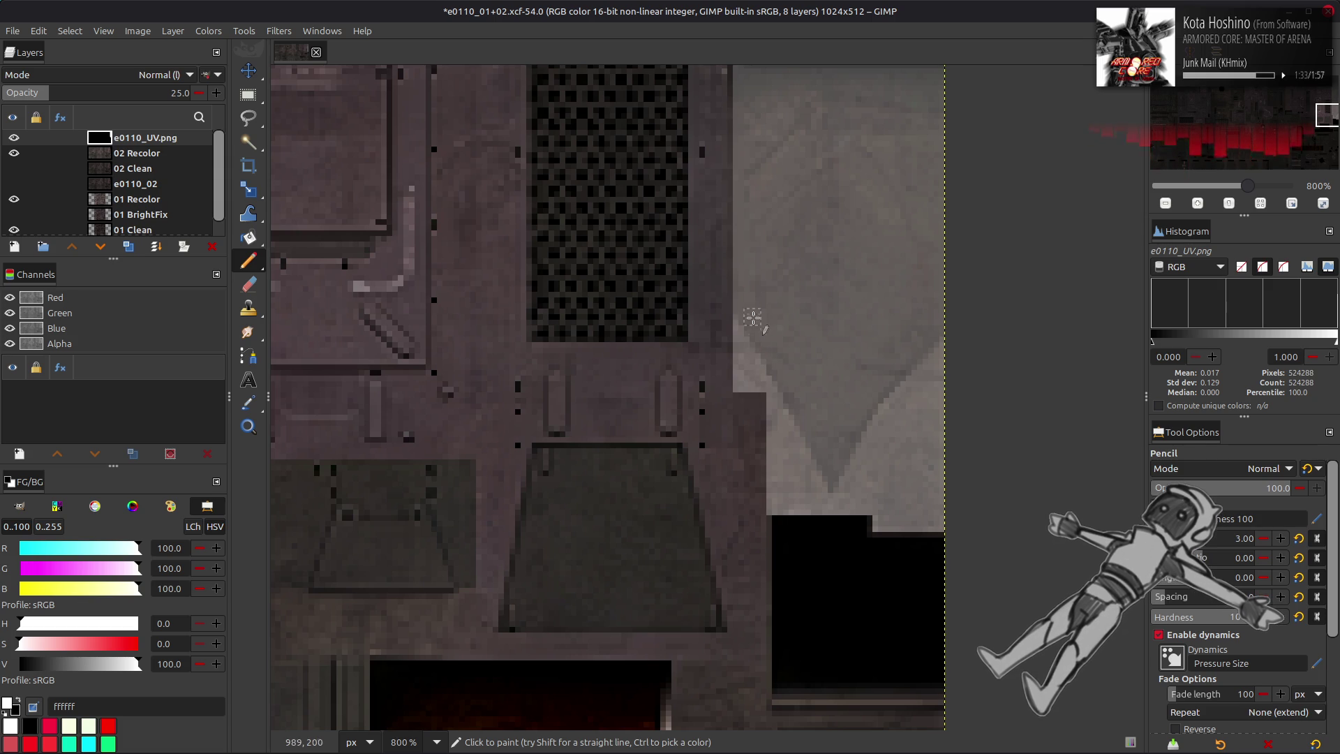
# - Toggle the mask layer on and off to compare edges, then undo the last paint dab
pyautogui.click(14, 137)
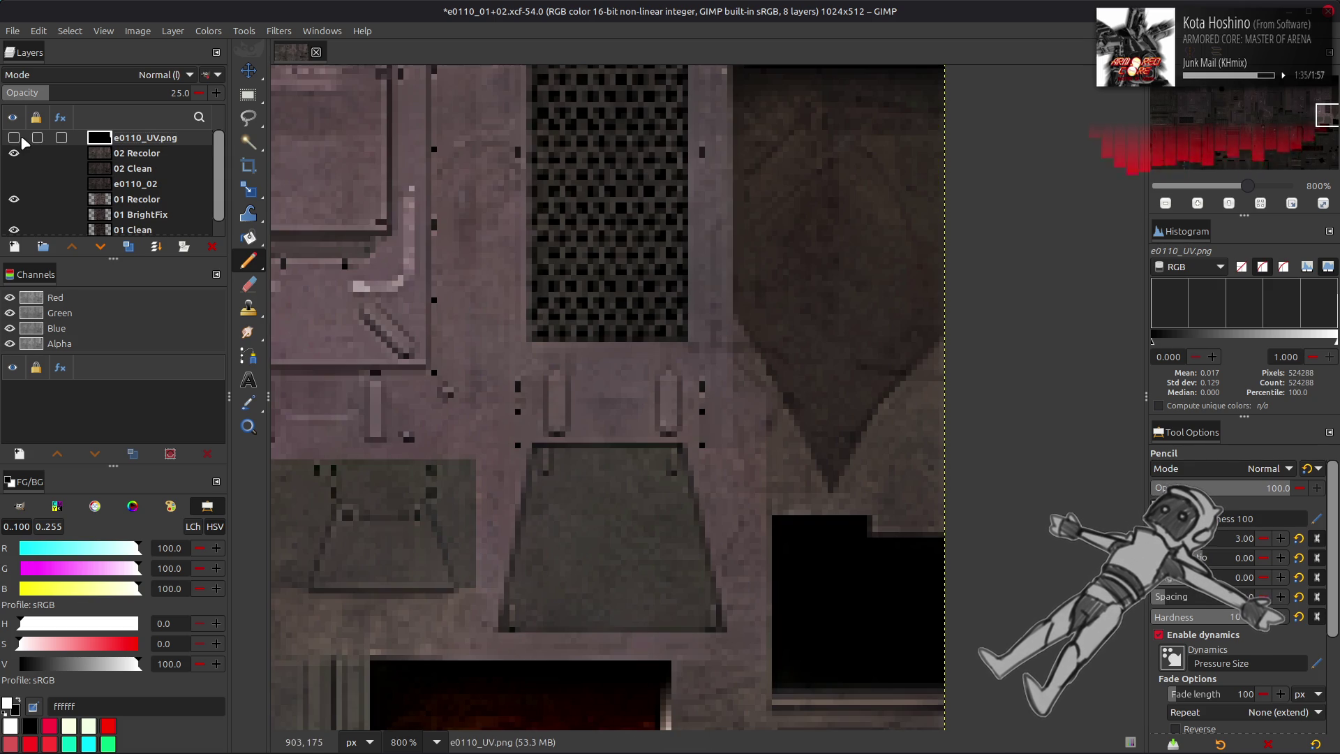
pyautogui.click(22, 139)
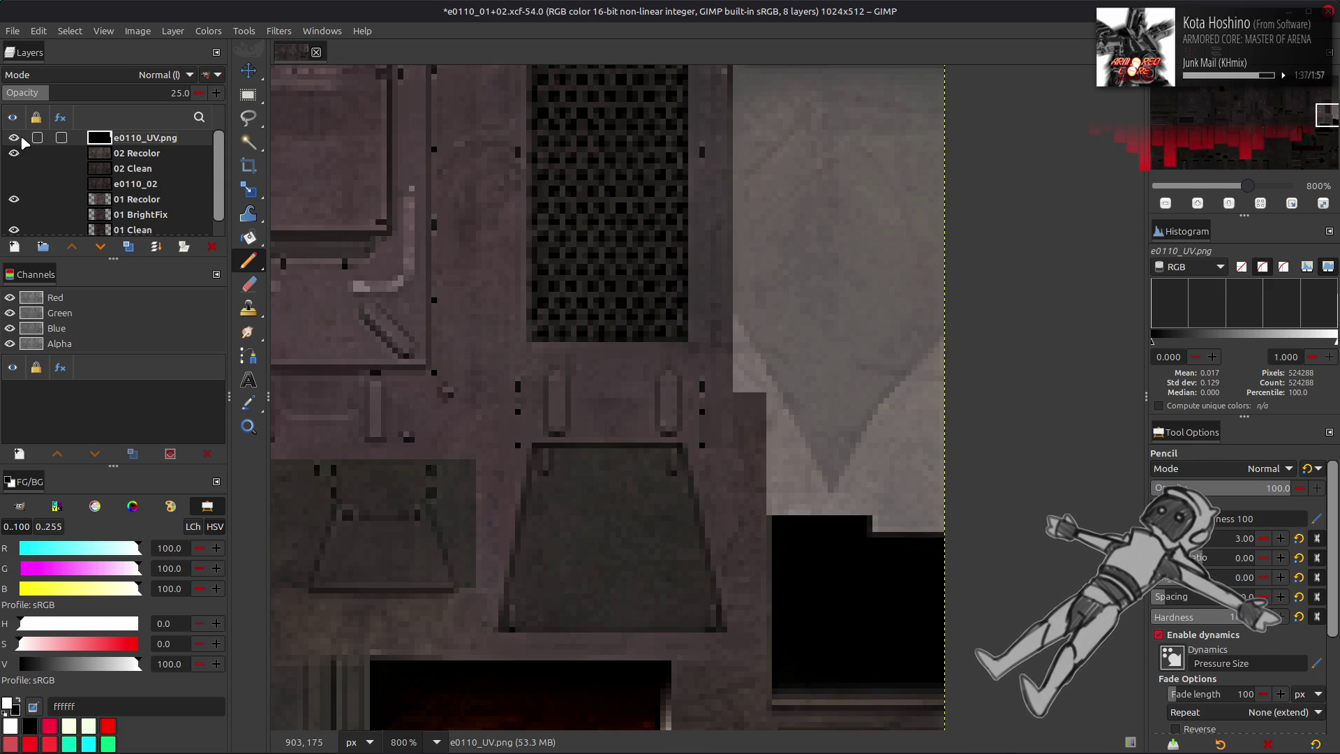
pyautogui.click(14, 138)
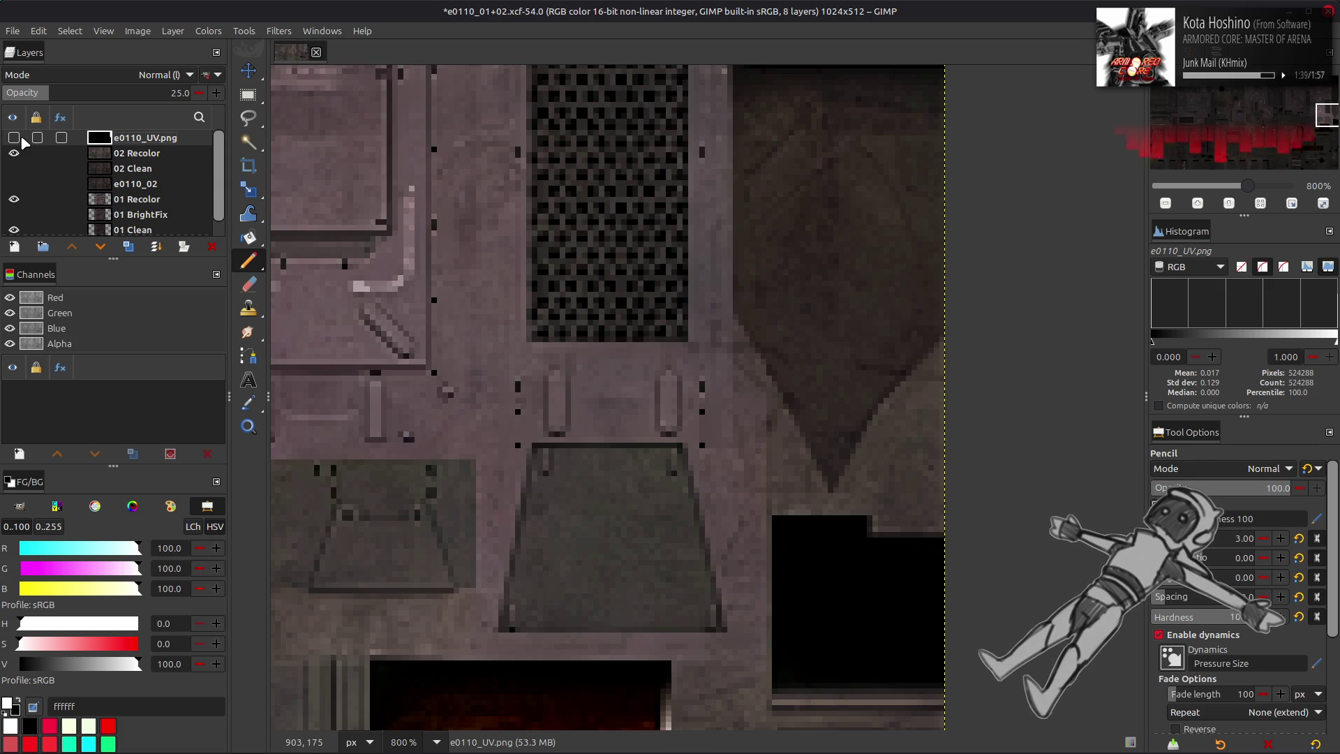
pyautogui.click(22, 140)
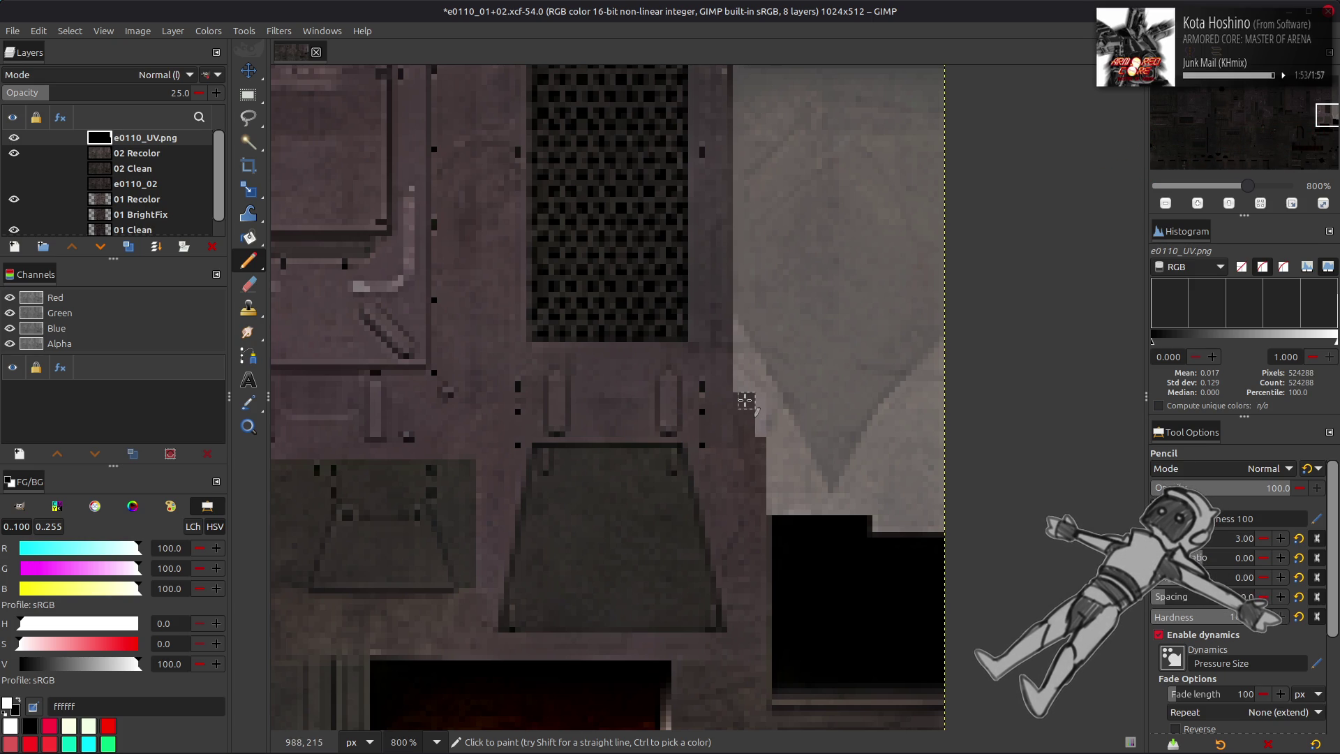
pyautogui.hotkey('ctrl', 'z')
pyautogui.press('super')
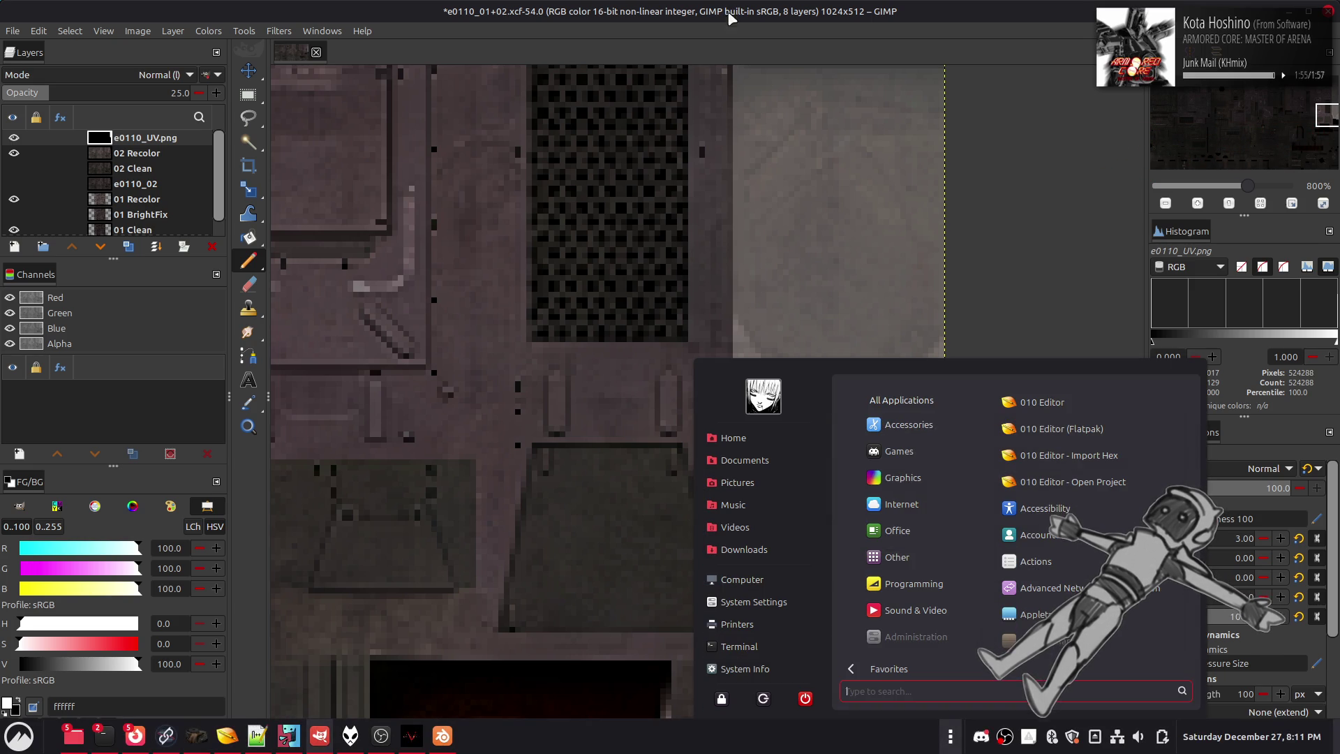
pyautogui.press('super')
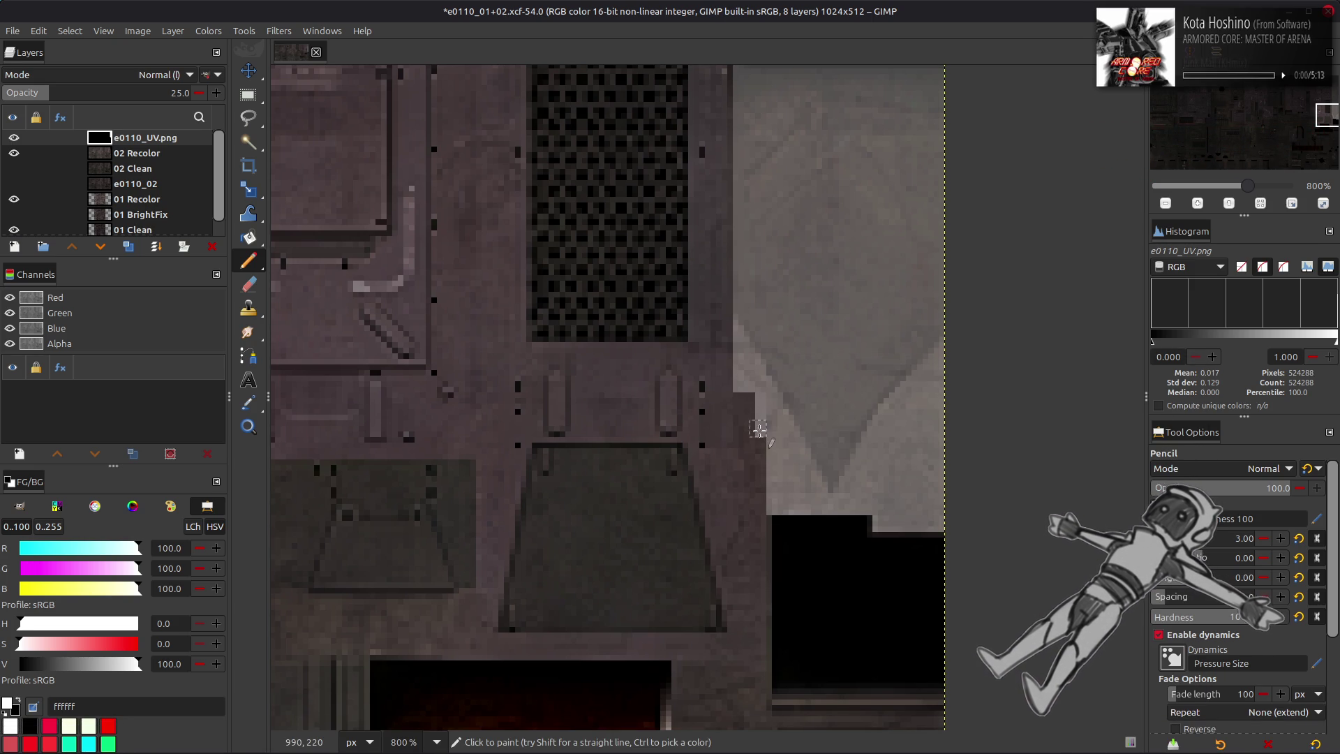
# - Draw a straight light line down to the black block and restore mask opacity to 100
pyautogui.click(764, 445)
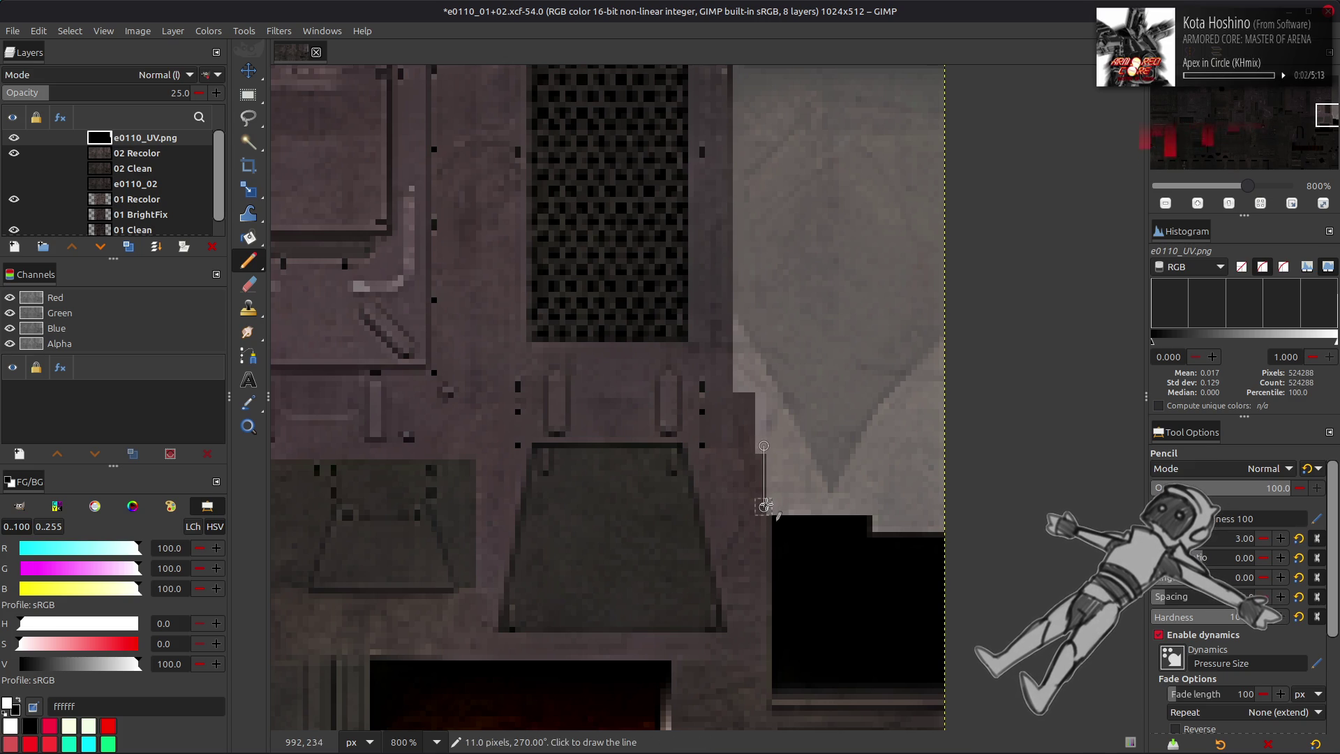
pyautogui.keyDown('shift'); pyautogui.click(765, 506); pyautogui.keyUp('shift')
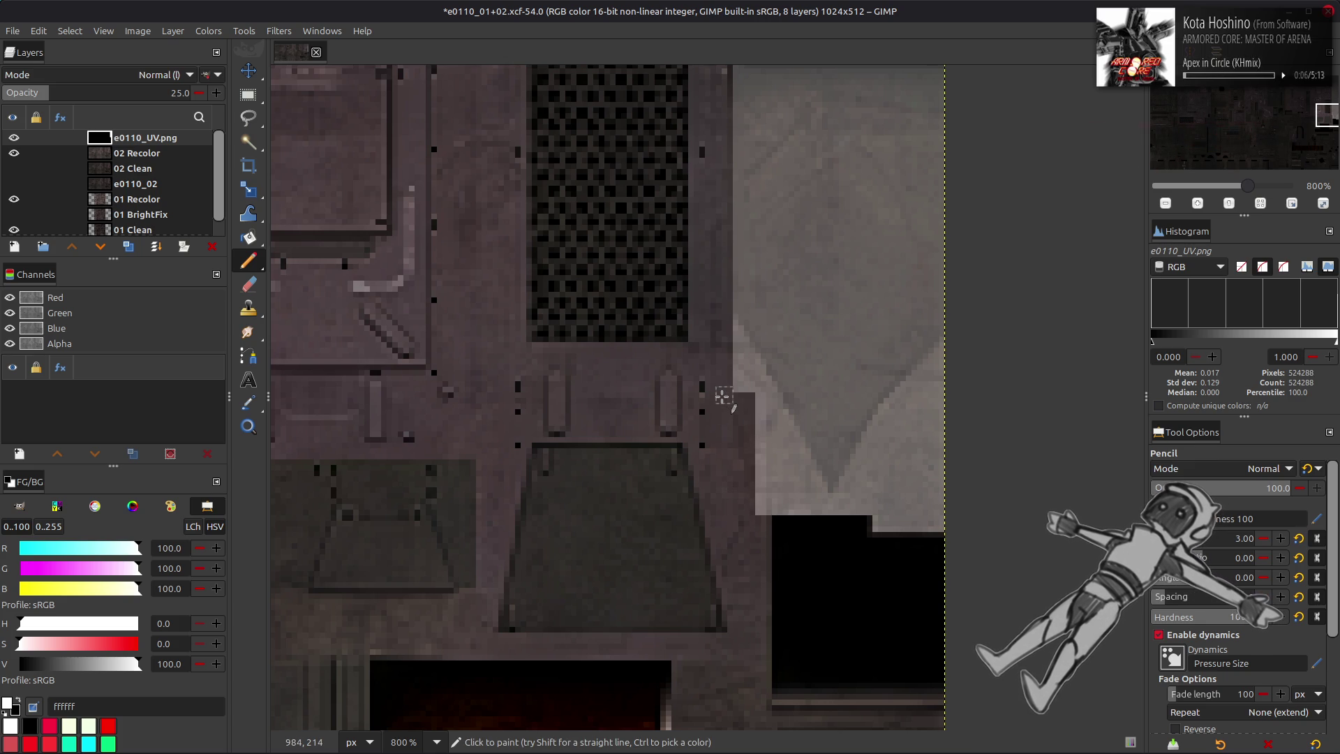
pyautogui.scroll(2, 774, 397)
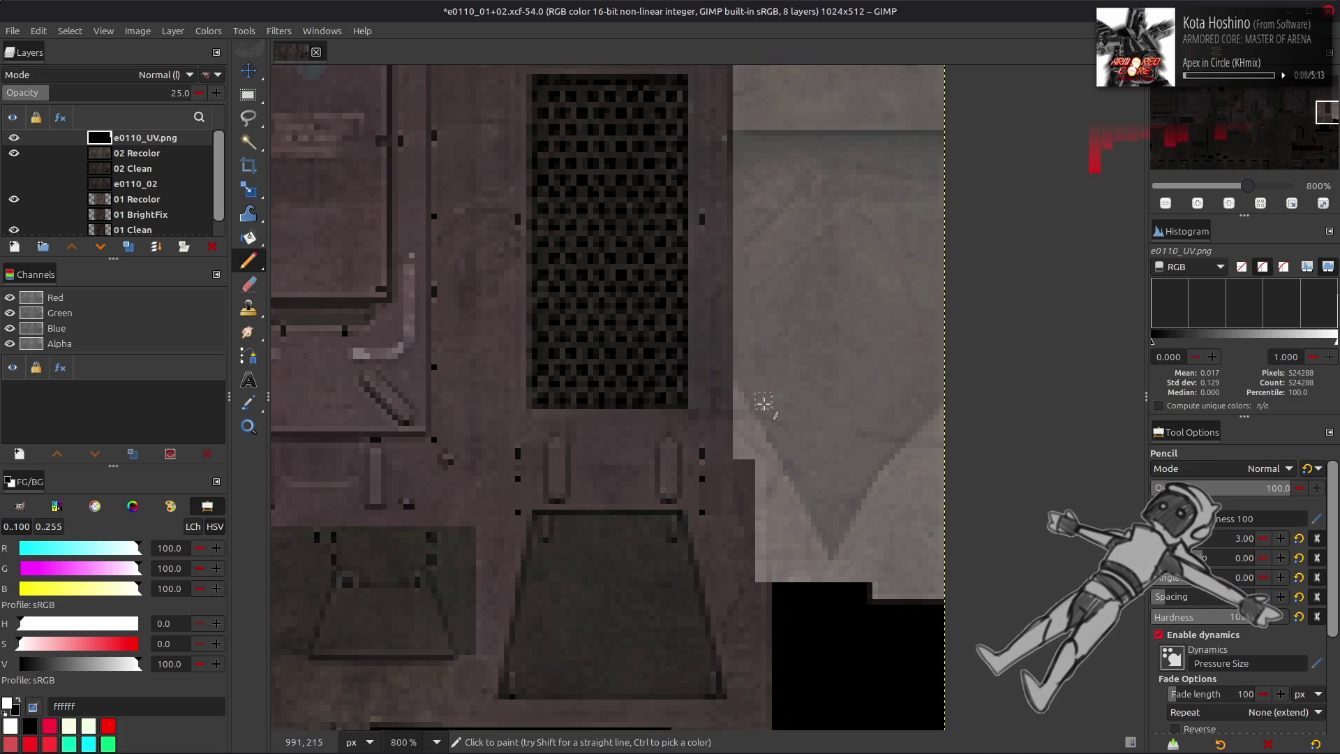
pyautogui.moveTo(117, 92); pyautogui.dragTo(342, 98)
pyautogui.press('m')
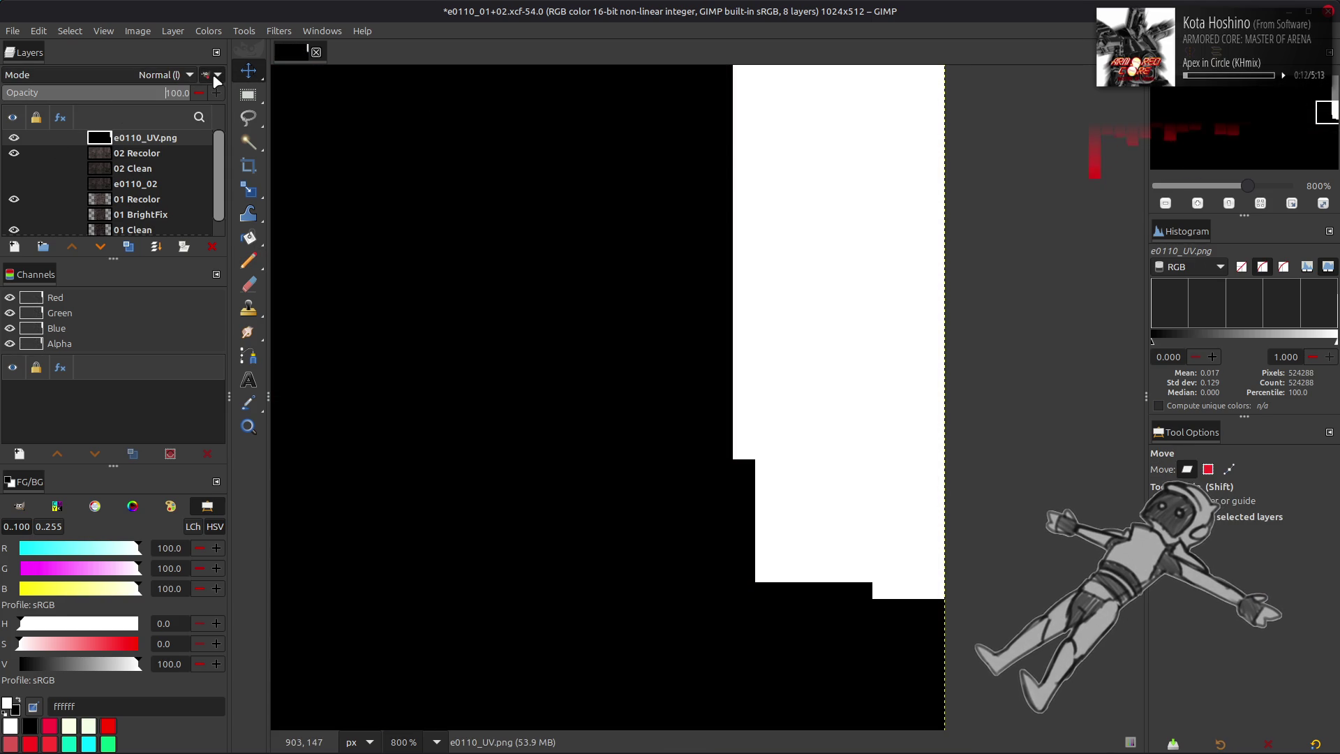
# - Hide the e0110_UV.png mask, make 02 Recolor active, and save the atlas
pyautogui.click(13, 138)
pyautogui.click(136, 153)
pyautogui.hotkey('ctrl', 's')
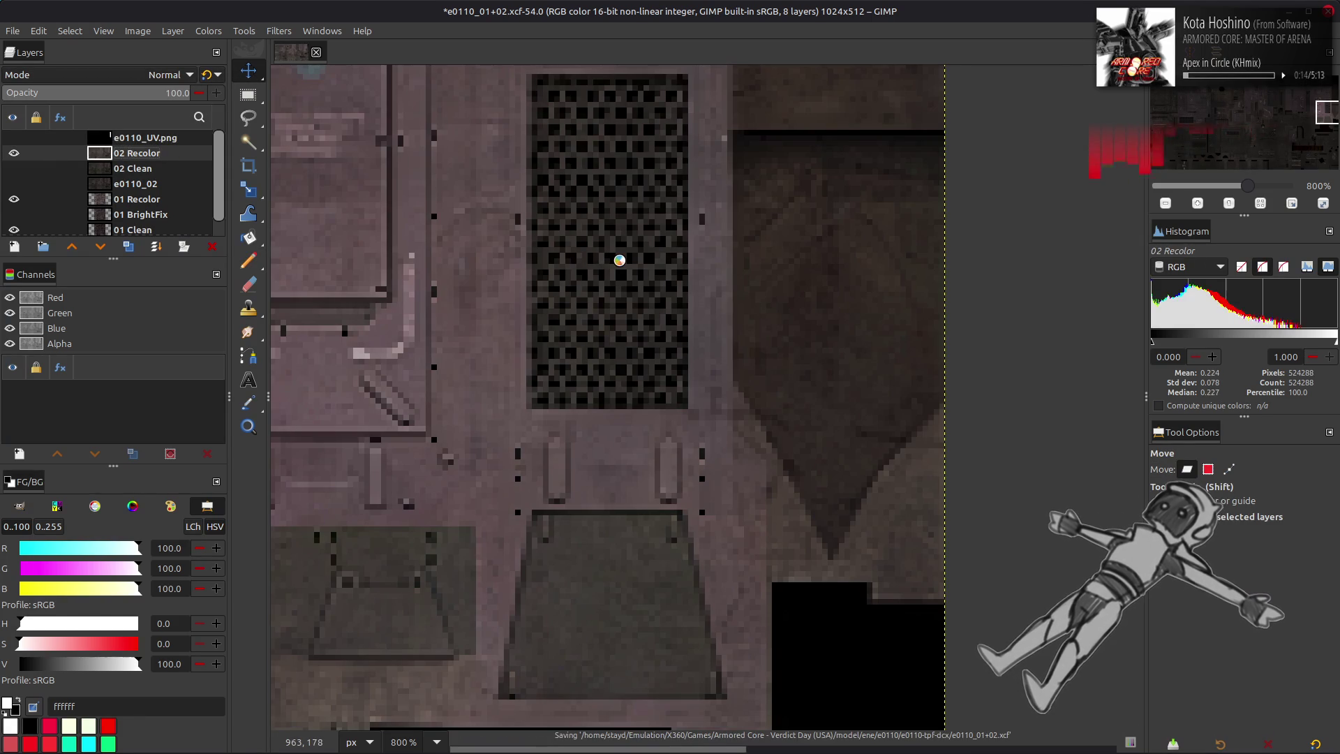
# - Open e0110_02_s.dds from the Nemo texture folder as a new layer
pyautogui.hotkey('alt', 'Tab')
pyautogui.hotkey('alt', 'Tab')
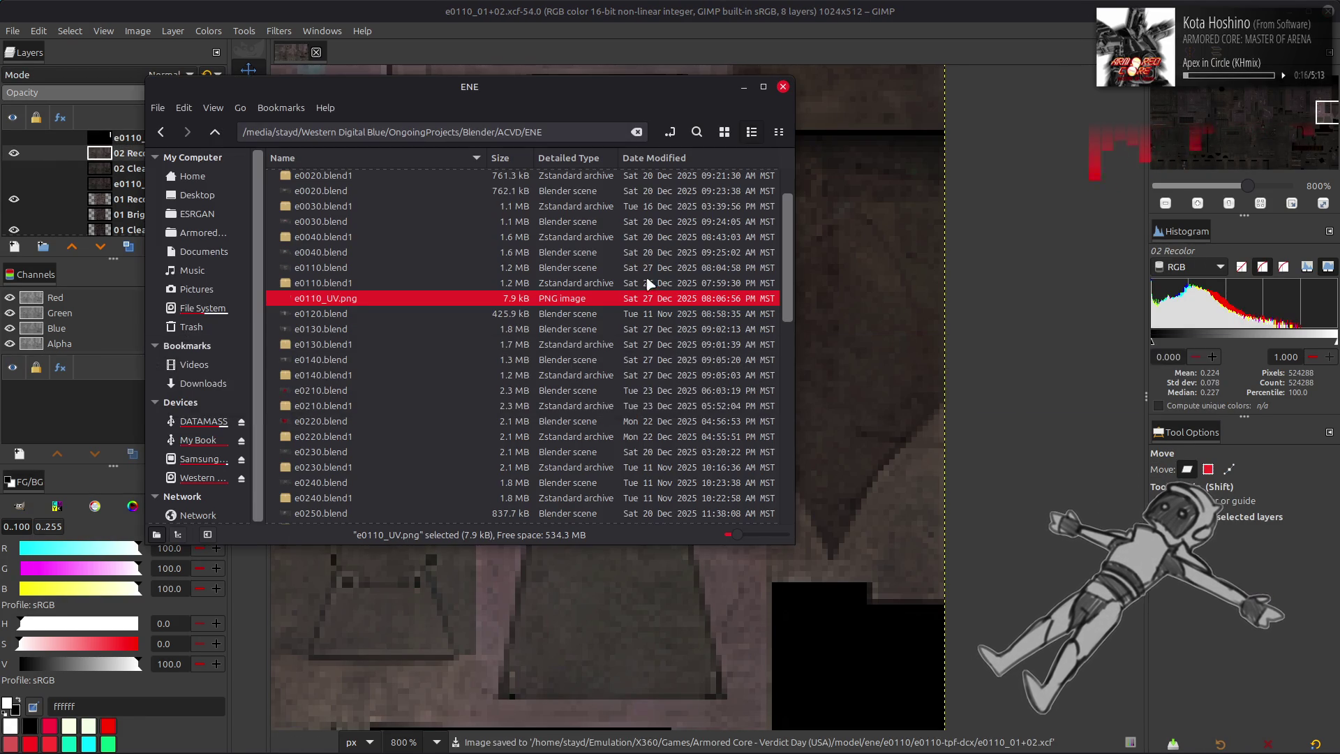
pyautogui.hotkey('alt', 'Tab')
pyautogui.hotkey('alt', 'Tab')
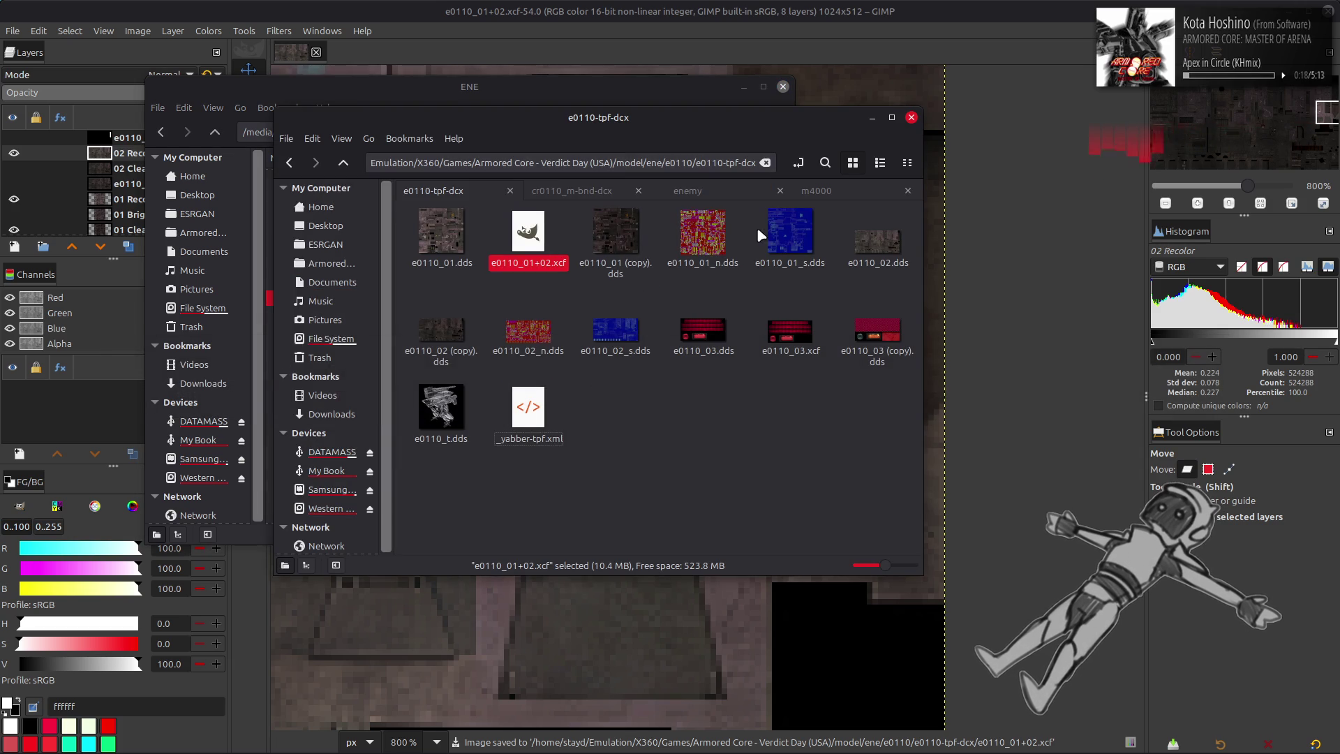
pyautogui.doubleClick(639, 328)
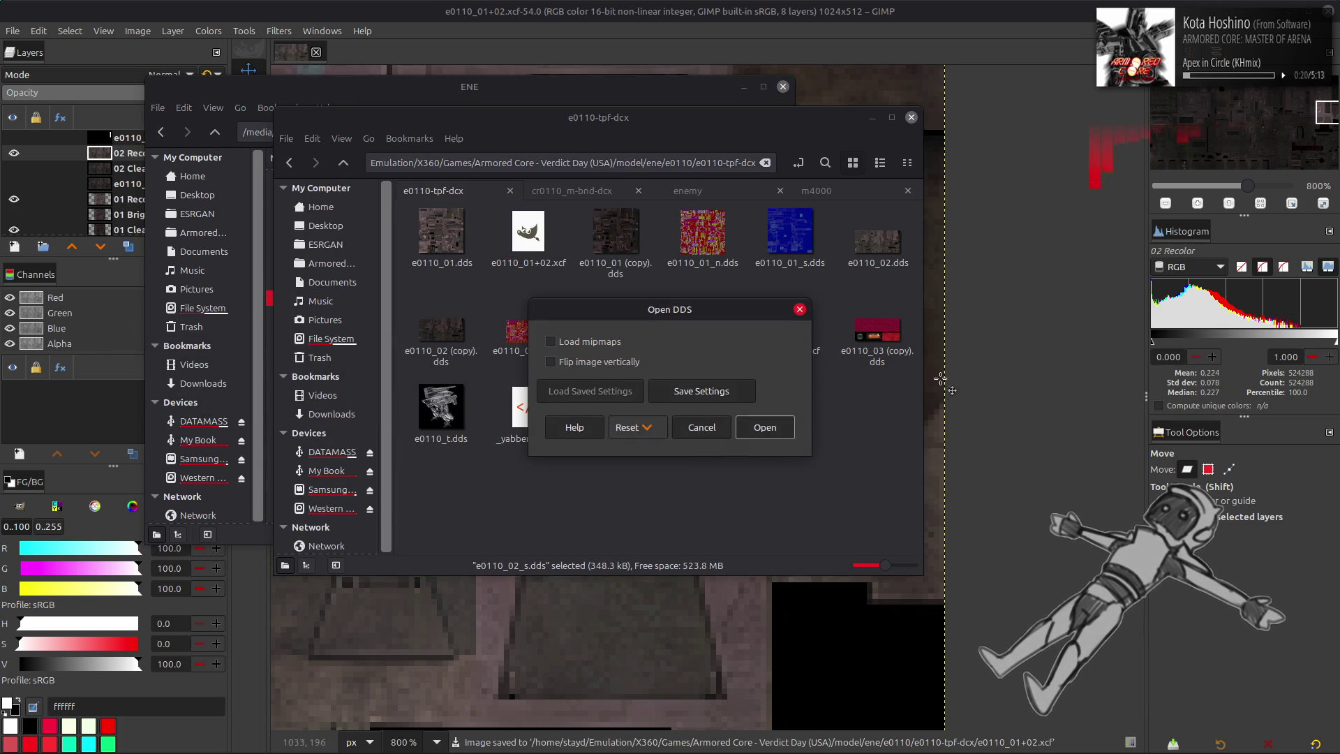
pyautogui.click(764, 427)
# - Toggle the imported e0110_02_s.dds layer's visibility to compare it with the texture
pyautogui.press('q')
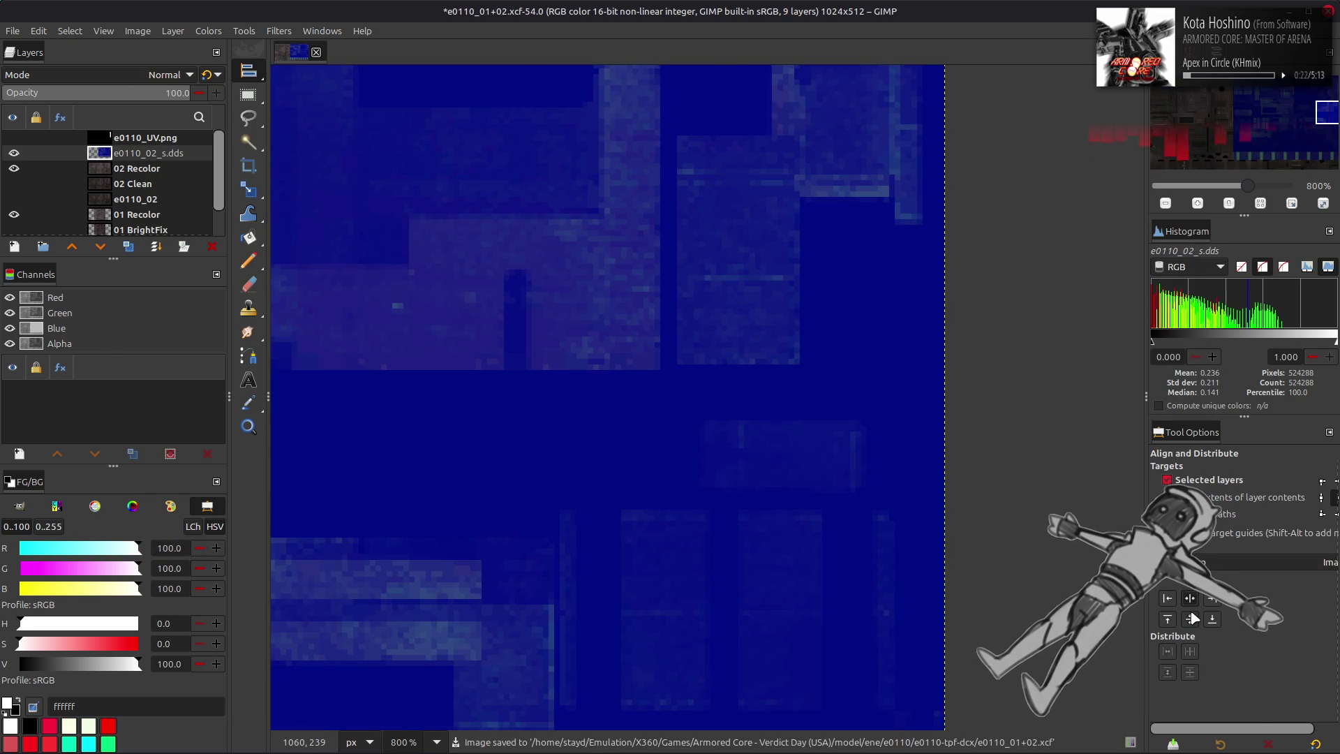
pyautogui.keyDown('ctrl'); pyautogui.scroll(-2, 682, 437); pyautogui.keyUp('ctrl')
pyautogui.keyDown('ctrl'); pyautogui.scroll(-2, 682, 438); pyautogui.keyUp('ctrl')
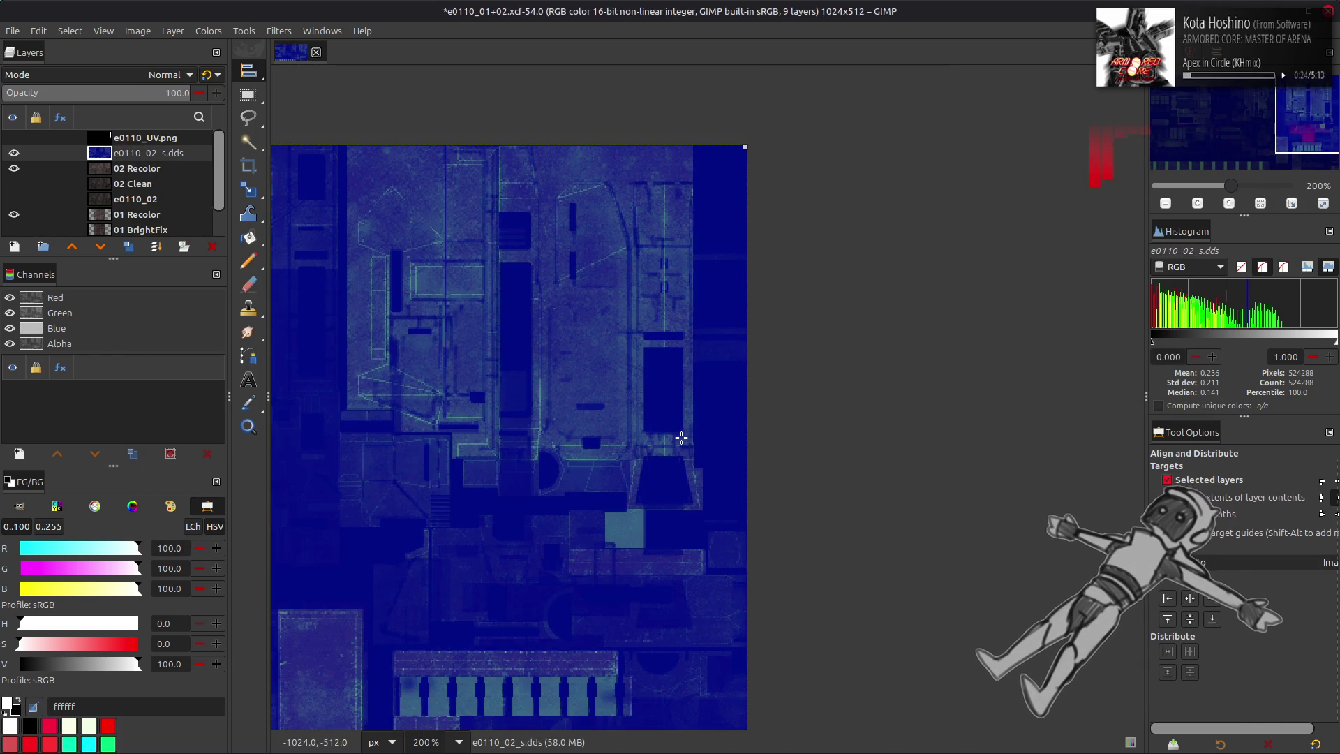
pyautogui.keyDown('ctrl'); pyautogui.scroll(-2, 682, 438); pyautogui.keyUp('ctrl')
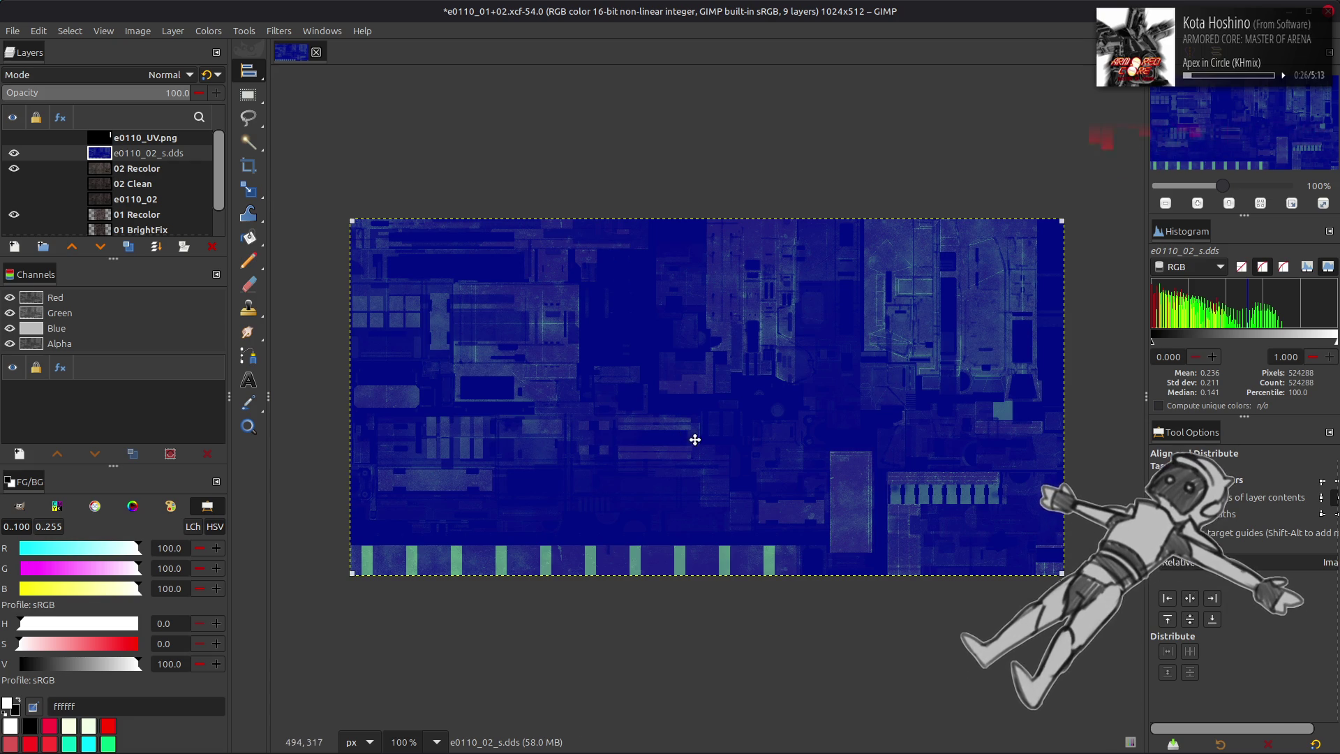
pyautogui.press('m')
pyautogui.click(13, 154)
pyautogui.click(13, 153)
pyautogui.click(13, 154)
pyautogui.click(13, 154)
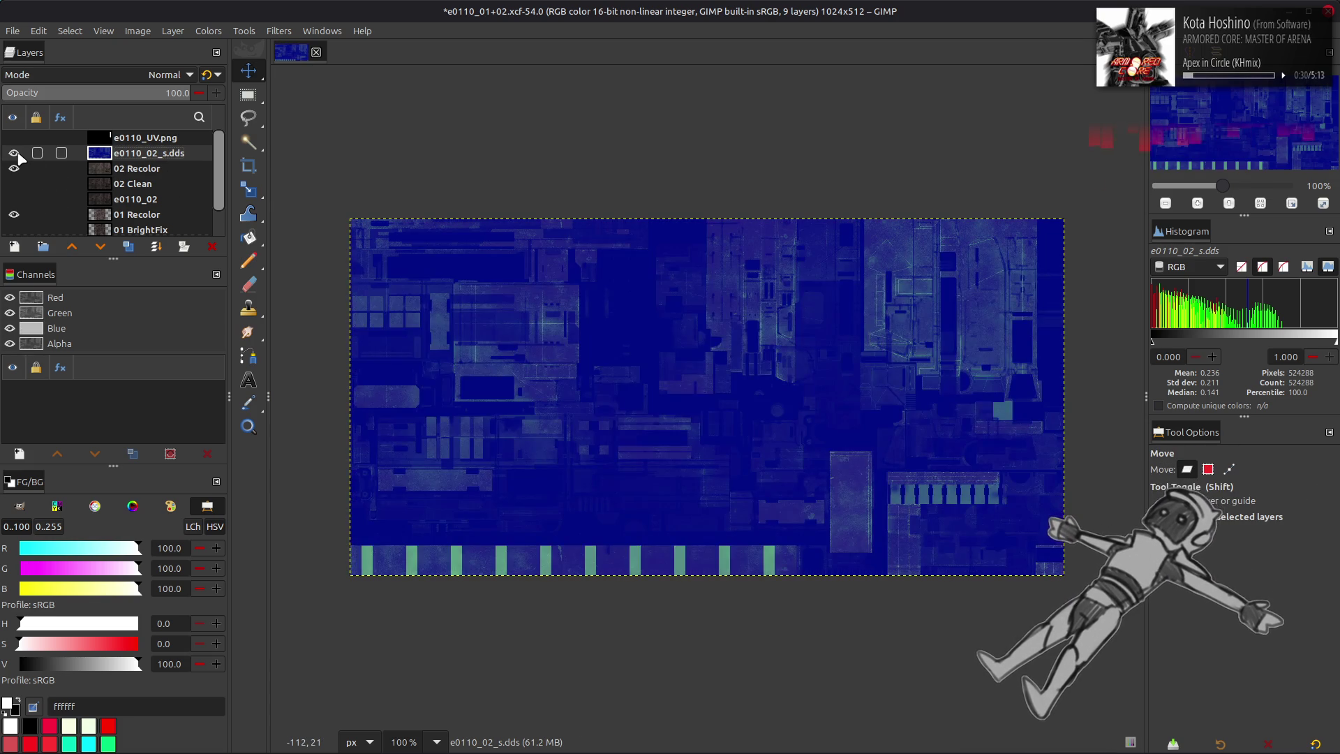
pyautogui.click(18, 155)
pyautogui.click(19, 155)
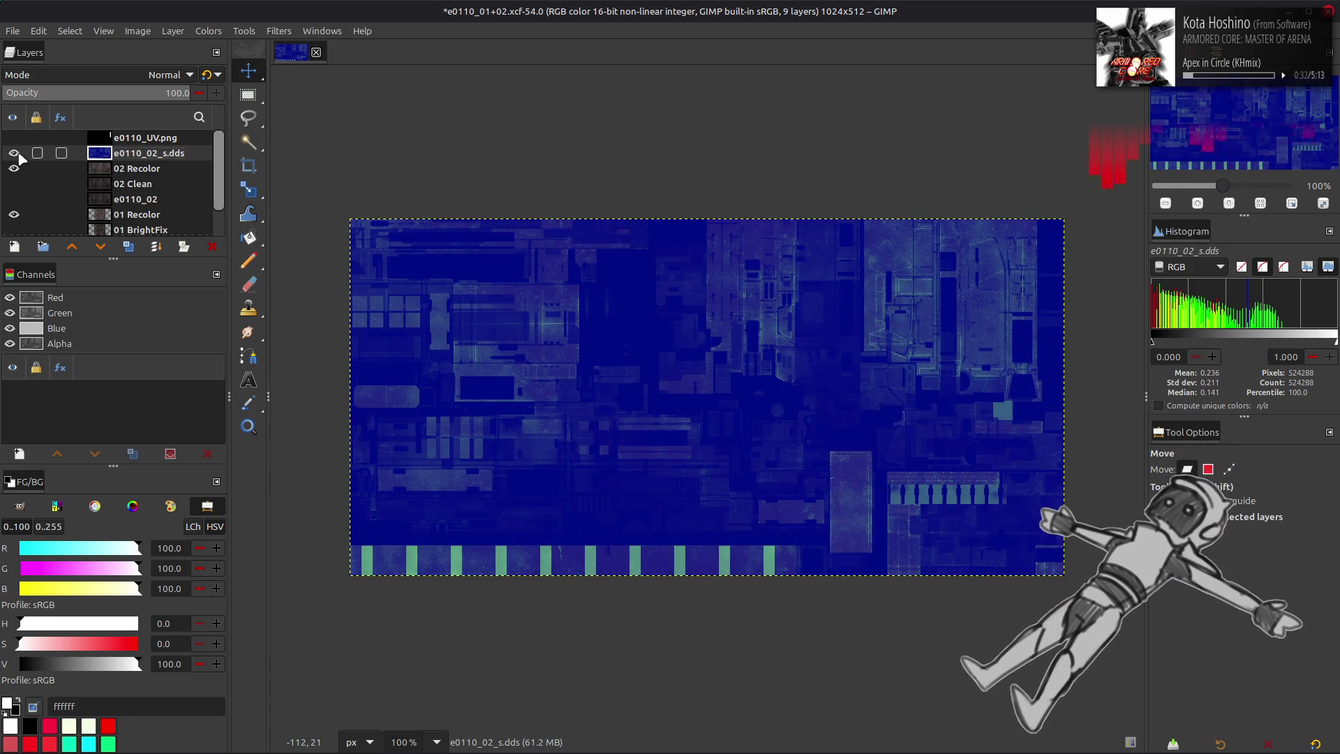
# - Rename the layer to e0110_02_s and move it to the top of the stack
pyautogui.doubleClick(192, 153)
pyautogui.press('Return')
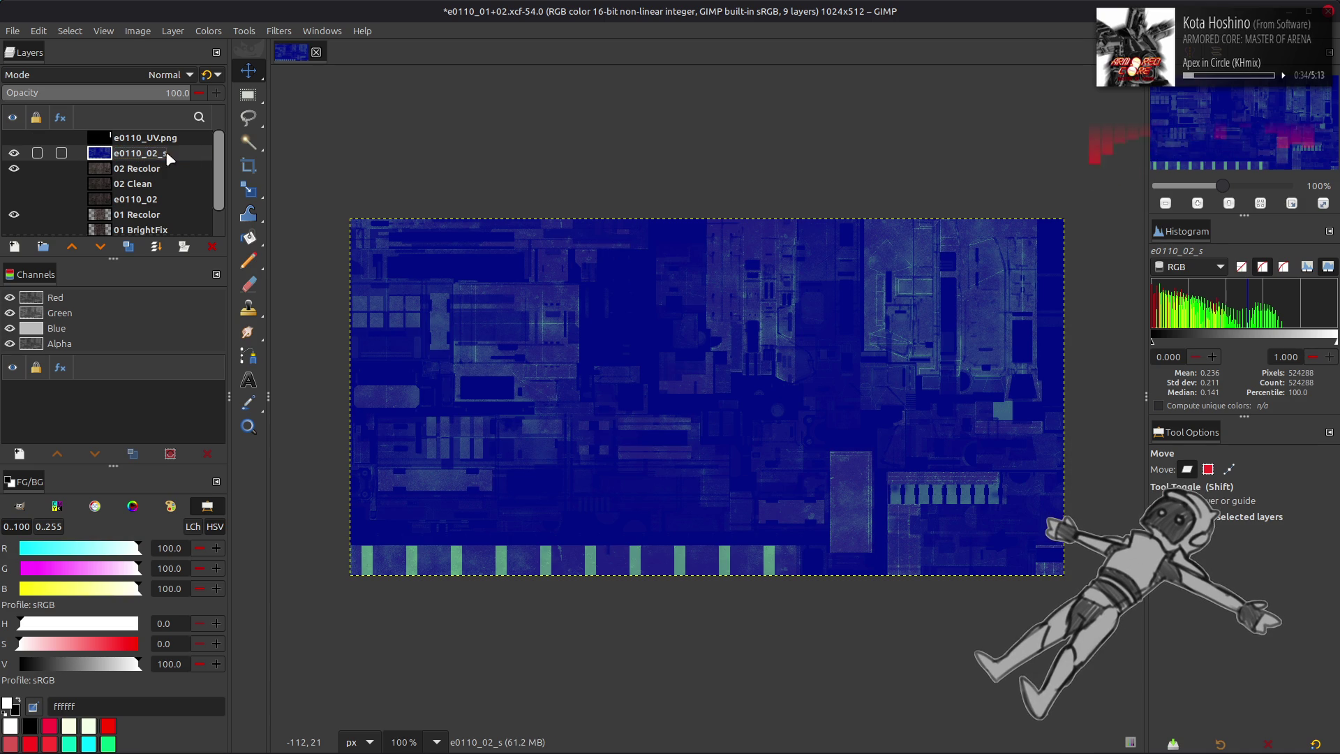
pyautogui.moveTo(143, 156); pyautogui.dragTo(150, 138)
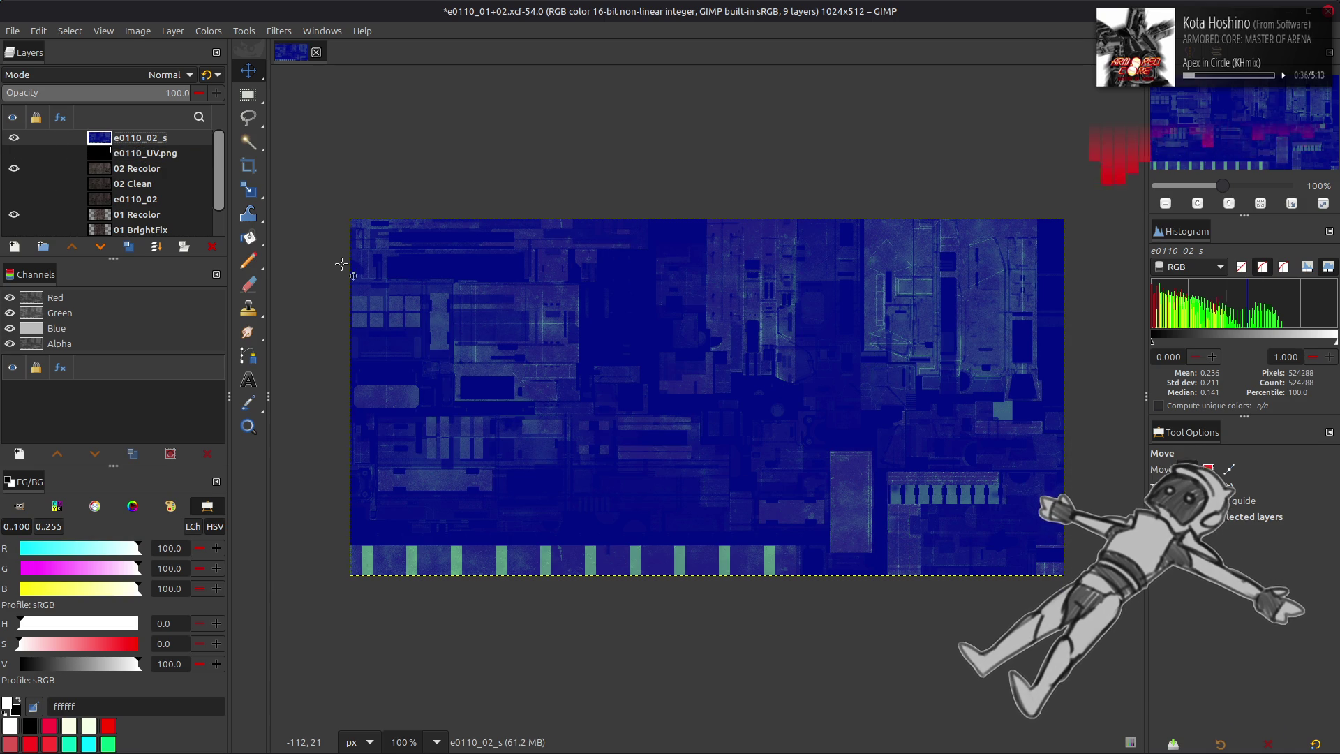
# - Drag e0110_01_s.dds from Nemo onto the GIMP image as a new layer
pyautogui.hotkey('alt', 'Tab')
pyautogui.moveTo(790, 233); pyautogui.dragTo(984, 313)
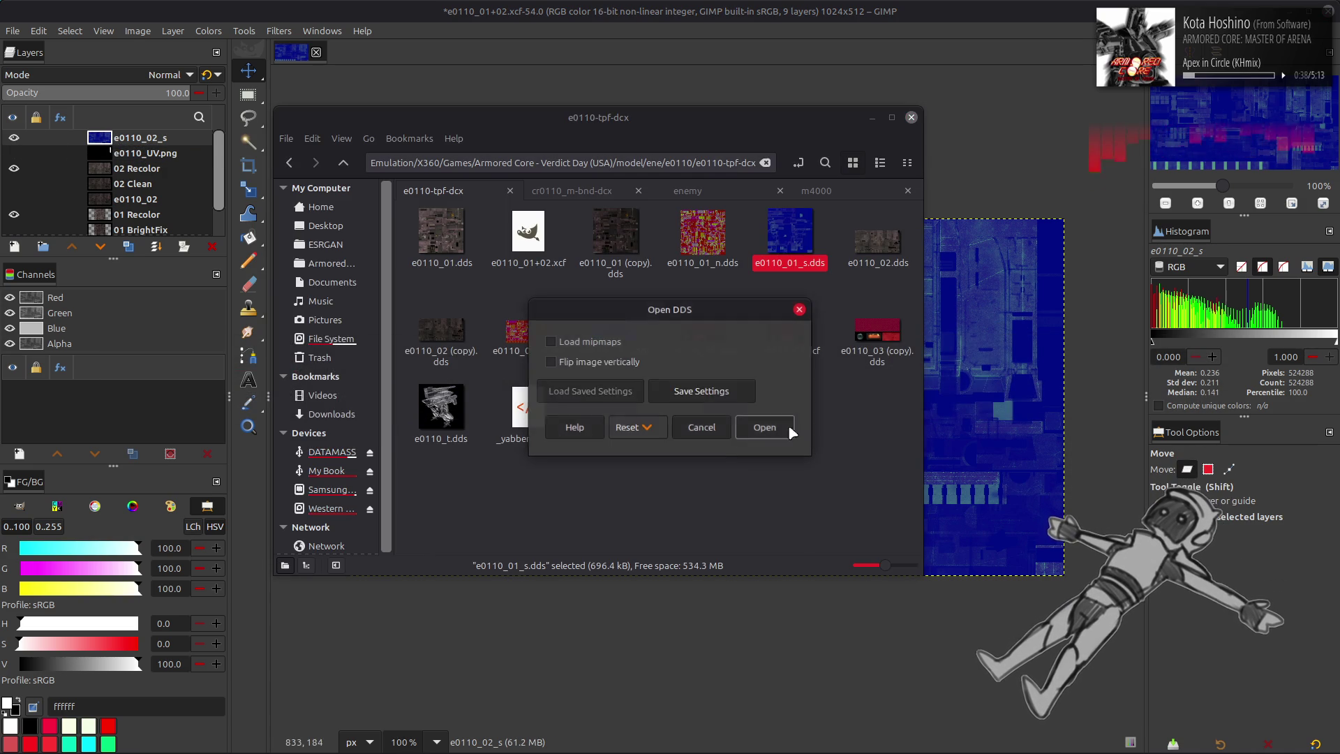
pyautogui.click(764, 428)
# - Make the 01 Clean layer active and scroll the layer list back to the top
pyautogui.press('q')
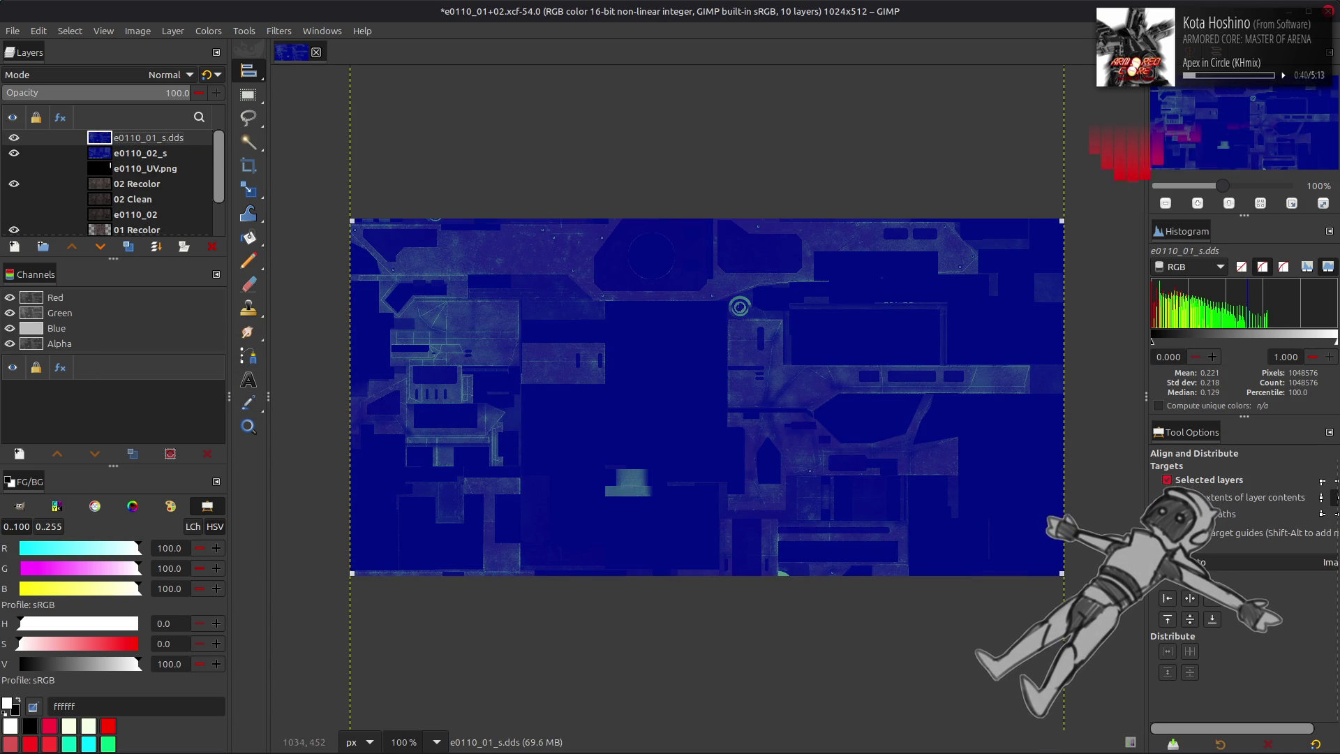
pyautogui.scroll(-3, 153, 198)
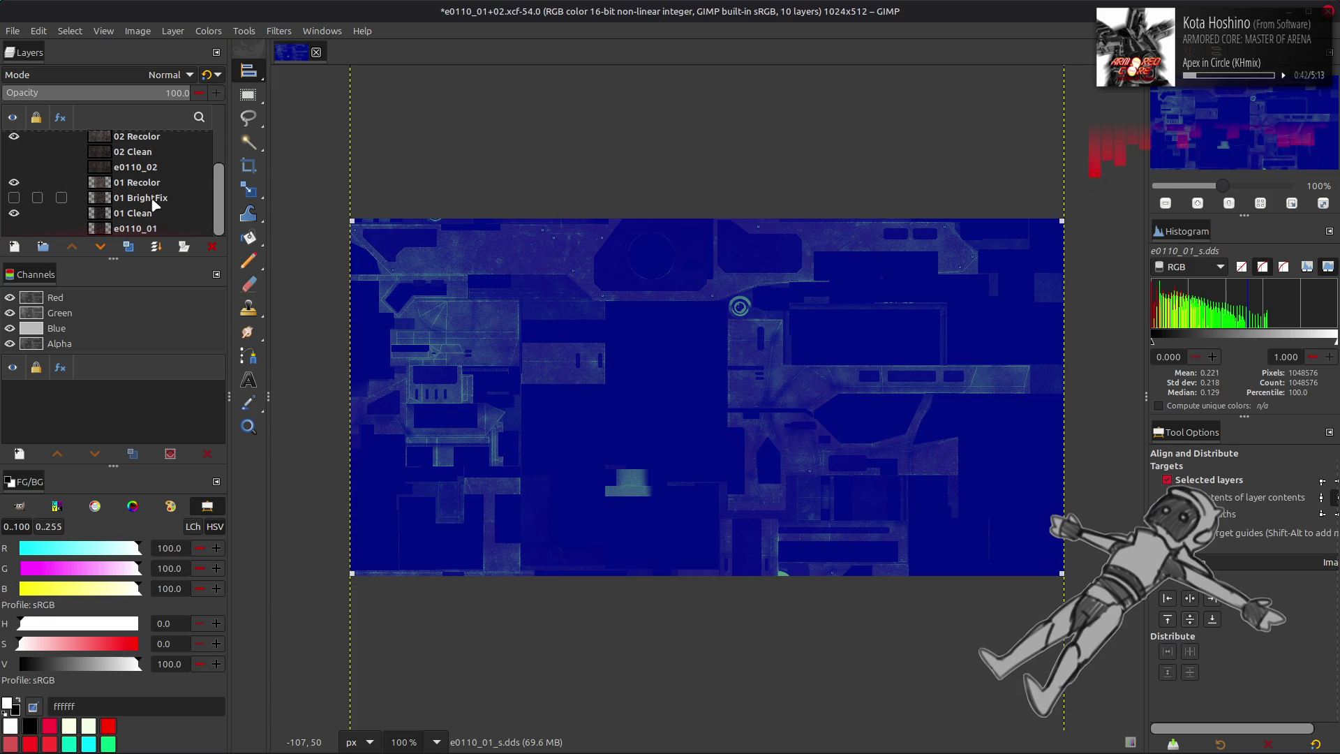
pyautogui.click(154, 218)
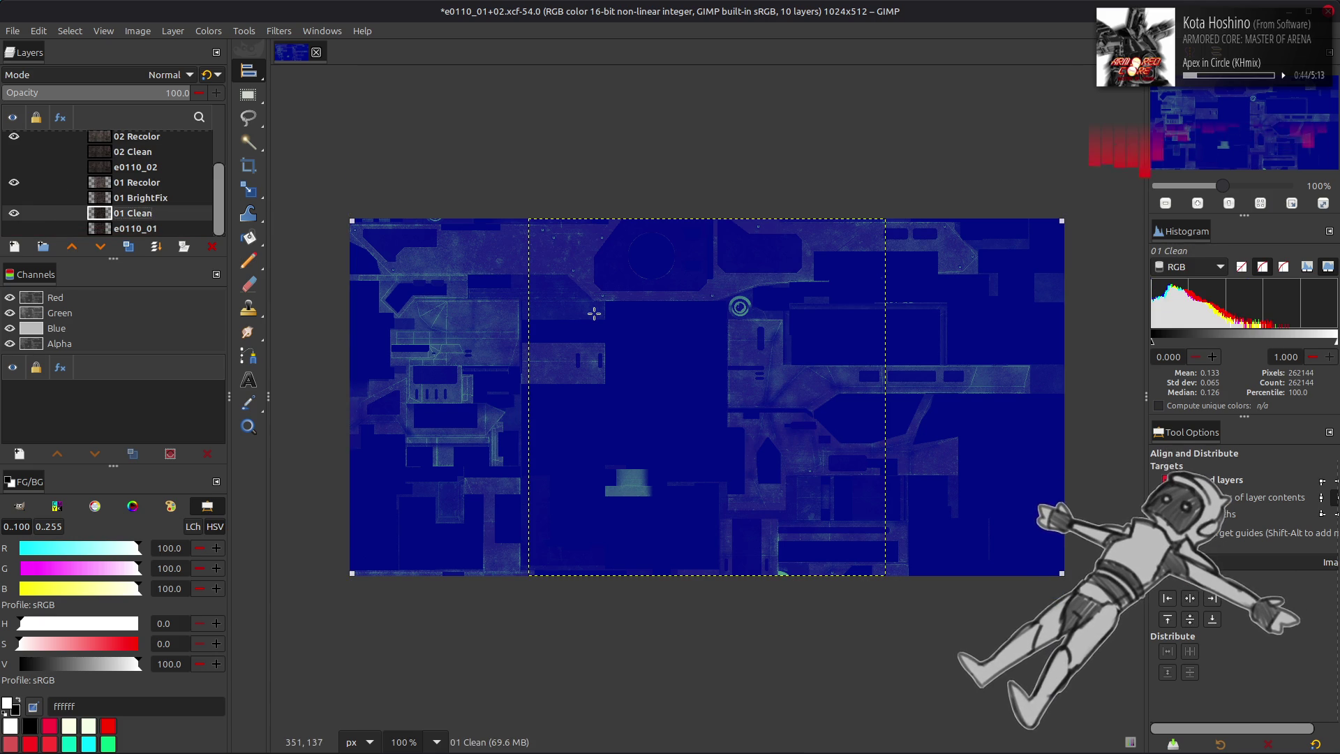
pyautogui.keyDown('ctrl'); pyautogui.scroll(2, 579, 312); pyautogui.keyUp('ctrl')
pyautogui.keyDown('ctrl'); pyautogui.scroll(1, 628, 311); pyautogui.keyUp('ctrl')
pyautogui.keyDown('ctrl'); pyautogui.scroll(2, 907, 317); pyautogui.keyUp('ctrl')
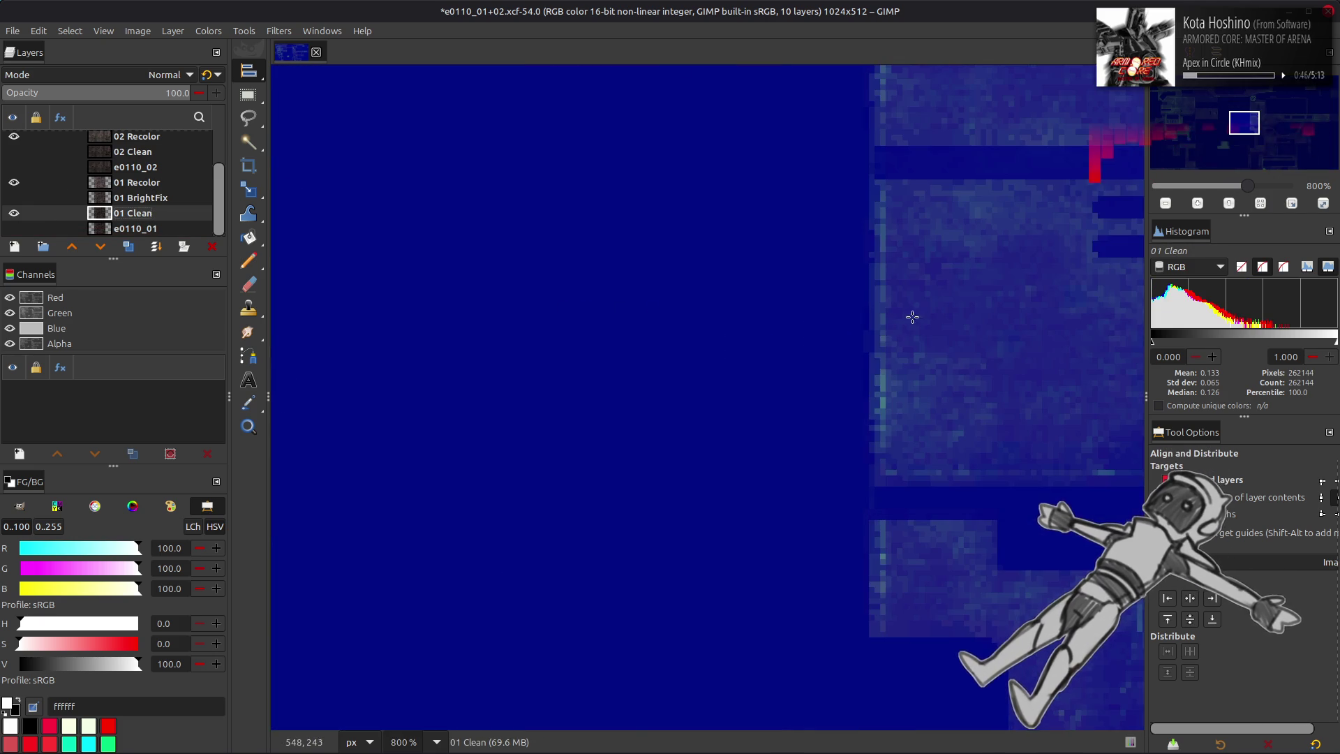
pyautogui.keyDown('ctrl'); pyautogui.scroll(1, 573, 381); pyautogui.keyUp('ctrl')
pyautogui.hscroll(2, 628, 380)
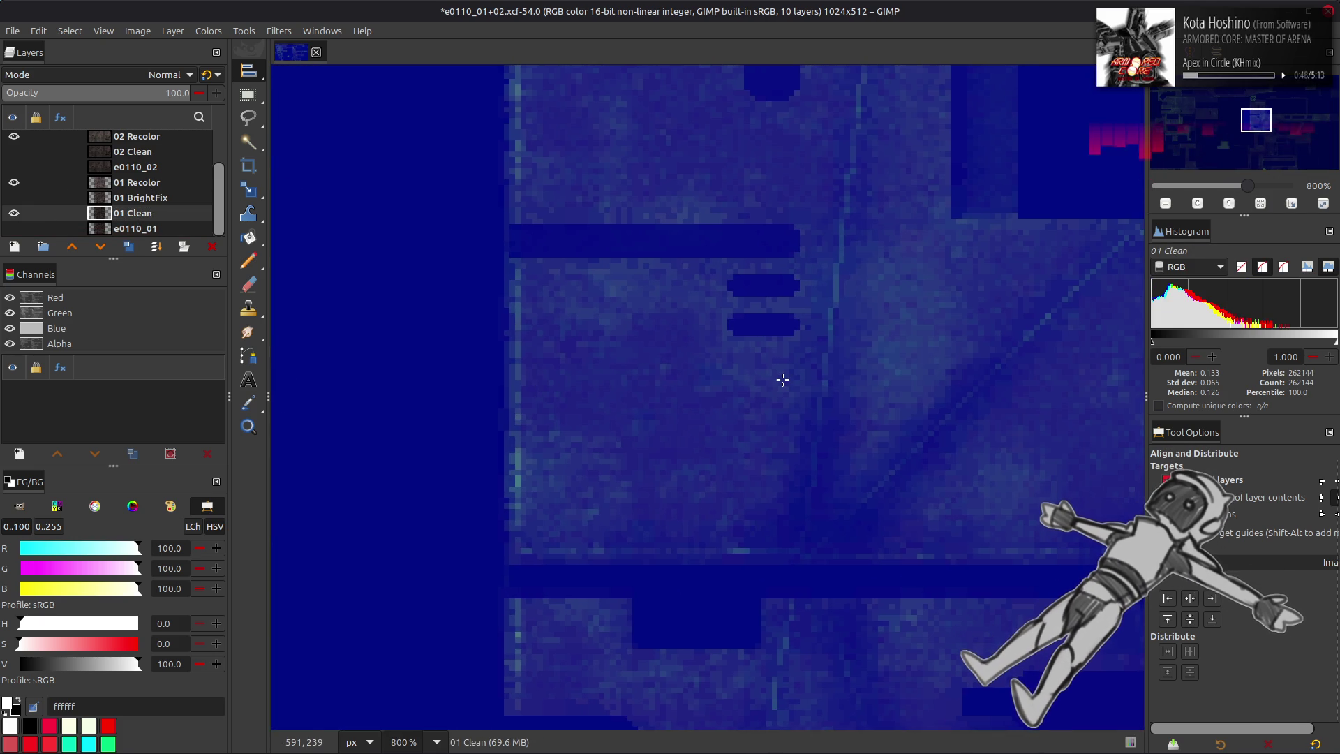
pyautogui.scroll(2, 183, 192)
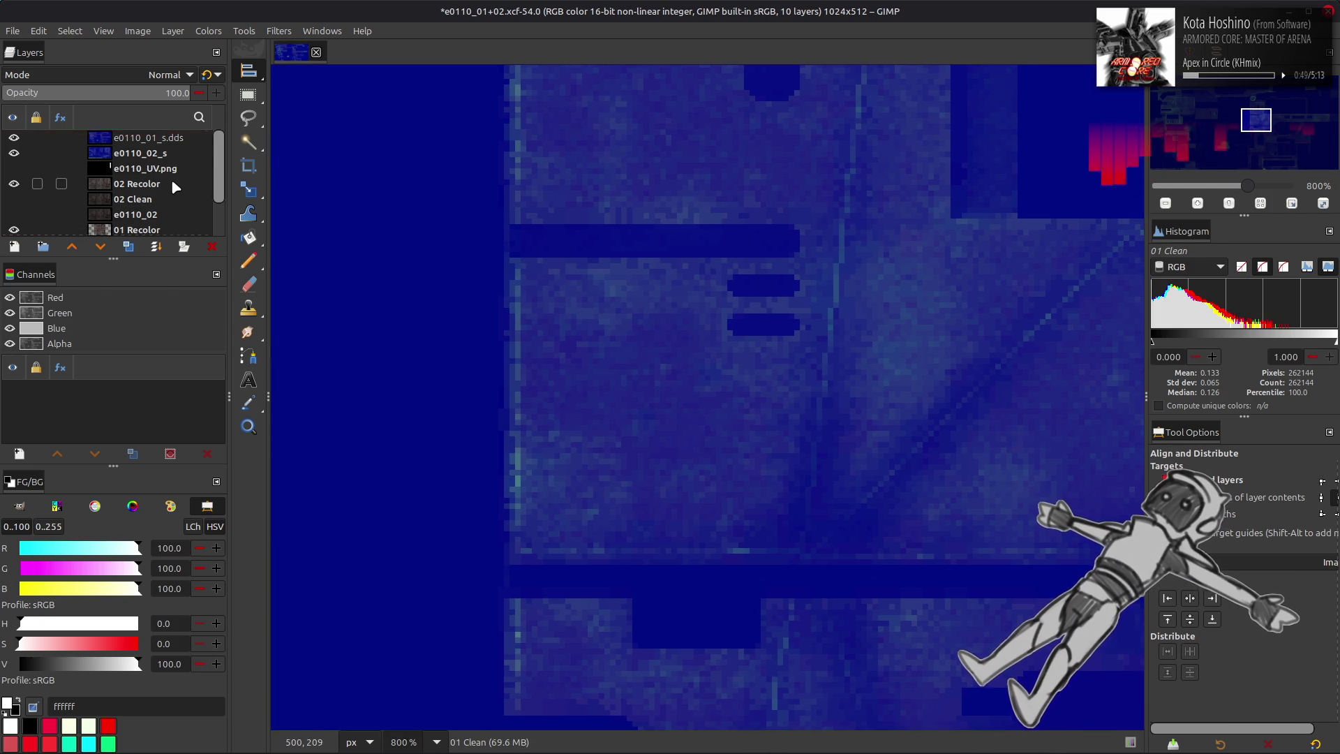
# - Select e0110_01_s.dds, hide e0110_02_s and 02 Recolor, and leave e0110_01_s.dds visible
pyautogui.click(150, 144)
pyautogui.click(14, 138)
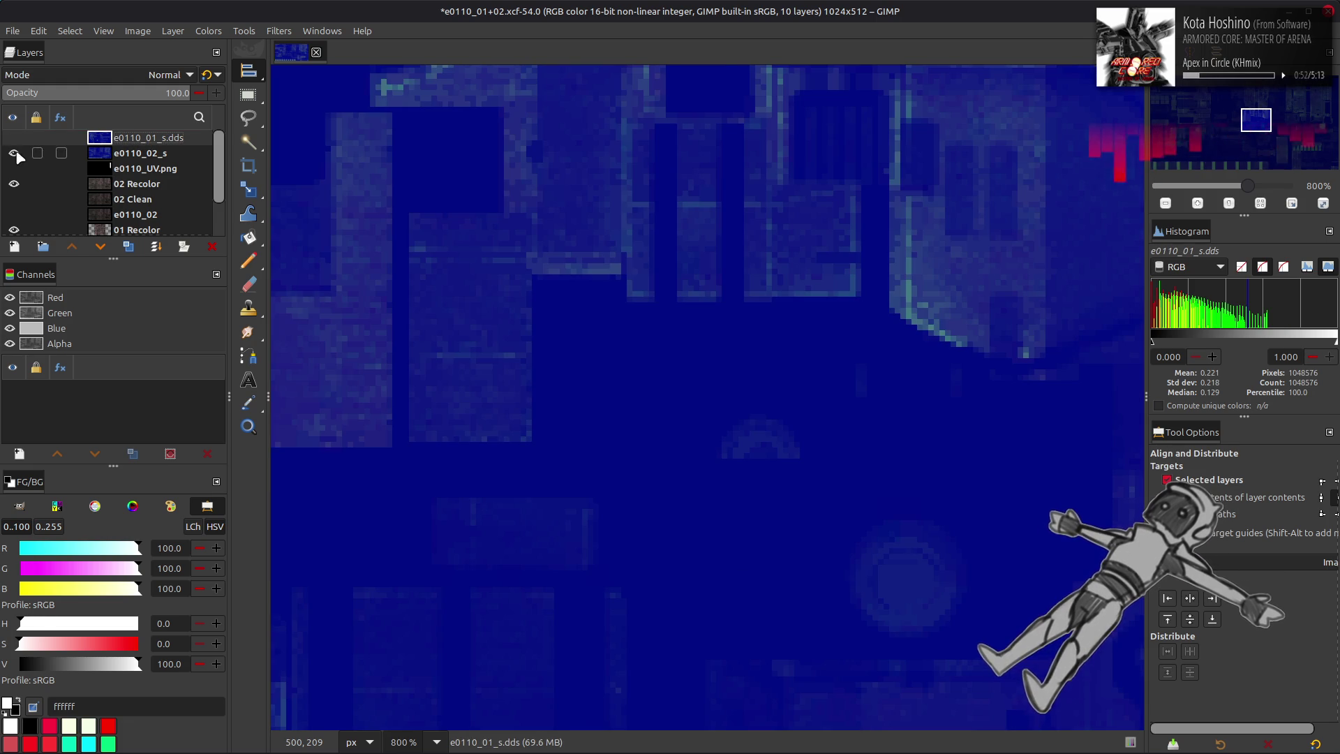
pyautogui.click(14, 153)
pyautogui.click(14, 183)
pyautogui.click(14, 138)
pyautogui.click(14, 137)
pyautogui.click(12, 139)
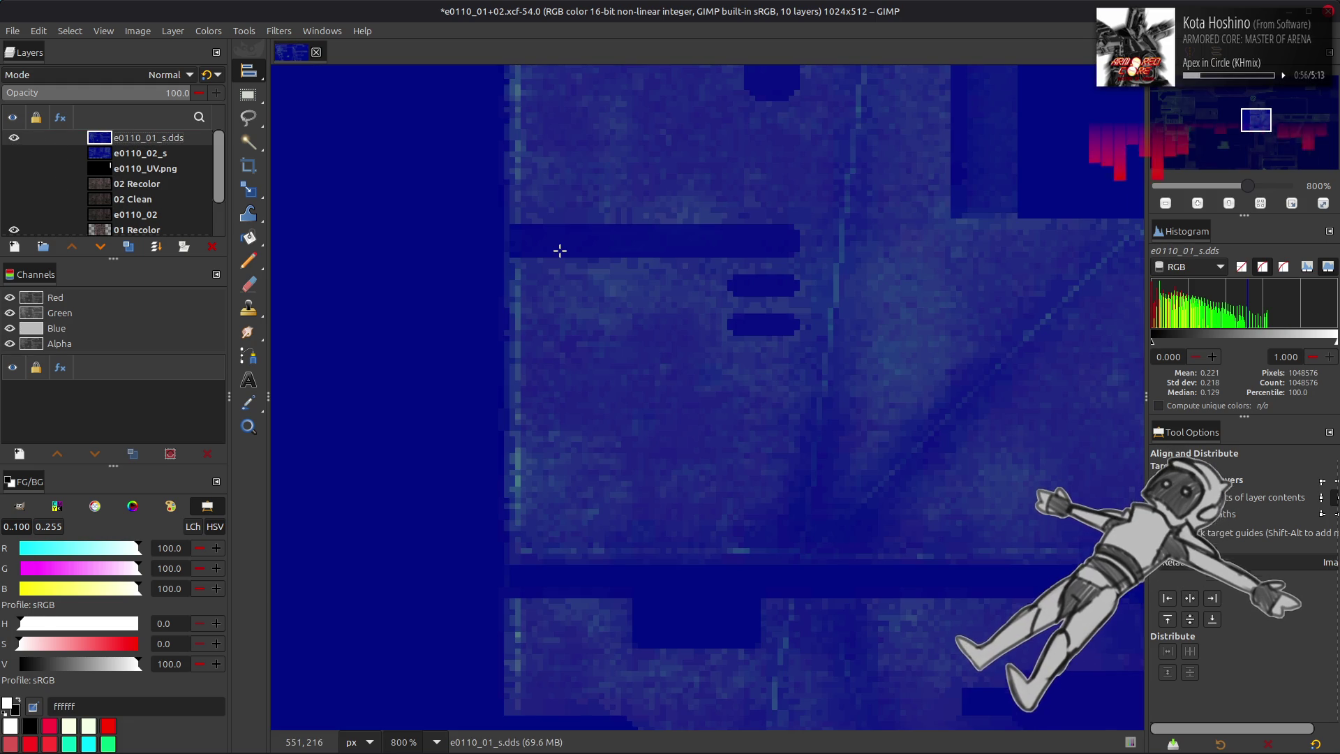
pyautogui.keyDown('ctrl'); pyautogui.scroll(-5, 675, 302); pyautogui.keyUp('ctrl')
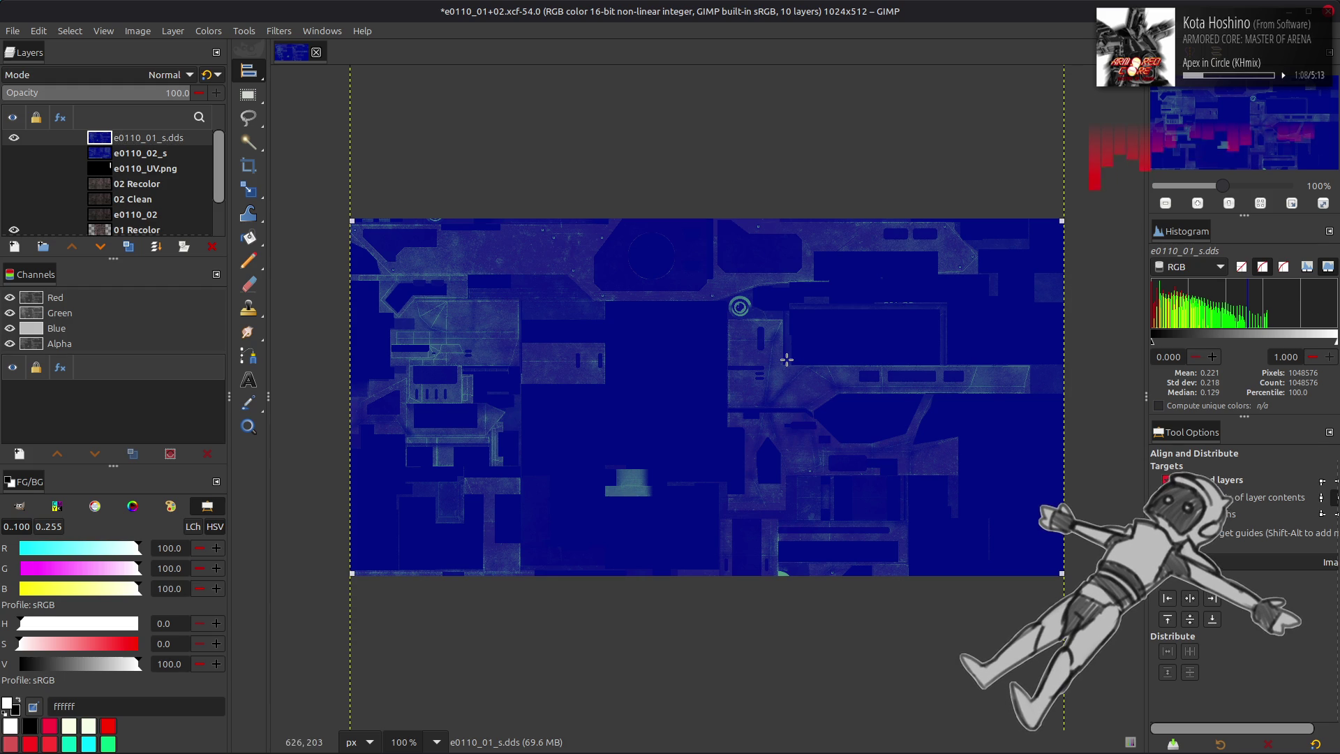
# - Rename the new layer to e0110_01_s and move it below e0110_02_s
pyautogui.press('m')
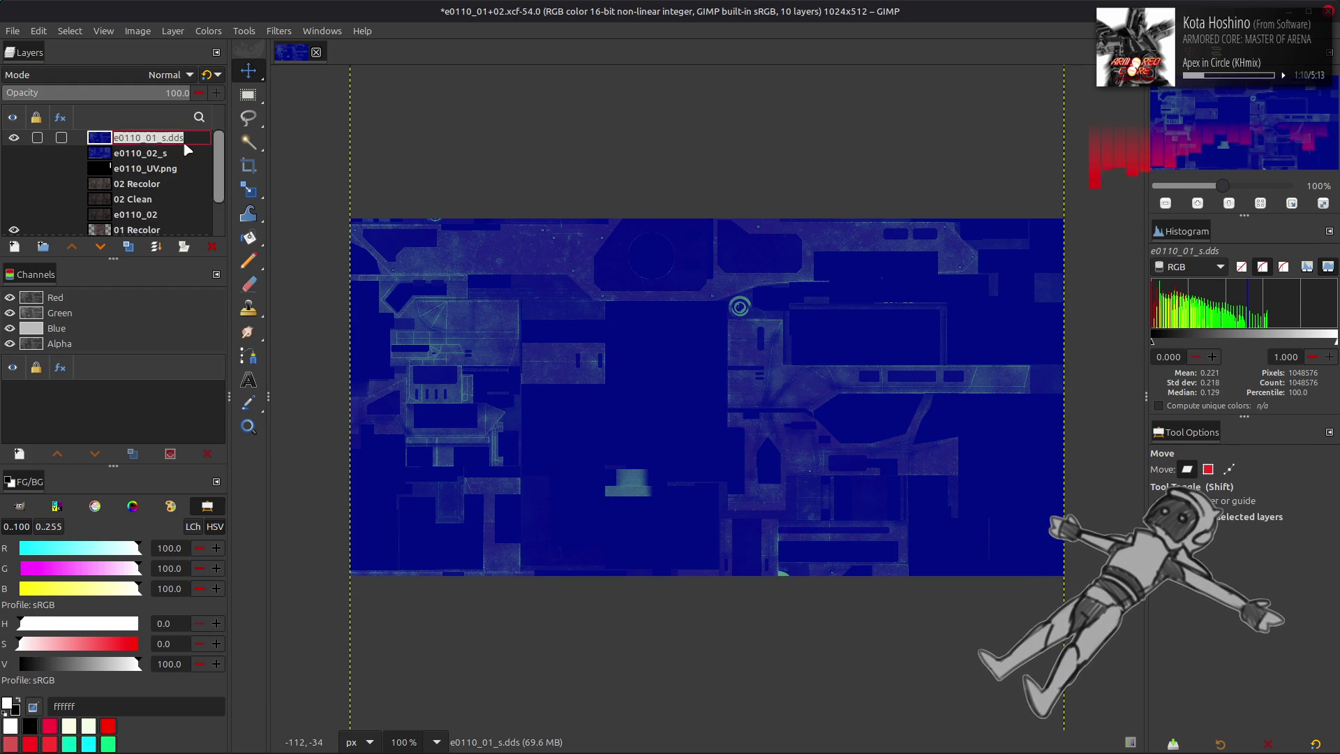
pyautogui.doubleClick(189, 137)
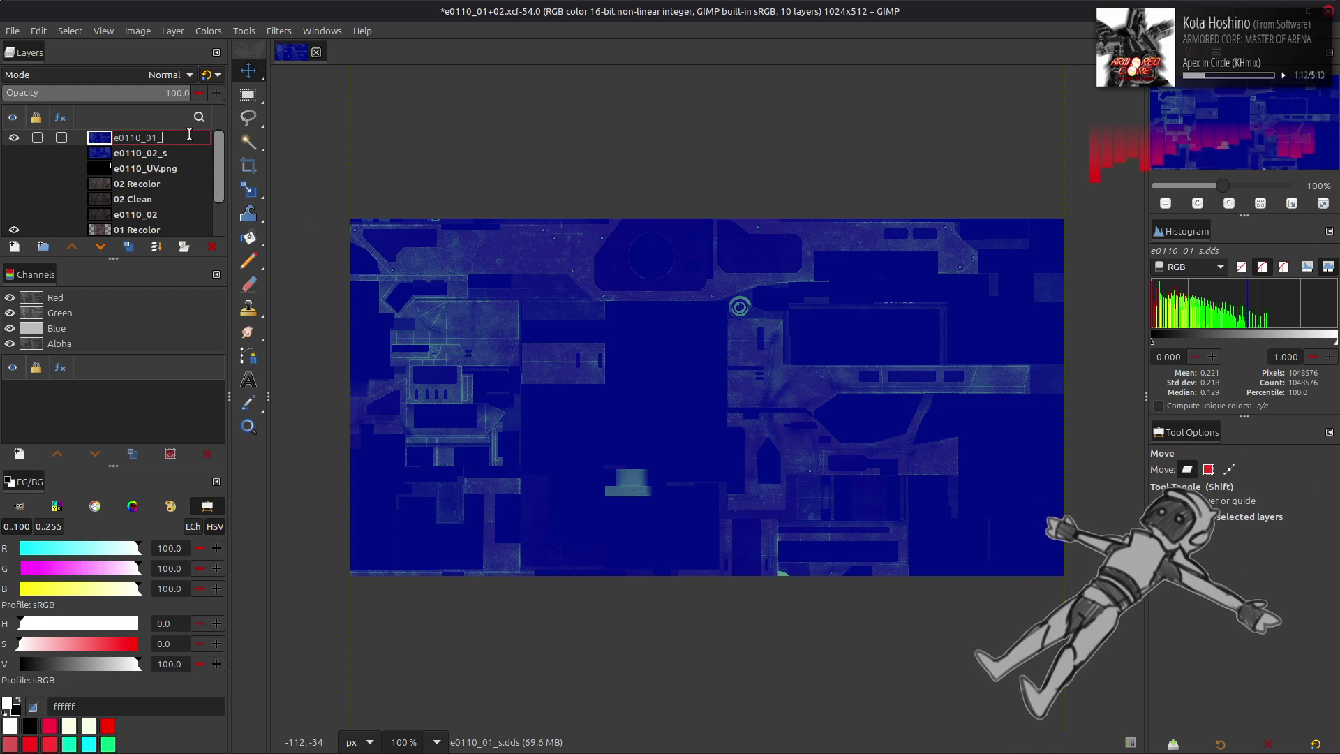
pyautogui.write('s')
pyautogui.press('Return')
pyautogui.moveTo(155, 138); pyautogui.dragTo(155, 159)
# - Show e0110_02_s, hide e0110_01_s, make e0110_02_s active, and save the atlas
pyautogui.click(14, 138)
pyautogui.click(13, 153)
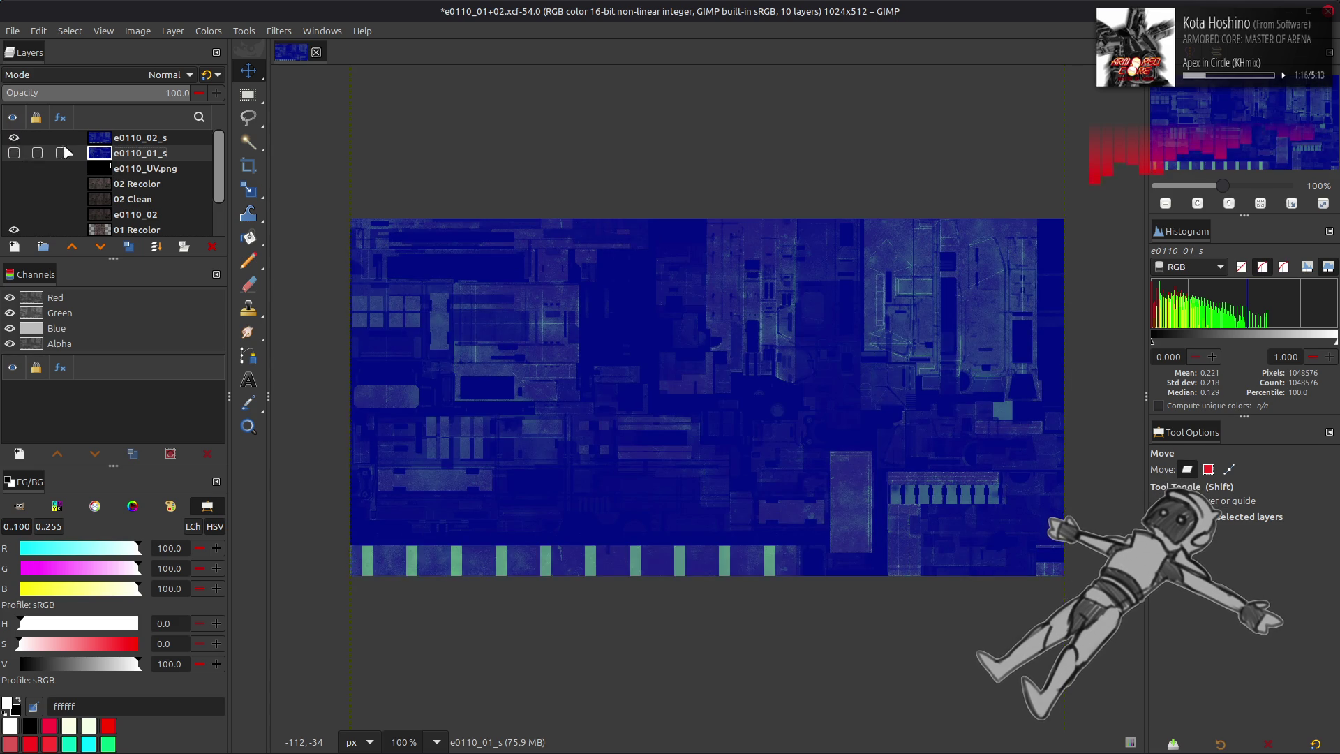
pyautogui.click(129, 138)
pyautogui.hotkey('ctrl', 's')
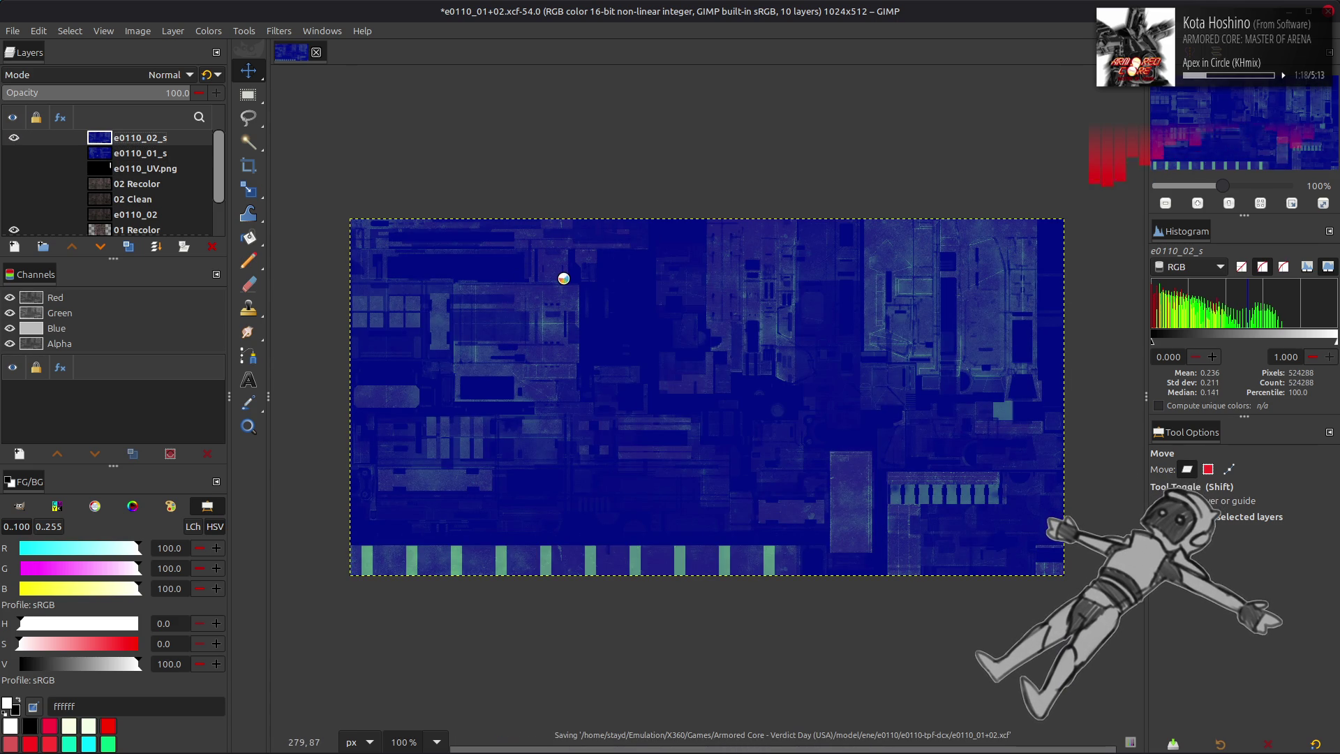
pyautogui.rightClick(73, 735)
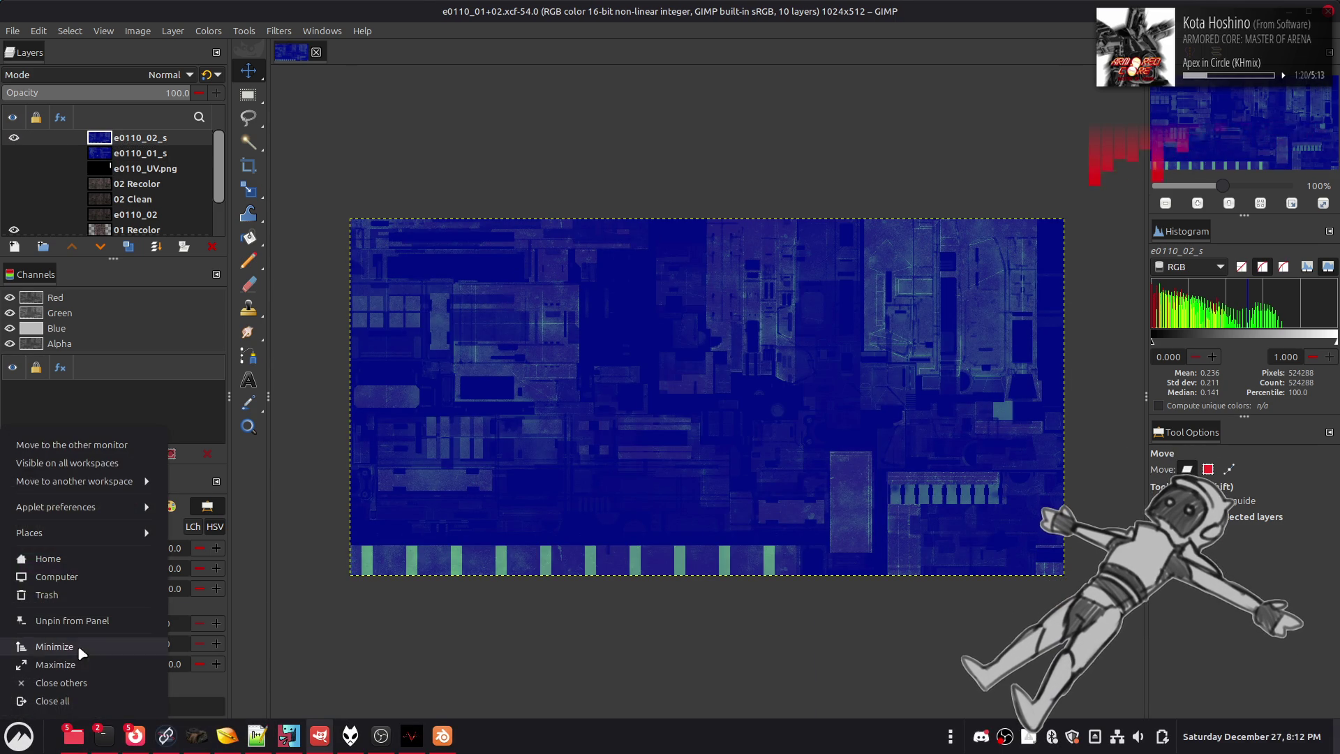
# - Browse from home through Emulation/X360/Games/Armored Core V (USA) to model/ene/e0110
pyautogui.click(88, 562)
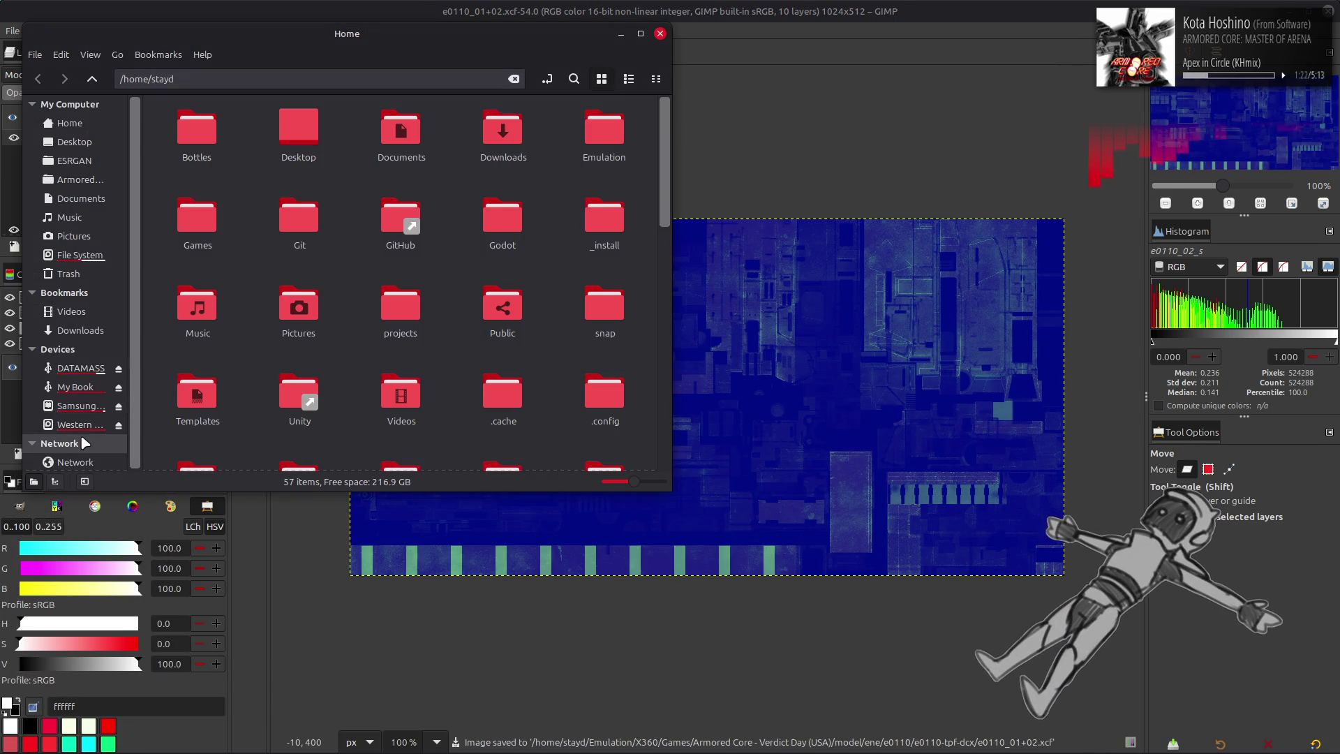
pyautogui.doubleClick(604, 132)
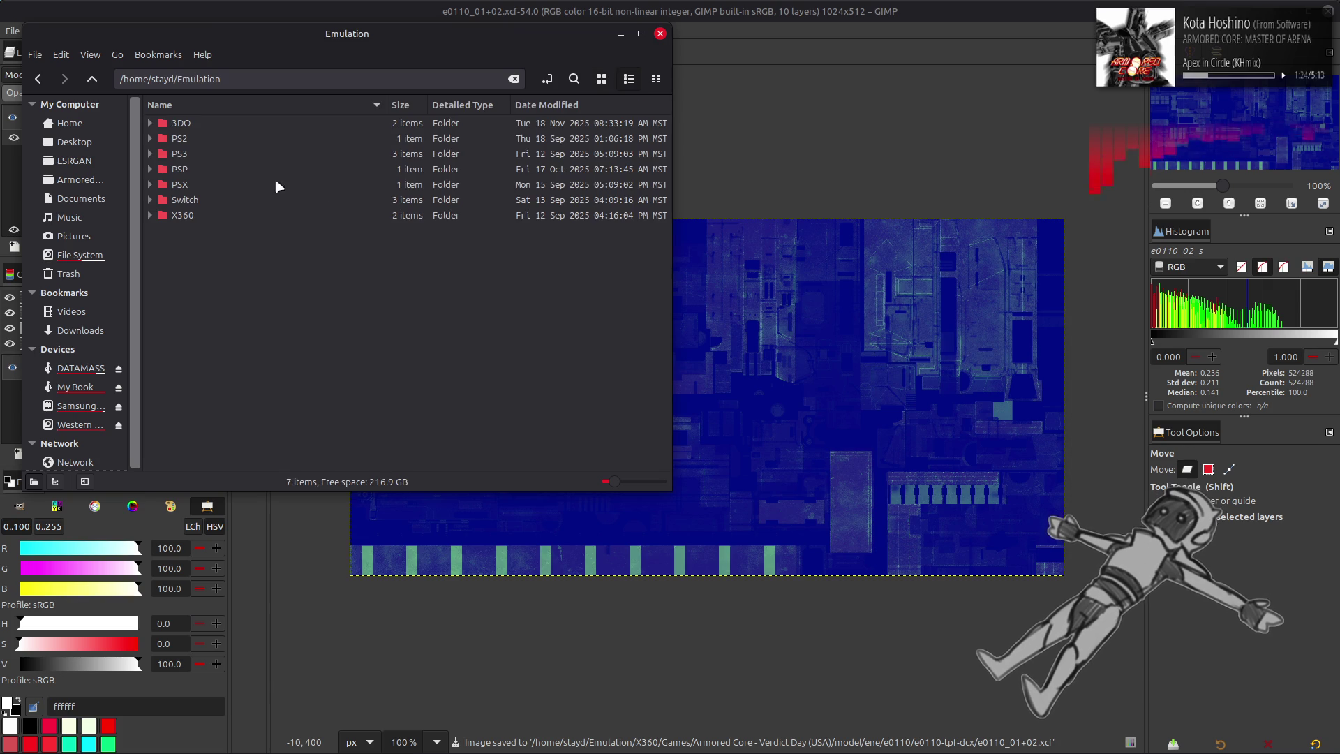
pyautogui.doubleClick(230, 216)
pyautogui.doubleClick(233, 123)
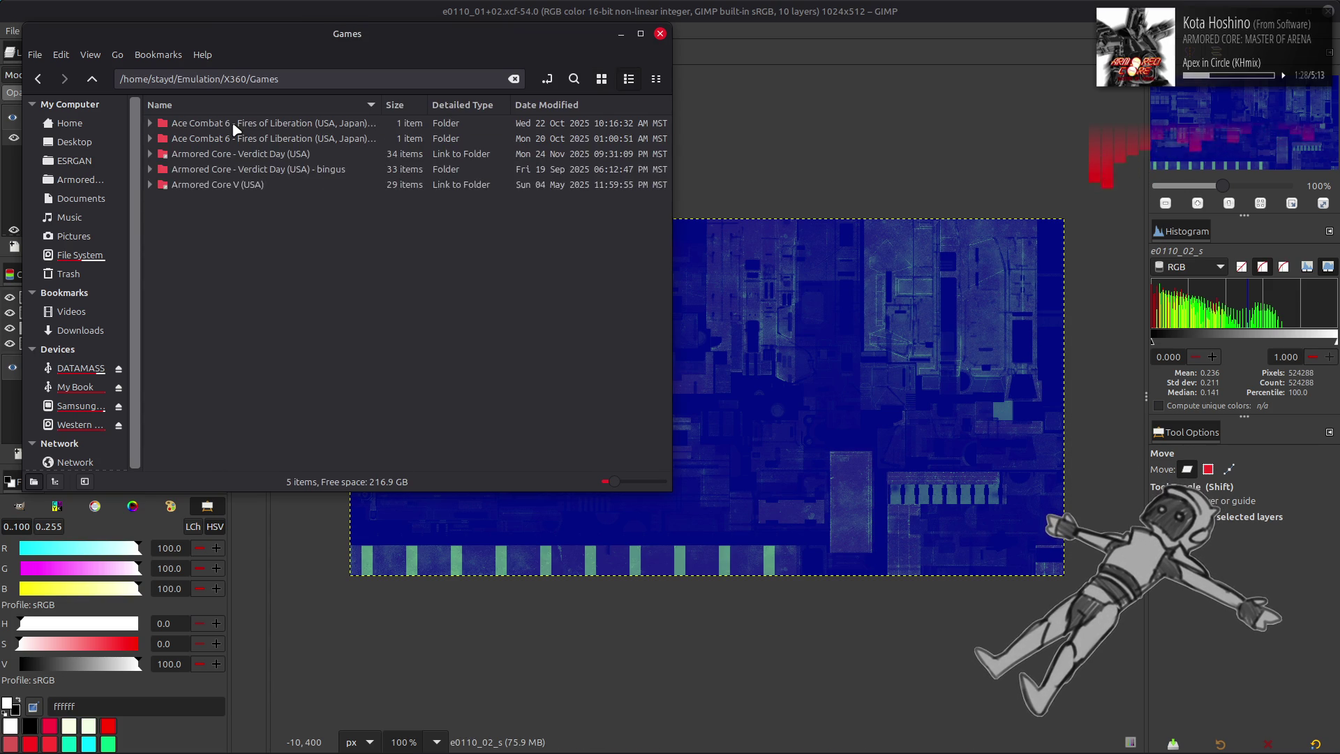
pyautogui.doubleClick(267, 187)
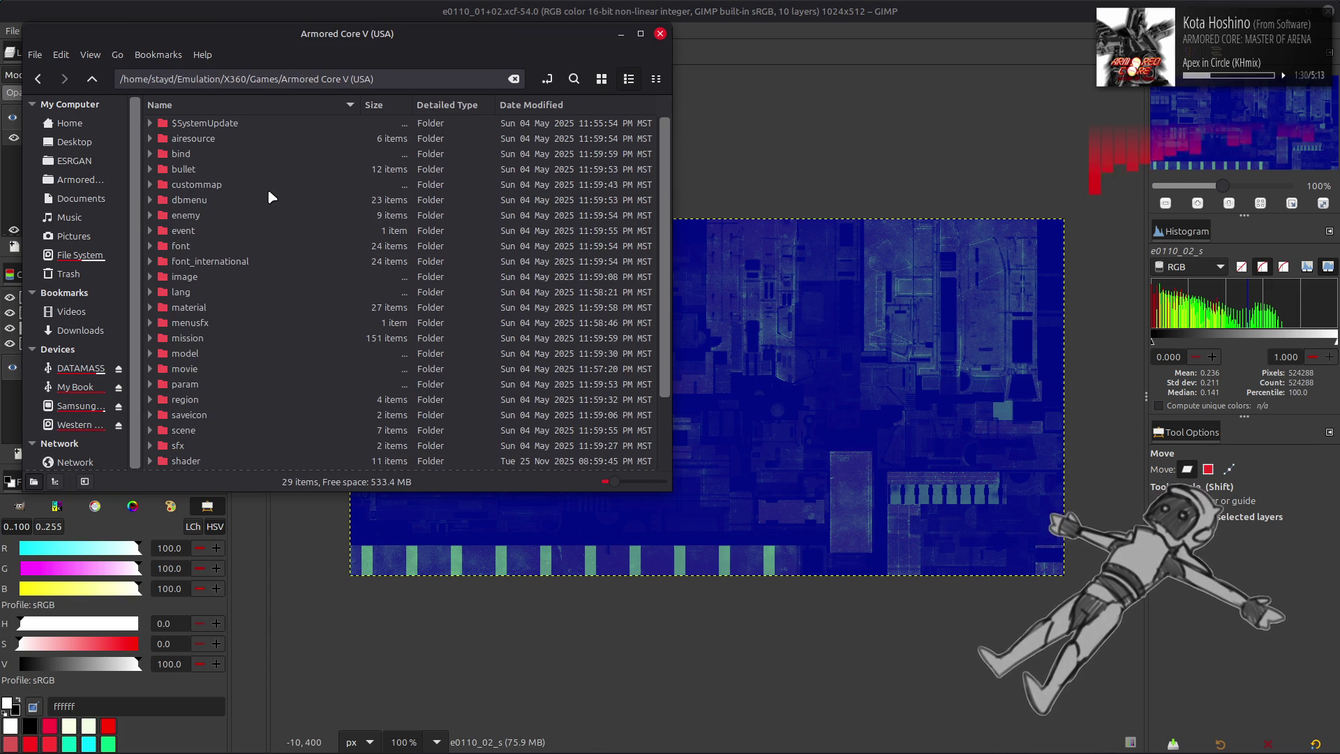
pyautogui.doubleClick(224, 351)
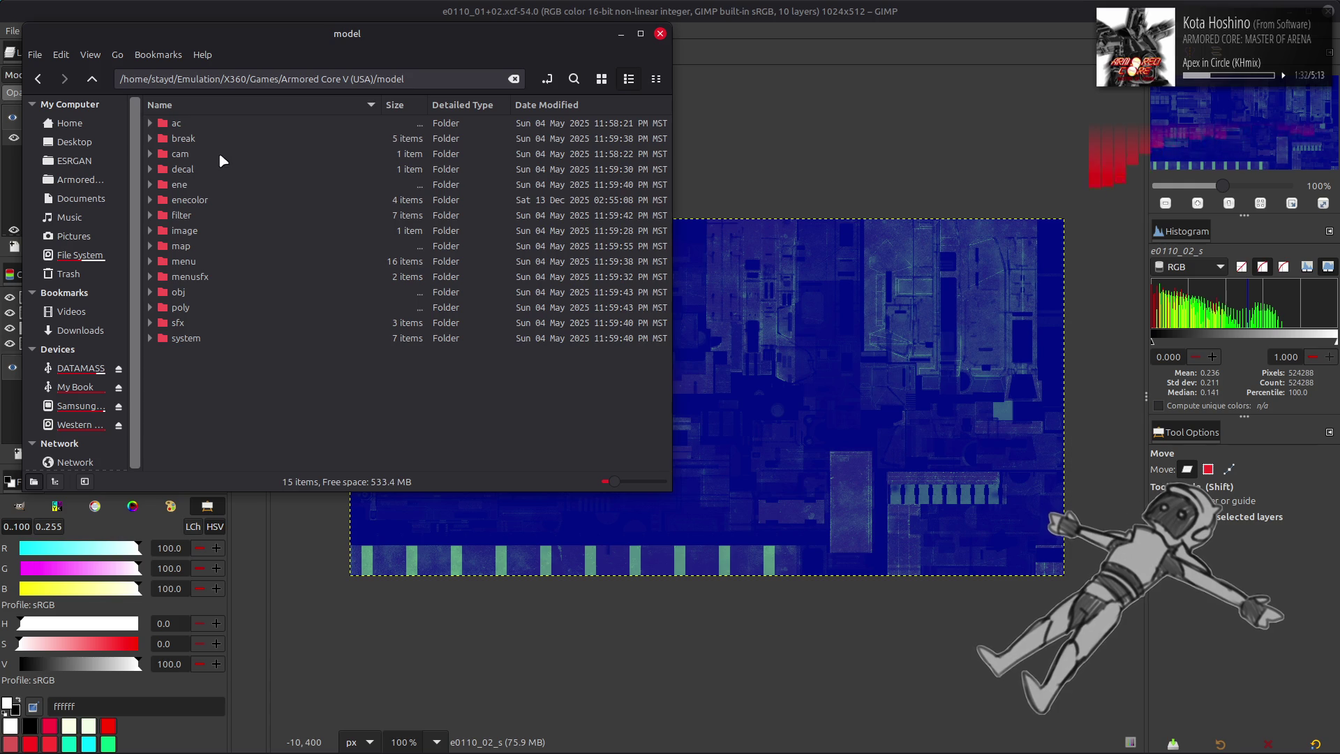
pyautogui.doubleClick(210, 184)
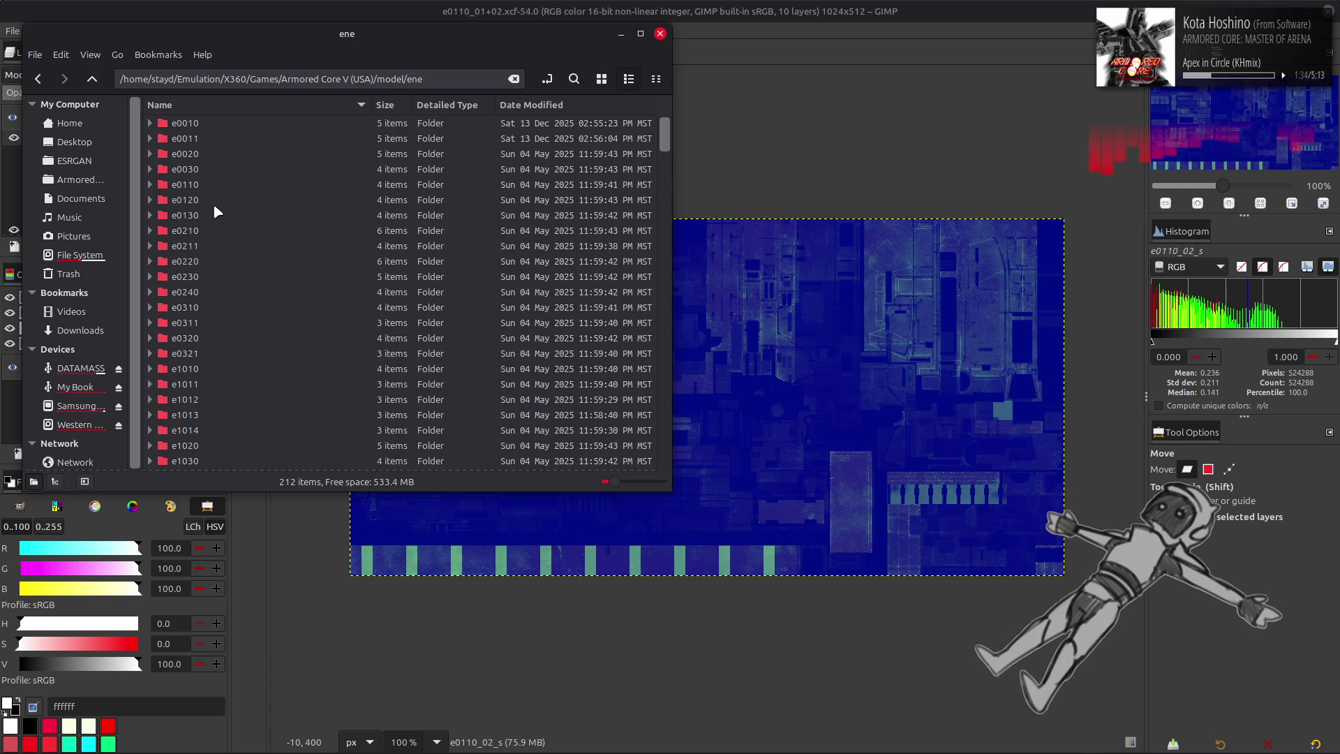
pyautogui.doubleClick(209, 184)
# - Extract e0110.tpf.dcx and view the extracted e0110-tpf-dcx folder as thumbnails
pyautogui.rightClick(233, 125)
pyautogui.click(271, 131)
pyautogui.doubleClick(267, 124)
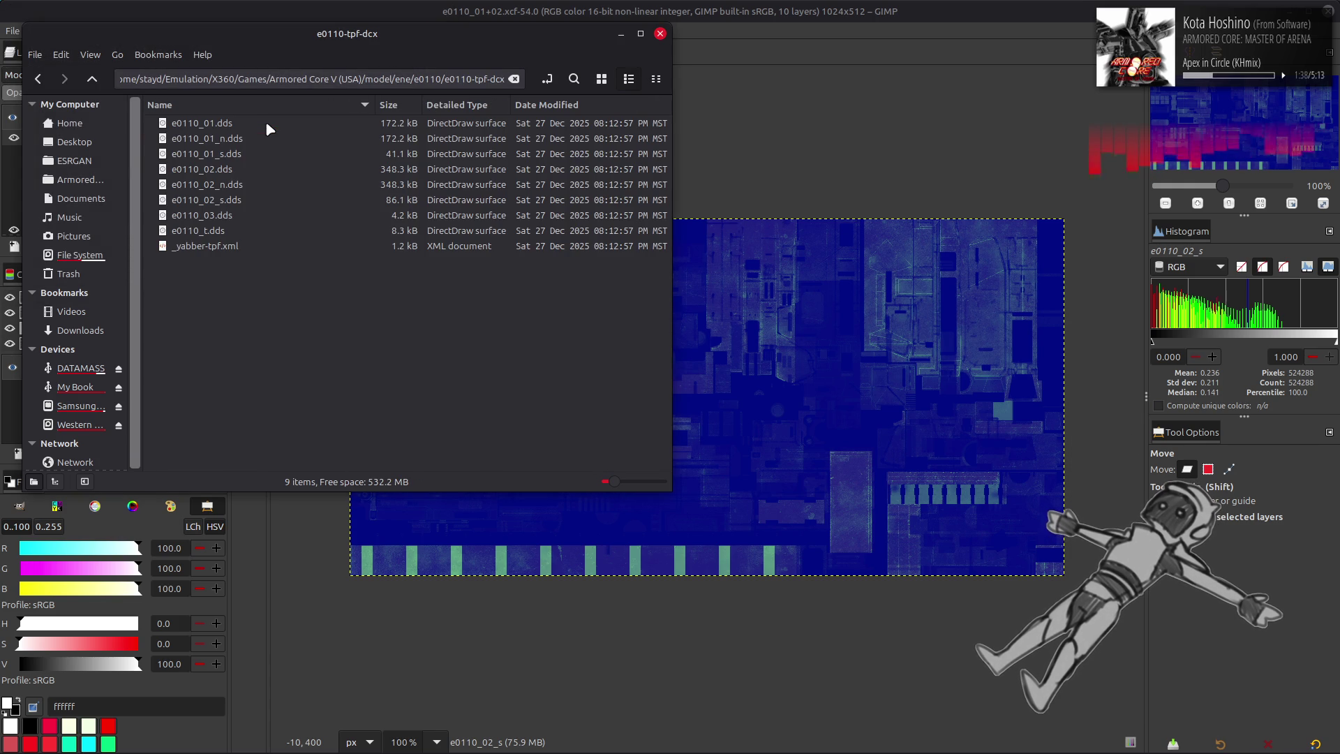
pyautogui.click(601, 79)
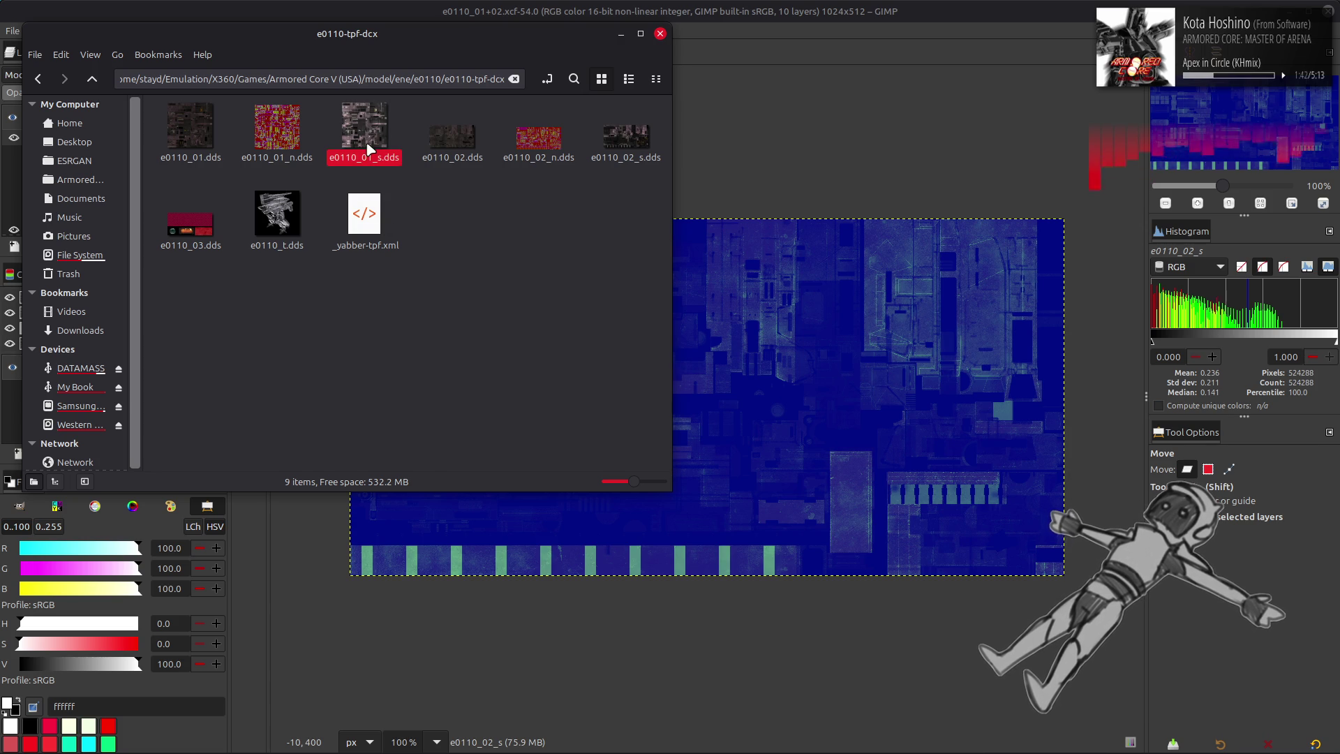
# - Drag e0110_01.dds into the GIMP image and confirm the DDS import
pyautogui.click(182, 118)
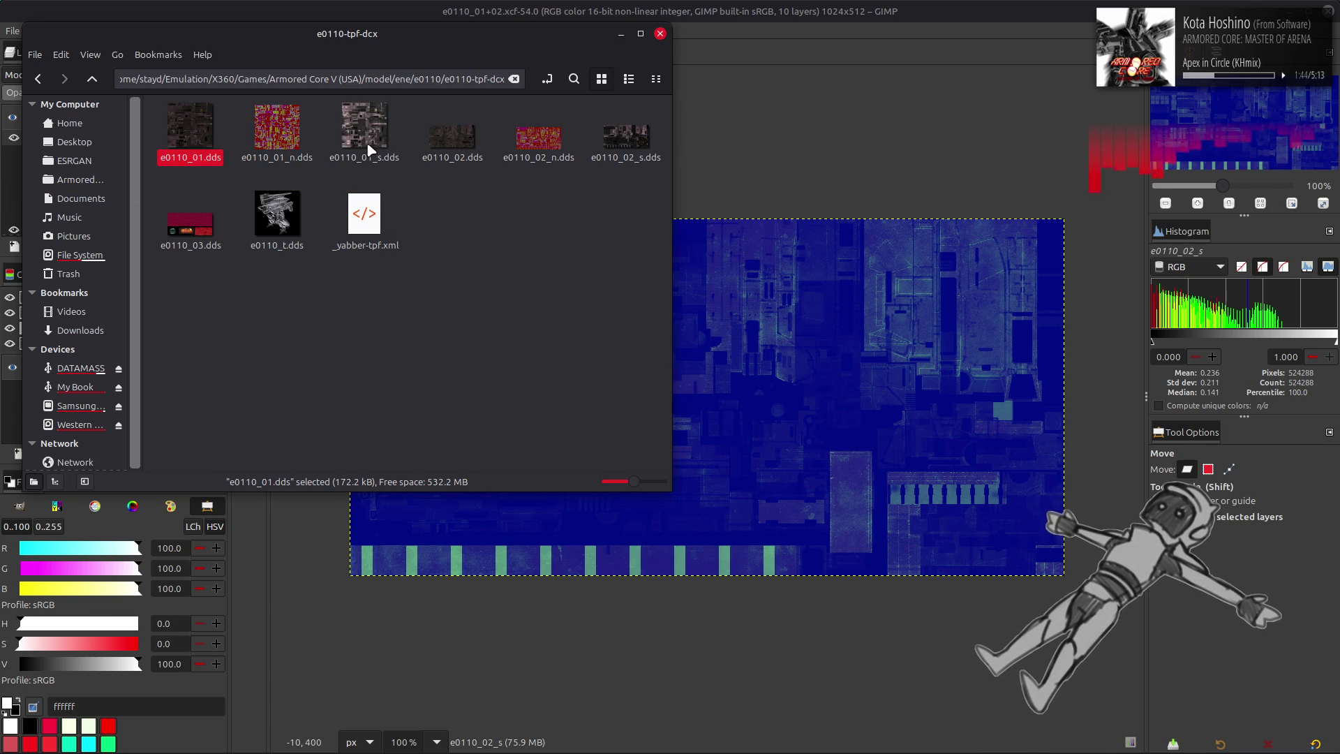
pyautogui.click(361, 148)
pyautogui.click(189, 131)
pyautogui.moveTo(186, 125)
pyautogui.mouseDown()
pyautogui.moveTo(764, 335)
pyautogui.moveTo(754, 419)
pyautogui.mouseUp()
pyautogui.click(754, 428)
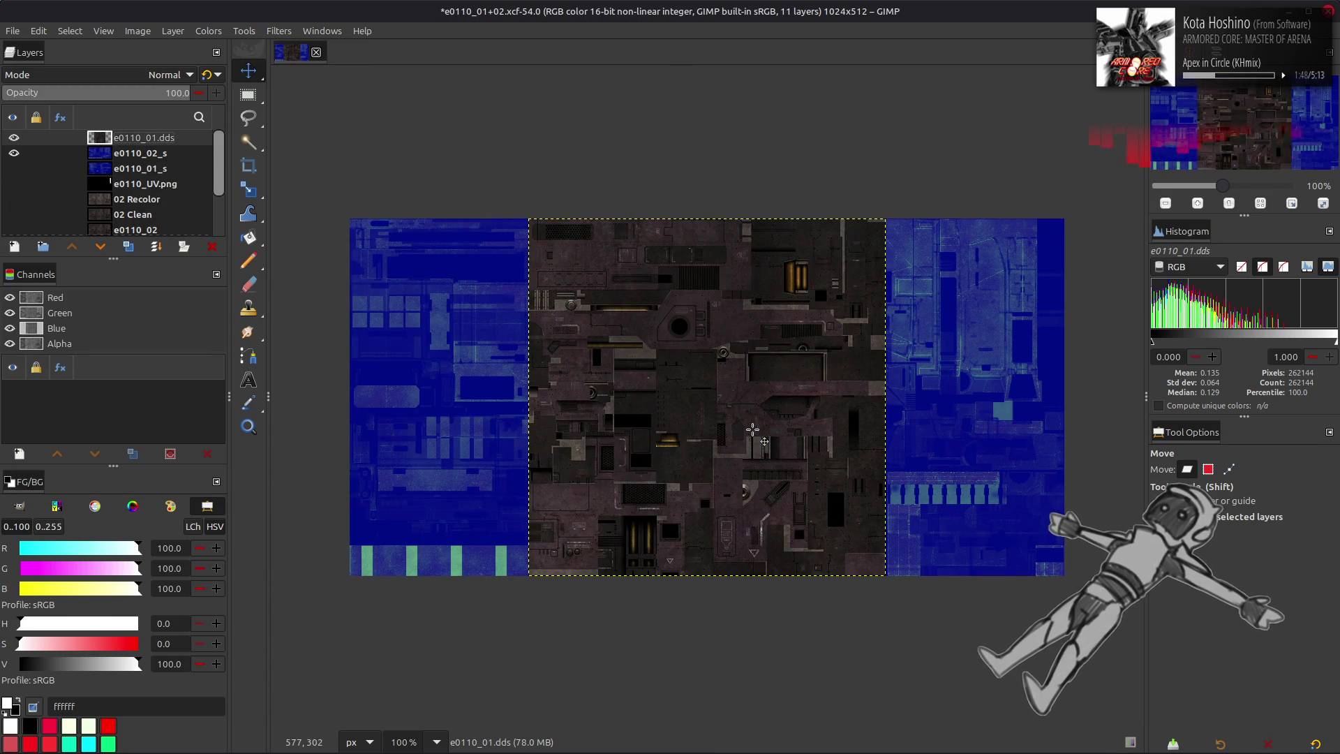
# - Hide the blue e0110_02_s layer and zoom the view to 400%
pyautogui.click(14, 153)
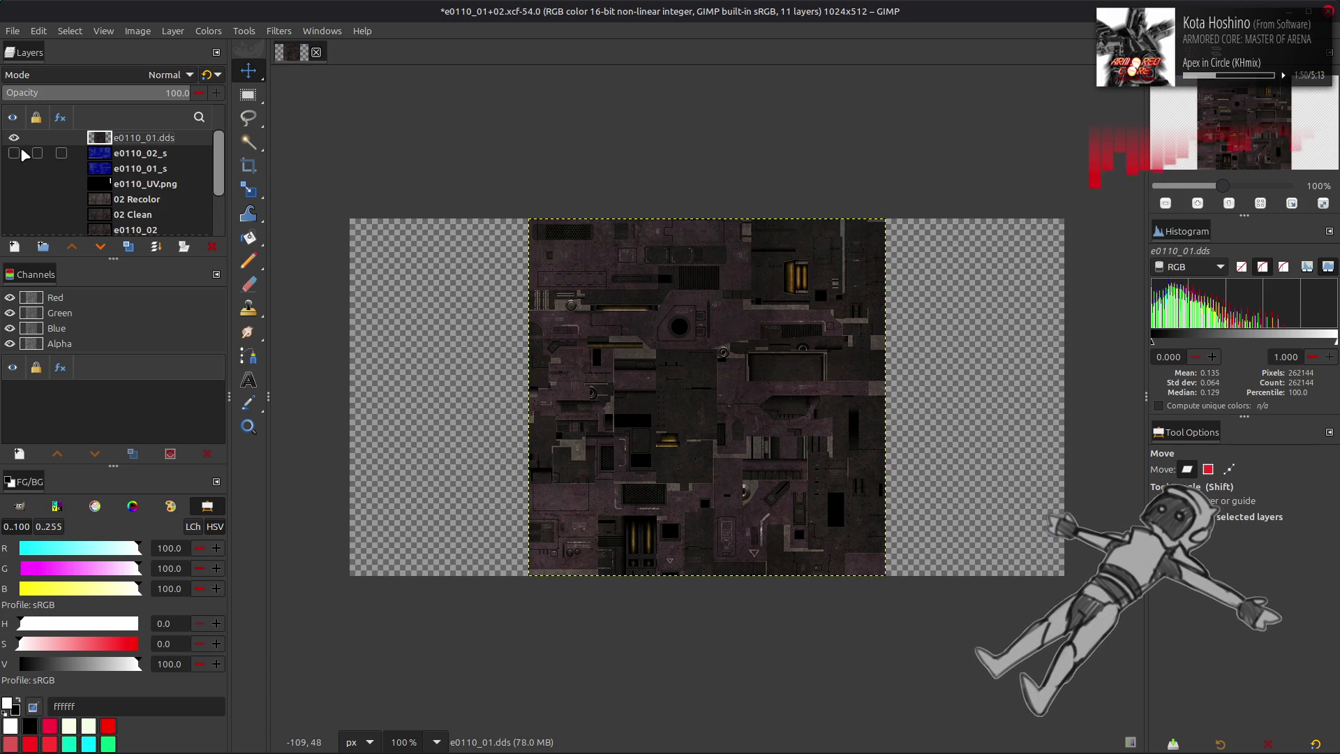
pyautogui.scroll(-2, 24, 148)
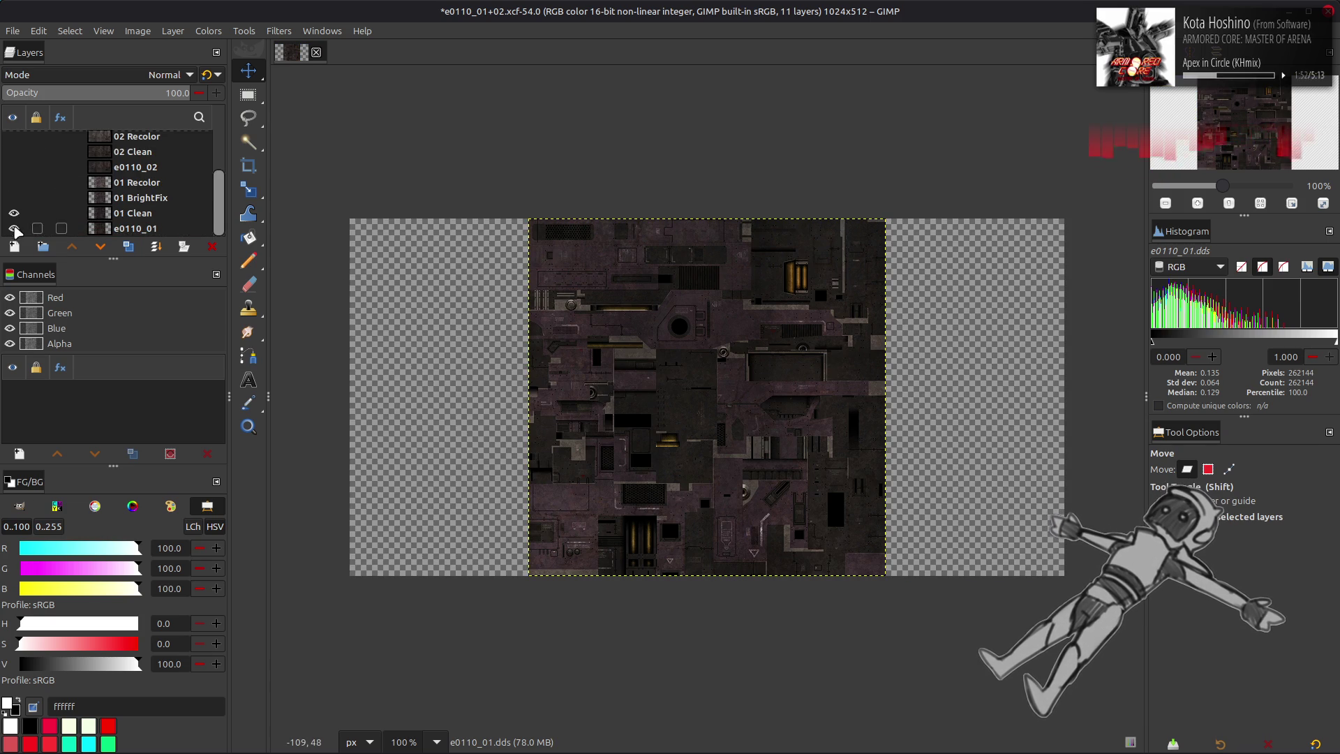
pyautogui.scroll(2, 15, 212)
pyautogui.press('2')
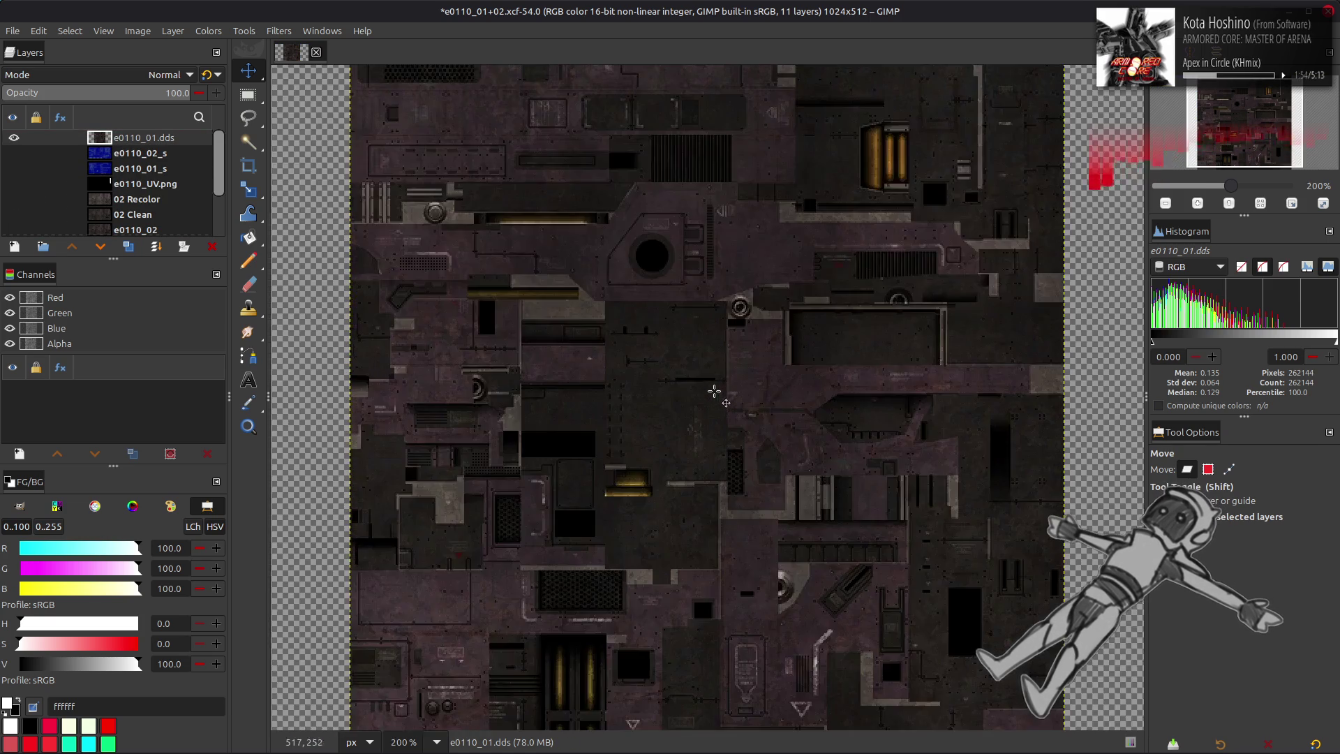
pyautogui.press('3')
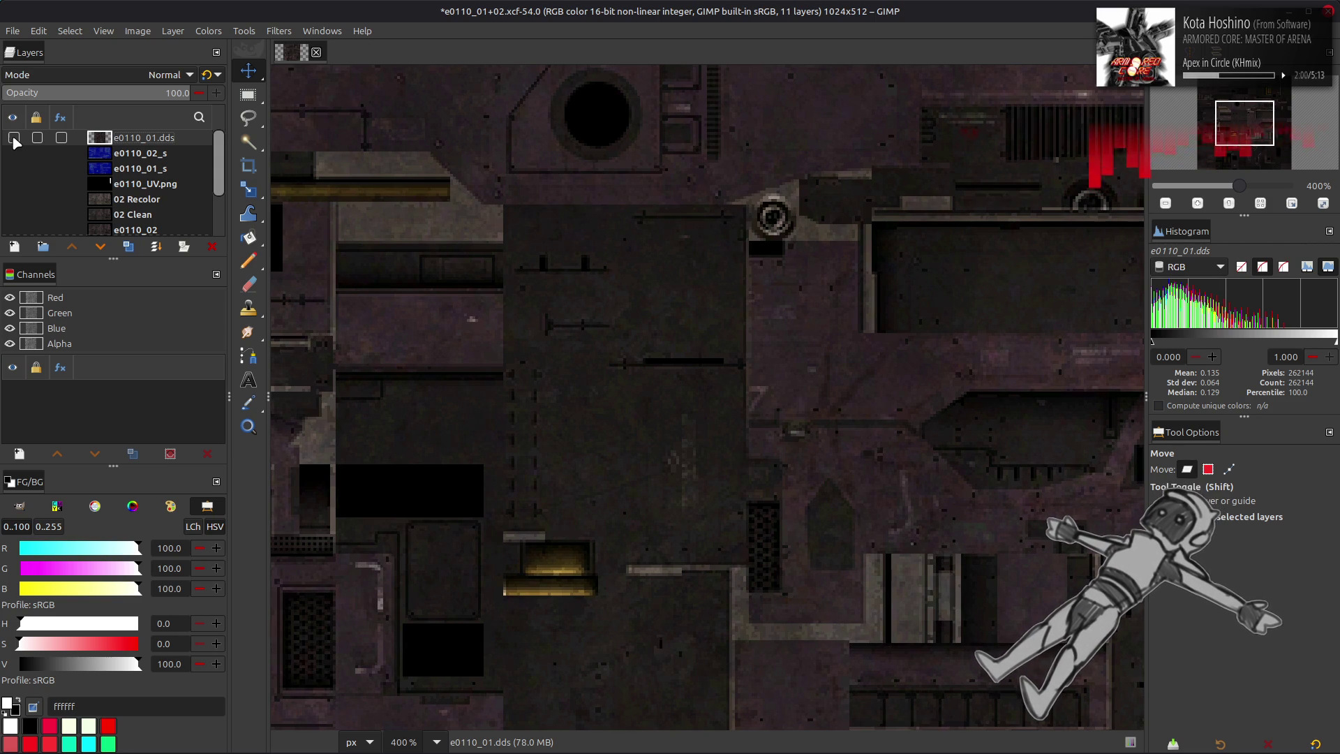
# - Make the e0110_01.dds layer visible and set it as the active layer
pyautogui.click(14, 137)
pyautogui.scroll(5, 481, 255)
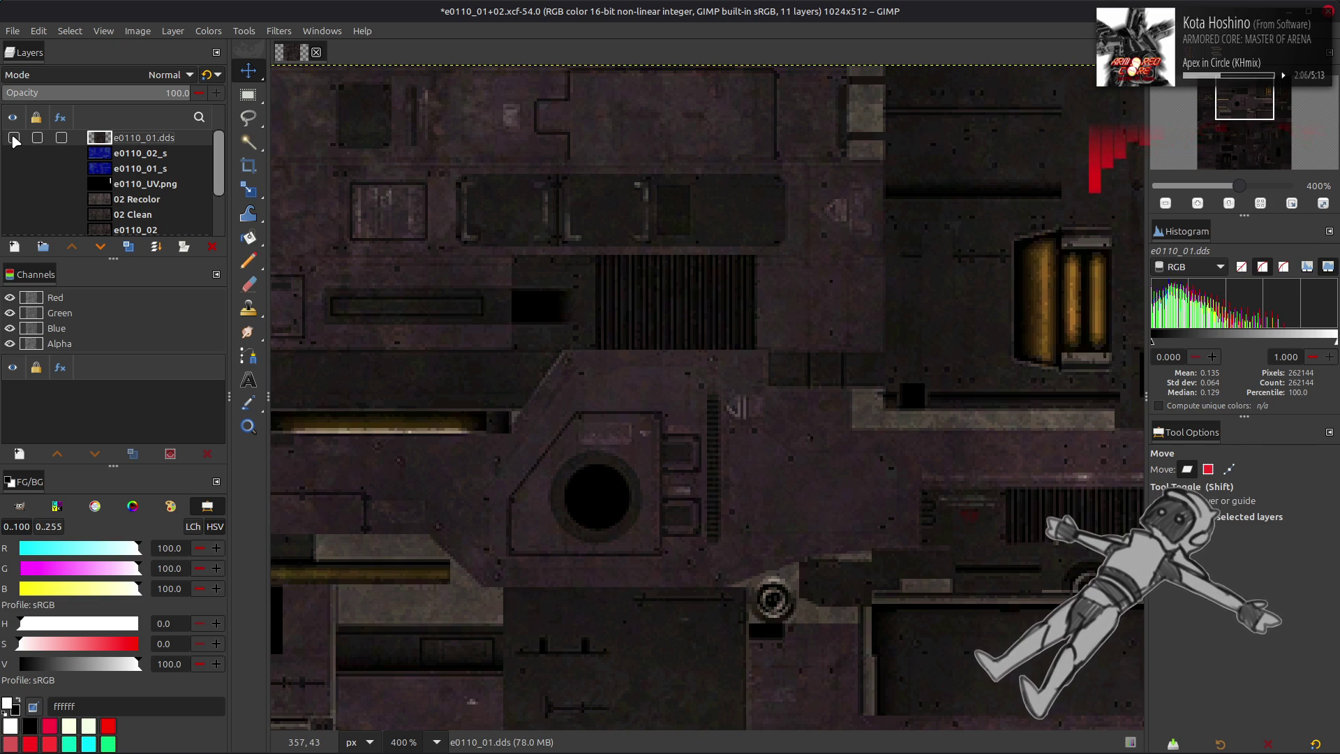
pyautogui.scroll(-10, 463, 239)
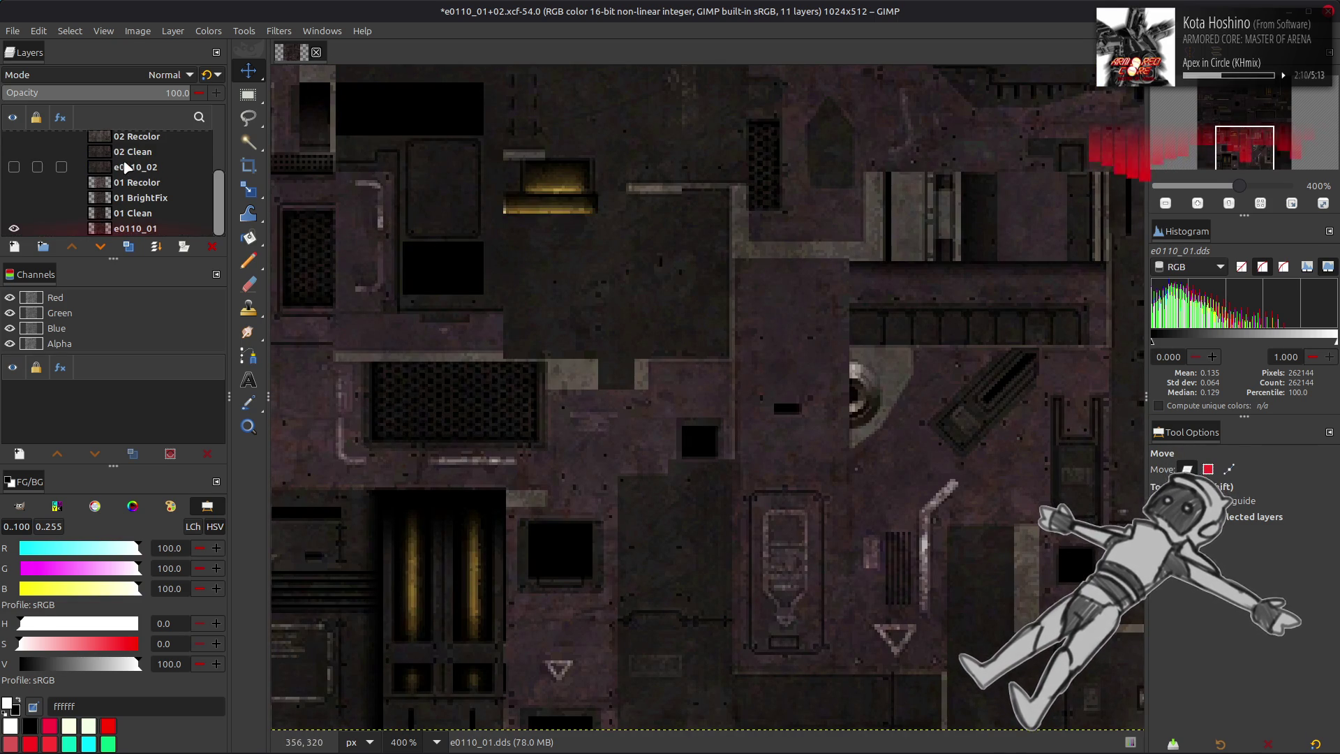
pyautogui.scroll(2, 127, 166)
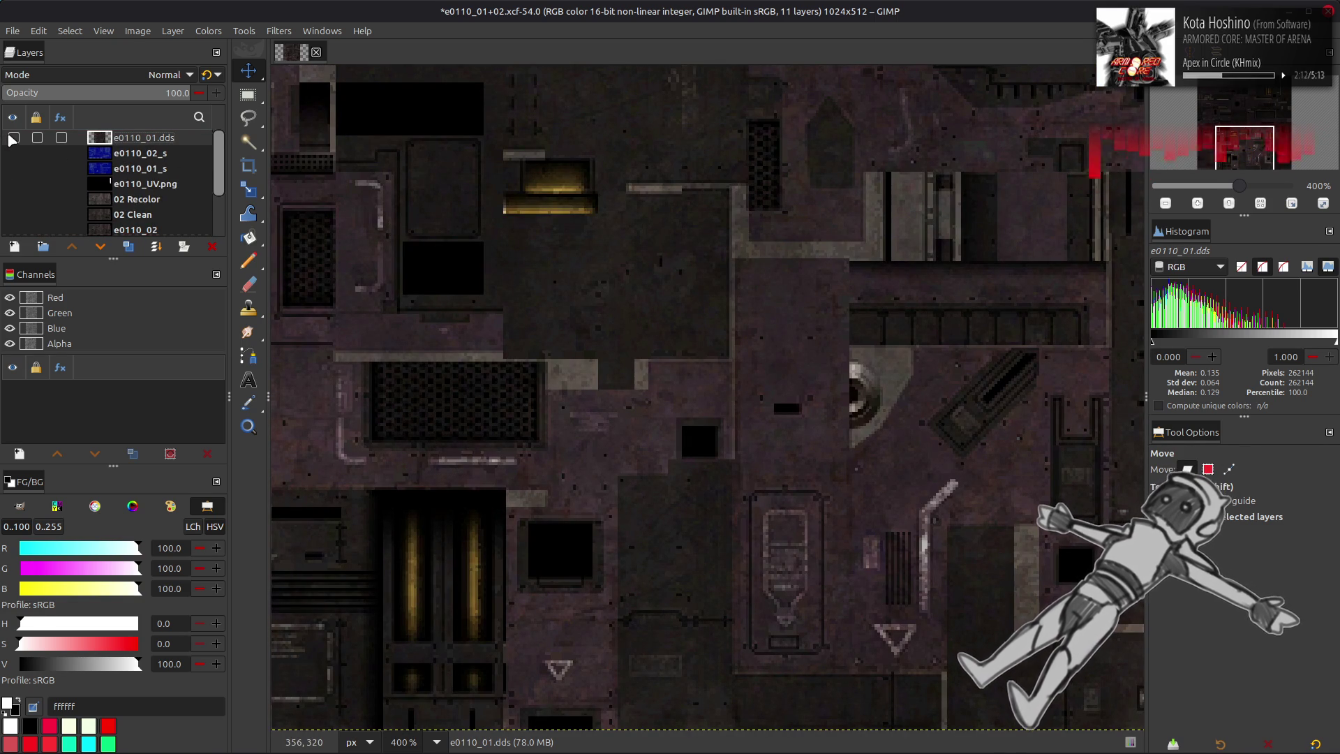
pyautogui.scroll(-4, 12, 140)
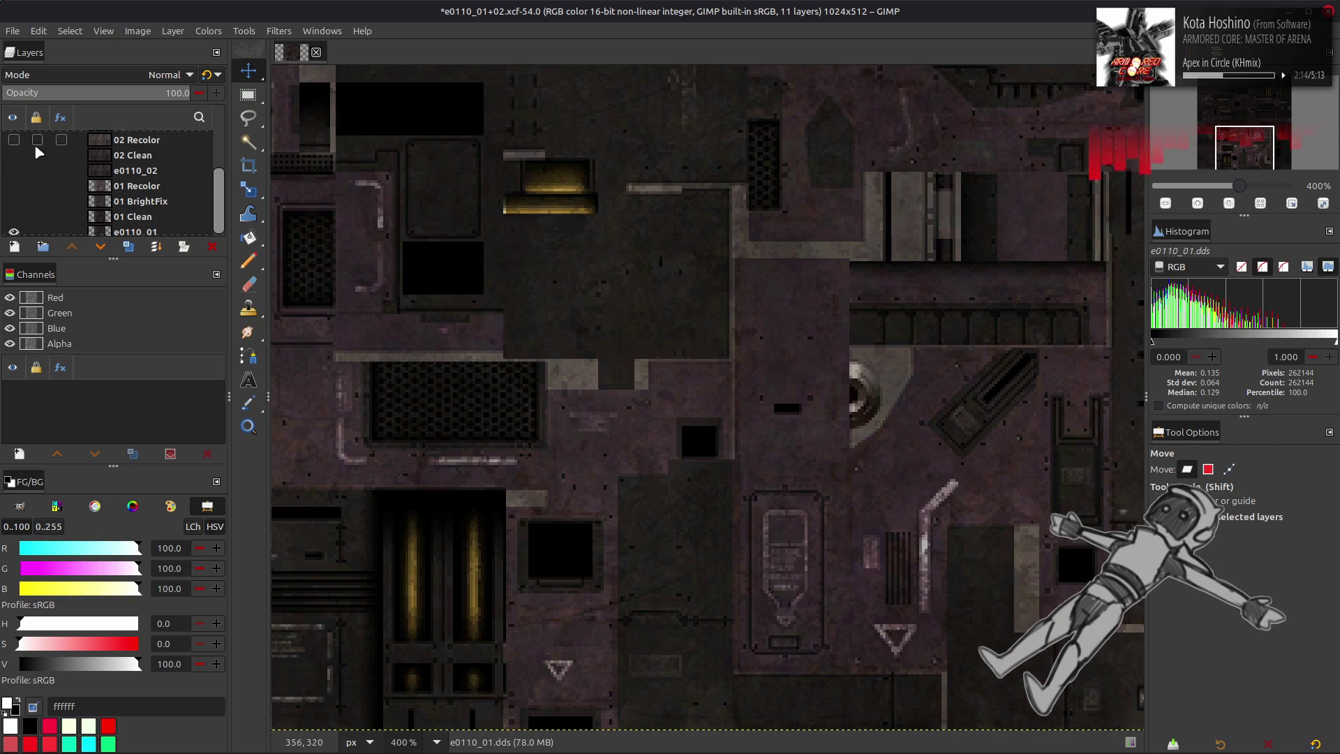
pyautogui.click(171, 231)
pyautogui.scroll(4, 148, 197)
pyautogui.click(166, 138)
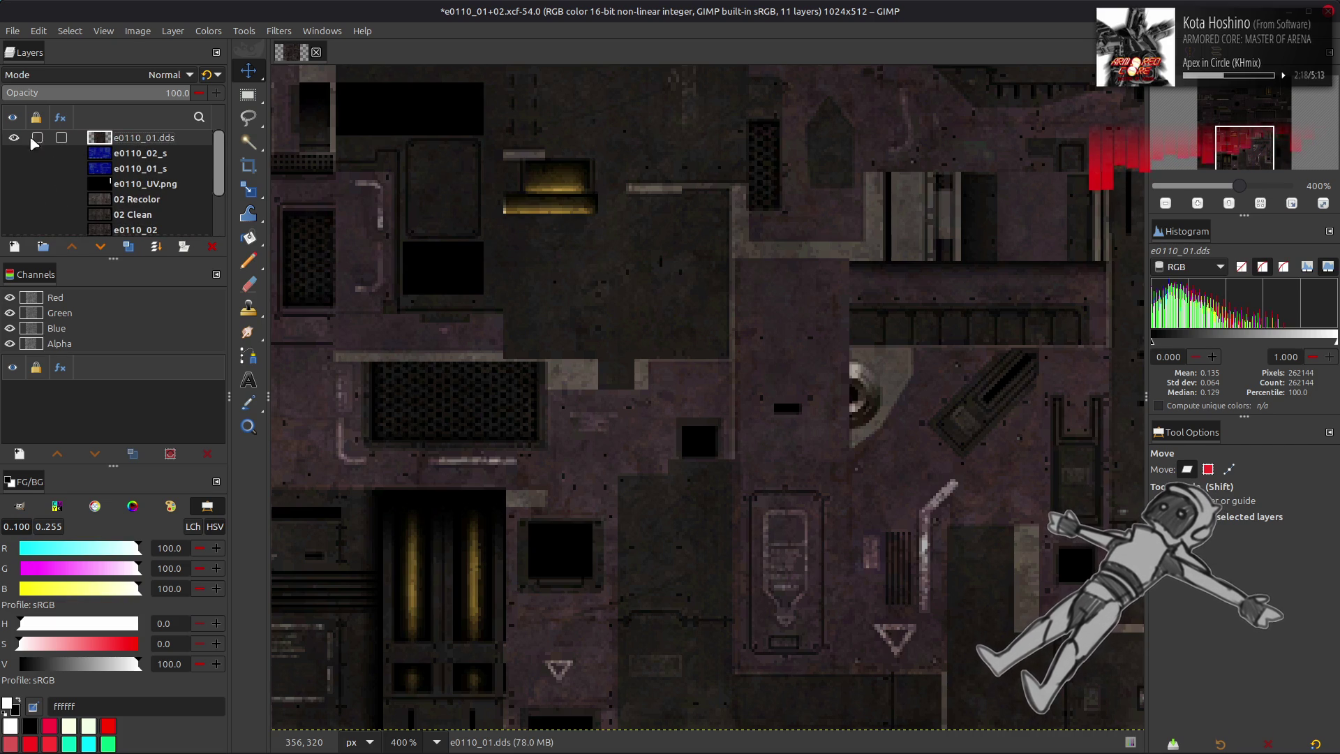
# - Flip e0110_01.dds visibility repeatedly to compare it with the texture beneath
pyautogui.click(13, 138)
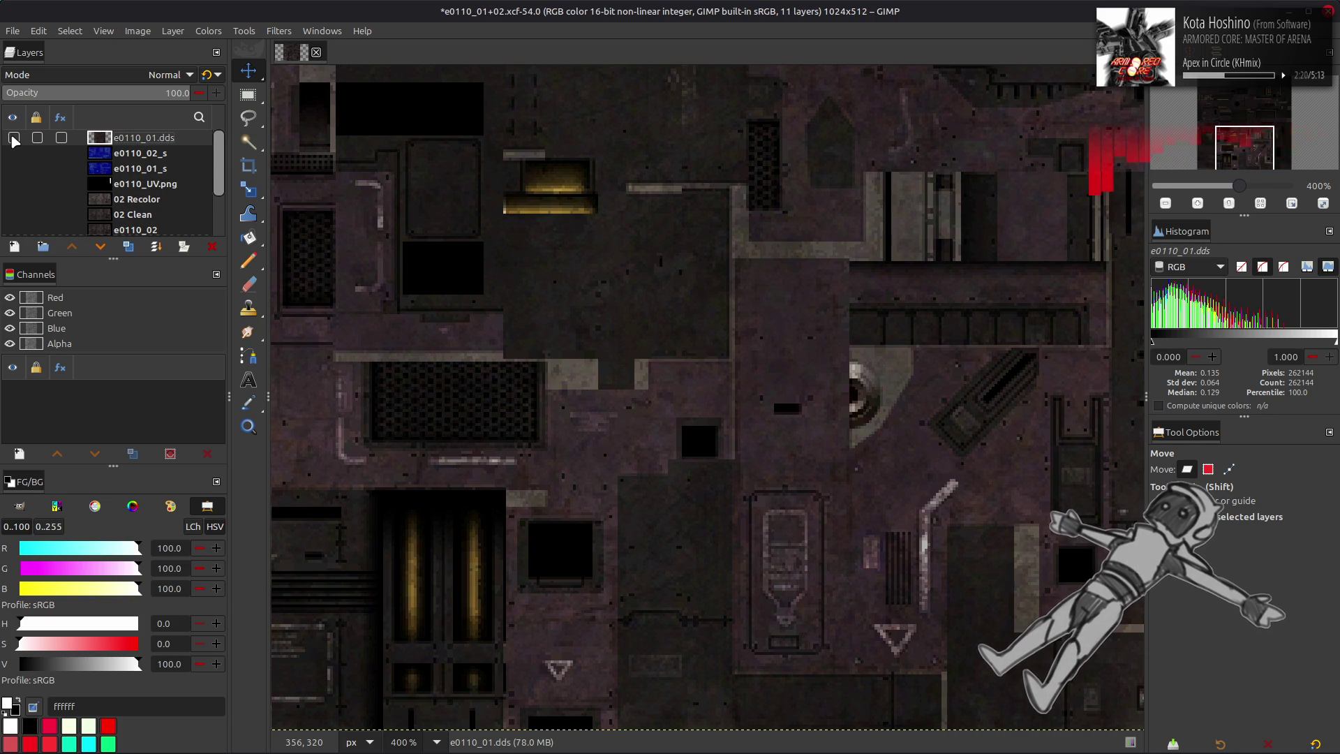
pyautogui.click(14, 138)
pyautogui.click(14, 138)
pyautogui.click(13, 138)
pyautogui.click(13, 138)
pyautogui.click(14, 138)
pyautogui.click(13, 138)
pyautogui.click(13, 138)
pyautogui.click(13, 138)
pyautogui.click(13, 138)
pyautogui.click(13, 138)
pyautogui.click(13, 138)
pyautogui.click(14, 138)
pyautogui.click(13, 138)
pyautogui.click(13, 138)
pyautogui.click(14, 138)
pyautogui.click(13, 138)
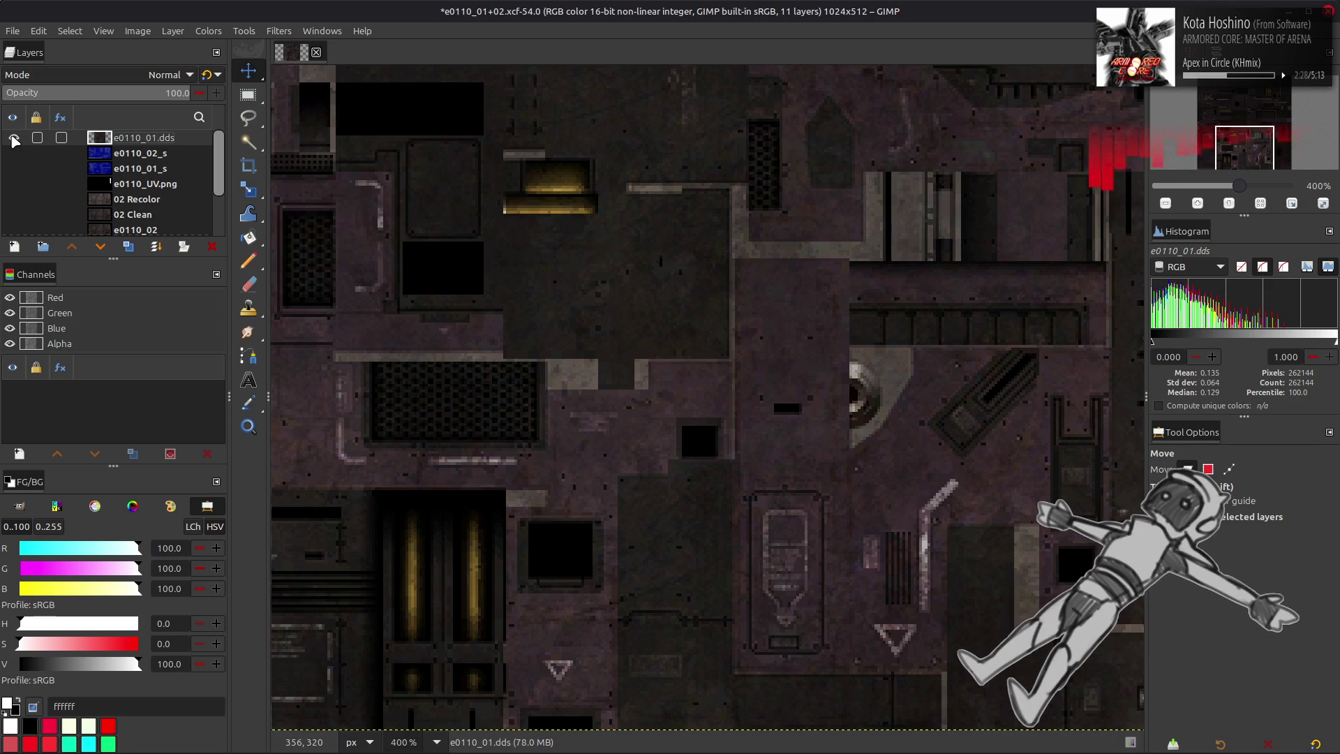
# - Pan to another area and hide then reshow e0110_01.dds to compare again
pyautogui.scroll(5, 488, 308)
pyautogui.hscroll(3, 289, 308)
pyautogui.hscroll(1, 289, 308)
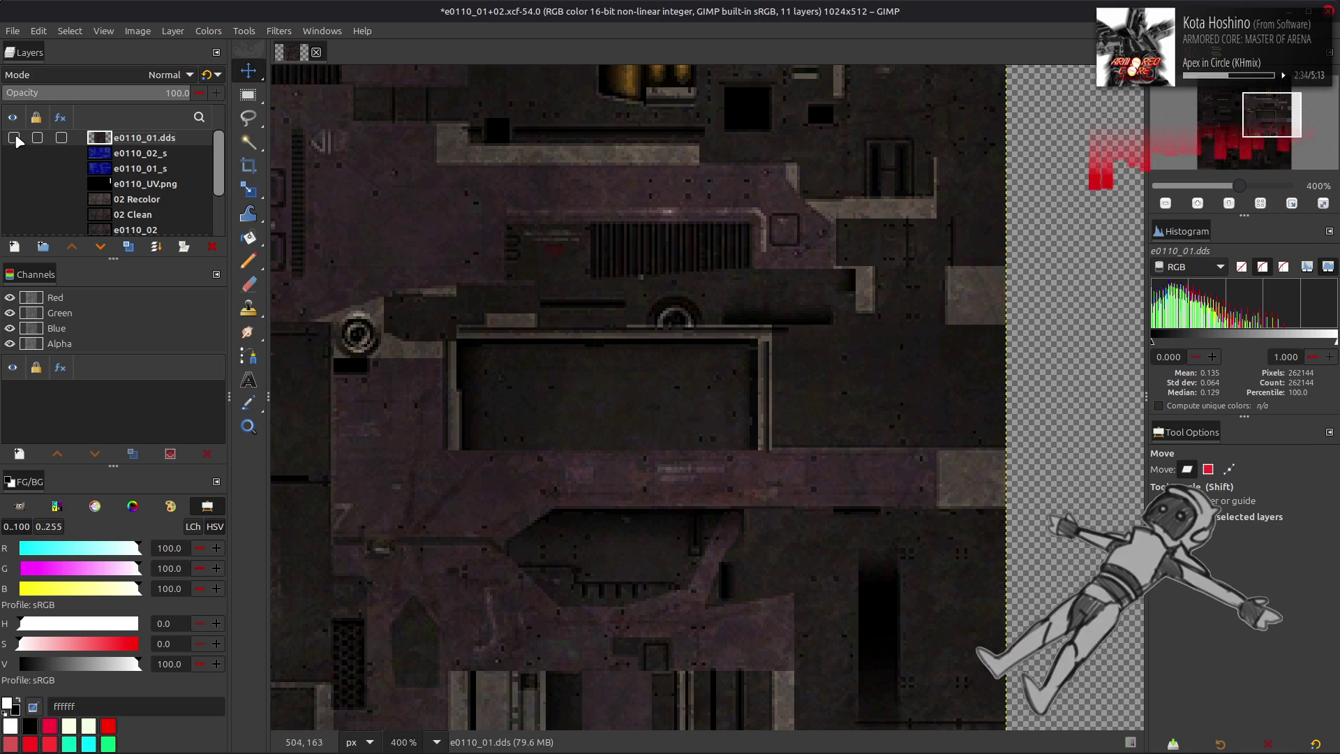
pyautogui.scroll(5, 411, 269)
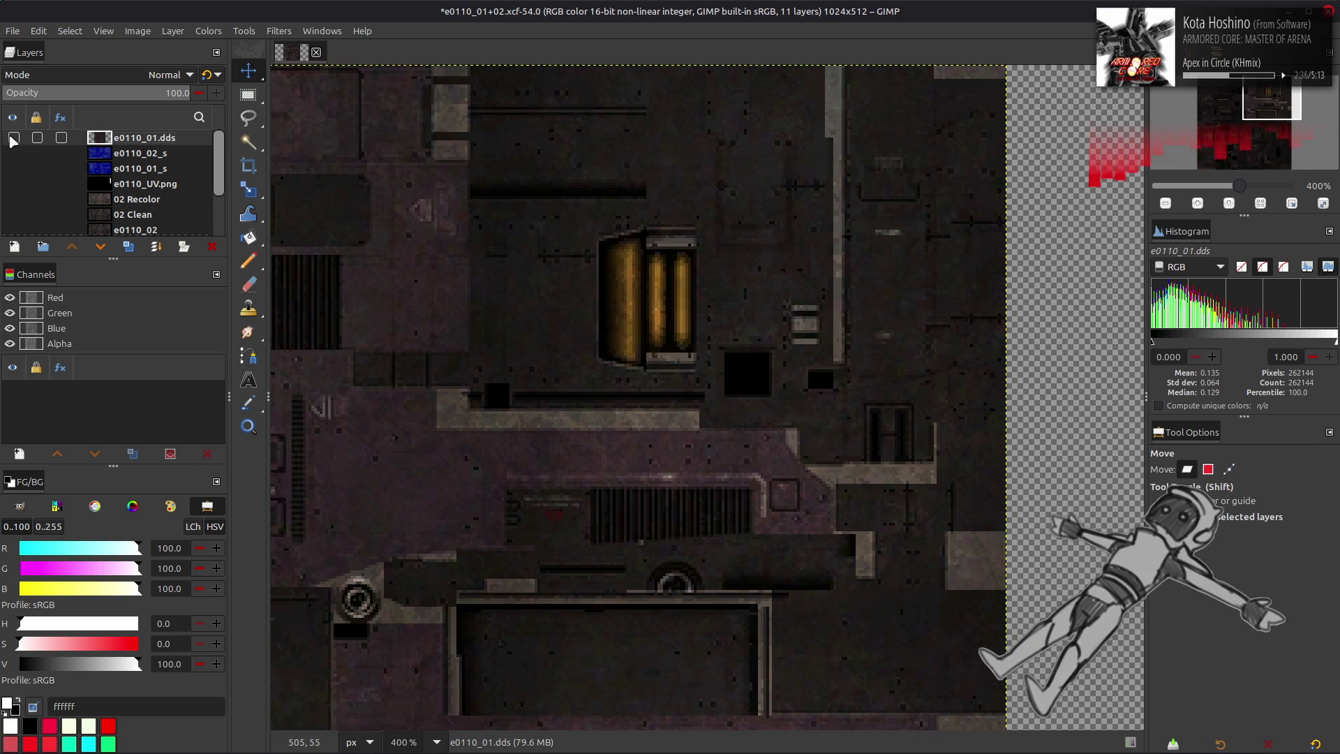
pyautogui.click(13, 139)
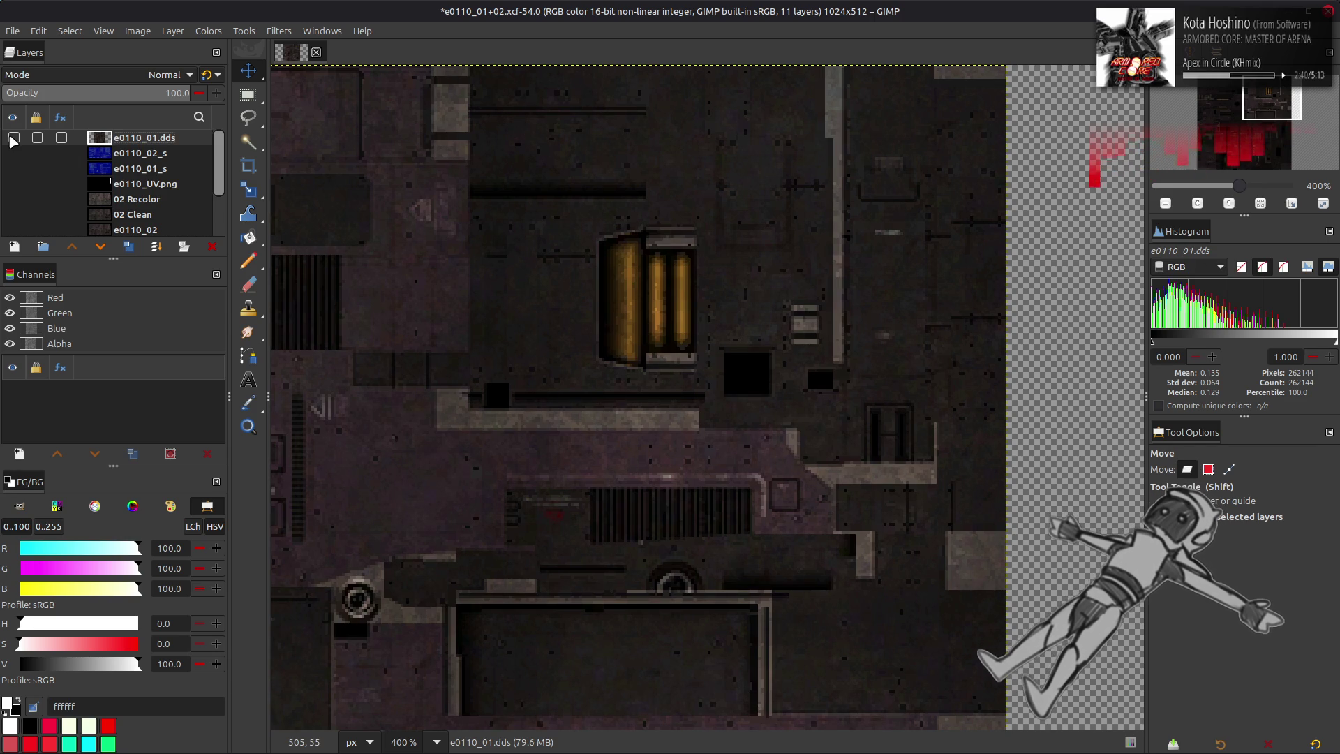
pyautogui.click(13, 139)
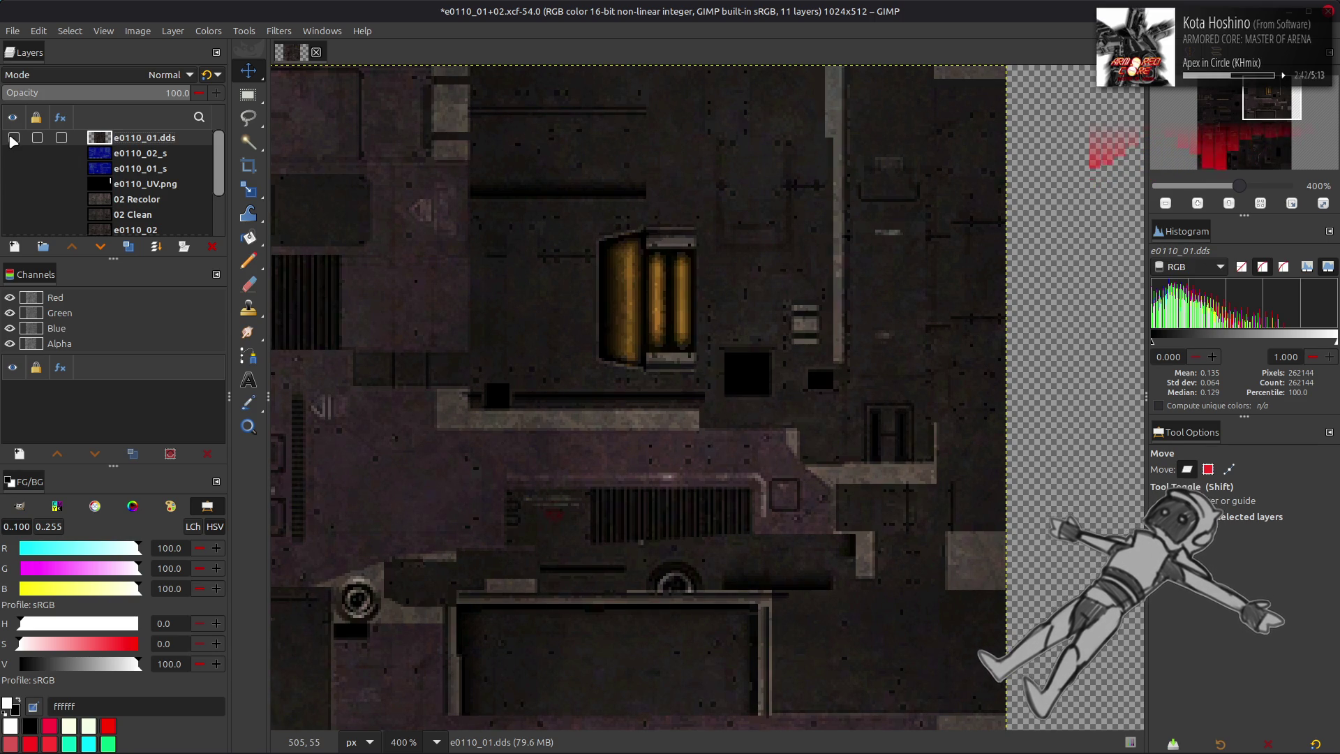
pyautogui.keyDown('ctrl'); pyautogui.scroll(4, 598, 320); pyautogui.keyUp('ctrl')
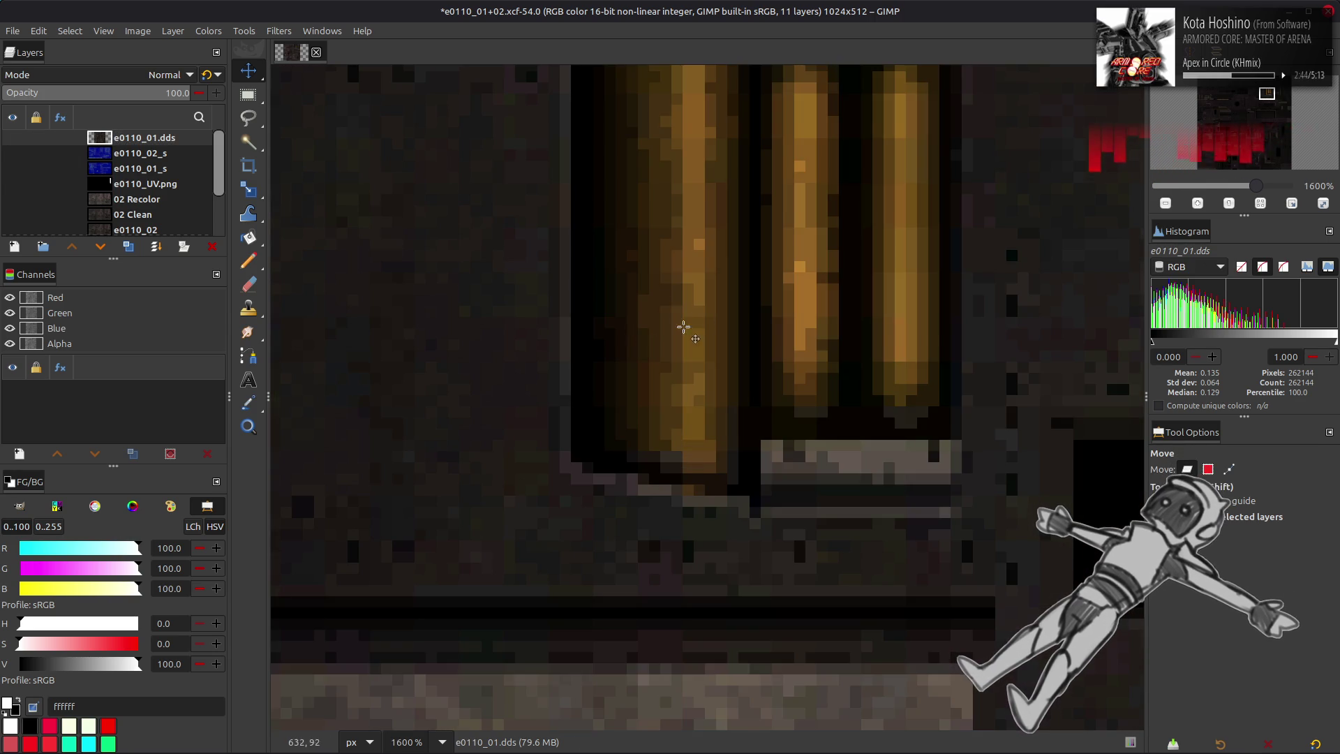
pyautogui.moveTo(688, 328); pyautogui.dragTo(721, 383, button='middle')
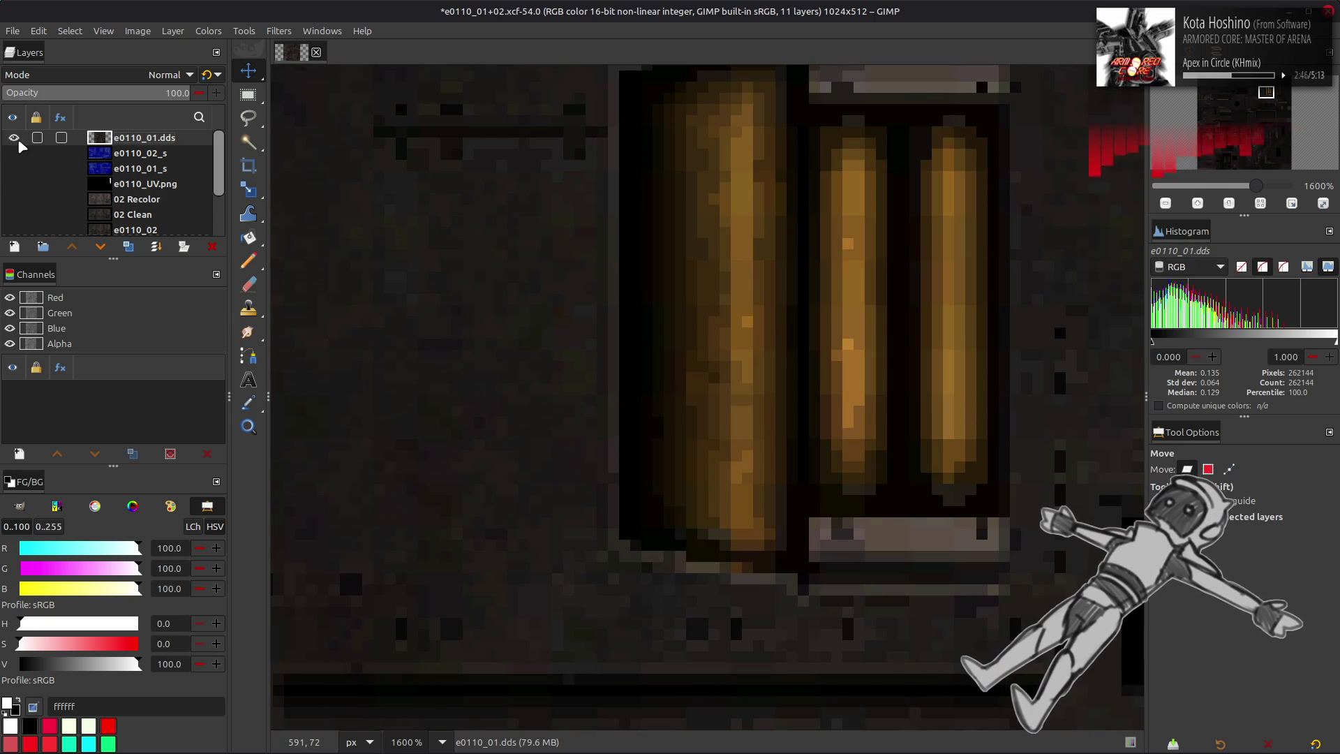
pyautogui.click(13, 137)
pyautogui.click(13, 137)
pyautogui.click(13, 137)
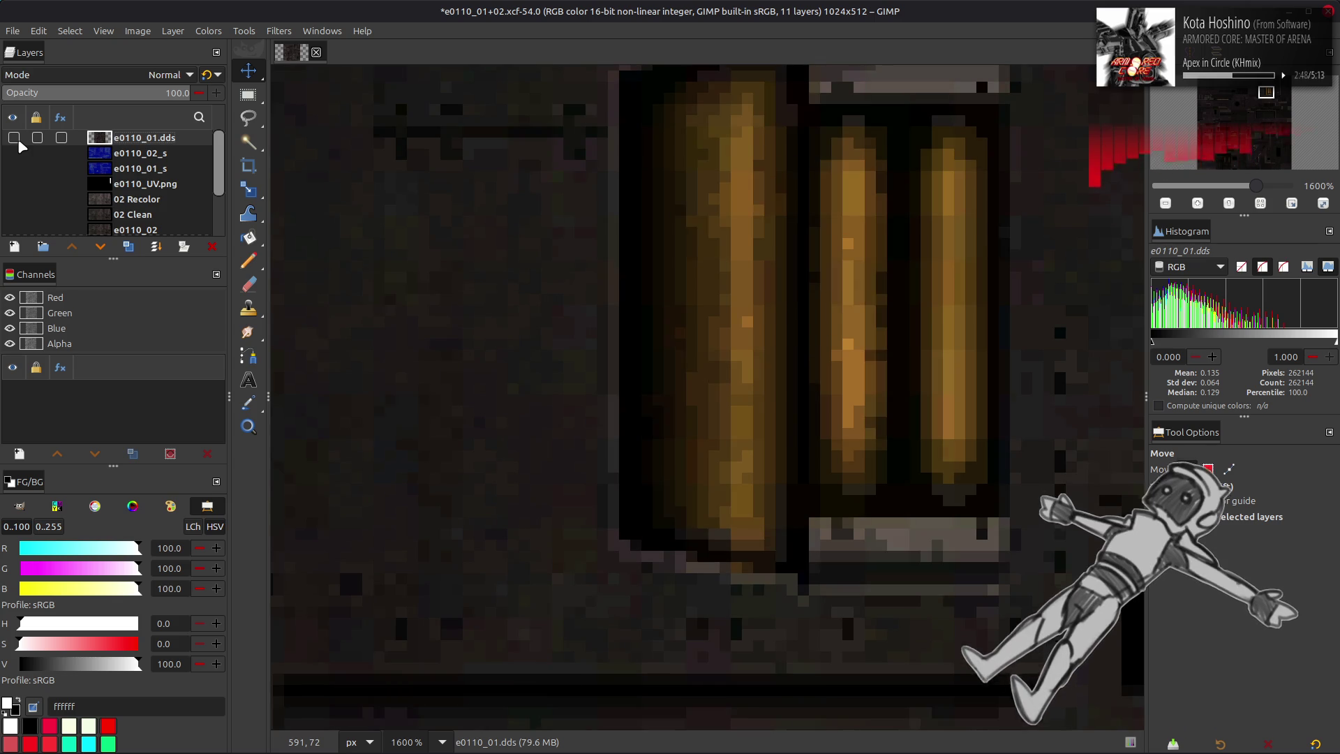
pyautogui.click(13, 138)
pyautogui.click(13, 138)
pyautogui.click(13, 137)
pyautogui.click(13, 138)
pyautogui.click(14, 137)
pyautogui.click(13, 138)
pyautogui.click(14, 137)
pyautogui.click(14, 137)
pyautogui.click(14, 137)
pyautogui.click(13, 138)
pyautogui.click(13, 138)
pyautogui.click(13, 138)
pyautogui.click(13, 137)
pyautogui.click(13, 138)
pyautogui.click(14, 137)
pyautogui.click(13, 137)
pyautogui.moveTo(464, 355); pyautogui.dragTo(731, 466, button='middle')
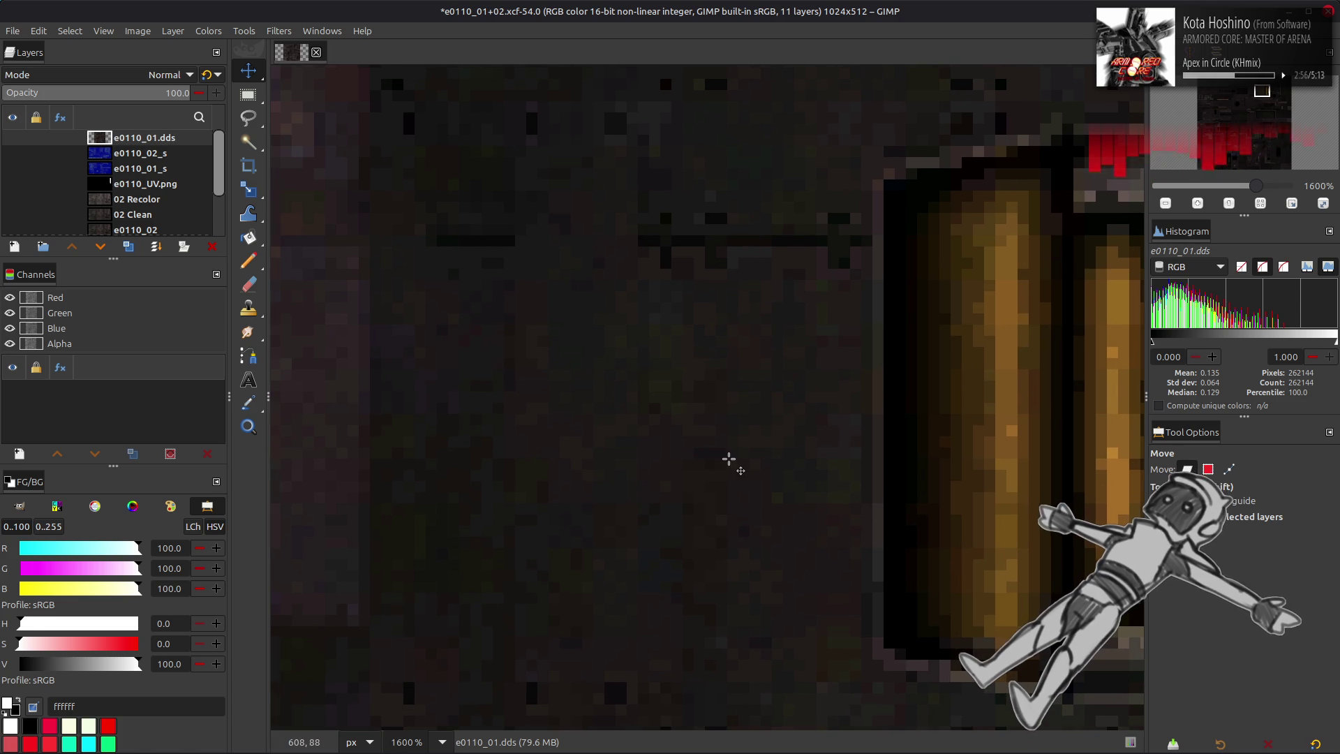
pyautogui.keyDown('ctrl'); pyautogui.scroll(-4, 728, 458); pyautogui.keyUp('ctrl')
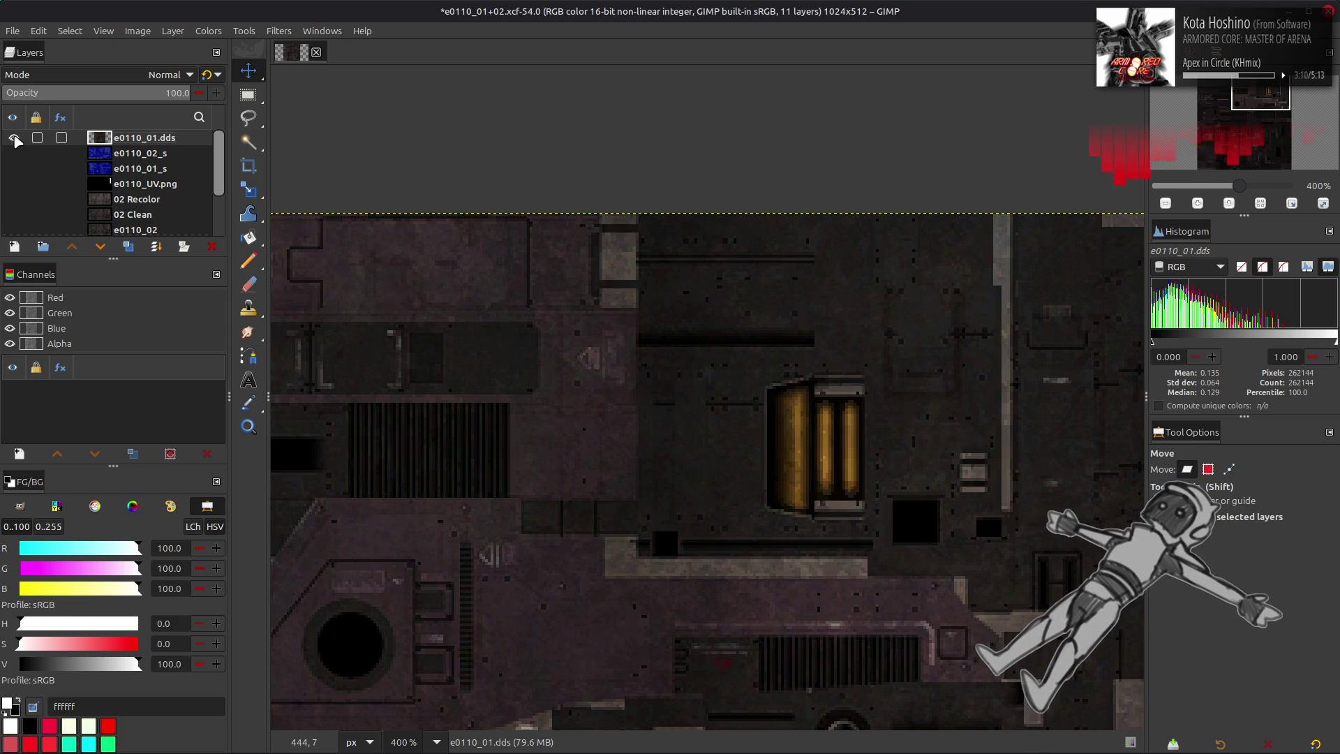
pyautogui.scroll(-5, 706, 317)
pyautogui.hscroll(-8, 706, 317)
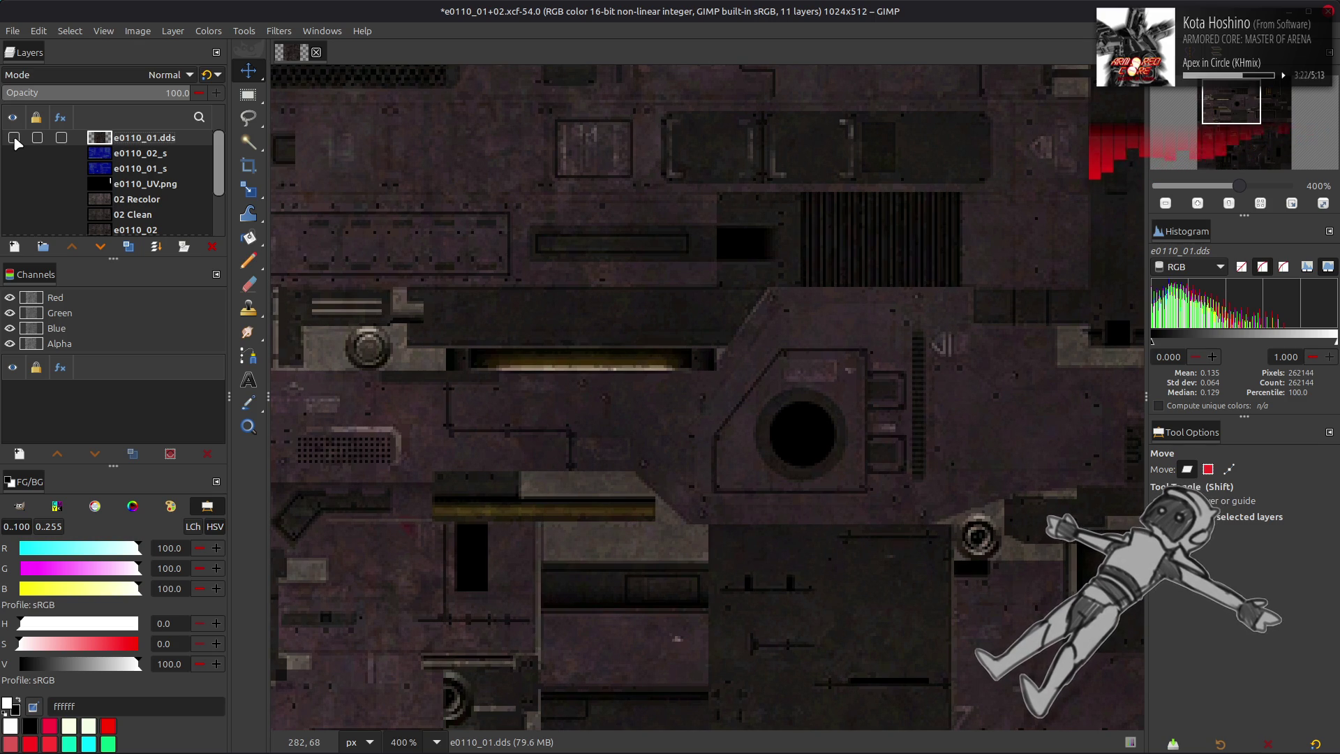
pyautogui.click(14, 138)
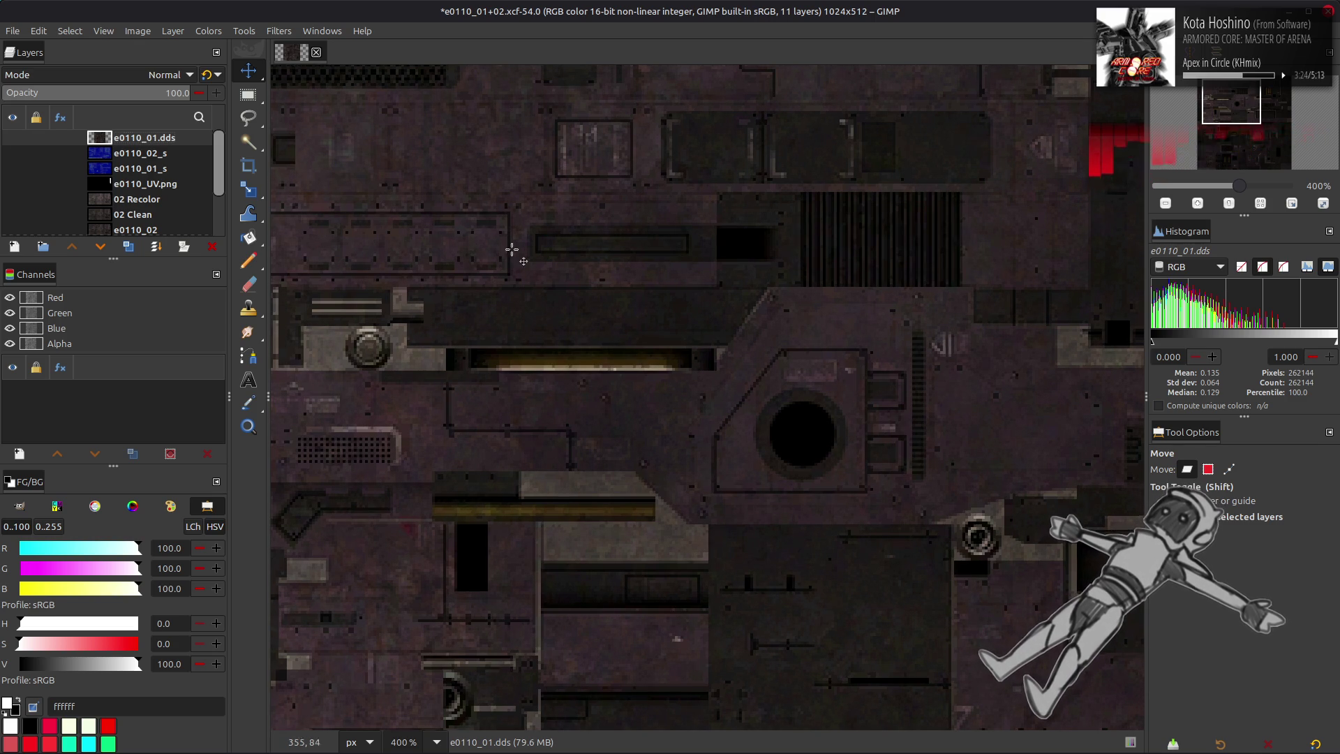
pyautogui.scroll(-5, 523, 263)
pyautogui.scroll(5, 517, 257)
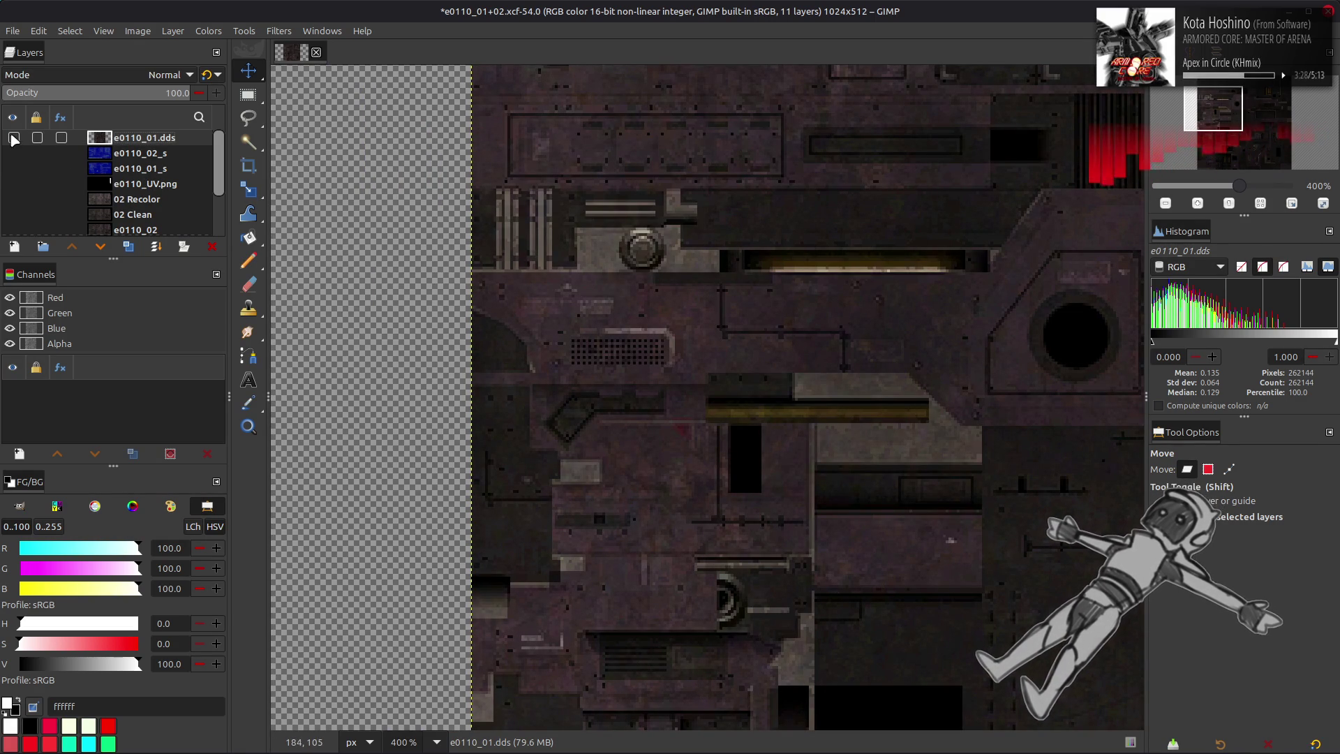
pyautogui.keyDown('ctrl'); pyautogui.scroll(4, 605, 343); pyautogui.keyUp('ctrl')
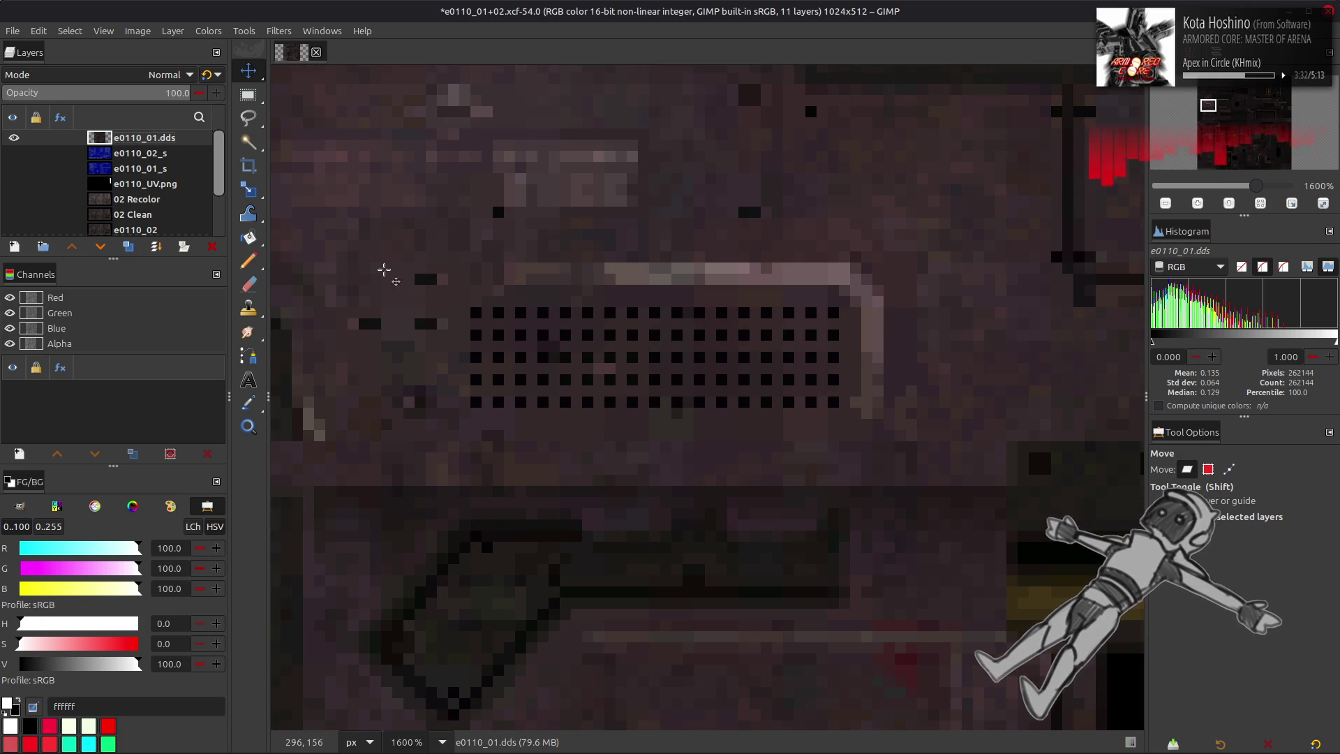
pyautogui.click(15, 138)
pyautogui.click(14, 138)
pyautogui.click(14, 138)
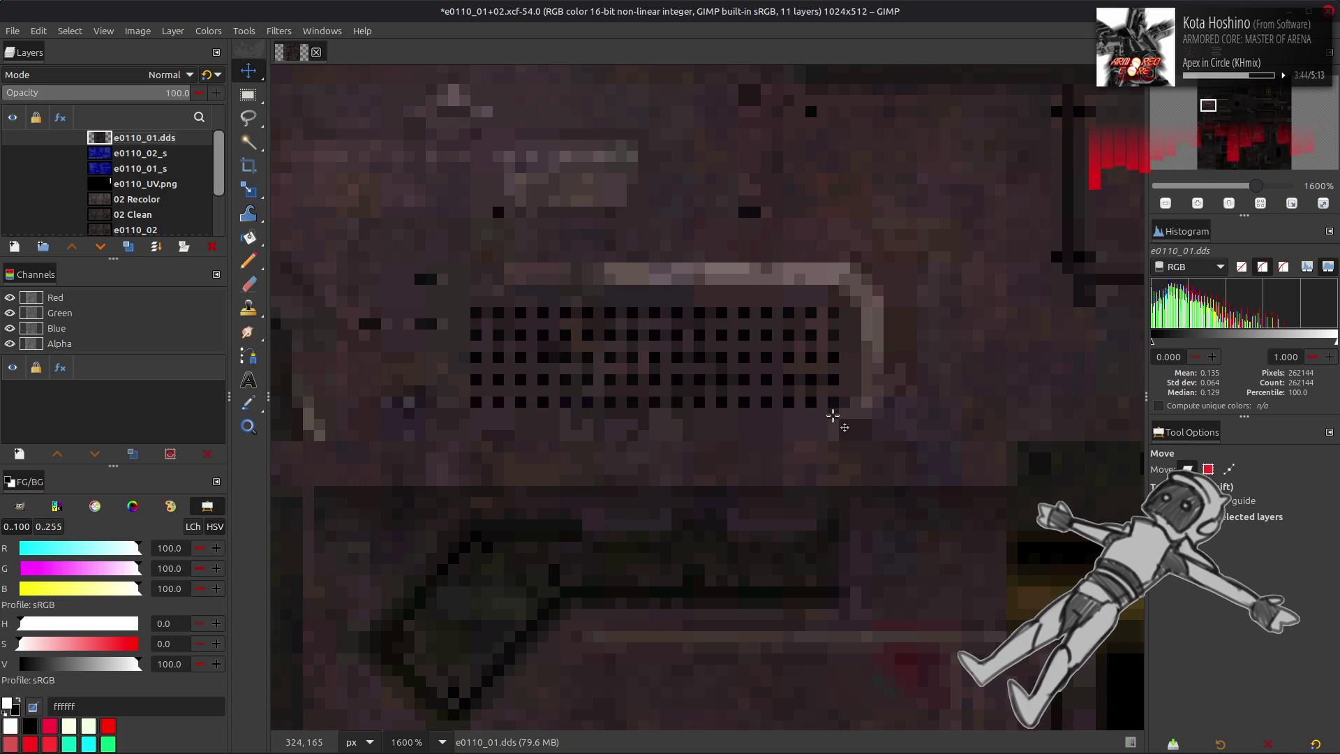
pyautogui.scroll(-4, 832, 416)
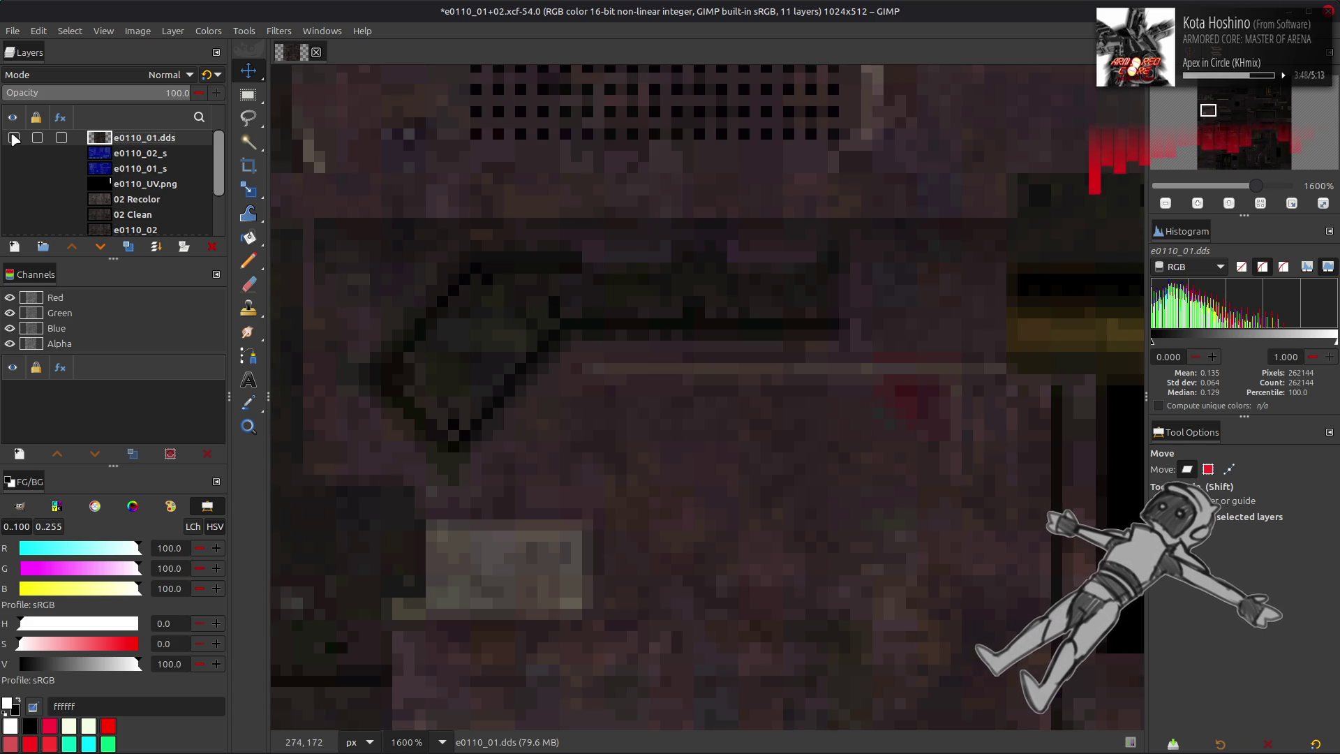
pyautogui.scroll(3, 421, 251)
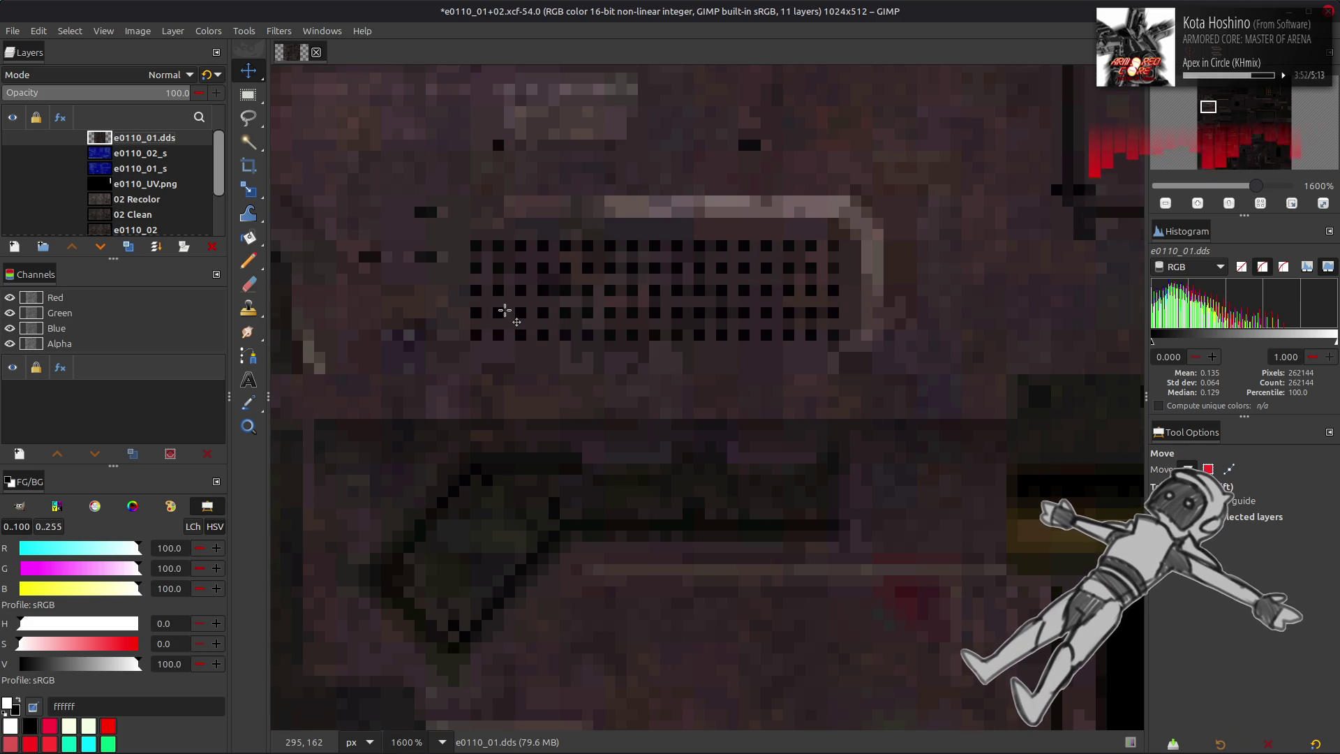
pyautogui.click(14, 139)
pyautogui.click(14, 140)
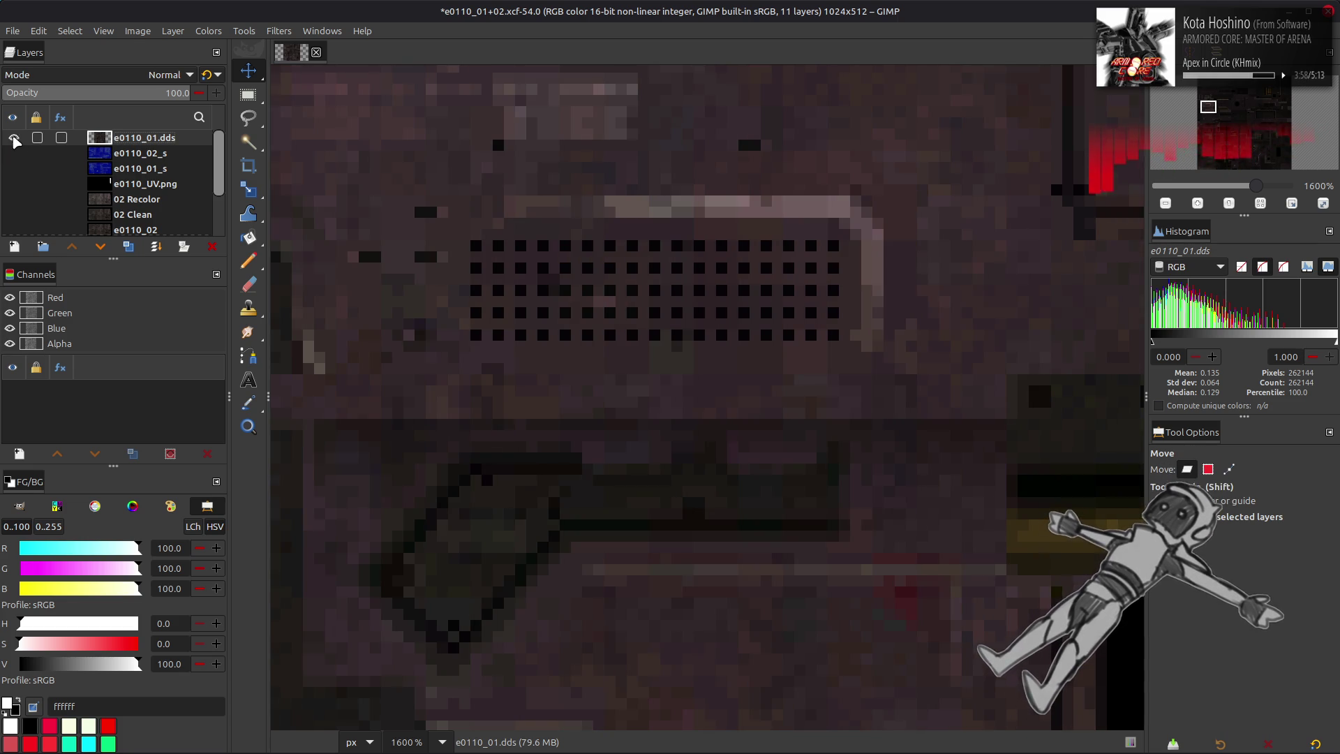
pyautogui.scroll(-4, 600, 348)
pyautogui.scroll(-2, 600, 348)
pyautogui.scroll(-6, 573, 342)
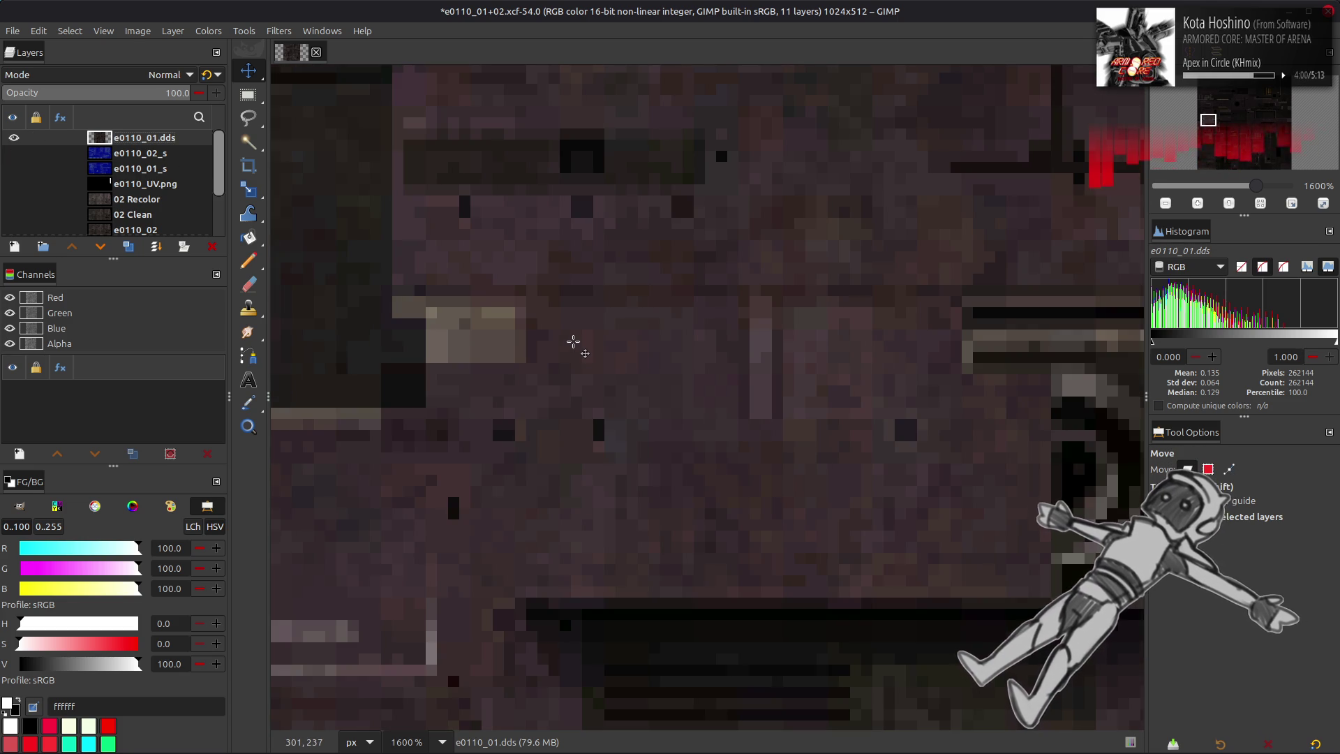
pyautogui.scroll(-8, 575, 343)
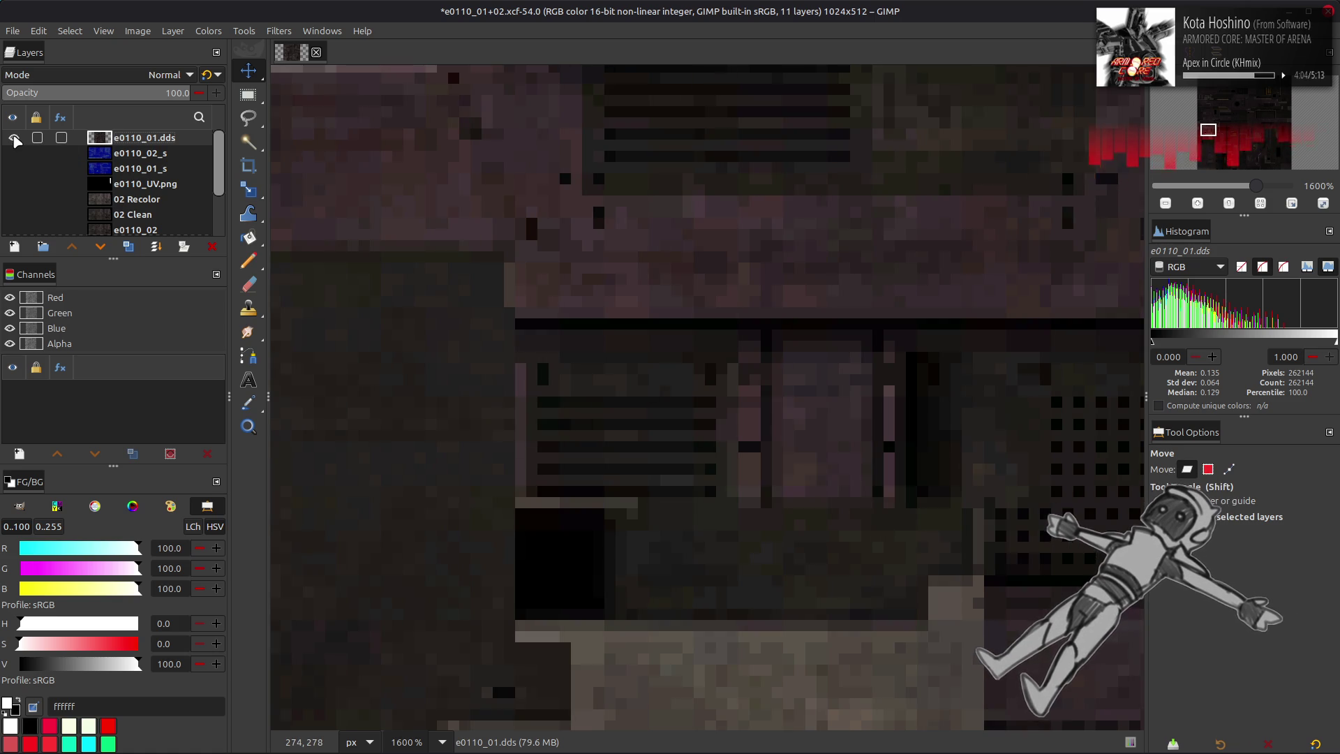
pyautogui.scroll(-3, 523, 284)
pyautogui.click(14, 139)
pyautogui.click(14, 139)
pyautogui.click(14, 138)
pyautogui.click(14, 138)
pyautogui.click(14, 139)
pyautogui.click(14, 139)
pyautogui.click(14, 138)
pyautogui.click(14, 138)
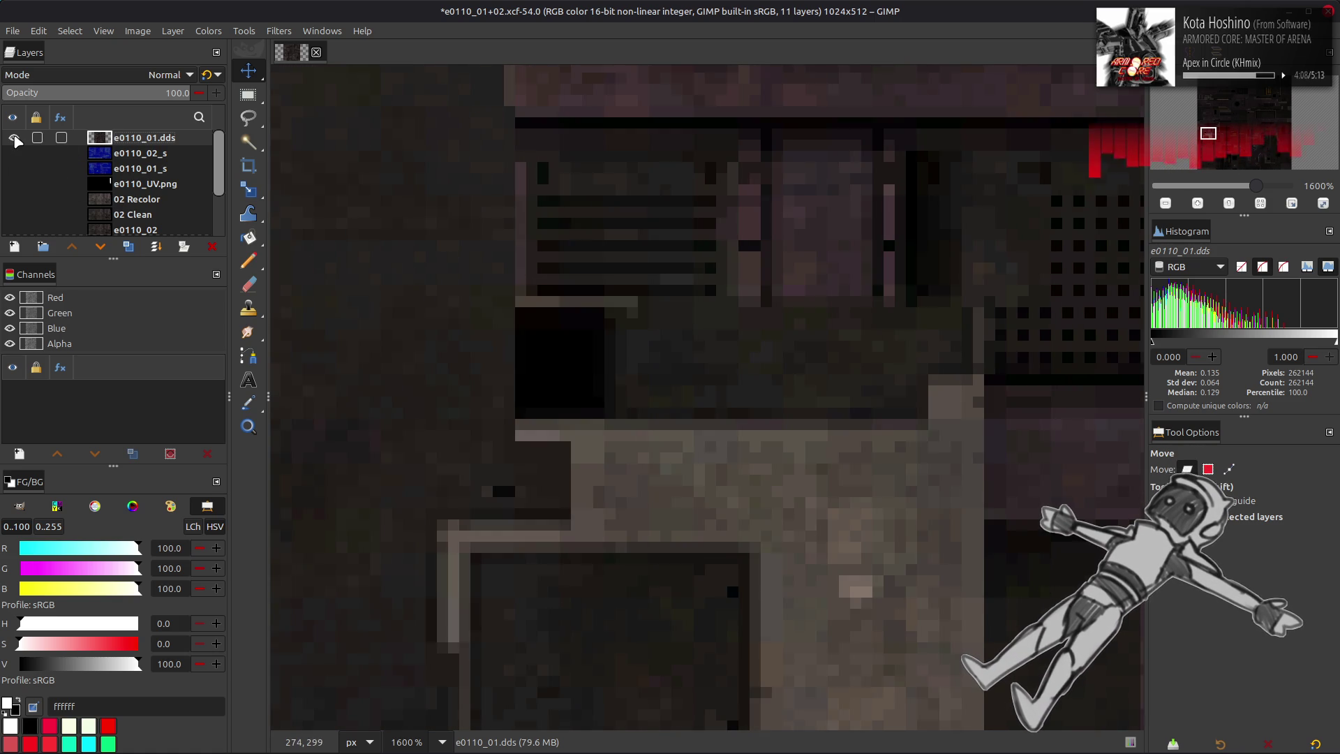
pyautogui.click(14, 138)
pyautogui.click(13, 138)
pyautogui.click(14, 138)
pyautogui.click(14, 138)
pyautogui.click(14, 139)
pyautogui.click(14, 138)
pyautogui.click(14, 139)
pyautogui.click(14, 138)
pyautogui.click(13, 138)
pyautogui.scroll(-3, 220, 206)
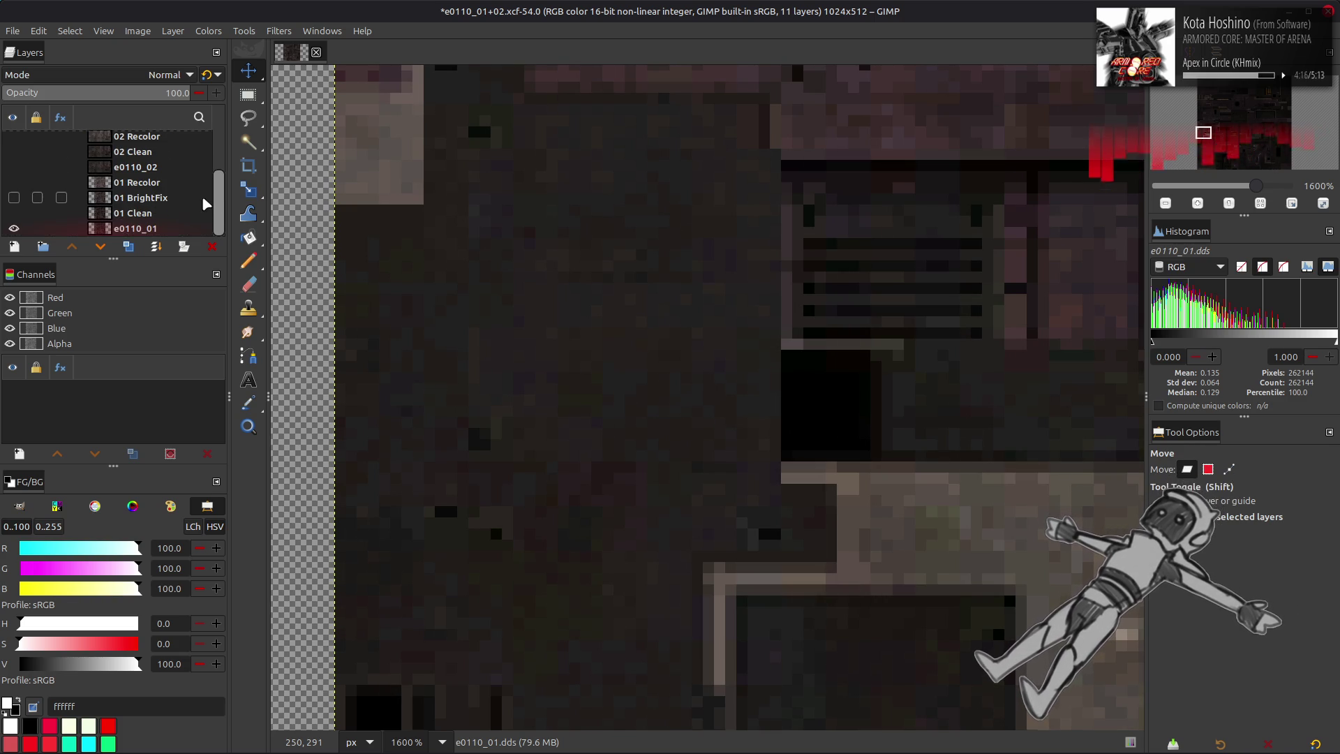
pyautogui.click(177, 235)
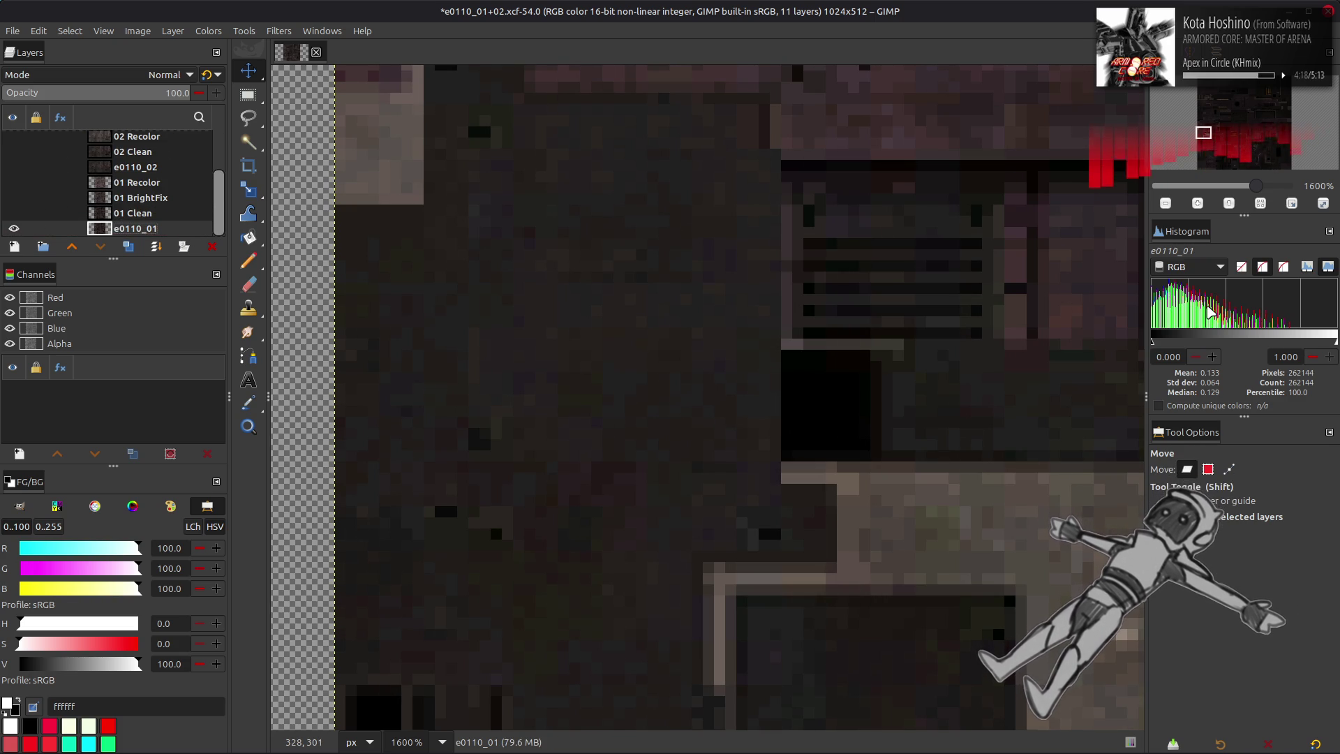
pyautogui.scroll(3, 126, 139)
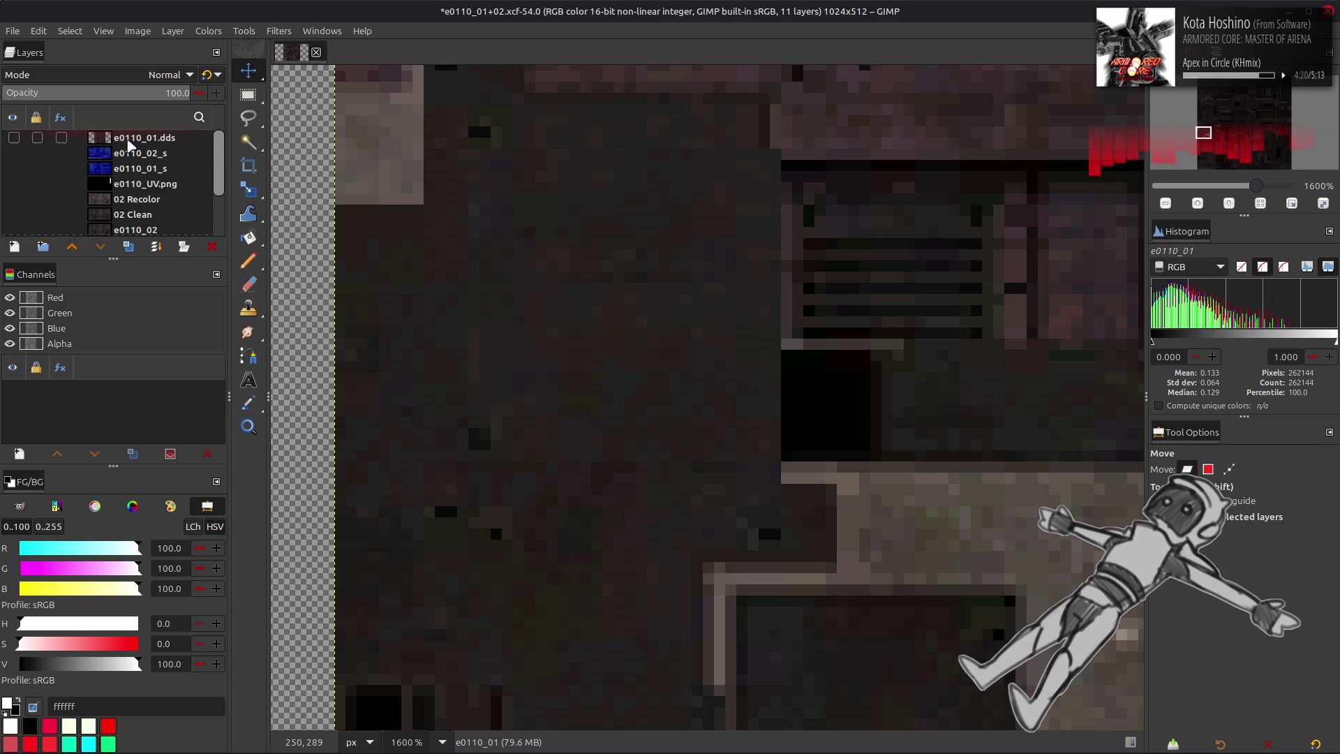
pyautogui.click(142, 142)
pyautogui.scroll(-3, 141, 141)
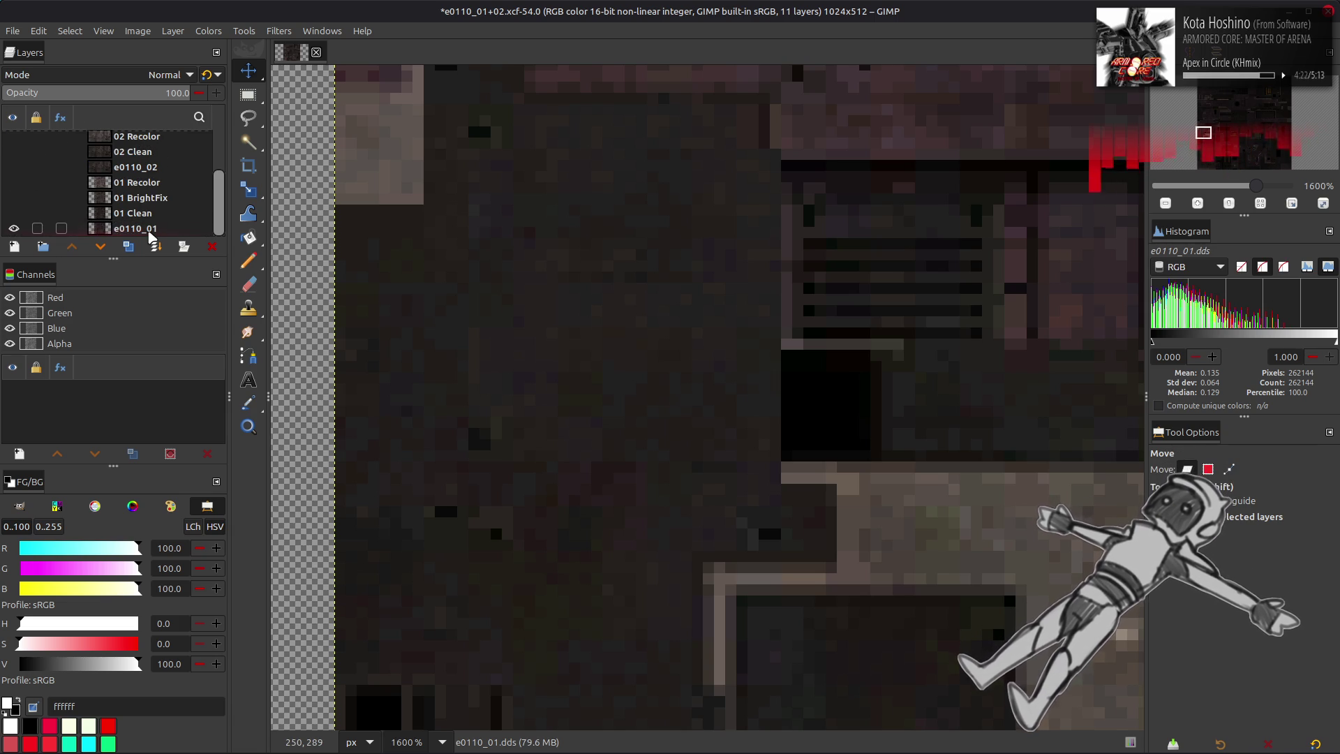
pyautogui.scroll(3, 119, 181)
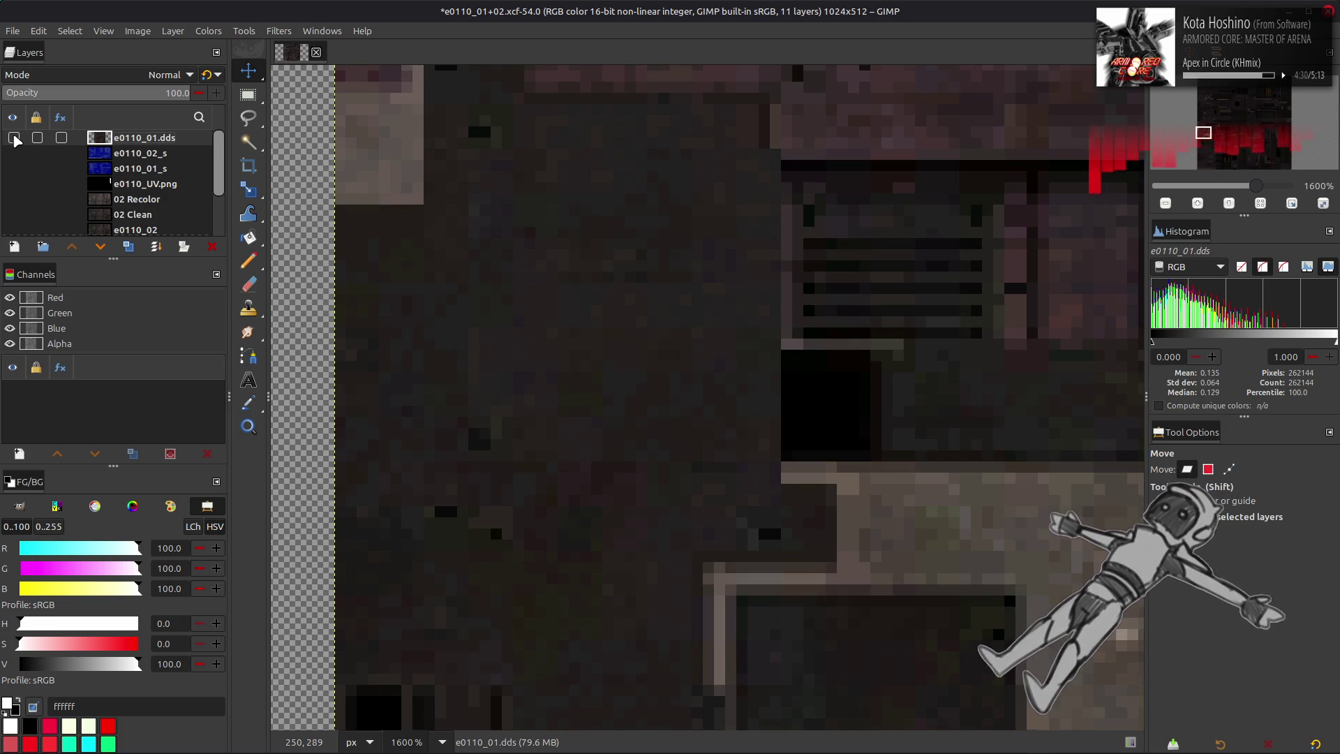
pyautogui.scroll(-5, 592, 299)
pyautogui.hscroll(3, 593, 299)
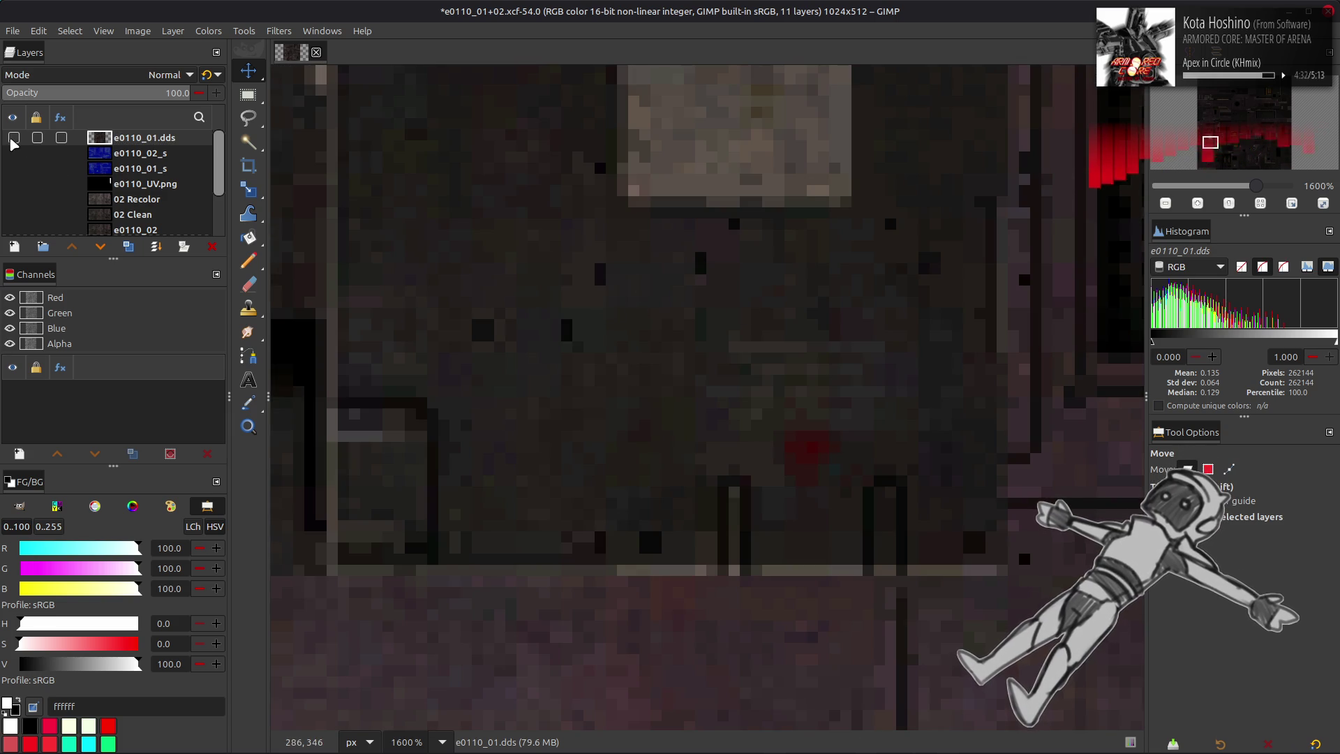
pyautogui.scroll(-5, 535, 283)
pyautogui.scroll(-3, 534, 283)
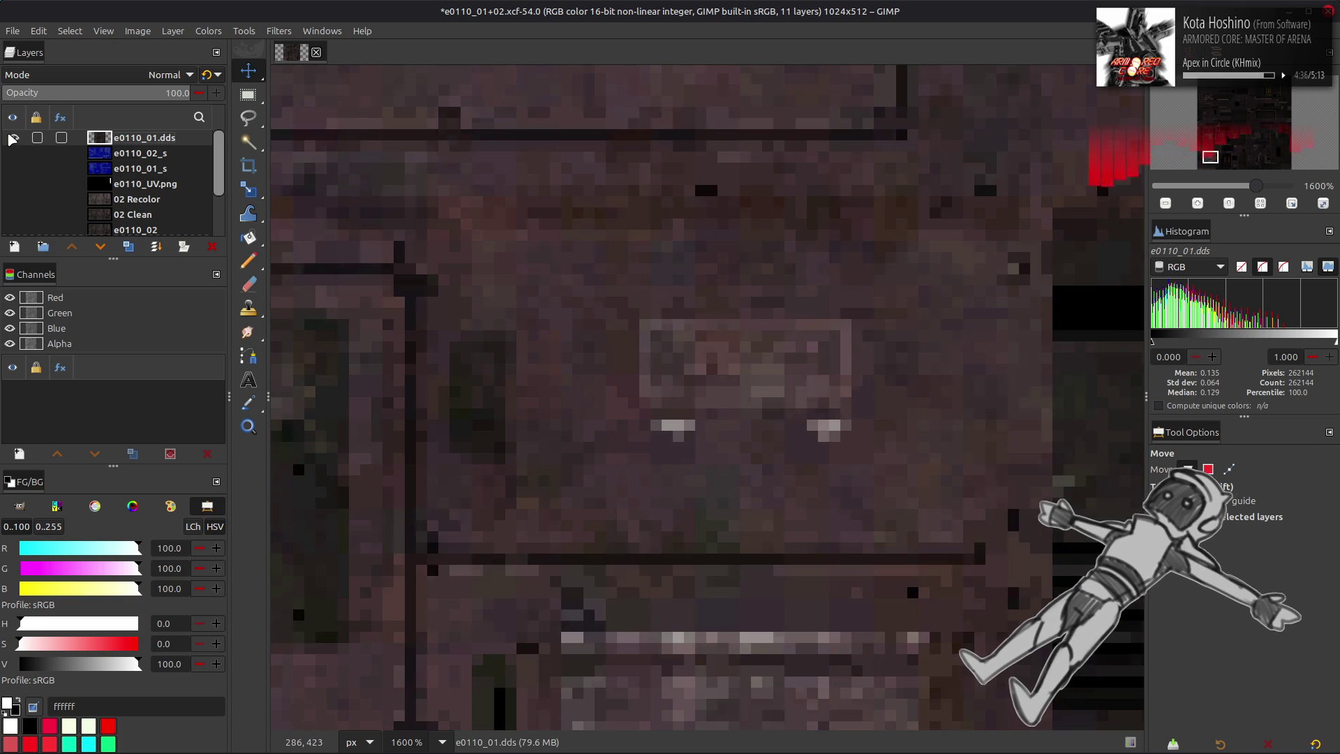
pyautogui.scroll(-2, 442, 234)
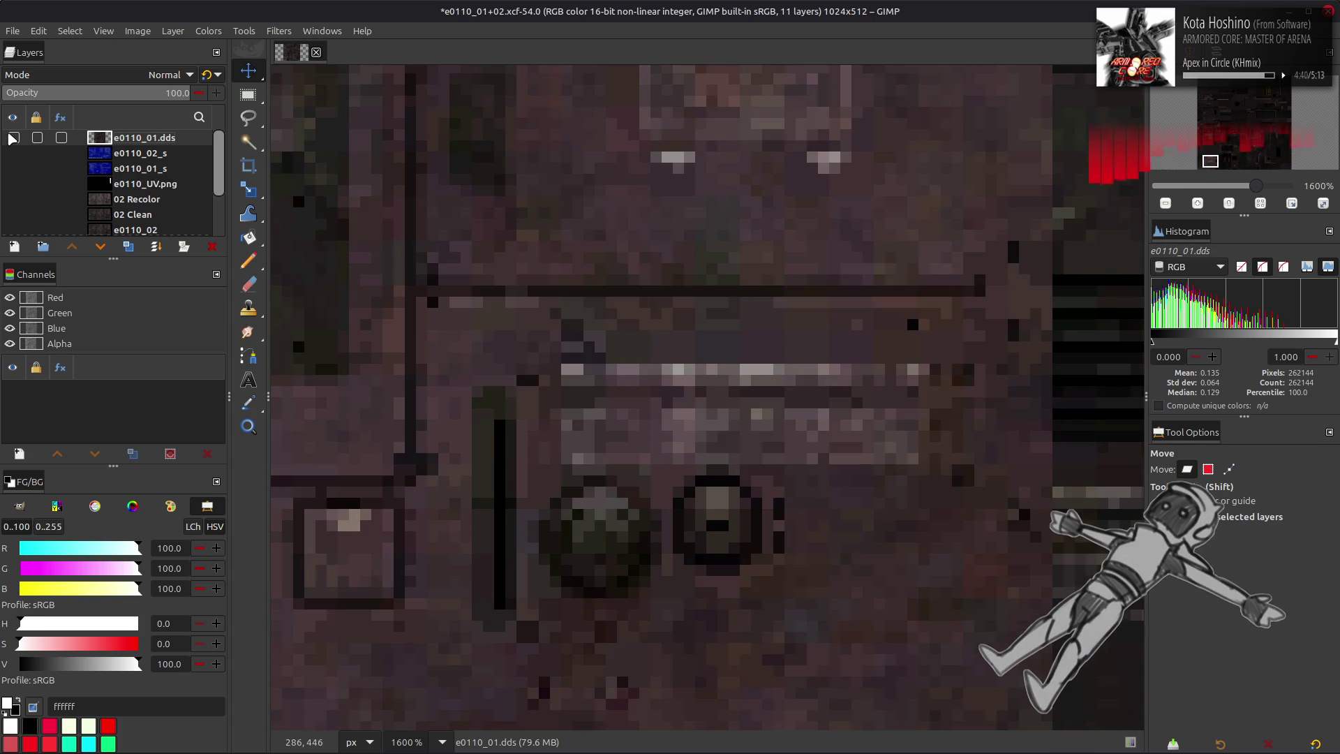
pyautogui.press('2')
pyautogui.hscroll(1, 549, 473)
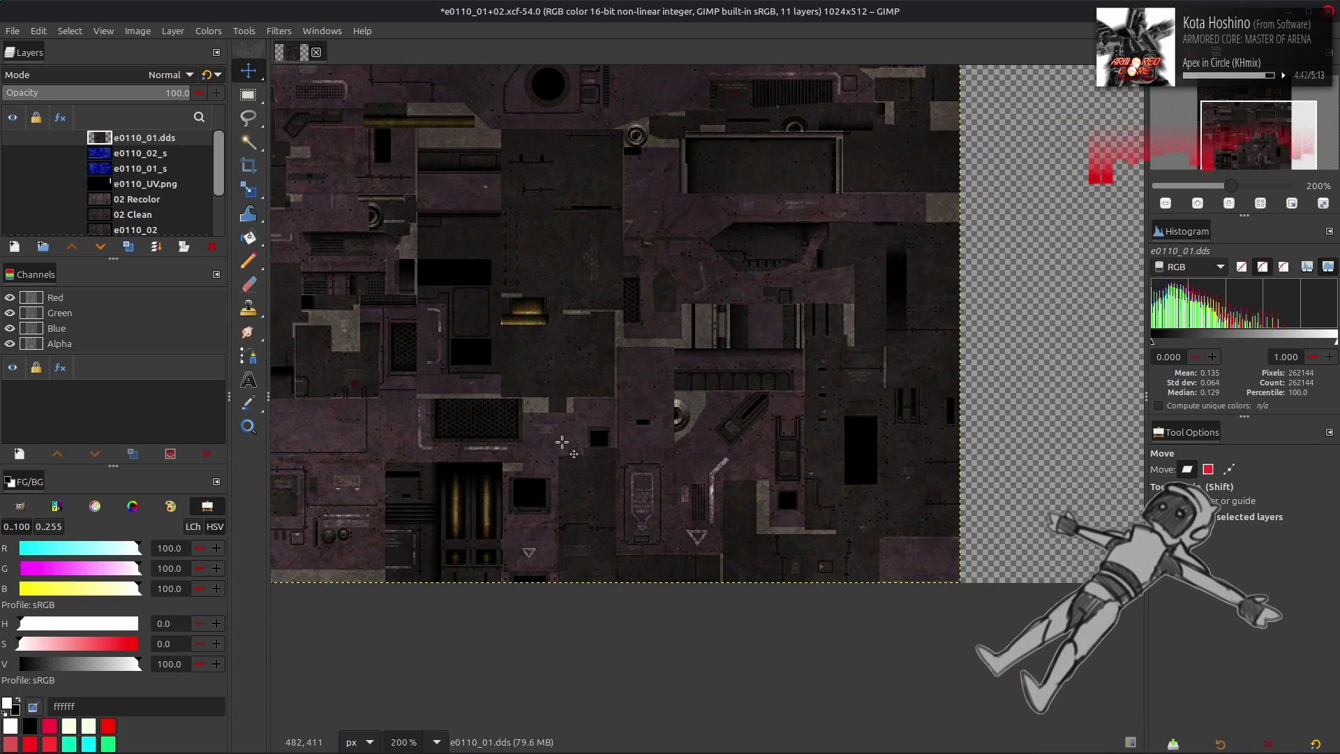
# - Delete the top e0110_01.dds layer from the atlas
pyautogui.scroll(3, 562, 441)
pyautogui.hscroll(-3, 562, 441)
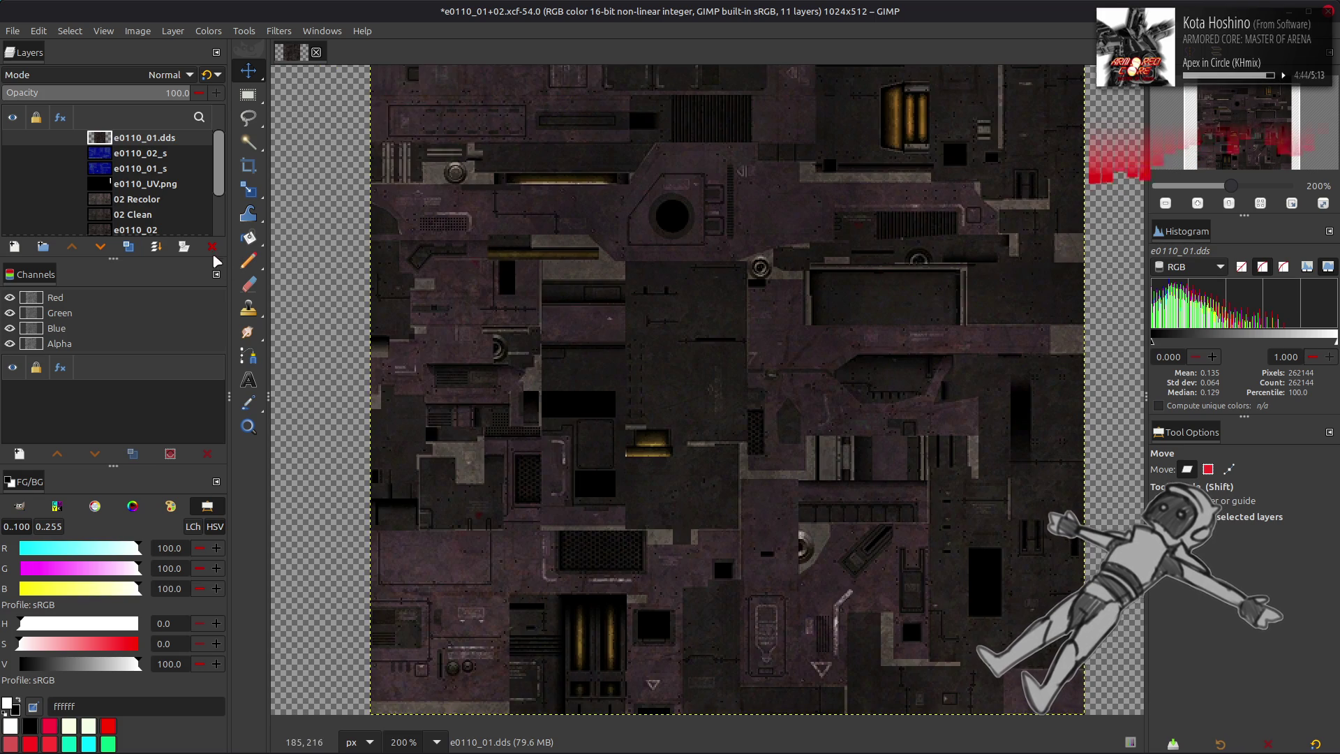
pyautogui.click(208, 247)
# - Import e0110_01_s.dds from the file manager as a new layer over the atlas
pyautogui.hotkey('alt', 'Tab')
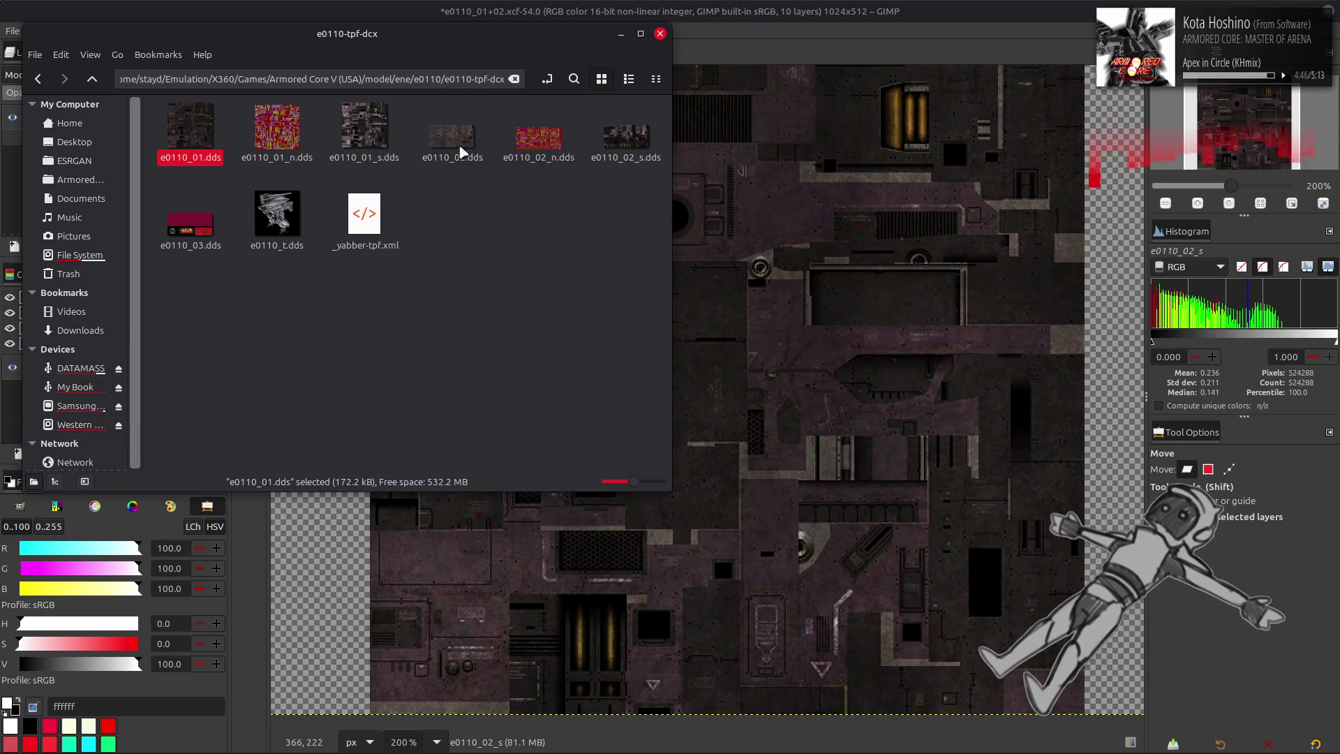
pyautogui.click(375, 145)
pyautogui.moveTo(375, 144); pyautogui.dragTo(807, 299)
pyautogui.click(769, 428)
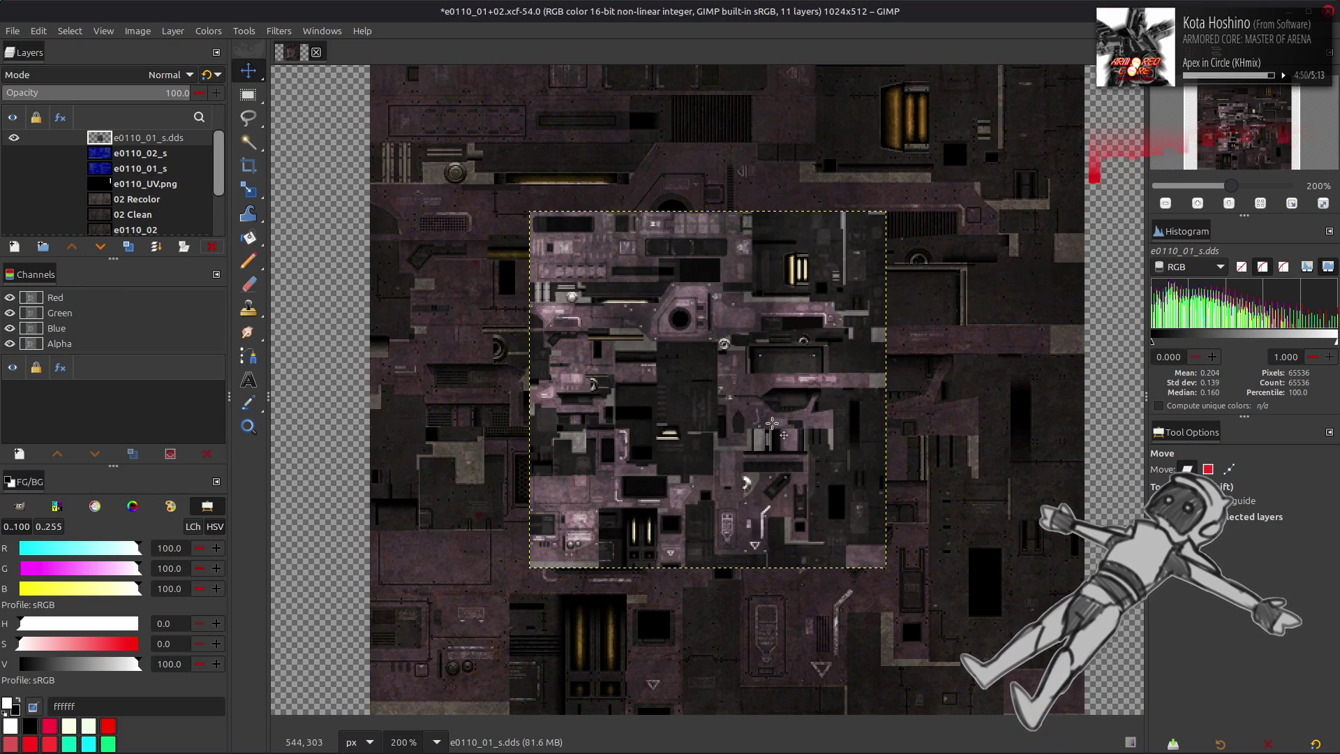
pyautogui.keyDown('ctrl'); pyautogui.scroll(2, 772, 423); pyautogui.keyUp('ctrl')
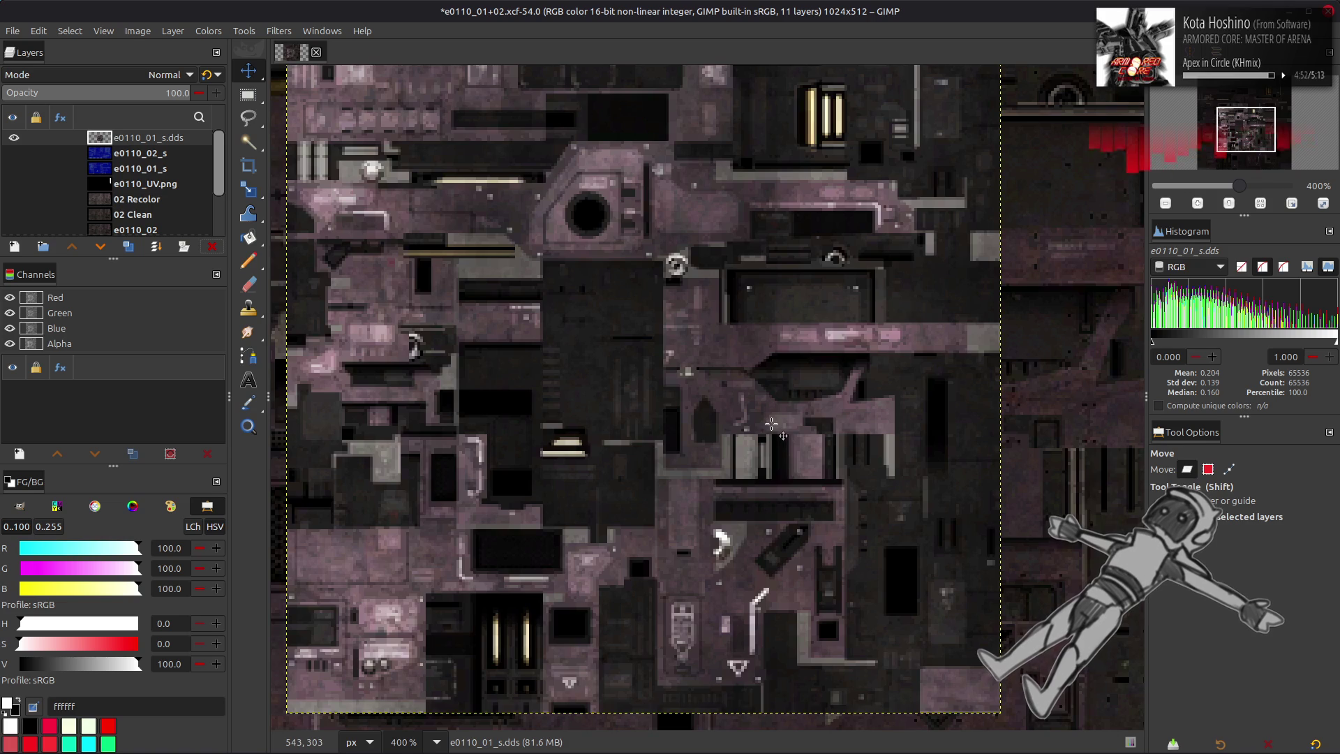
pyautogui.scroll(2, 771, 423)
pyautogui.keyDown('shift'); pyautogui.hscroll(-2, 772, 423); pyautogui.keyUp('shift')
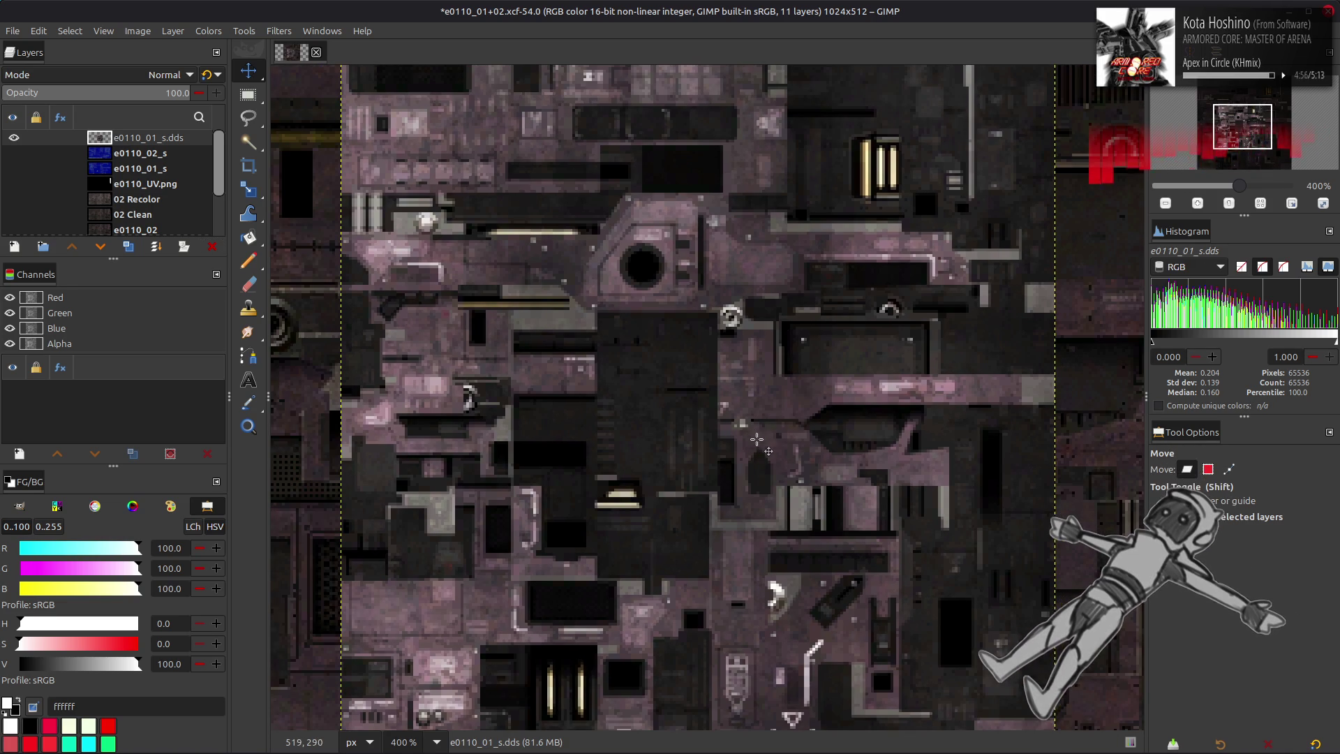
pyautogui.keyDown('ctrl'); pyautogui.scroll(-2, 764, 446); pyautogui.keyUp('ctrl')
pyautogui.scroll(-1, 792, 471)
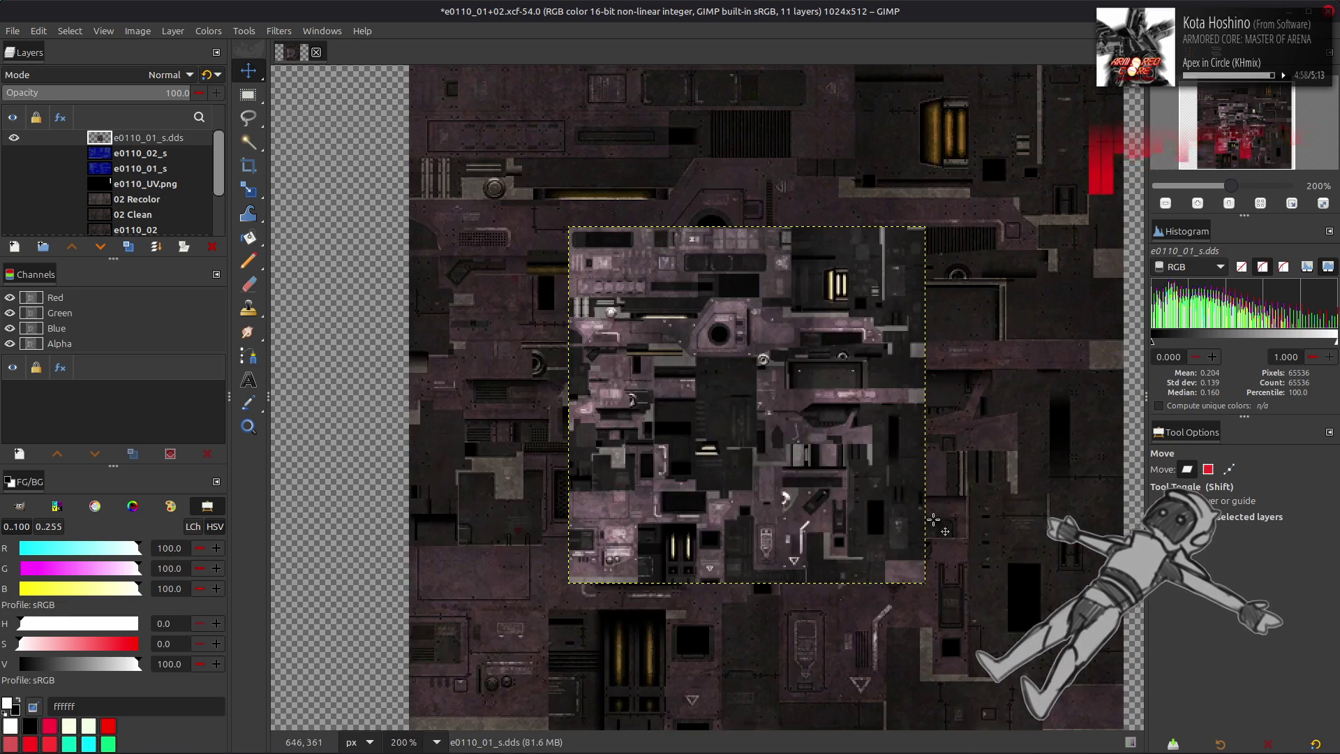
pyautogui.scroll(1, 913, 519)
pyautogui.scroll(-1, 913, 519)
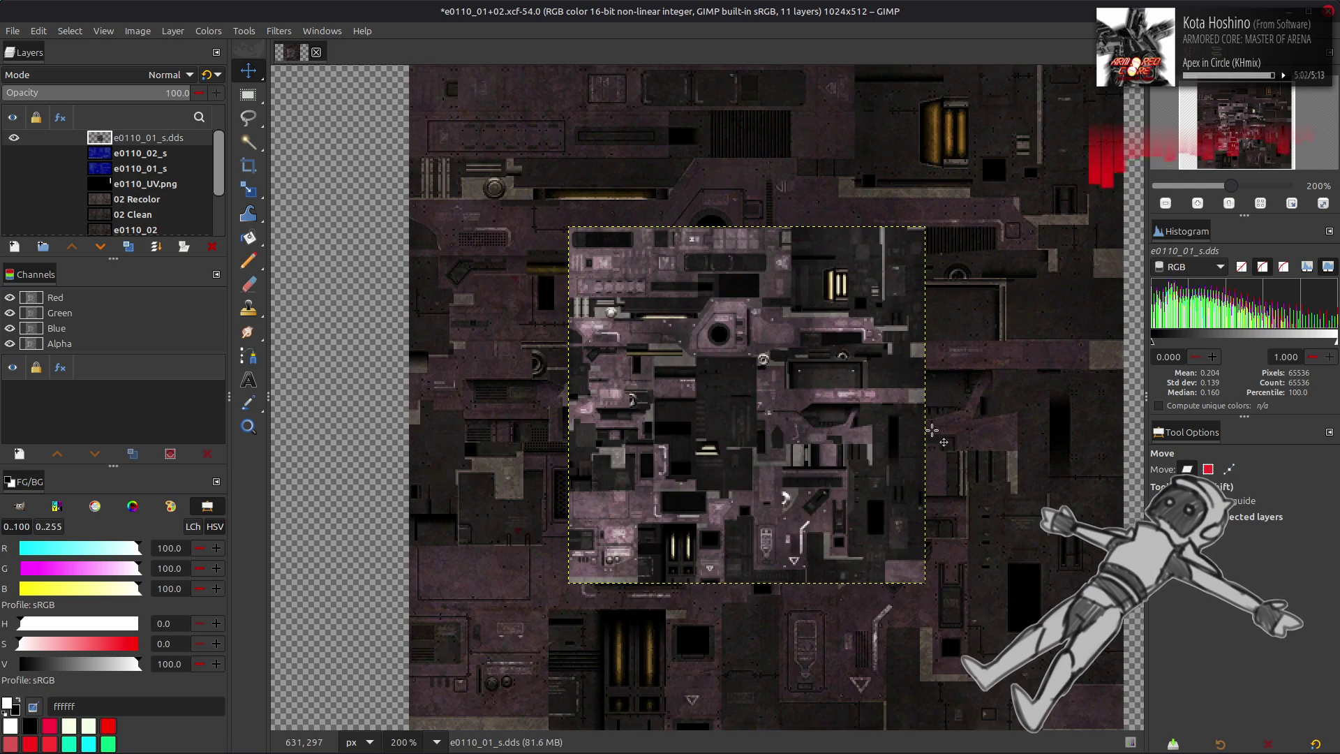
pyautogui.scroll(1, 931, 430)
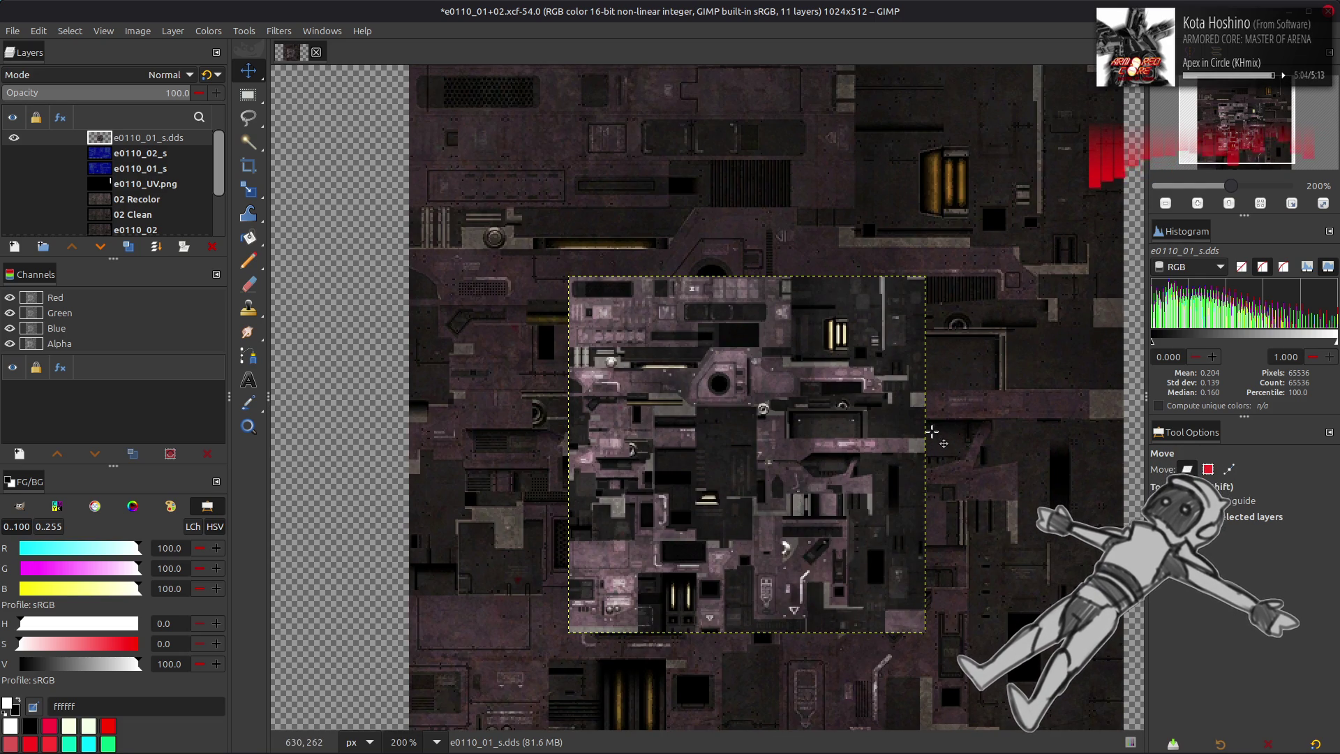
# - Replace e0110_01_s.dds with e0110_02.dds imported as a layer and aligned to the image
pyautogui.press('q')
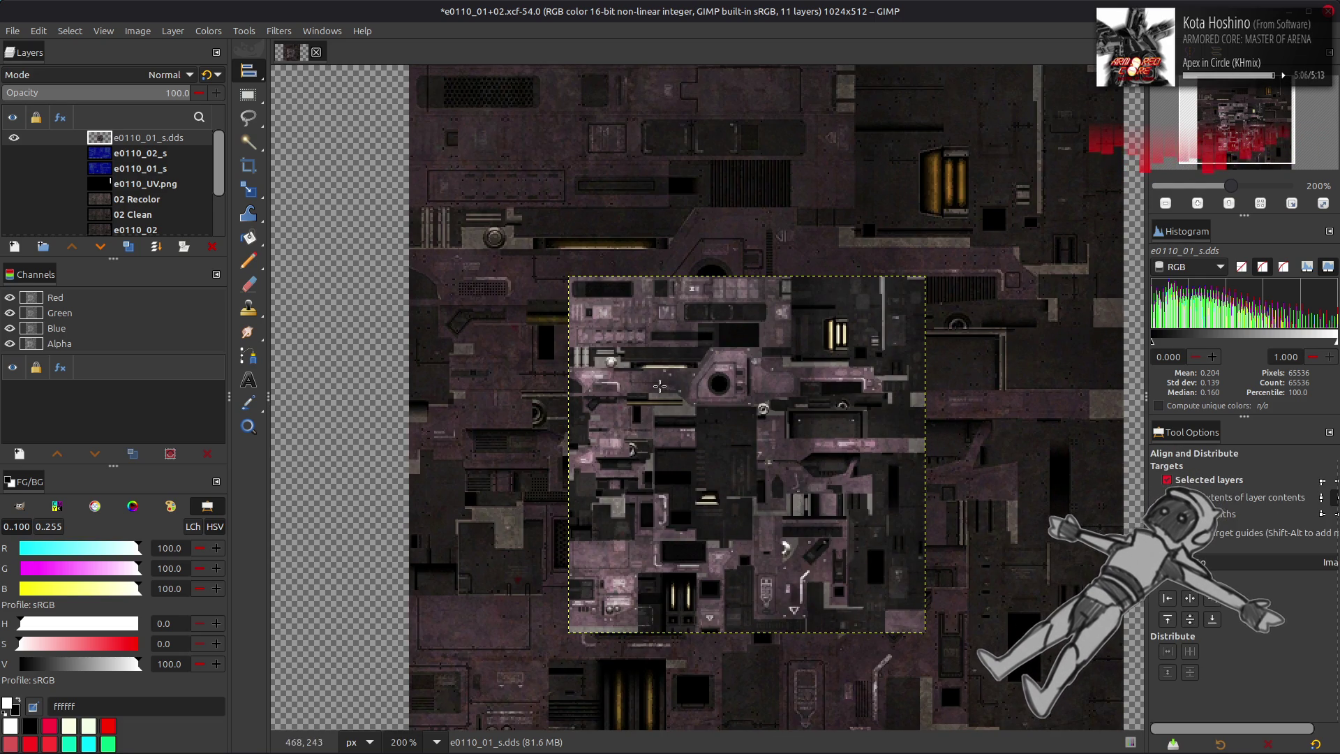
pyautogui.click(213, 247)
pyautogui.hotkey('alt', 'Tab')
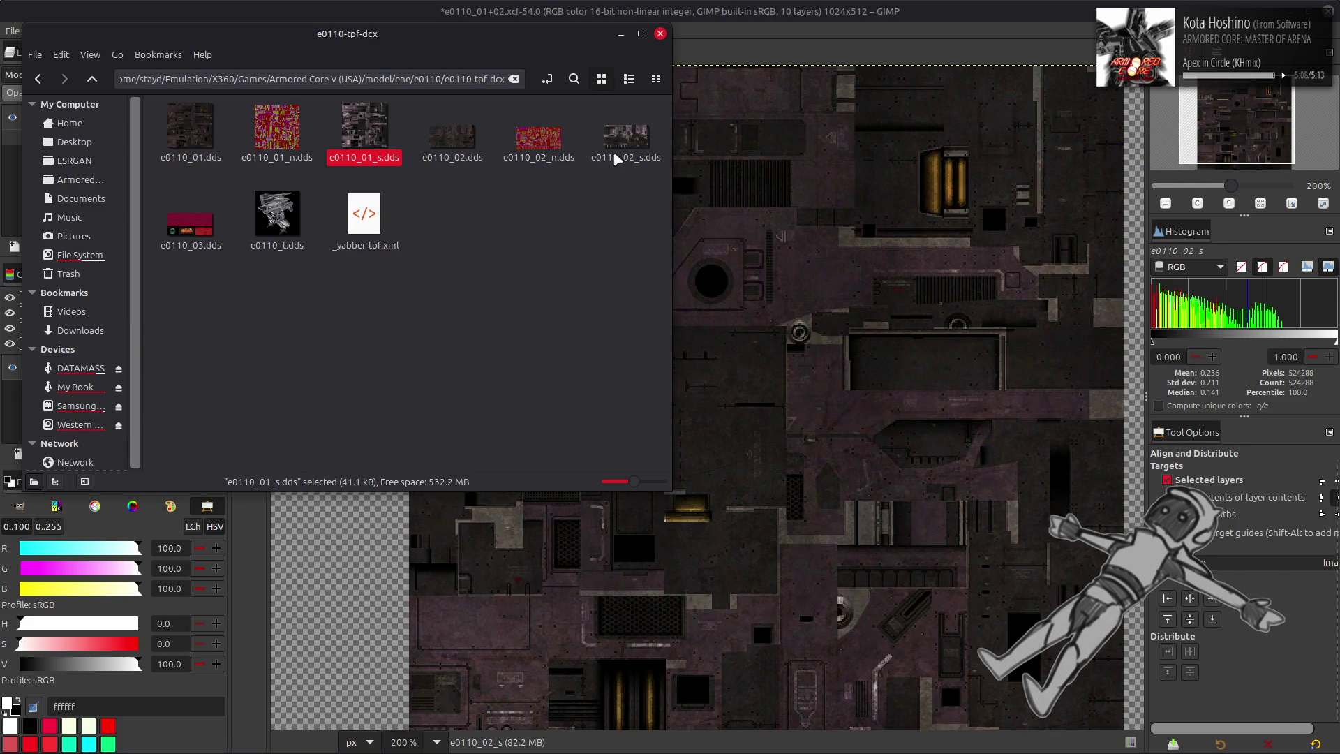
pyautogui.moveTo(452, 138); pyautogui.dragTo(806, 327)
pyautogui.click(766, 428)
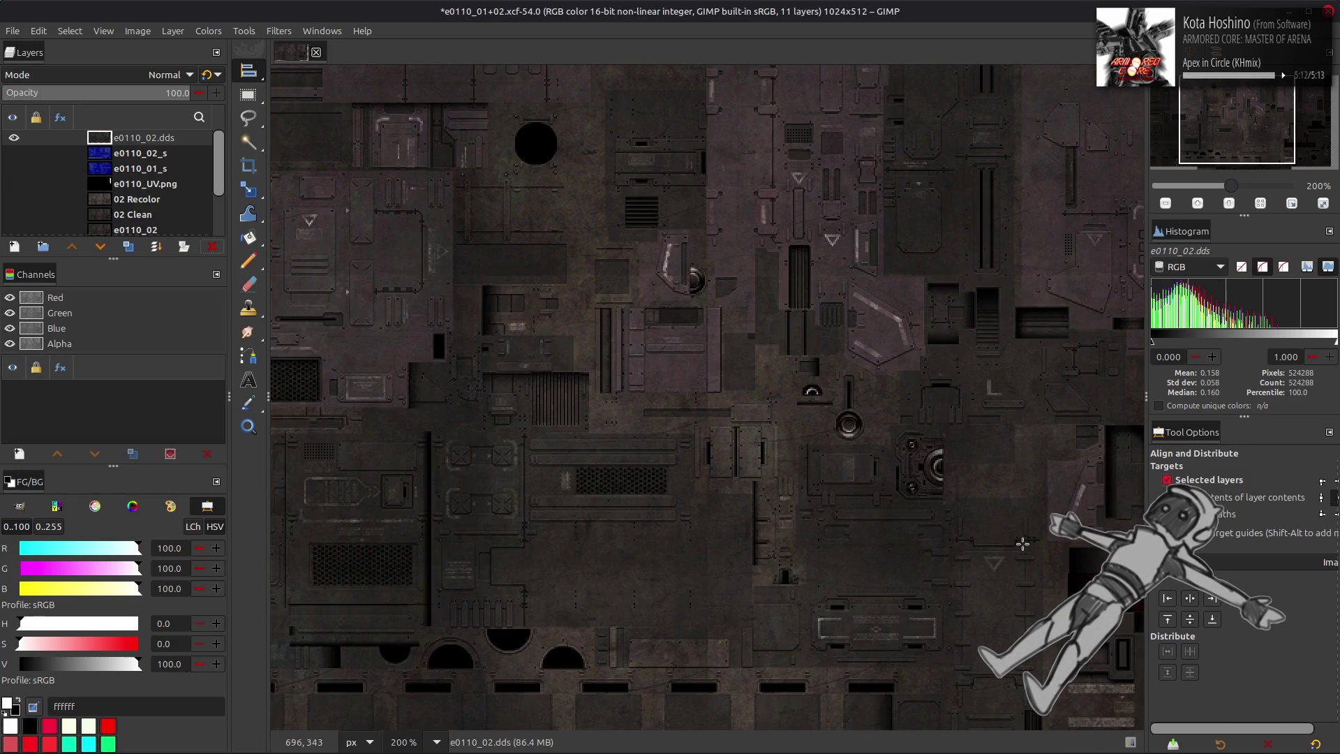
pyautogui.click(1196, 615)
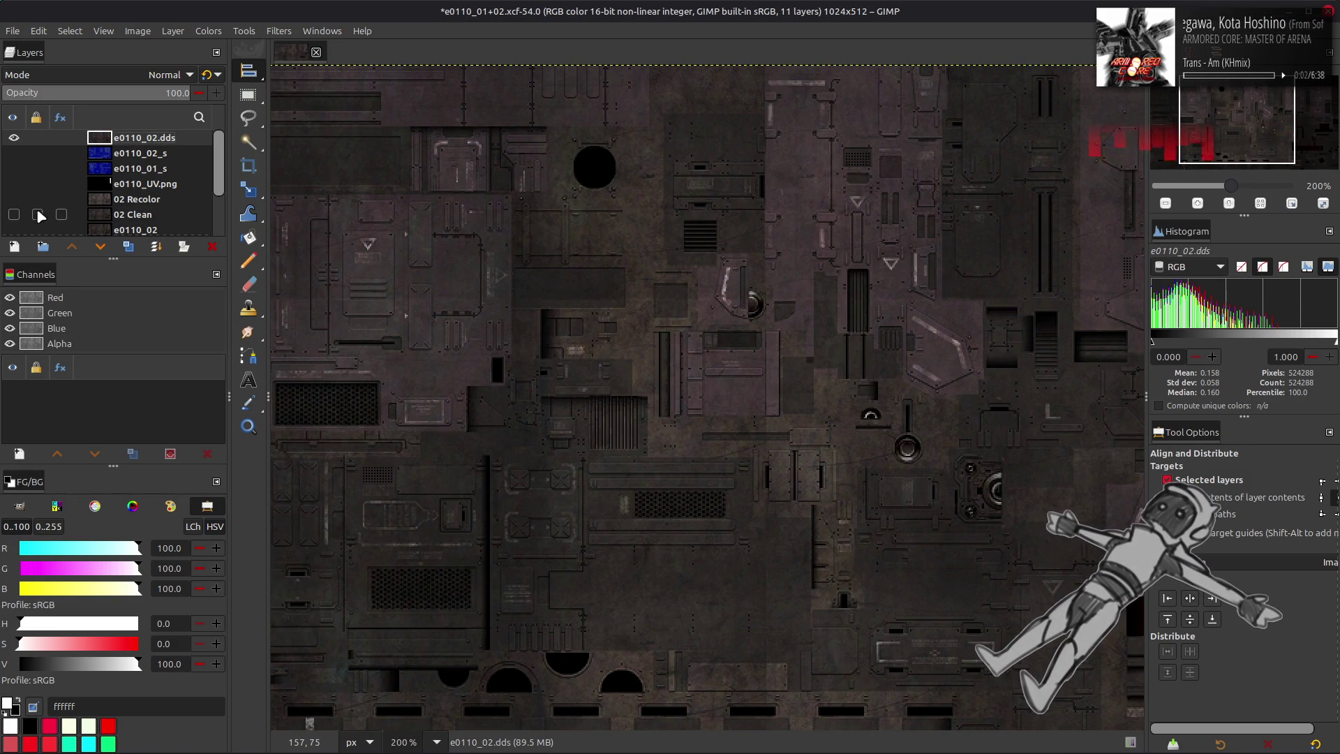
# - Show the e0110_02 layer beneath and reselect e0110_02.dds as the active layer
pyautogui.click(15, 230)
pyautogui.click(15, 140)
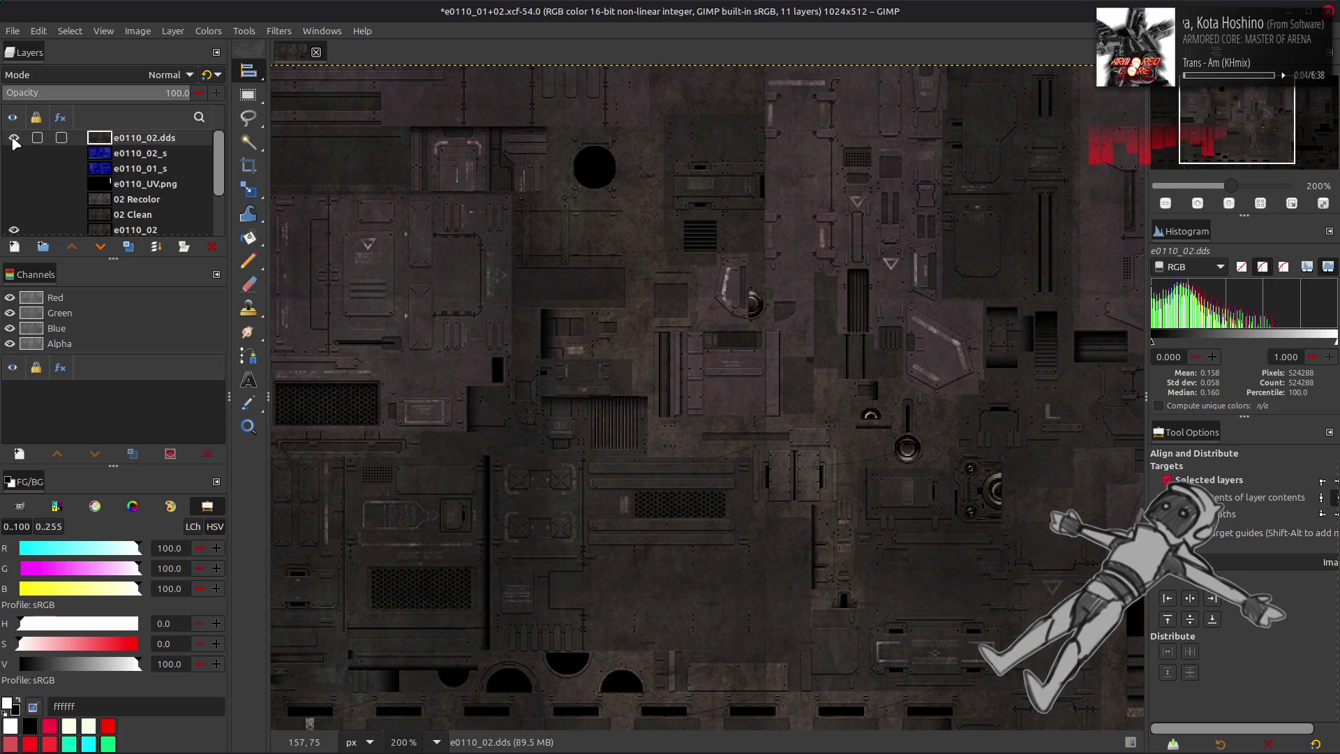
pyautogui.click(14, 140)
pyautogui.click(15, 139)
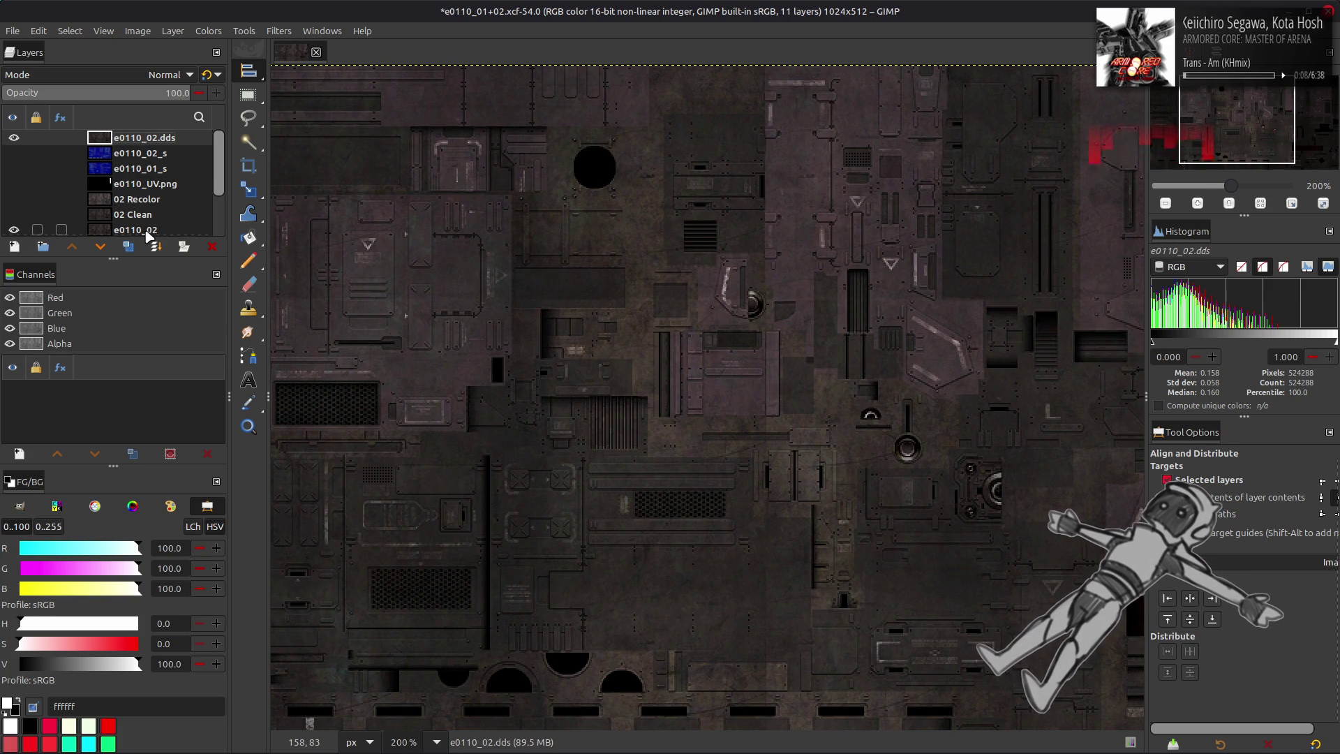
pyautogui.click(149, 236)
pyautogui.click(166, 143)
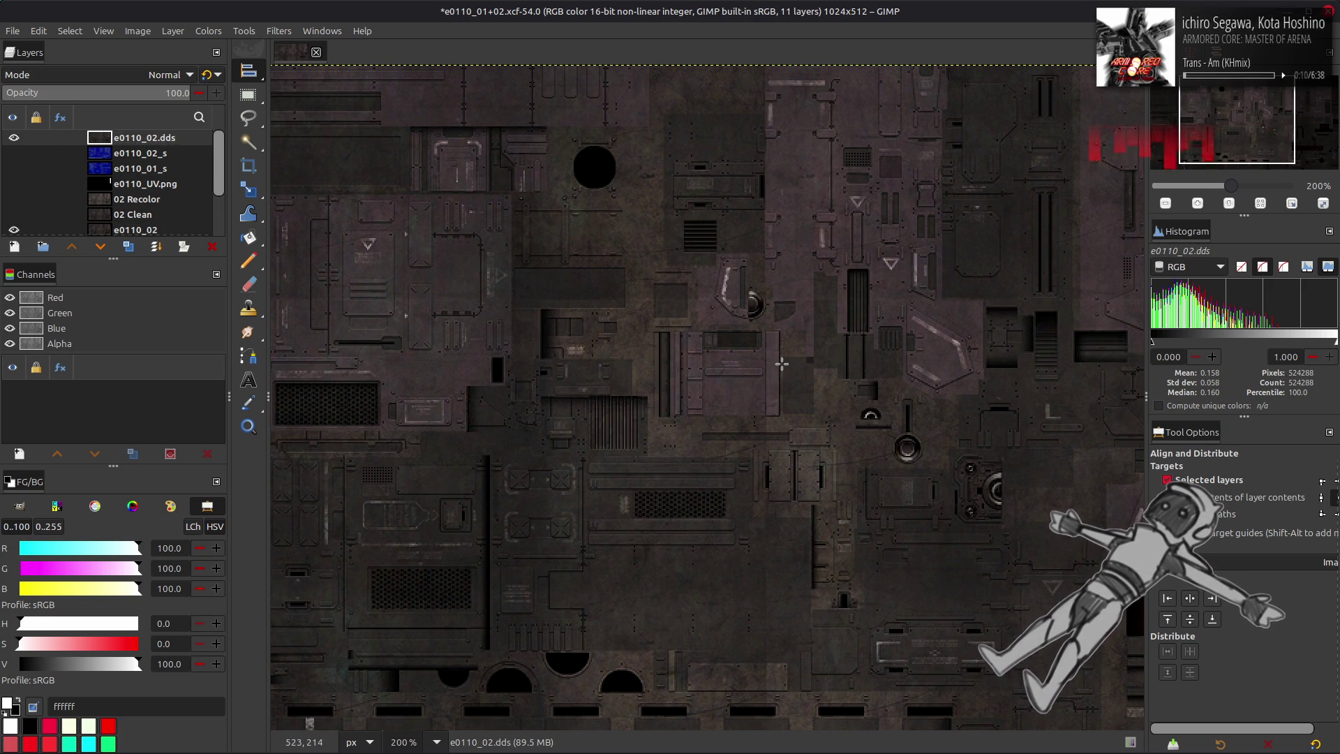
pyautogui.keyDown('ctrl'); pyautogui.scroll(4, 782, 364); pyautogui.keyUp('ctrl')
# - Toggle the top e0110_02.dds layer repeatedly to check its alignment with e0110_02
pyautogui.click(12, 139)
pyautogui.click(11, 139)
pyautogui.click(12, 139)
pyautogui.click(12, 139)
pyautogui.click(11, 139)
pyautogui.click(12, 139)
pyautogui.click(12, 139)
pyautogui.click(11, 139)
pyautogui.click(11, 138)
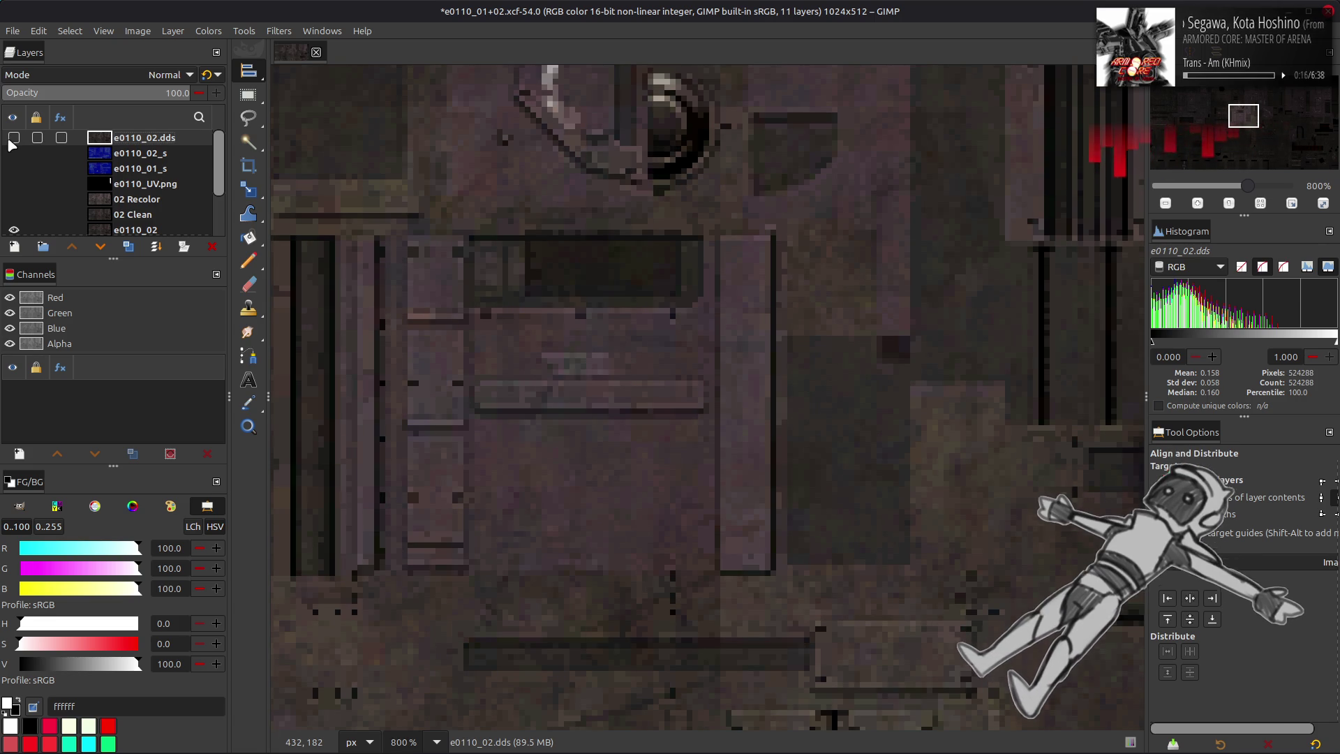
# - Pan to another area of the texture and recheck alignment by toggling the top layer
pyautogui.moveTo(807, 209); pyautogui.dragTo(346, 419, button='middle')
pyautogui.click(14, 138)
pyautogui.click(14, 139)
pyautogui.click(14, 139)
pyautogui.click(14, 139)
pyautogui.click(14, 139)
pyautogui.click(14, 139)
pyautogui.click(14, 139)
pyautogui.click(14, 139)
pyautogui.click(14, 139)
pyautogui.click(14, 139)
pyautogui.click(14, 139)
# - Scroll down and flip e0110_02.dds on and off repeatedly to compare the textures
pyautogui.scroll(-10, 492, 240)
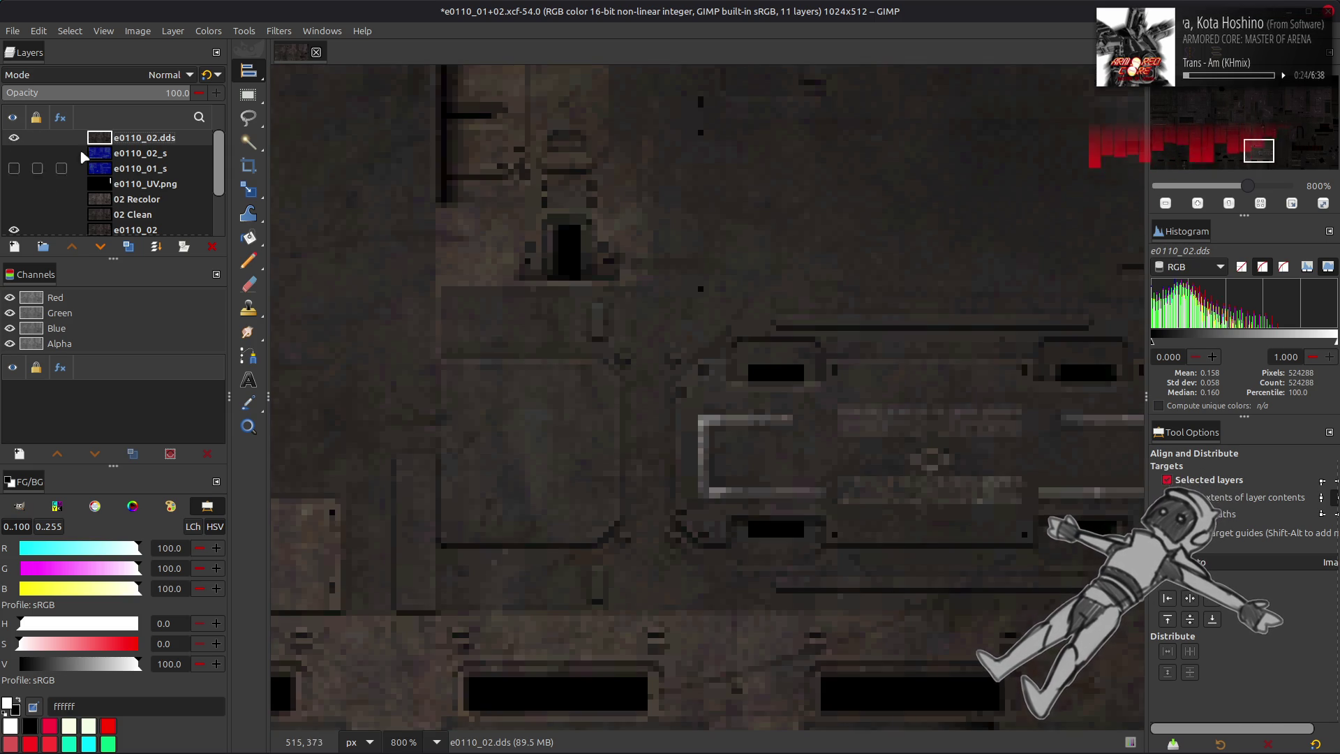
pyautogui.click(14, 139)
pyautogui.click(13, 139)
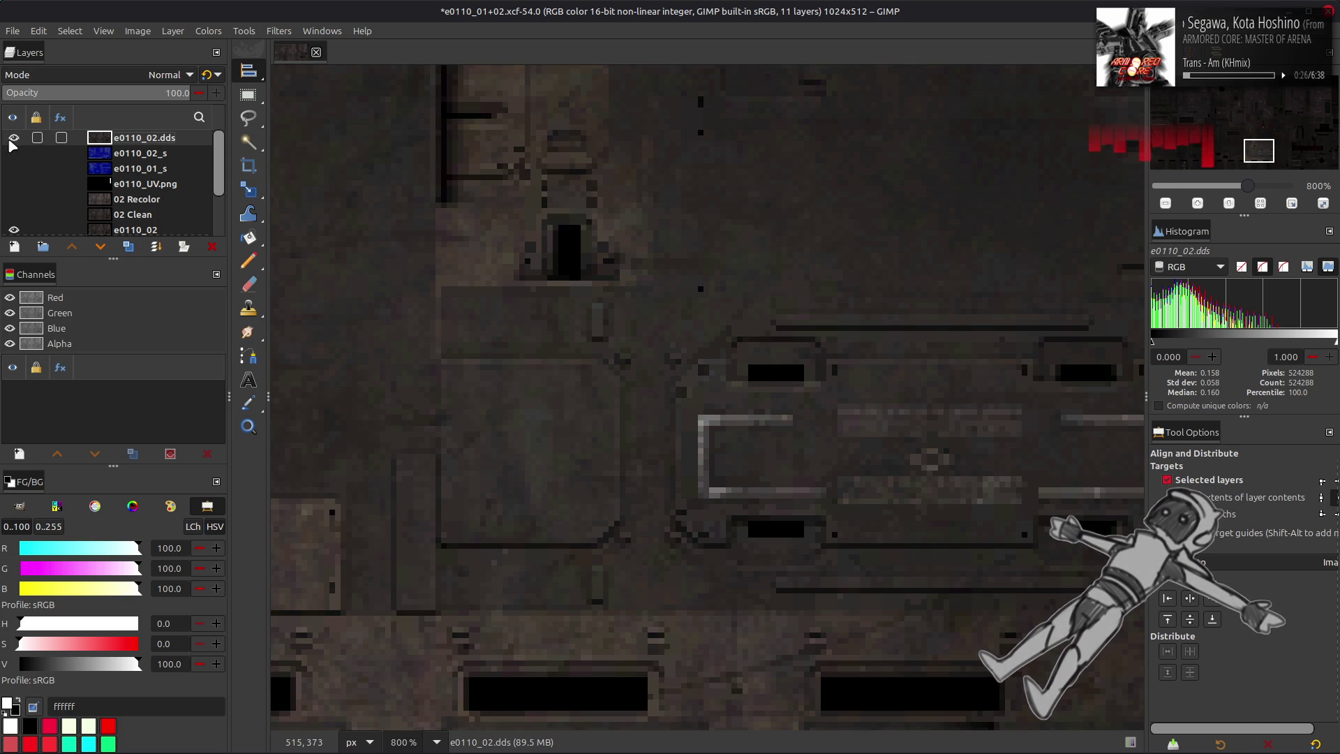
pyautogui.click(14, 139)
pyautogui.click(14, 139)
pyautogui.scroll(-5, 562, 253)
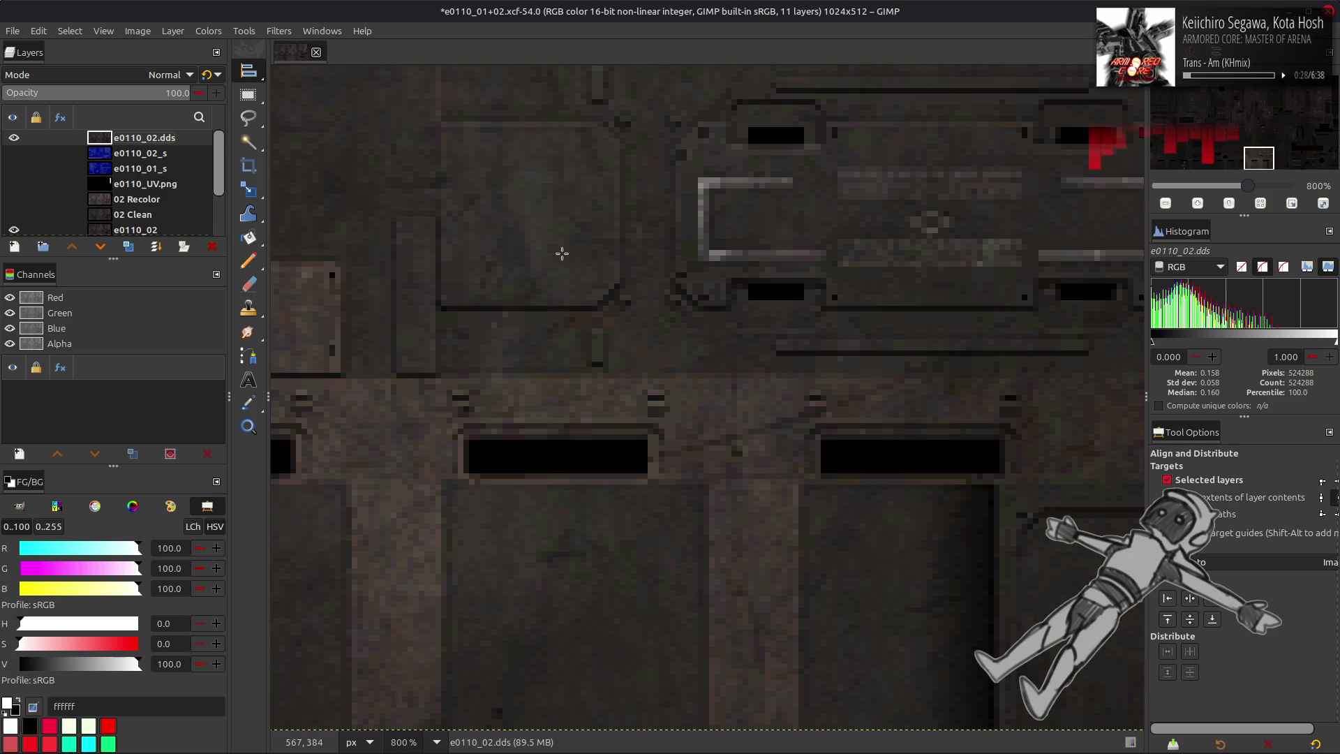
pyautogui.click(14, 139)
pyautogui.click(14, 138)
pyautogui.click(14, 138)
pyautogui.click(14, 138)
pyautogui.click(14, 138)
pyautogui.click(14, 138)
pyautogui.click(14, 138)
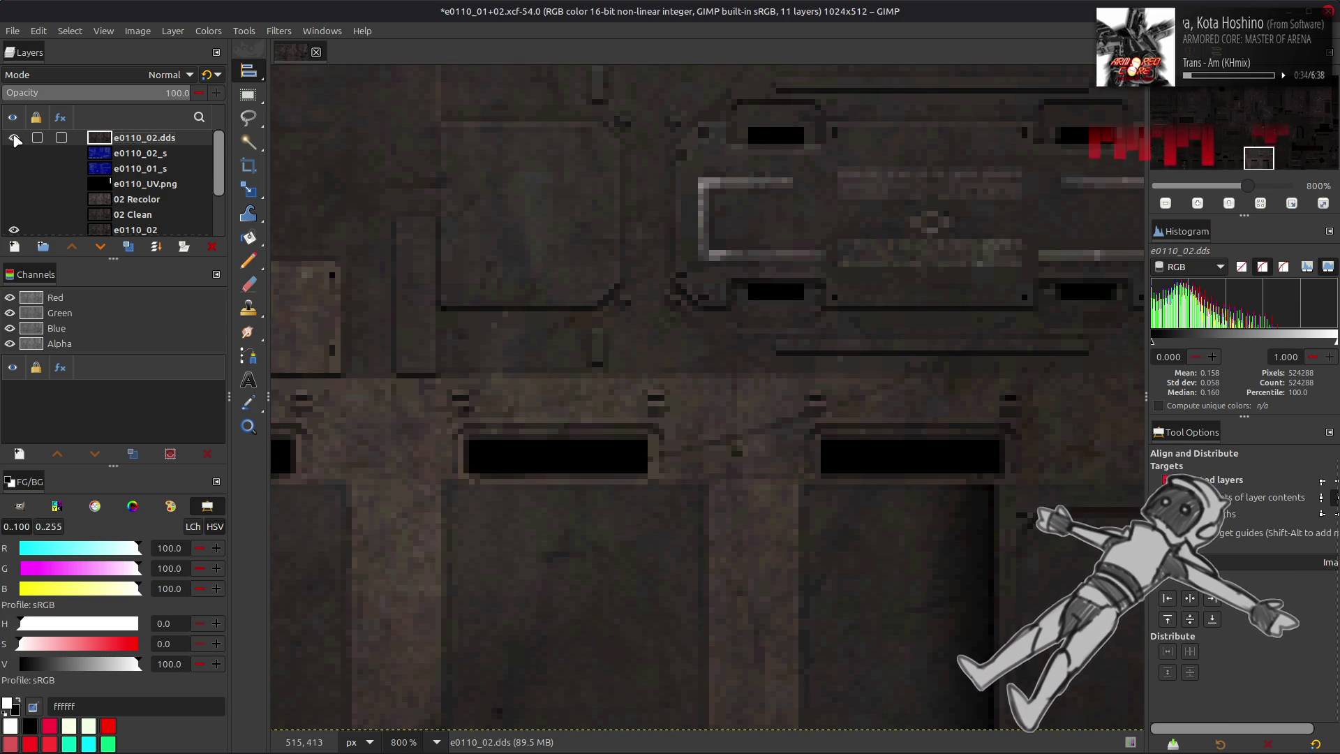
pyautogui.click(13, 138)
pyautogui.click(14, 138)
pyautogui.click(14, 138)
pyautogui.click(13, 139)
pyautogui.click(14, 138)
pyautogui.click(14, 138)
pyautogui.click(14, 138)
pyautogui.click(14, 138)
pyautogui.click(14, 138)
pyautogui.click(14, 138)
pyautogui.hscroll(-3, 741, 226)
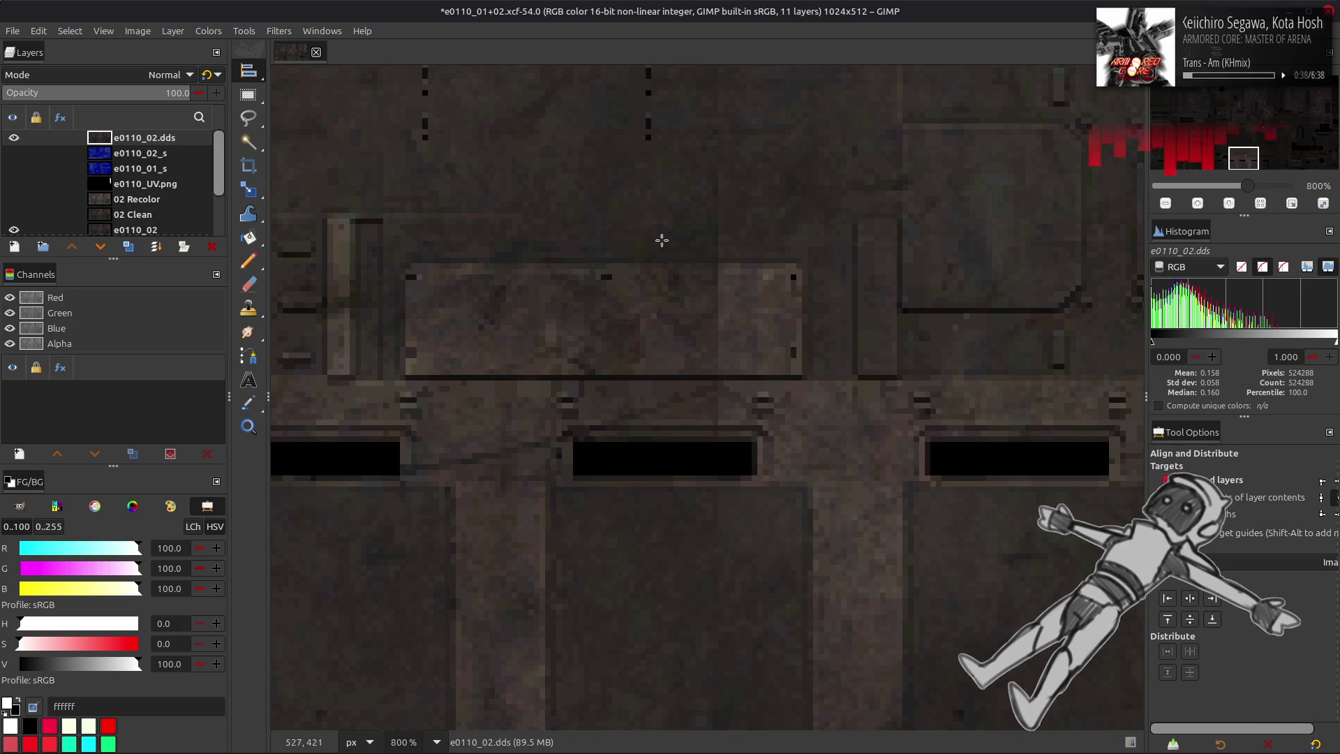
# - After a final round of comparison toggles, delete the e0110_02.dds layer
pyautogui.click(14, 138)
pyautogui.click(14, 138)
pyautogui.click(14, 138)
pyautogui.click(14, 138)
pyautogui.click(14, 138)
pyautogui.click(14, 138)
pyautogui.click(14, 138)
pyautogui.click(14, 138)
pyautogui.click(14, 138)
pyautogui.click(14, 138)
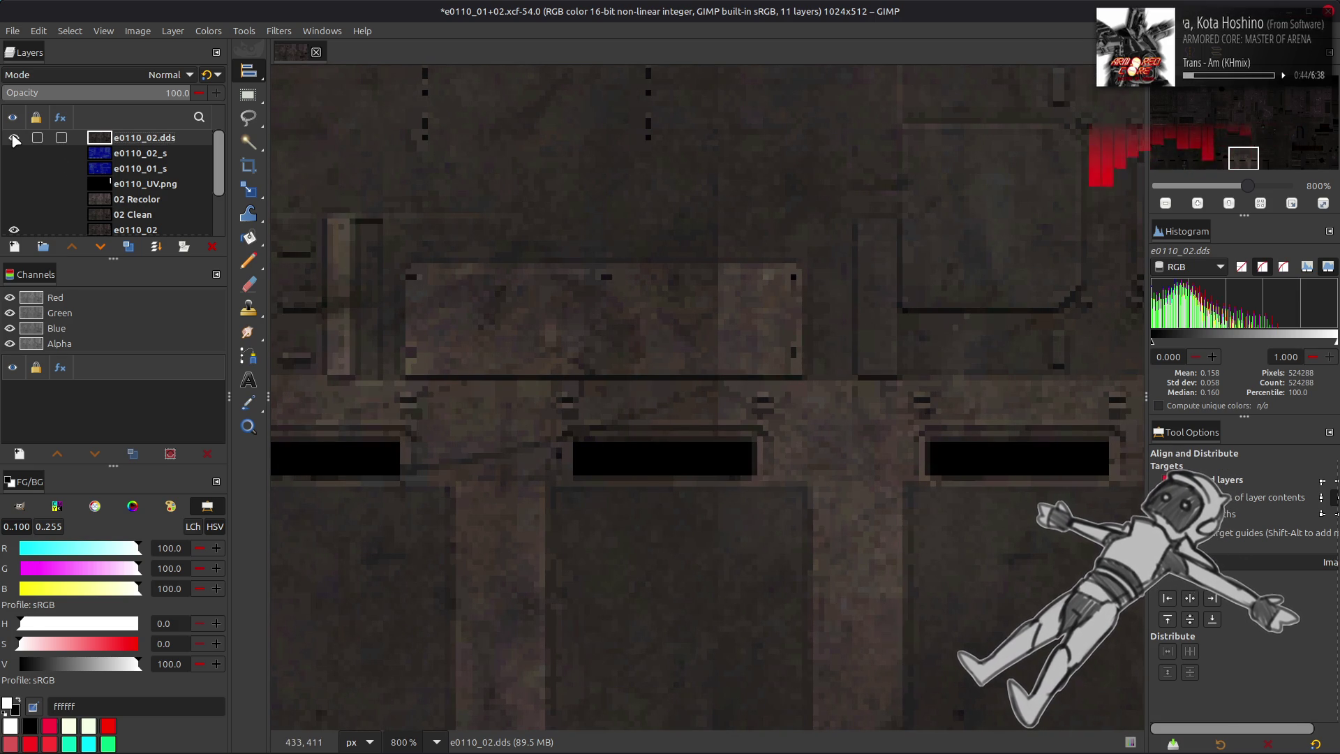
pyautogui.click(14, 139)
pyautogui.click(14, 138)
pyautogui.click(14, 138)
pyautogui.click(14, 139)
pyautogui.click(14, 138)
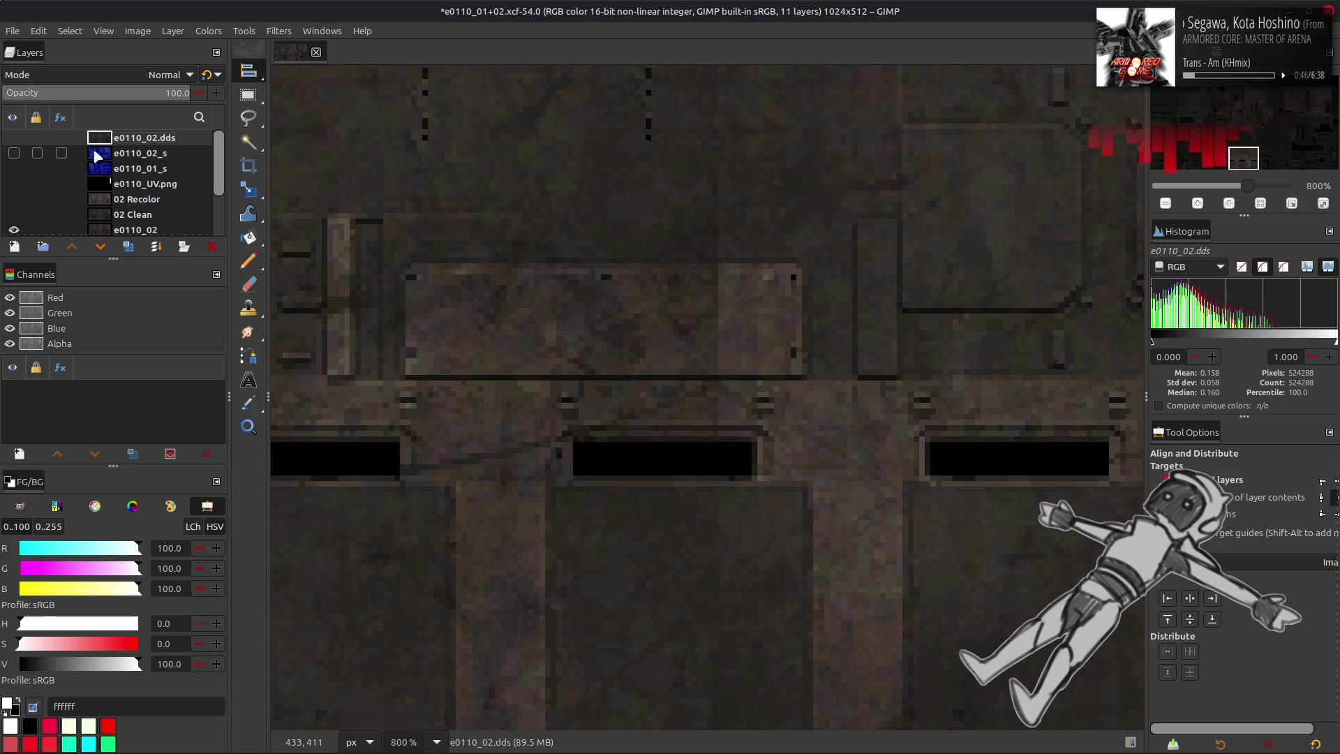
pyautogui.click(212, 248)
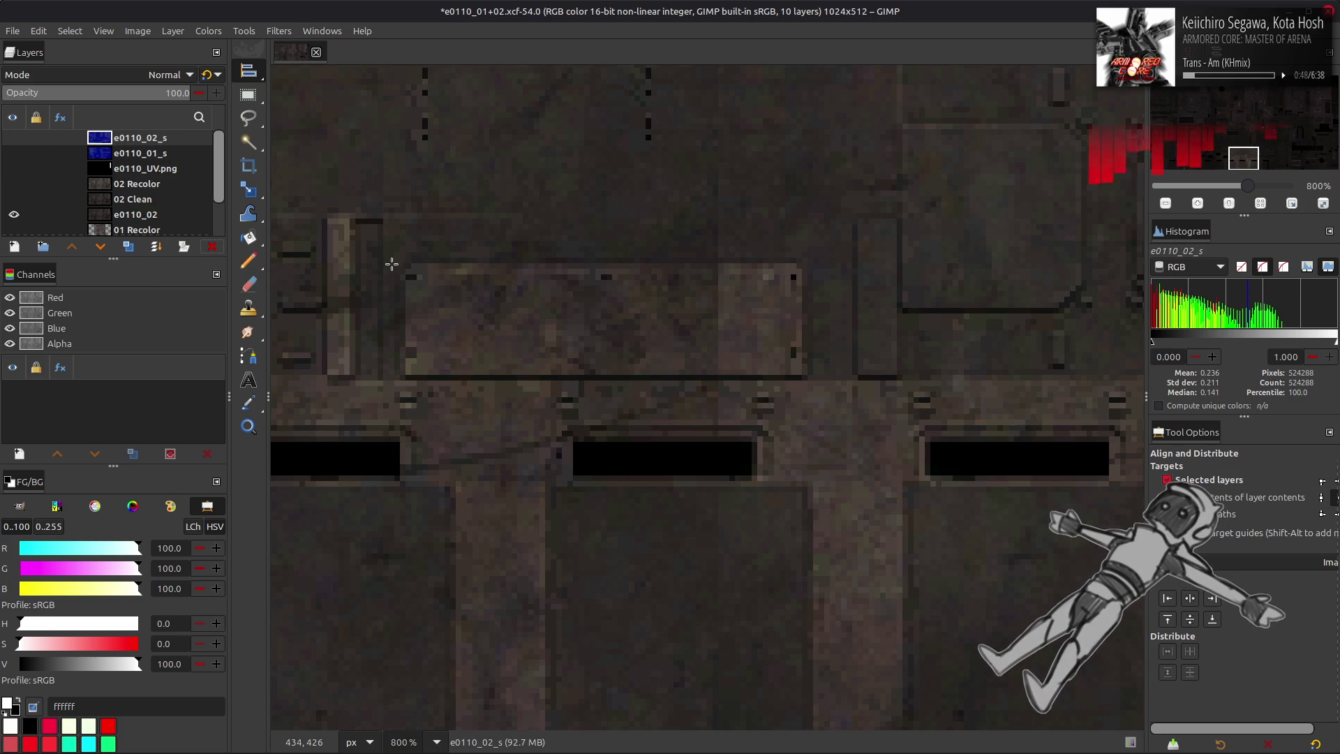
# - Import e0110_02_s.dds from the file manager as a new layer on the atlas
pyautogui.hotkey('alt', 'Tab')
pyautogui.moveTo(625, 136)
pyautogui.mouseDown()
pyautogui.moveTo(706, 204)
pyautogui.moveTo(921, 449)
pyautogui.mouseUp()
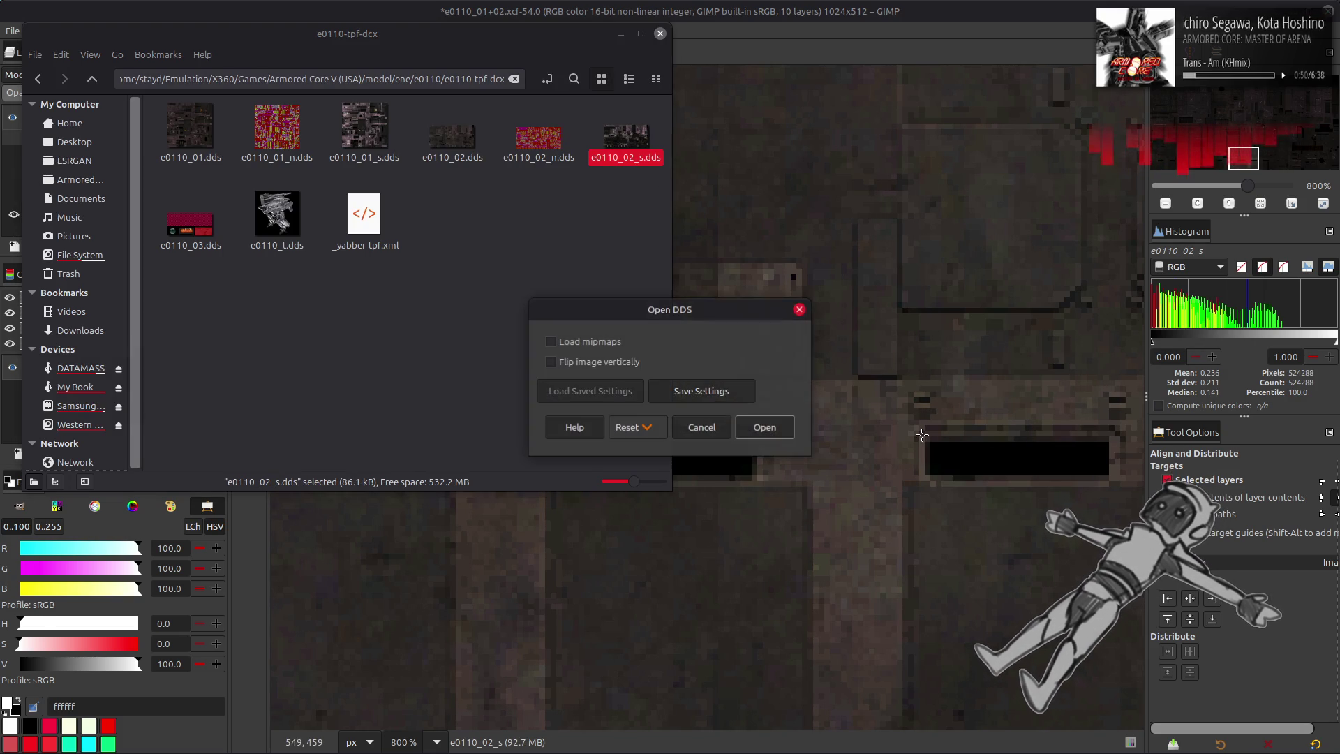
pyautogui.click(767, 427)
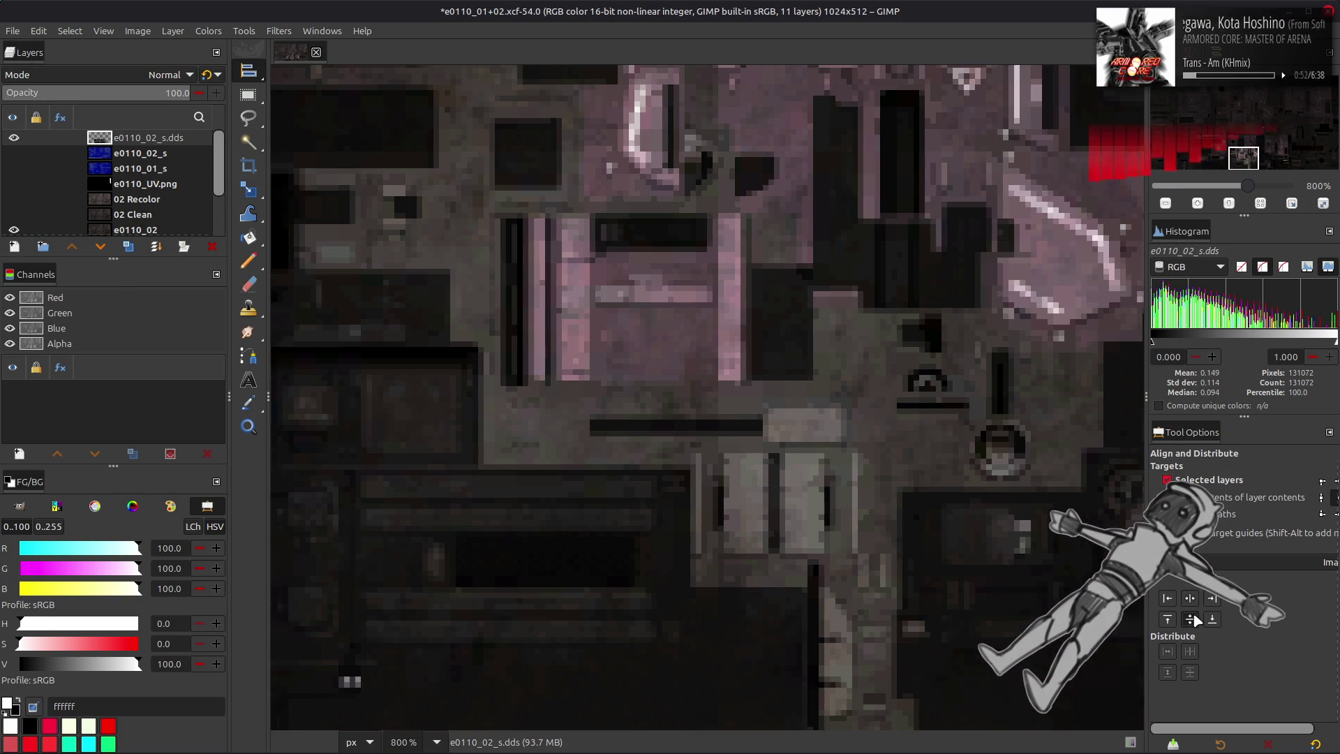
pyautogui.keyDown('ctrl'); pyautogui.scroll(-6, 828, 415); pyautogui.keyUp('ctrl')
pyautogui.keyDown('ctrl'); pyautogui.scroll(2, 828, 416); pyautogui.keyUp('ctrl')
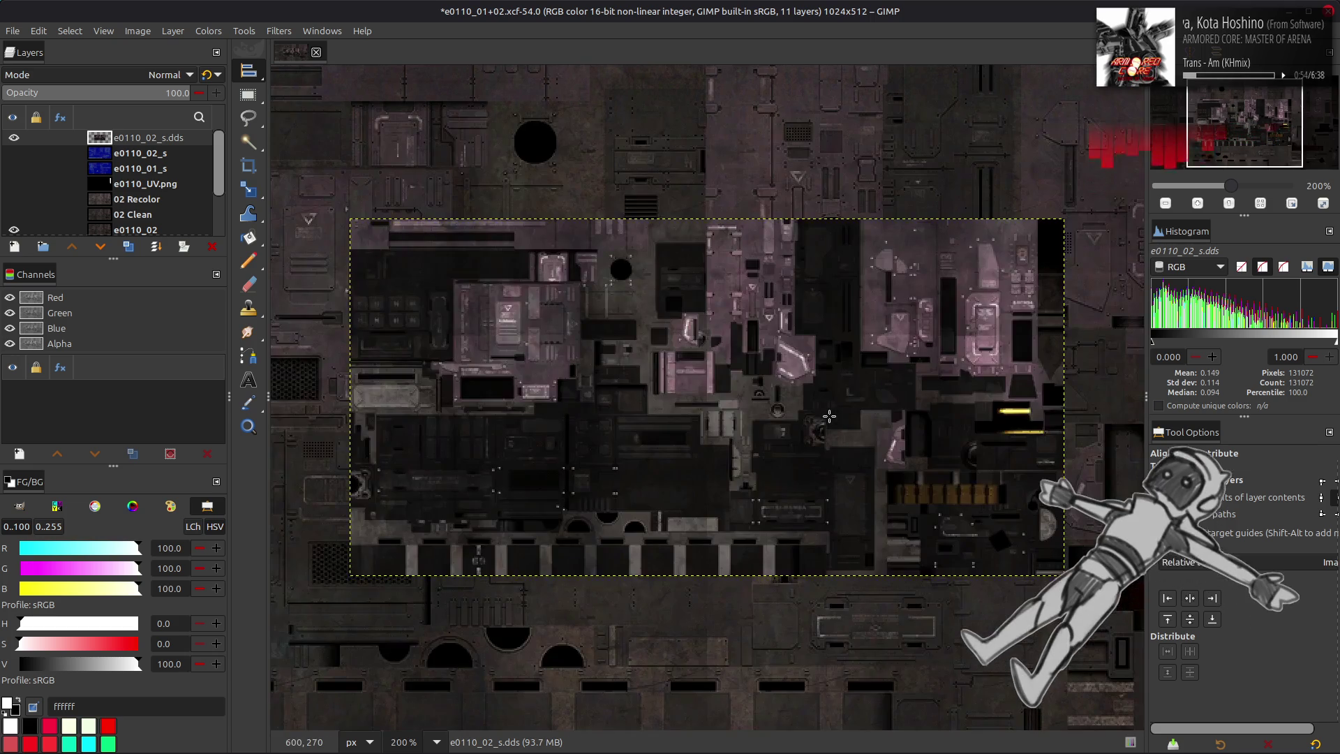
# - Delete the imported e0110_02_s.dds layer and make the blue e0110_02_s layer visible
pyautogui.press('m')
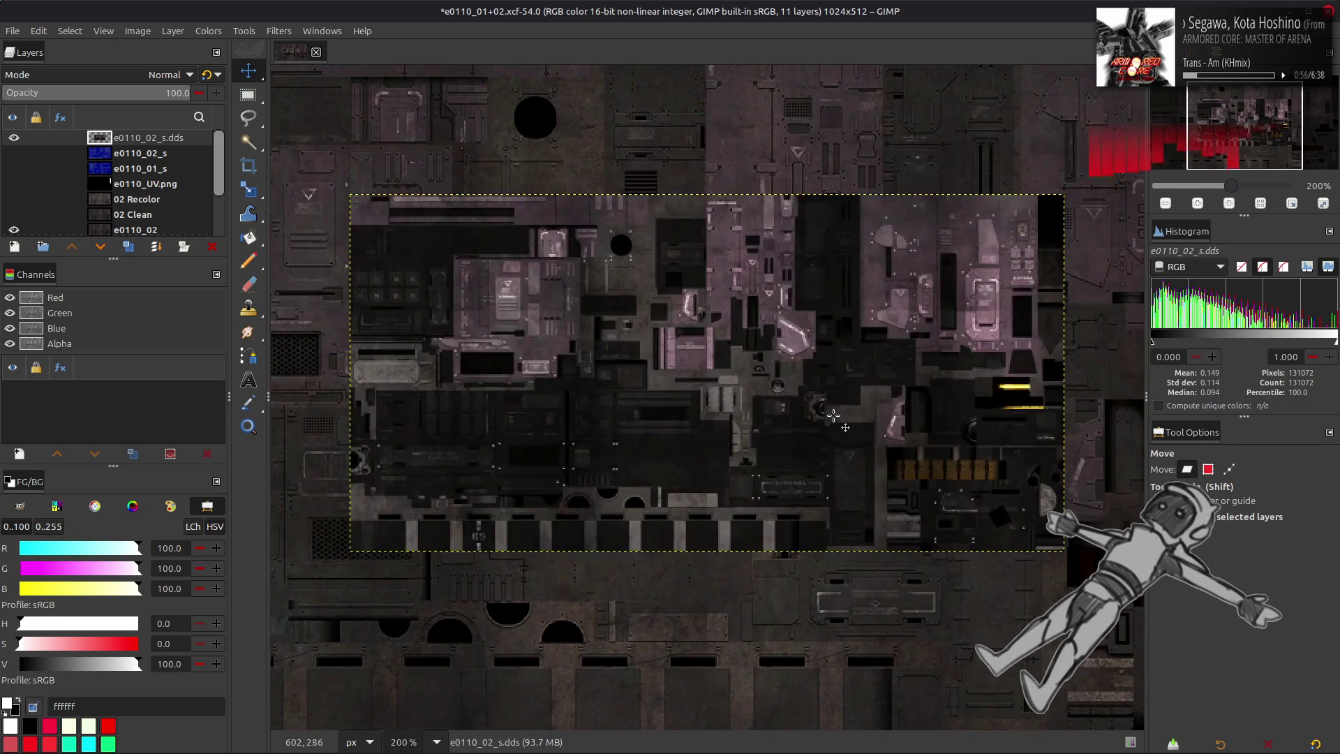
pyautogui.keyDown('ctrl'); pyautogui.scroll(-2, 835, 416); pyautogui.keyUp('ctrl')
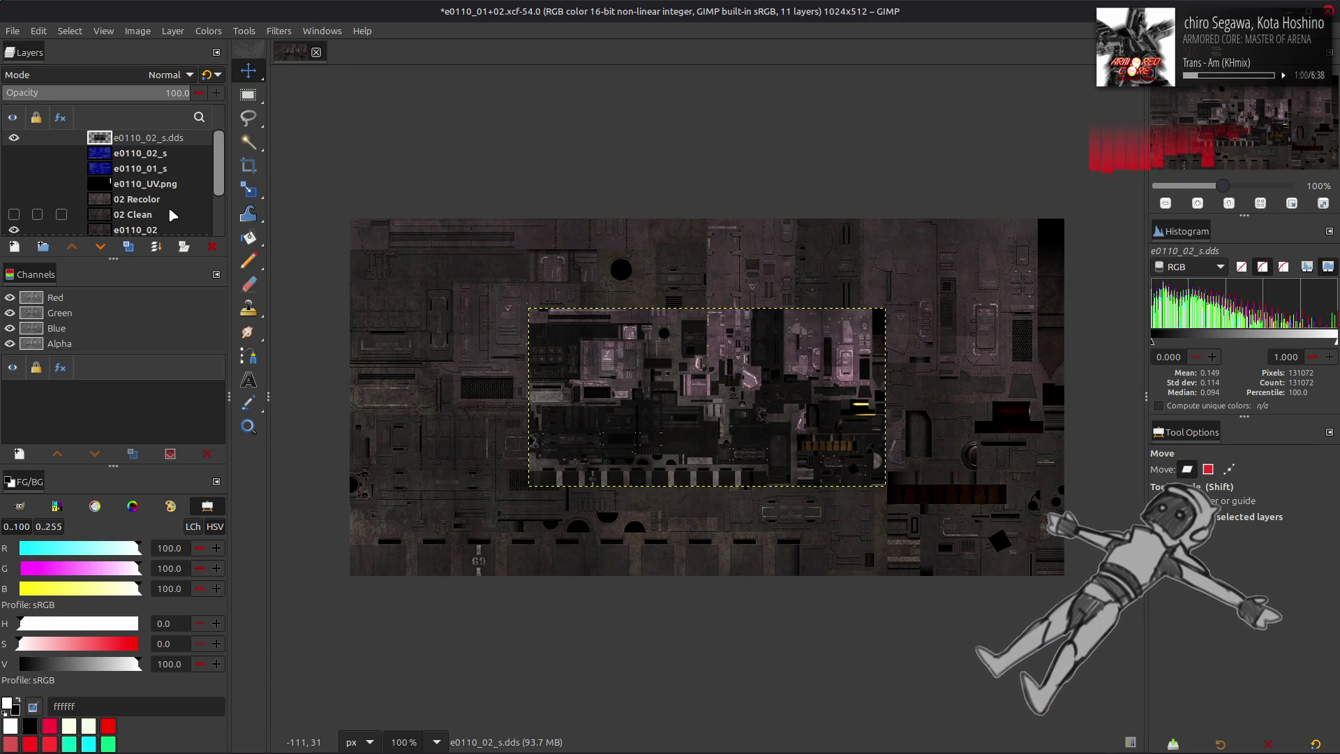
pyautogui.click(213, 247)
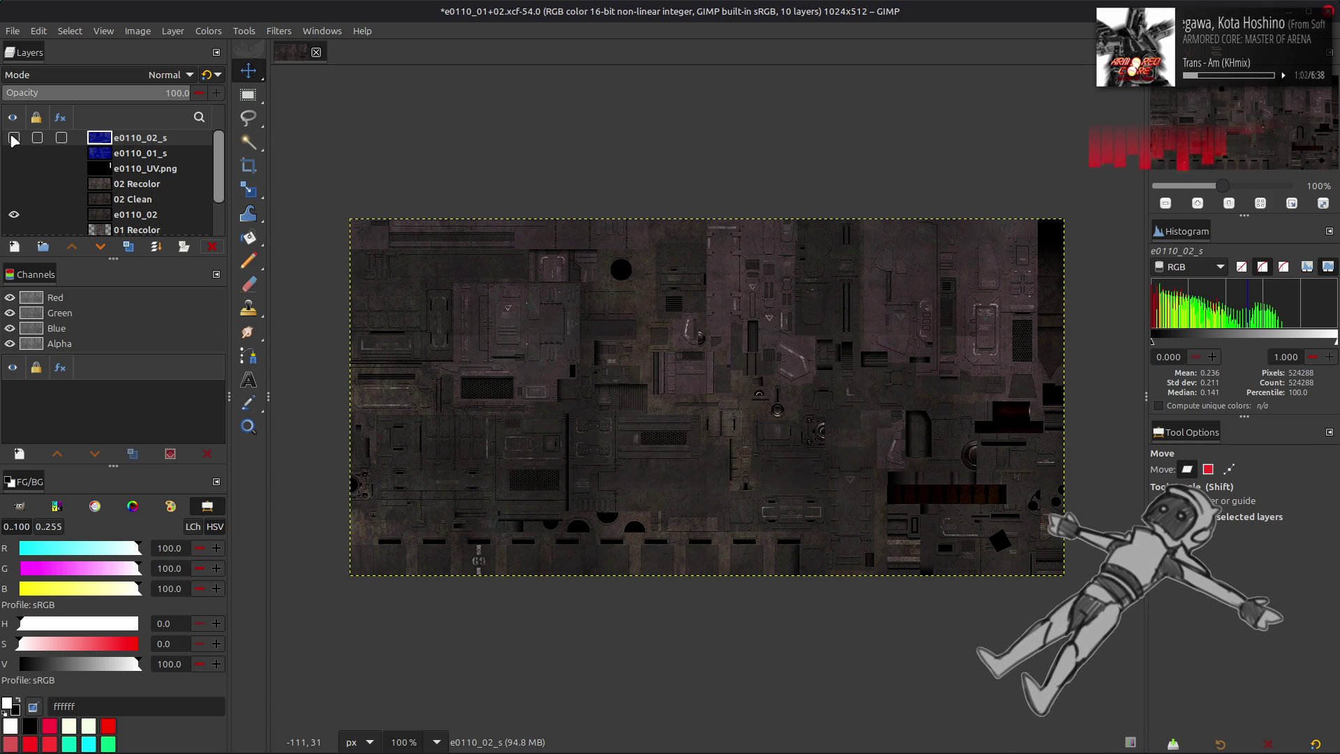
pyautogui.click(14, 138)
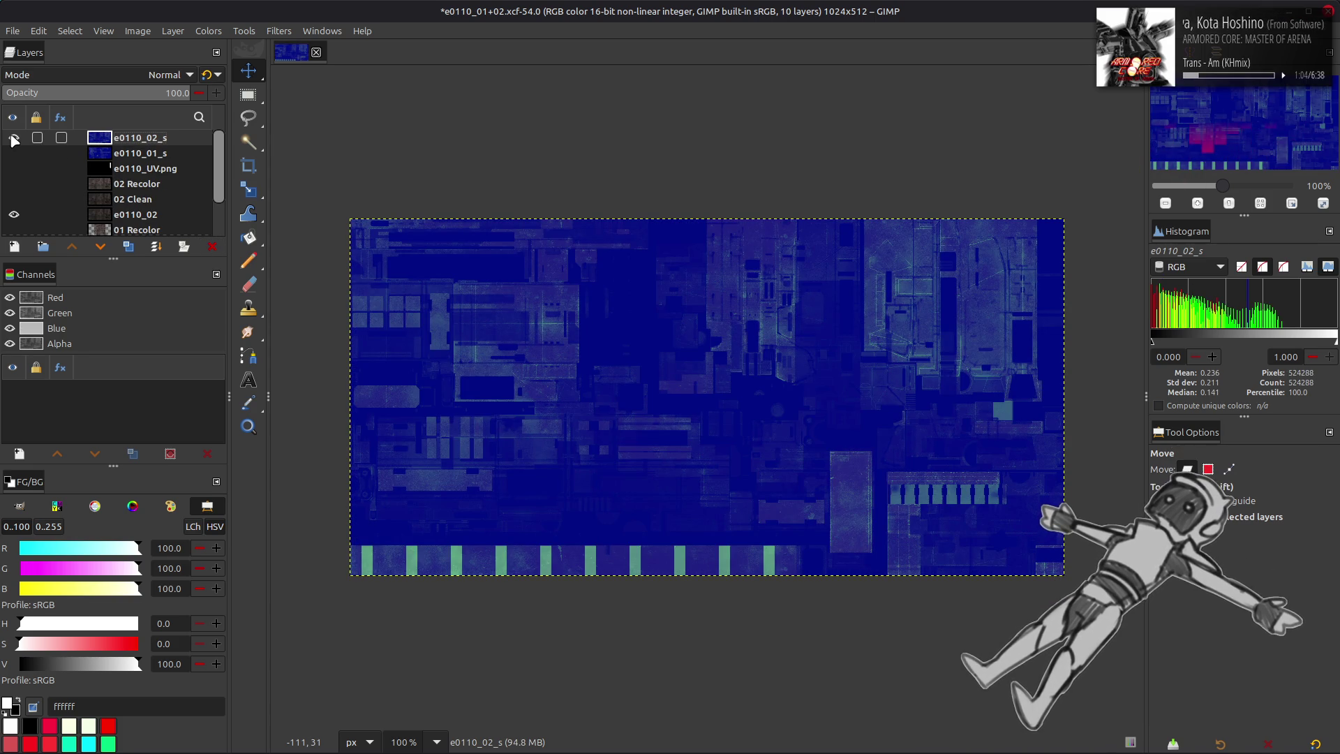
# - Toggle e0110_02_s visibility repeatedly to compare the blue layer with the brown one beneath
pyautogui.click(15, 142)
pyautogui.click(14, 139)
pyautogui.click(14, 139)
pyautogui.click(14, 139)
pyautogui.click(14, 139)
pyautogui.click(14, 139)
pyautogui.click(14, 139)
pyautogui.click(14, 139)
pyautogui.click(14, 139)
pyautogui.click(14, 139)
pyautogui.click(14, 138)
pyautogui.click(14, 139)
pyautogui.click(14, 139)
pyautogui.click(14, 139)
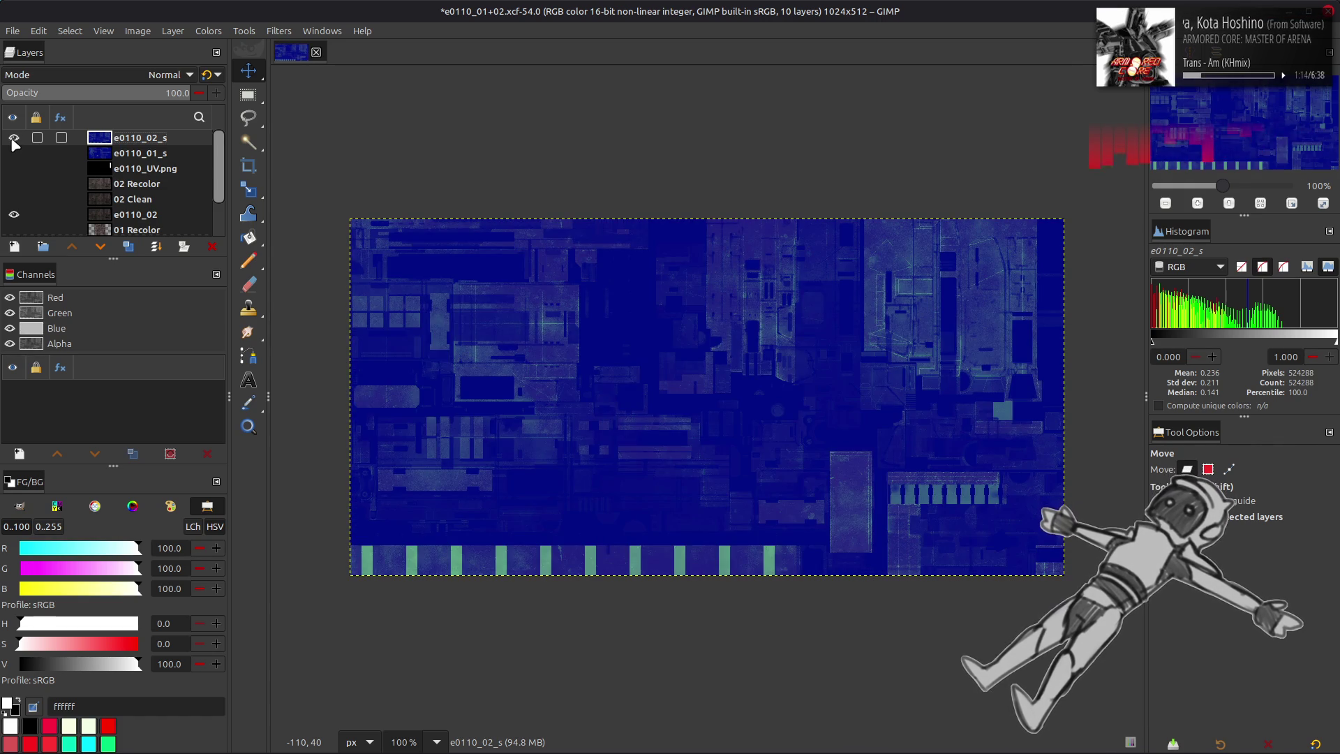
pyautogui.click(14, 139)
pyautogui.click(14, 139)
pyautogui.click(14, 140)
pyautogui.click(14, 140)
pyautogui.click(14, 139)
pyautogui.click(14, 139)
pyautogui.click(14, 140)
pyautogui.click(14, 140)
pyautogui.click(14, 139)
pyautogui.click(14, 140)
pyautogui.click(14, 140)
pyautogui.click(14, 140)
pyautogui.click(14, 140)
pyautogui.click(14, 140)
pyautogui.click(14, 140)
pyautogui.click(14, 139)
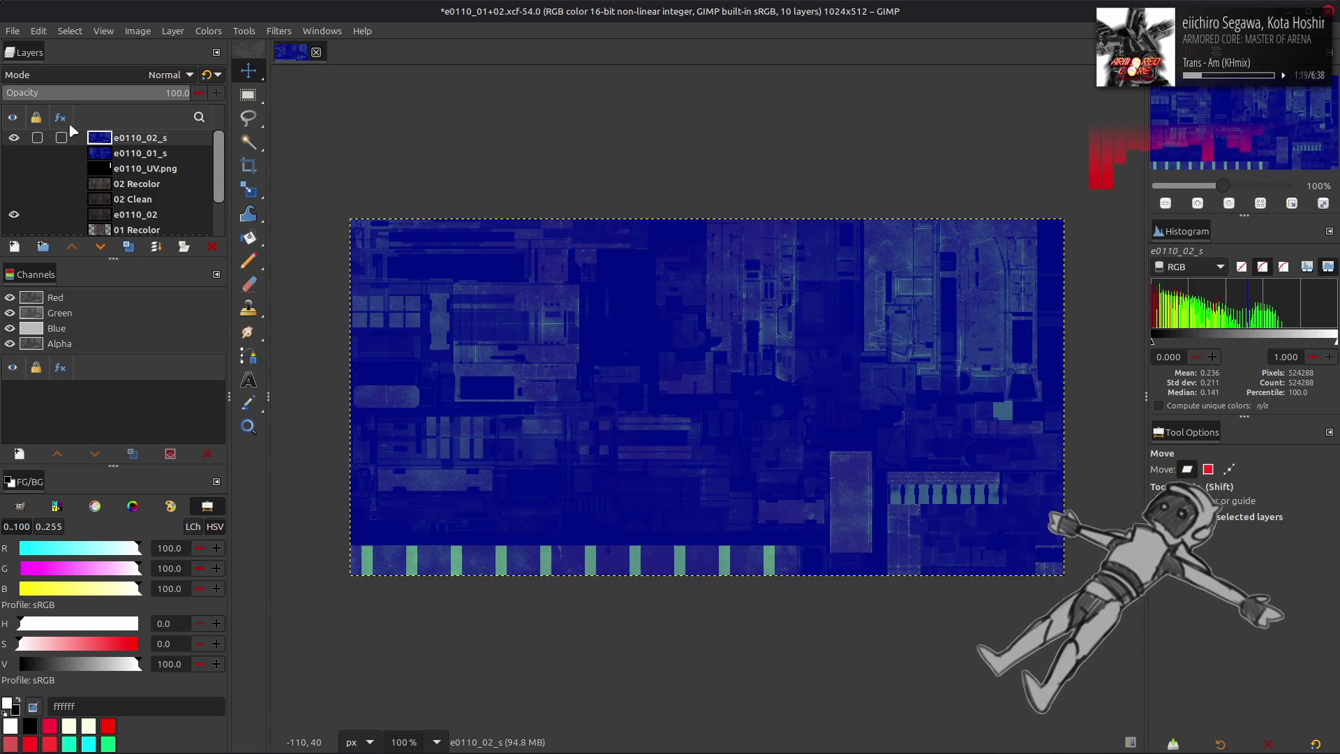
# - Extract the RGB Green component of e0110_02_s as greyscale
pyautogui.click(208, 31)
pyautogui.moveTo(283, 292)
pyautogui.click(385, 303)
pyautogui.scroll(-1, 215, 381)
pyautogui.scroll(1, 215, 381)
pyautogui.scroll(-1, 215, 381)
pyautogui.scroll(1, 215, 381)
pyautogui.scroll(-1, 215, 381)
pyautogui.click(226, 506)
# - Toggle the greyscale e0110_02_s on and off to compare it with the coloured texture
pyautogui.click(11, 139)
pyautogui.click(12, 139)
pyautogui.click(11, 139)
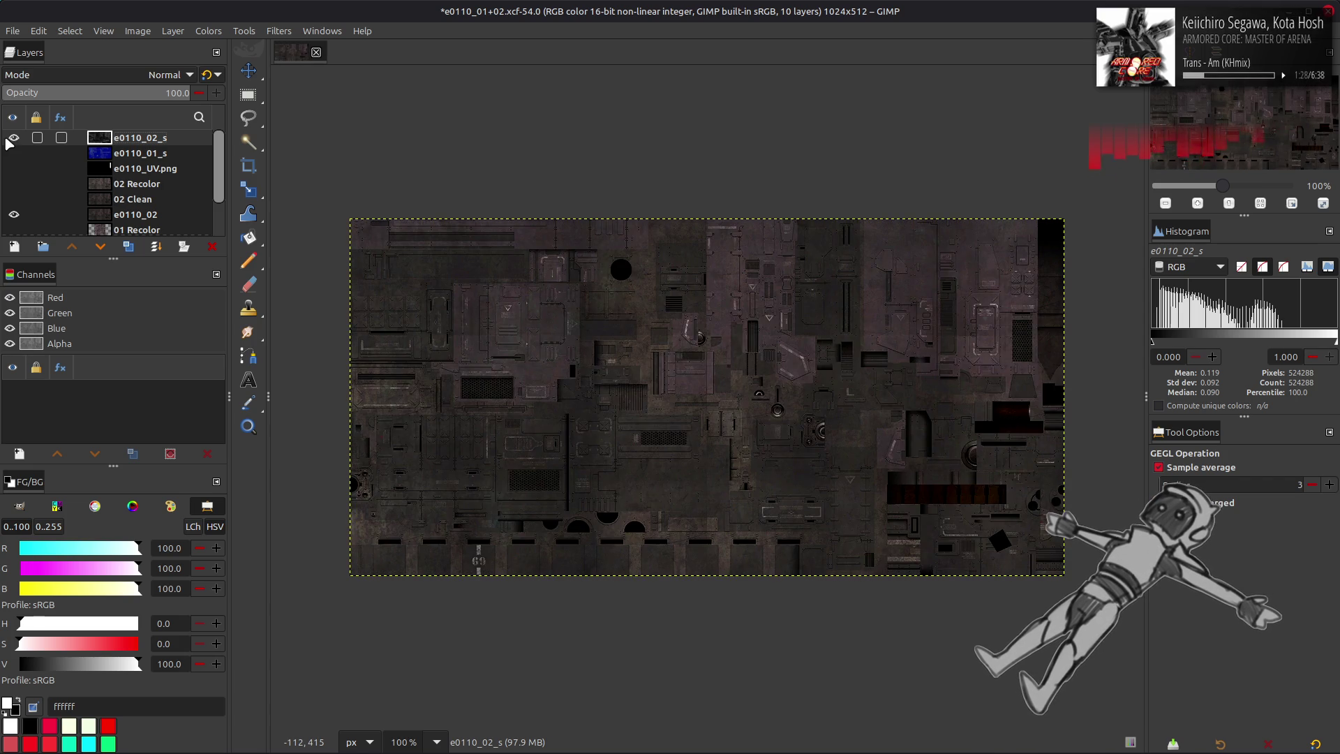
pyautogui.click(11, 139)
pyautogui.click(11, 139)
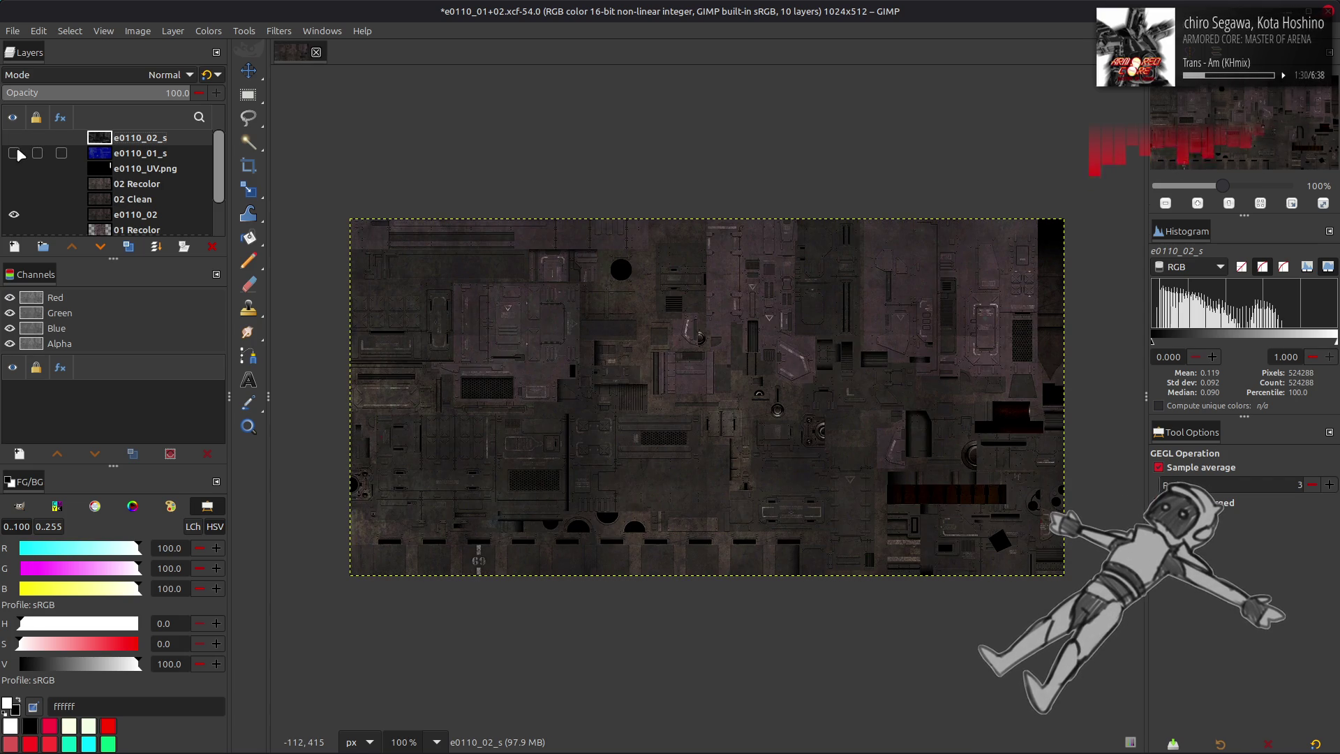
pyautogui.click(14, 139)
pyautogui.click(14, 139)
pyautogui.click(13, 139)
pyautogui.click(14, 139)
pyautogui.click(14, 139)
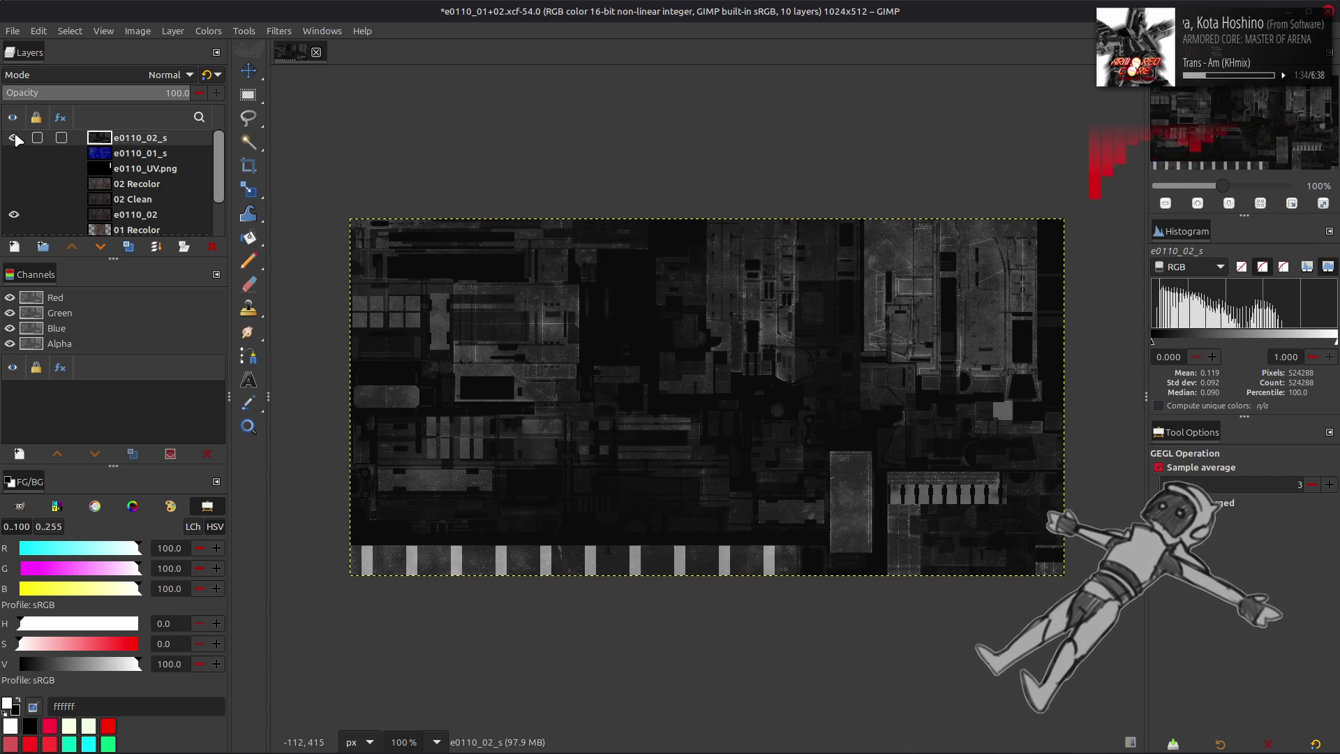
# - Undo the green extraction and copy the original blue e0110_02_s layer to the clipboard
pyautogui.hotkey('ctrl', 'z')
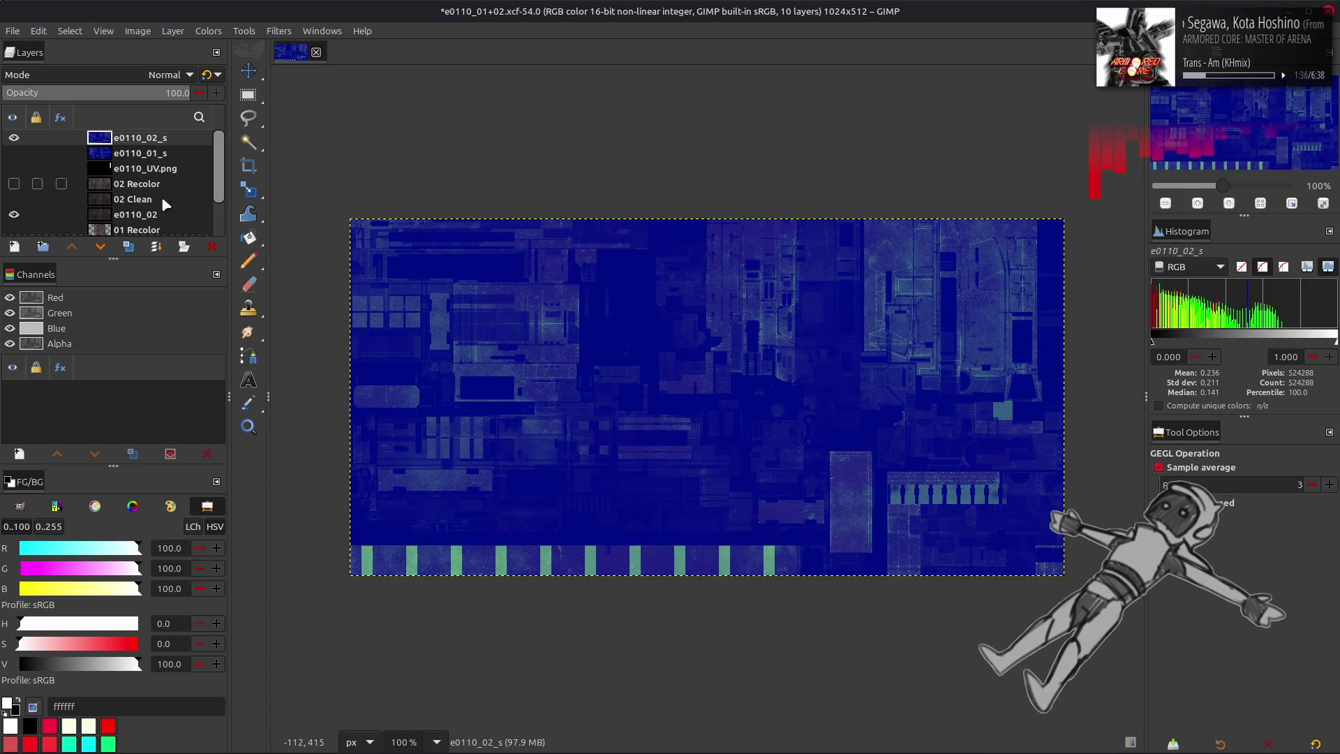
pyautogui.hotkey('ctrl', 'c')
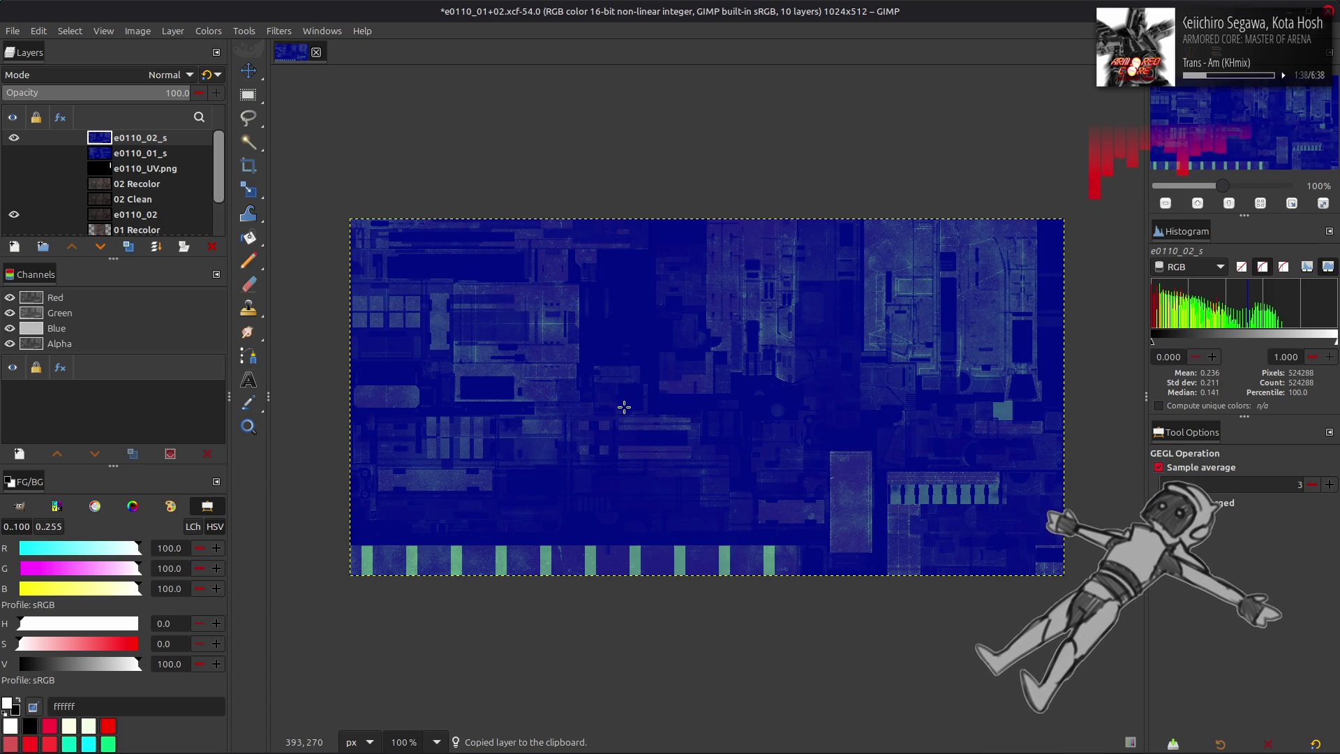
pyautogui.moveTo(464, 750)
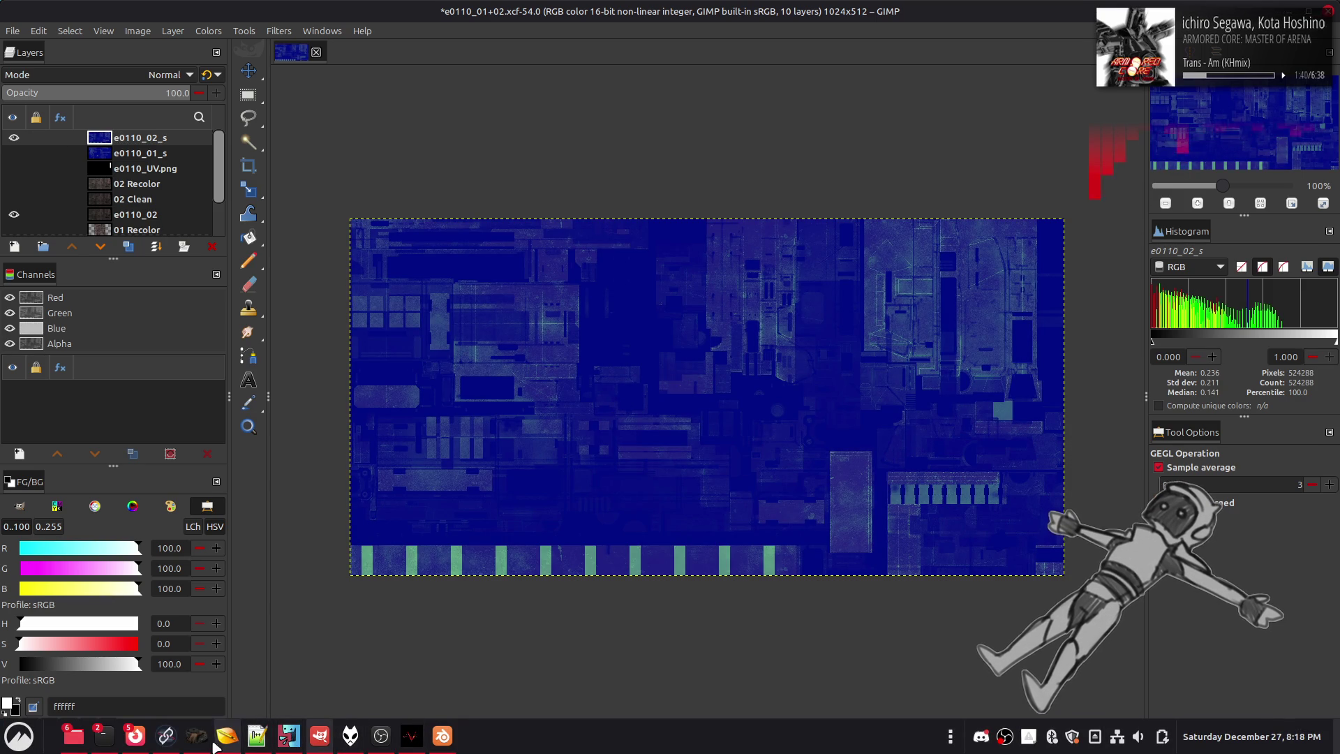
pyautogui.click(165, 735)
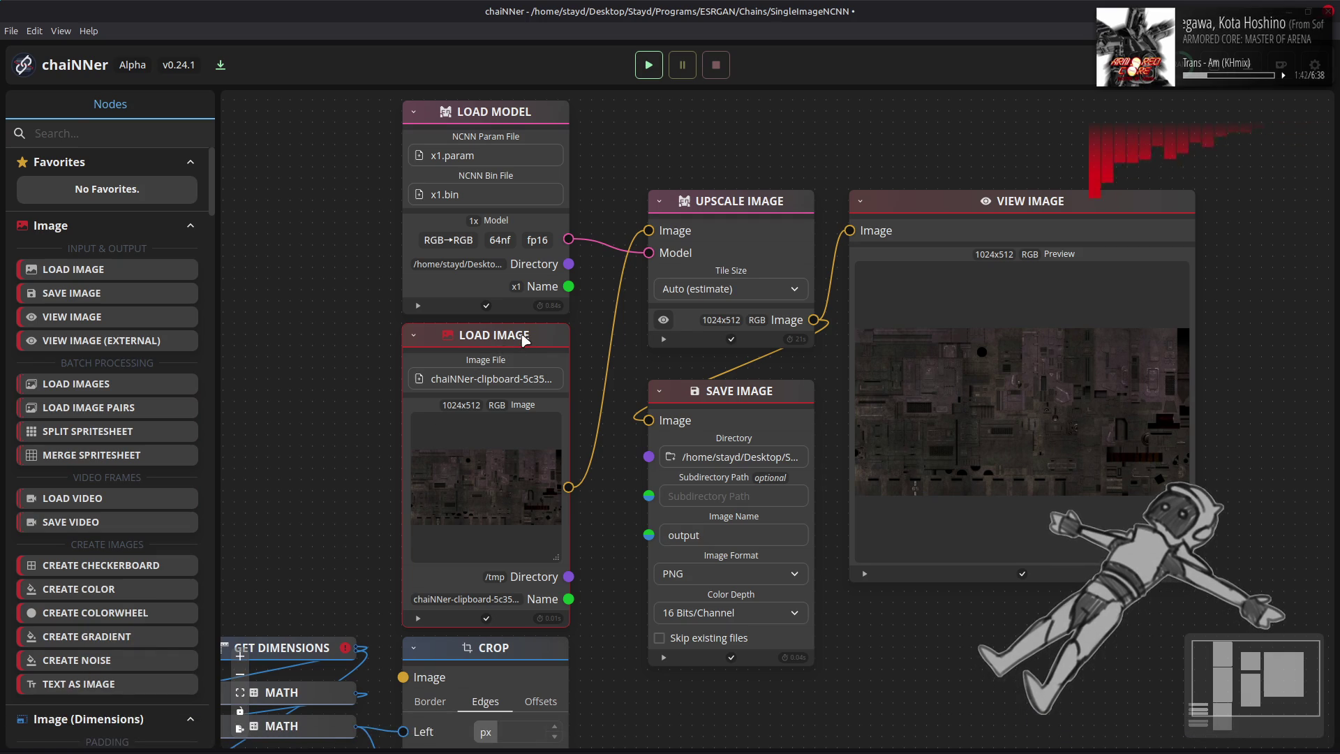
# - Replace the Load Image node with the pasted blue texture, wire it to Upscale Image, and run the chain
pyautogui.press('Delete')
pyautogui.hotkey('ctrl', 'v')
pyautogui.moveTo(788, 402)
pyautogui.mouseDown()
pyautogui.moveTo(555, 333)
pyautogui.moveTo(508, 339)
pyautogui.moveTo(552, 338)
pyautogui.mouseUp()
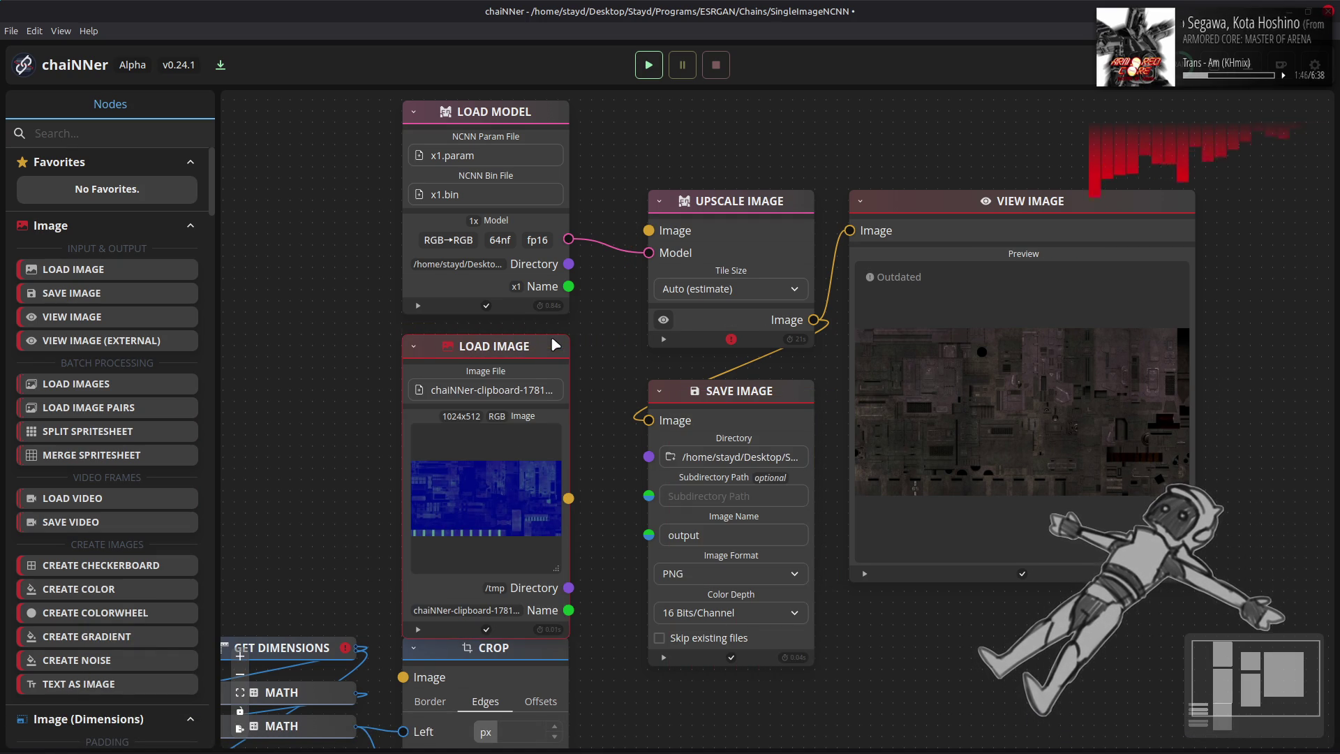
pyautogui.moveTo(569, 487); pyautogui.dragTo(649, 230)
pyautogui.click(648, 65)
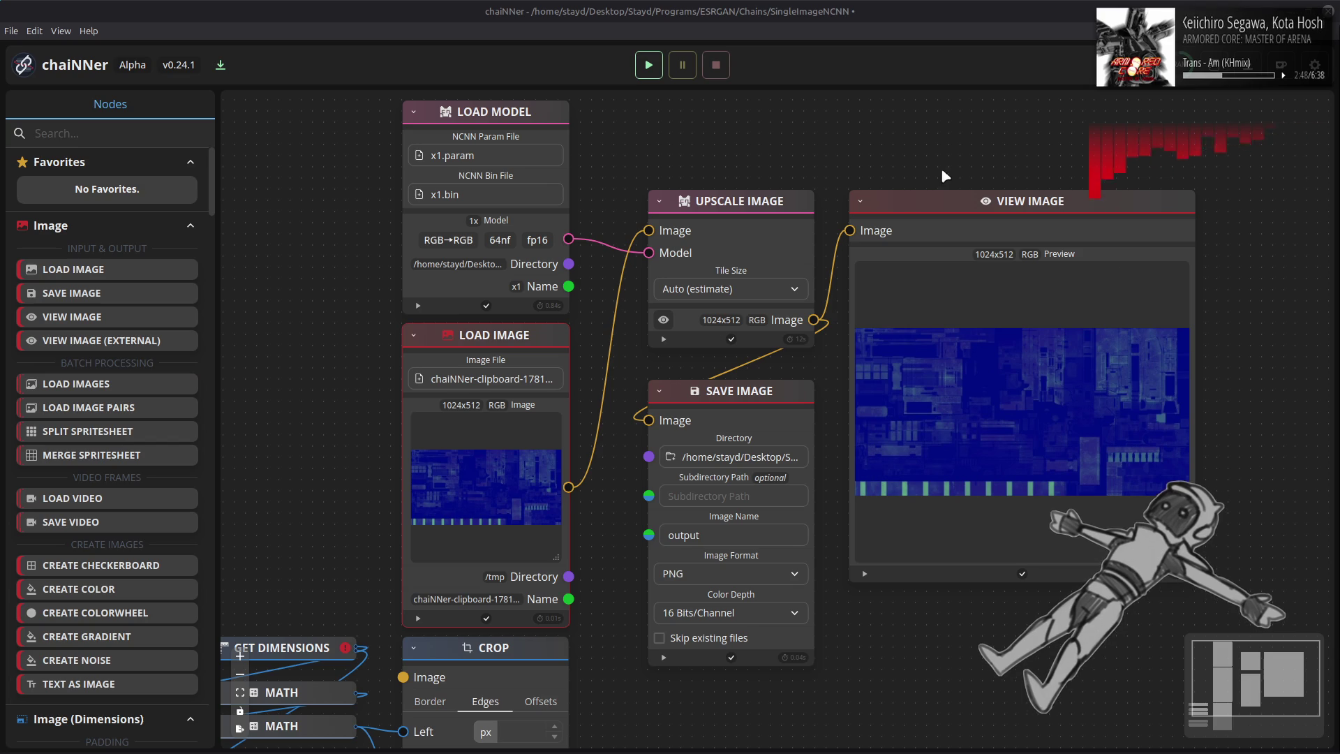
pyautogui.hotkey('alt', 'Tab')
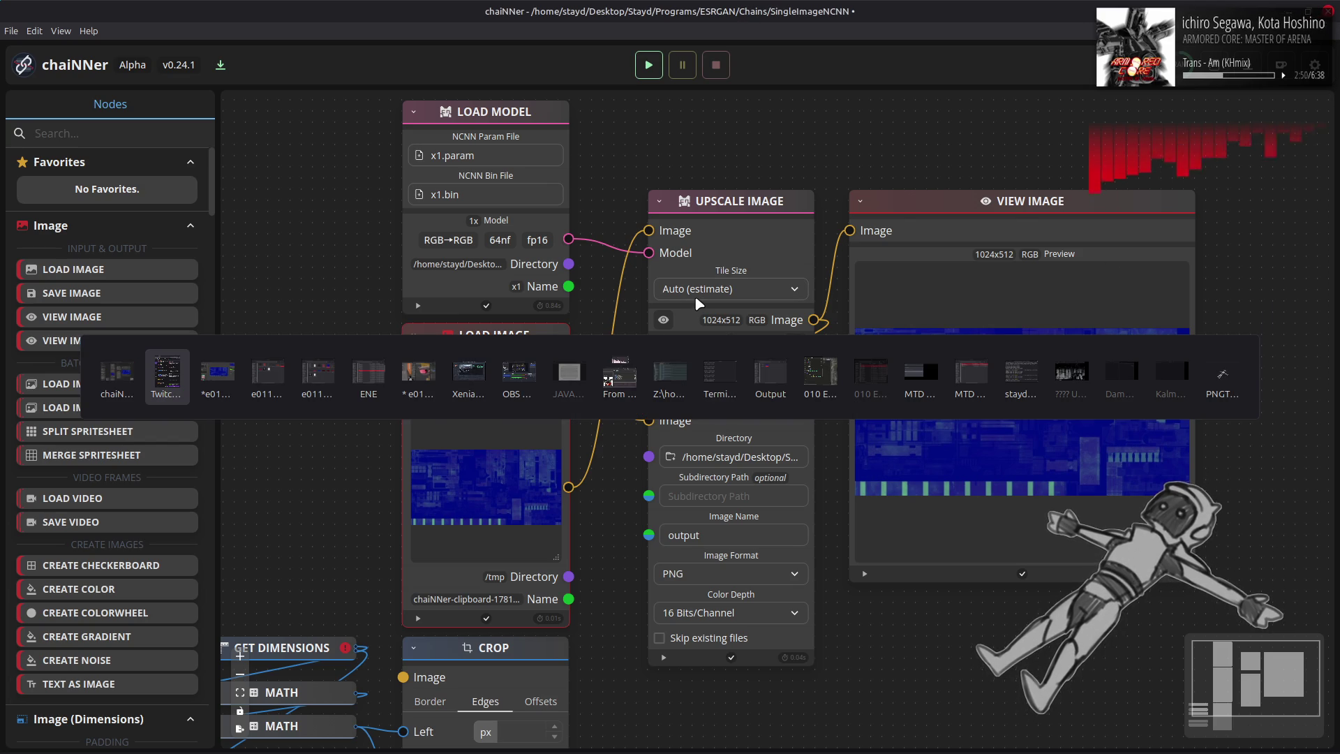
pyautogui.hotkey('alt', 'Tab')
pyautogui.hotkey('alt', 'Tab')
pyautogui.hotkey('alt', 'Tab')
pyautogui.hotkey('alt', 'Tab')
pyautogui.hotkey('alt', 'Tab')
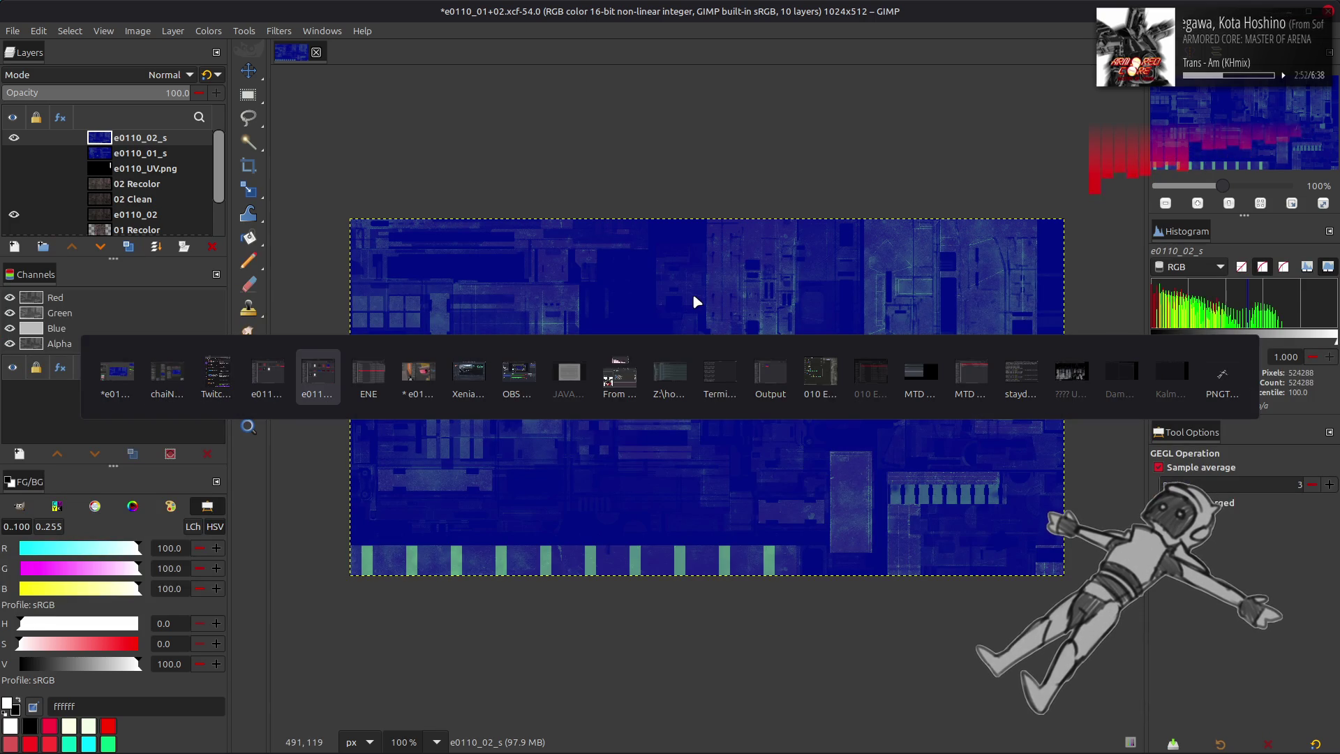
# - Add output.png from the Output folder to the atlas, hide it, and select e0110_02_s
pyautogui.click(771, 373)
pyautogui.moveTo(300, 159); pyautogui.dragTo(812, 327)
pyautogui.click(812, 327)
pyautogui.press('m')
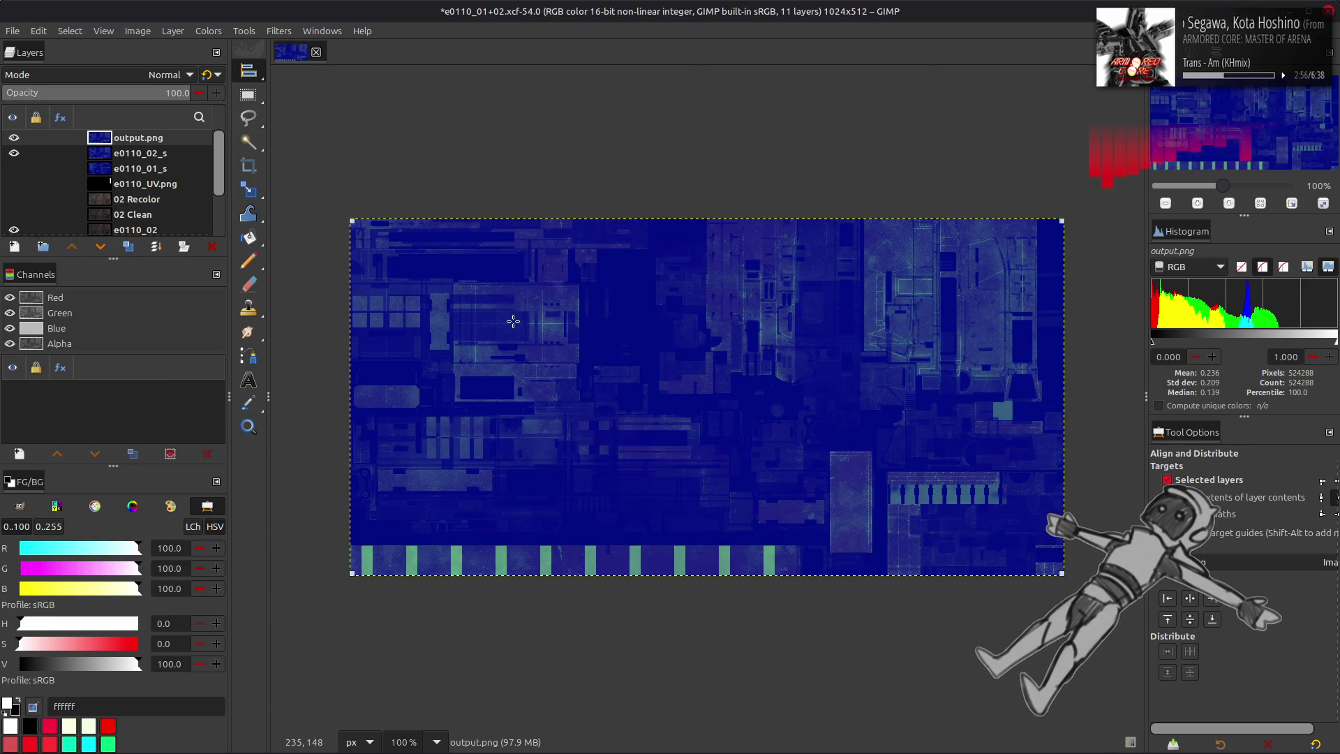
pyautogui.click(13, 137)
pyautogui.click(143, 153)
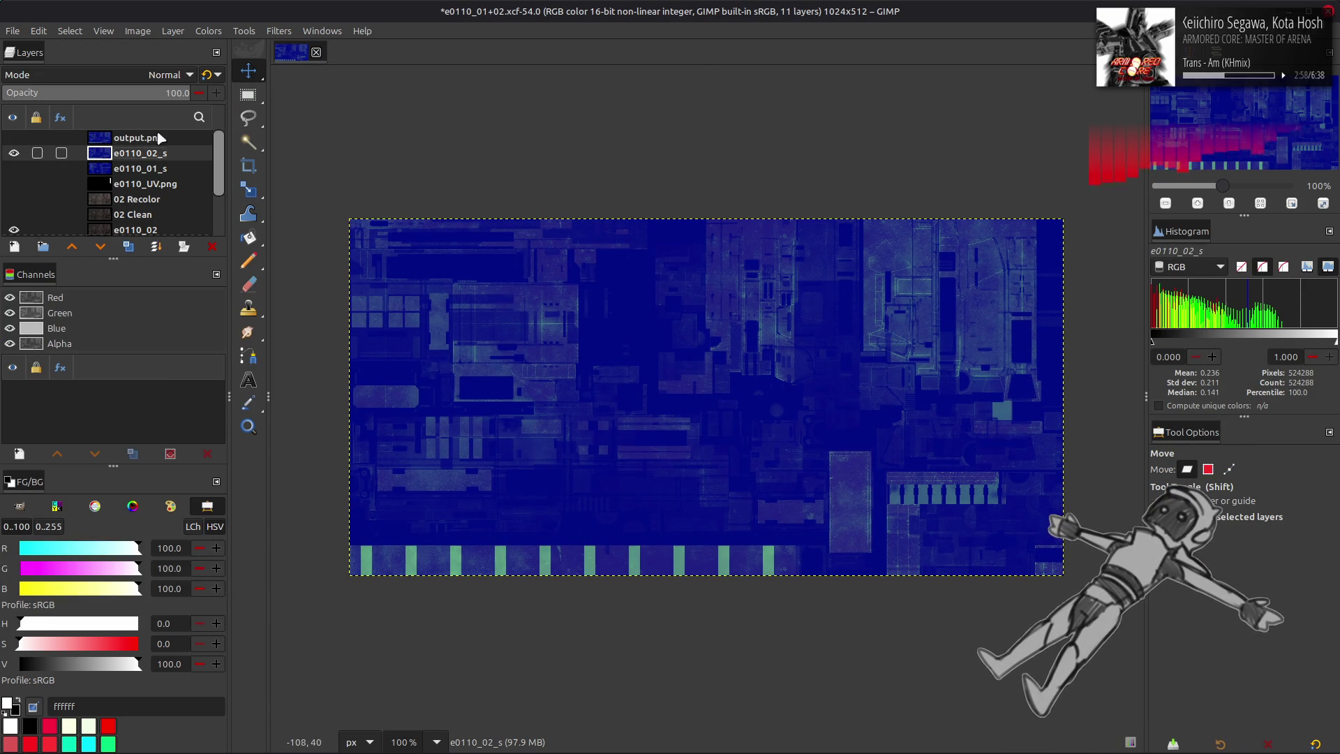
# - Apply a Channel Mixer swap to e0110_02_s (Blue in Red 1, Blue in Blue 0), then revert it
pyautogui.click(208, 31)
pyautogui.moveTo(269, 285)
pyautogui.click(356, 287)
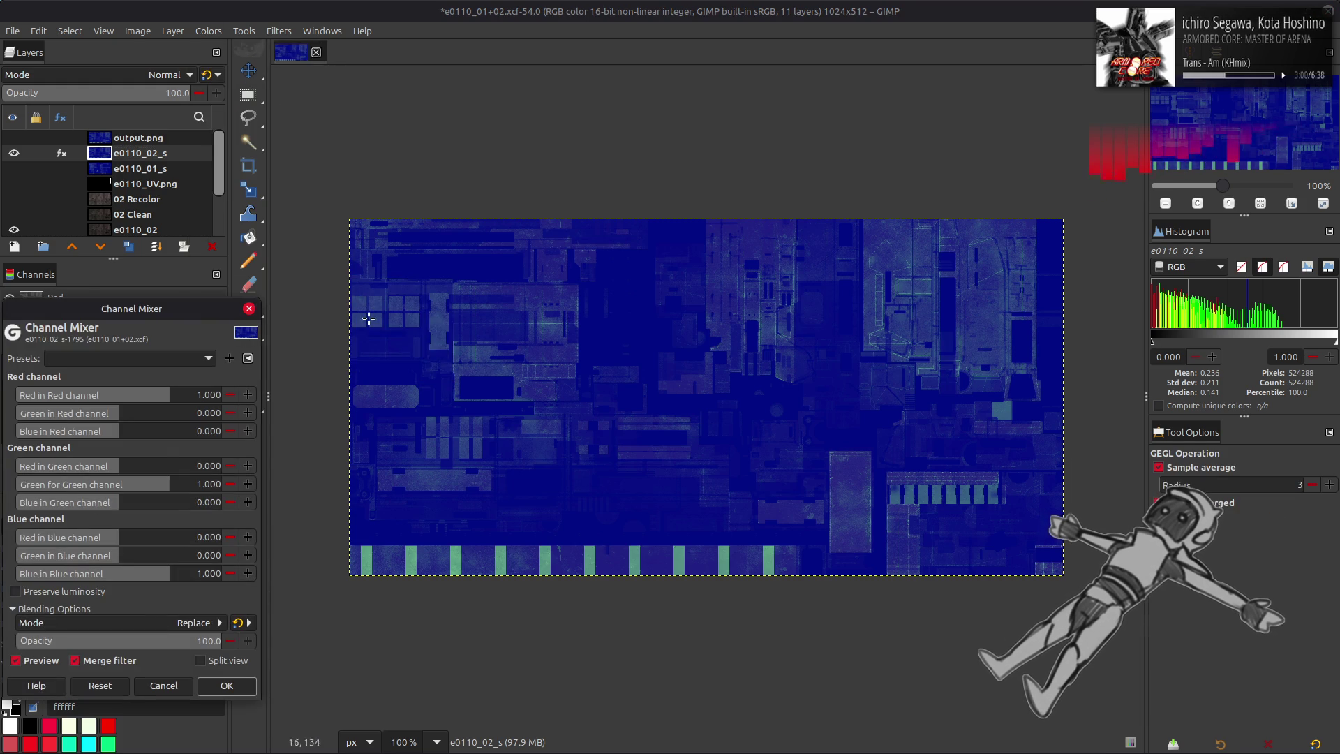
pyautogui.click(208, 430)
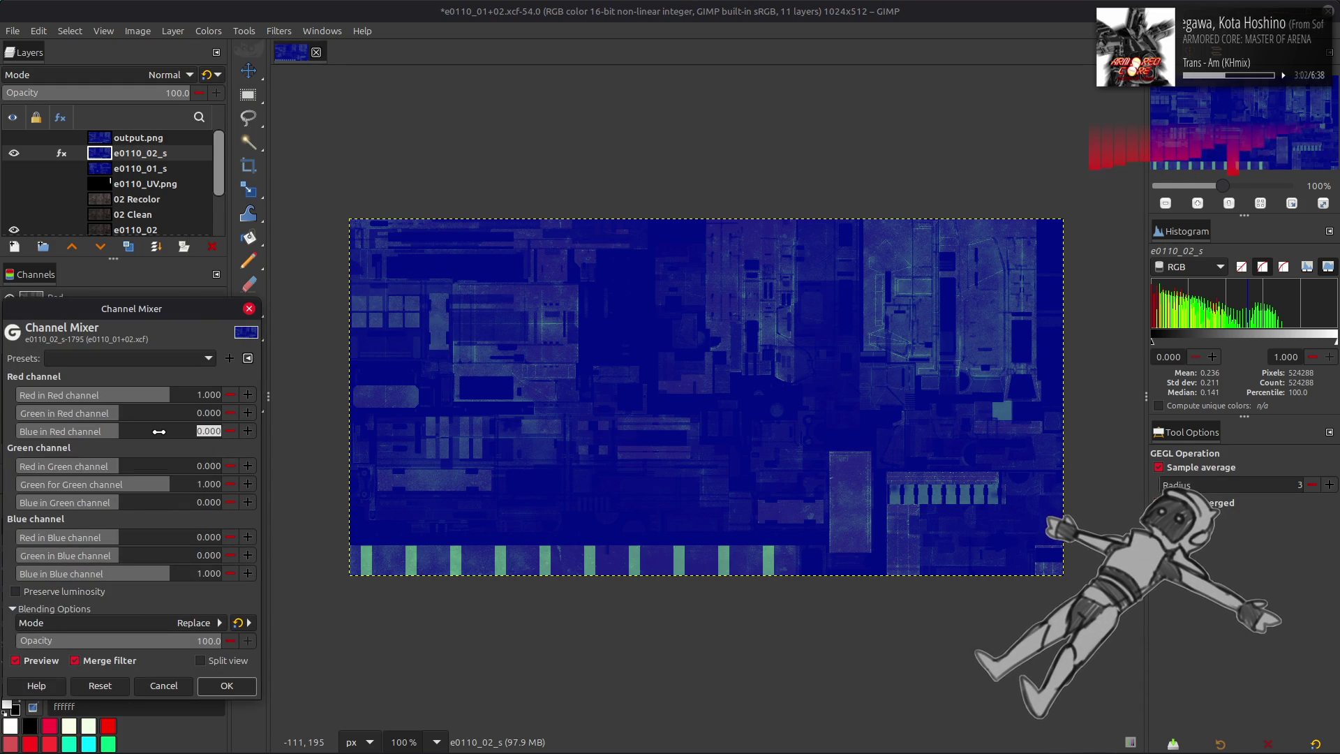
pyautogui.write('1')
pyautogui.press('Return')
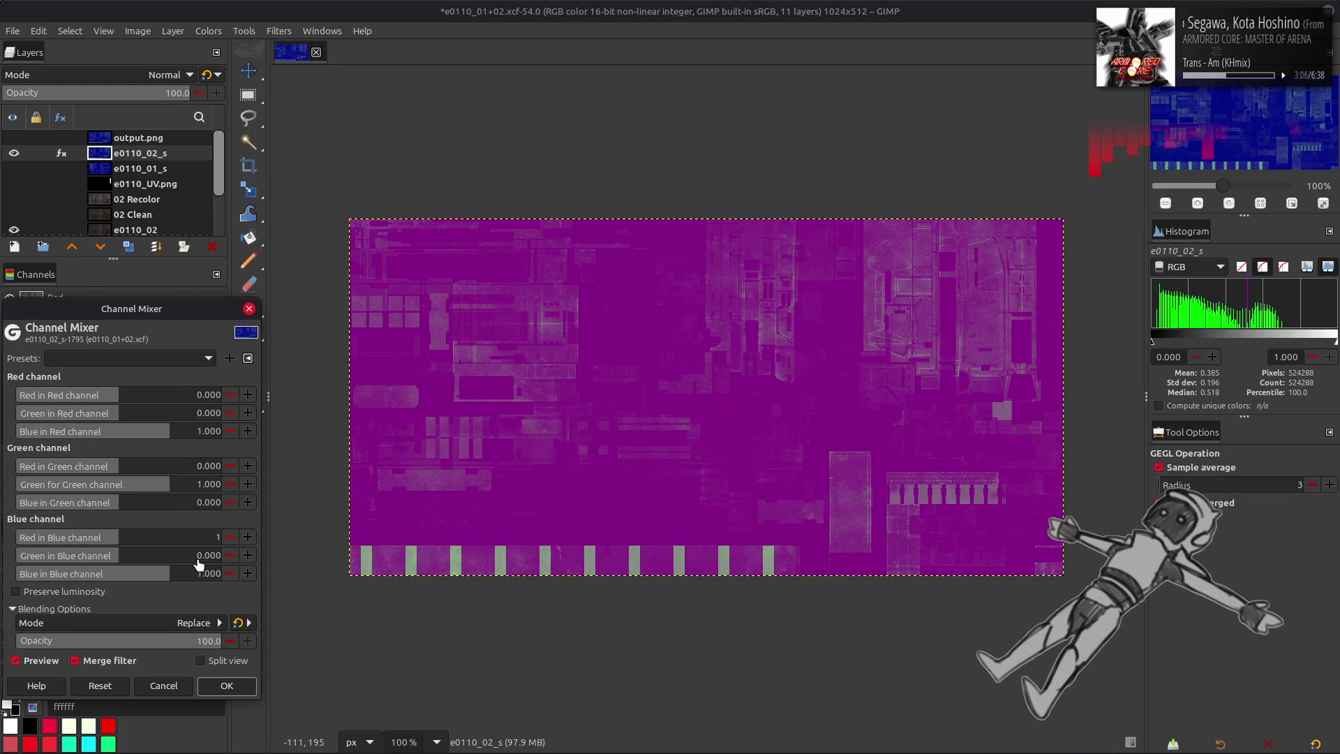
pyautogui.click(195, 572)
pyautogui.write('0')
pyautogui.press('Return')
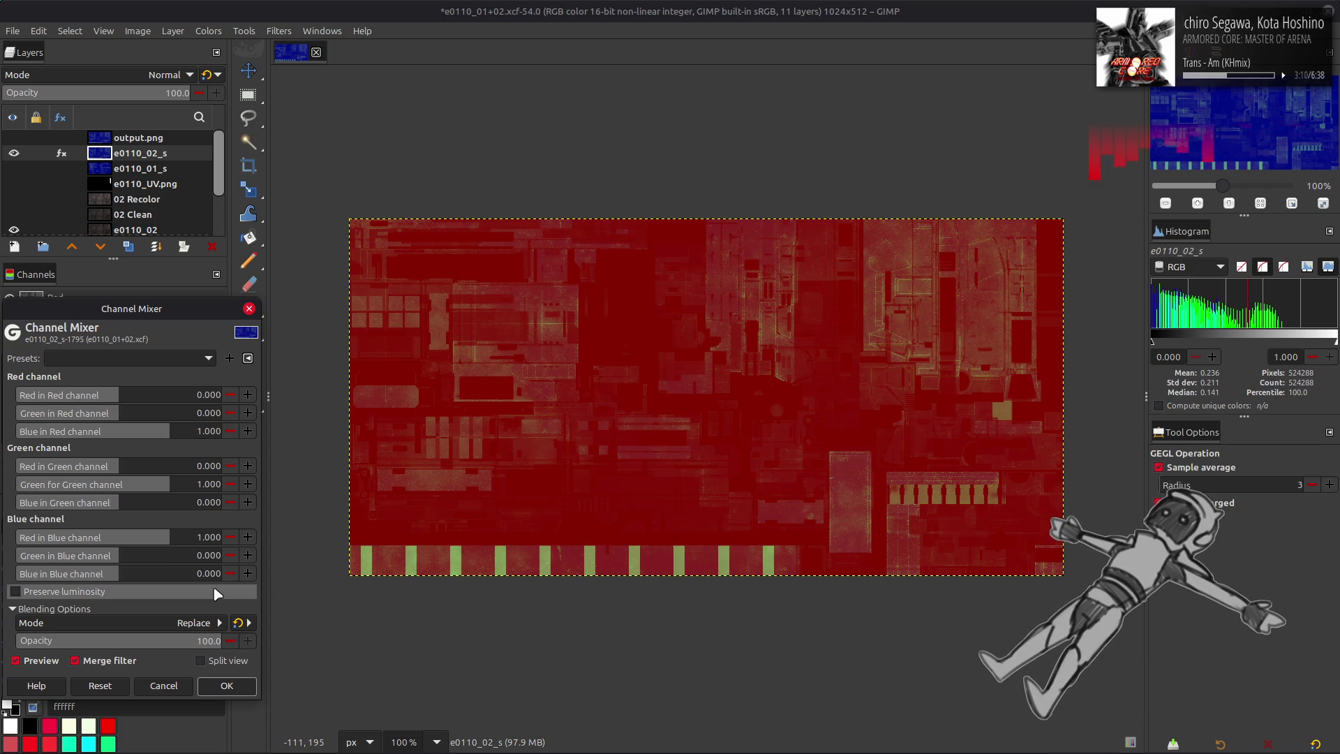
pyautogui.click(35, 660)
pyautogui.click(35, 660)
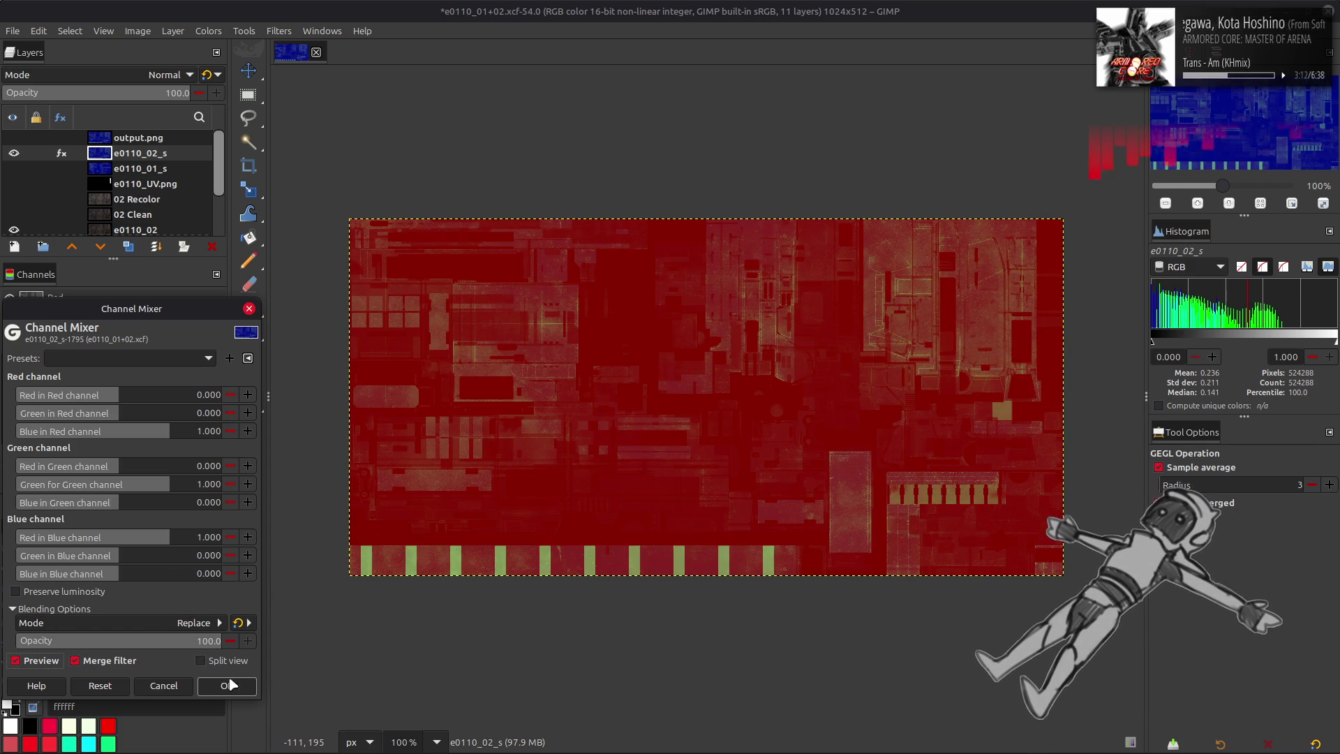
pyautogui.click(227, 686)
pyautogui.hotkey('ctrl', 'z')
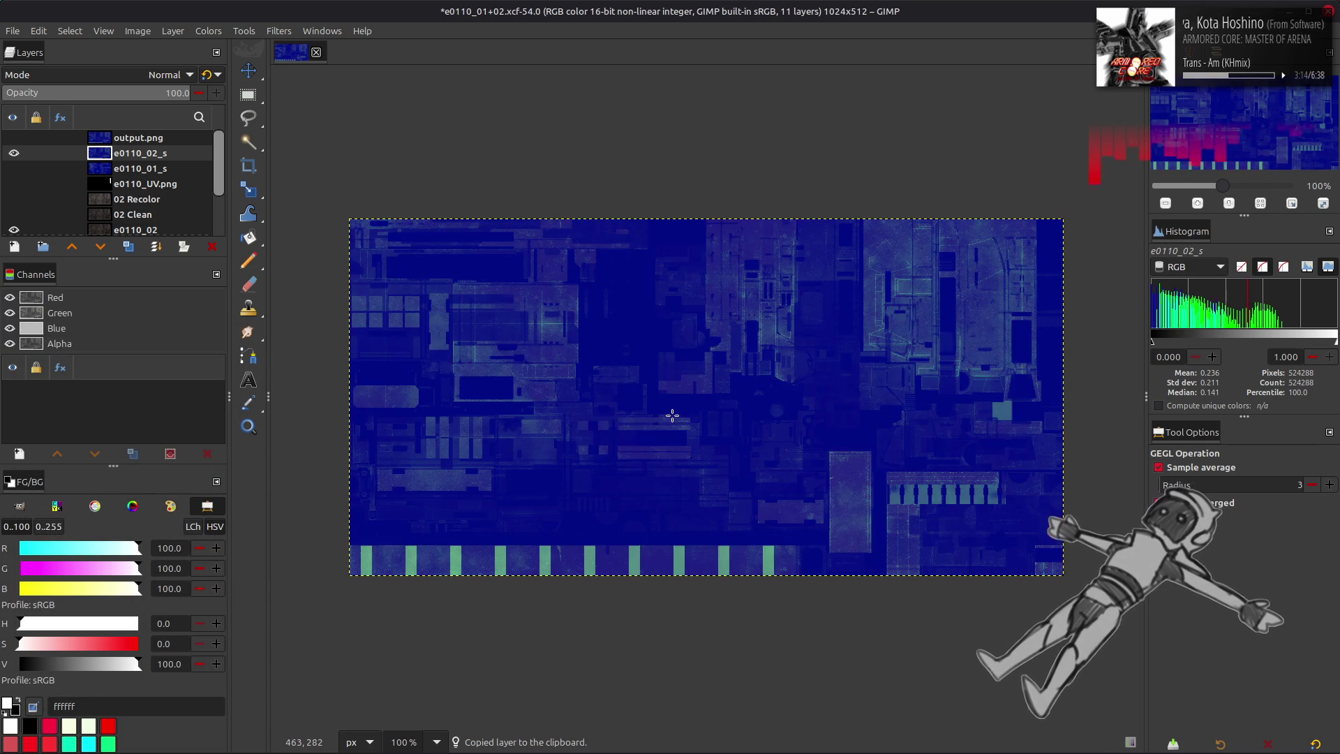
pyautogui.hotkey('alt', 'Tab')
pyautogui.hotkey('alt', 'Tab')
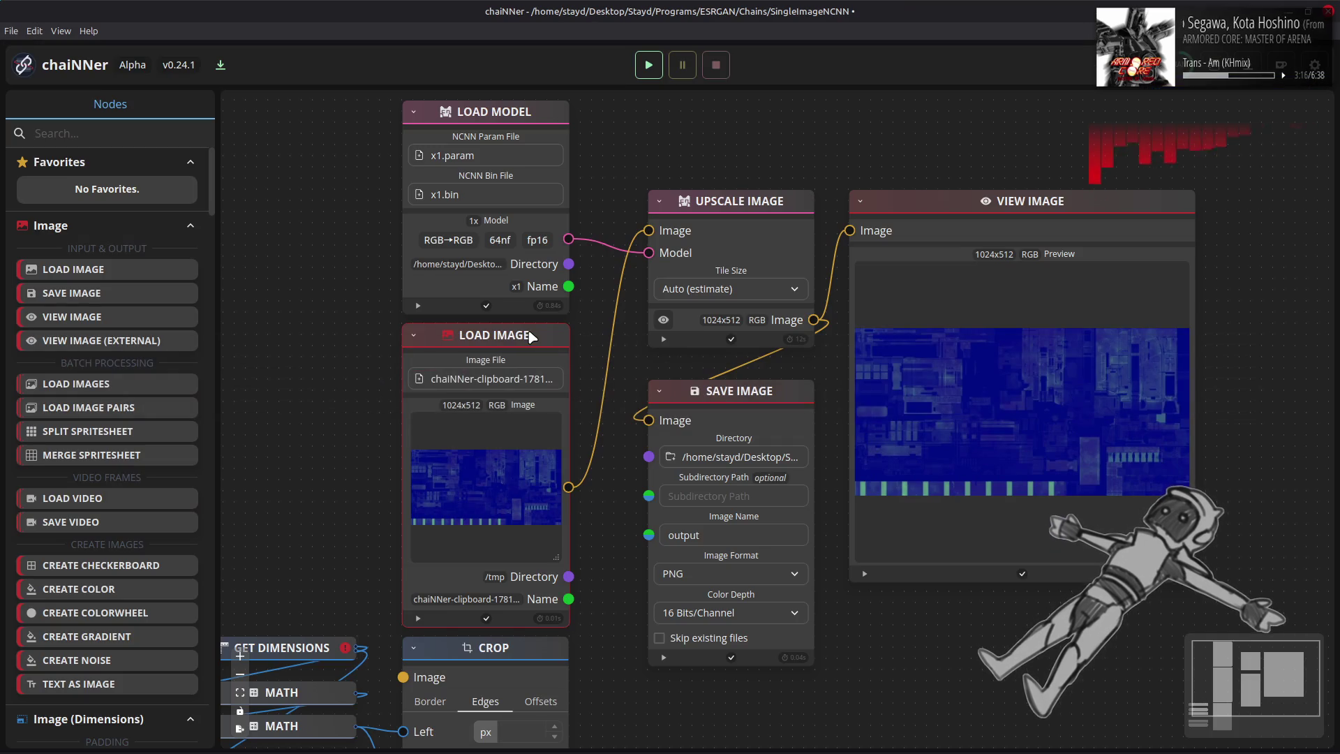
# - Swap the chain's input for the pasted red-swapped image, connect it to Upscale Image, and run it
pyautogui.press('Delete')
pyautogui.hotkey('ctrl', 'v')
pyautogui.moveTo(748, 399); pyautogui.dragTo(493, 336)
pyautogui.moveTo(568, 486)
pyautogui.mouseDown()
pyautogui.moveTo(620, 237)
pyautogui.moveTo(649, 230)
pyautogui.mouseUp()
pyautogui.click(648, 65)
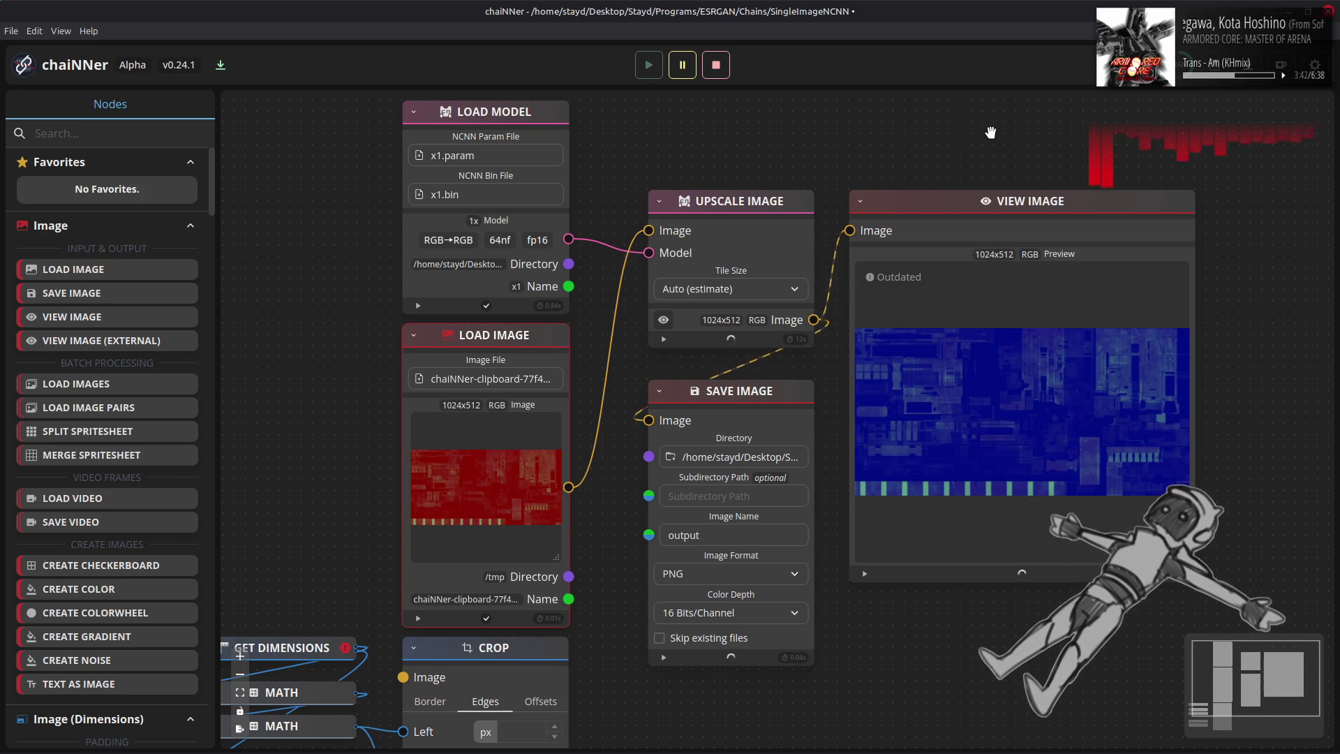
pyautogui.hotkey('alt', 'Tab')
pyautogui.hotkey('alt', 'Tab')
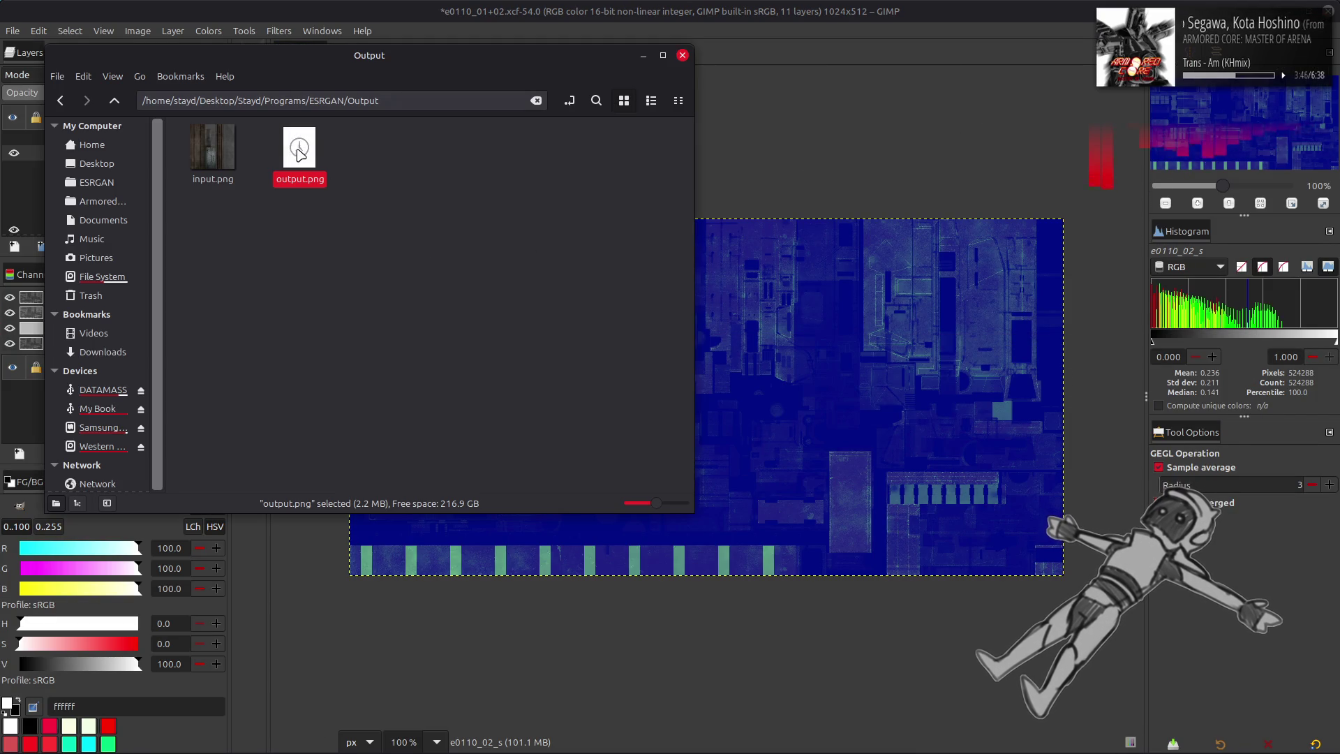
# - Add the new upscaled output.png as a layer, show output.png, and move output.png #1 above it
pyautogui.moveTo(299, 153)
pyautogui.mouseDown()
pyautogui.moveTo(586, 248)
pyautogui.moveTo(910, 324)
pyautogui.mouseUp()
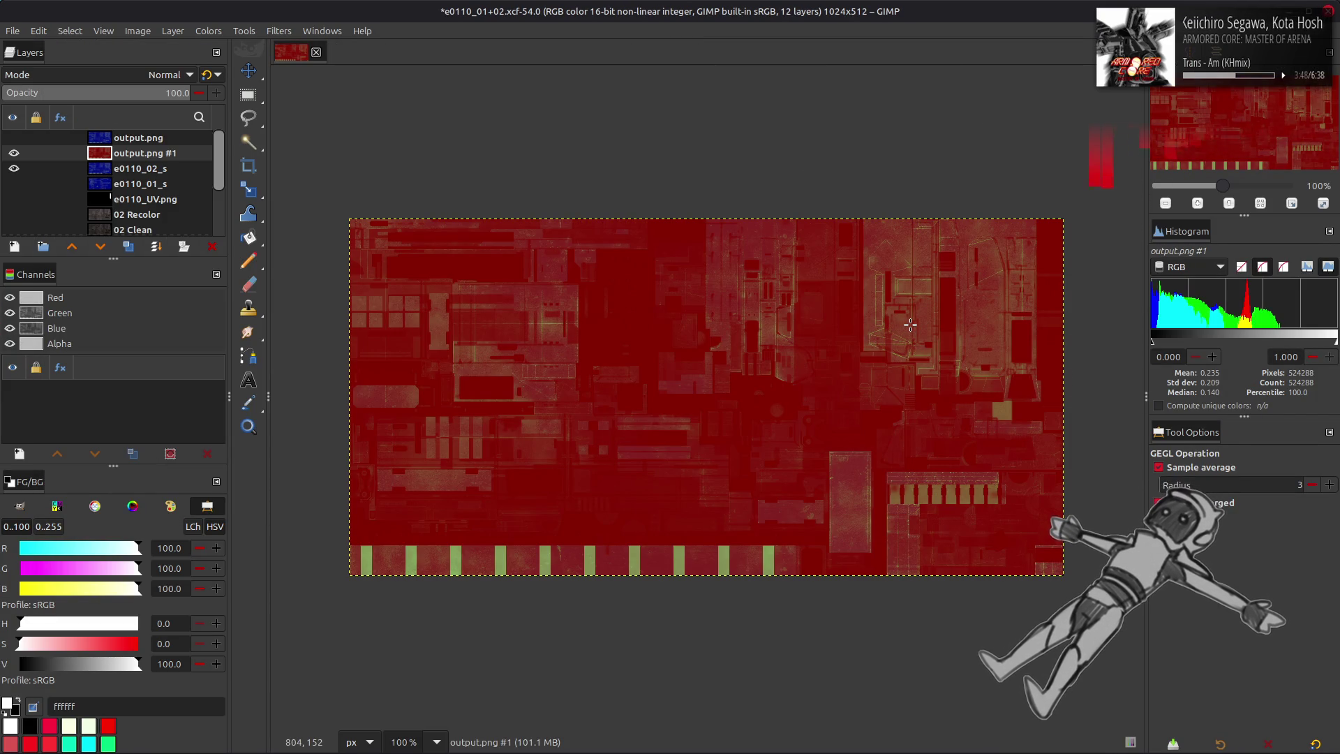
pyautogui.press('m')
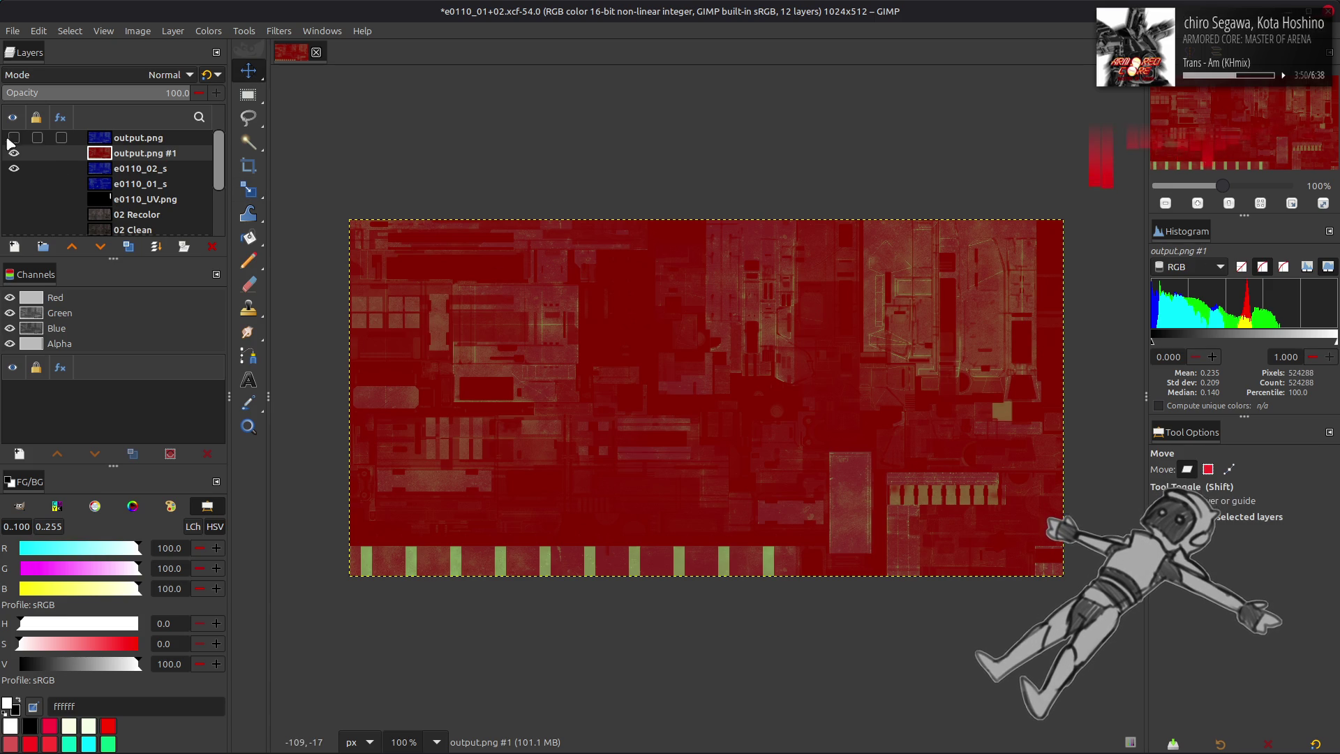
pyautogui.click(128, 143)
pyautogui.click(14, 138)
pyautogui.click(154, 160)
pyautogui.click(152, 143)
pyautogui.moveTo(152, 159); pyautogui.dragTo(152, 137)
# - Set the top output.png copy to 50% opacity and merge it down into output.png
pyautogui.click(140, 157)
pyautogui.click(149, 141)
pyautogui.click(149, 154)
pyautogui.click(150, 140)
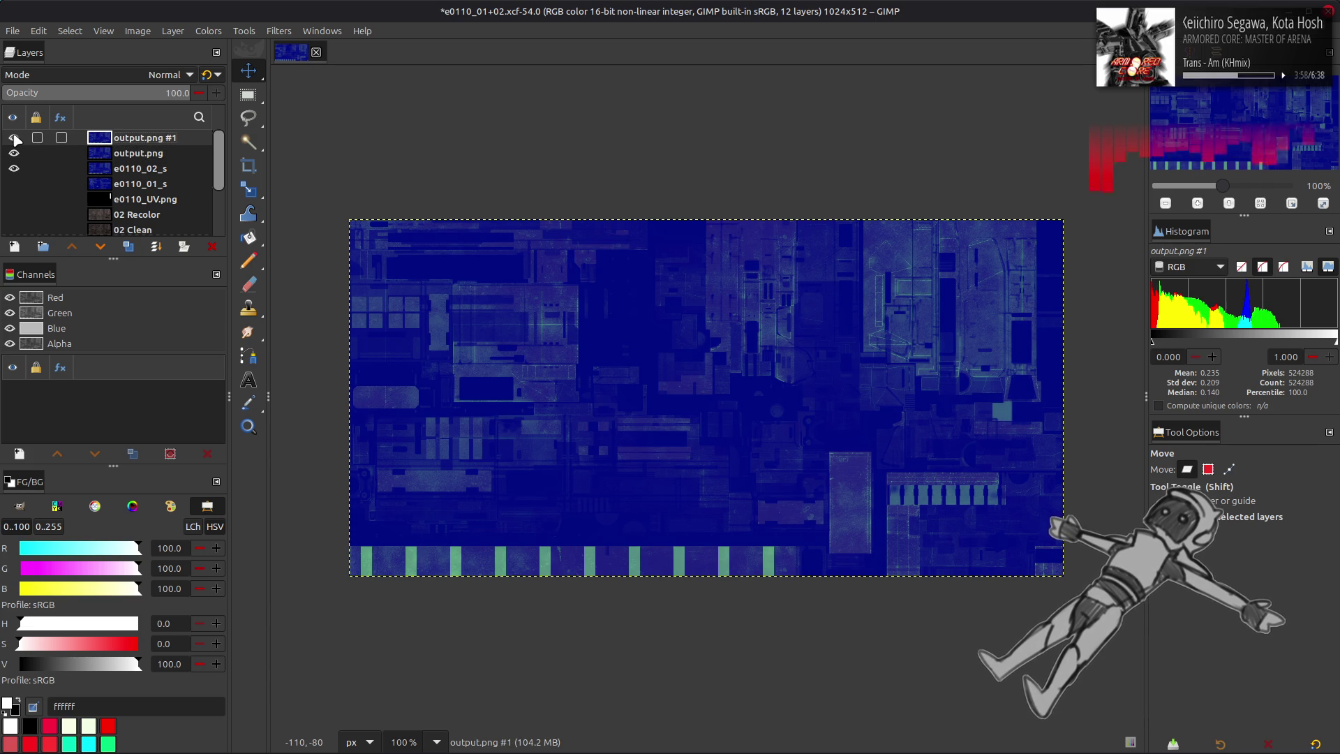
pyautogui.keyDown('ctrl'); pyautogui.scroll(5, 444, 292); pyautogui.keyUp('ctrl')
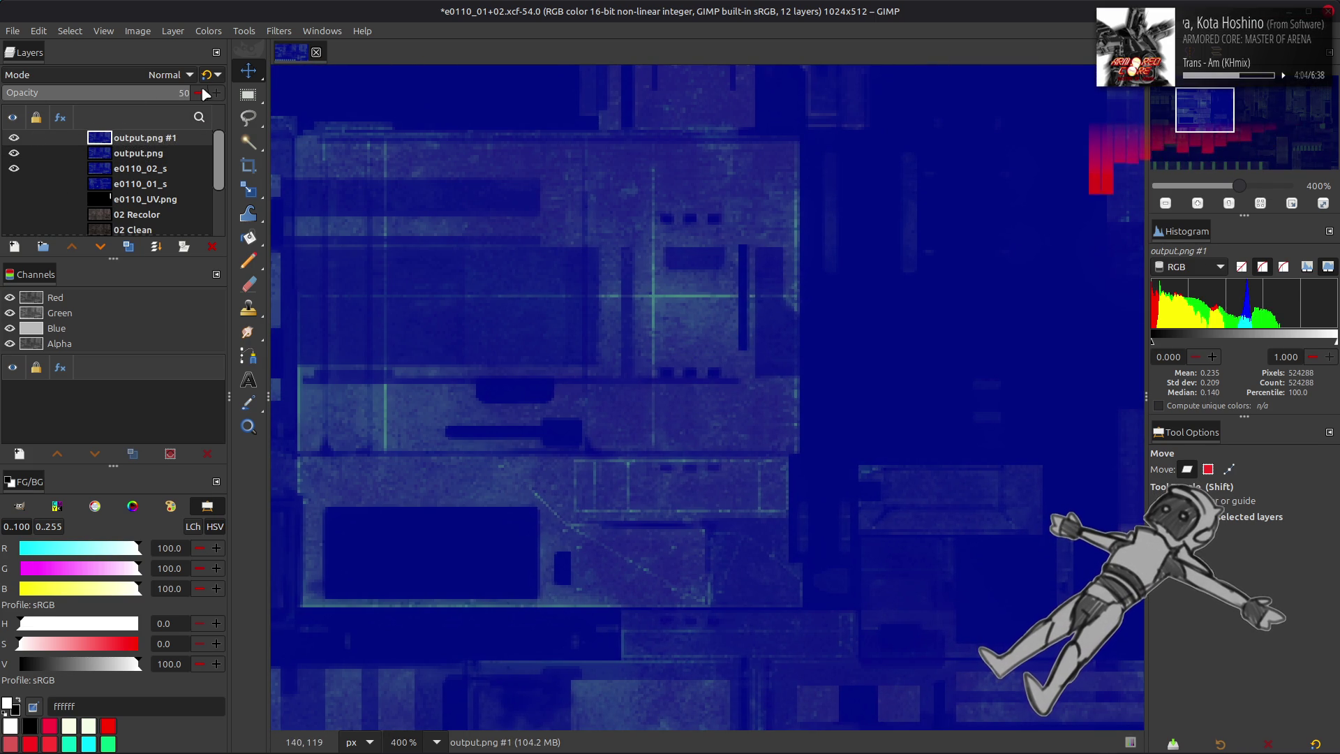
pyautogui.press('Return')
pyautogui.hotkey('ctrl', 'm')
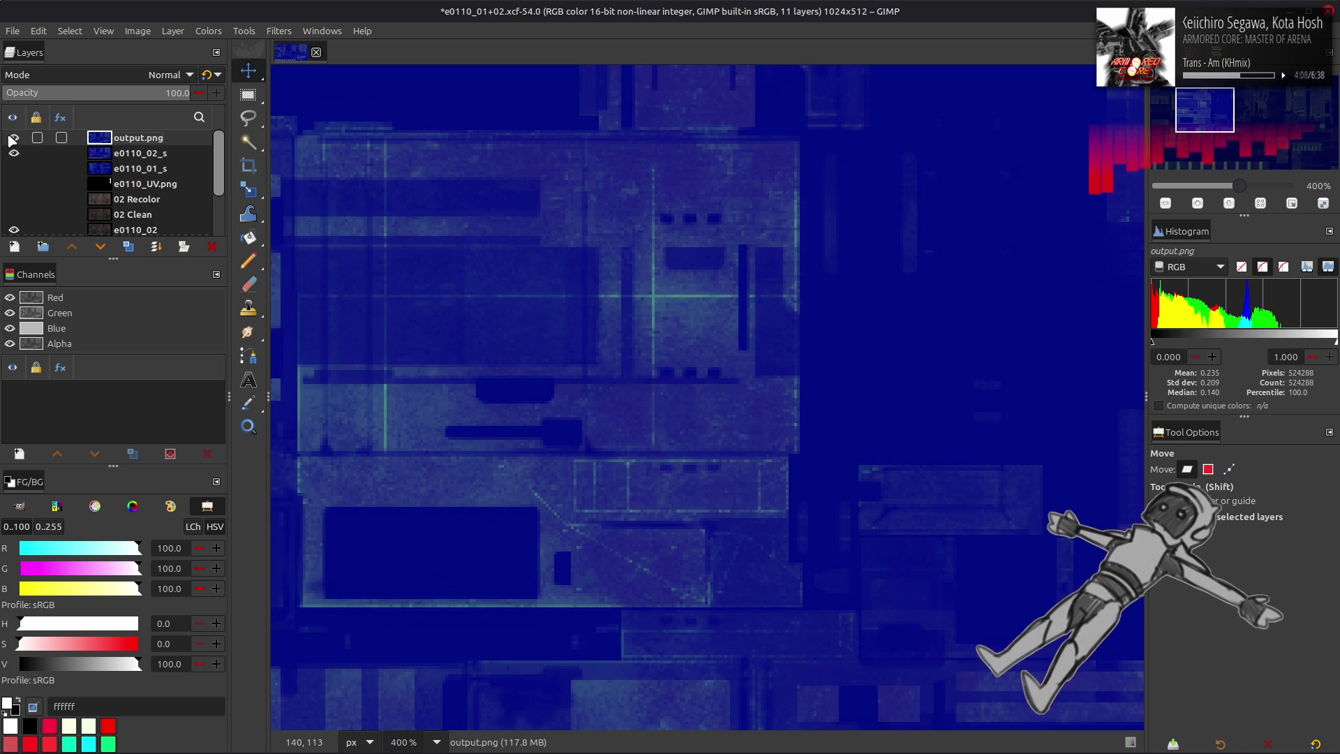
pyautogui.click(147, 155)
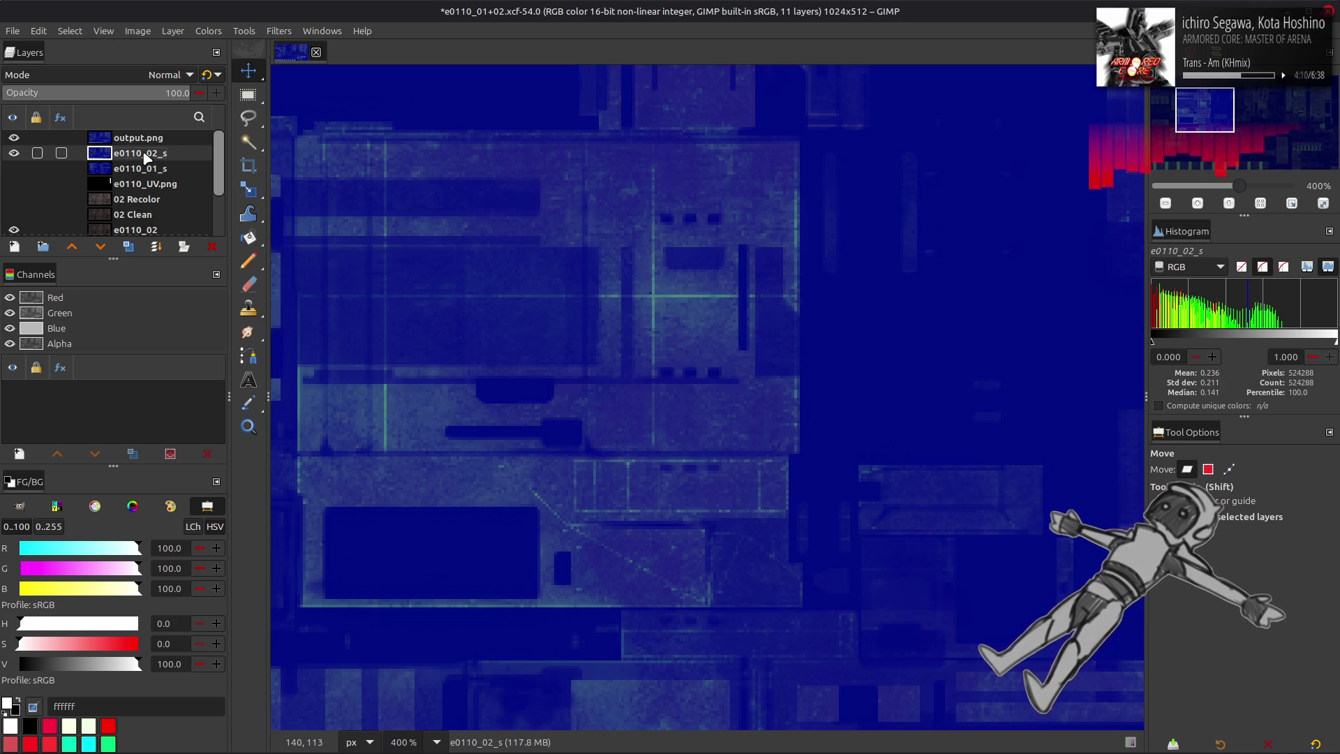
pyautogui.click(148, 139)
pyautogui.click(208, 31)
pyautogui.click(246, 188)
pyautogui.scroll(-2, 837, 388)
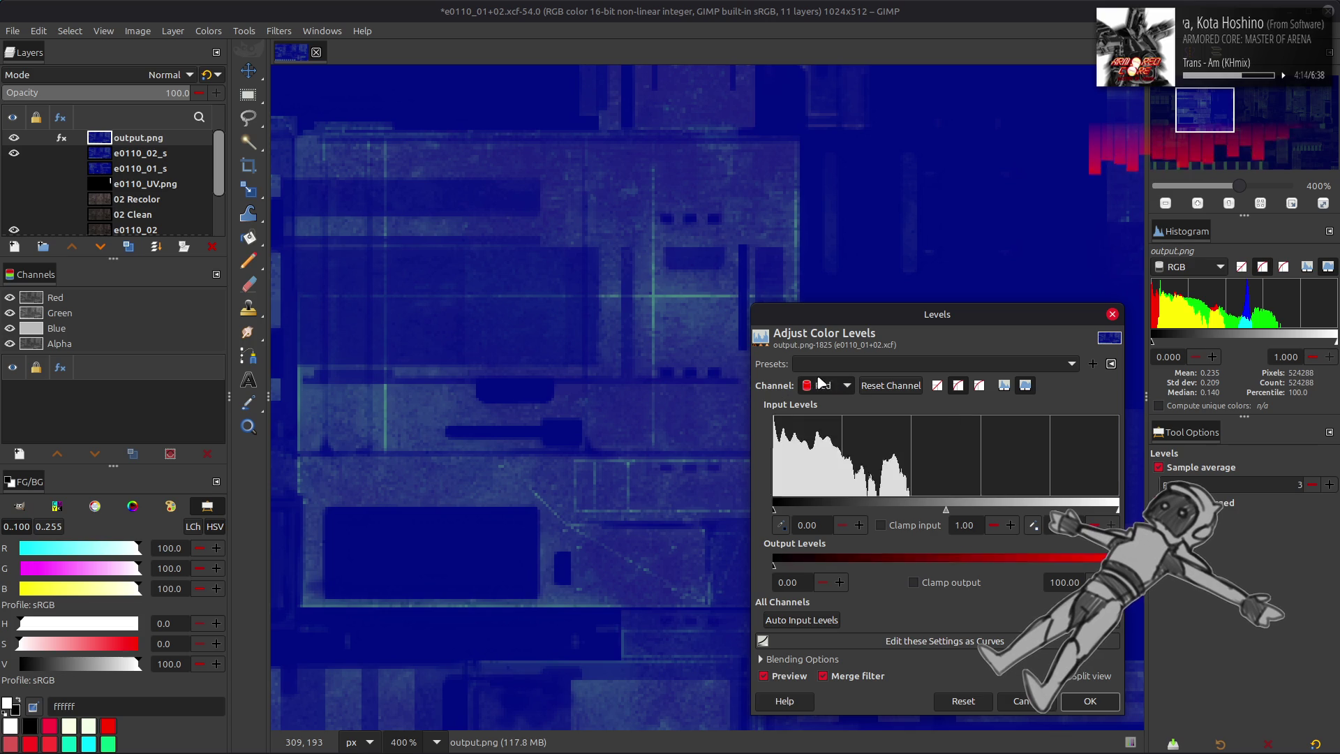
pyautogui.scroll(-1, 837, 388)
pyautogui.tripleClick(790, 582)
pyautogui.write('50')
pyautogui.tripleClick(1064, 582)
pyautogui.write('50')
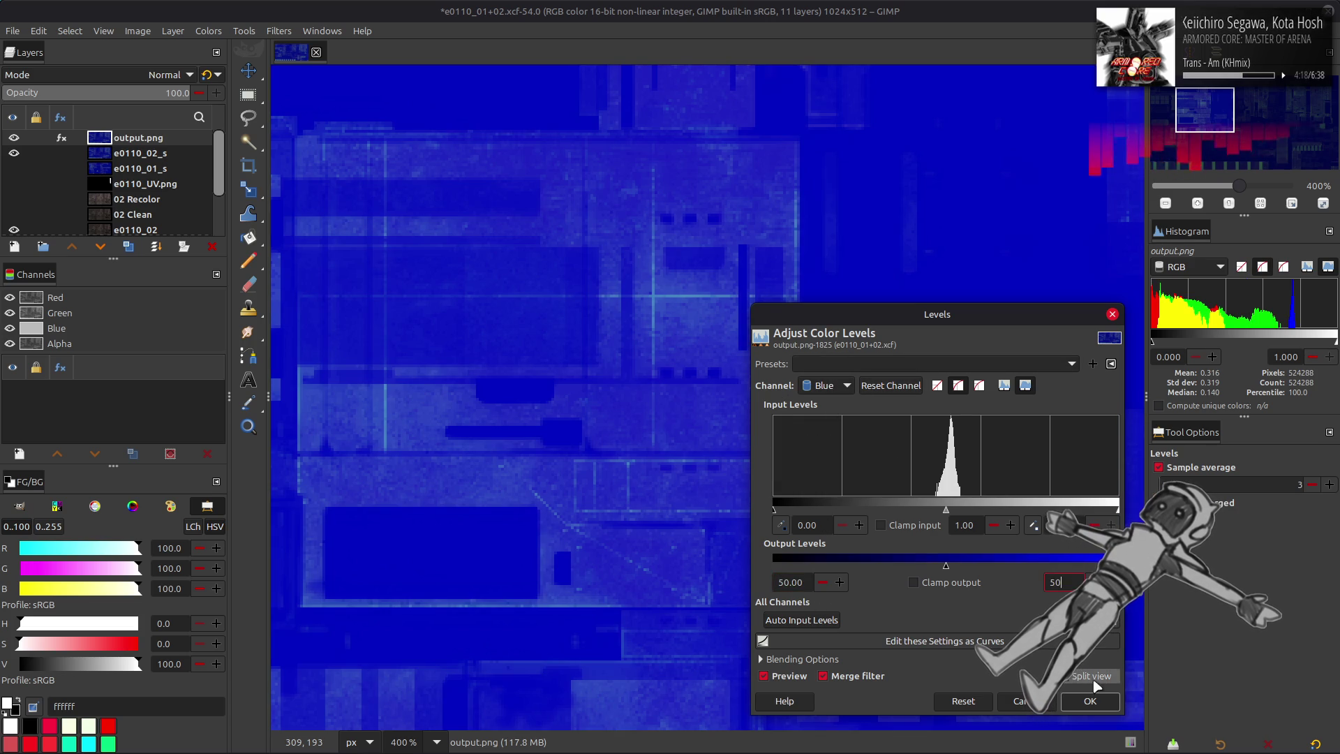
pyautogui.click(1090, 701)
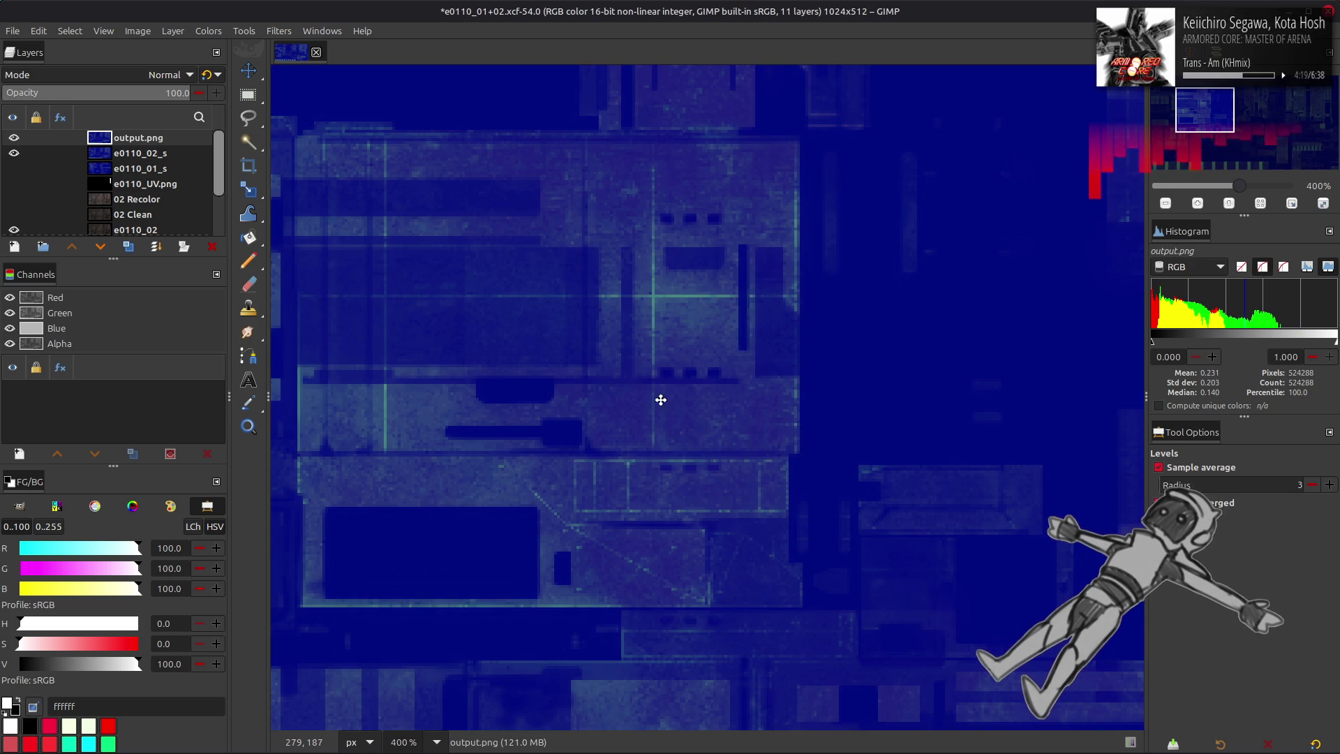
pyautogui.click(150, 153)
pyautogui.click(144, 147)
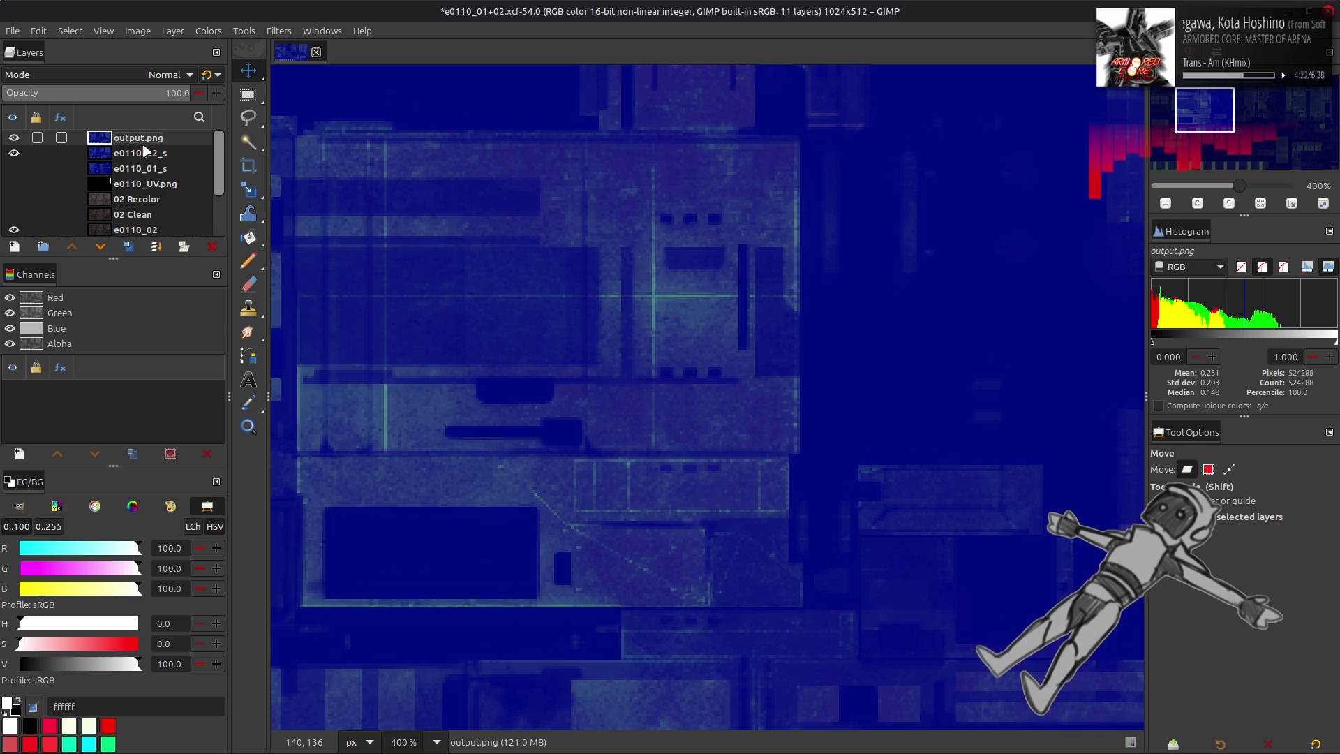
pyautogui.click(148, 155)
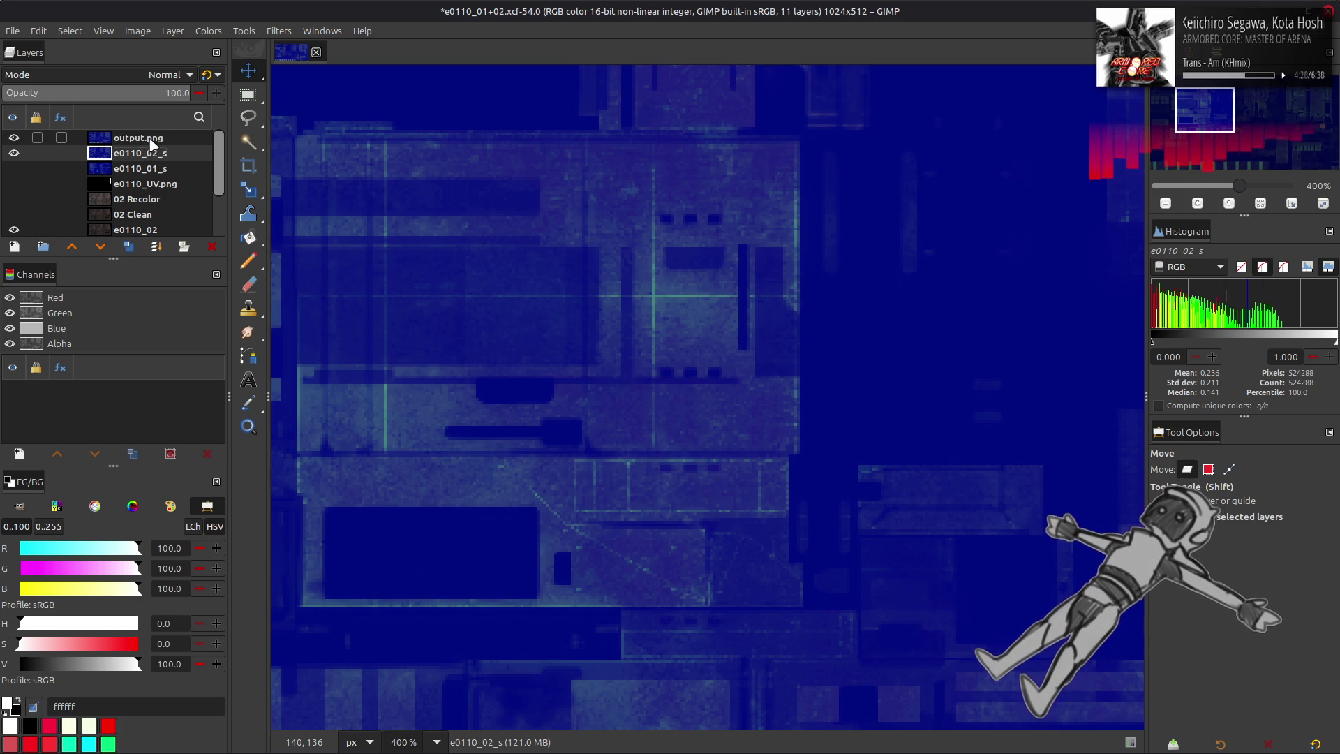
pyautogui.click(152, 143)
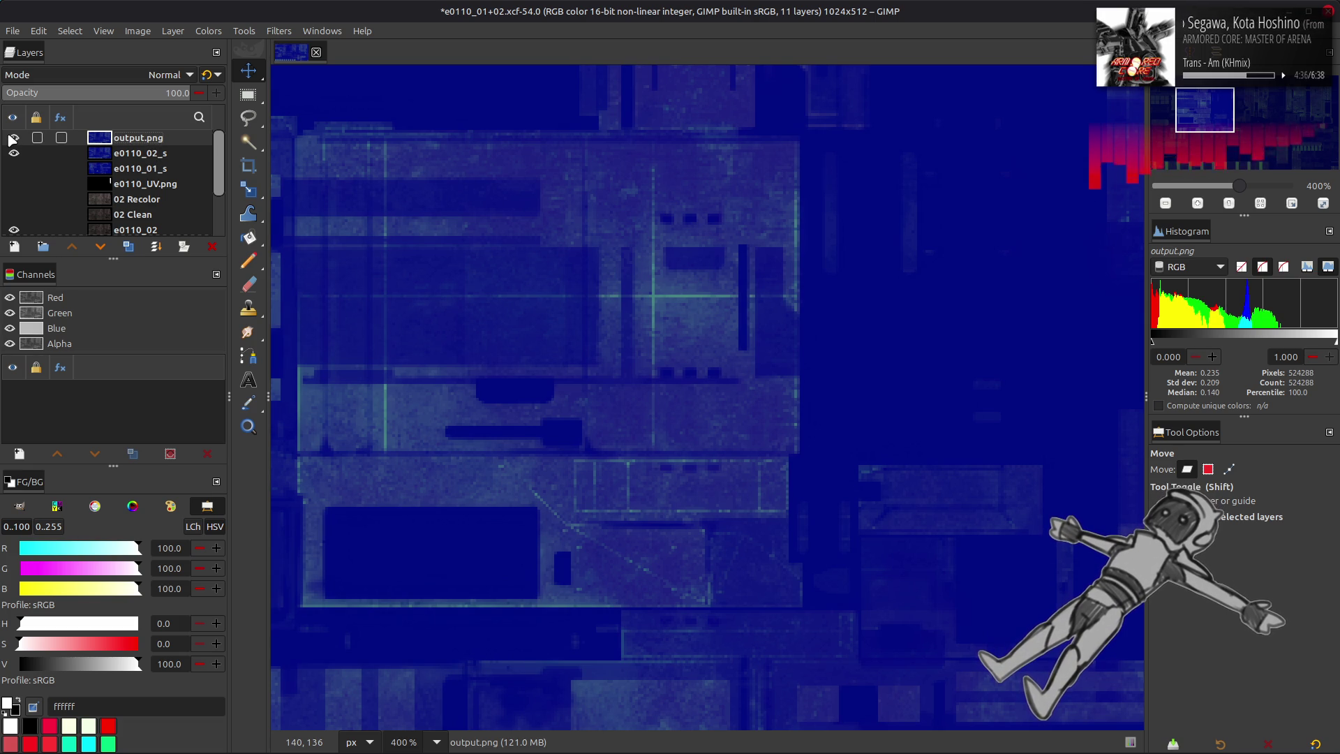
pyautogui.click(208, 30)
# - Use Levels to drop output.png's Blue output high to 0
pyautogui.click(329, 234)
pyautogui.scroll(-3, 826, 385)
pyautogui.moveTo(1071, 566); pyautogui.dragTo(773, 564)
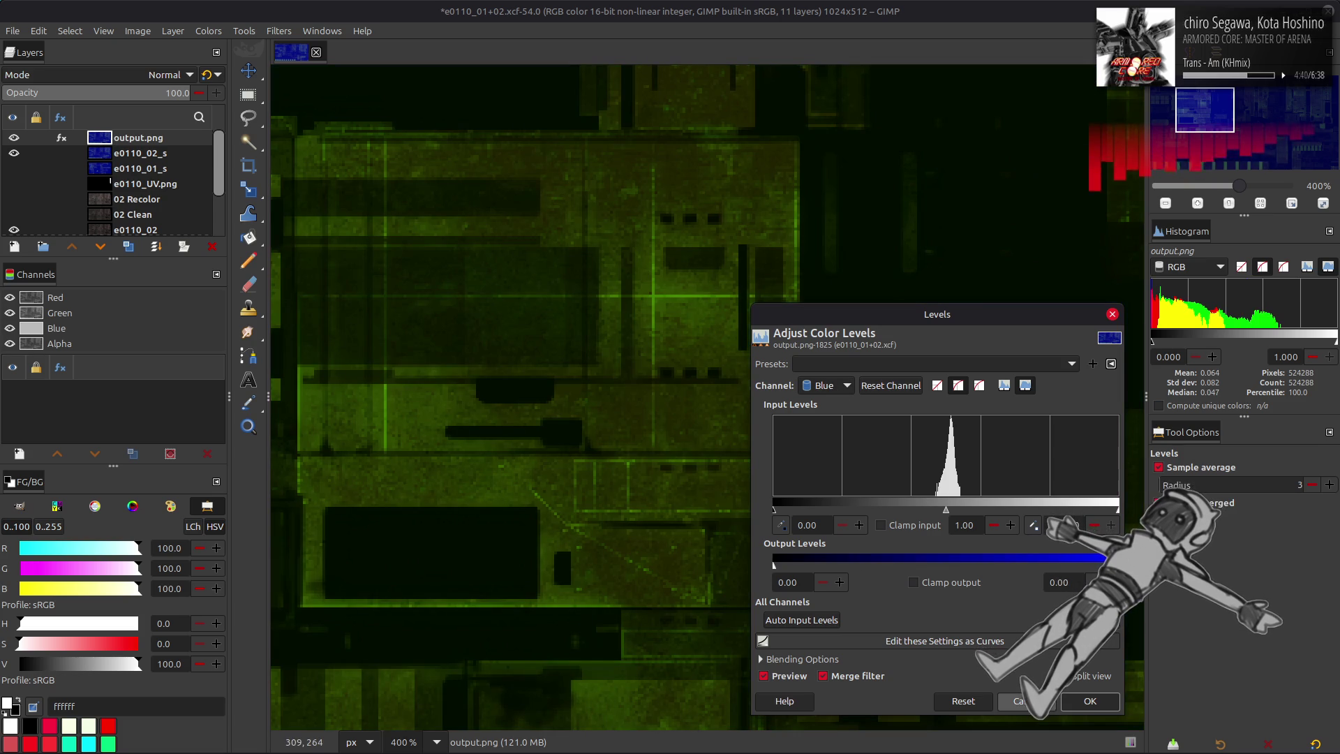
pyautogui.click(1090, 700)
# - Duplicate e0110_02_s, raise the copy to the top, and set its Red and Green output levels to 0
pyautogui.click(140, 153)
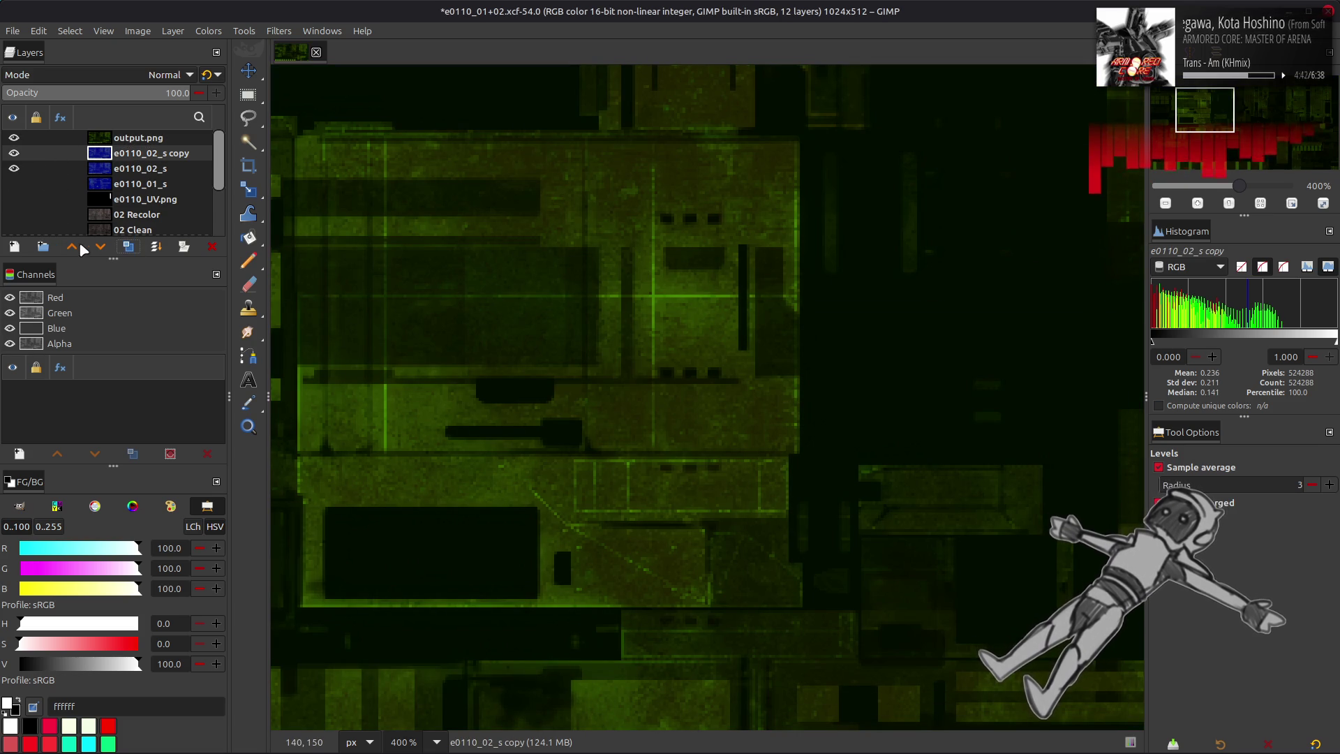
pyautogui.click(128, 246)
pyautogui.click(207, 31)
pyautogui.click(262, 185)
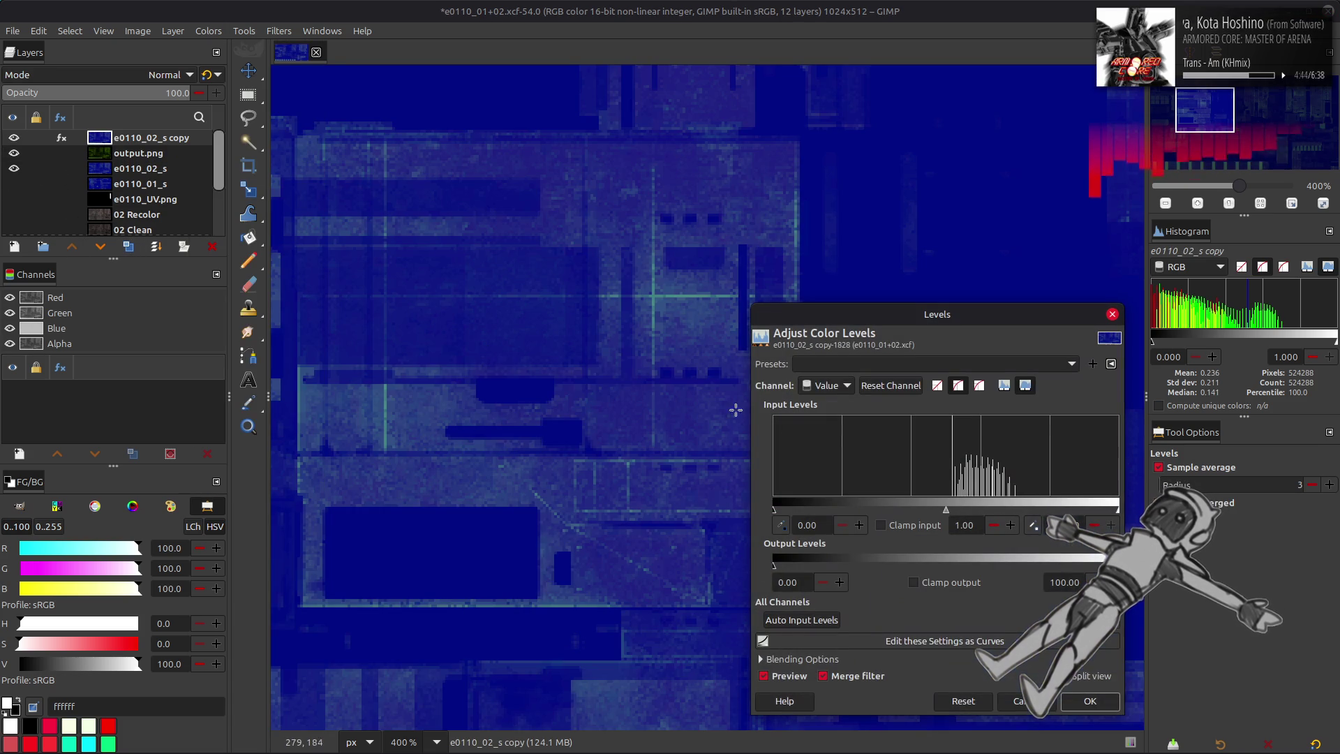
pyautogui.scroll(-1, 827, 385)
pyautogui.moveTo(1117, 564); pyautogui.dragTo(773, 563)
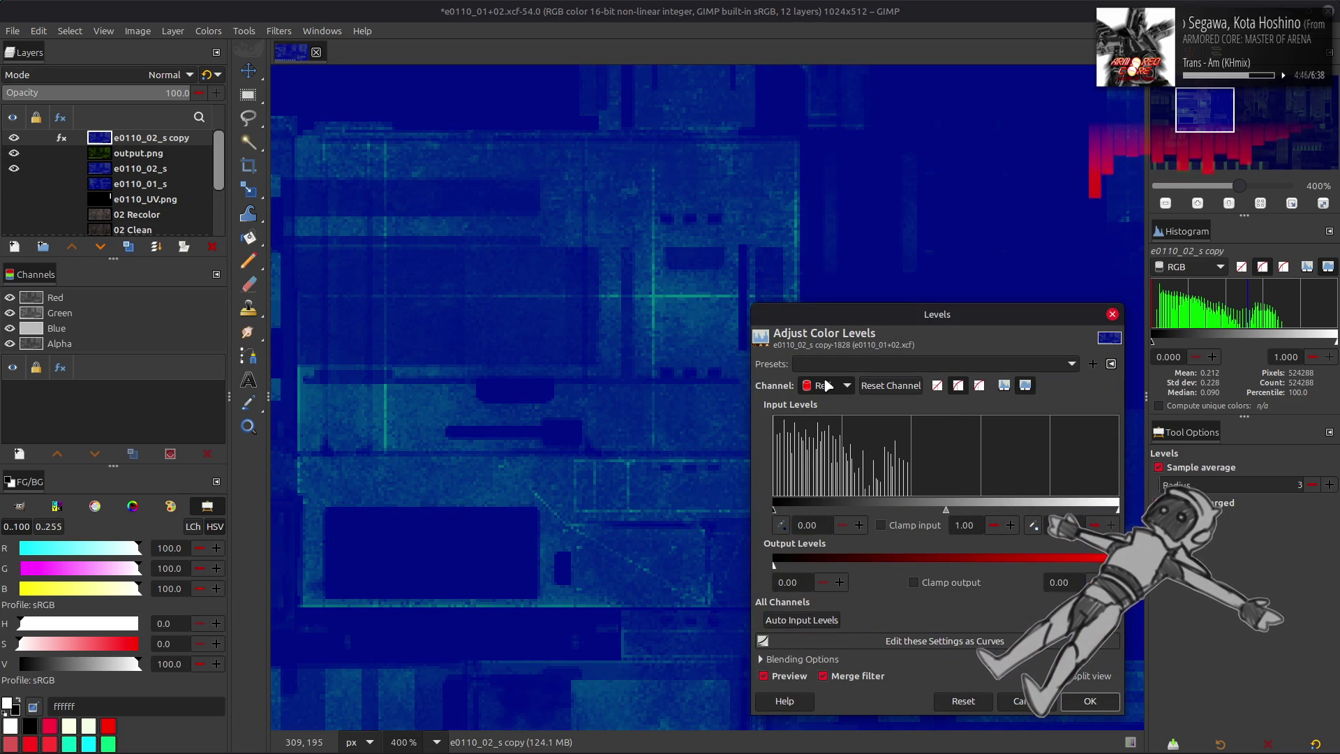
pyautogui.scroll(-1, 826, 385)
pyautogui.moveTo(1105, 564); pyautogui.dragTo(773, 564)
pyautogui.scroll(-1, 827, 385)
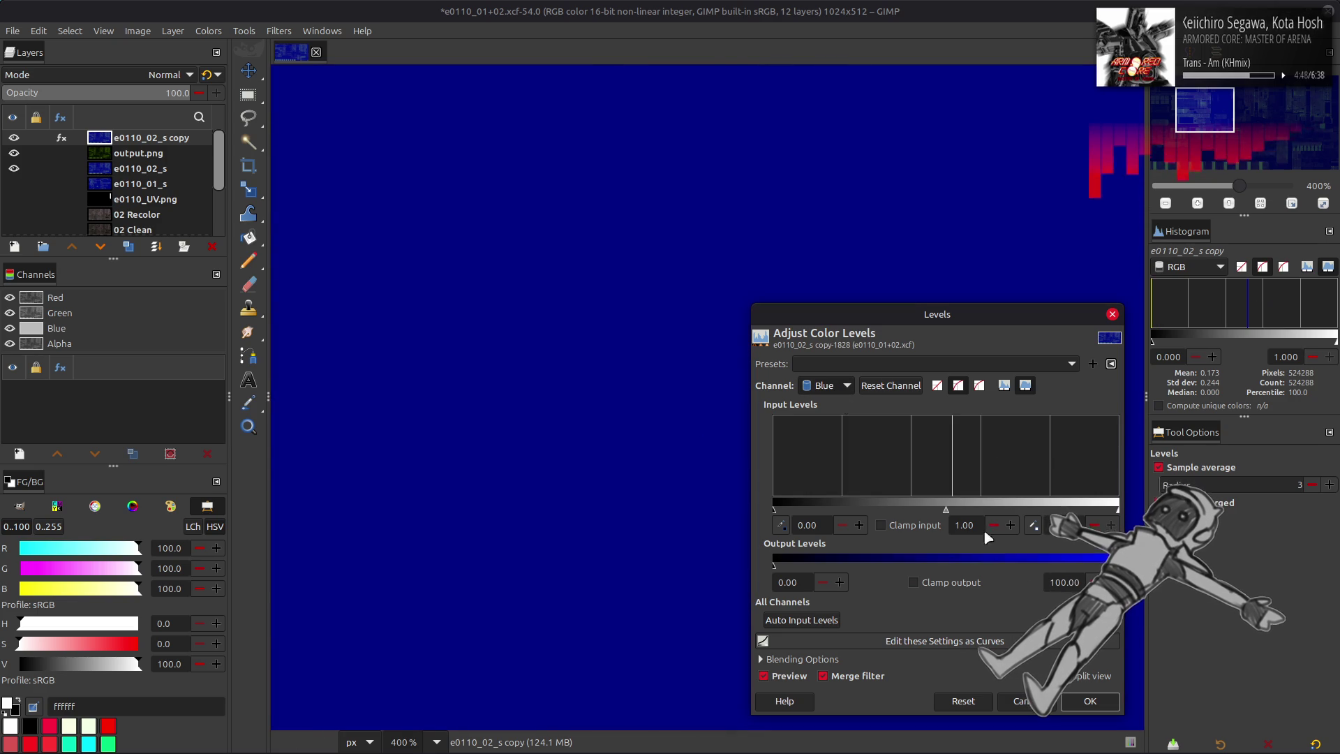
pyautogui.press('Return')
# - Set the copy to Addition mode, merge it down into output.png, then start renaming that layer
pyautogui.click(143, 75)
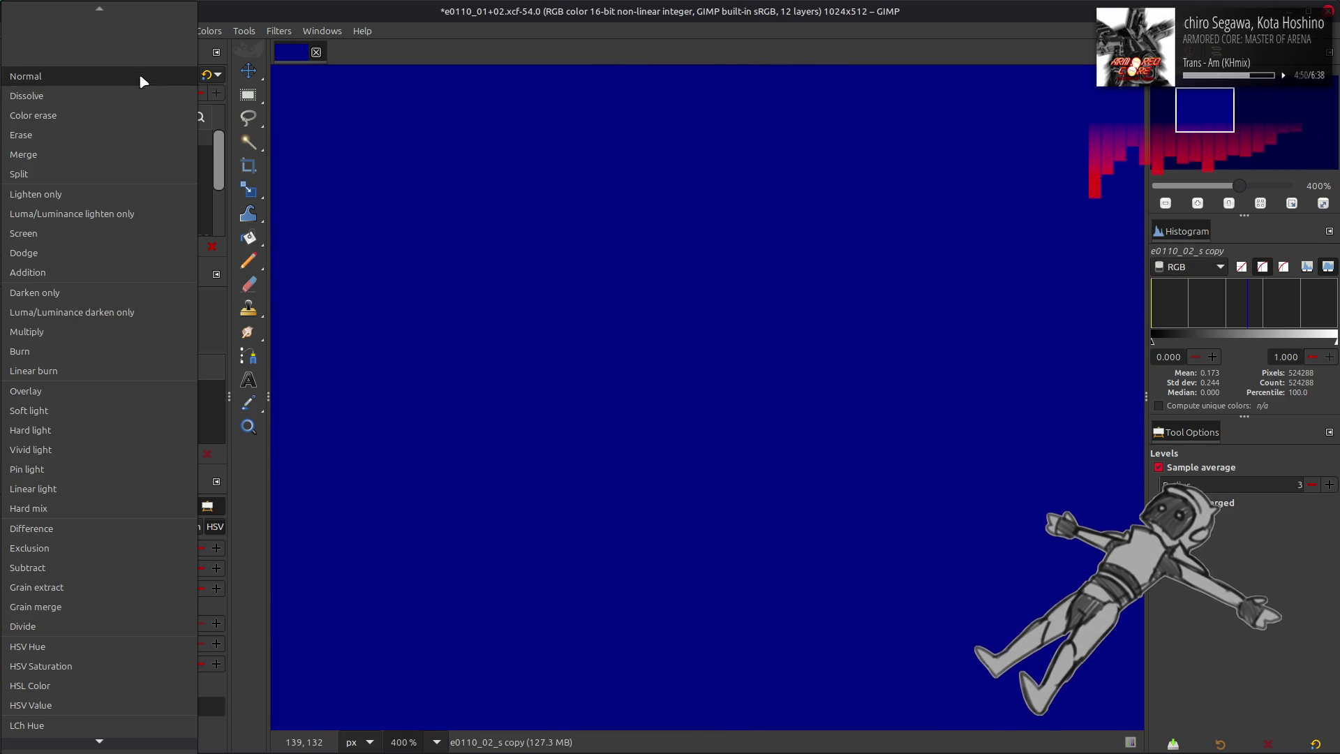
pyautogui.click(72, 269)
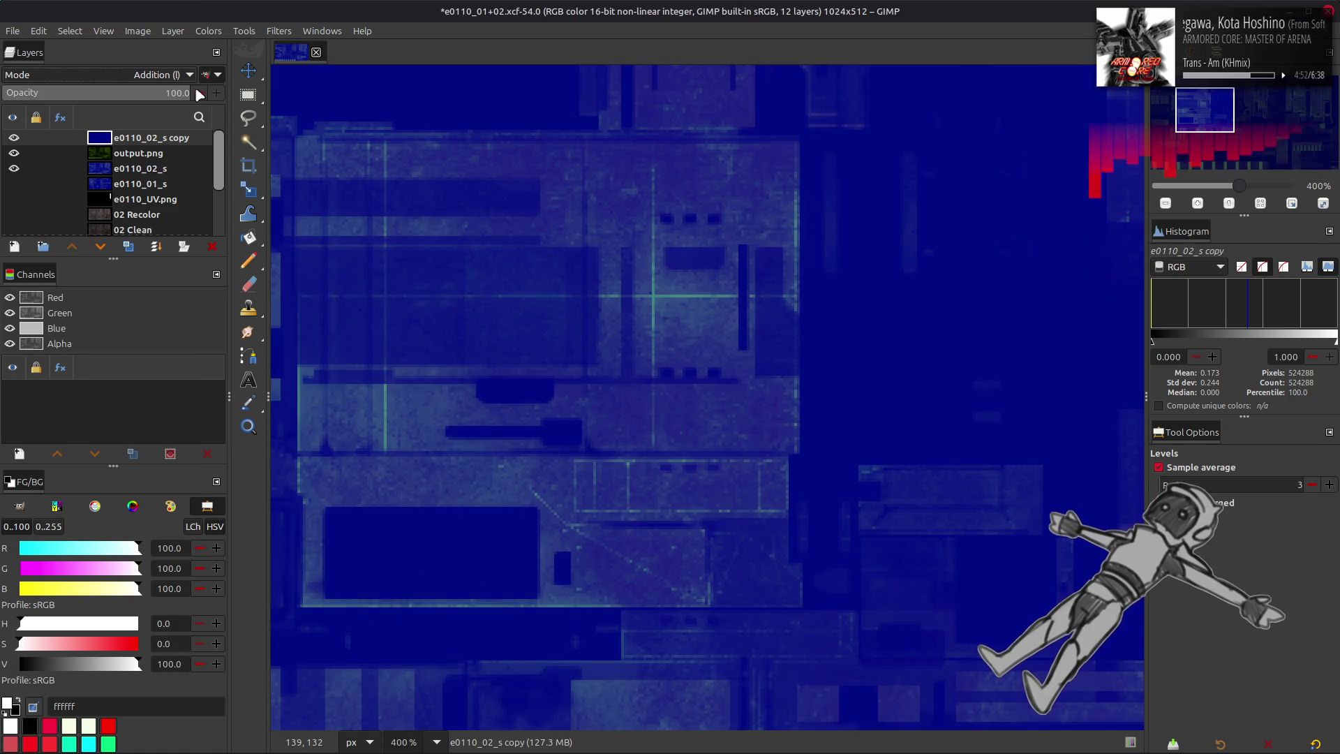
pyautogui.click(156, 246)
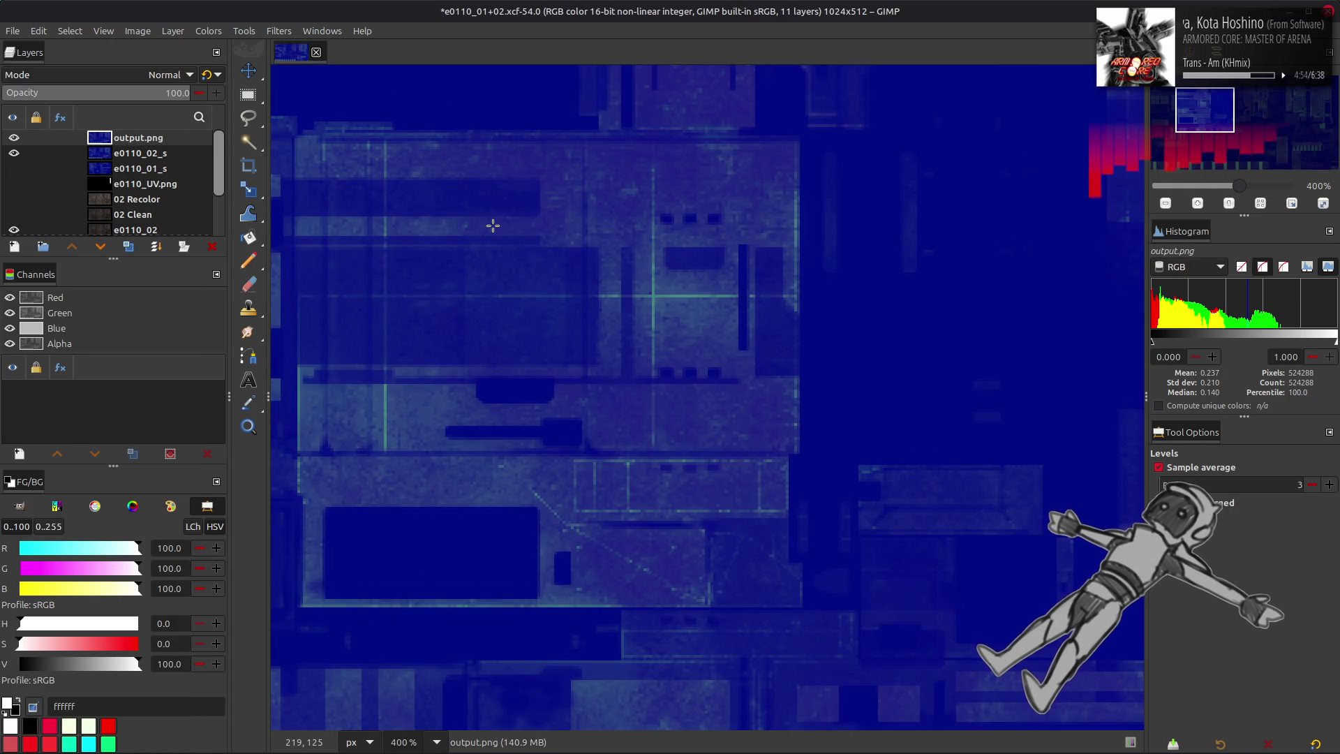
pyautogui.press('m')
pyautogui.click(140, 150)
pyautogui.click(139, 138)
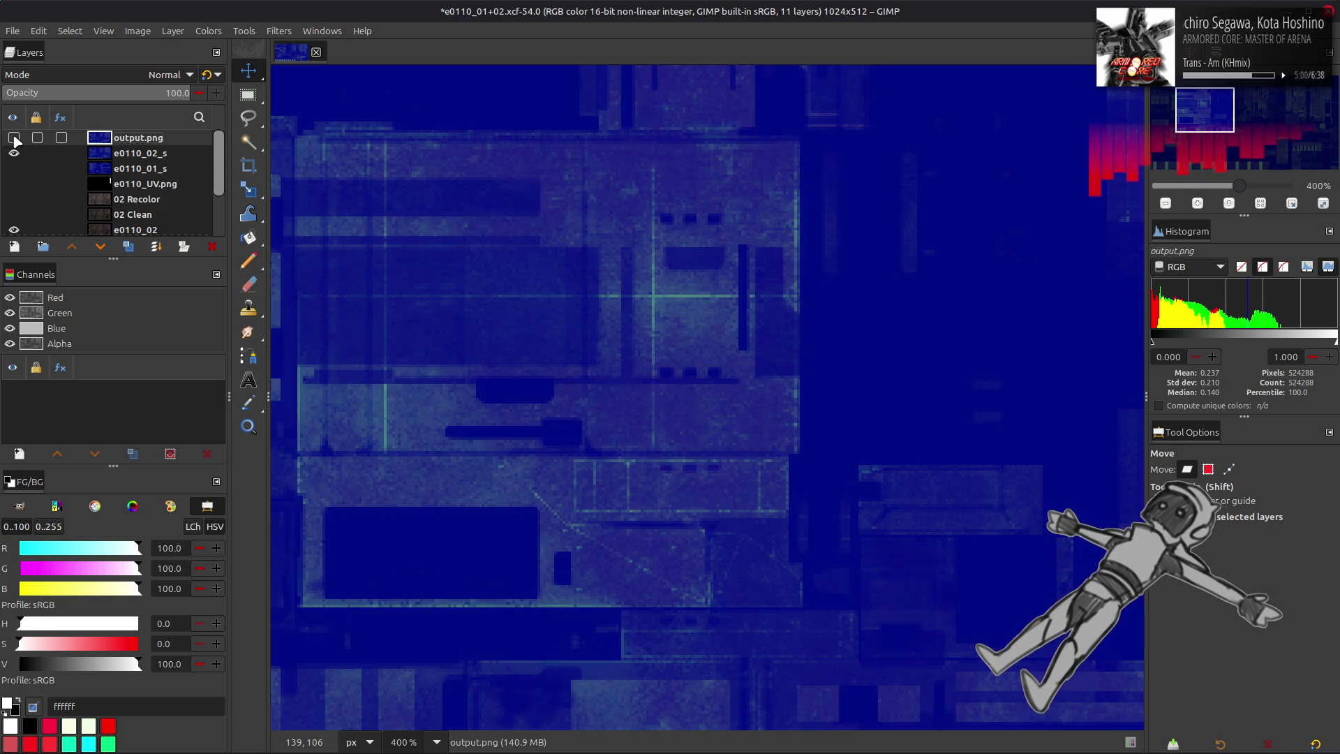
pyautogui.doubleClick(164, 153)
pyautogui.doubleClick(170, 137)
pyautogui.write('02_s Clean')
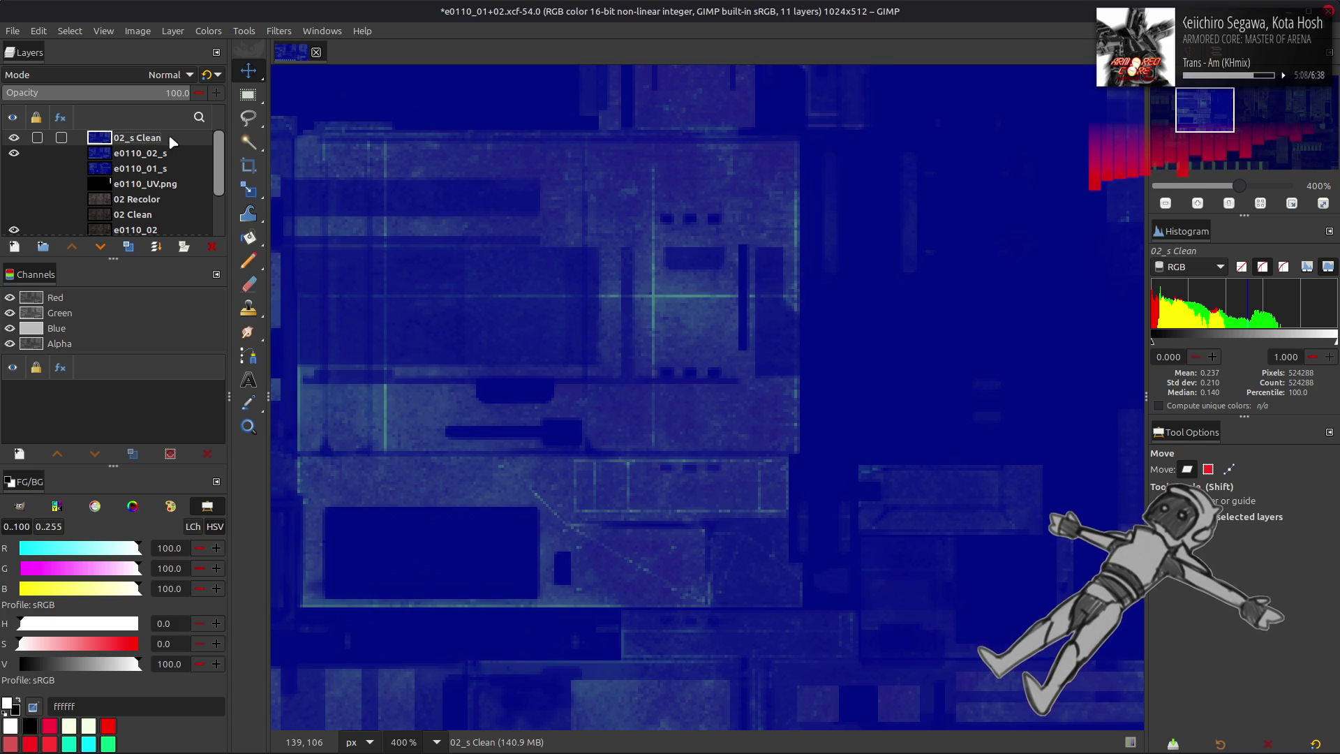
# - Duplicate the layers and extract the RGB Red component, repeating it on the layer above with Ctrl+F
pyautogui.click(127, 246)
pyautogui.click(127, 246)
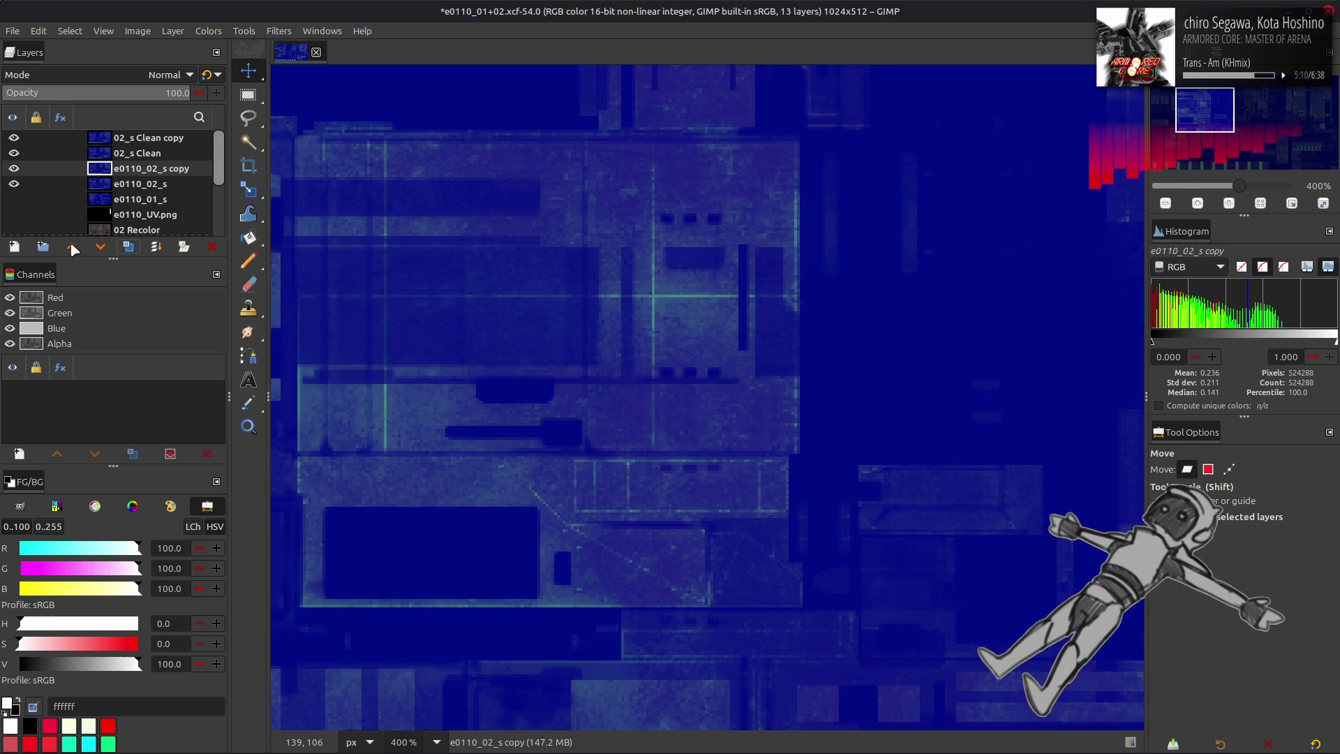
pyautogui.click(220, 31)
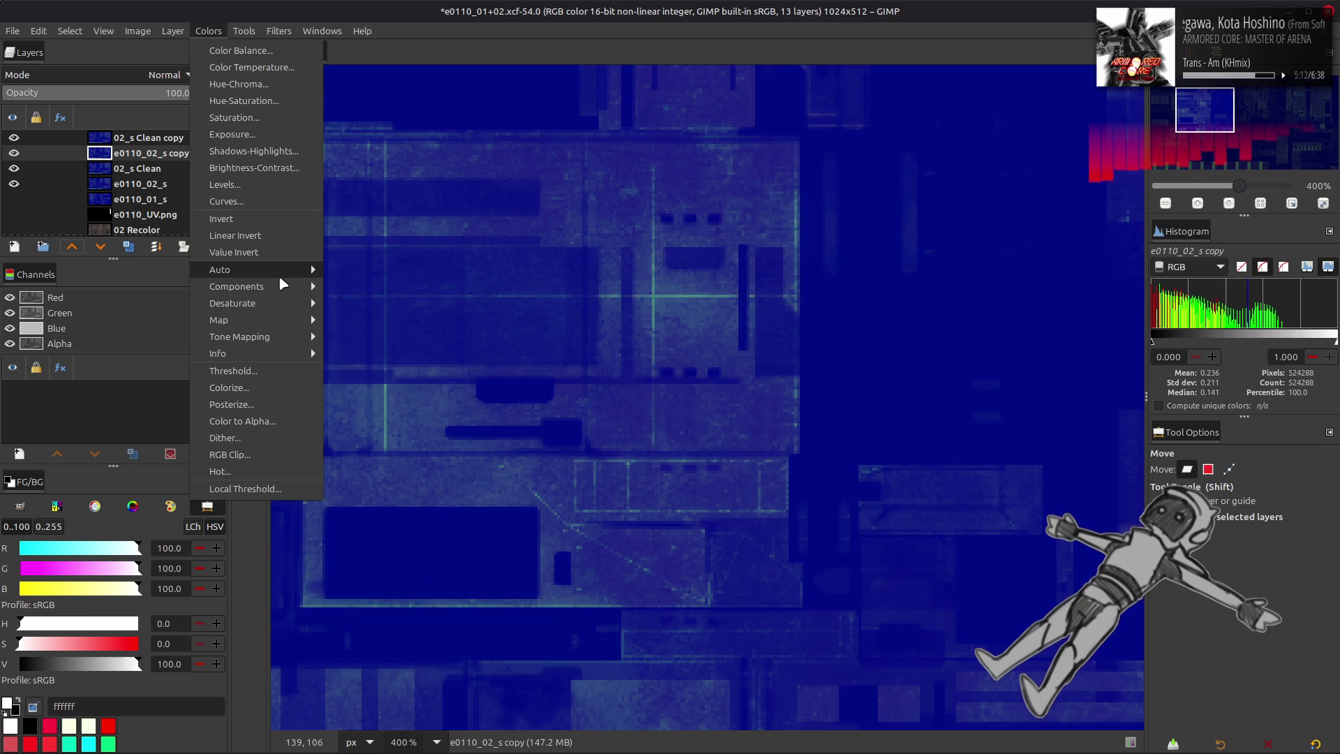
pyautogui.moveTo(275, 286)
pyautogui.click(372, 300)
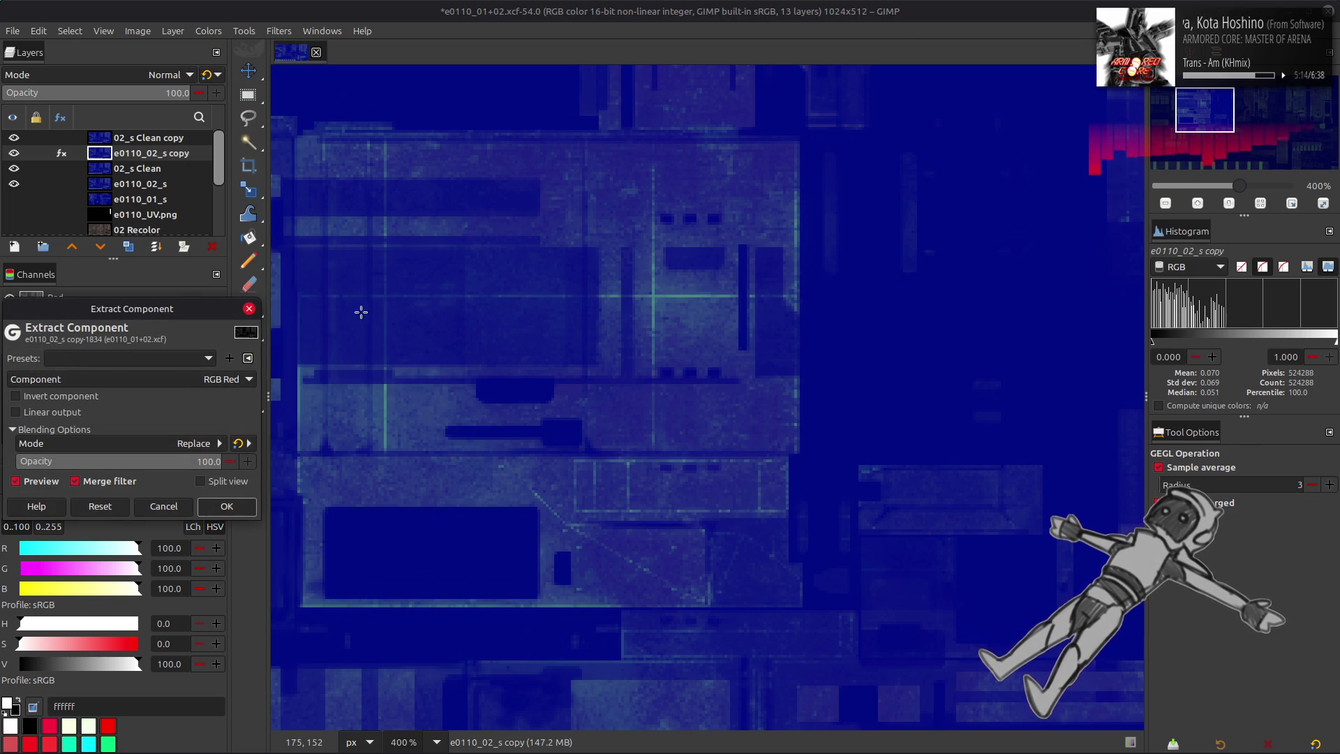
pyautogui.click(227, 506)
pyautogui.press('pageup')
pyautogui.hotkey('ctrl', 'f')
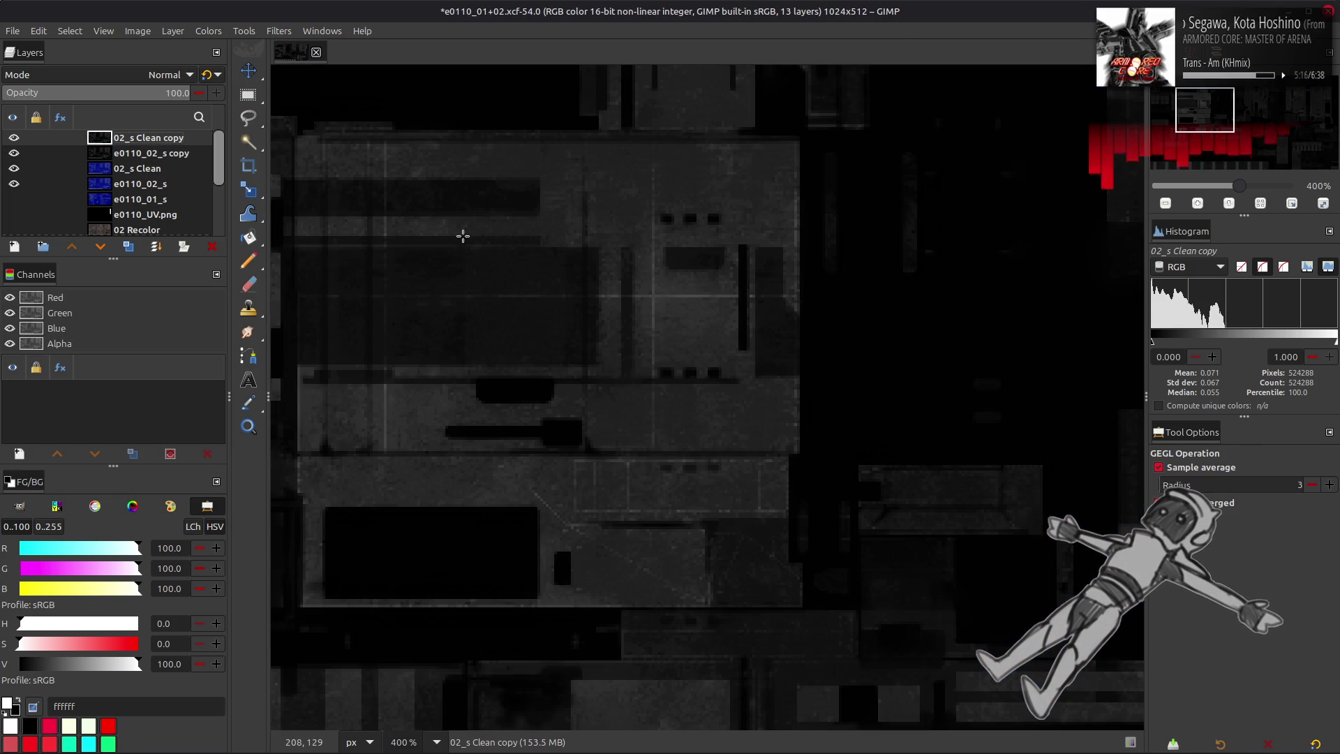
# - Extract the red component on the e0110_02_s copy, reapply it to 02_s Clean copy, and make that layer visible
pyautogui.press('m')
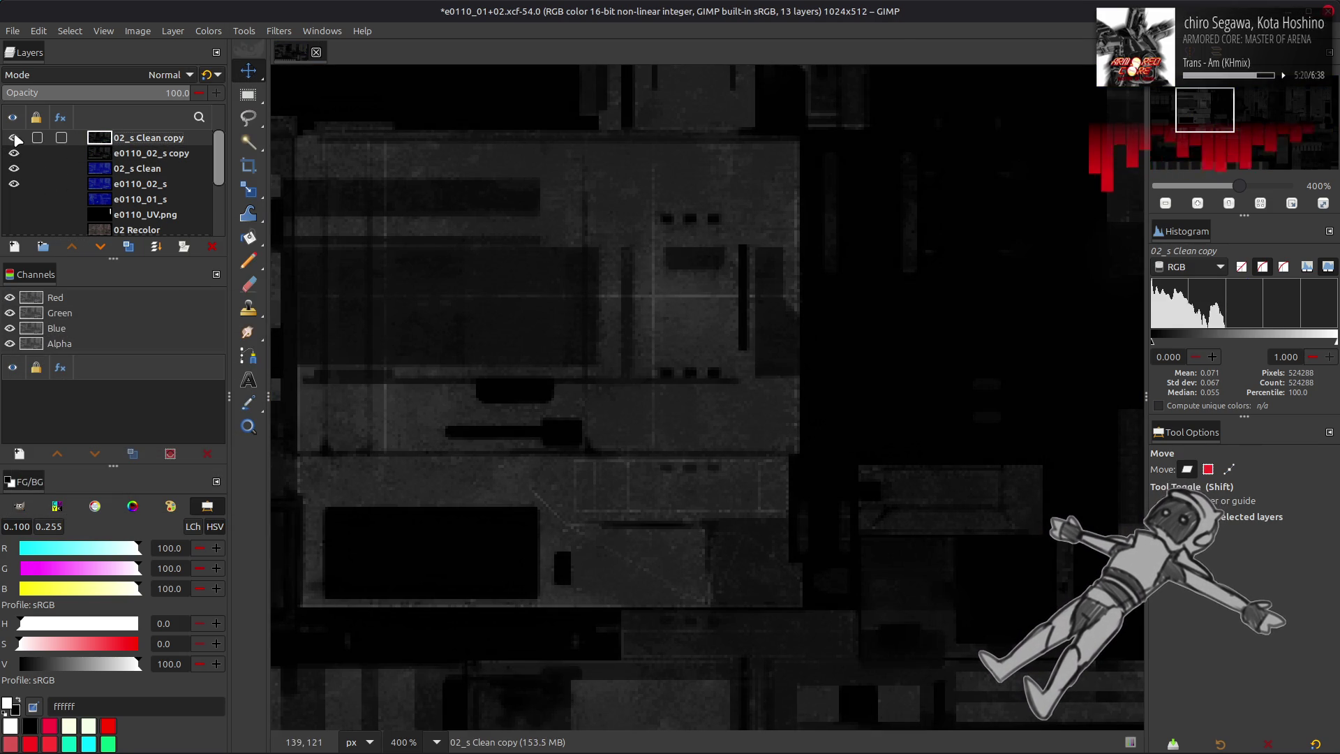
pyautogui.click(149, 159)
pyautogui.click(155, 140)
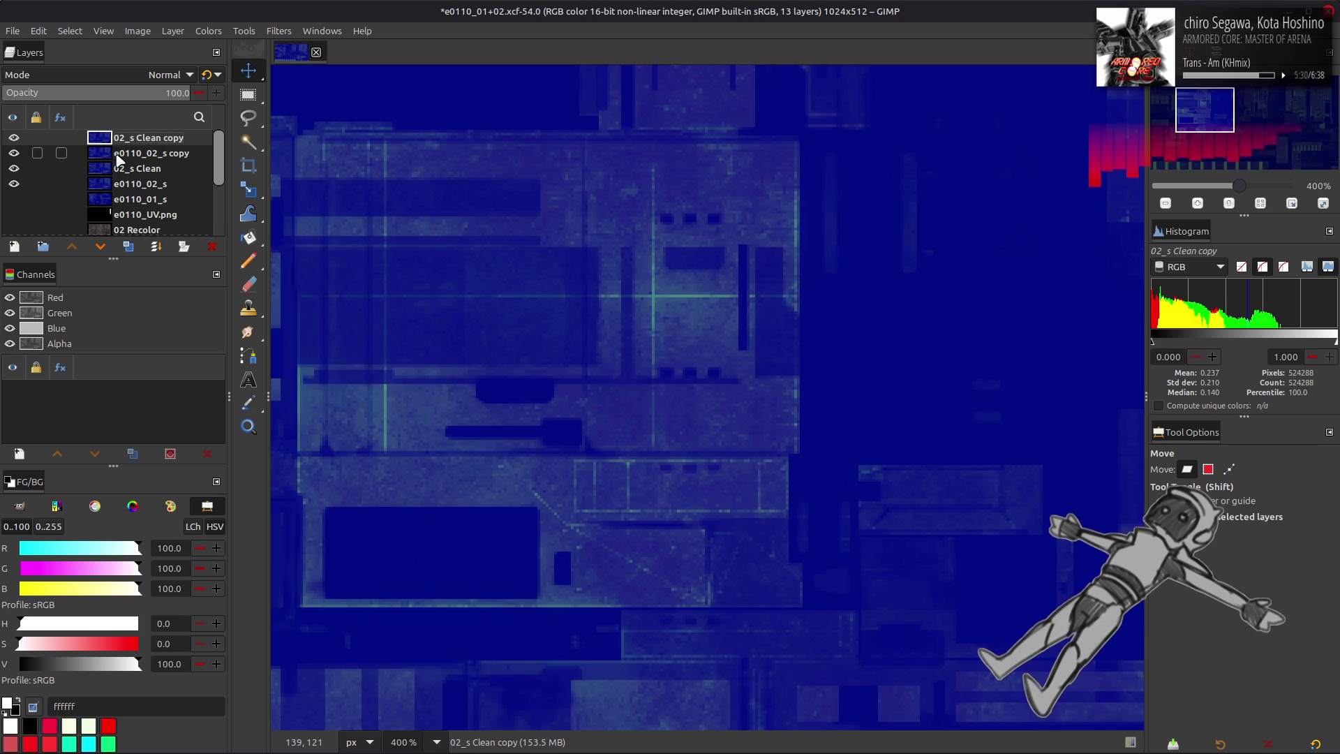
pyautogui.click(132, 153)
pyautogui.click(208, 31)
pyautogui.click(341, 304)
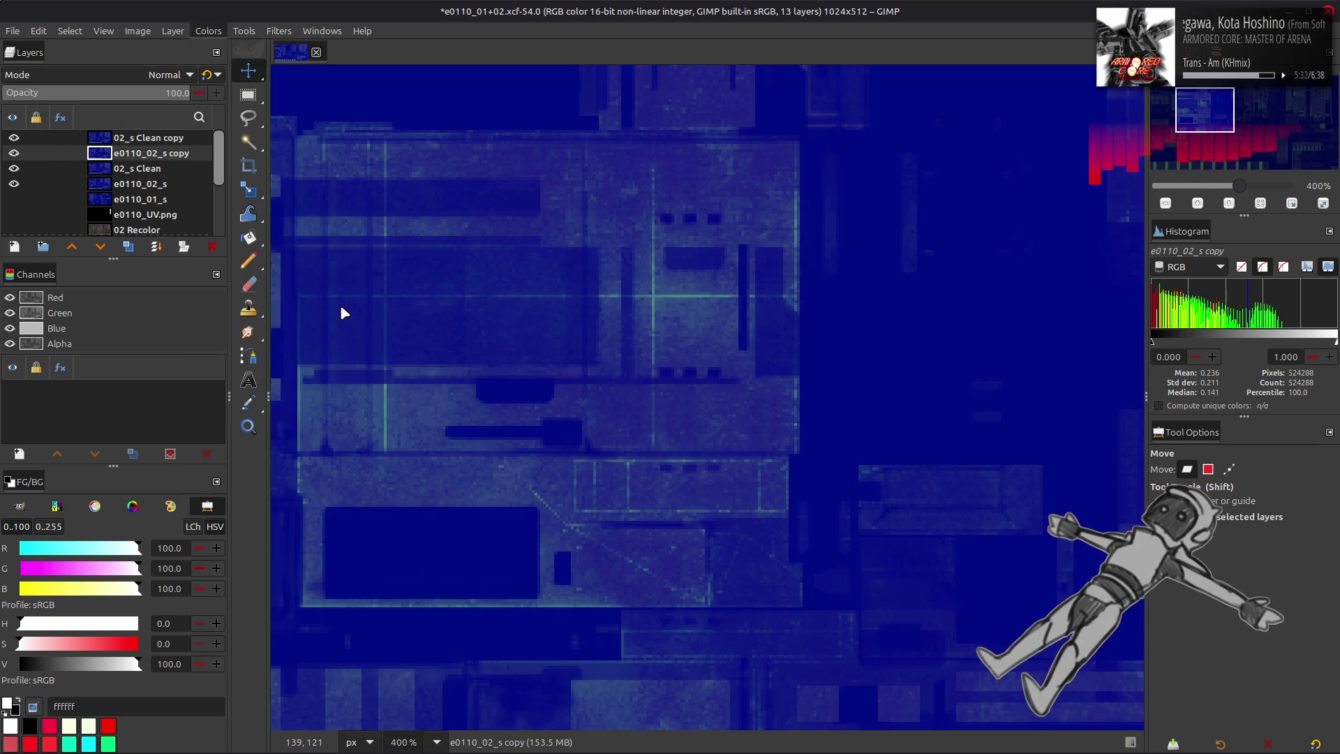
pyautogui.click(230, 506)
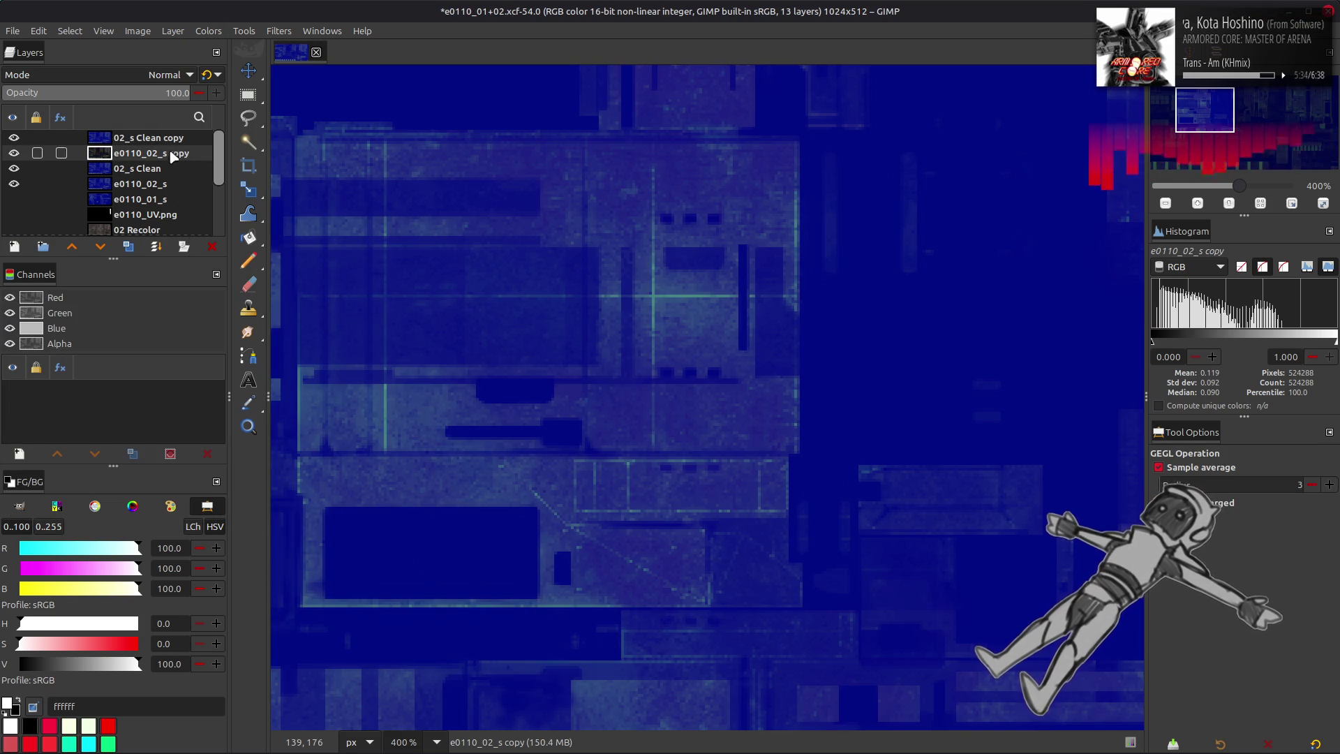
pyautogui.click(148, 138)
pyautogui.hotkey('ctrl', 'f')
pyautogui.press('m')
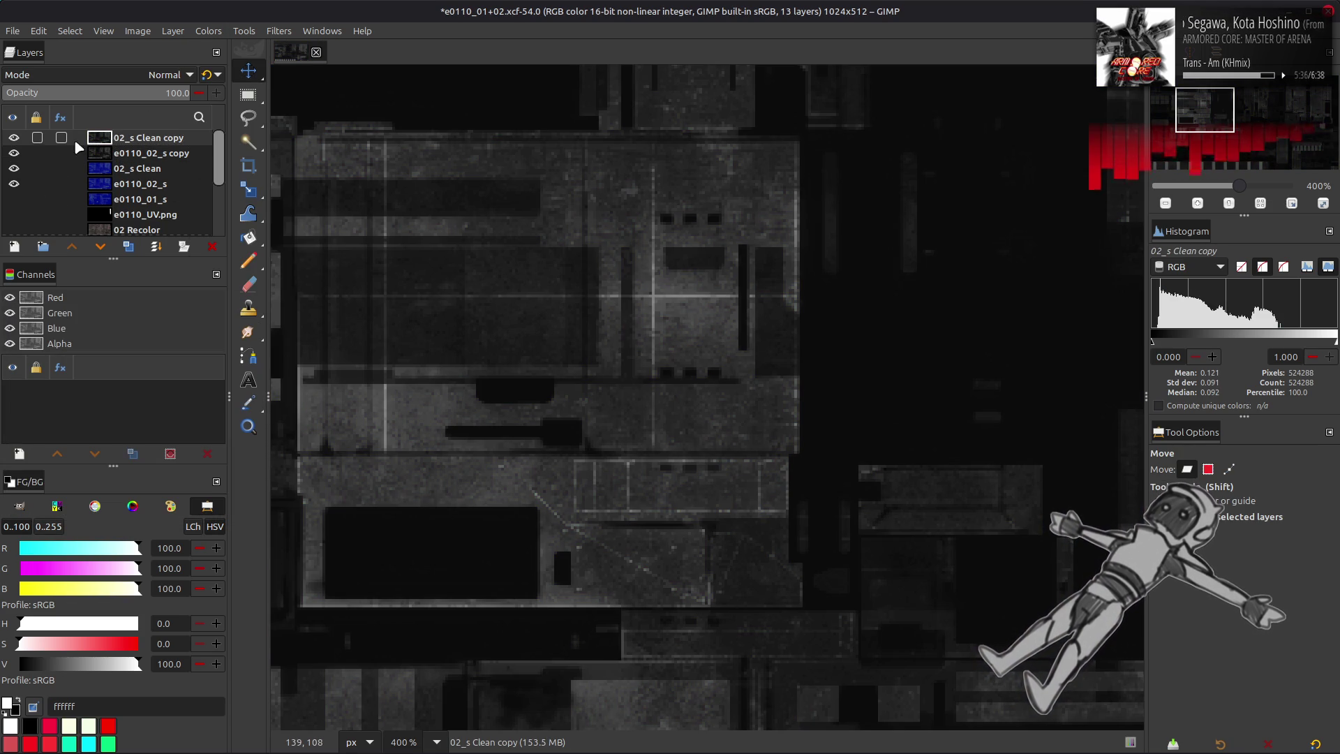
pyautogui.click(13, 138)
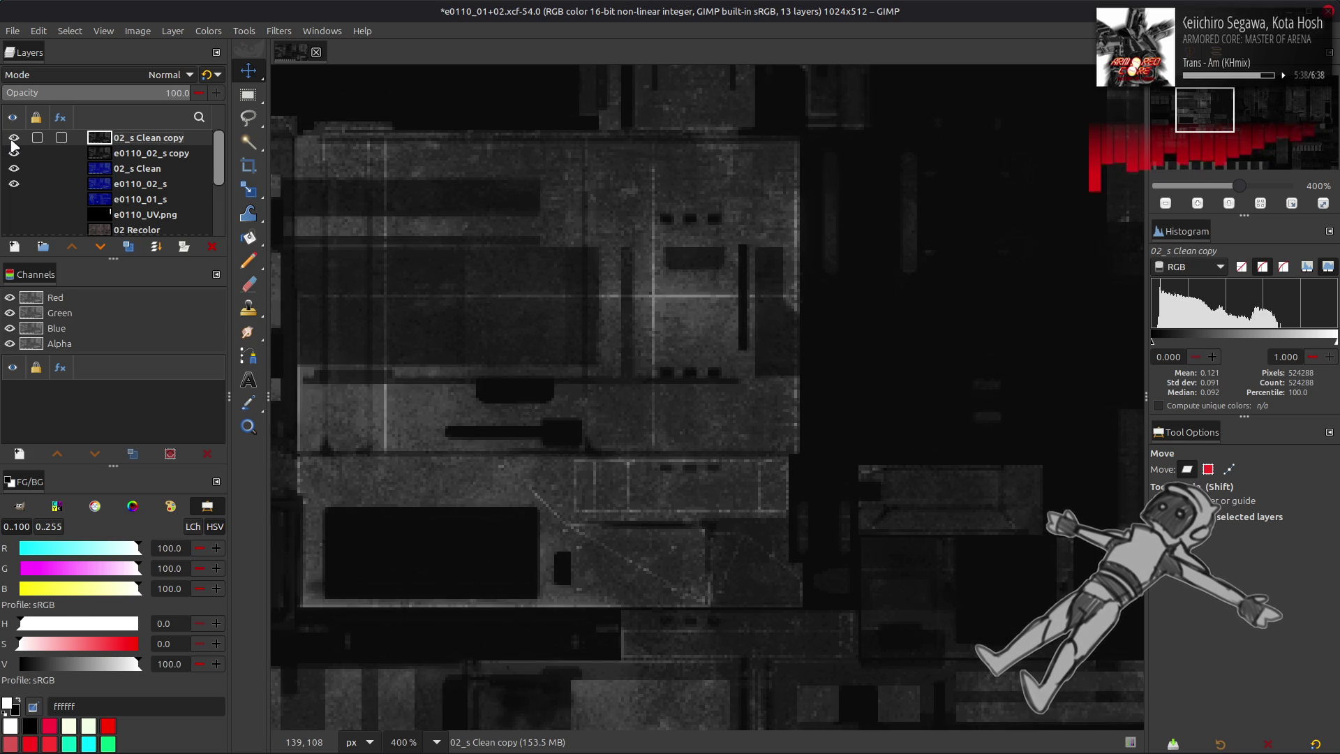
# - Merge the leftover copies into 02_s Clean, then blur a fresh duplicate with G'MIC Gaussian 0.5
pyautogui.click(155, 246)
pyautogui.click(156, 246)
pyautogui.click(128, 246)
pyautogui.click(128, 247)
pyautogui.click(279, 31)
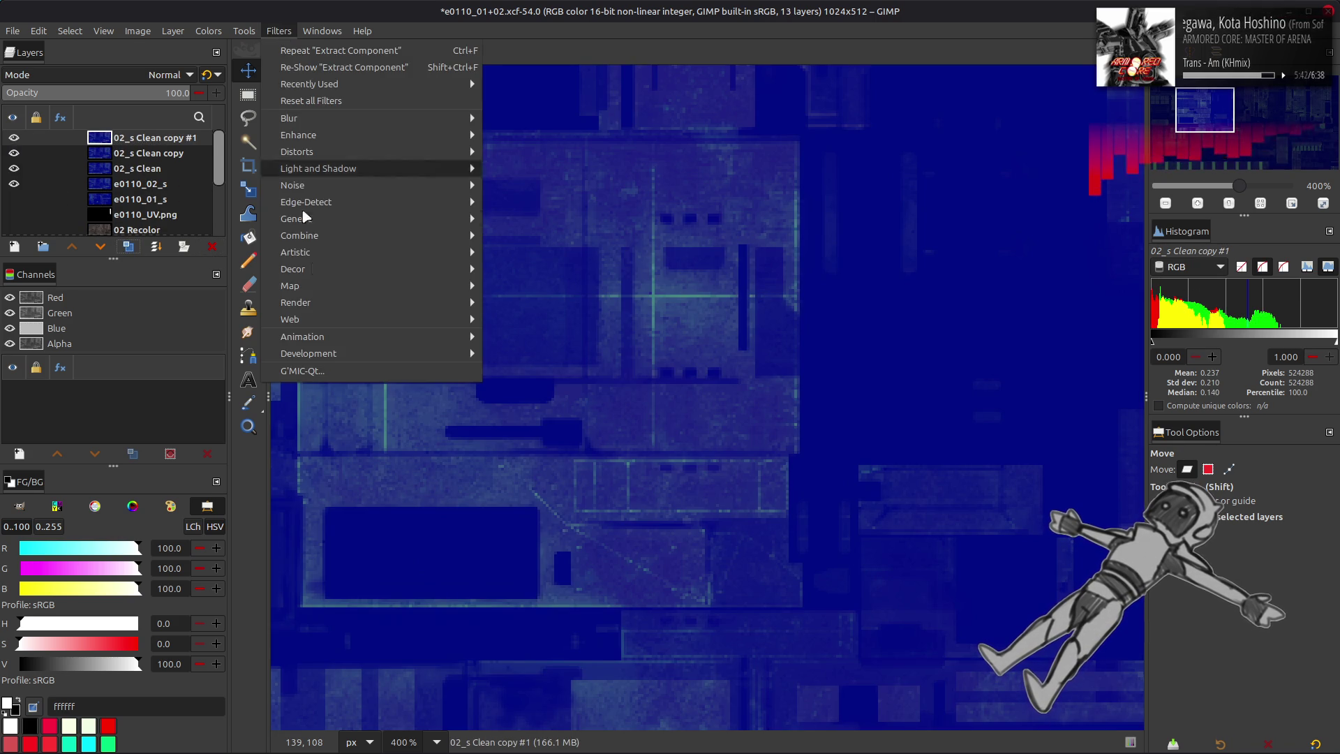
pyautogui.click(334, 371)
pyautogui.doubleClick(1053, 182)
pyautogui.write('.5')
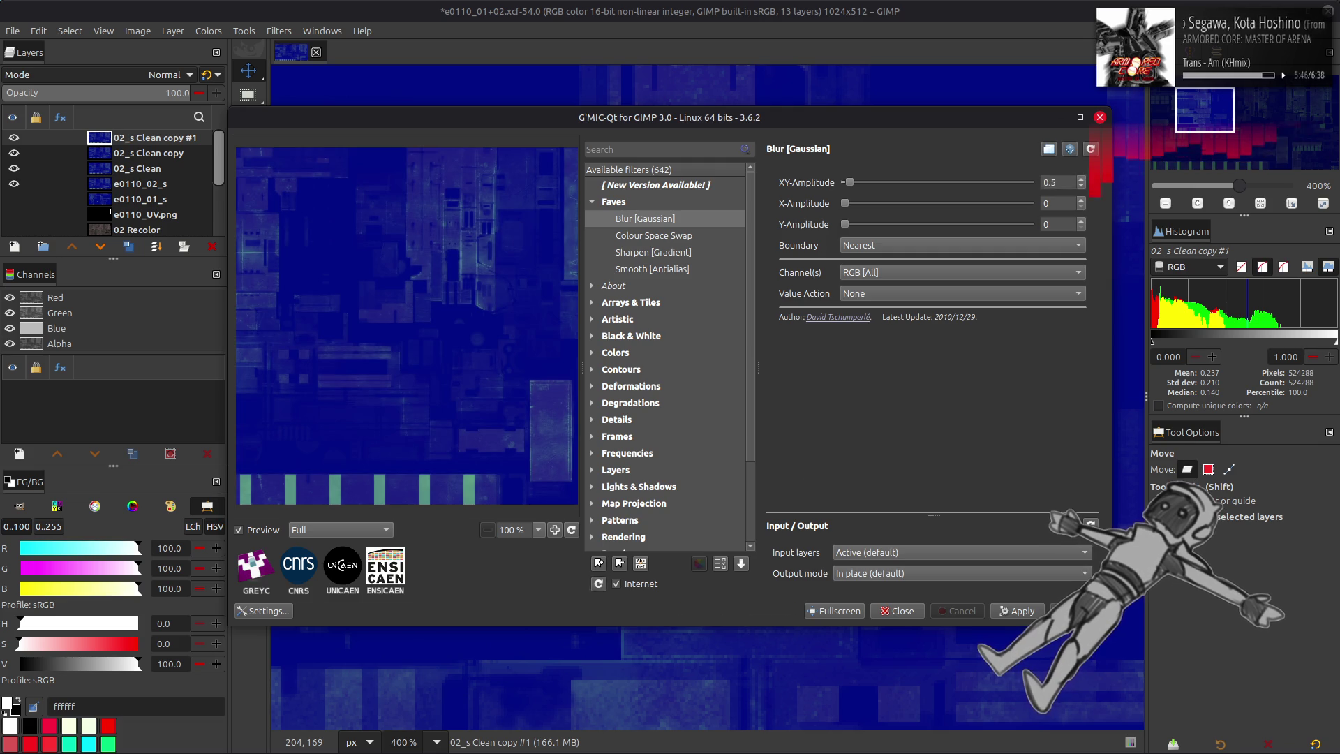
pyautogui.click(1078, 611)
# - Set the blurred copy to Grain extract and merge it down
pyautogui.click(162, 76)
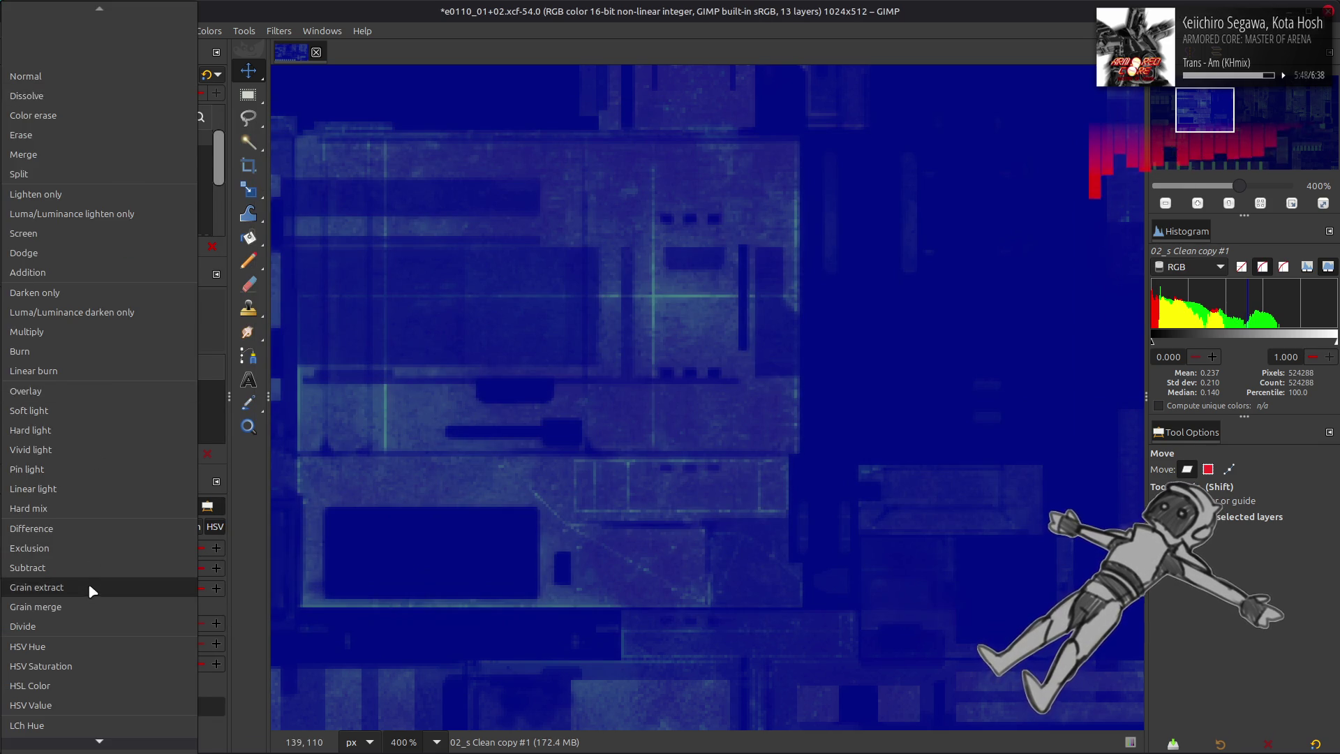
pyautogui.click(88, 585)
pyautogui.rightClick(164, 149)
pyautogui.click(209, 293)
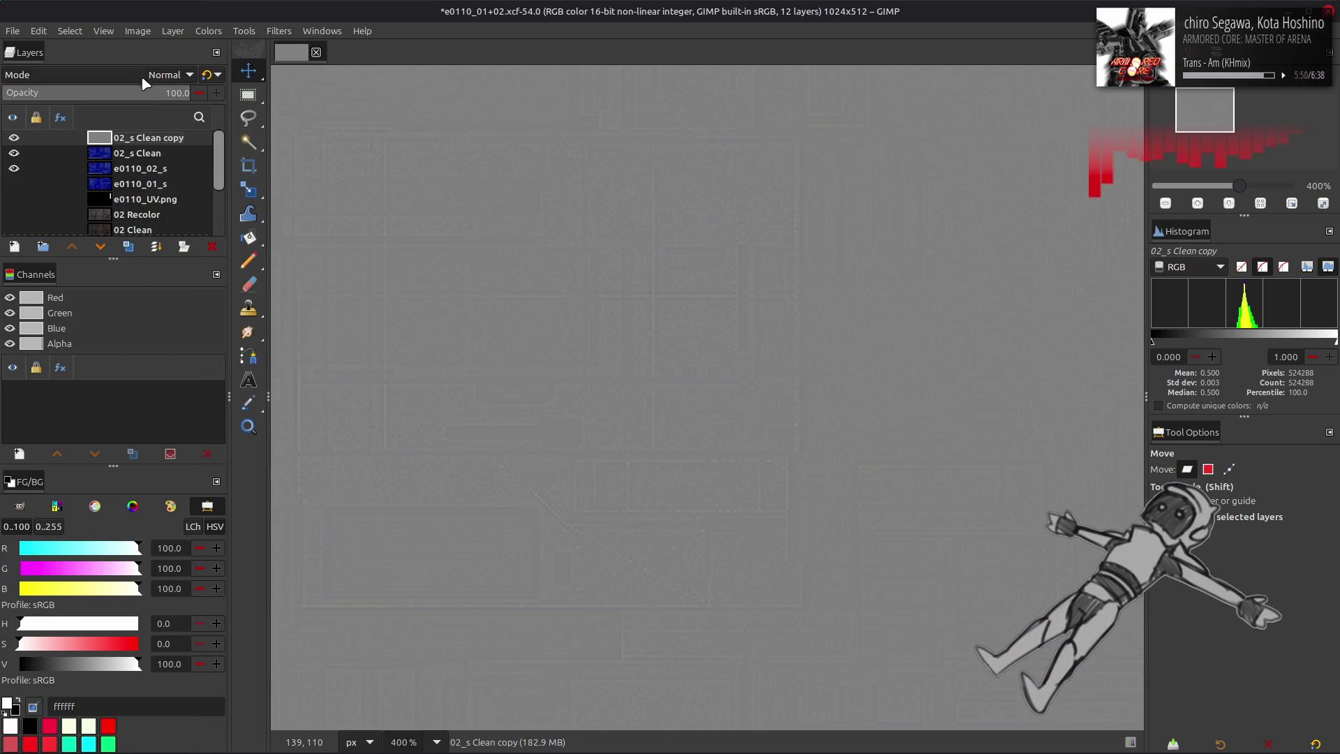
# - Set the remaining copy to Grain merge and merge it down into 02_s Clean
pyautogui.click(162, 76)
pyautogui.click(102, 607)
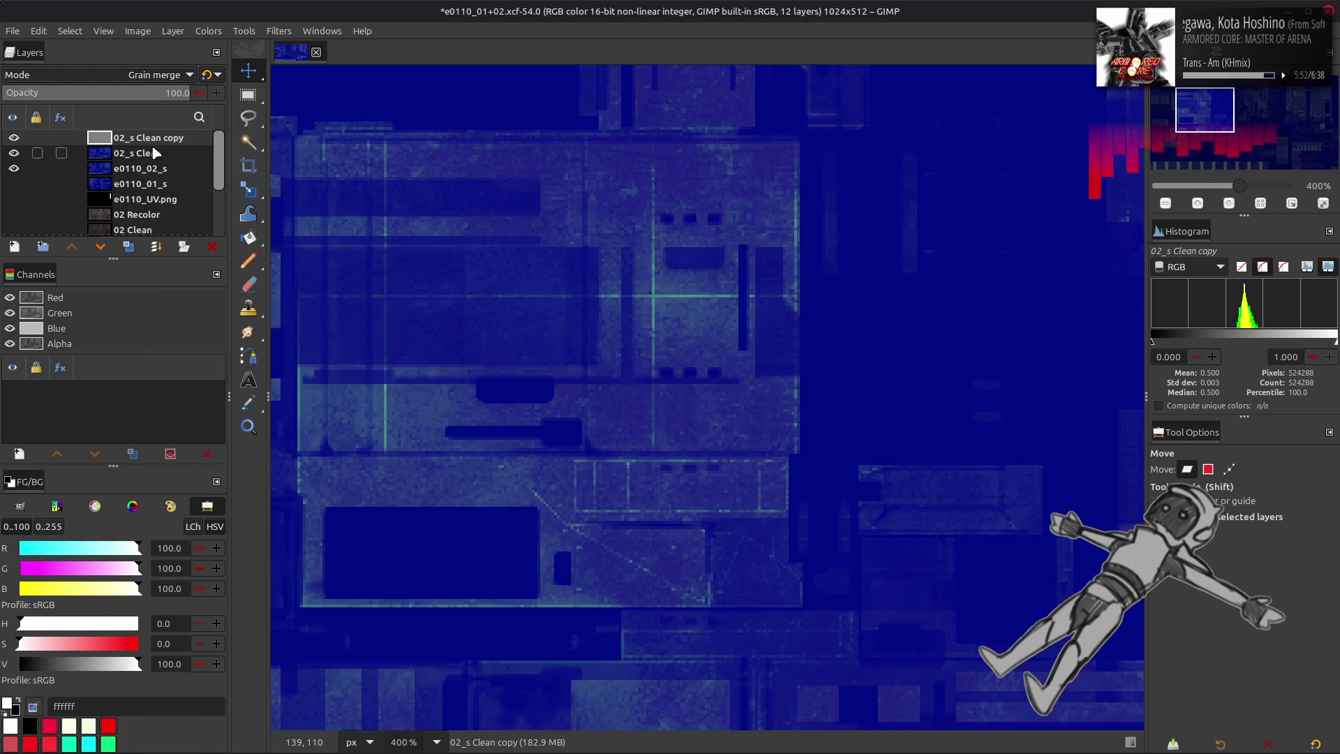
pyautogui.rightClick(155, 140)
pyautogui.click(197, 298)
pyautogui.rightClick(155, 142)
pyautogui.click(437, 271)
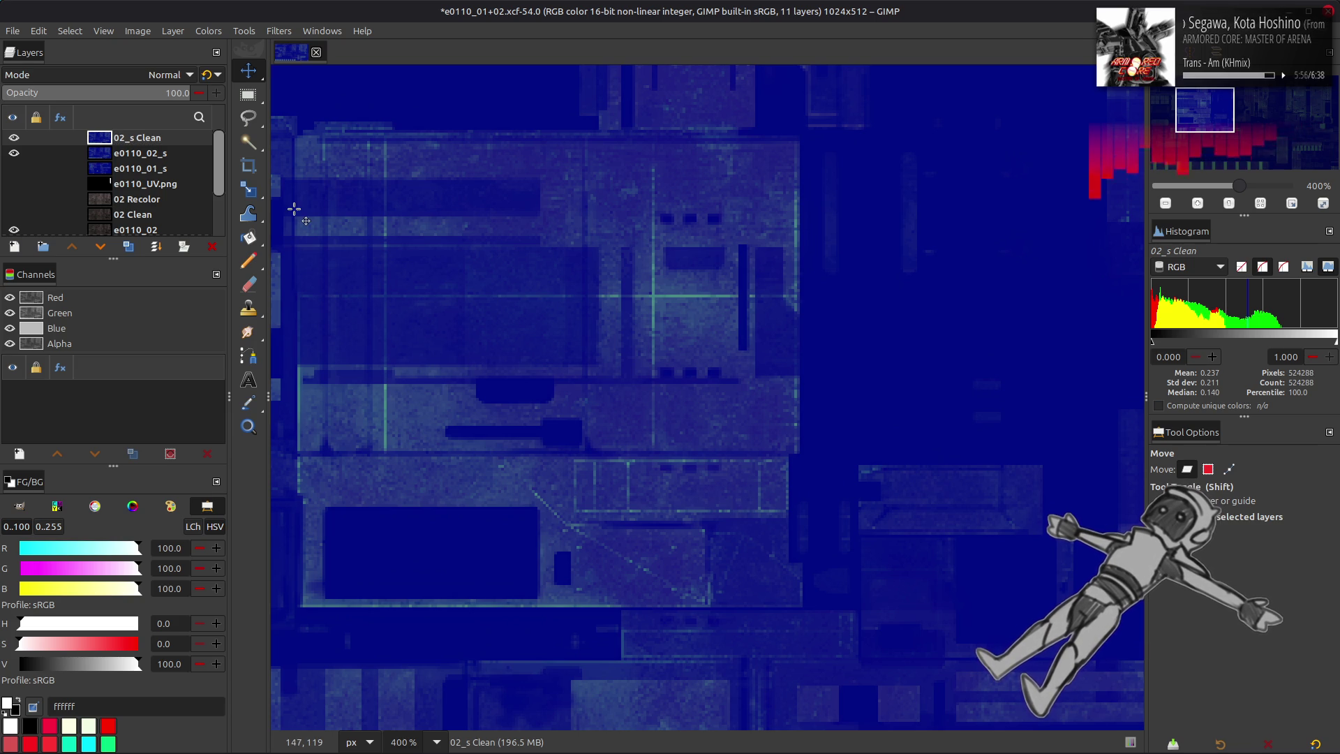
# - Select 02_s Clean and toggle its visibility off and on to compare with the layer below
pyautogui.click(133, 153)
pyautogui.click(133, 137)
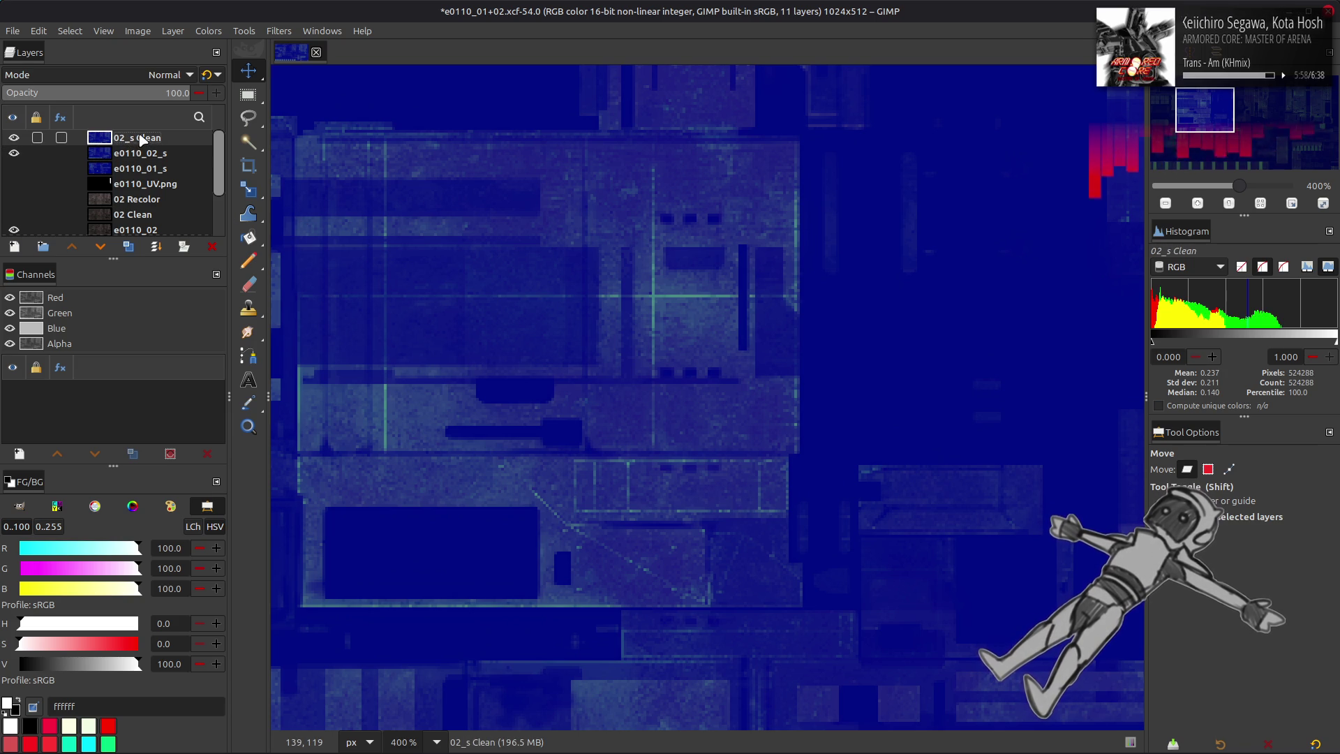
pyautogui.click(14, 139)
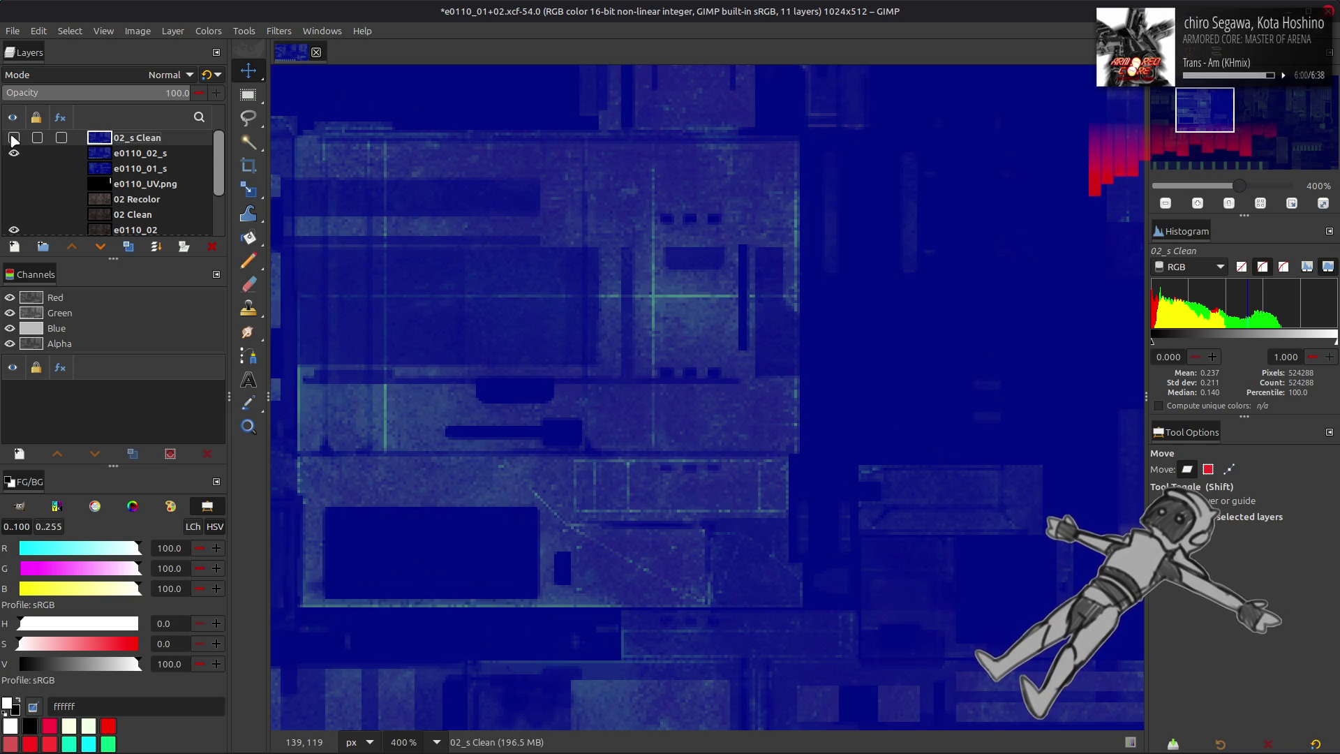
pyautogui.click(14, 138)
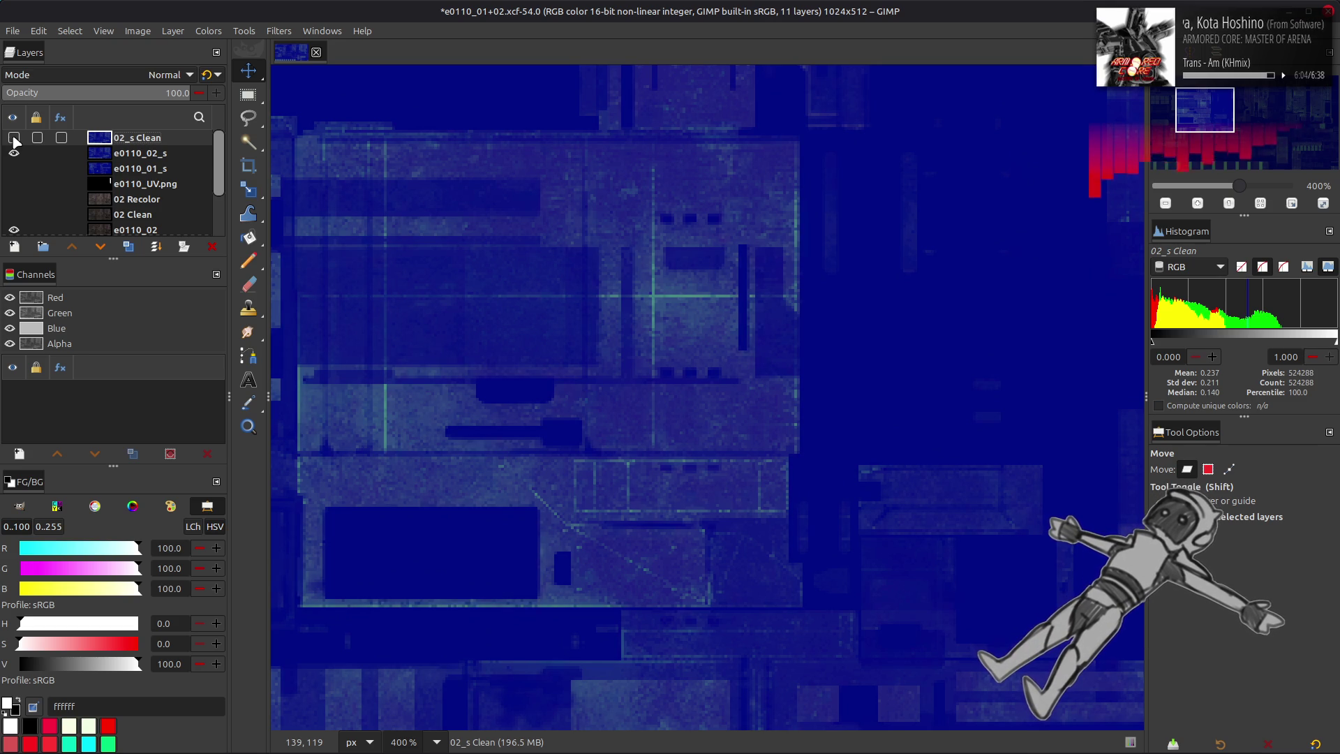
# - Inspect the canvas, then hide the e0110_02_s layer
pyautogui.keyDown('ctrl'); pyautogui.scroll(-2, 480, 253); pyautogui.keyUp('ctrl')
pyautogui.hscroll(10, 491, 259)
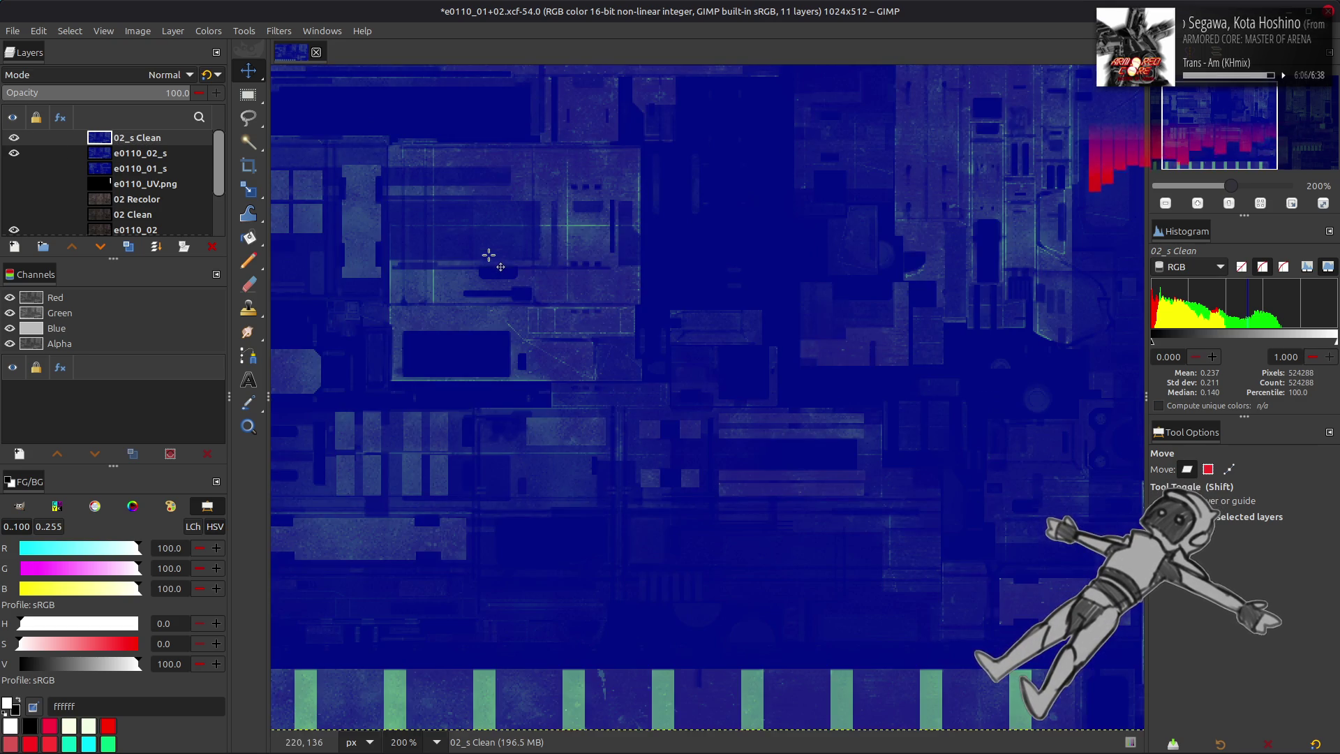
pyautogui.scroll(-2, 740, 322)
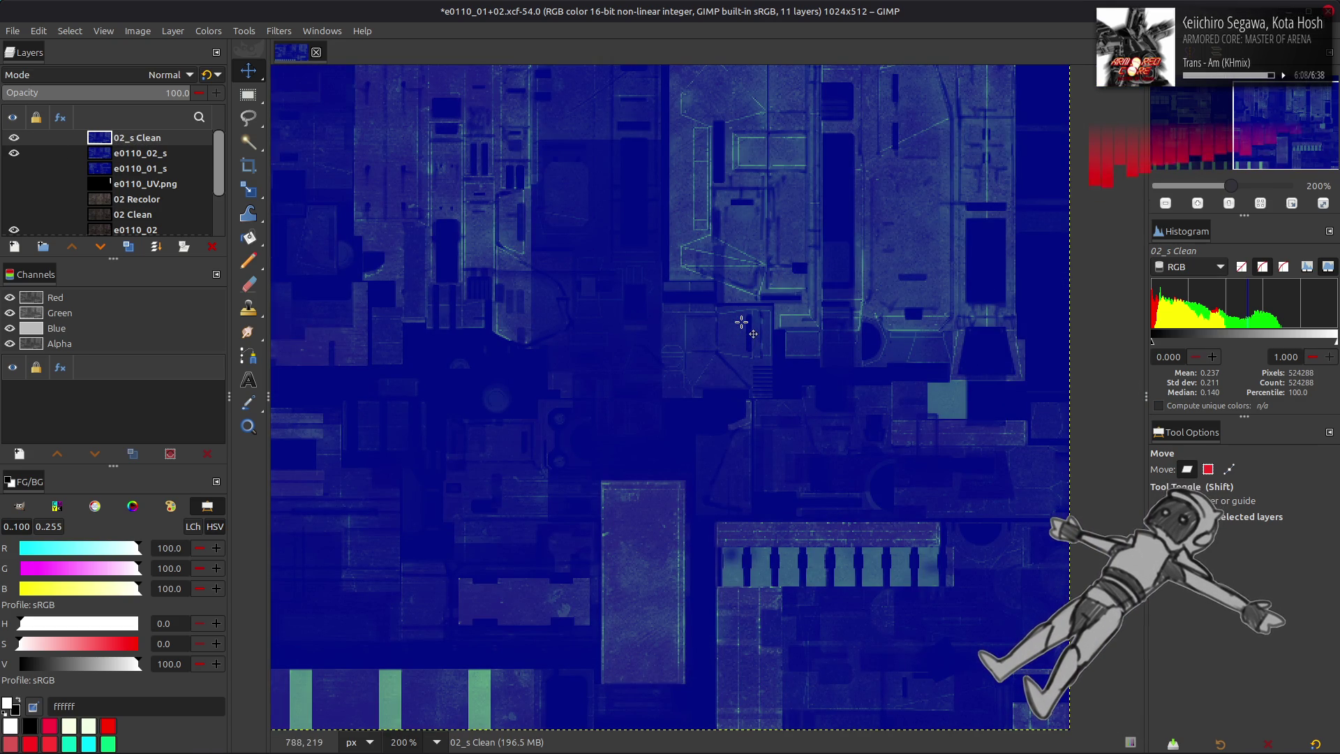
pyautogui.scroll(2, 752, 322)
pyautogui.scroll(-2, 752, 321)
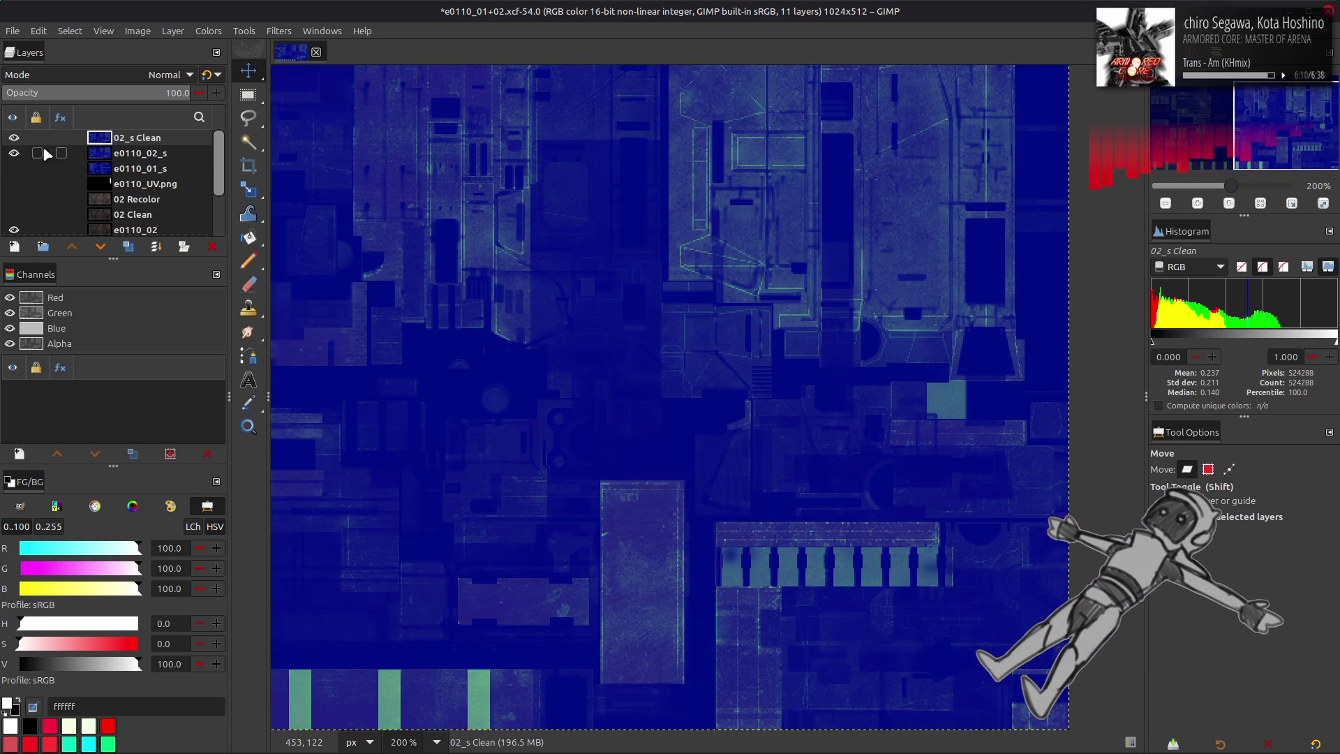
pyautogui.keyDown('ctrl'); pyautogui.scroll(4, 567, 234); pyautogui.keyUp('ctrl')
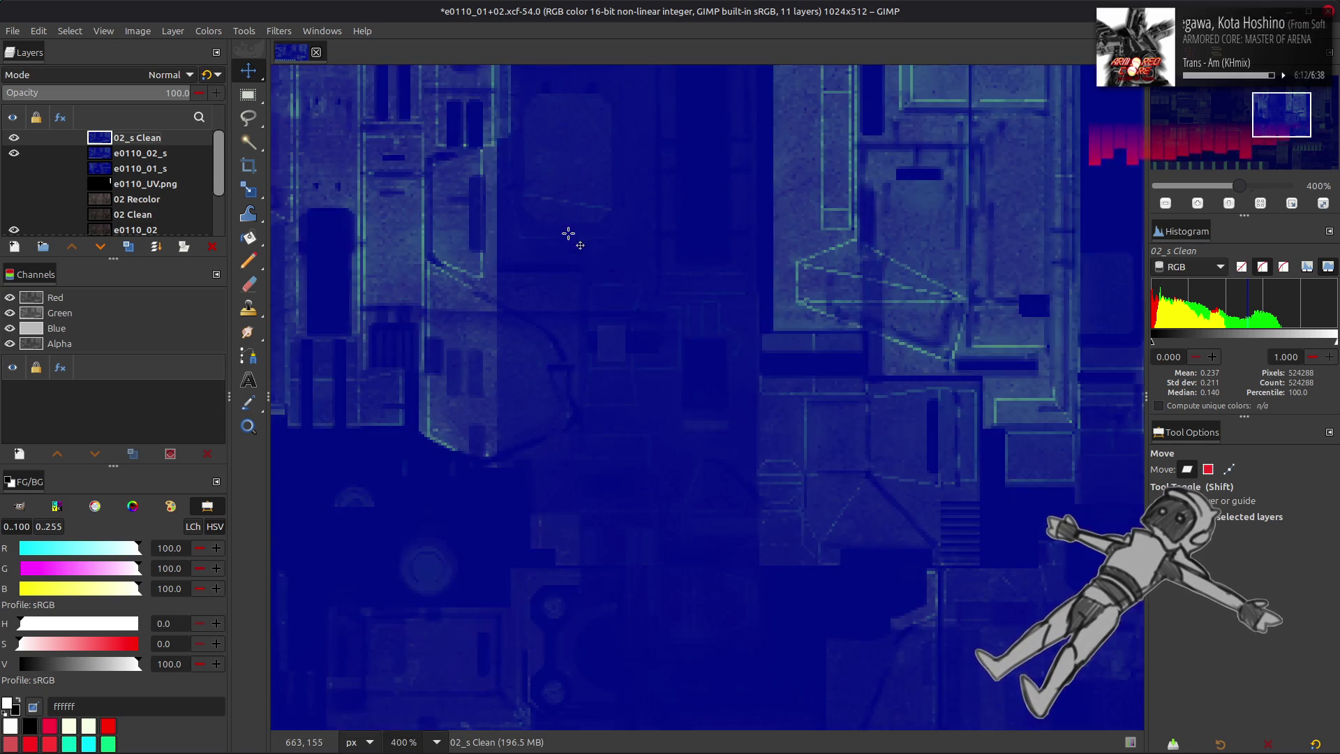
pyautogui.keyDown('ctrl'); pyautogui.scroll(-4, 782, 247); pyautogui.keyUp('ctrl')
pyautogui.keyDown('ctrl'); pyautogui.scroll(2, 814, 249); pyautogui.keyUp('ctrl')
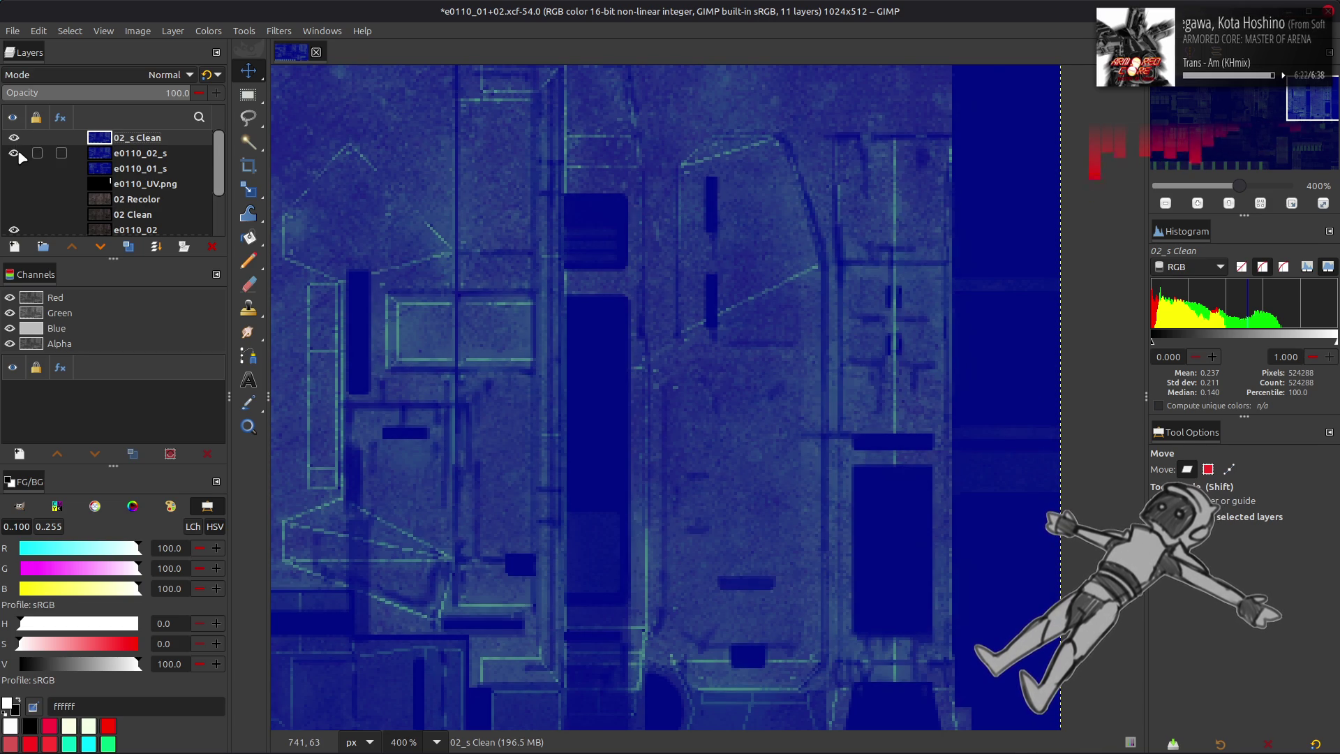
pyautogui.click(17, 152)
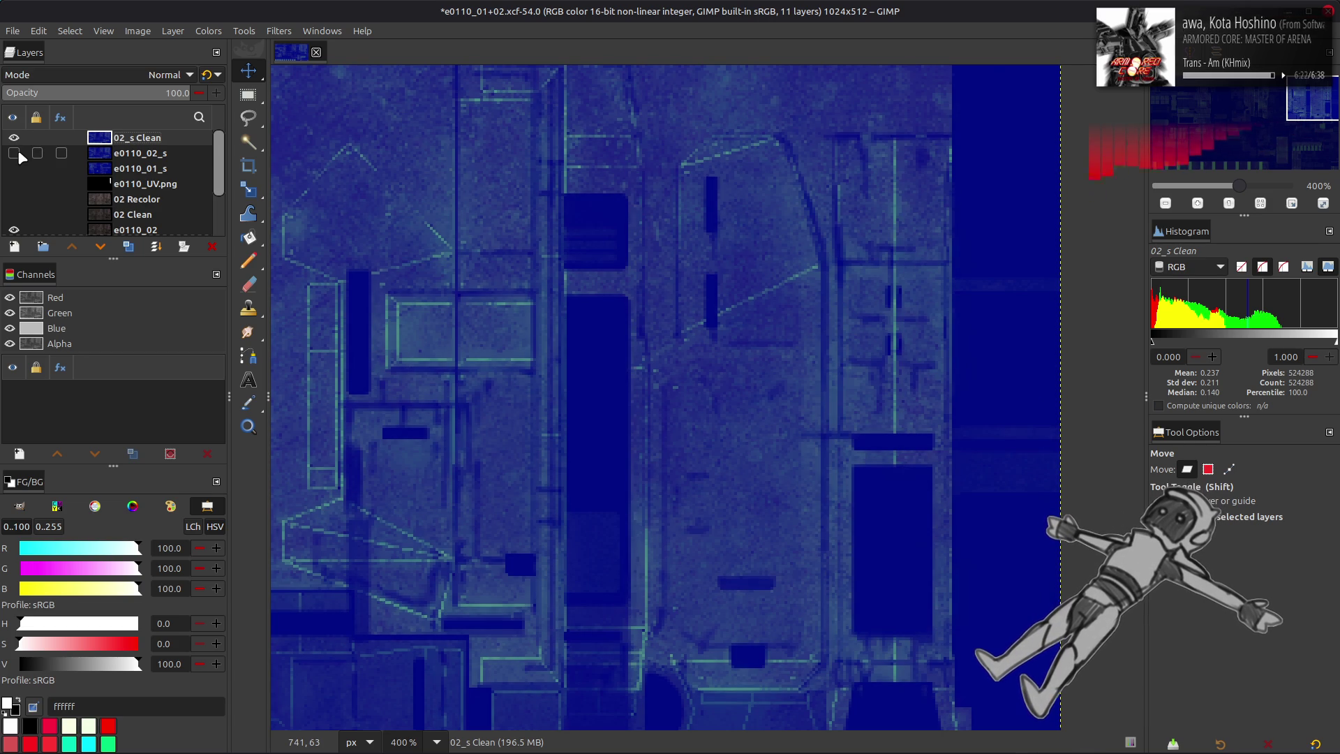
# - Apply Levels to 02_s Clean with blue channel output low and high set to 50
pyautogui.click(208, 31)
pyautogui.click(230, 185)
pyautogui.scroll(-3, 827, 385)
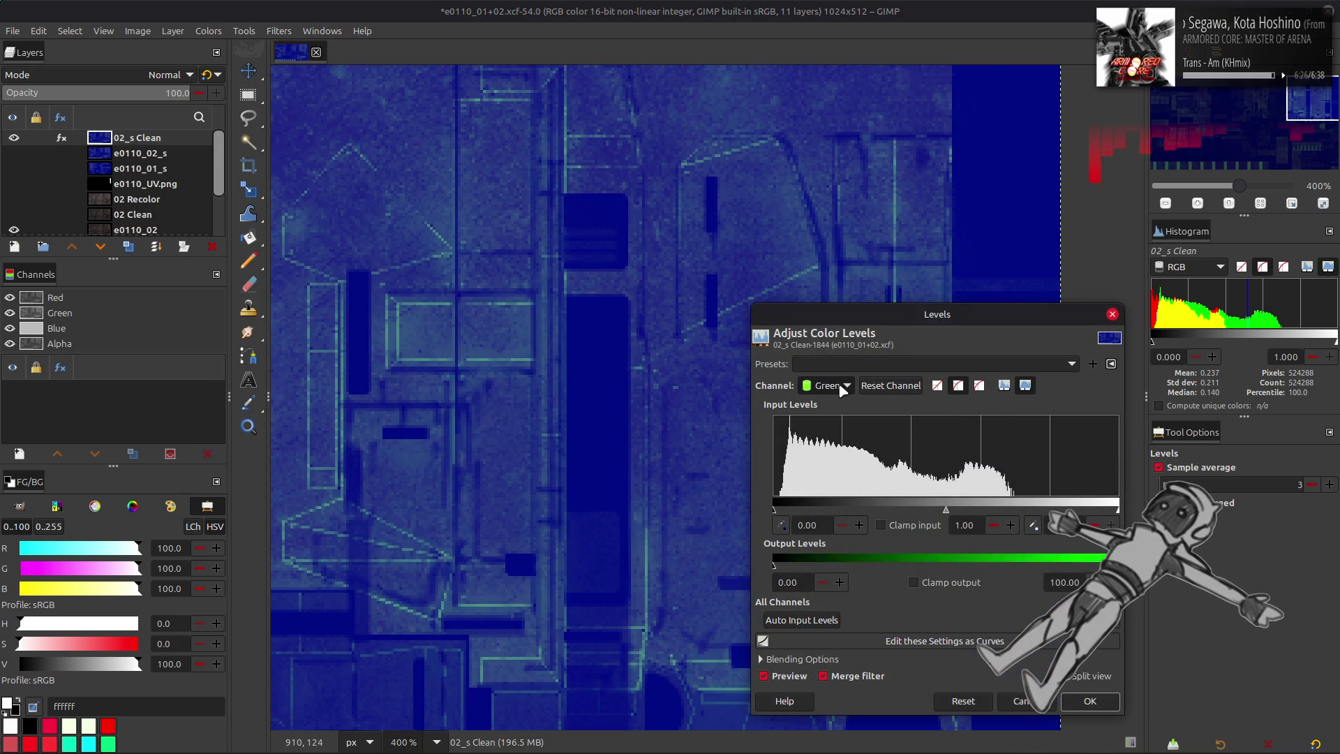
pyautogui.tripleClick(796, 582)
pyautogui.write('50')
pyautogui.tripleClick(1064, 582)
pyautogui.write('5')
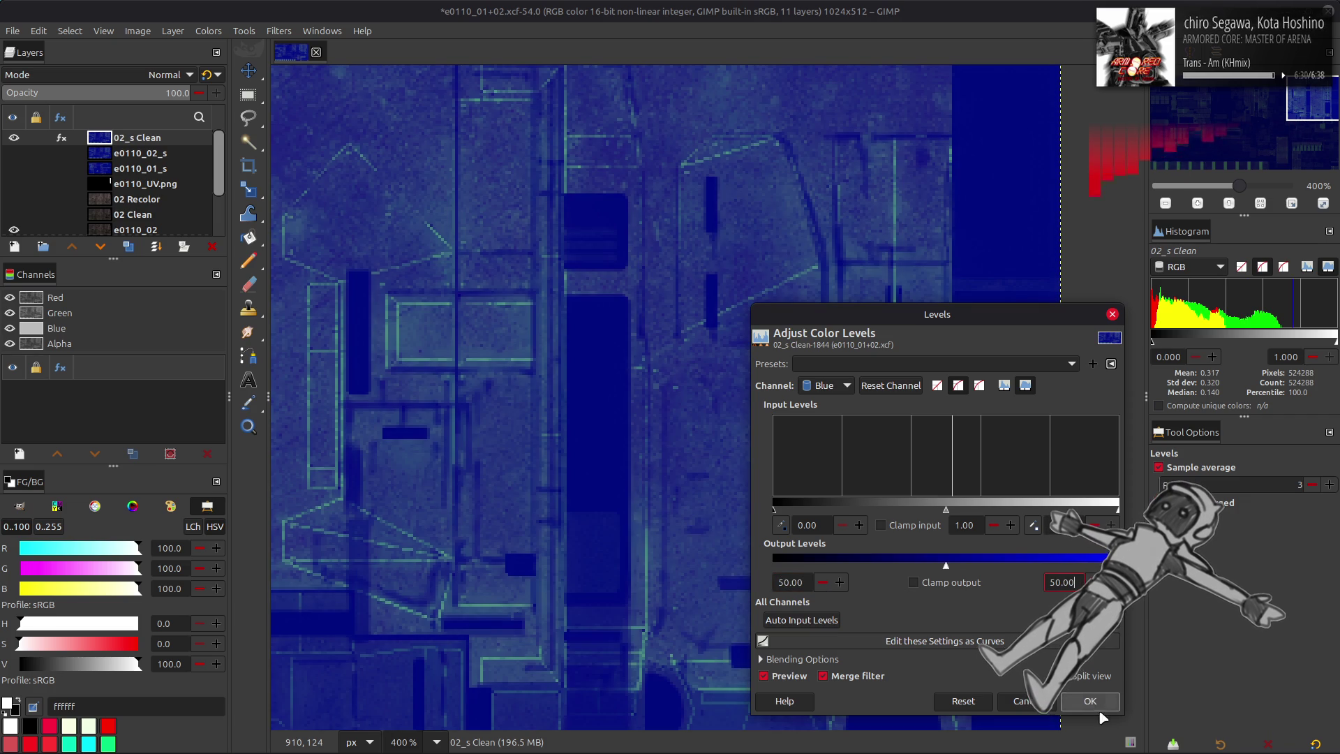
pyautogui.press('Return')
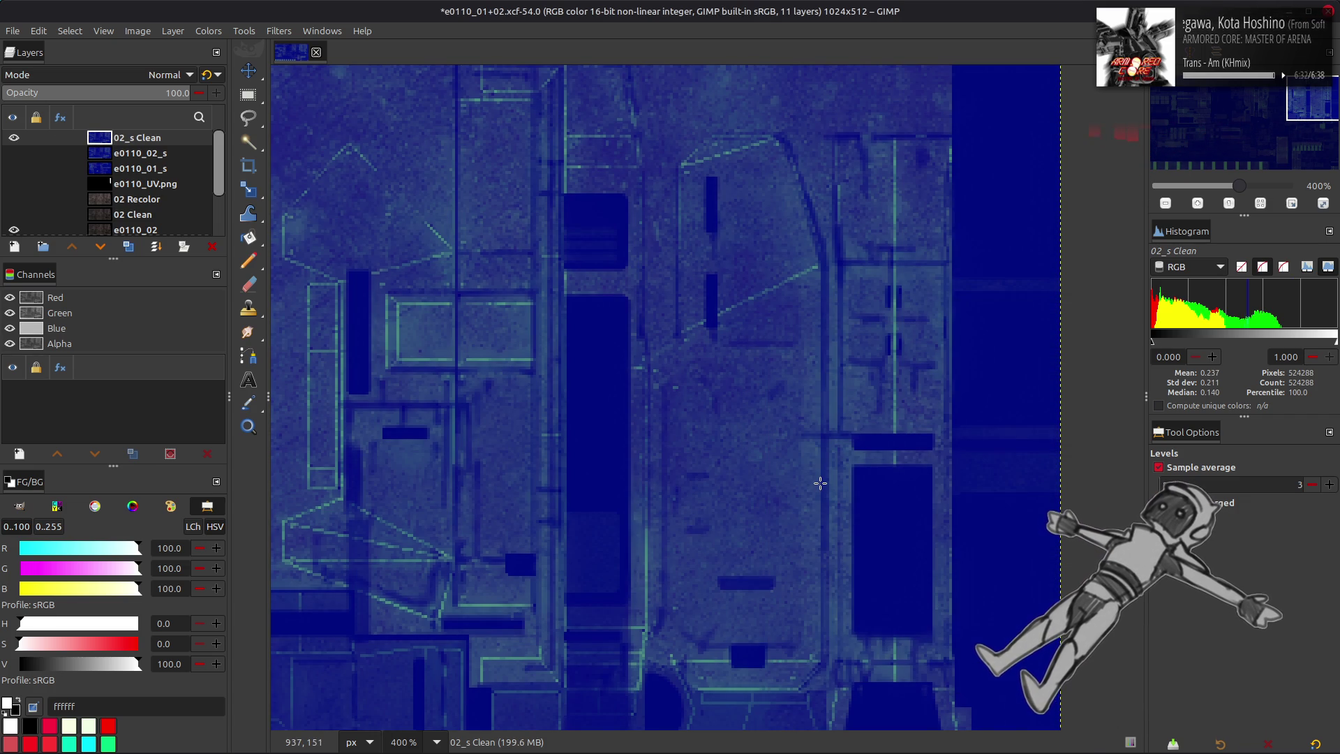
# - Switch to the Move tool and save e0110_01+02.xcf
pyautogui.press('m')
pyautogui.hotkey('ctrl', 's')
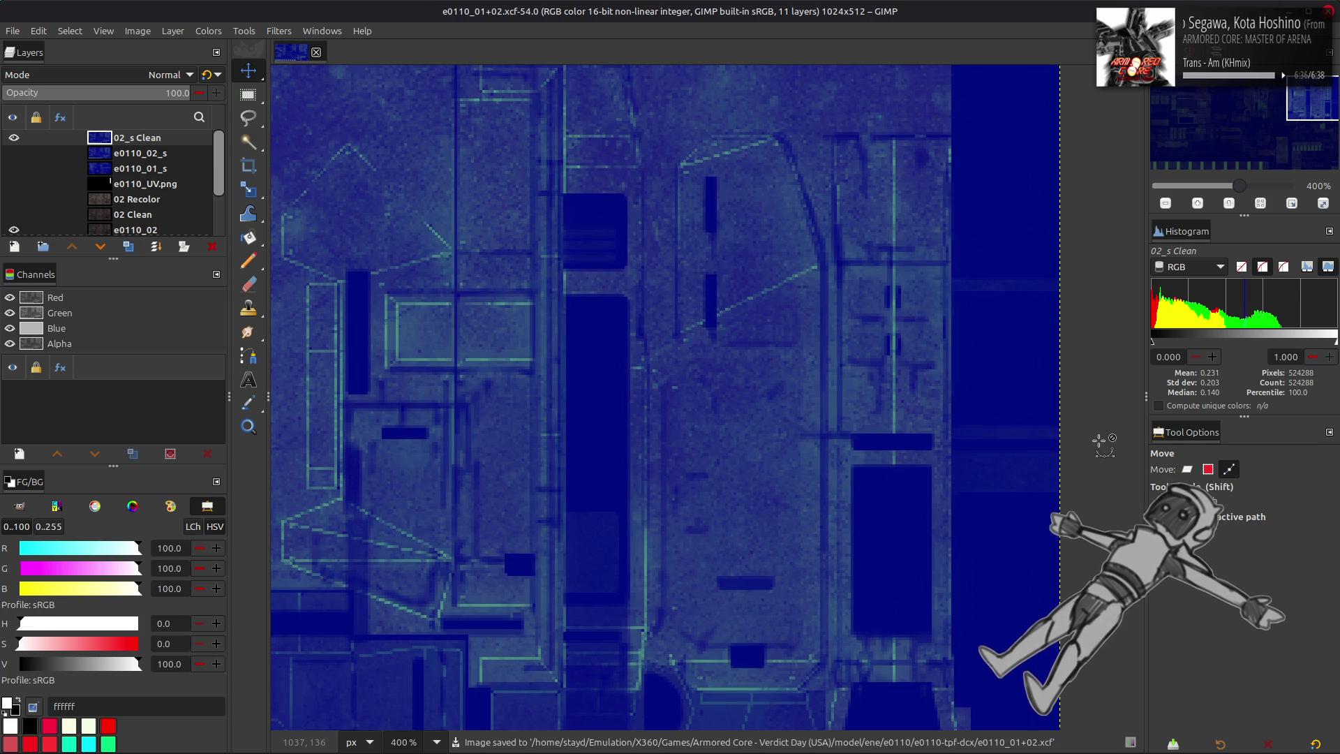
pyautogui.moveTo(1070, 750)
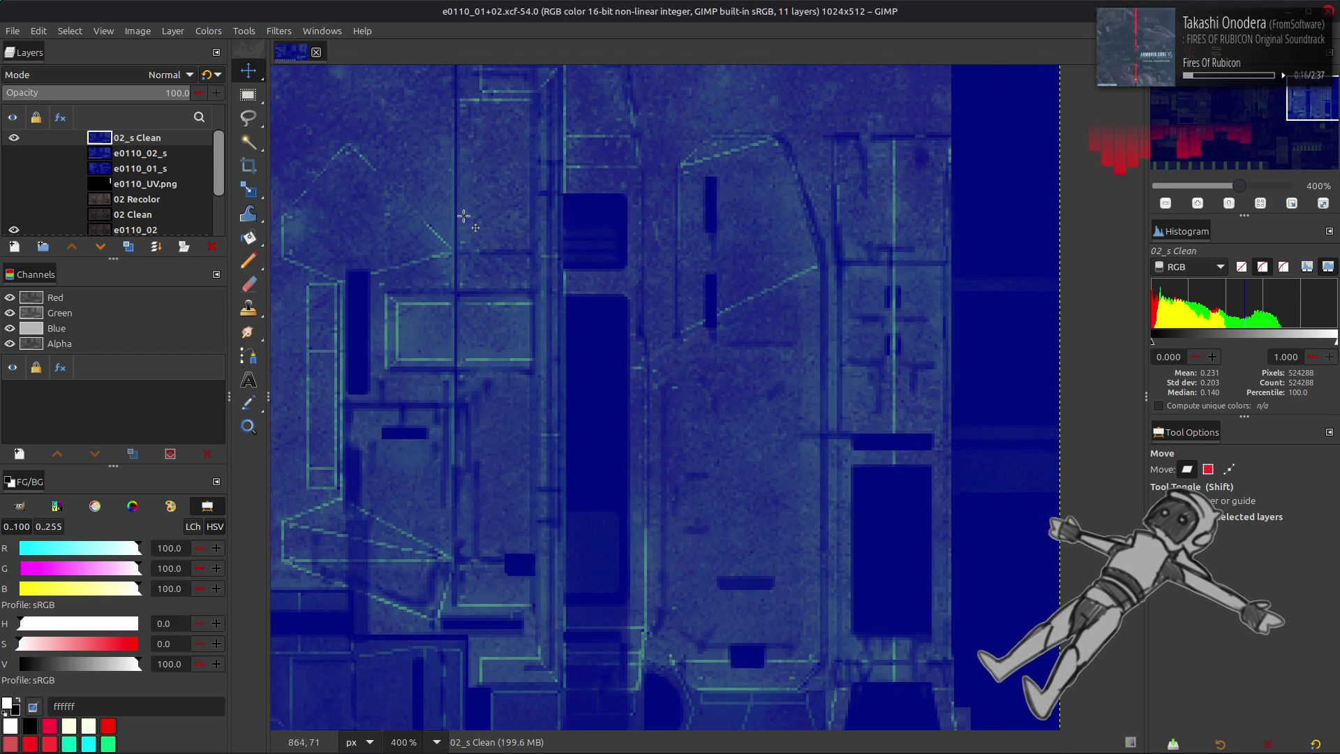
pyautogui.click(13, 138)
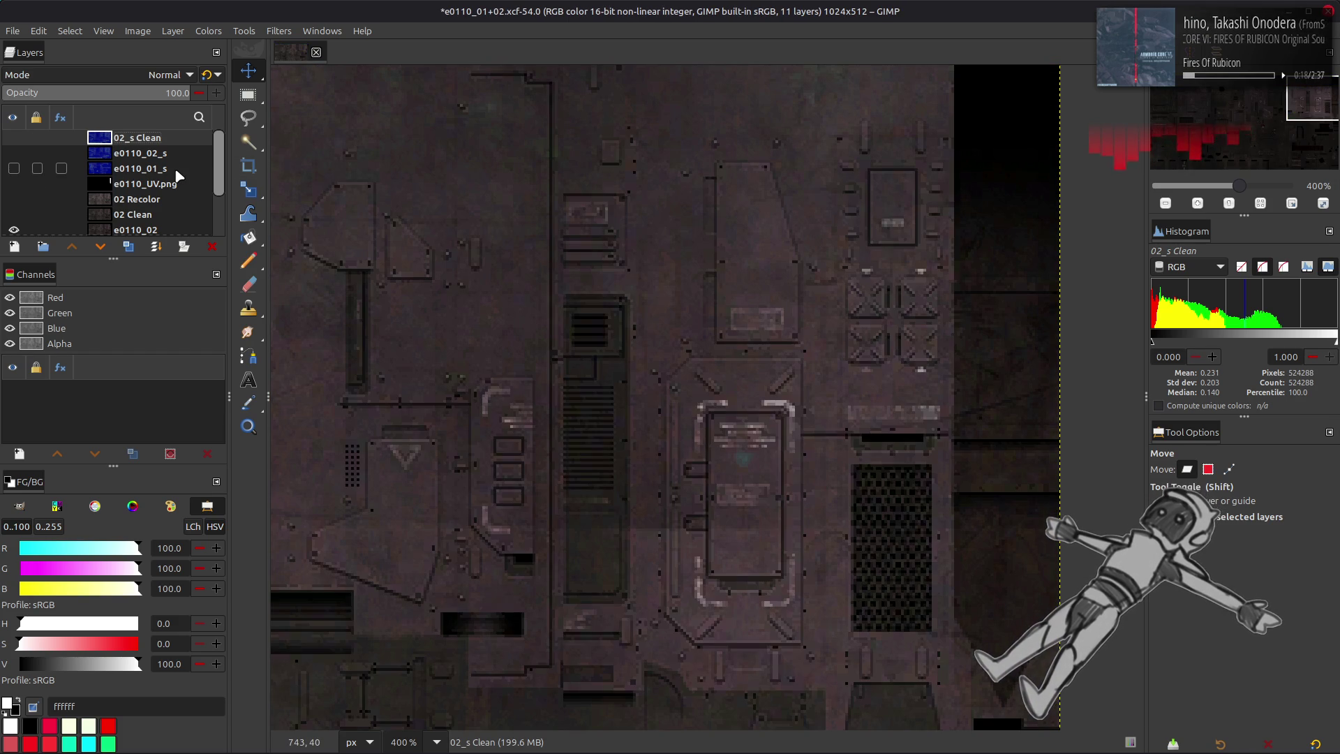
# - Show the 02 Recolor layer and hide the 02 Clean and e0110_02 layers
pyautogui.scroll(-2, 176, 172)
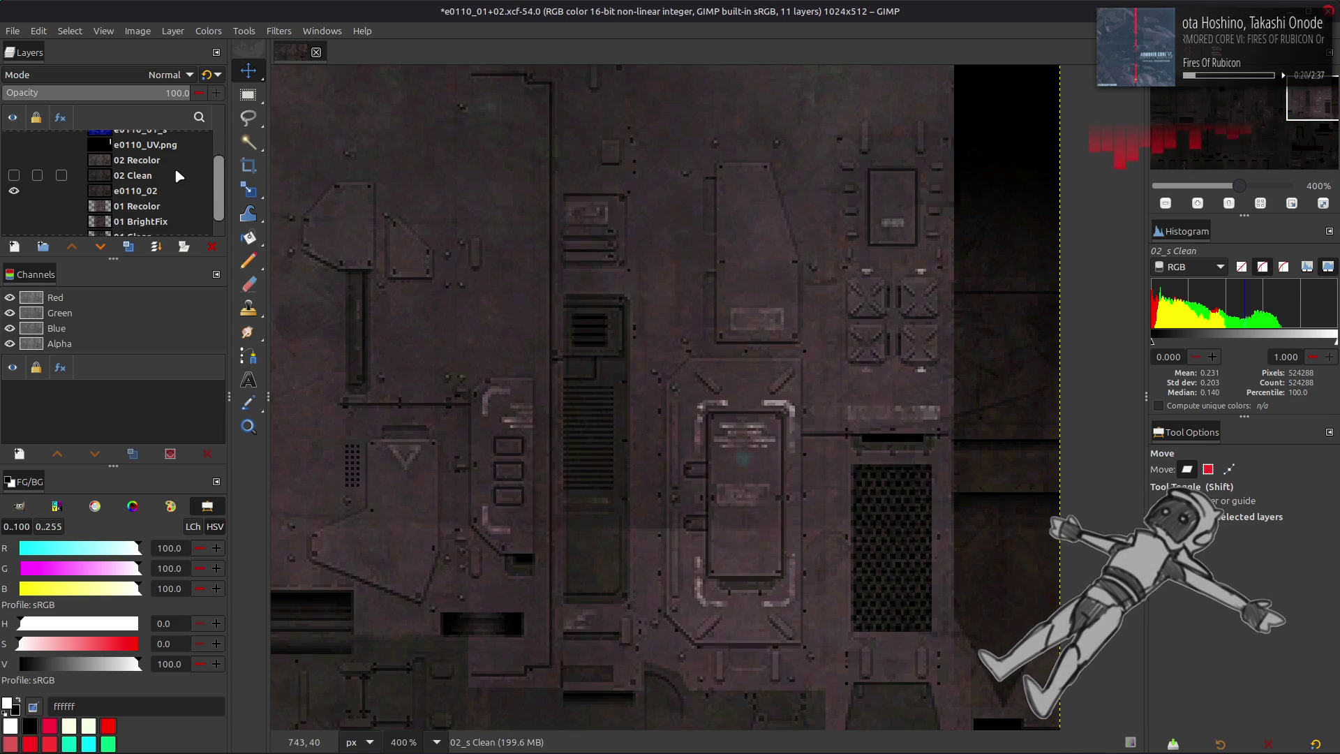
pyautogui.scroll(-1, 175, 171)
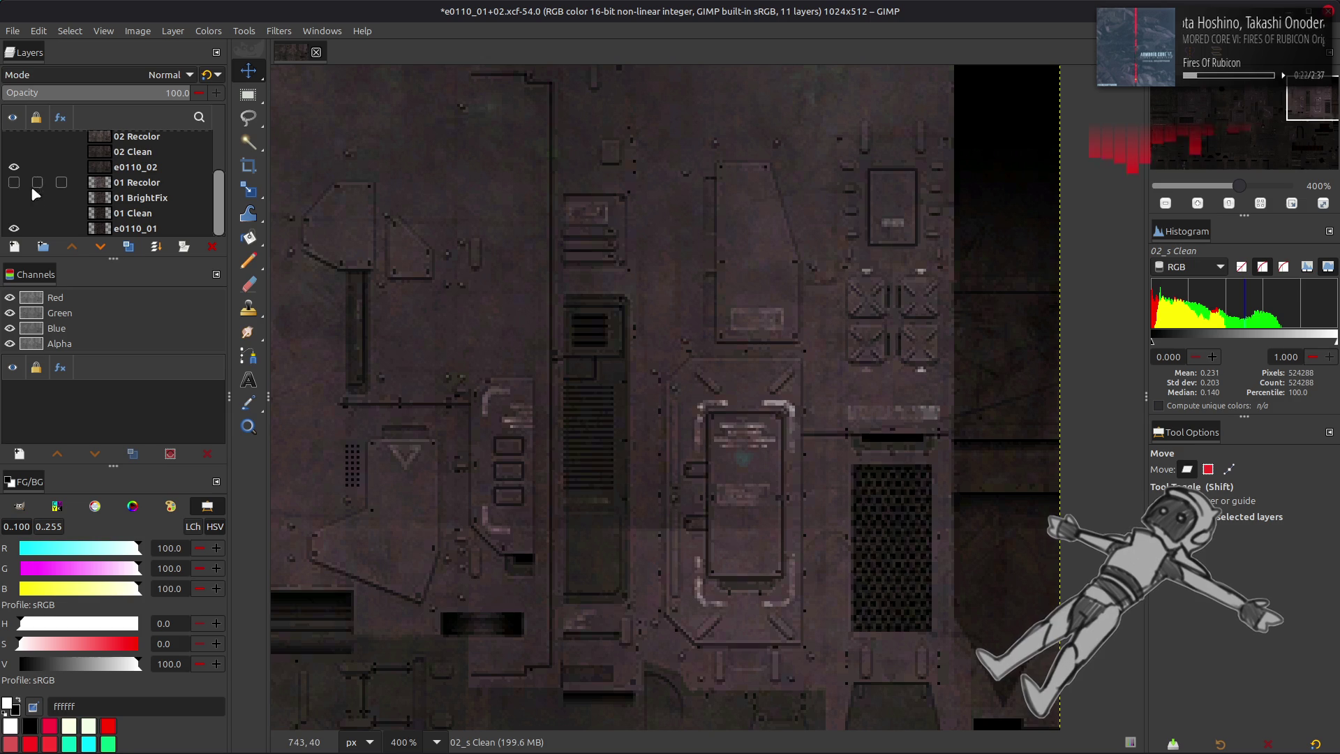
pyautogui.scroll(2, 19, 171)
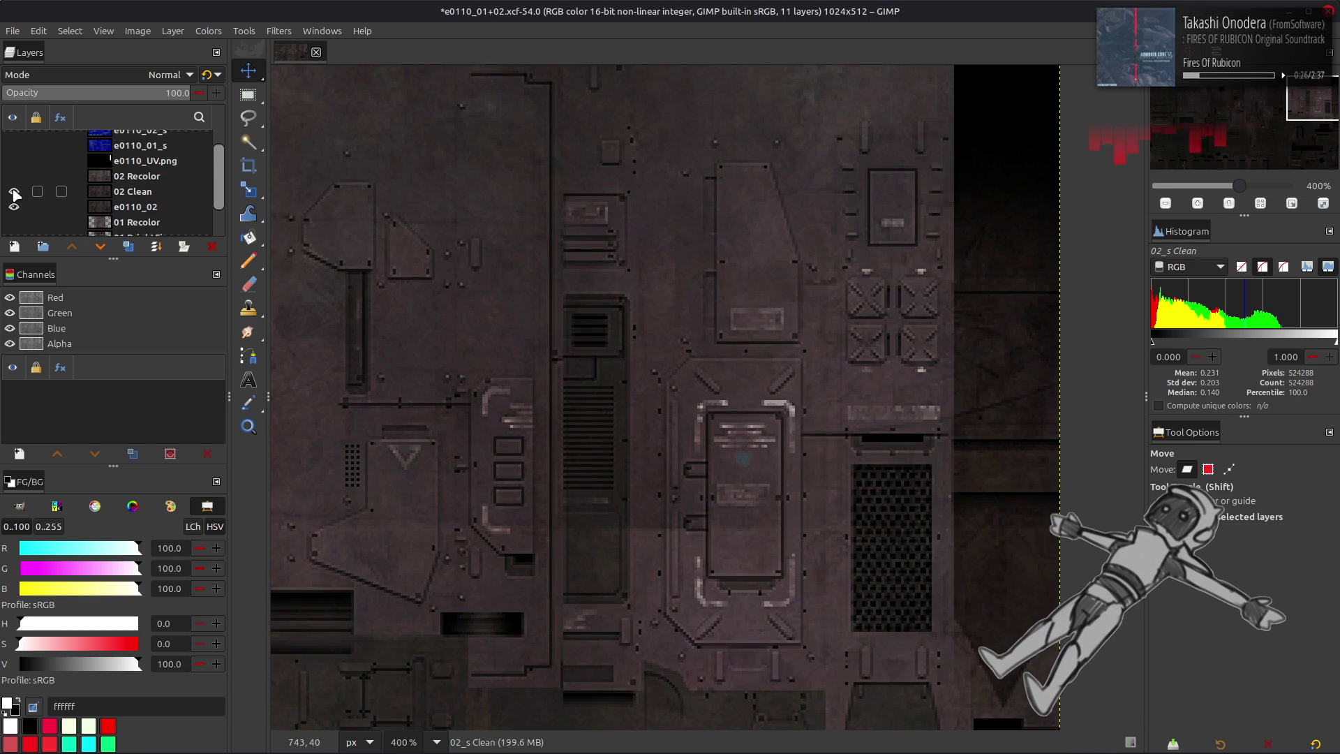
pyautogui.click(14, 190)
pyautogui.click(14, 177)
pyautogui.click(14, 177)
pyautogui.click(14, 178)
pyautogui.click(14, 191)
pyautogui.click(14, 206)
# - Make 02 Recolor the active layer, save e0110_01+02.xcf, and bring up the file manager launcher
pyautogui.scroll(-2, 14, 207)
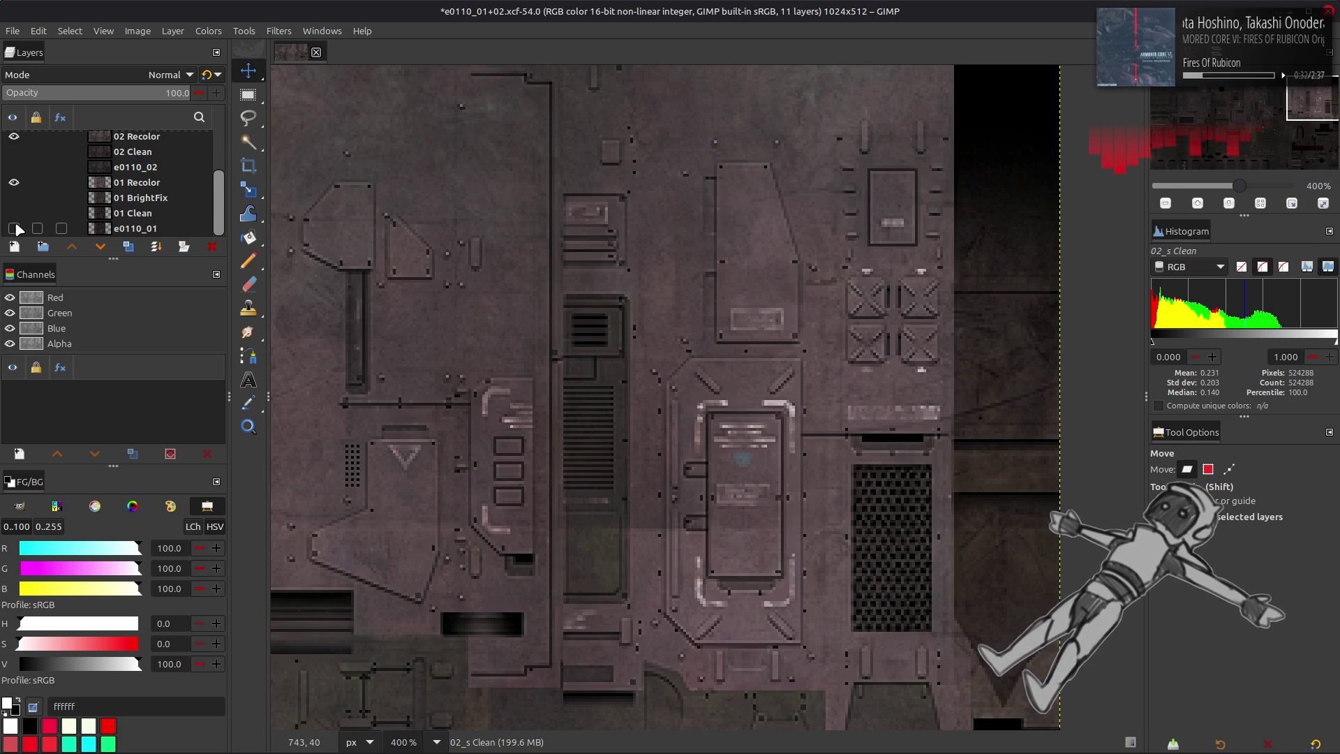
pyautogui.scroll(2, 39, 213)
pyautogui.click(122, 199)
pyautogui.hotkey('ctrl', 's')
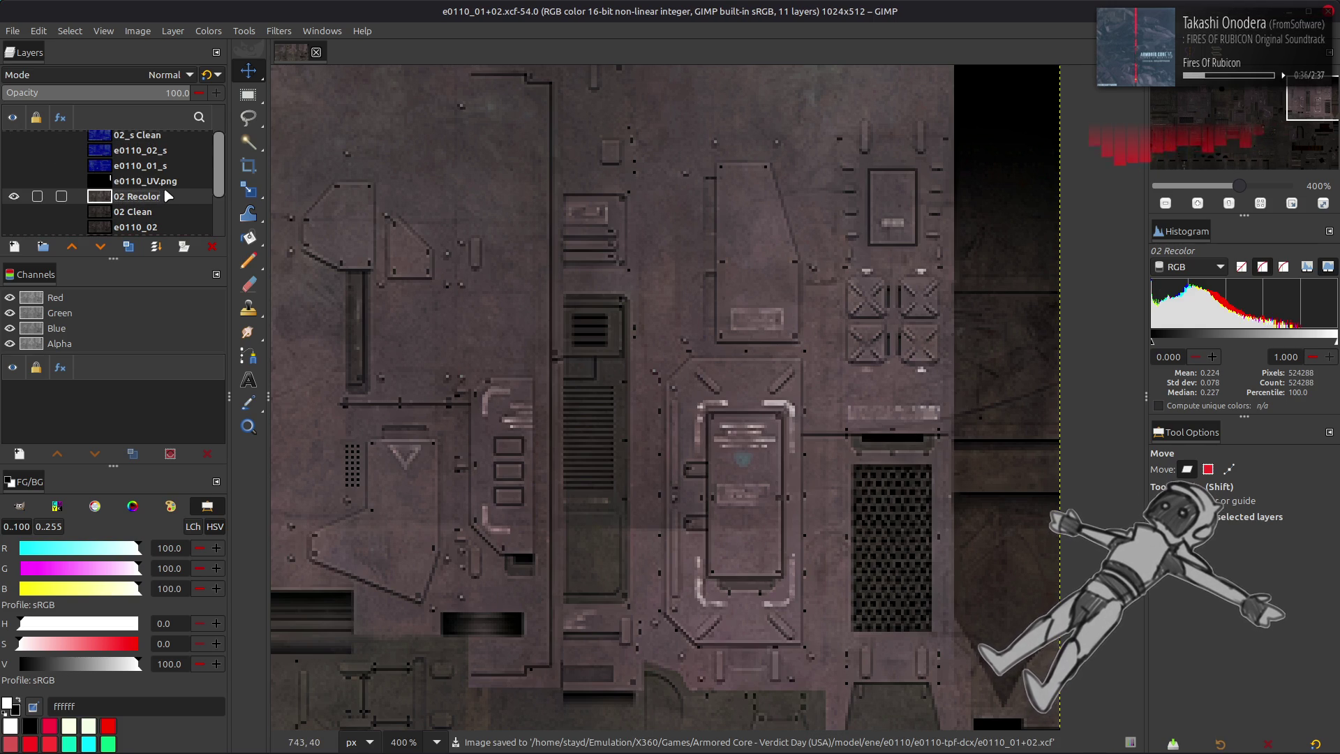
pyautogui.scroll(1, 168, 197)
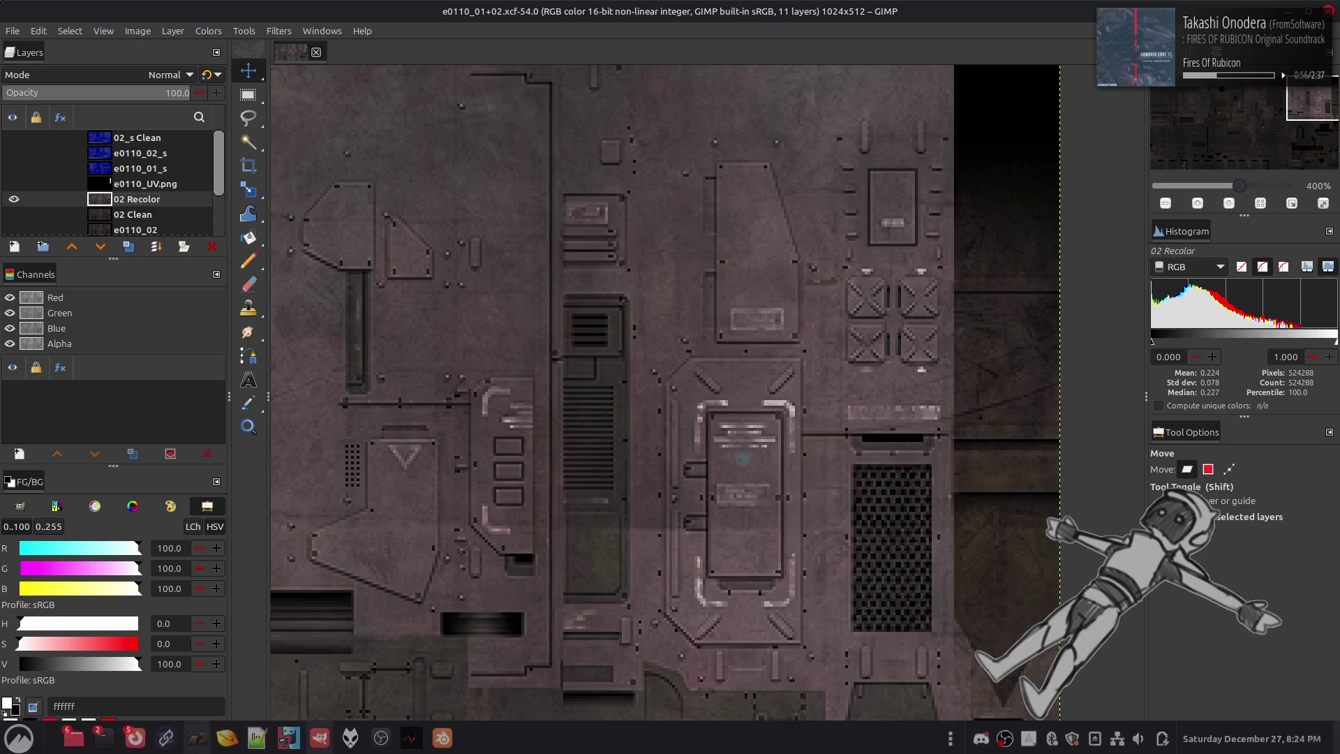
pyautogui.rightClick(73, 735)
# - Browse from Home to Emulation/PS3/Games/ACVD Unbound/PS3_GAME/USRDIR/model/ene/e0110
pyautogui.click(98, 562)
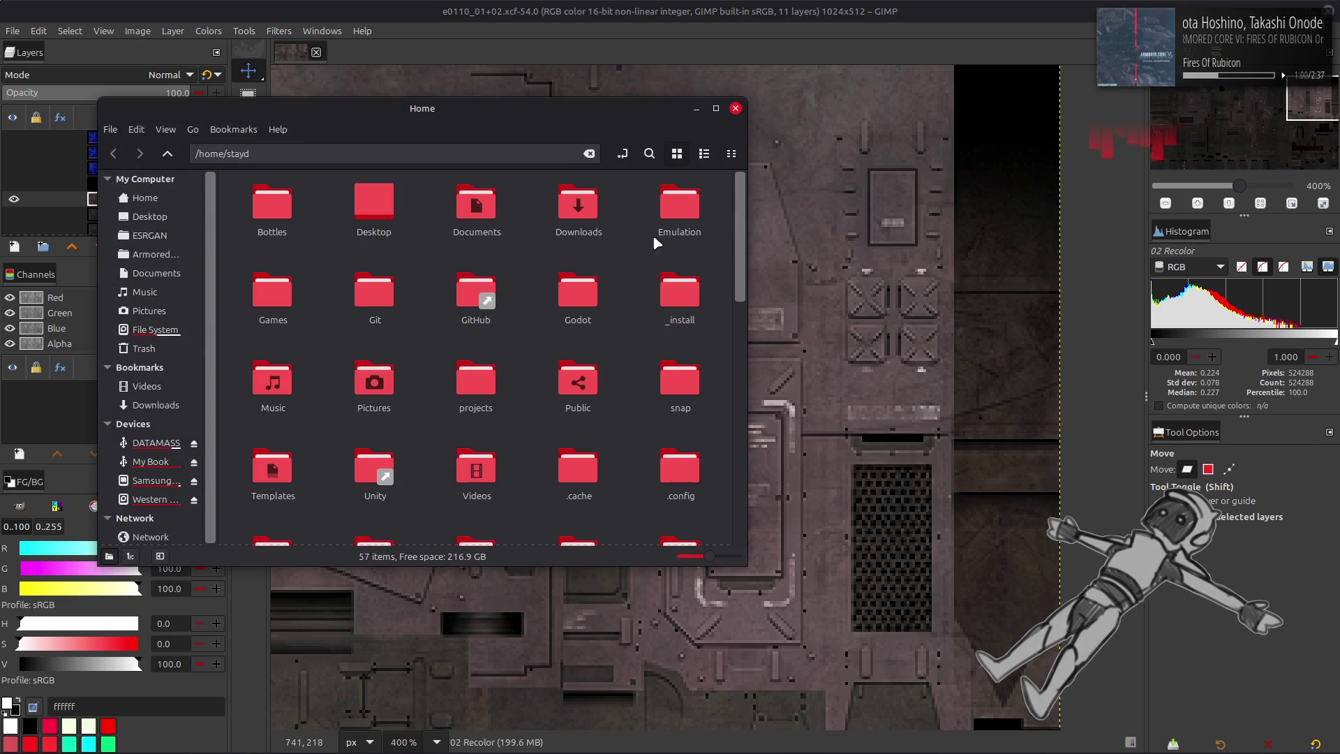
pyautogui.doubleClick(681, 208)
pyautogui.doubleClick(283, 229)
pyautogui.doubleClick(300, 214)
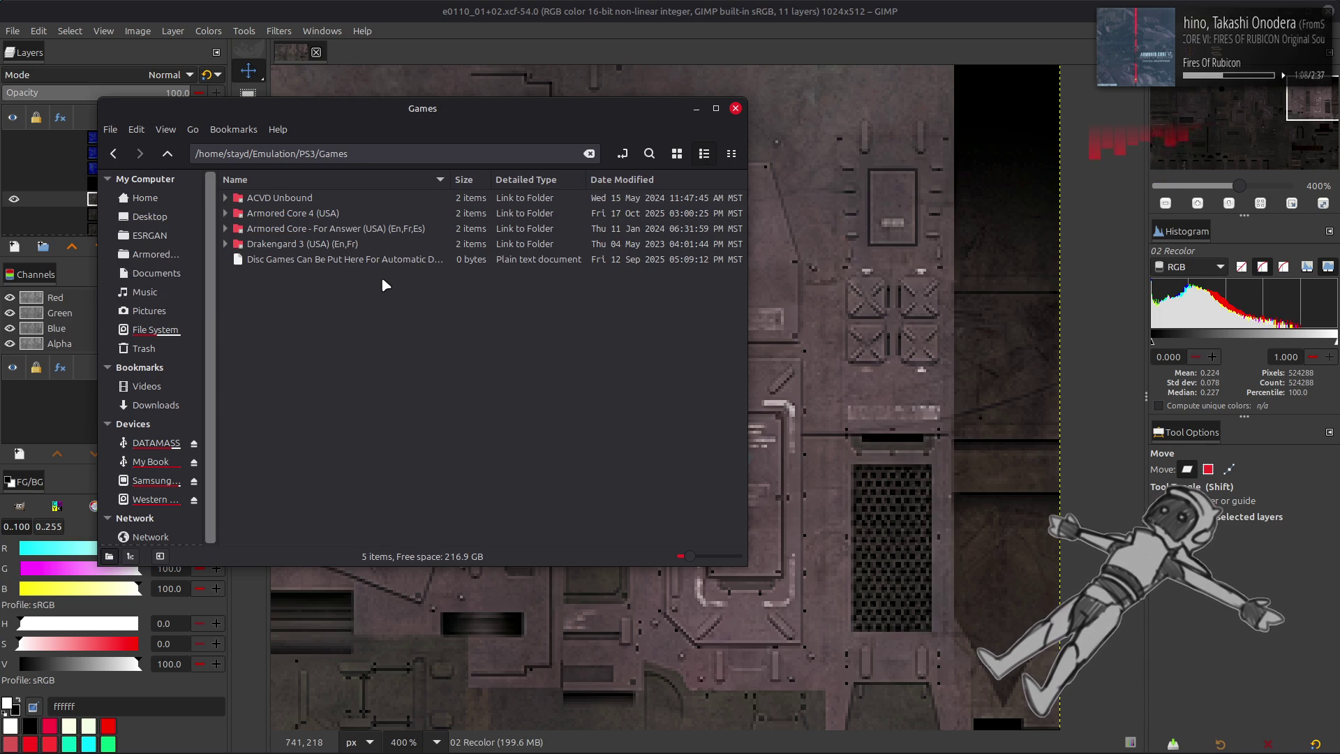
pyautogui.doubleClick(307, 198)
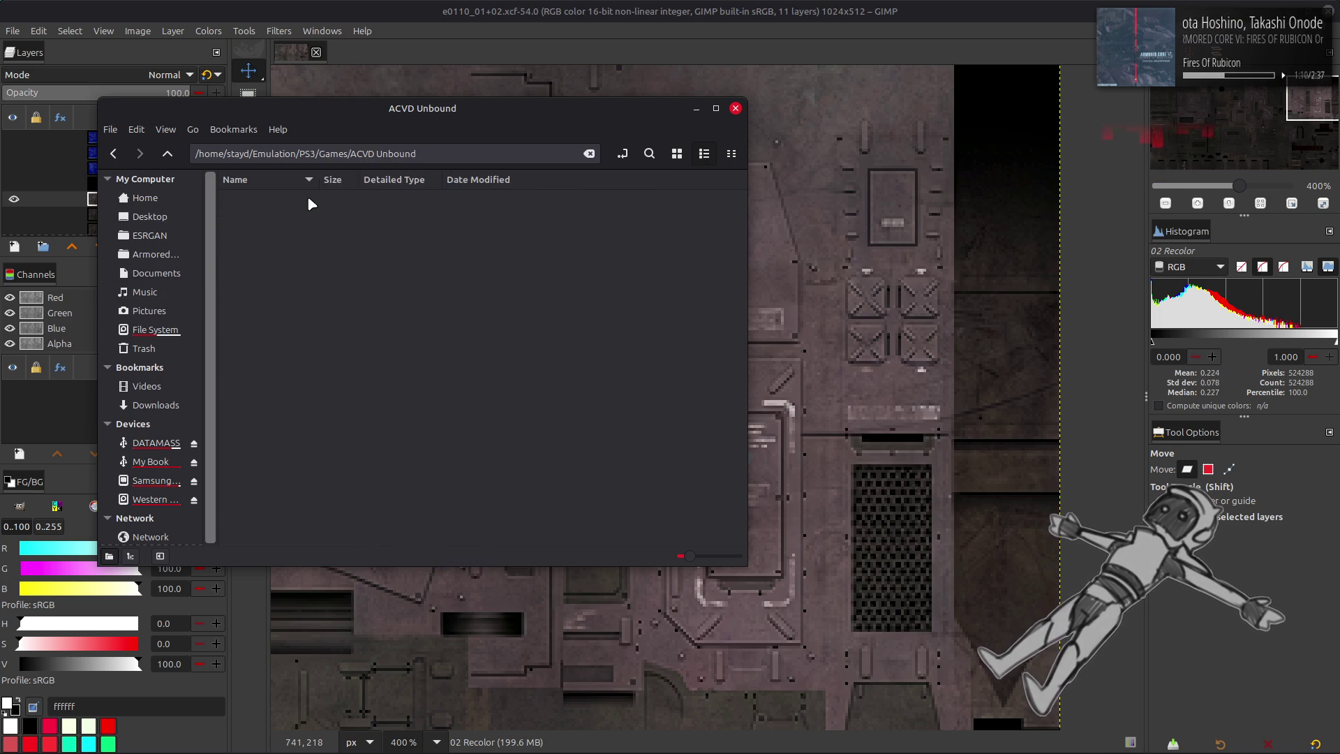
pyautogui.doubleClick(307, 198)
pyautogui.doubleClick(298, 228)
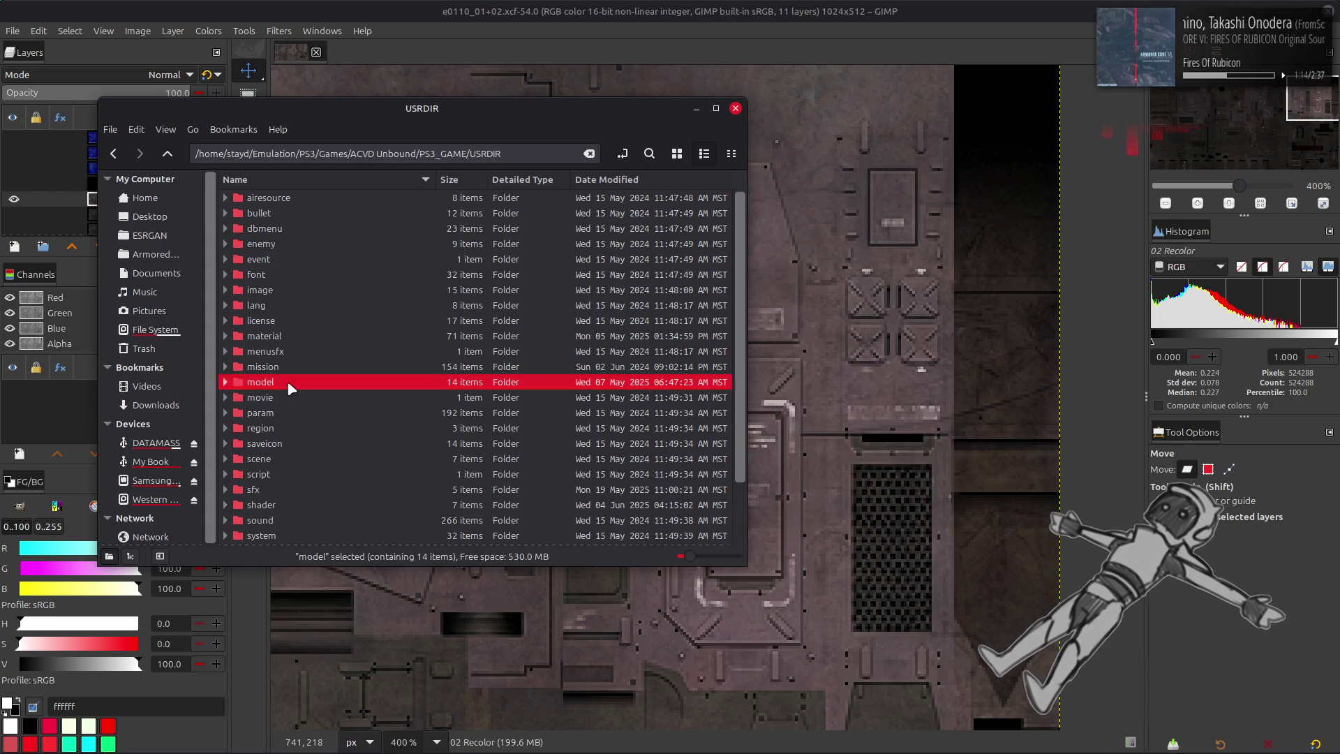
pyautogui.doubleClick(290, 382)
pyautogui.doubleClick(283, 259)
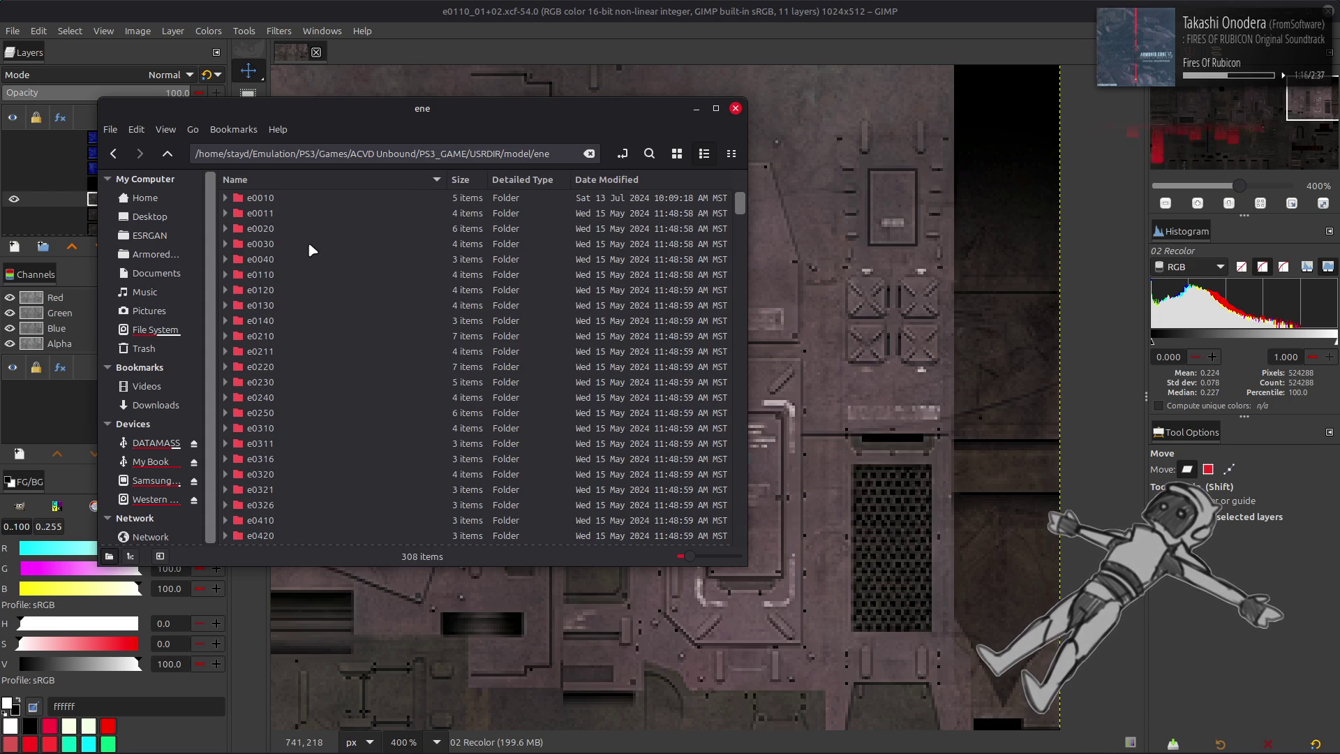
pyautogui.doubleClick(282, 274)
# - Unpack e0110.tpf.dcx into e0110-tpf-dcx and drag e0110_02_n.dds onto the GIMP canvas
pyautogui.rightClick(315, 198)
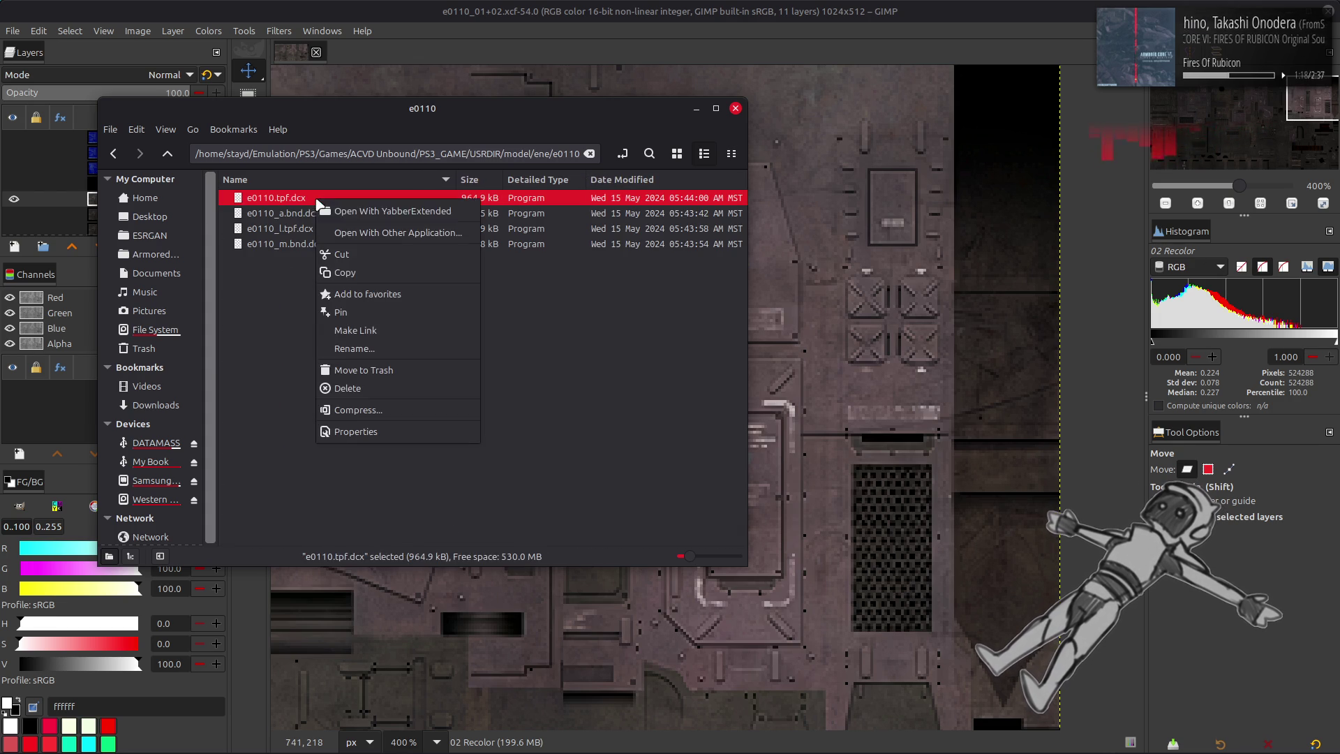
pyautogui.click(376, 206)
pyautogui.click(334, 201)
pyautogui.doubleClick(333, 201)
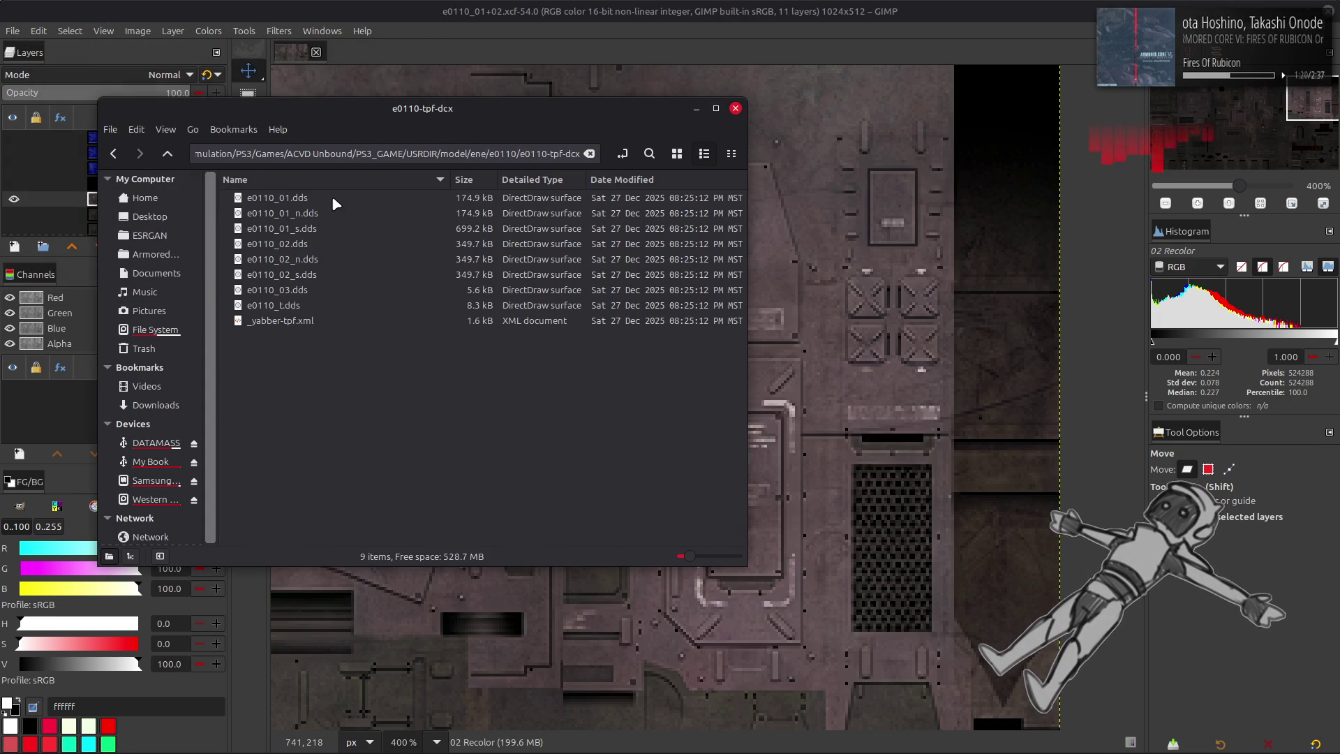
pyautogui.hotkey('ctrl', '1')
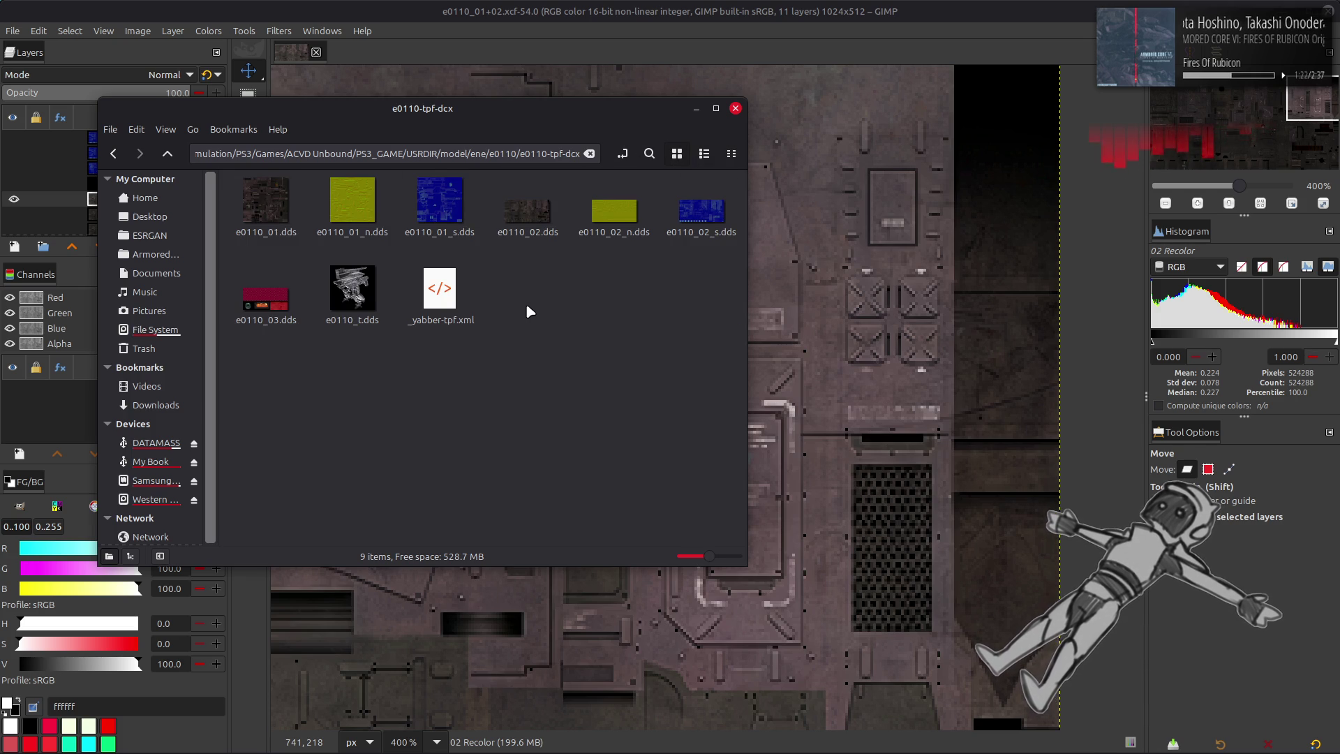
pyautogui.moveTo(614, 210); pyautogui.dragTo(879, 377)
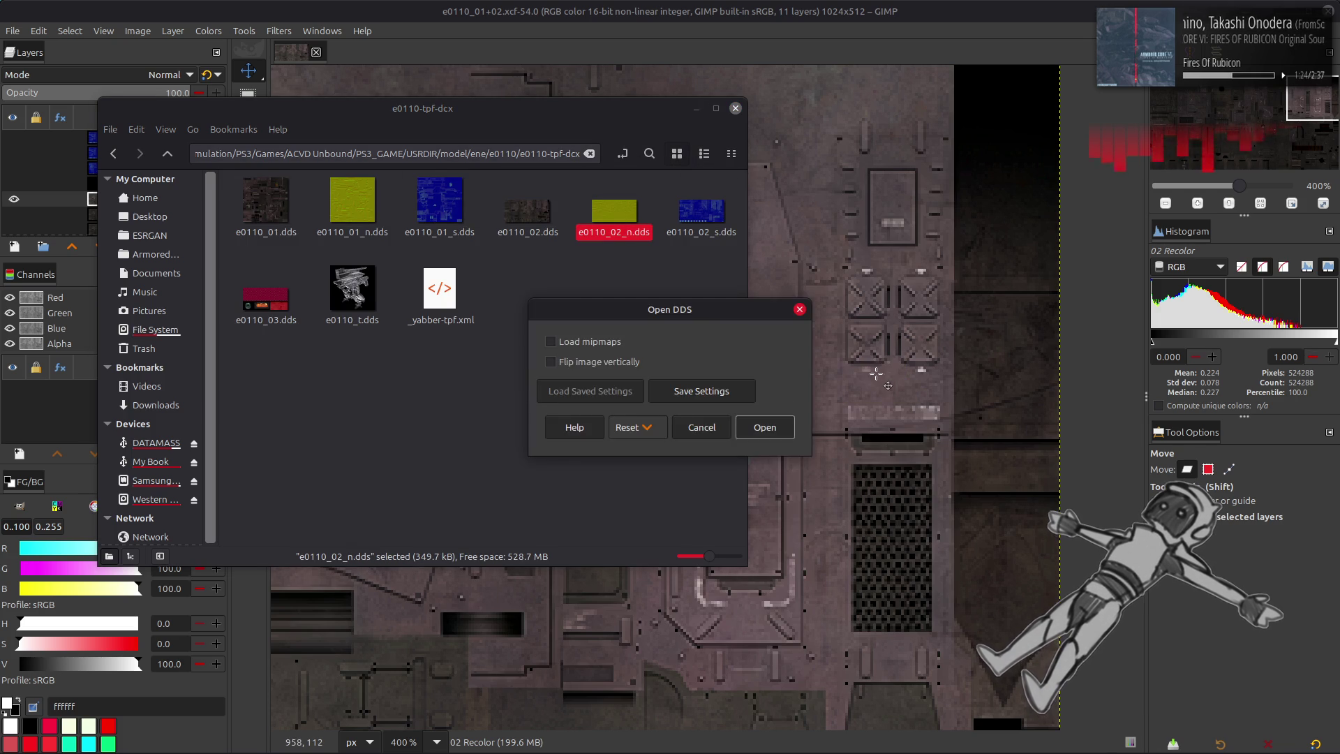
# - Load e0110_02_n.dds as a layer centred horizontally and vertically on the canvas
pyautogui.click(774, 425)
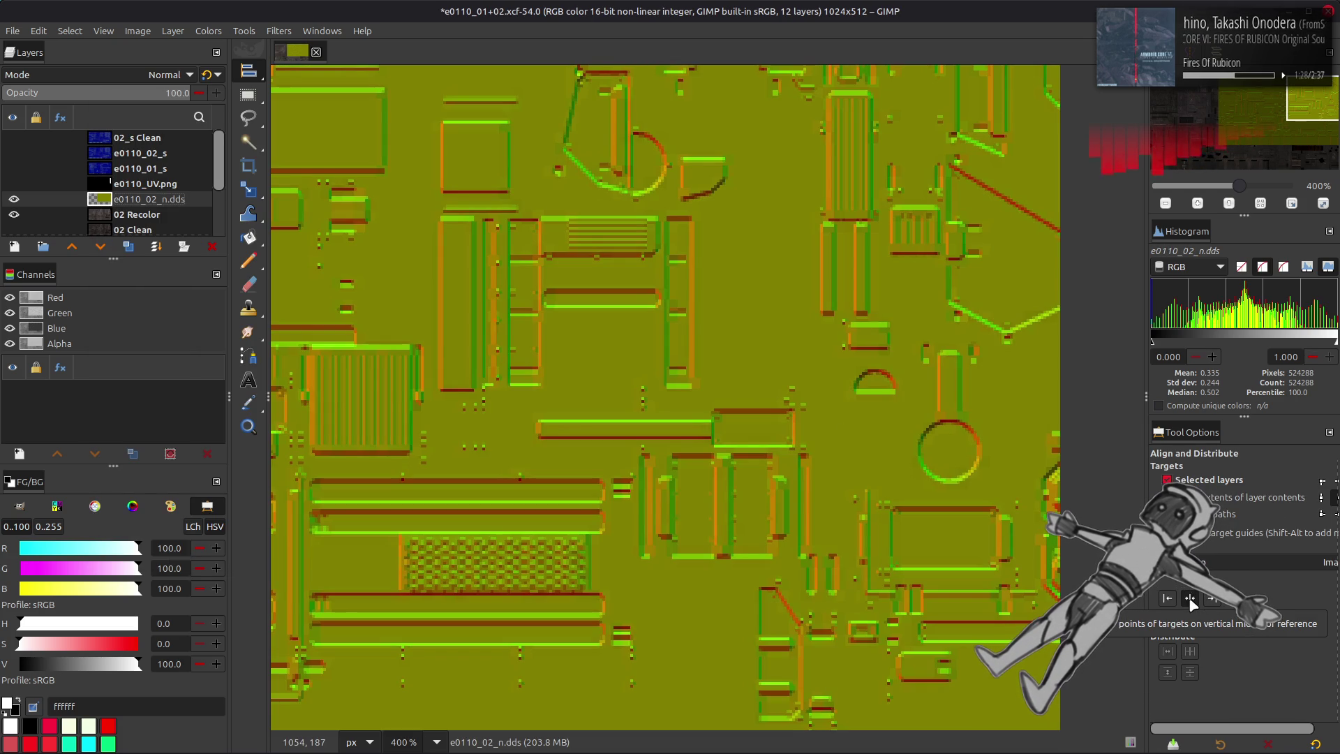
pyautogui.click(1188, 596)
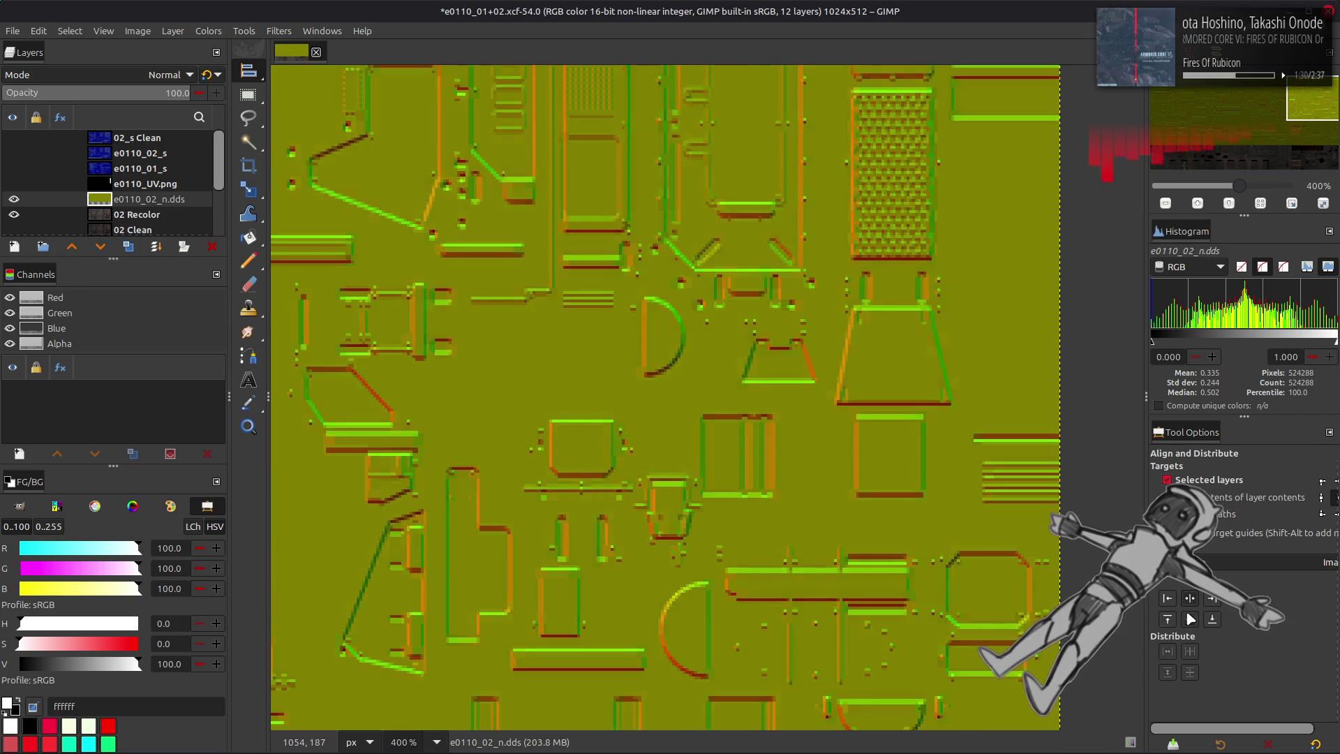
pyautogui.click(1190, 619)
pyautogui.press('m')
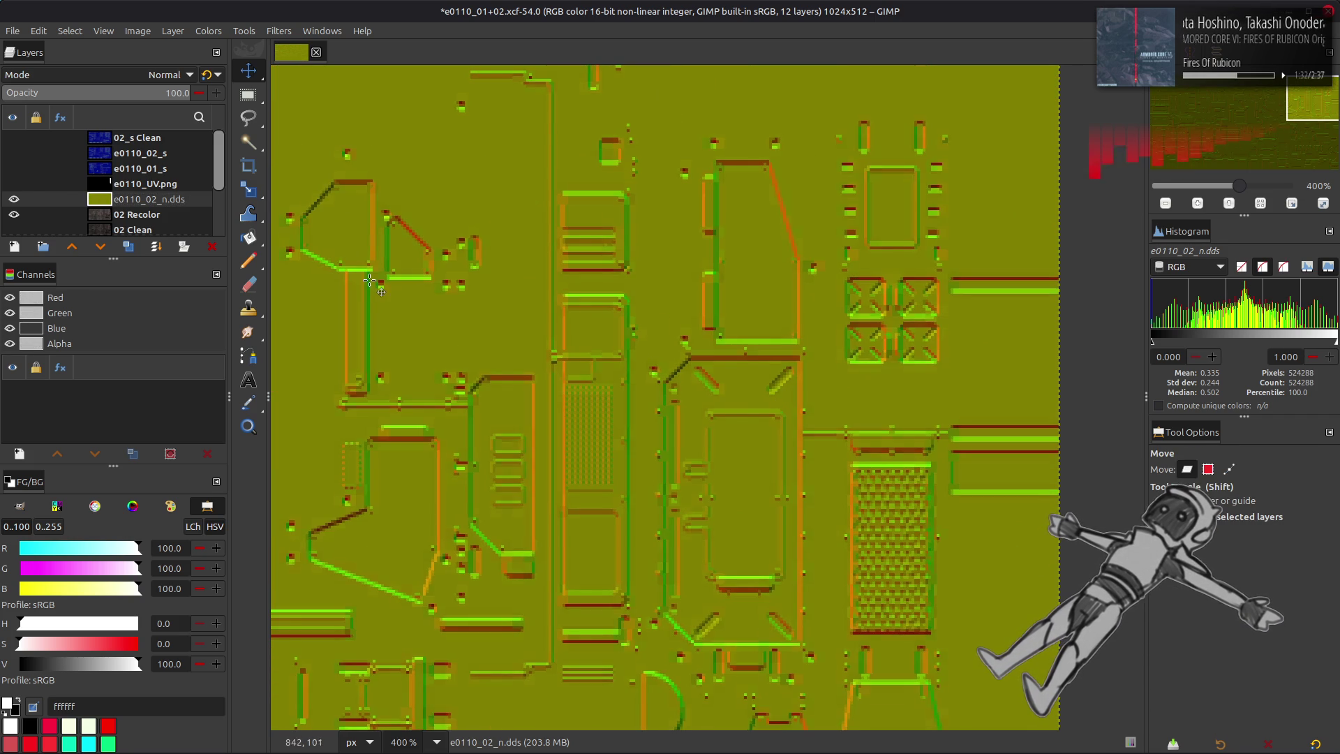
# - Toggle the normal map's visibility to compare it with the texture, leaving it hidden
pyautogui.click(23, 200)
pyautogui.click(23, 201)
pyautogui.click(23, 201)
pyautogui.click(23, 201)
pyautogui.click(23, 201)
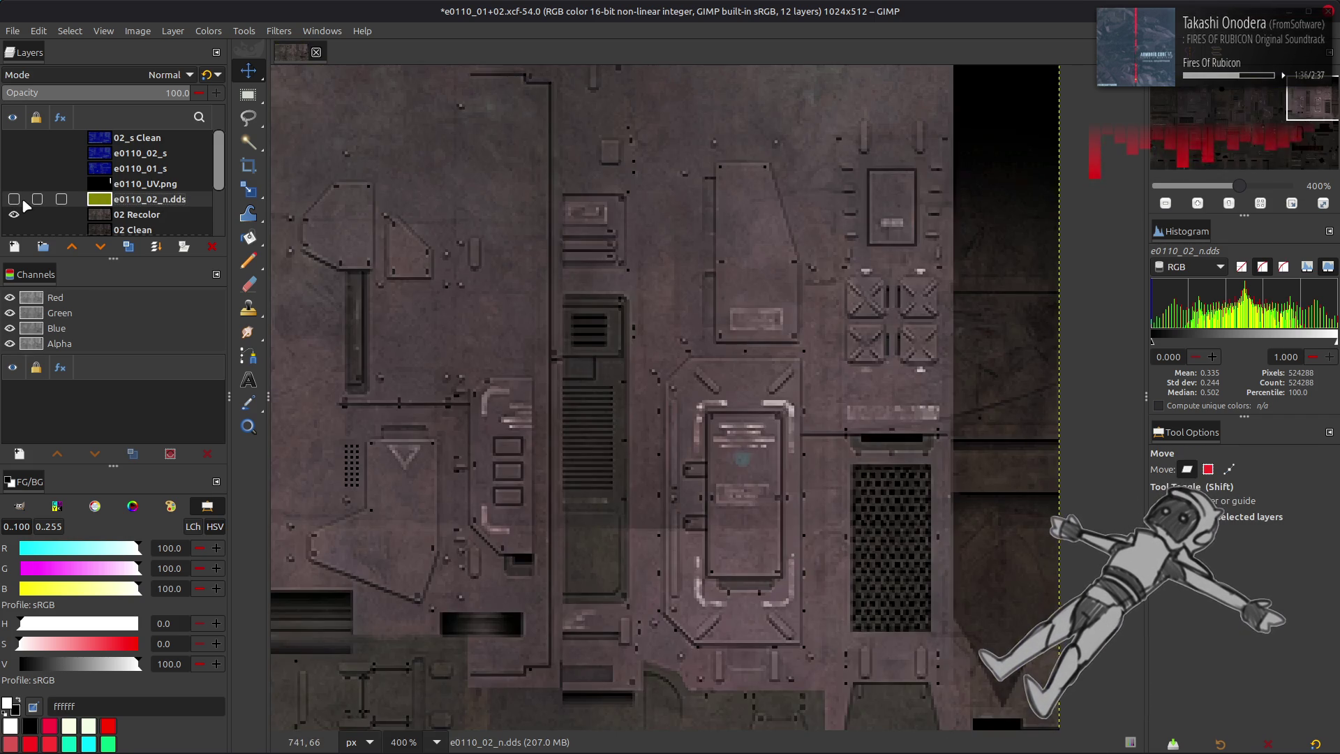
pyautogui.click(23, 201)
# - Preview Extract Component on the normal map, cancel it, and delete the e0110_02_n.dds layer
pyautogui.hotkey('shift', 'ctrl', 'f')
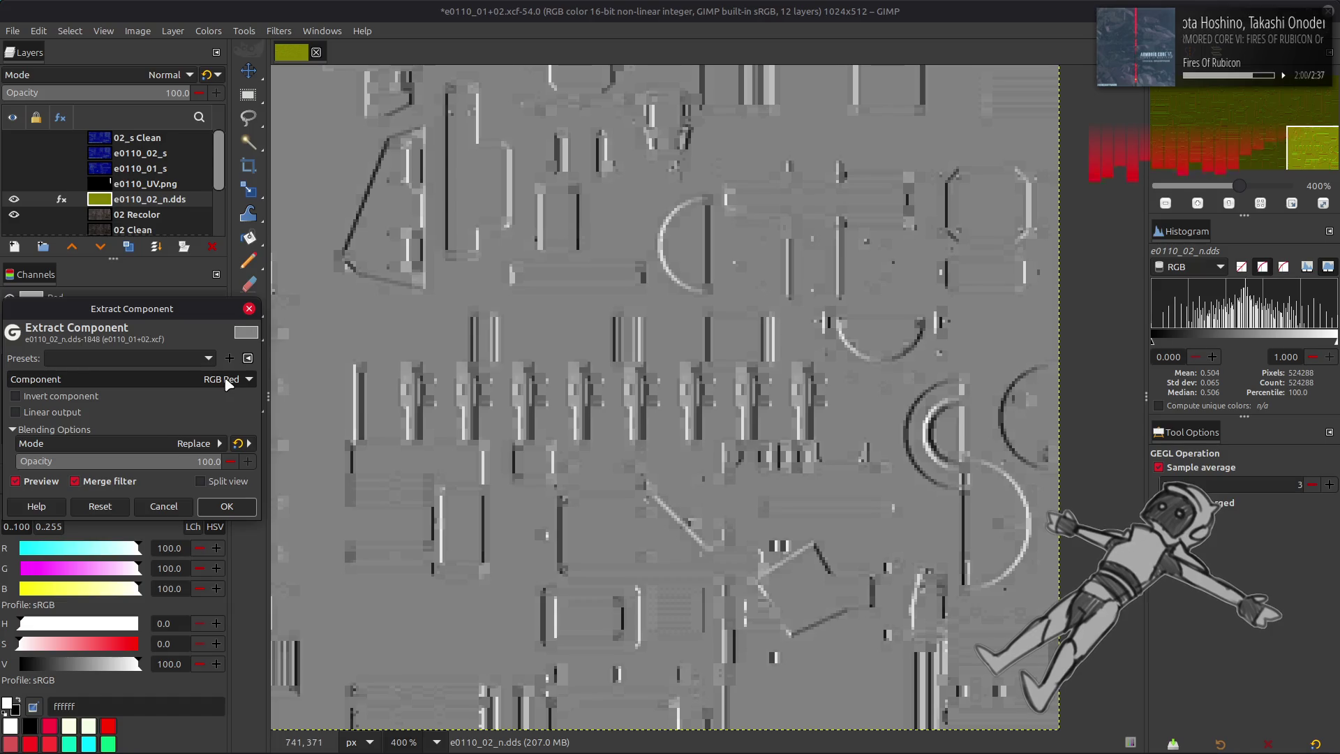
pyautogui.scroll(-1, 227, 379)
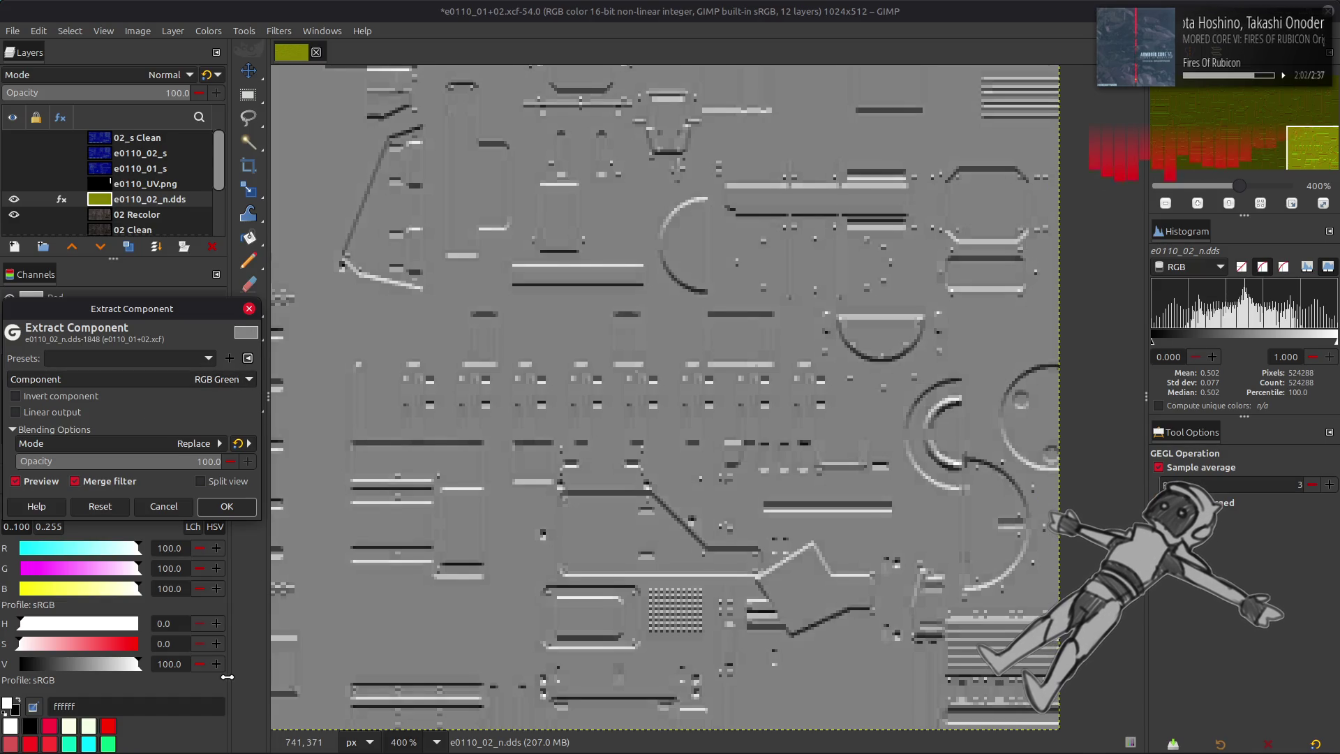
pyautogui.click(163, 506)
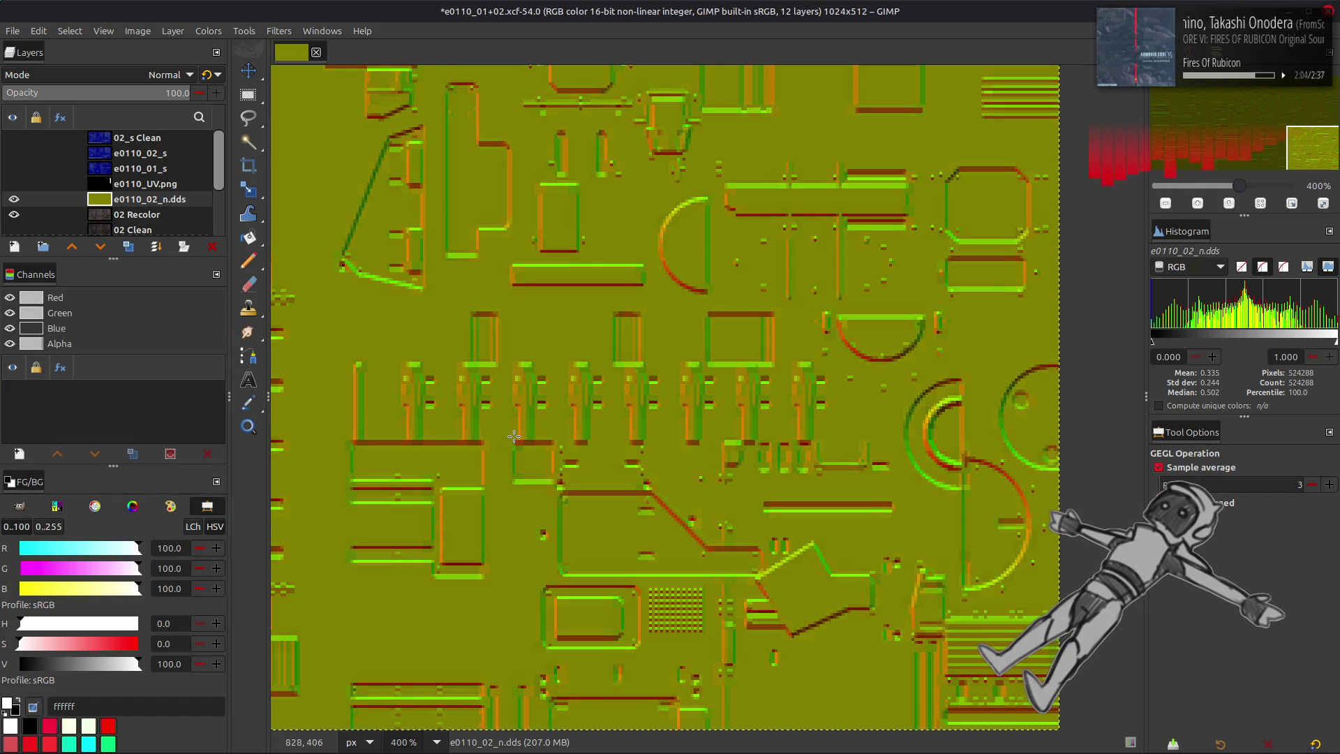
pyautogui.scroll(5, 514, 436)
pyautogui.press('m')
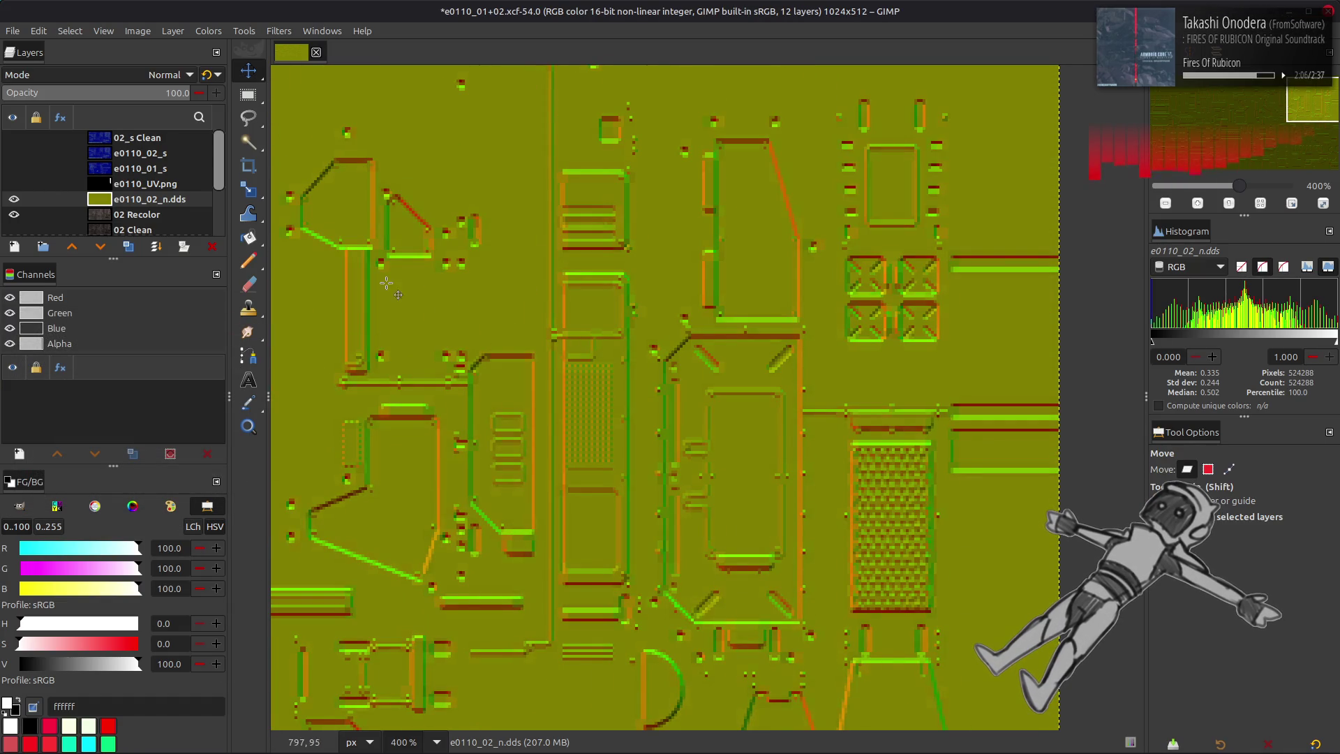
pyautogui.click(212, 246)
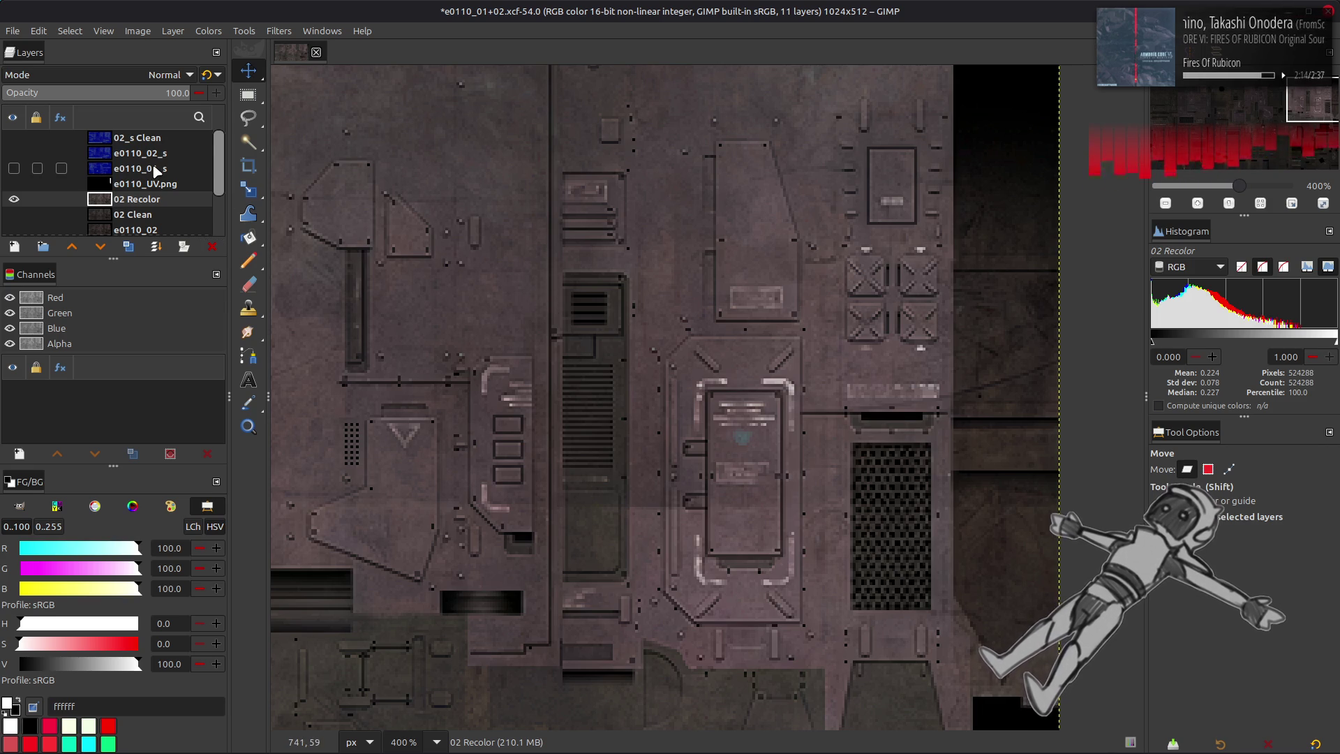
# - Rename the e0110_UV.png layer to '02 Stake Mask' and save the XCF
pyautogui.click(159, 183)
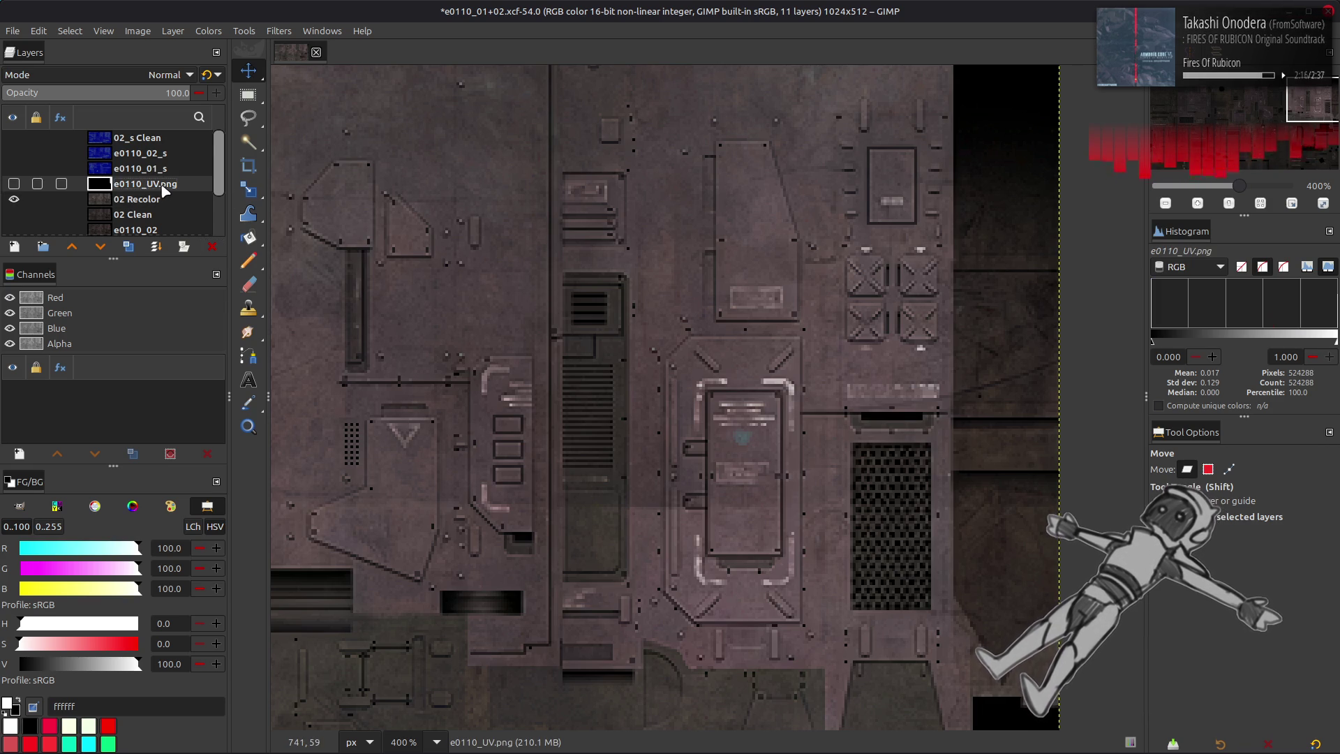
pyautogui.doubleClick(168, 183)
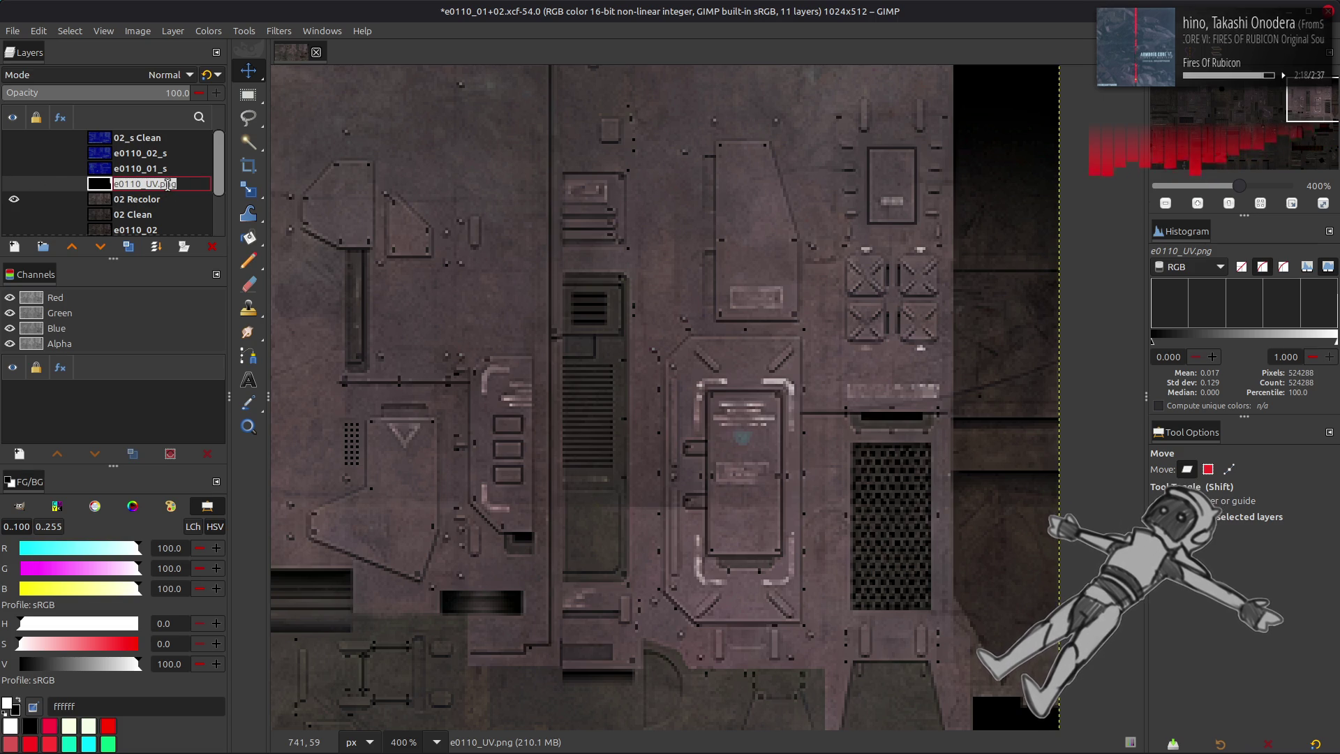
pyautogui.write('02 Stak')
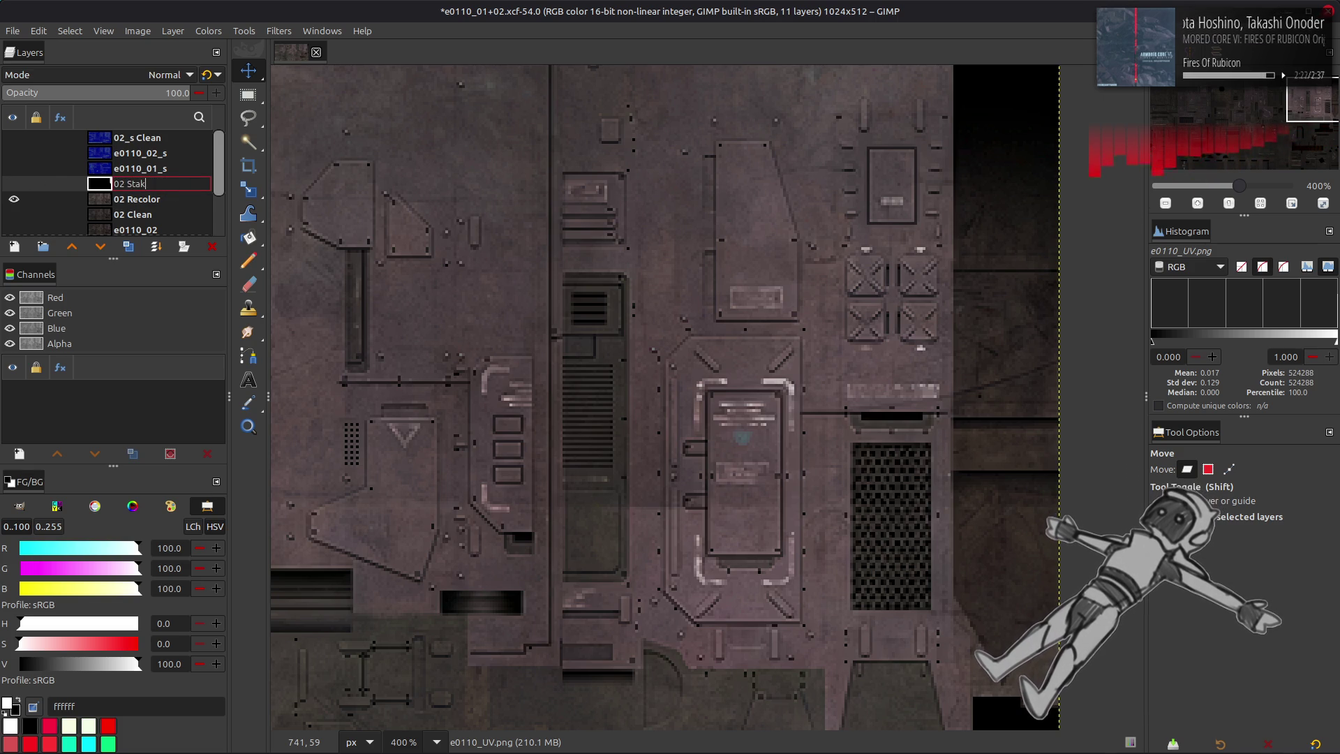
pyautogui.write('e Mask')
pyautogui.press('Return')
pyautogui.hotkey('ctrl', 's')
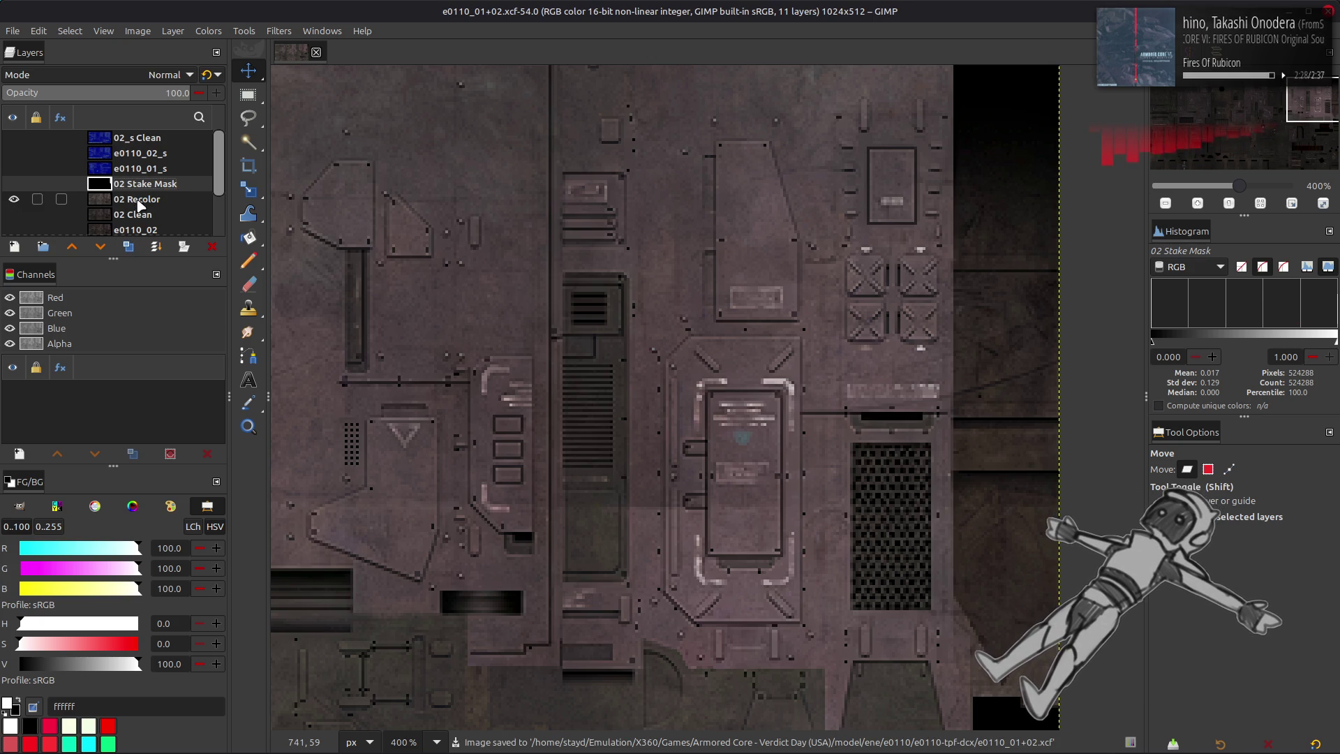
# - Duplicate 02 Recolor and open Extract Component on the copy with LAB L selected
pyautogui.click(138, 203)
pyautogui.click(131, 247)
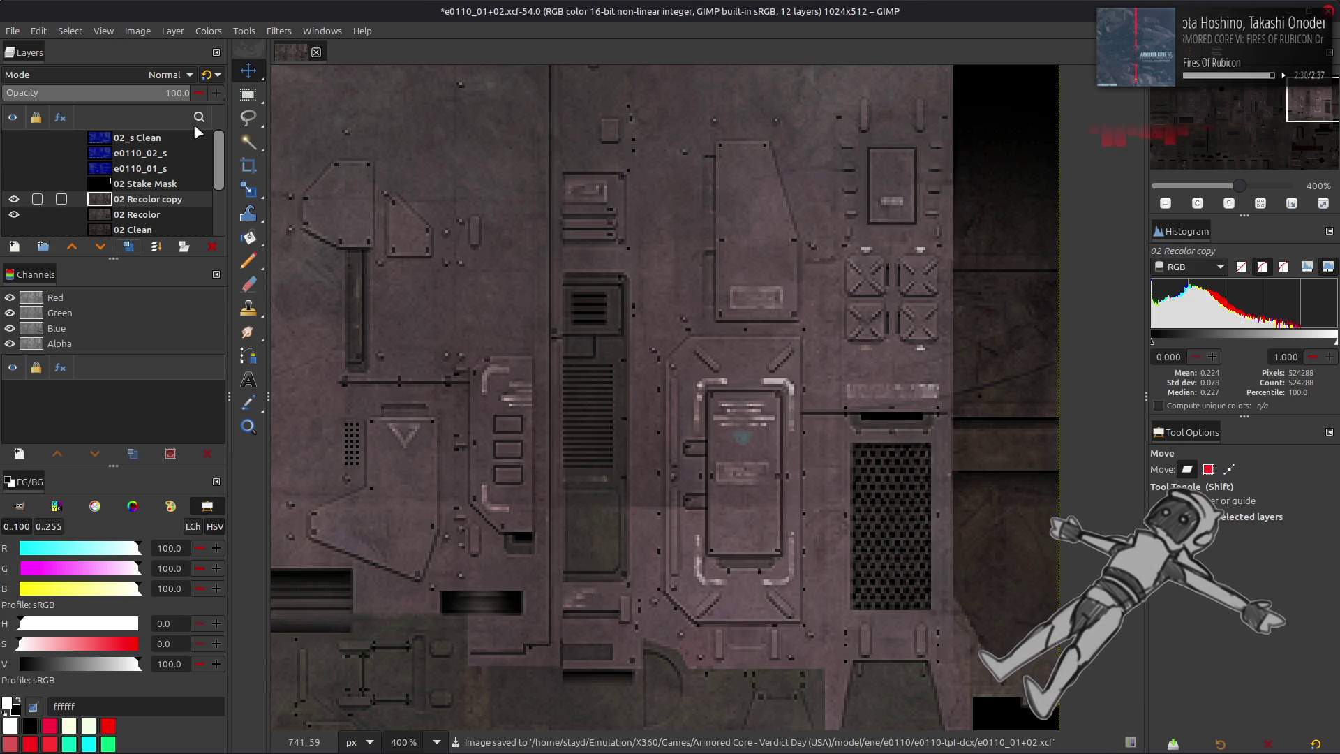
pyautogui.click(209, 31)
pyautogui.moveTo(274, 286)
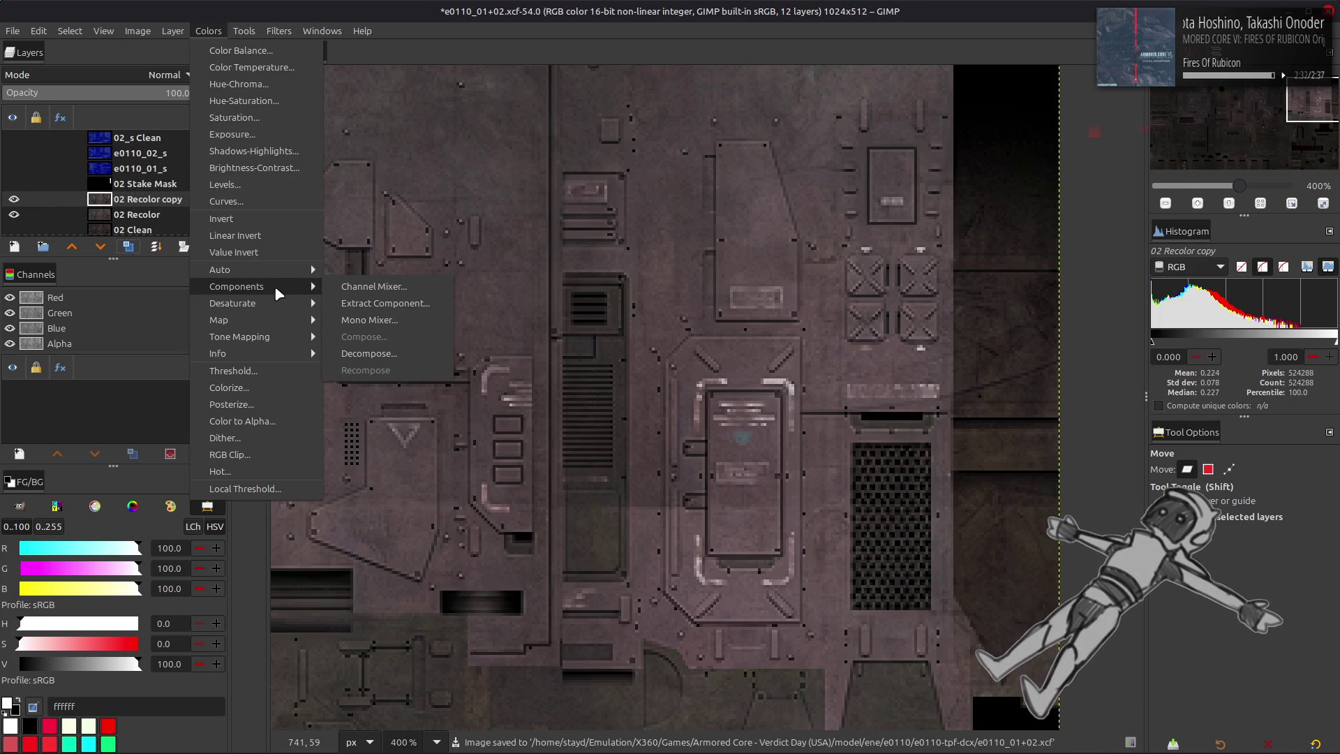
pyautogui.click(346, 298)
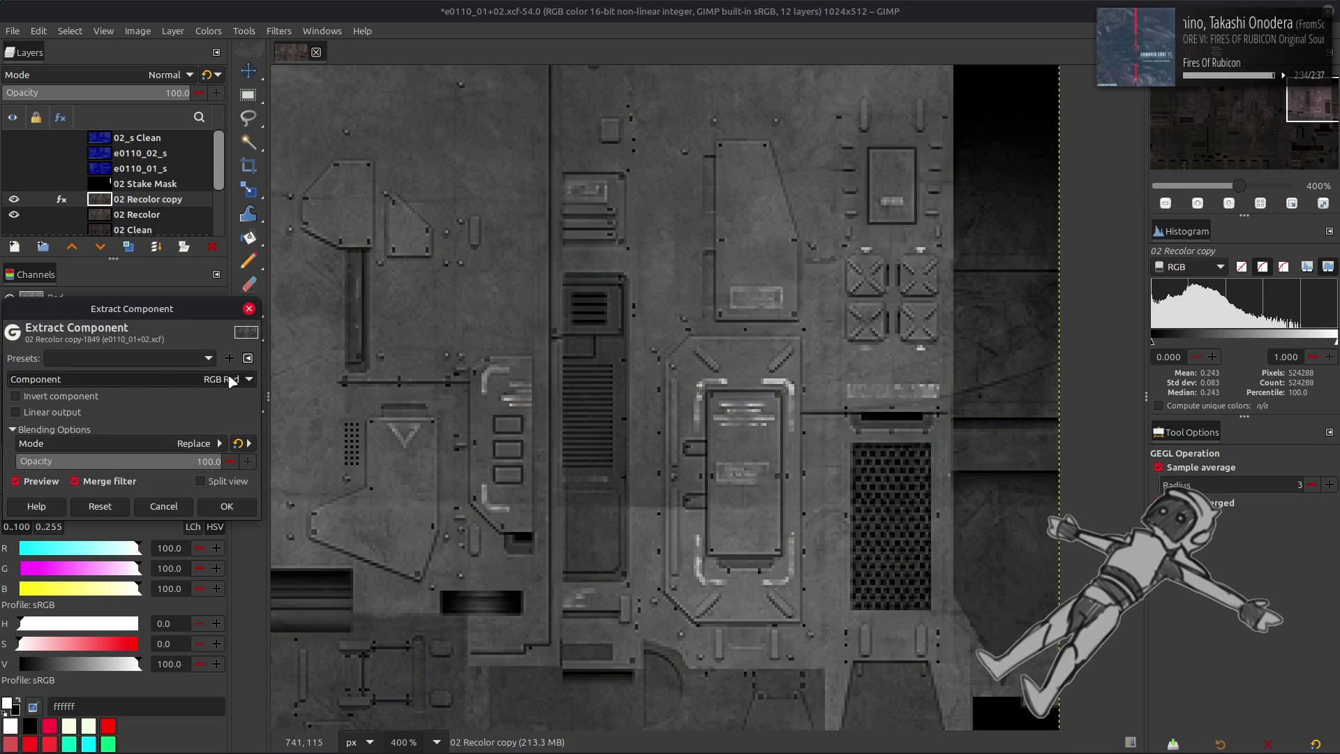
pyautogui.click(227, 376)
pyautogui.click(131, 614)
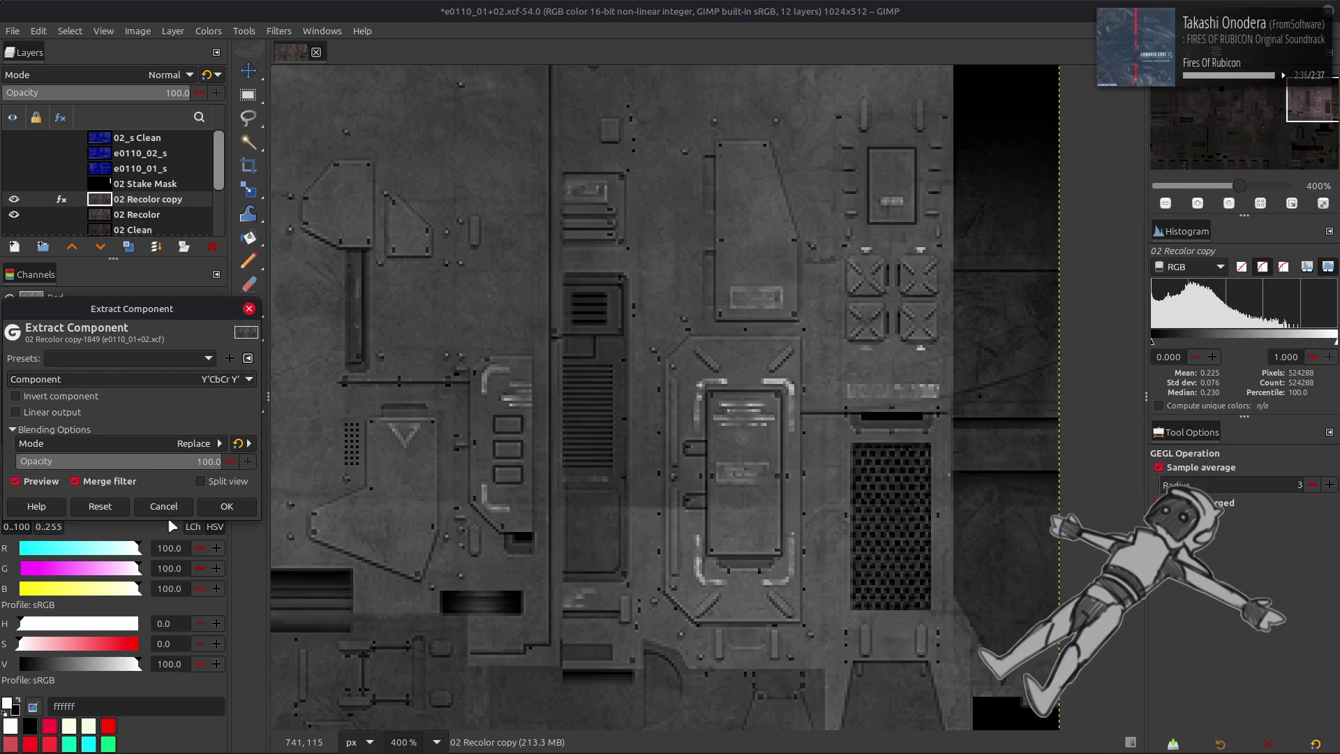
pyautogui.click(165, 374)
pyautogui.click(154, 438)
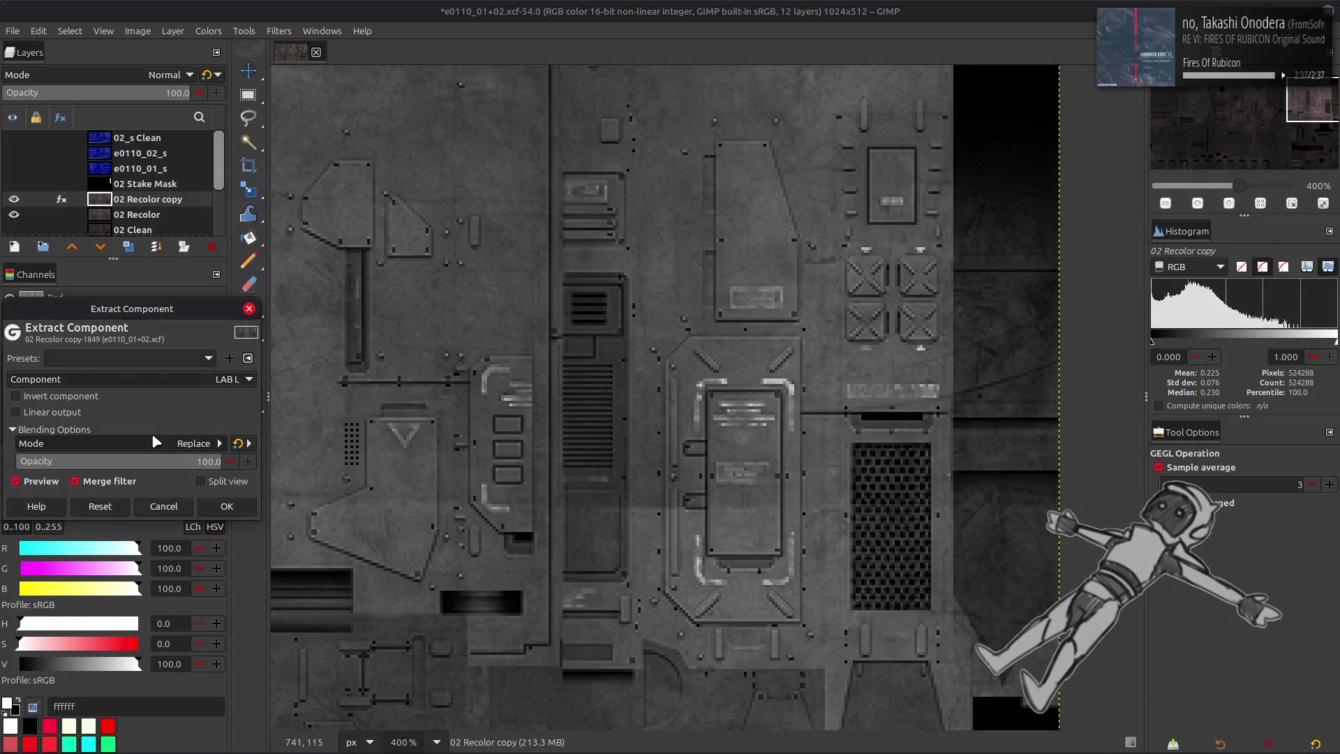
# - Compare Y'CbCr luma and HSV Value, then apply the LAB L extraction to the copy
pyautogui.click(187, 379)
pyautogui.click(147, 322)
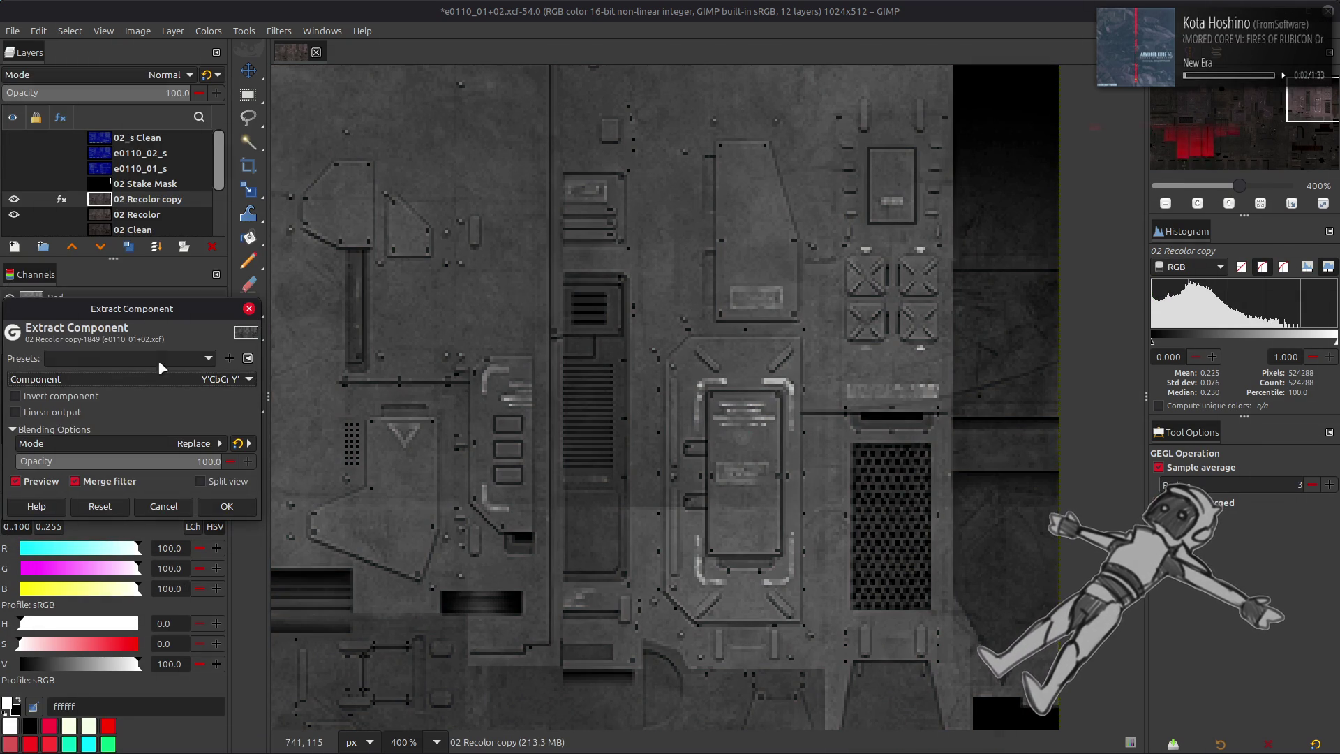
pyautogui.click(160, 379)
pyautogui.click(98, 243)
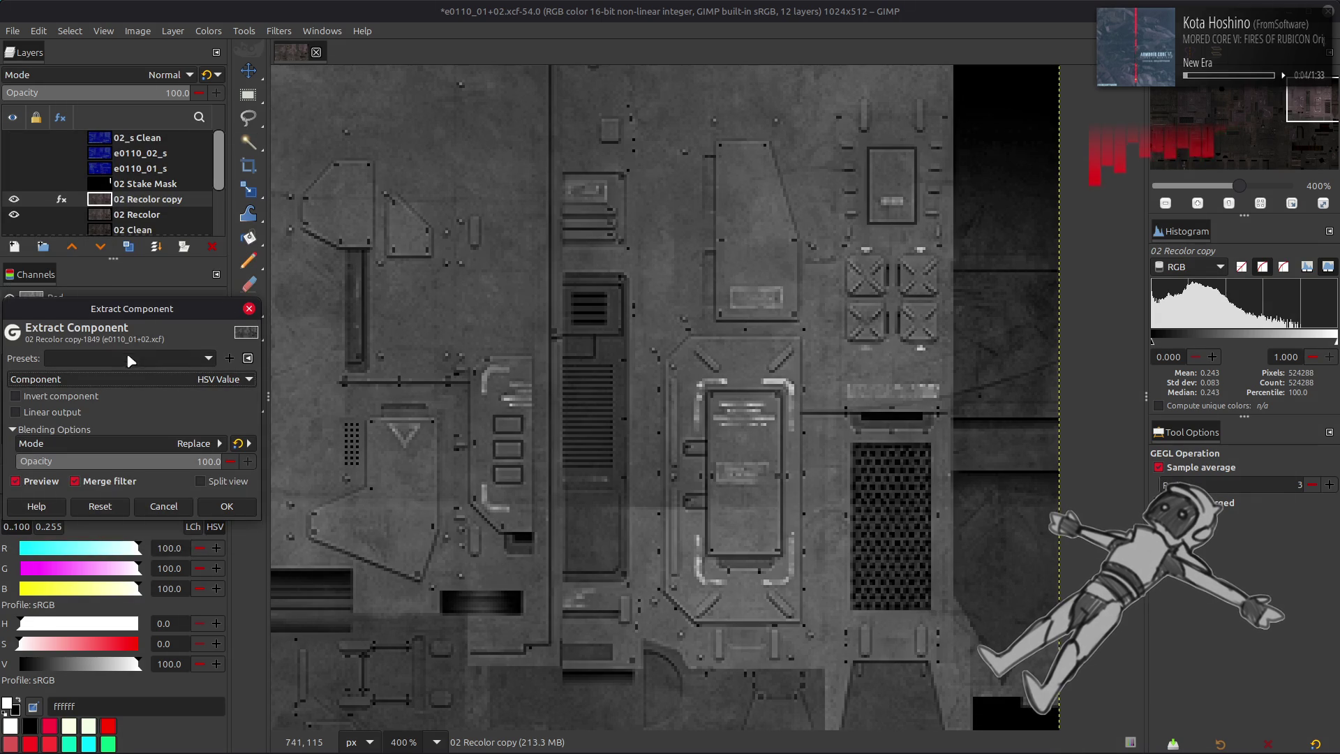
pyautogui.click(132, 376)
pyautogui.click(112, 575)
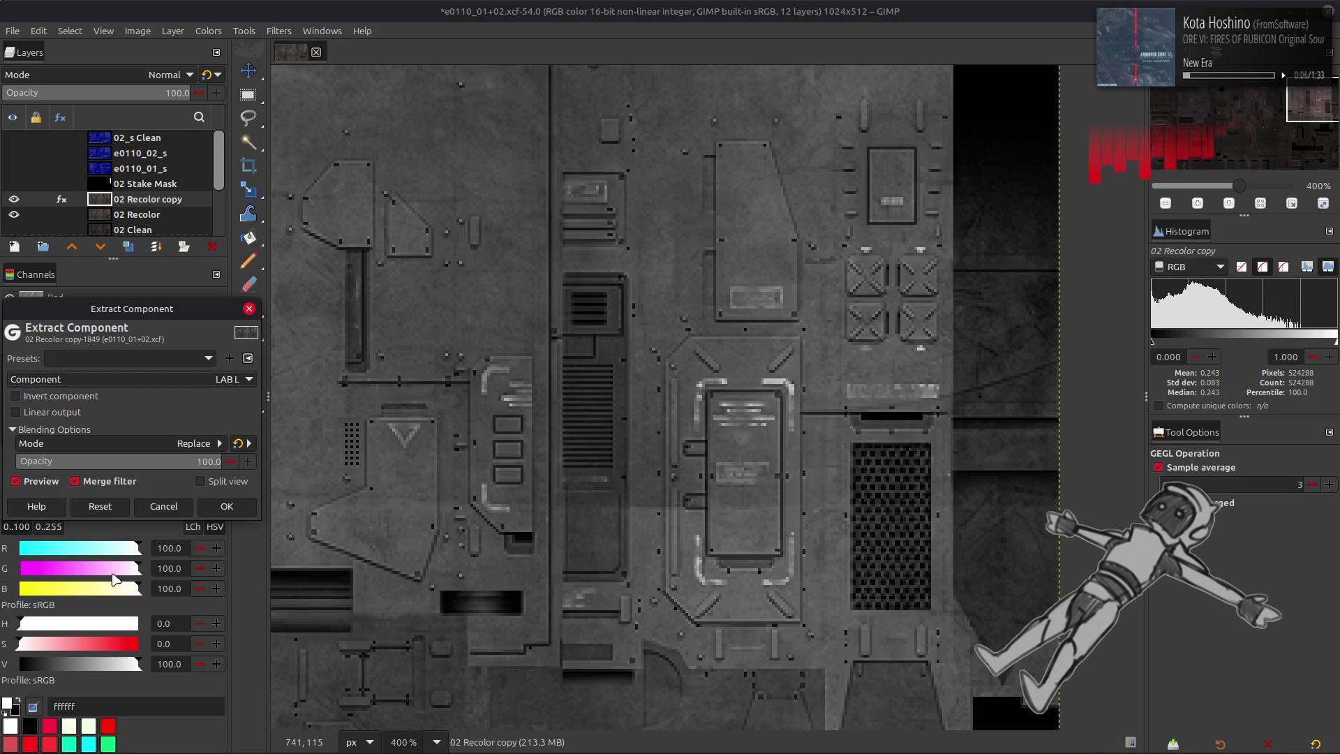
pyautogui.click(226, 509)
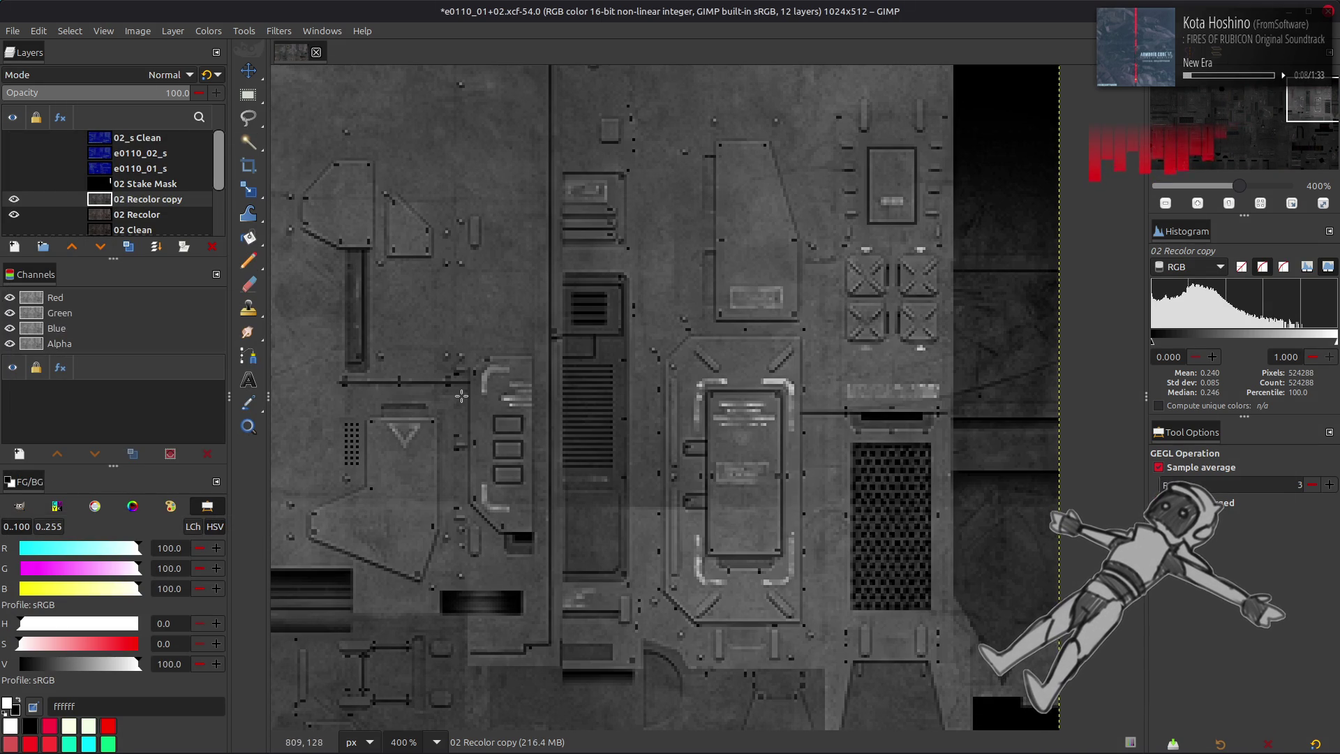
pyautogui.press('m')
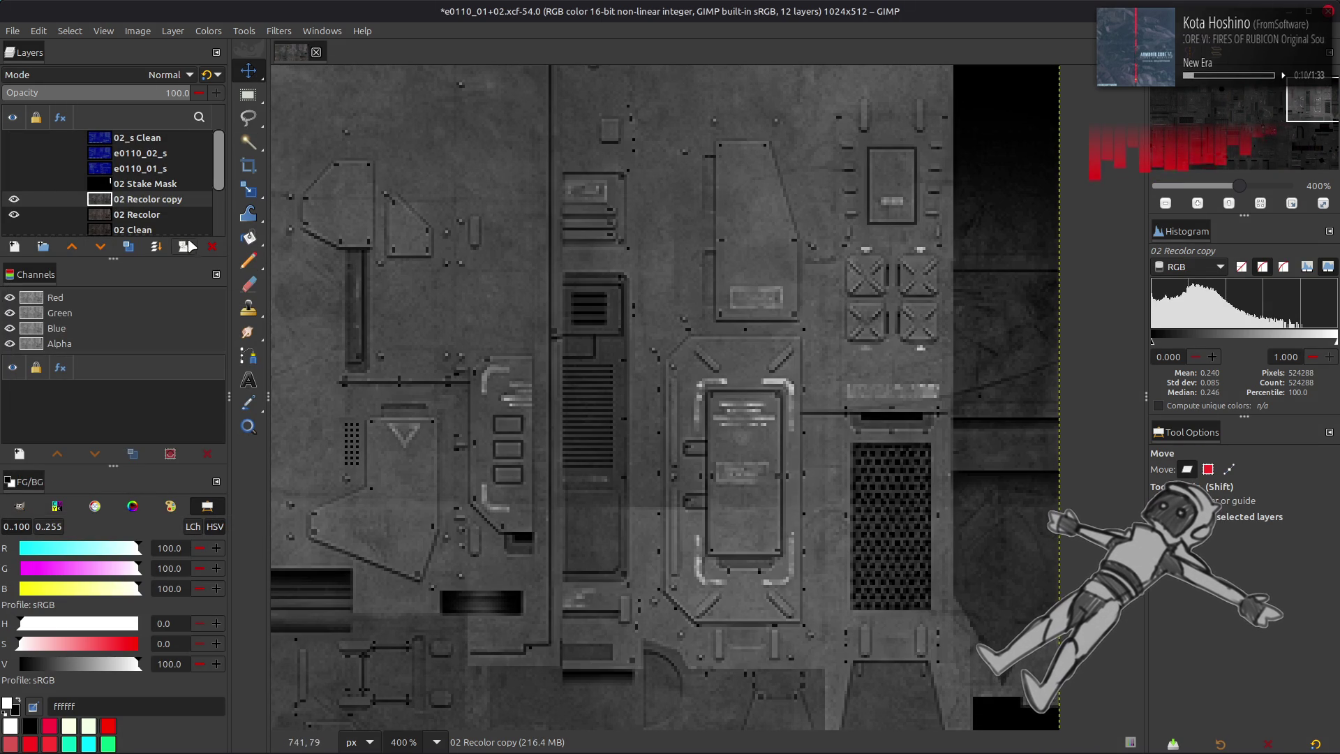
# - Make 02 Stake Mask active and visible, try Alpha to Selection, then clear the selection
pyautogui.click(140, 185)
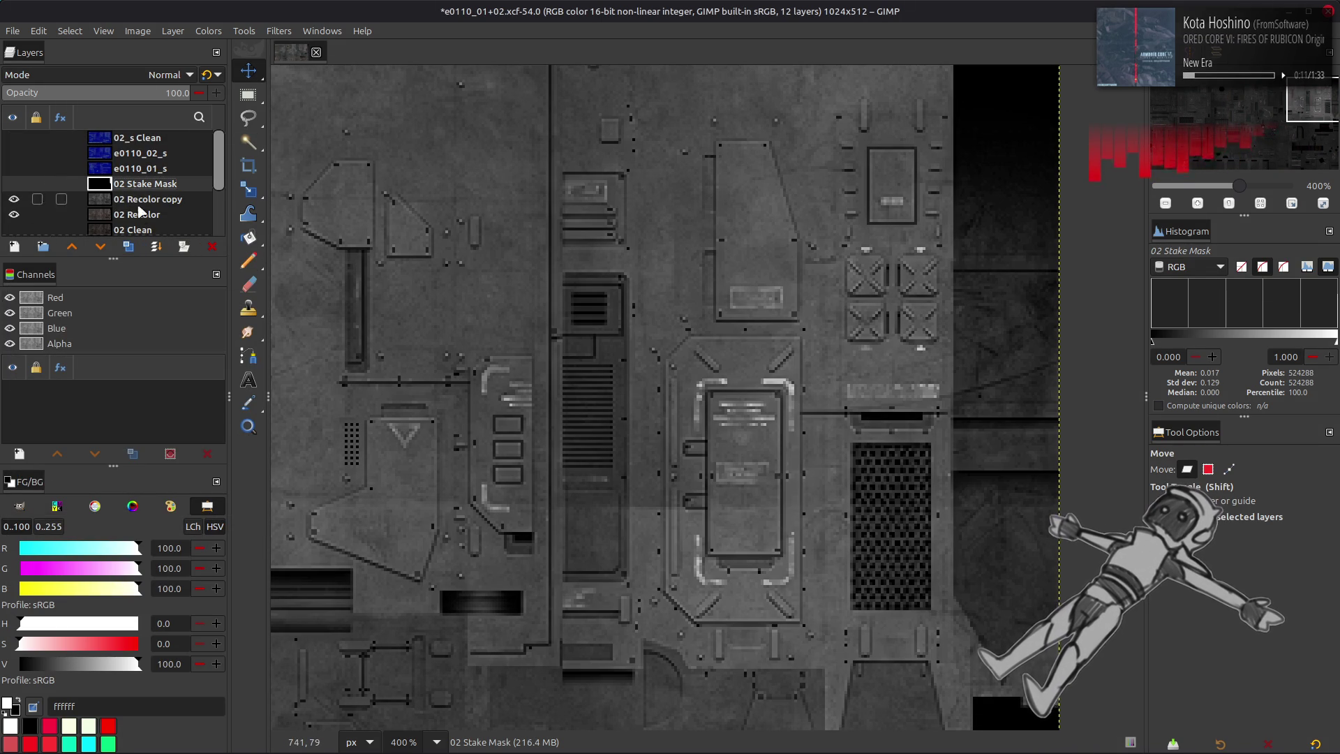
pyautogui.click(14, 184)
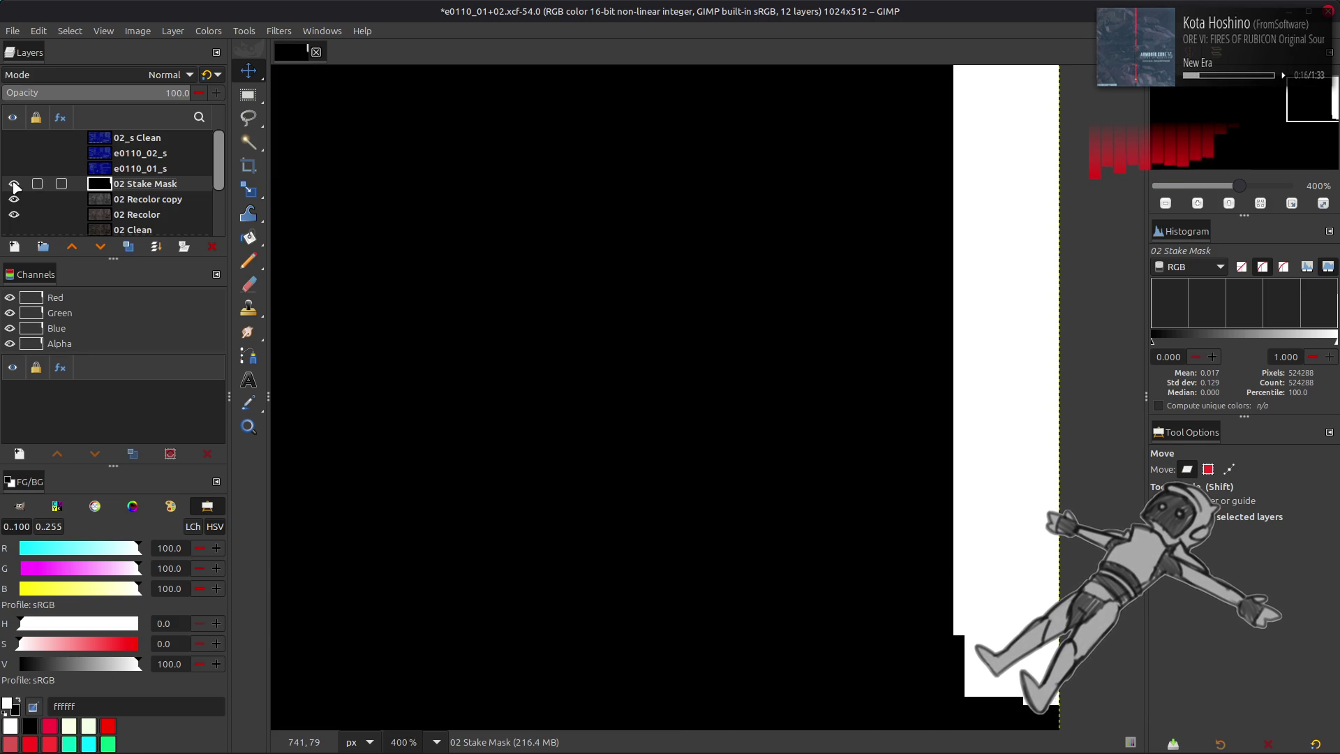
pyautogui.click(173, 32)
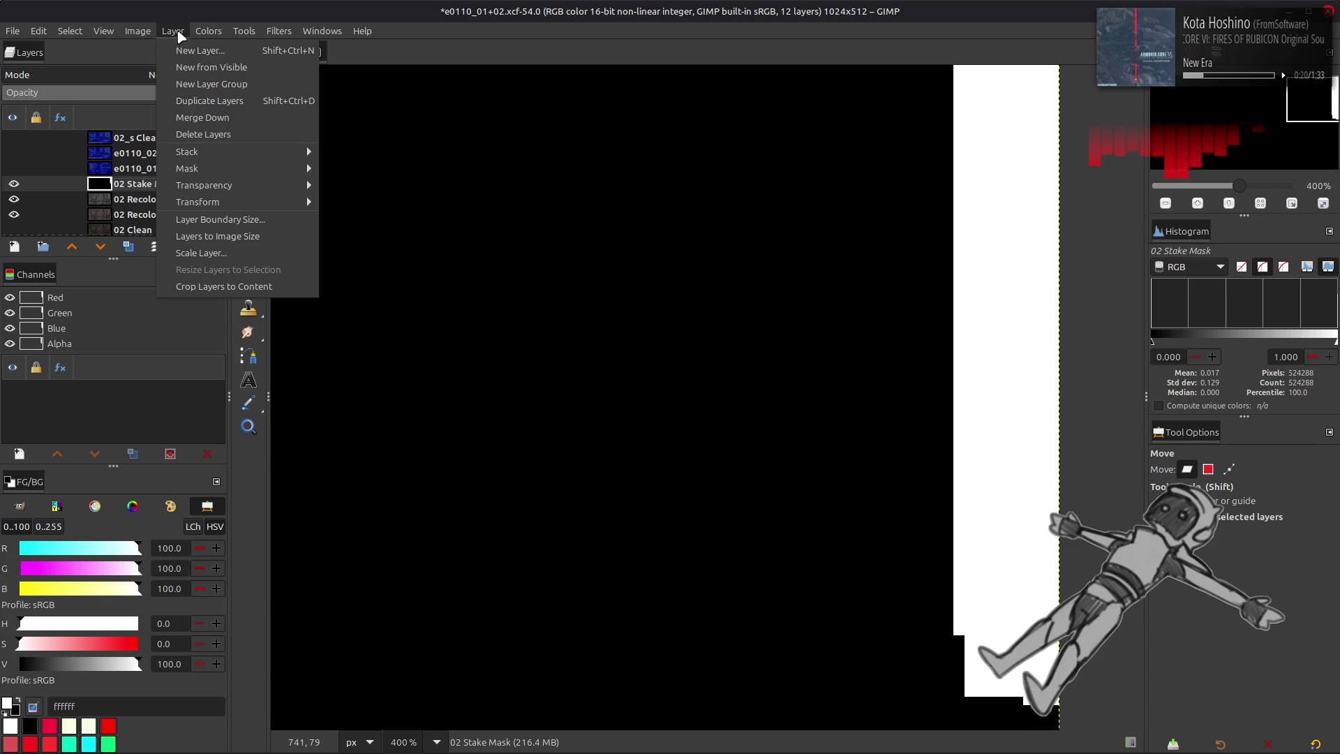
pyautogui.click(123, 193)
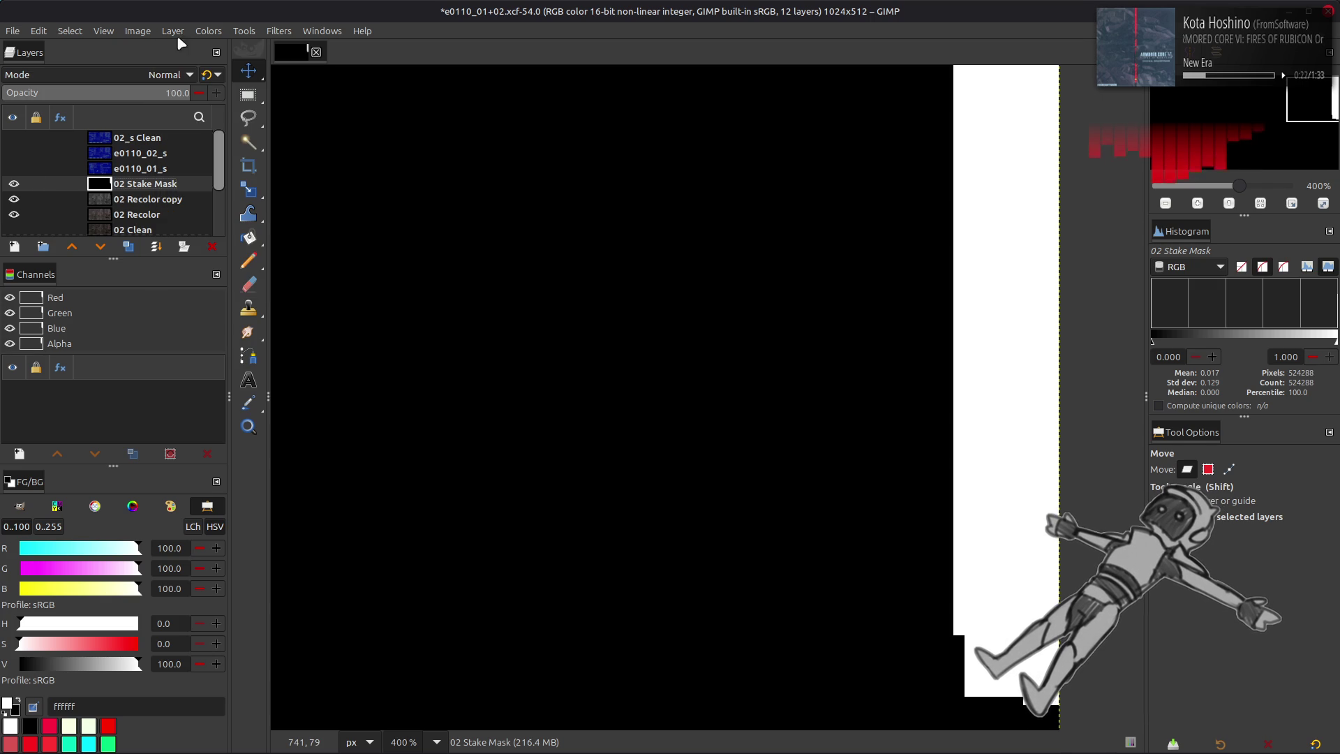
pyautogui.click(137, 31)
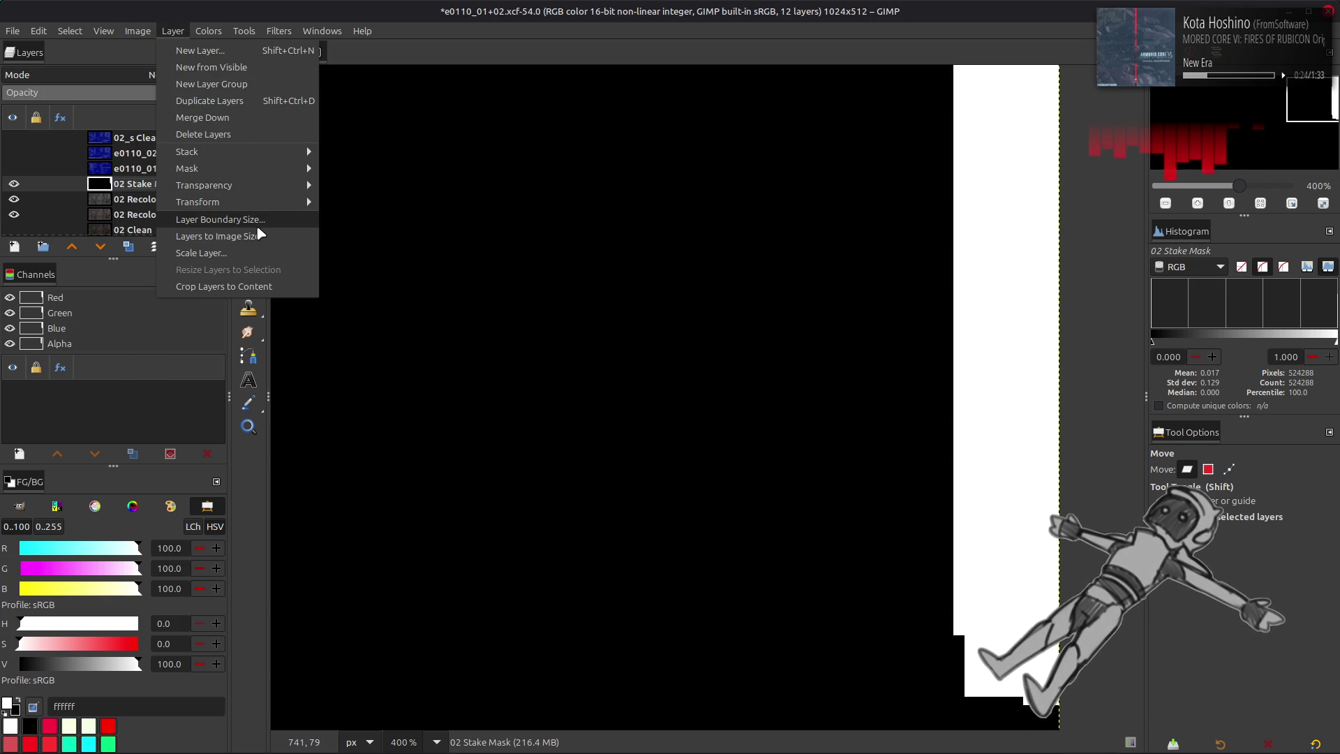
pyautogui.moveTo(258, 186)
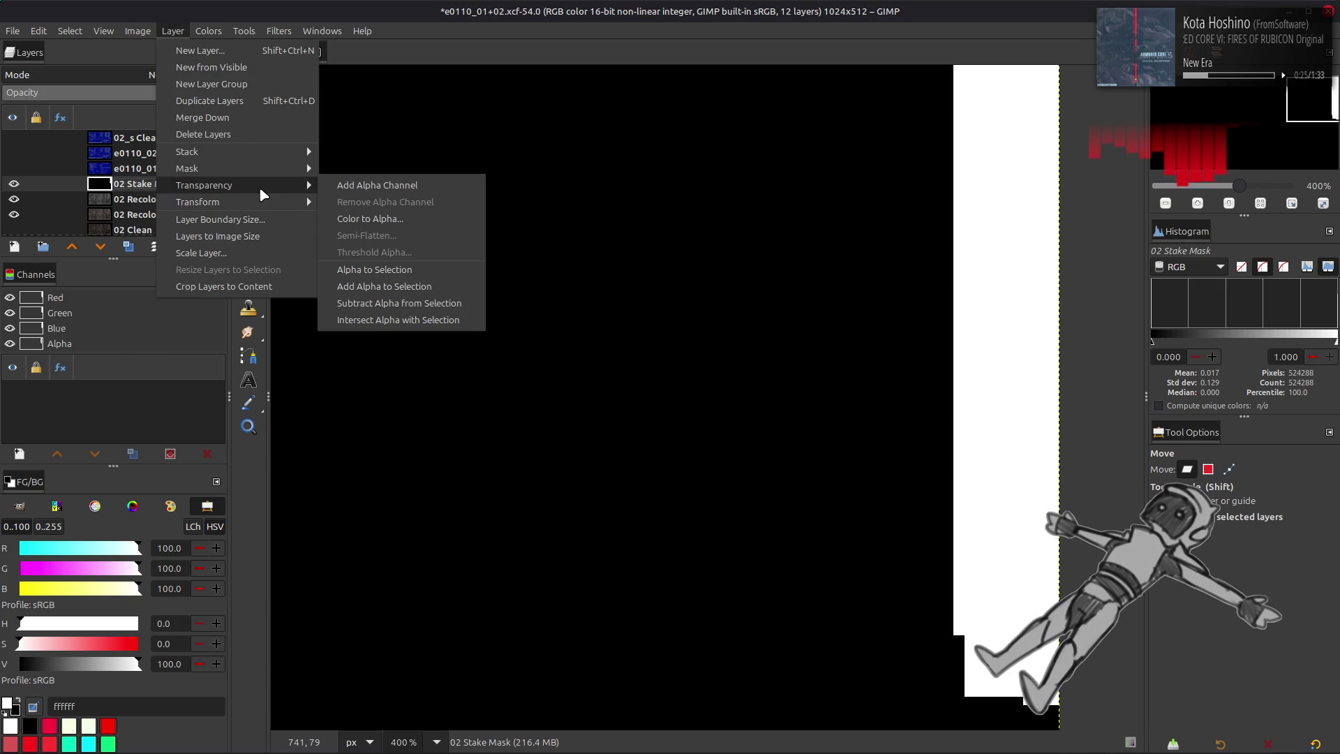
pyautogui.click(414, 269)
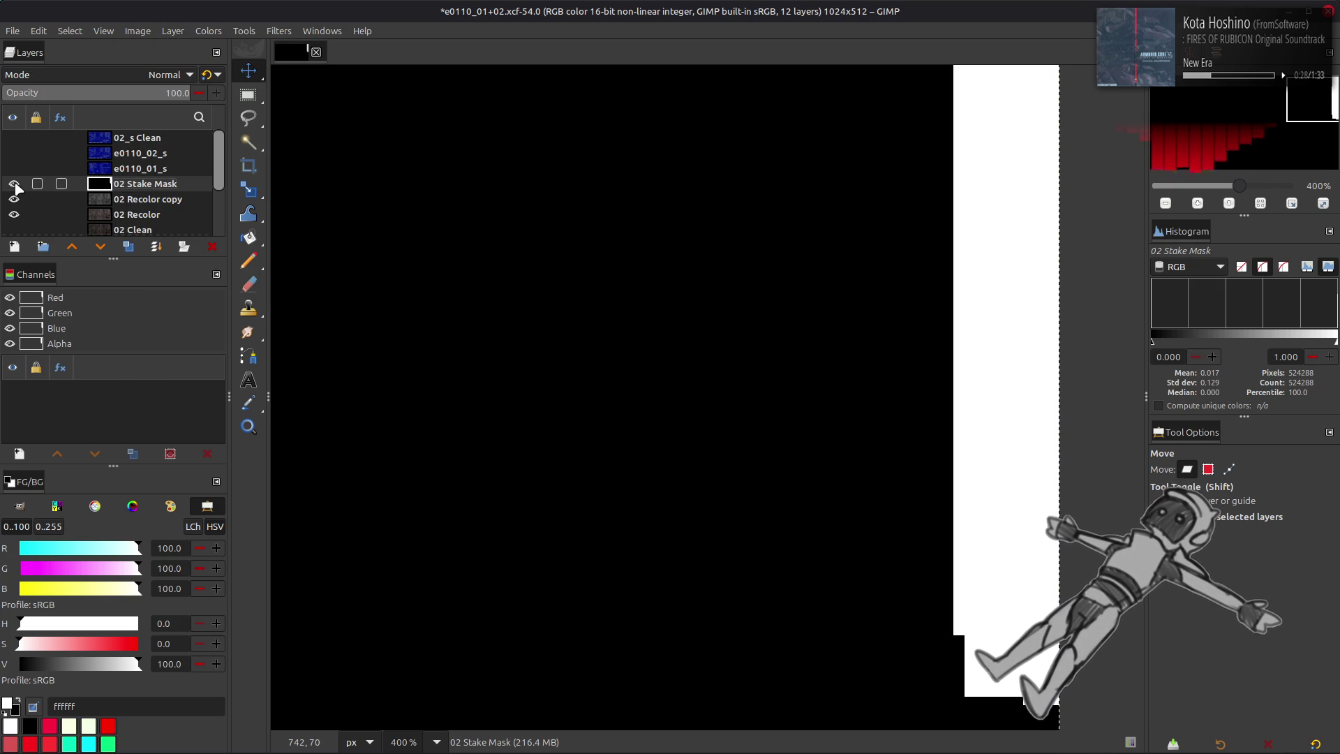
pyautogui.click(71, 31)
pyautogui.click(94, 72)
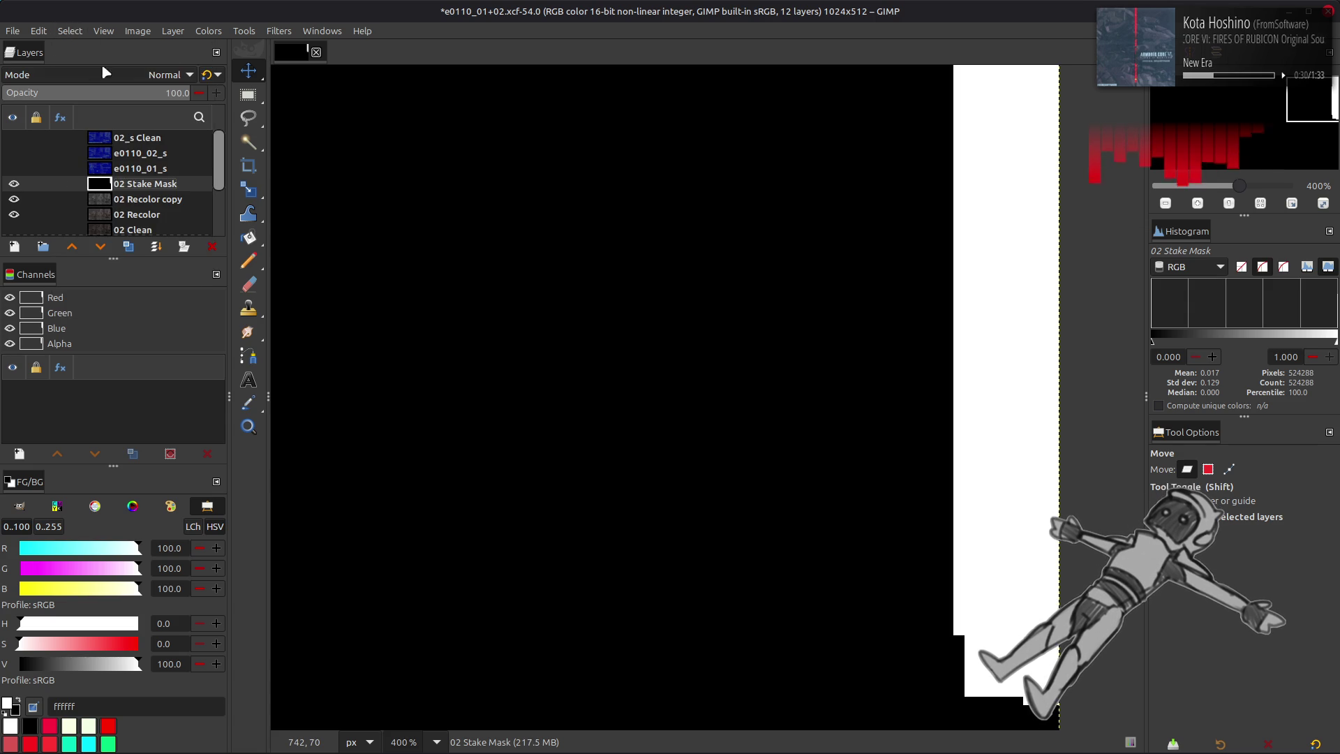
# - Select the mask's white strip via Channels to Selection, hide the mask, and activate 02 Recolor copy
pyautogui.click(199, 32)
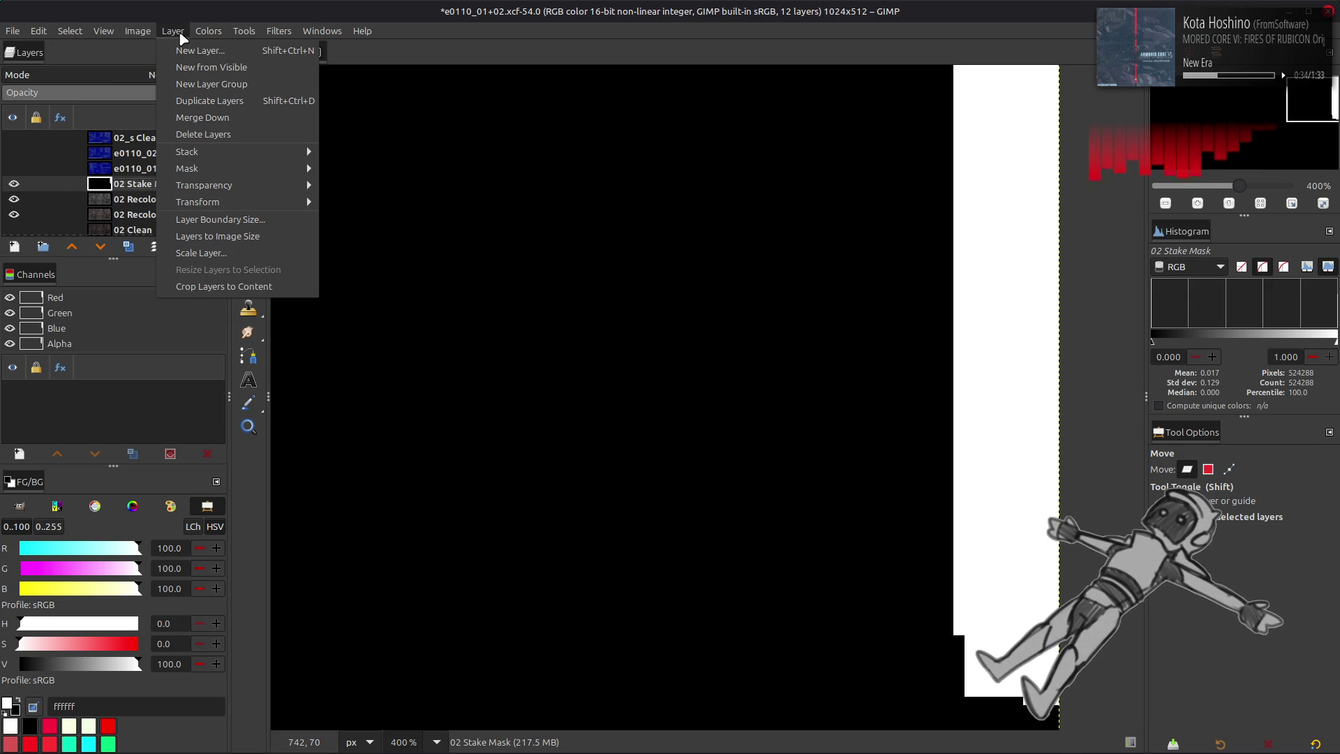
pyautogui.moveTo(231, 187)
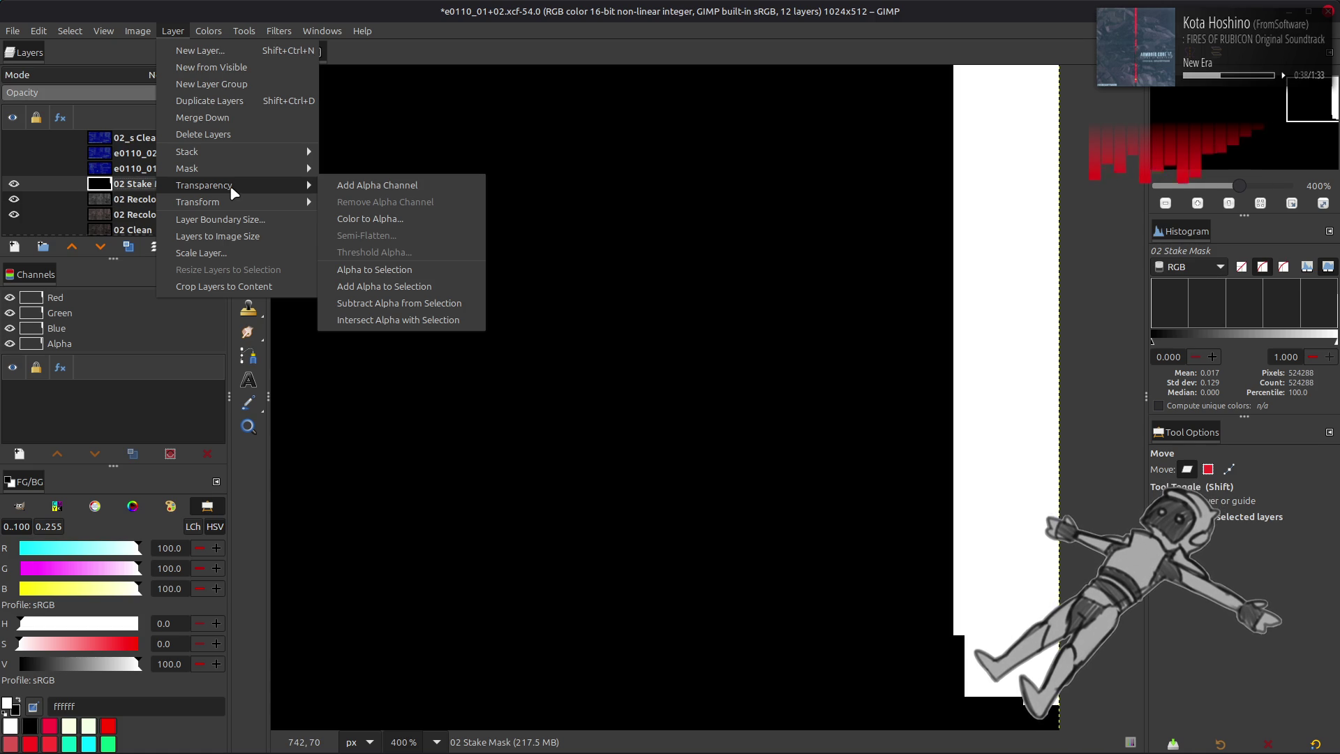
pyautogui.moveTo(73, 33)
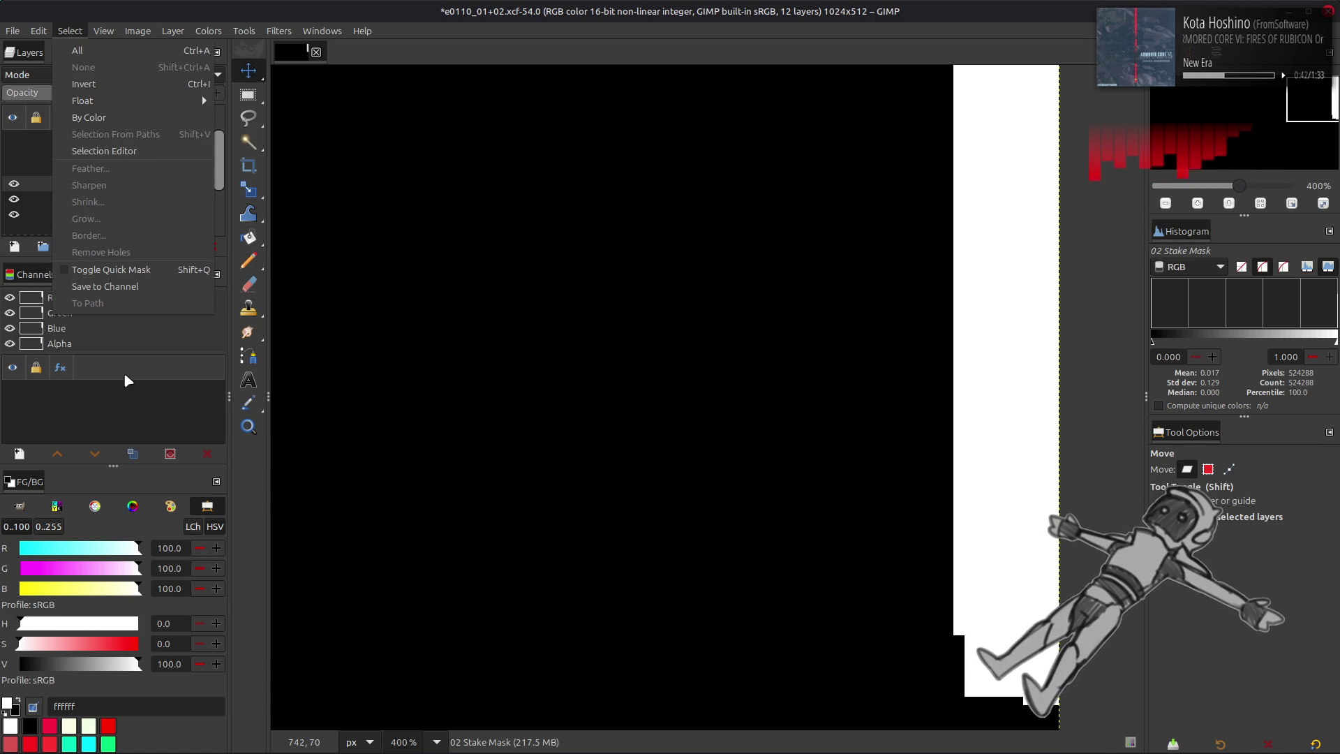
pyautogui.click(91, 360)
pyautogui.rightClick(52, 313)
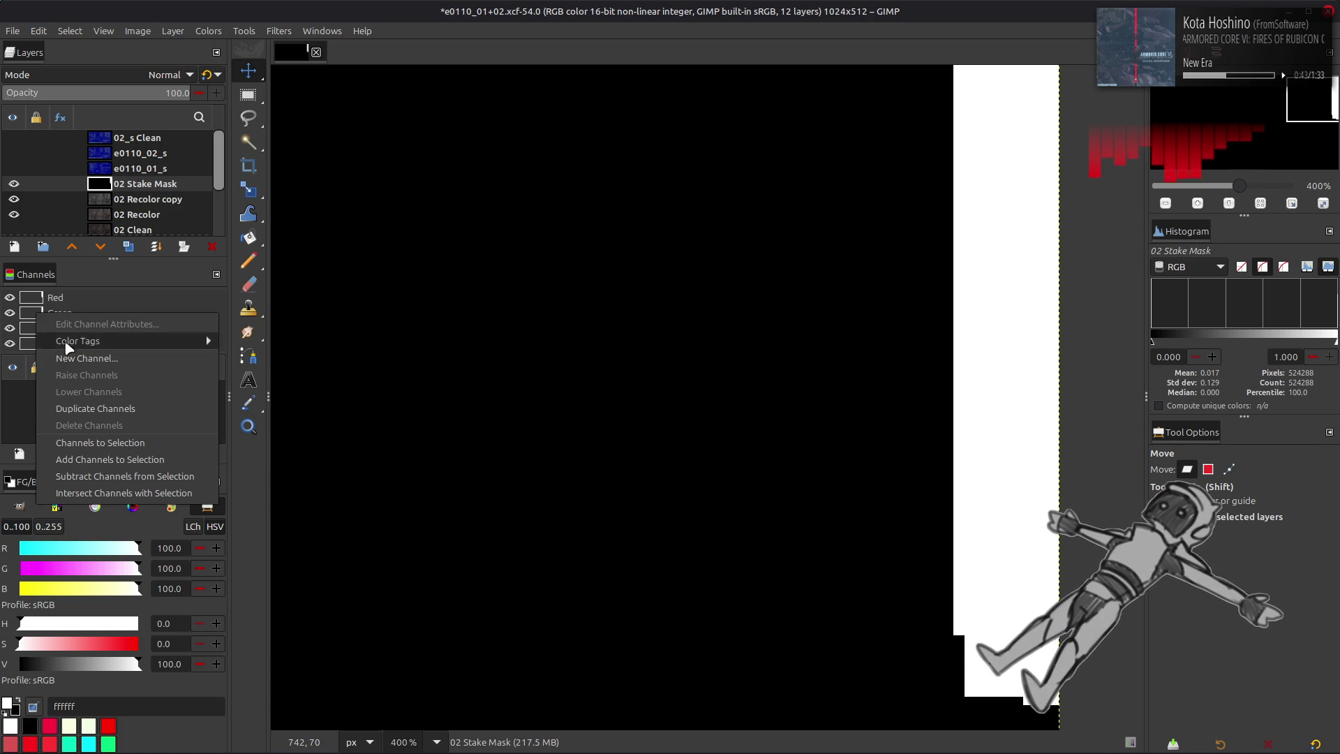
pyautogui.click(105, 444)
pyautogui.click(14, 184)
pyautogui.click(154, 200)
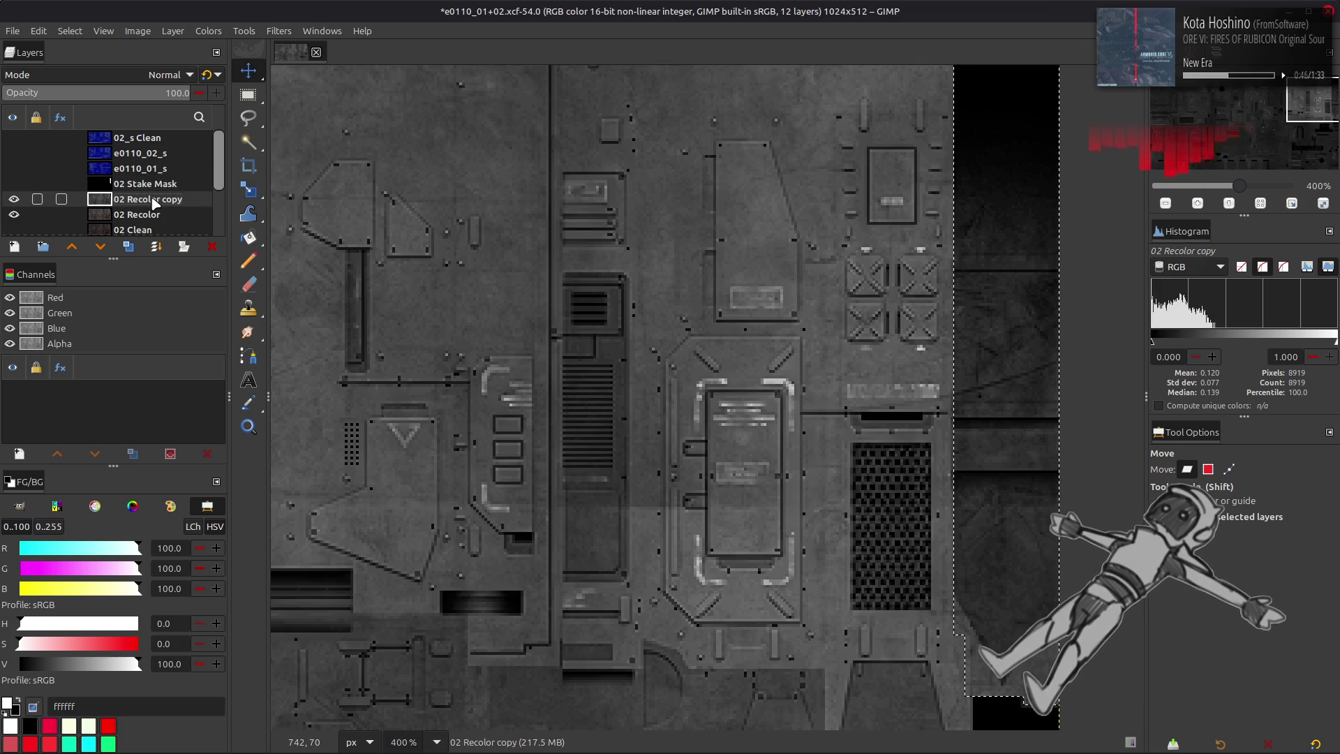
# - Crop 02 Recolor copy to the selected strip and clear the selection
pyautogui.click(173, 30)
pyautogui.click(259, 277)
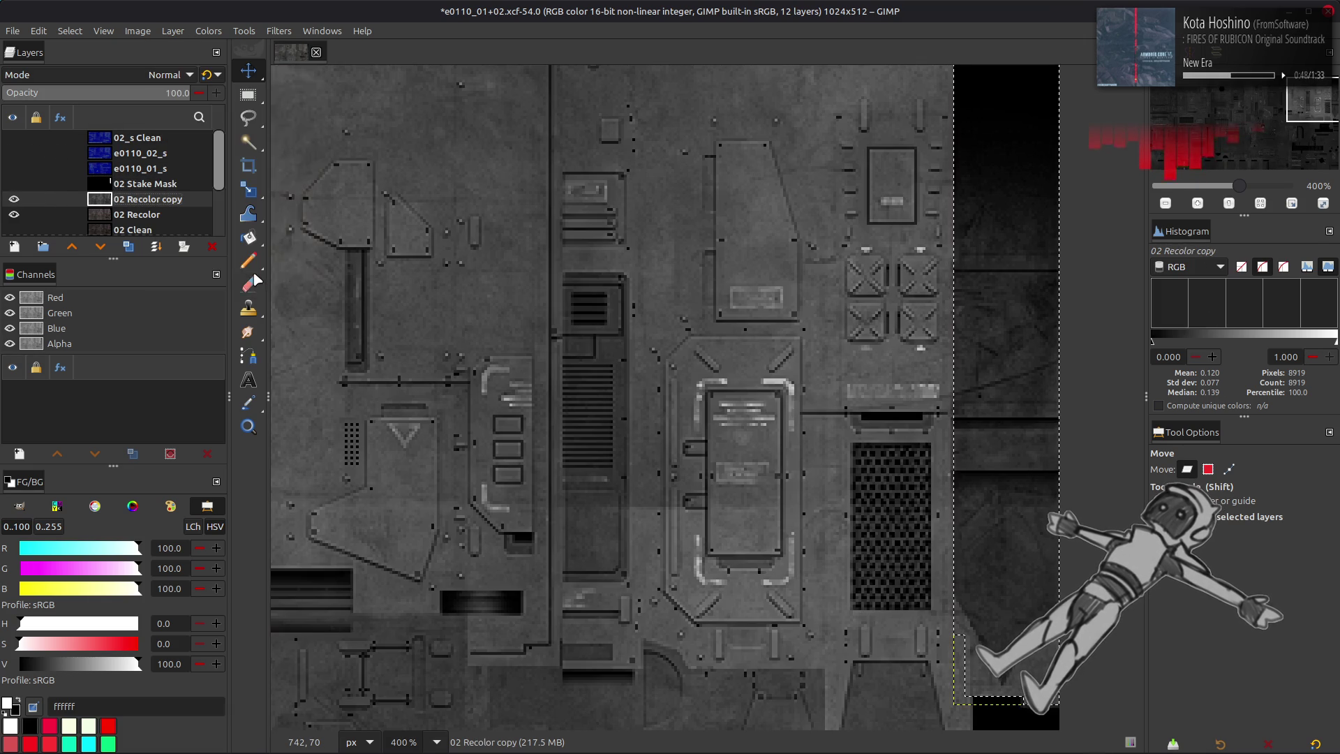
pyautogui.click(70, 30)
pyautogui.click(91, 62)
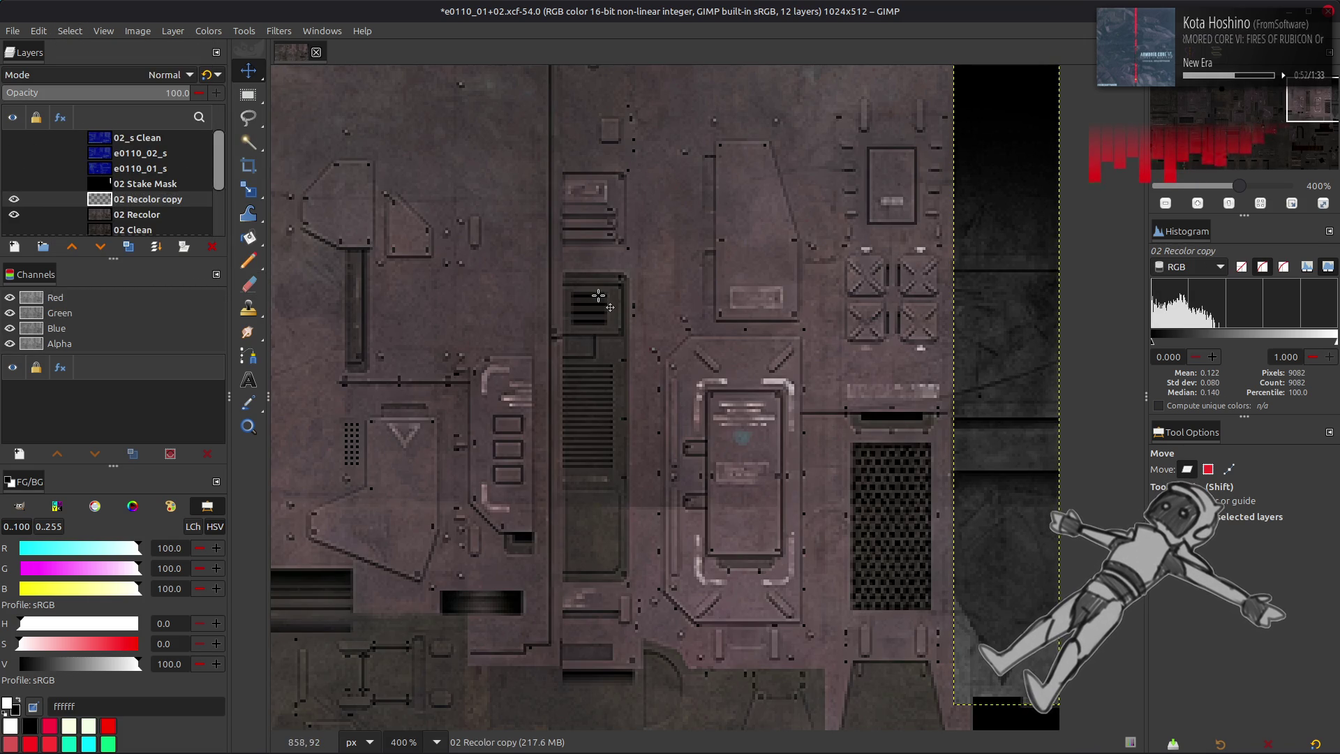
# - Shrink the layer boundary height to 237, then to 236 pixels
pyautogui.click(172, 31)
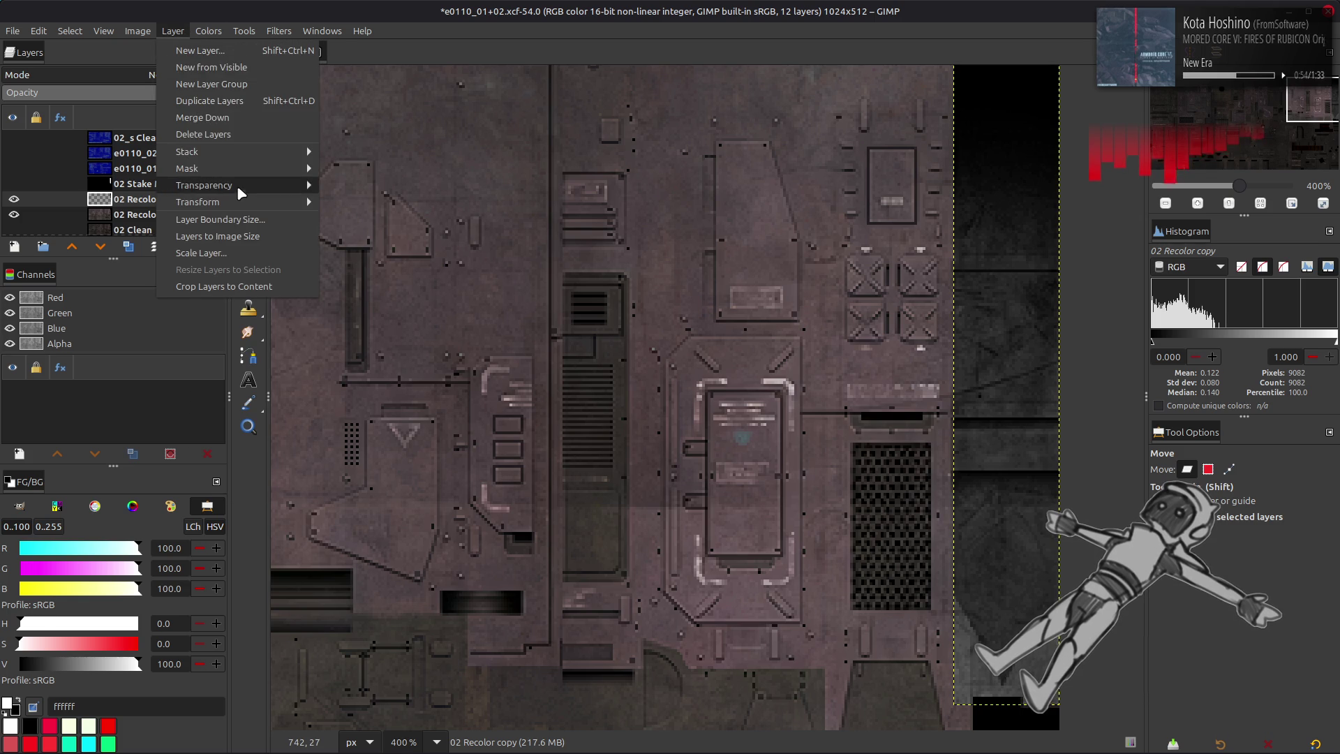
pyautogui.click(240, 218)
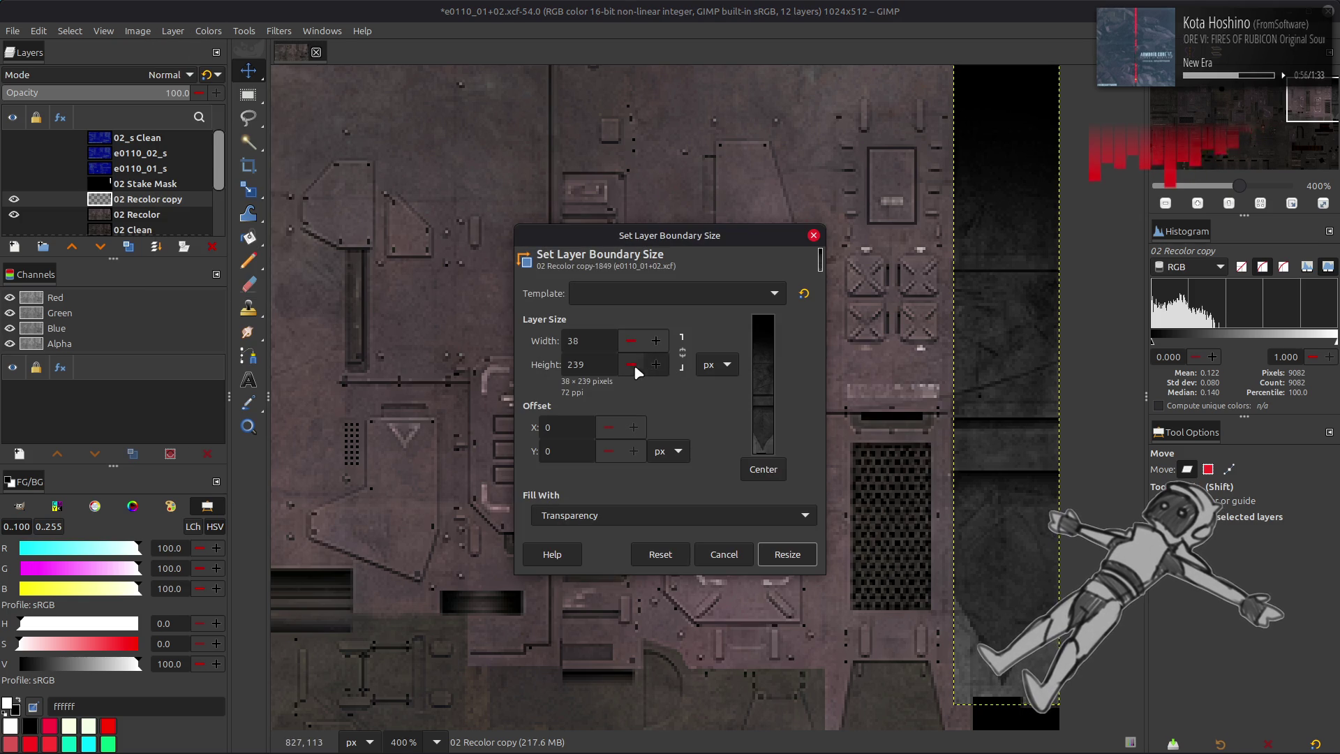
pyautogui.click(631, 364)
pyautogui.click(631, 364)
pyautogui.click(775, 551)
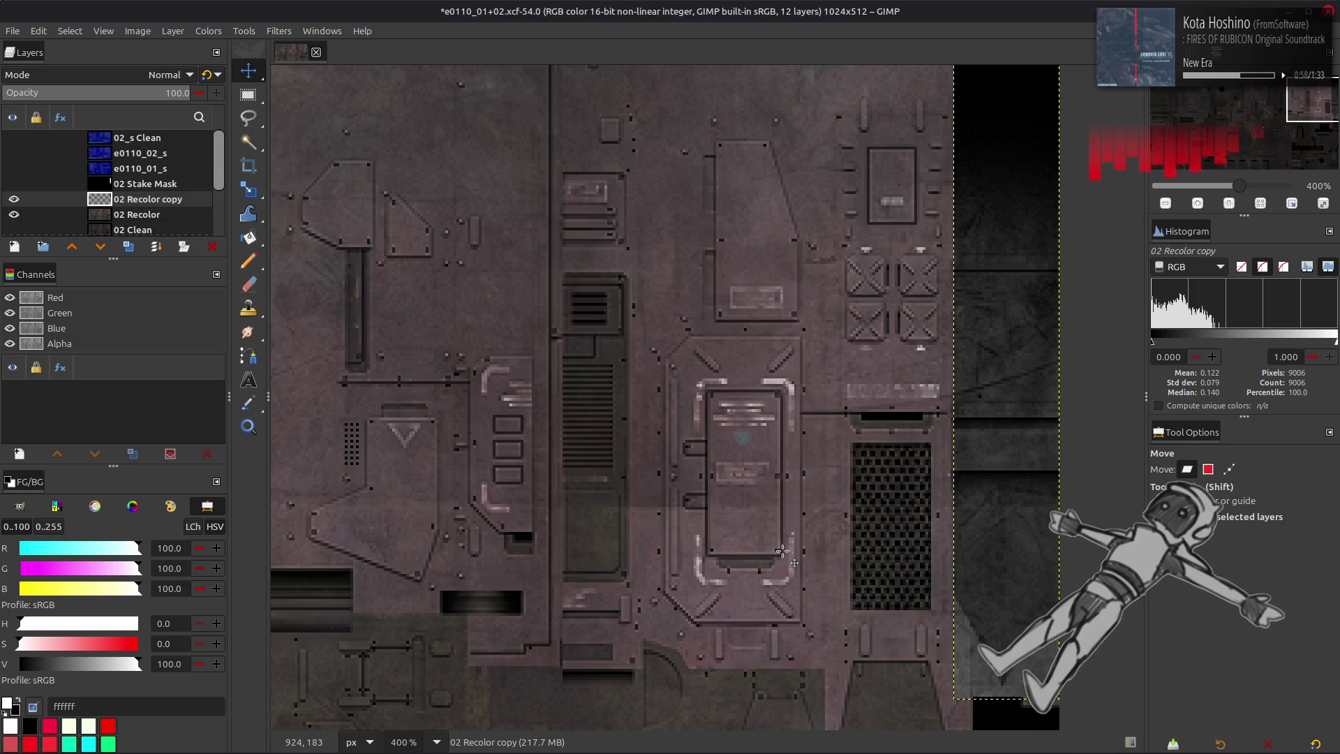
pyautogui.click(172, 31)
pyautogui.click(226, 219)
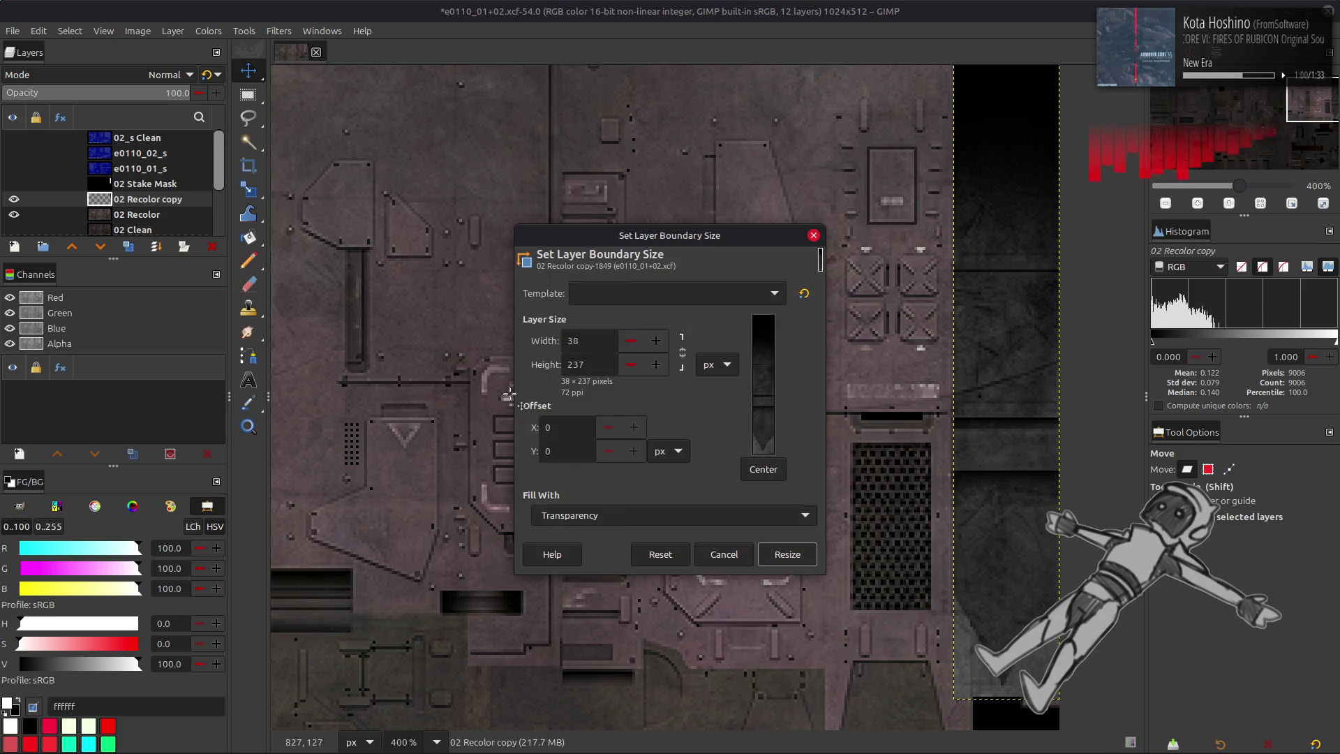
pyautogui.click(631, 365)
pyautogui.click(789, 554)
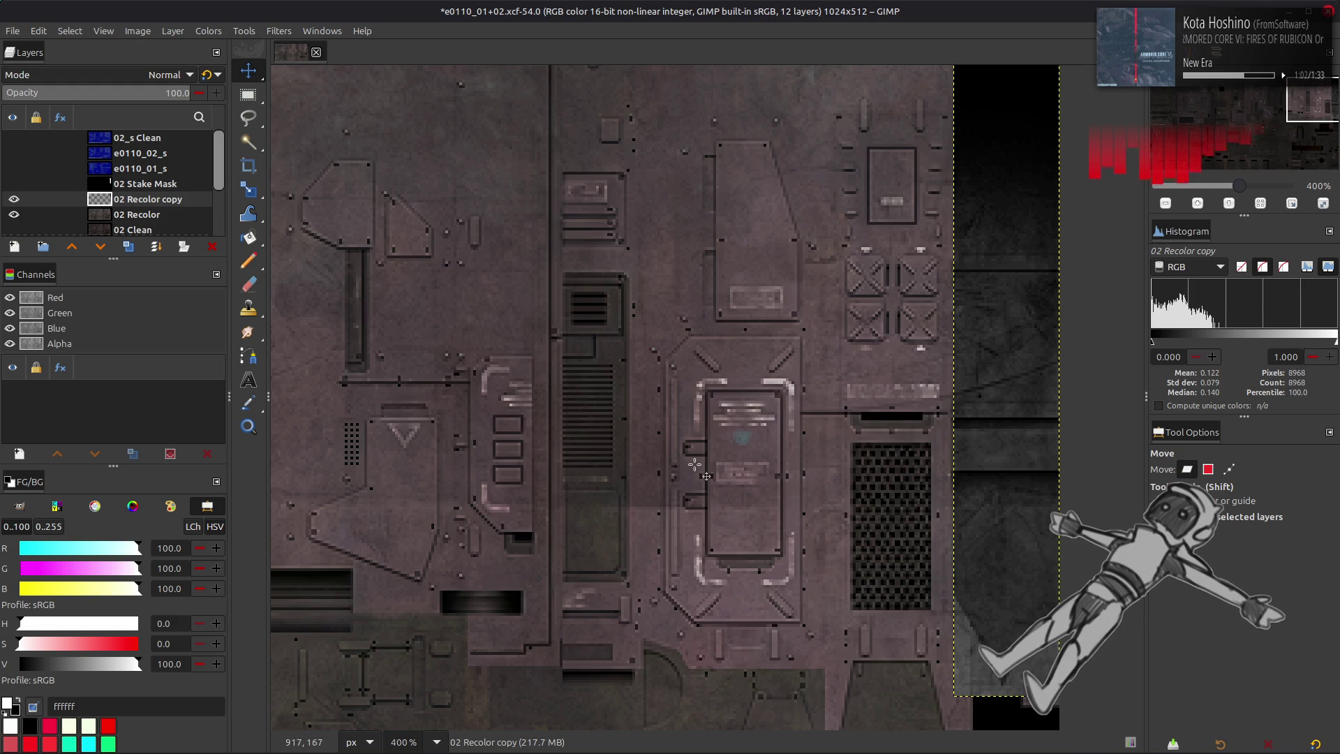
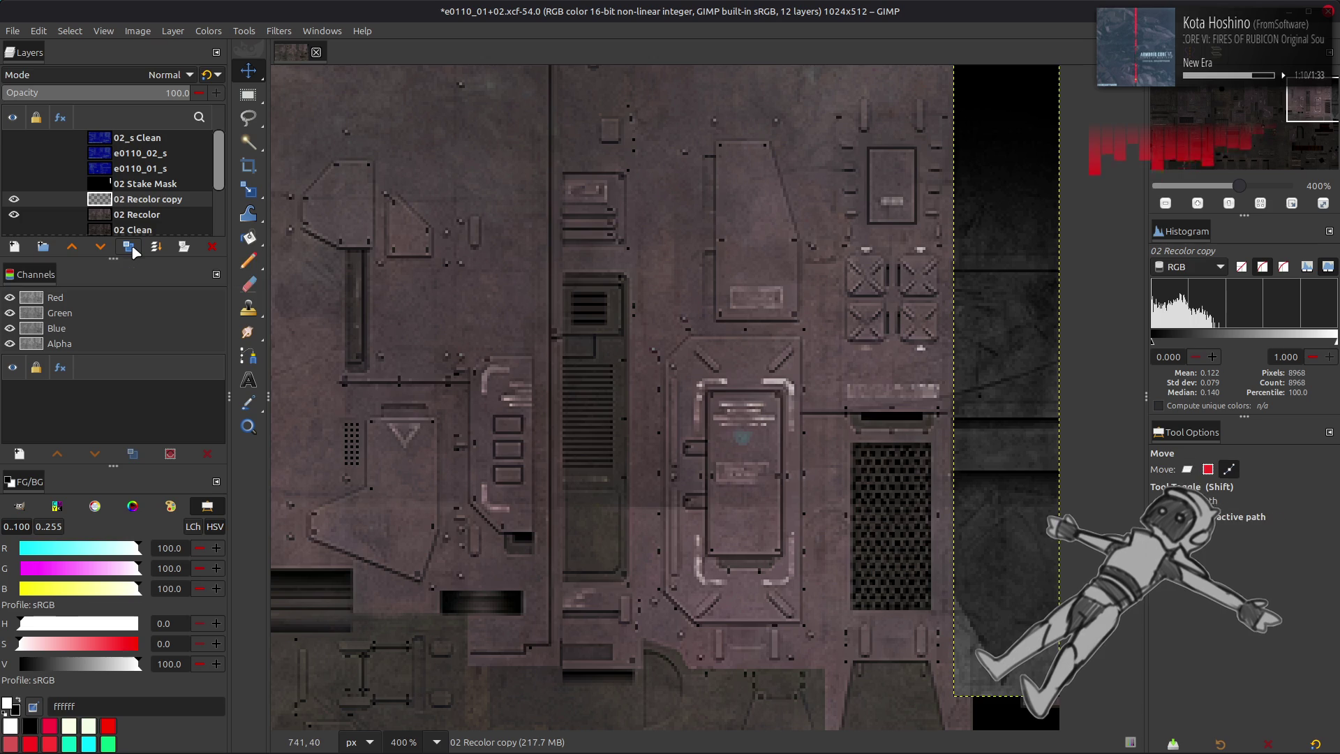
# - Duplicate the 02 Recolor copy layer and trim the copy's layer height to 236 pixels
pyautogui.click(128, 247)
pyautogui.click(173, 31)
pyautogui.click(202, 222)
pyautogui.click(630, 364)
pyautogui.click(630, 363)
pyautogui.click(631, 364)
pyautogui.click(787, 554)
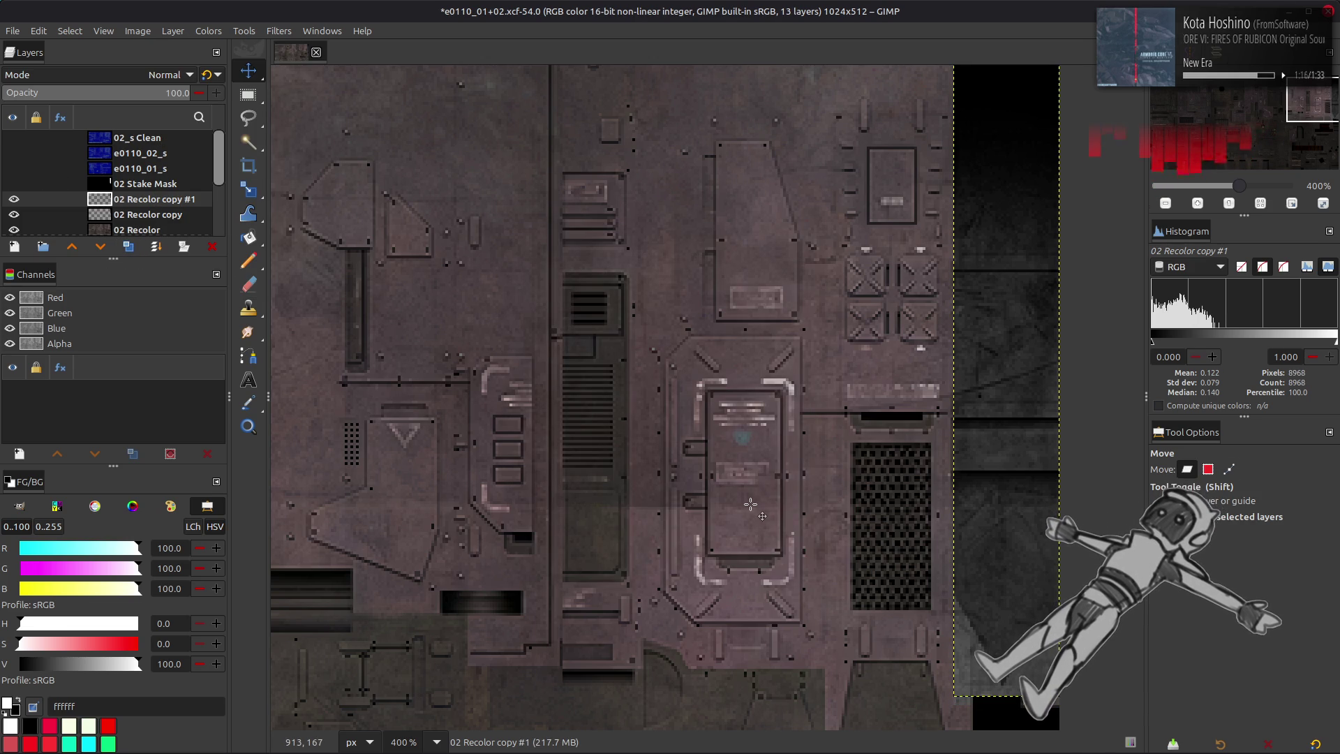
# - Start a Median Blur on the copy with high precision enabled
pyautogui.click(279, 30)
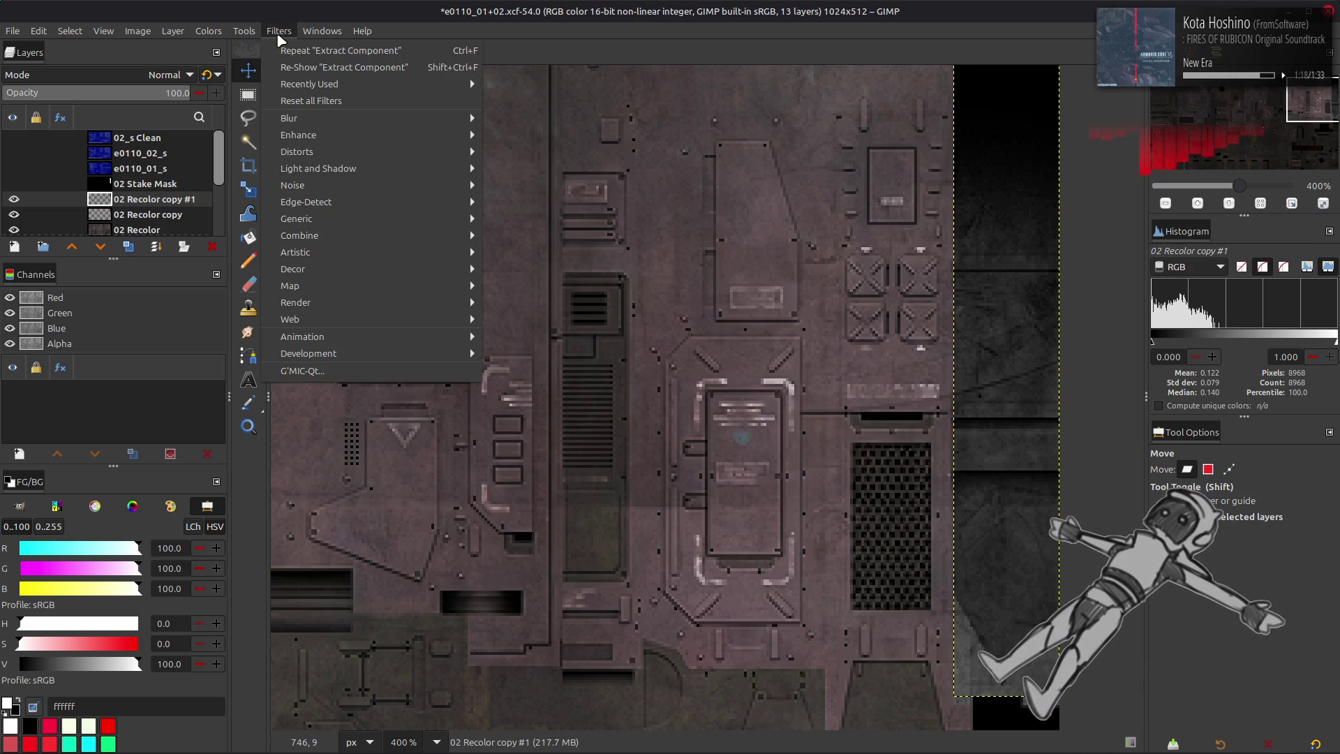
pyautogui.moveTo(355, 119)
pyautogui.click(578, 182)
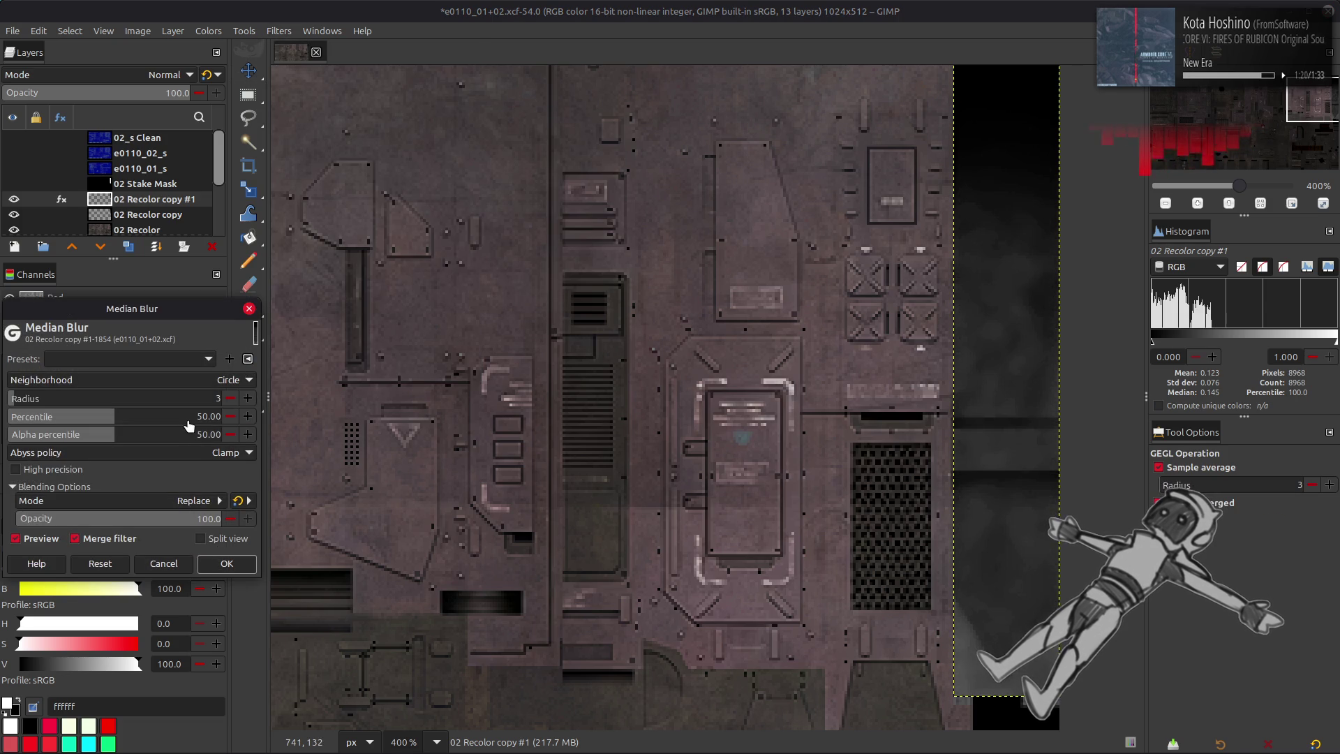
pyautogui.click(16, 468)
pyautogui.scroll(1, 182, 379)
pyautogui.scroll(-2, 181, 378)
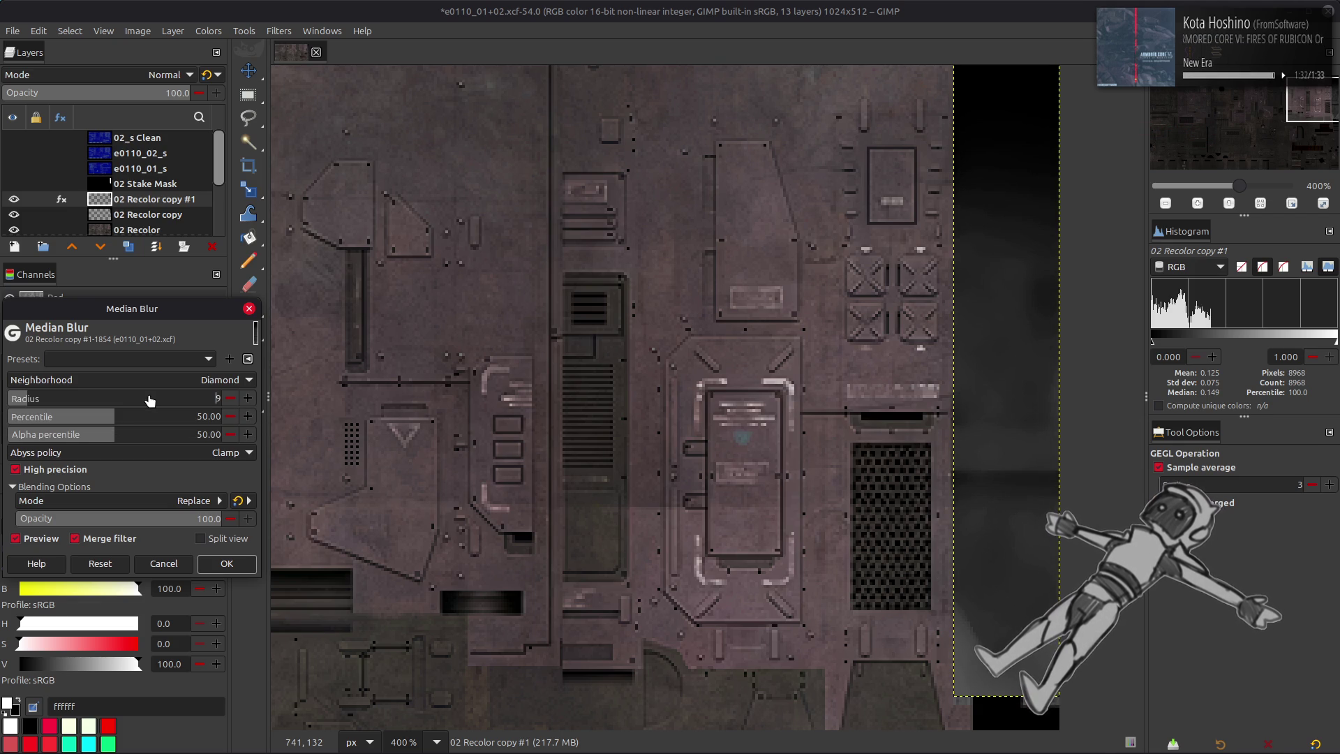
pyautogui.scroll(1, 205, 380)
pyautogui.scroll(-1, 205, 379)
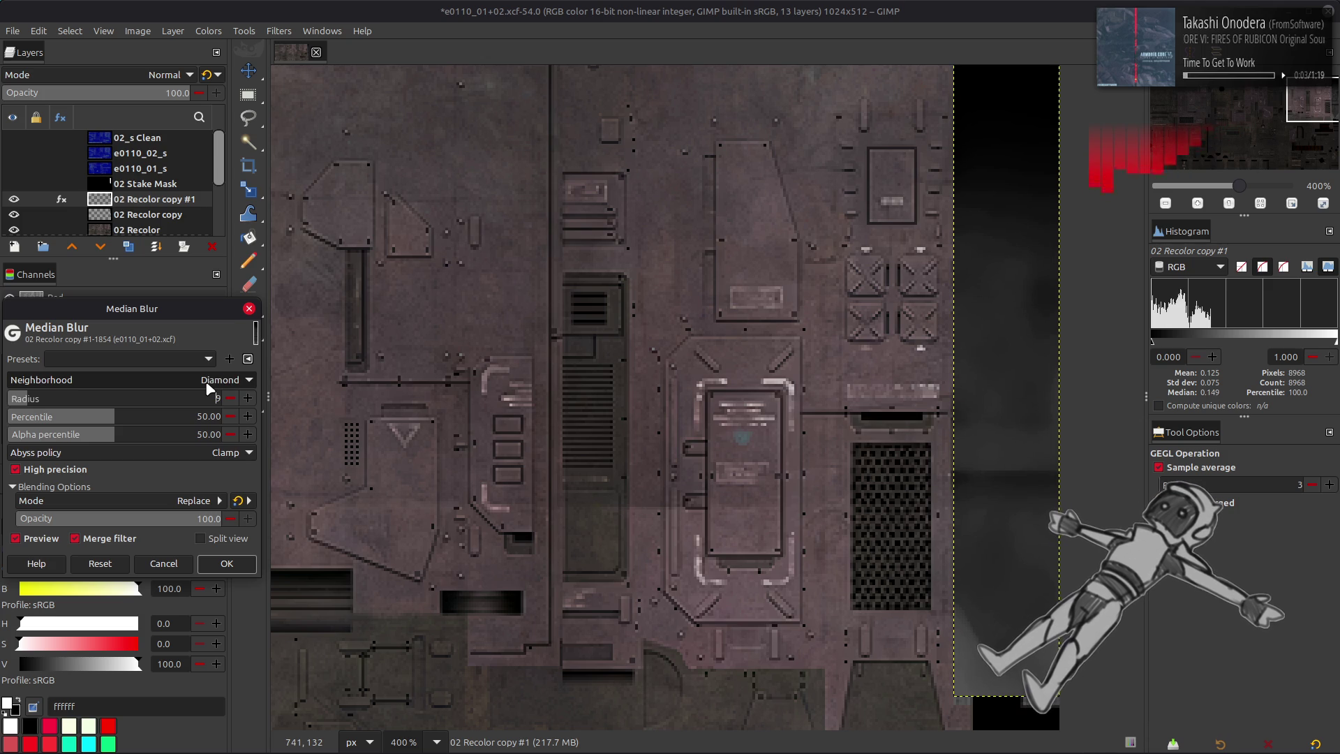
pyautogui.scroll(-1, 207, 386)
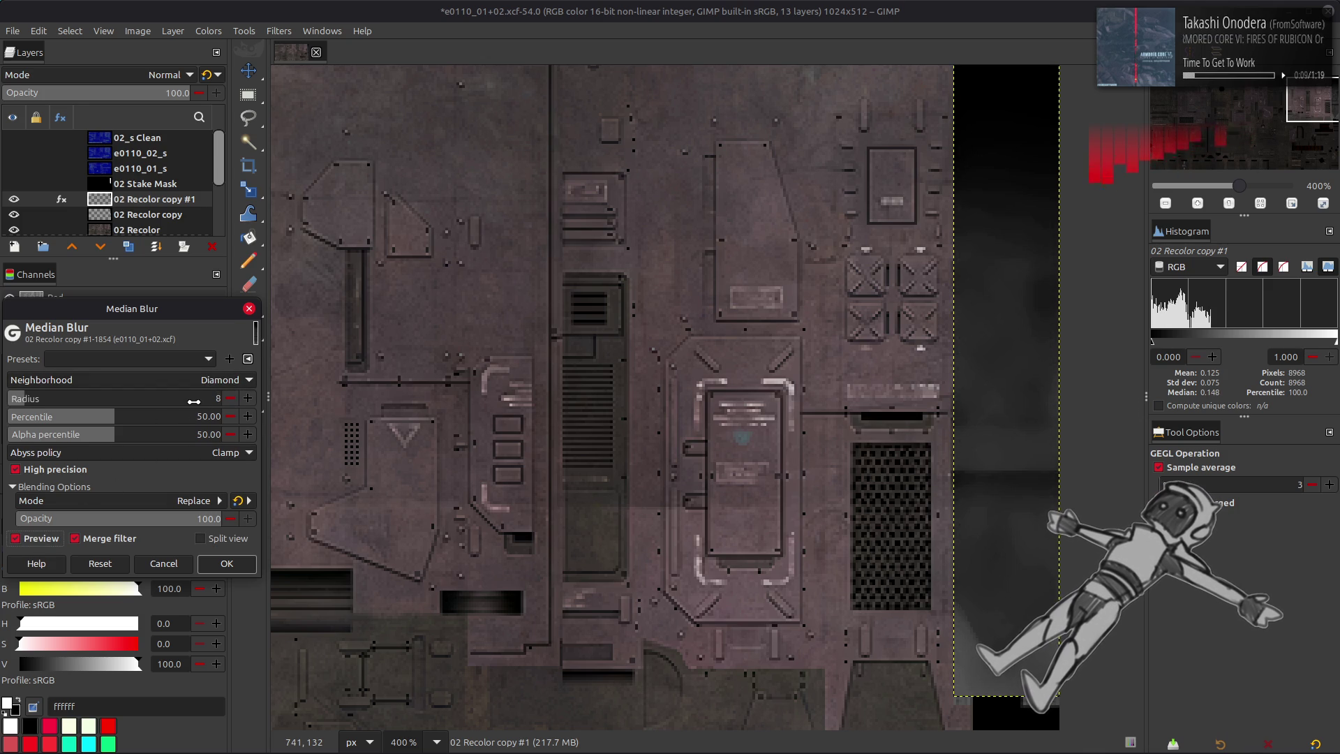
pyautogui.scroll(1, 188, 381)
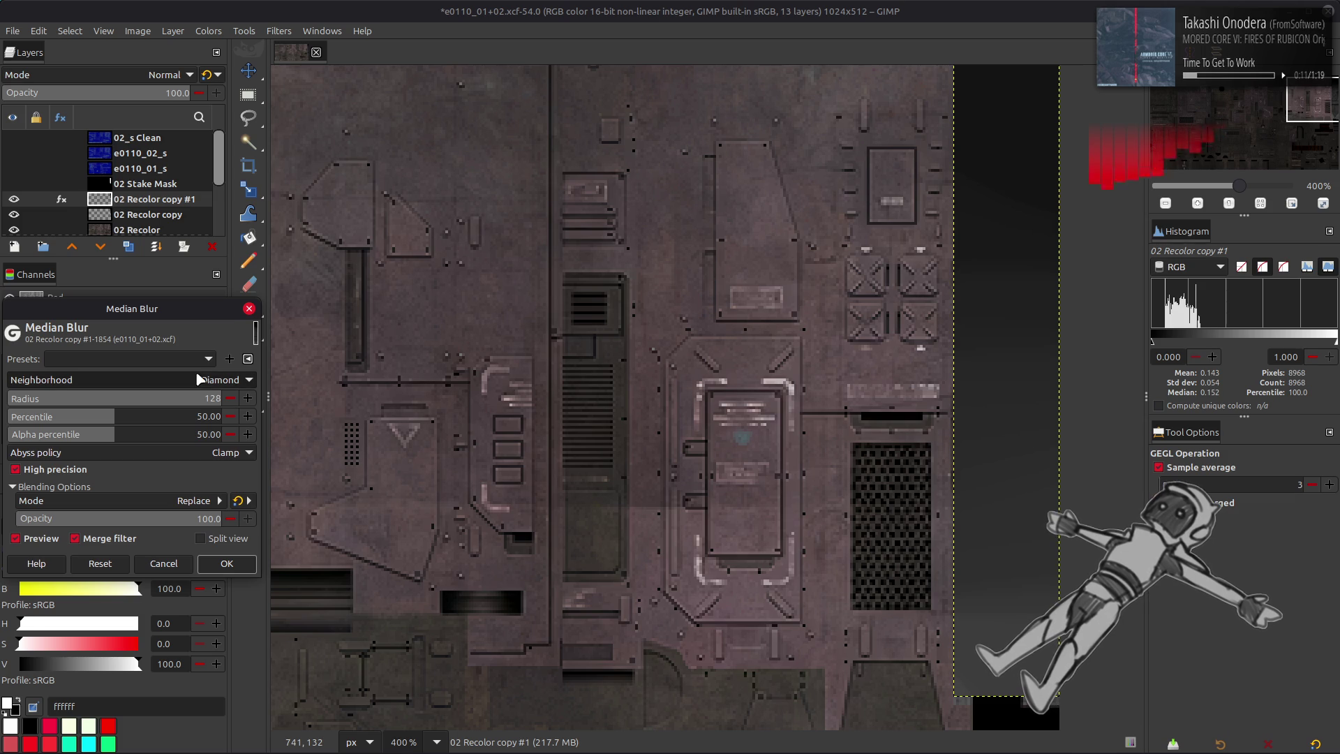
pyautogui.scroll(-1, 188, 381)
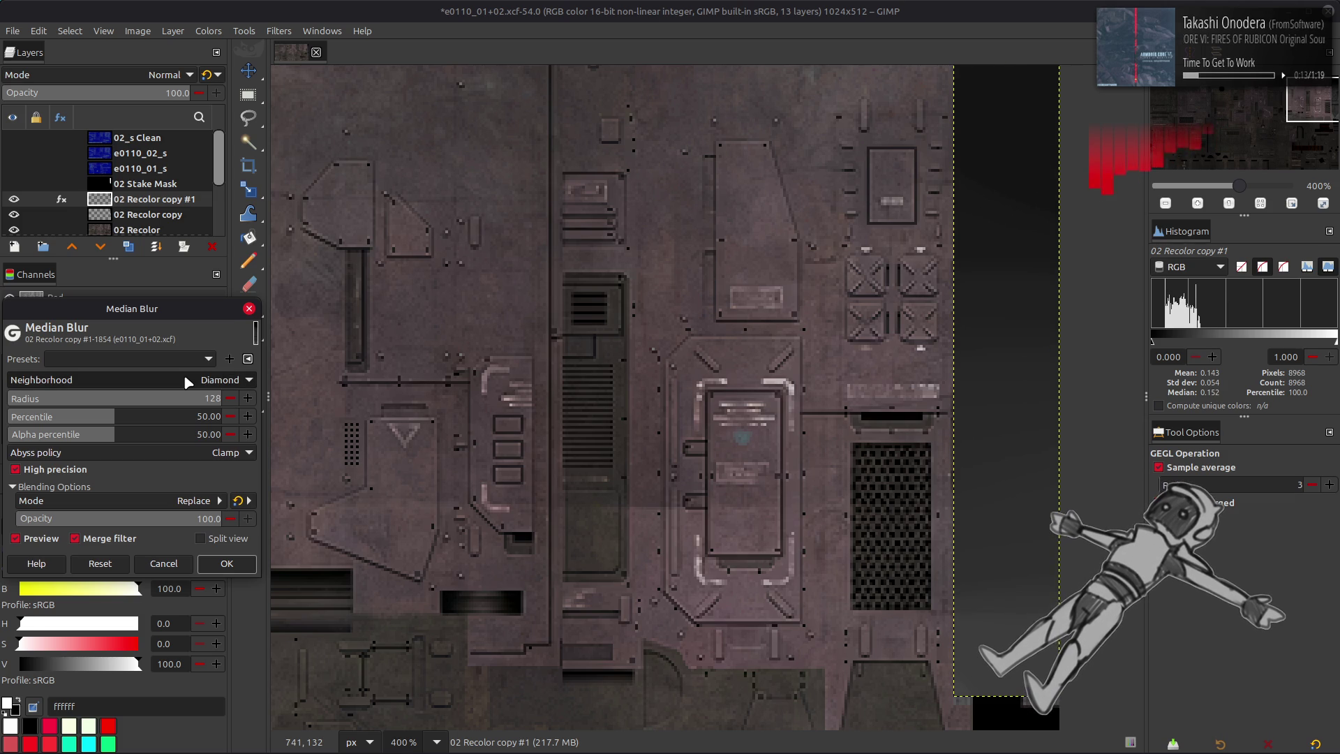
pyautogui.scroll(2, 188, 382)
pyautogui.scroll(1, 432, 455)
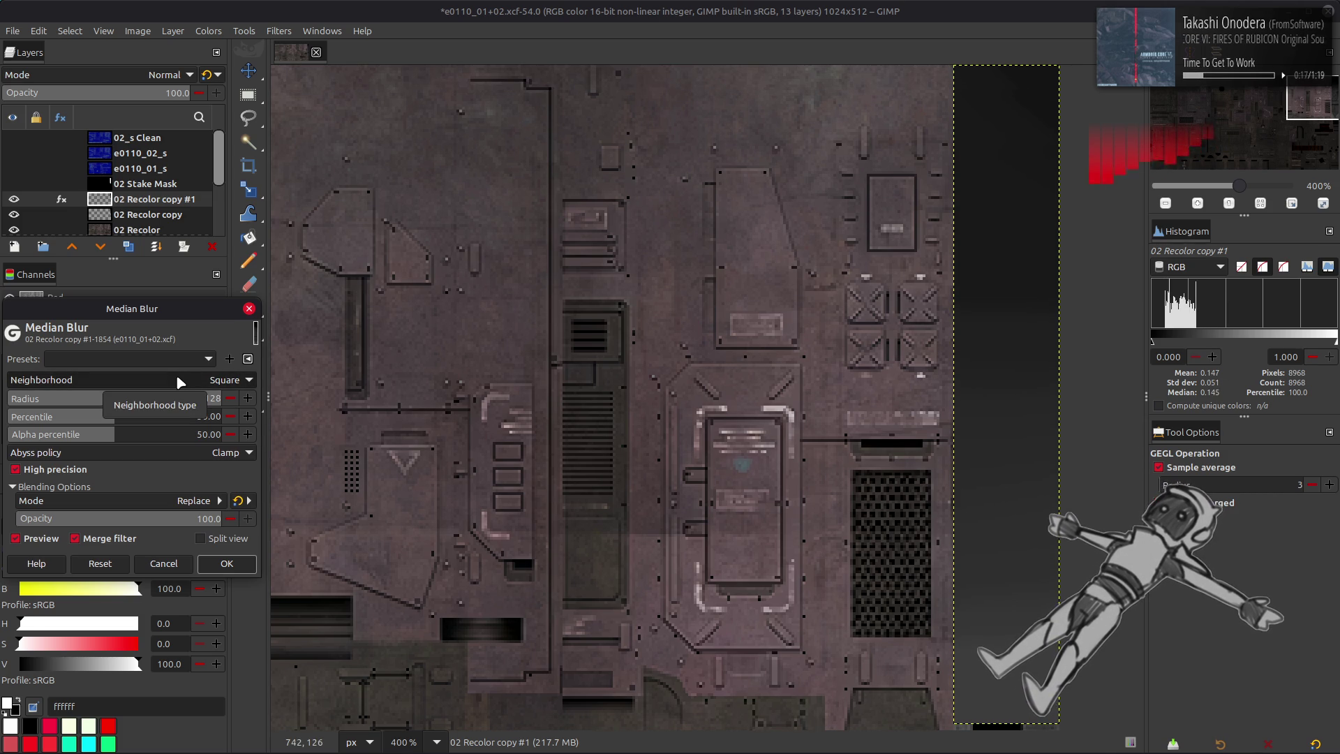
pyautogui.scroll(-1, 180, 382)
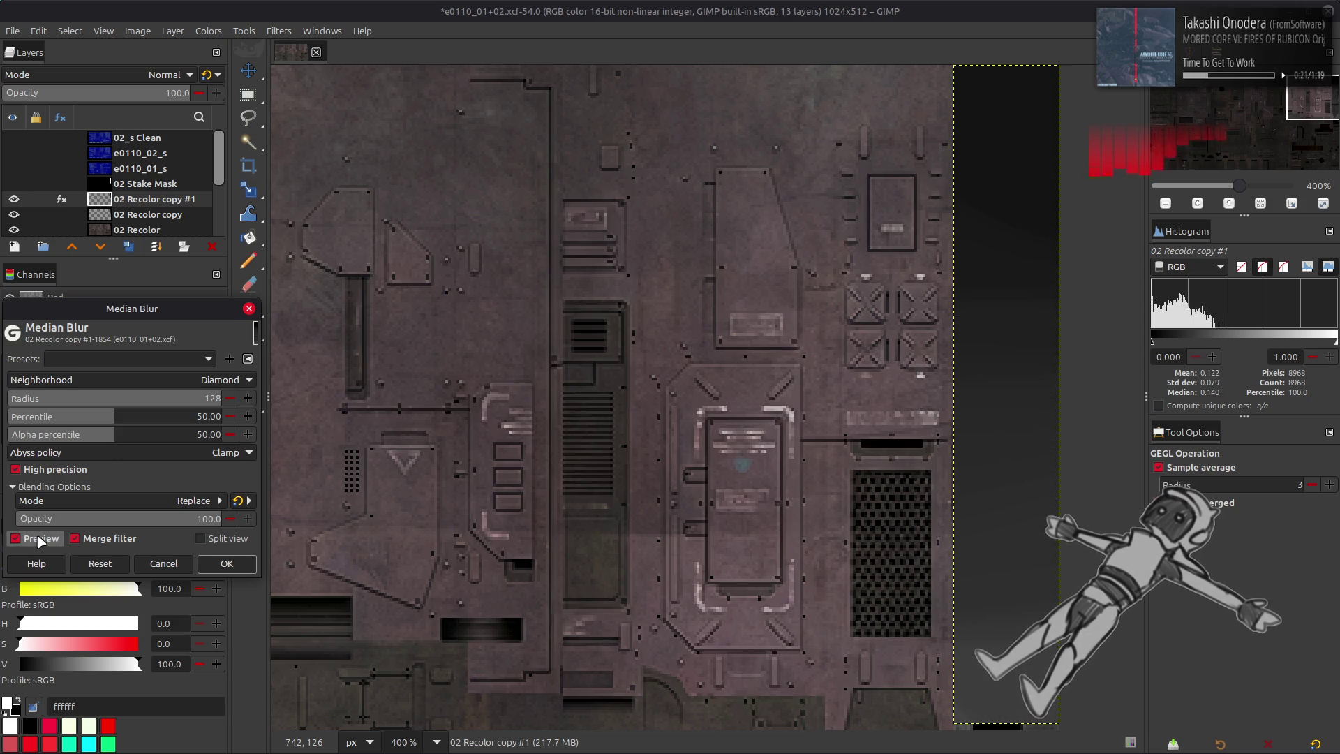
# - Try a median radius of 64, then settle on 32
pyautogui.click(177, 393)
pyautogui.write('64')
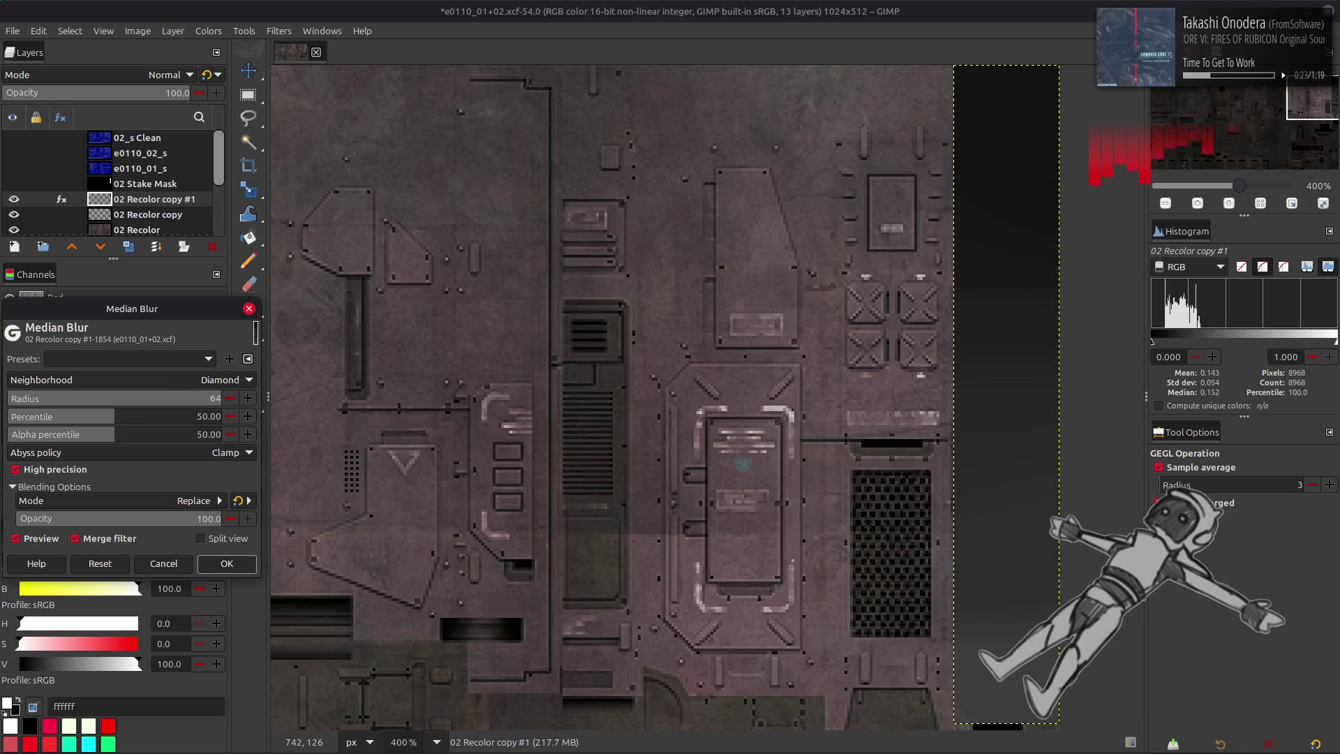
pyautogui.press('Return')
pyautogui.scroll(1, 187, 380)
pyautogui.scroll(-2, 186, 377)
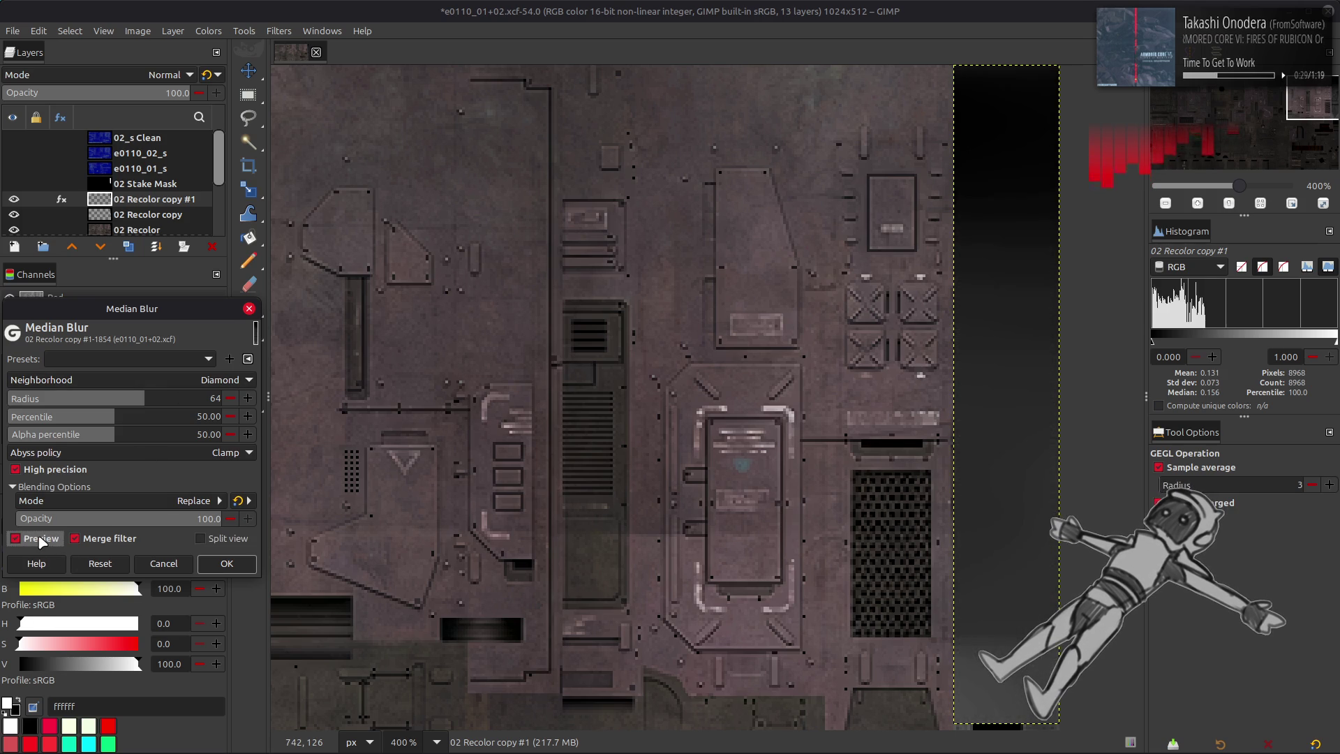
pyautogui.write('32')
pyautogui.press('Return')
pyautogui.scroll(1, 174, 373)
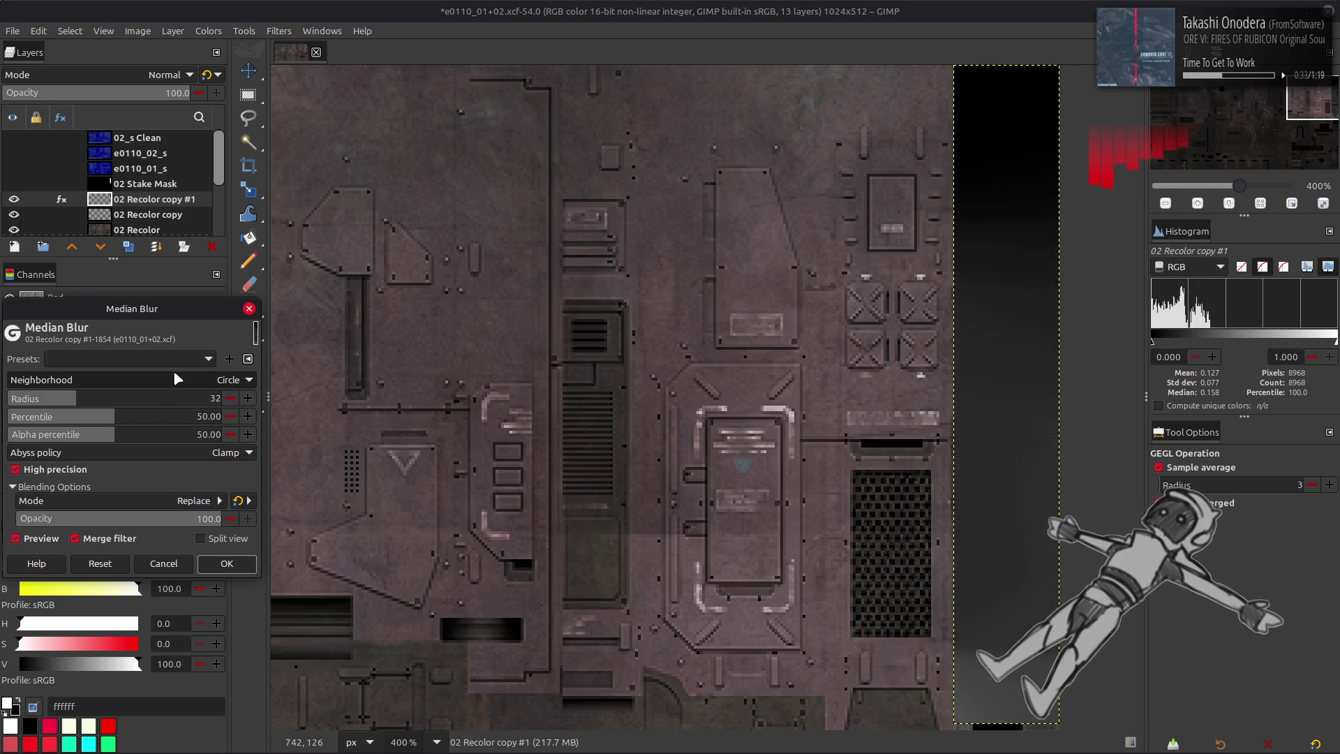
pyautogui.scroll(1, 174, 376)
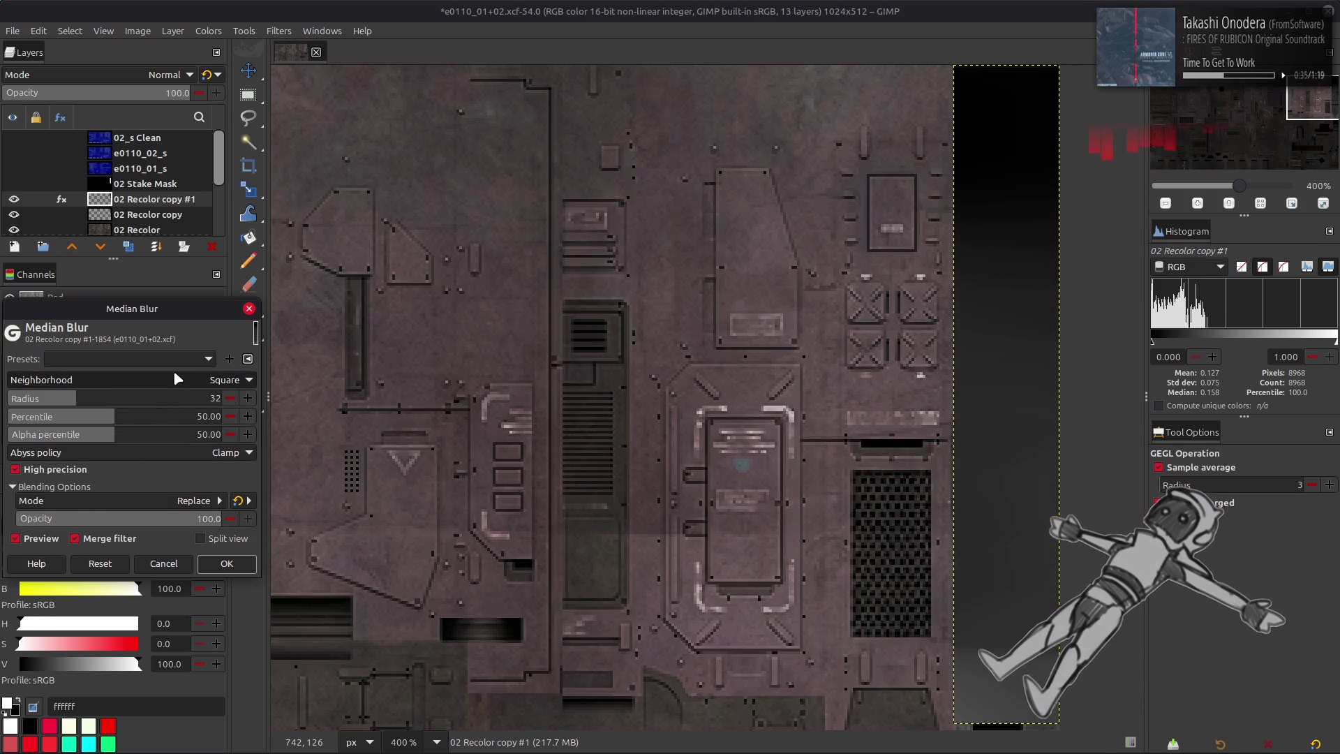
# - Compare the blur preview on and off, then apply the 32-radius square median blur
pyautogui.click(41, 538)
pyautogui.click(42, 538)
pyautogui.doubleClick(42, 538)
pyautogui.click(42, 538)
pyautogui.click(42, 537)
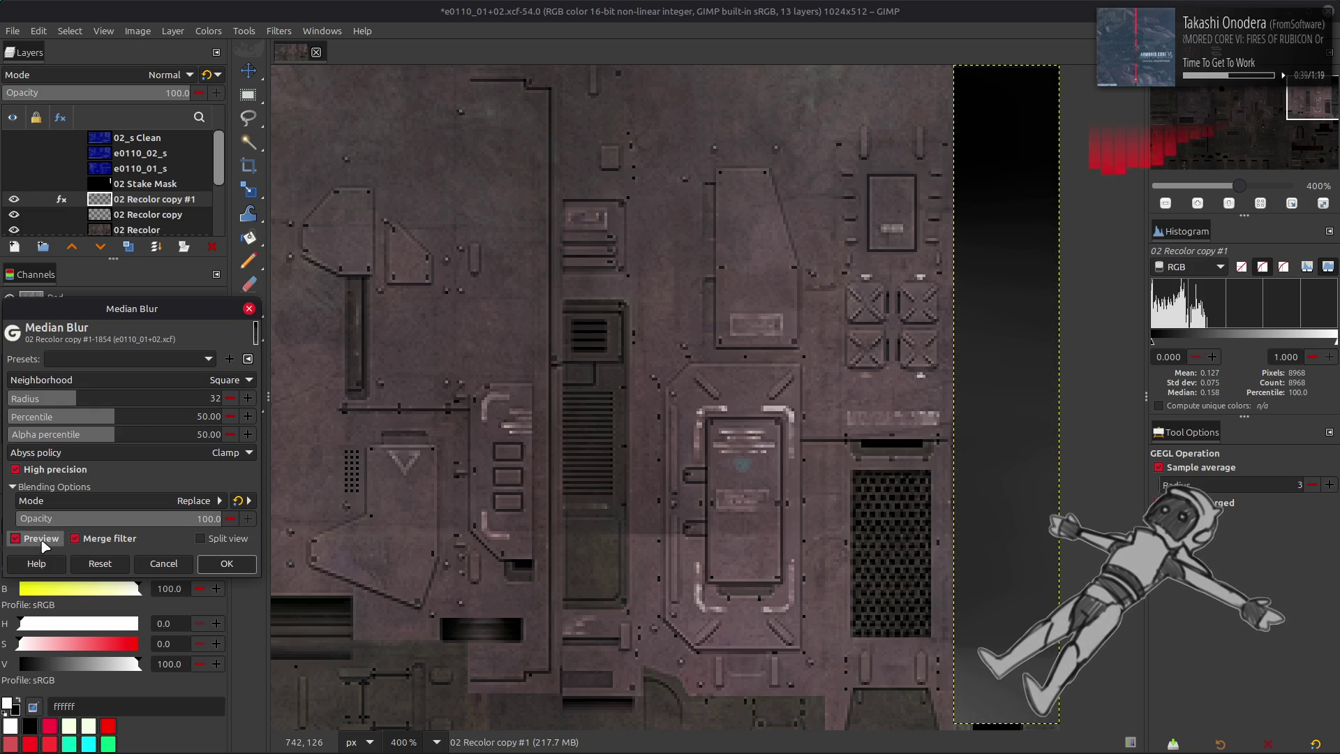
pyautogui.click(226, 563)
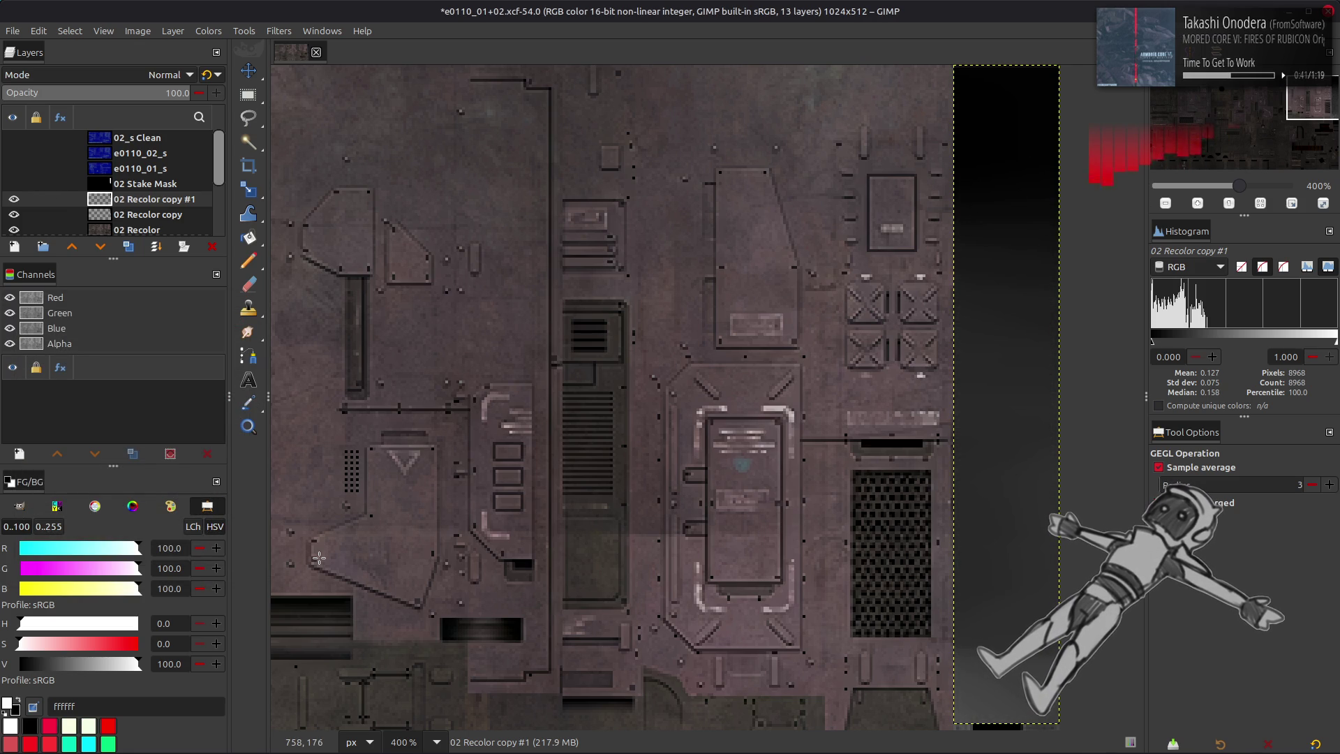
# - Apply a G'MIC-Qt Gaussian blur with XY-Amplitude 8 to the strip layer
pyautogui.press('m')
pyautogui.click(279, 31)
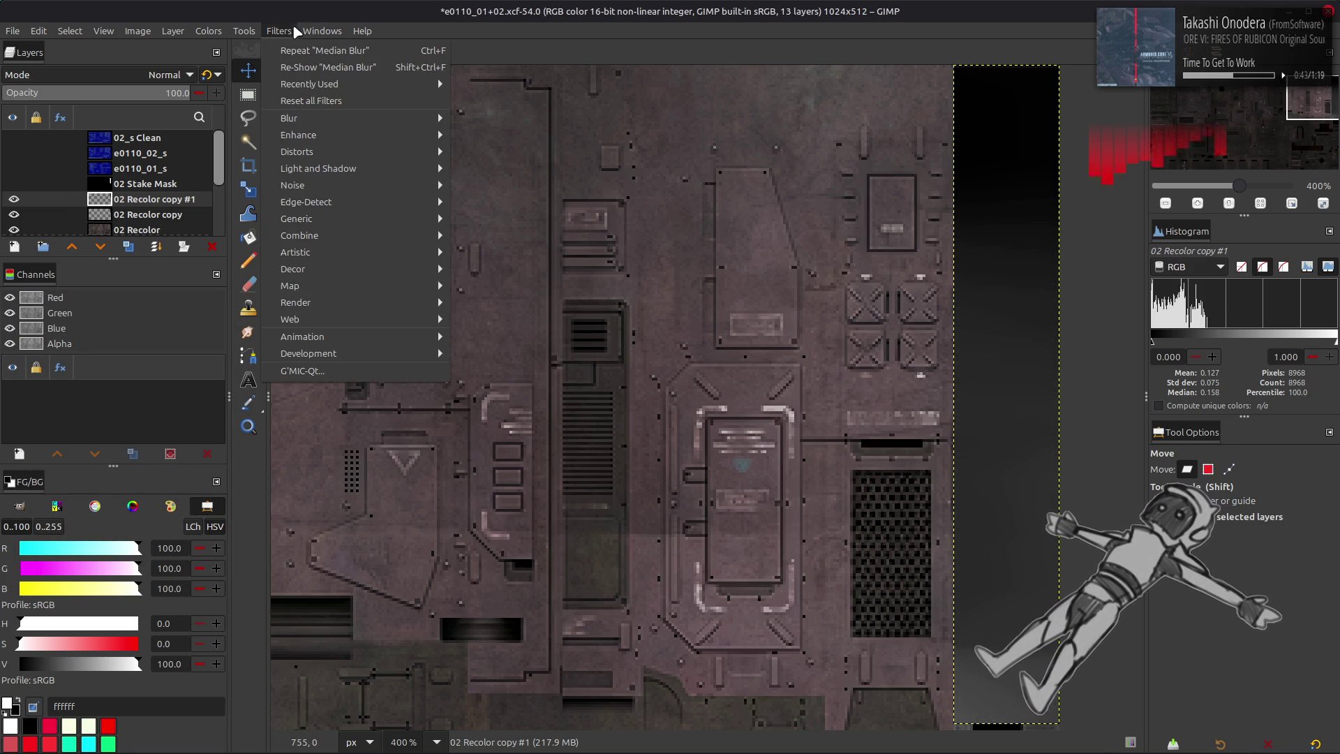
pyautogui.click(300, 351)
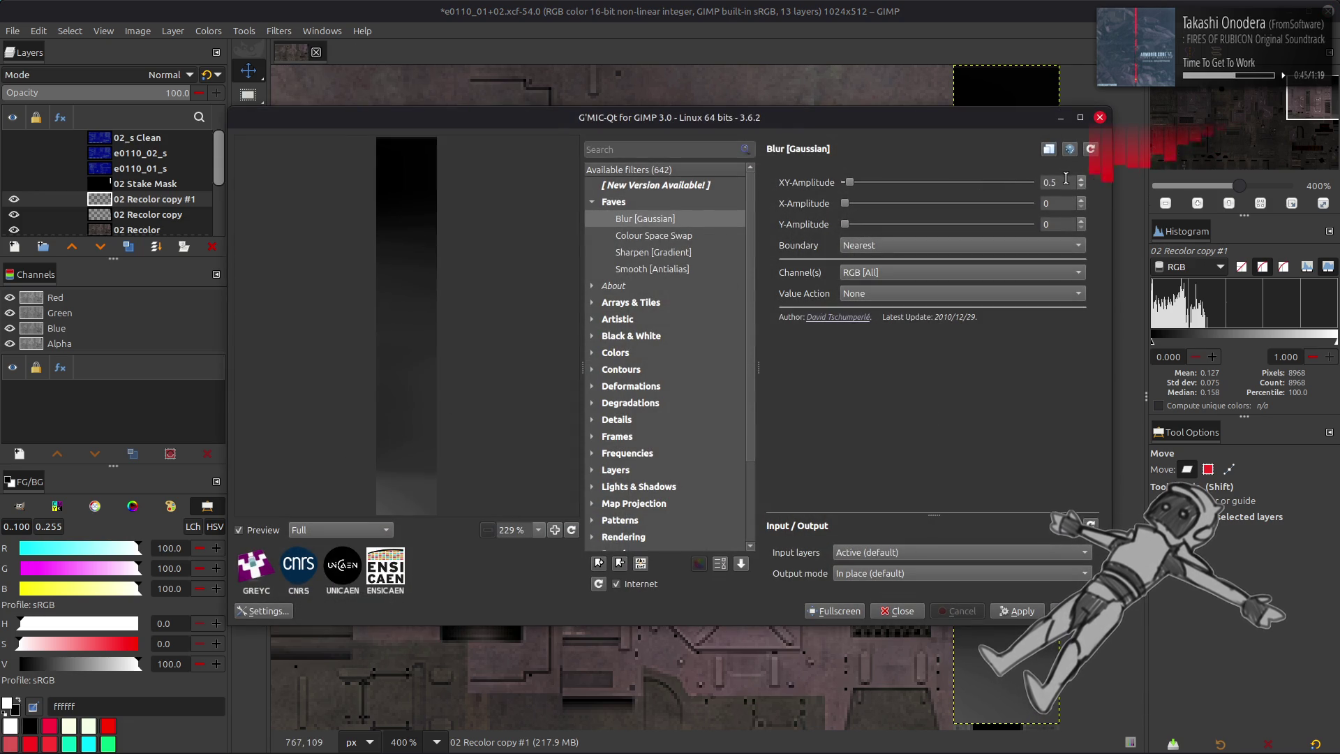
pyautogui.tripleClick(1050, 182)
pyautogui.write('8')
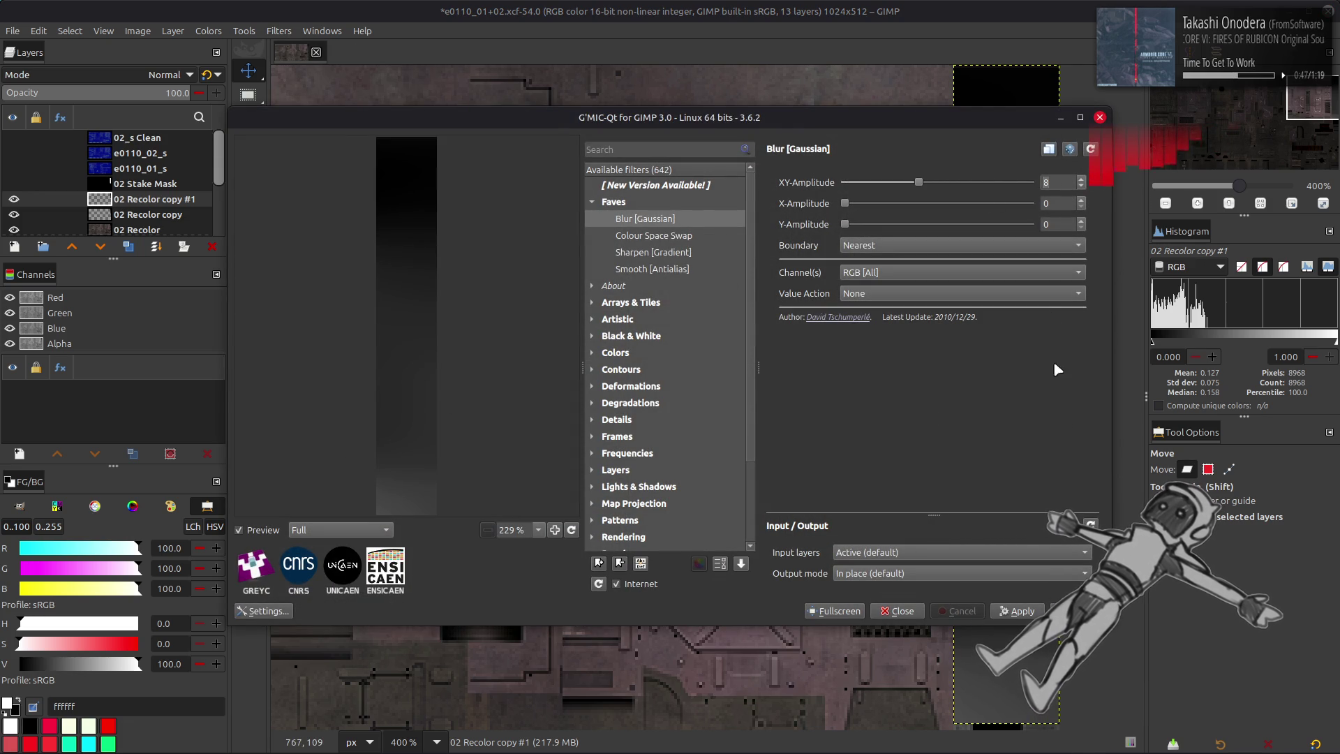
pyautogui.click(1078, 610)
# - Undo the amplitude-8 Gaussian blur and reapply it
pyautogui.hotkey('ctrl', 'z')
pyautogui.click(278, 30)
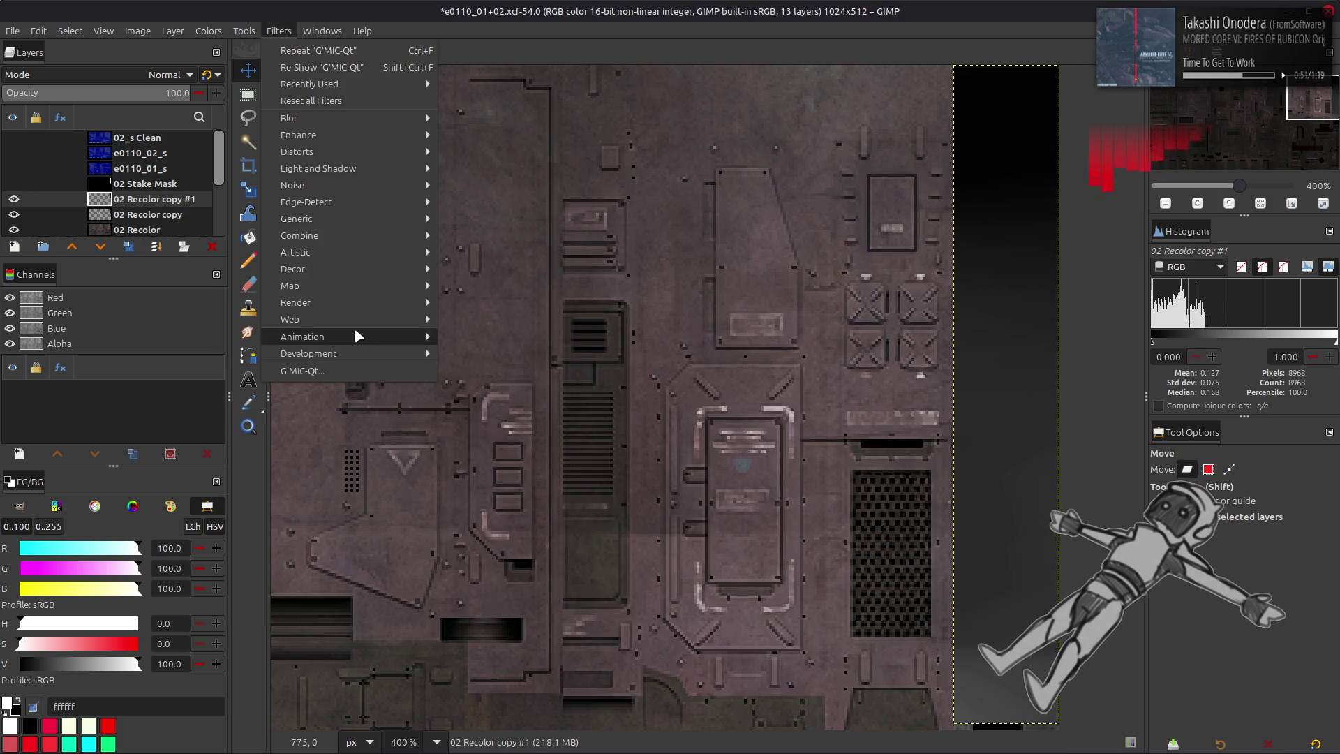
pyautogui.click(350, 372)
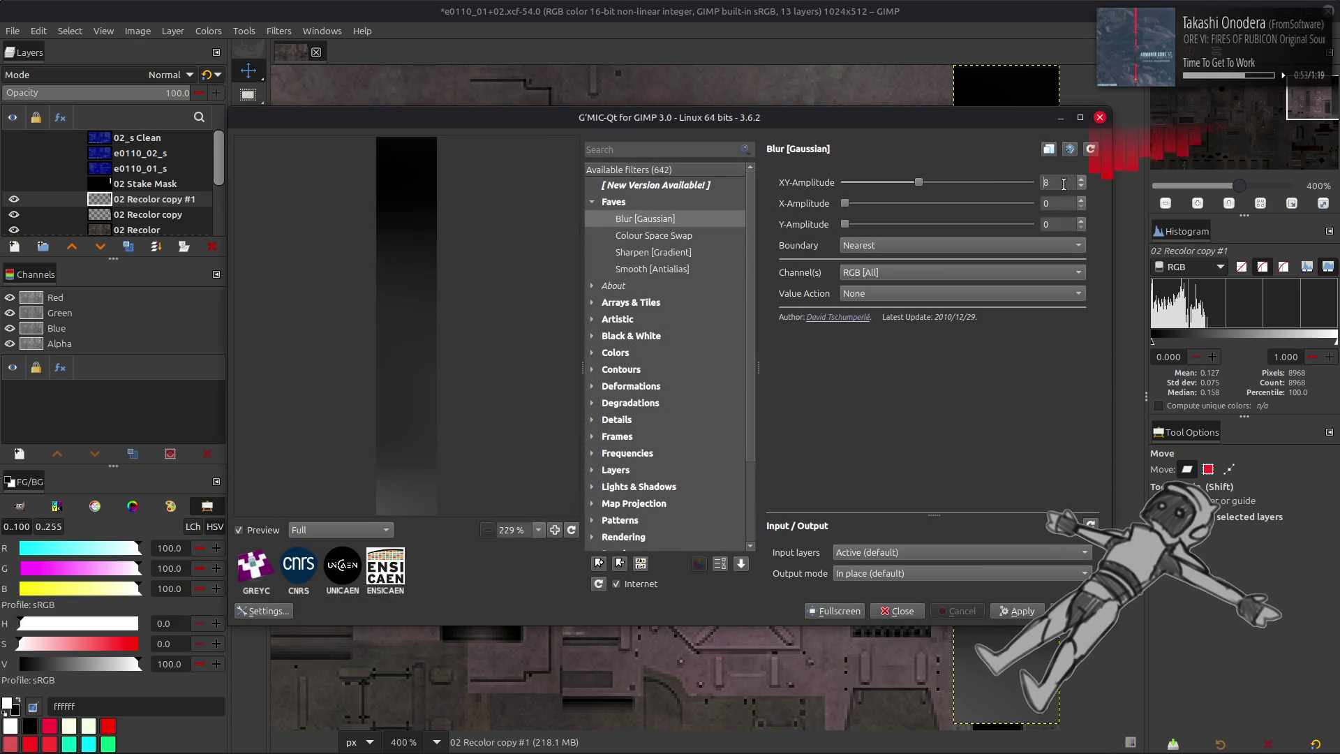
pyautogui.click(1078, 610)
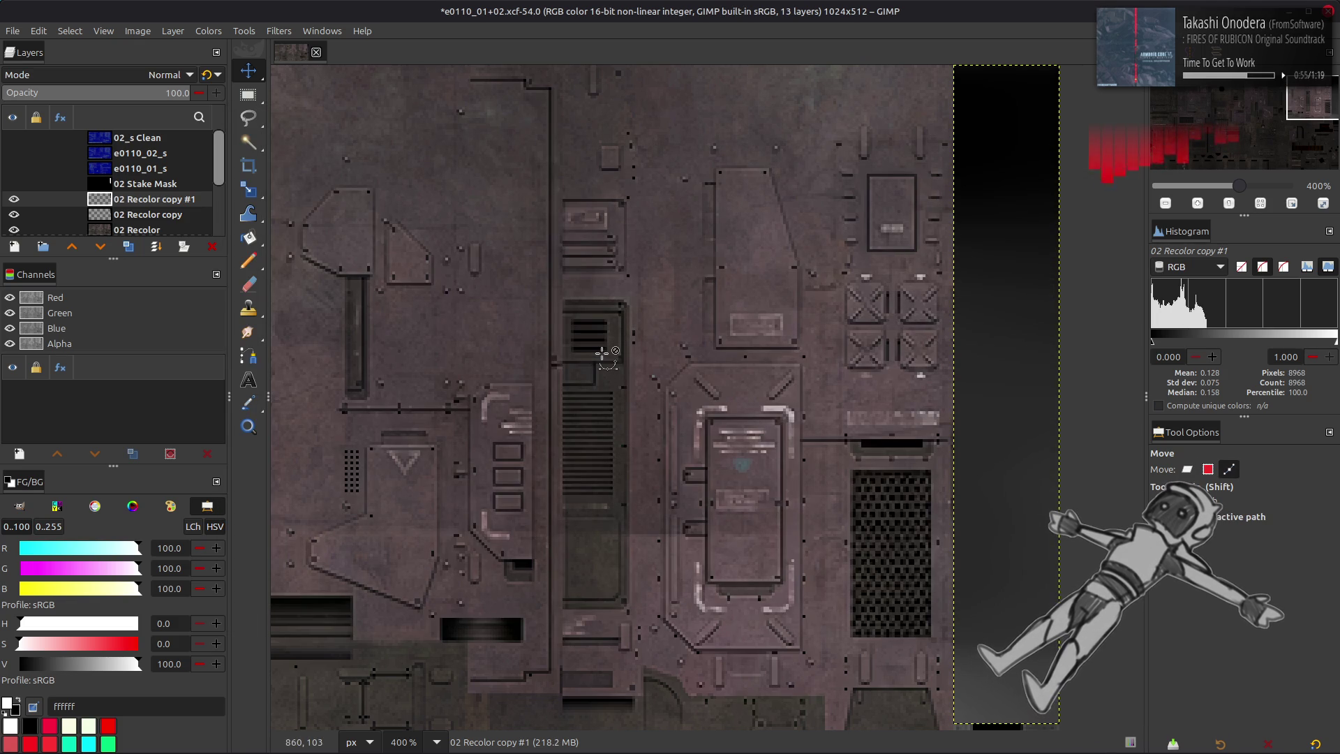
pyautogui.click(150, 75)
# - Try Grain extract, then Divide, then legacy Divide as the strip layer's blend mode
pyautogui.click(134, 668)
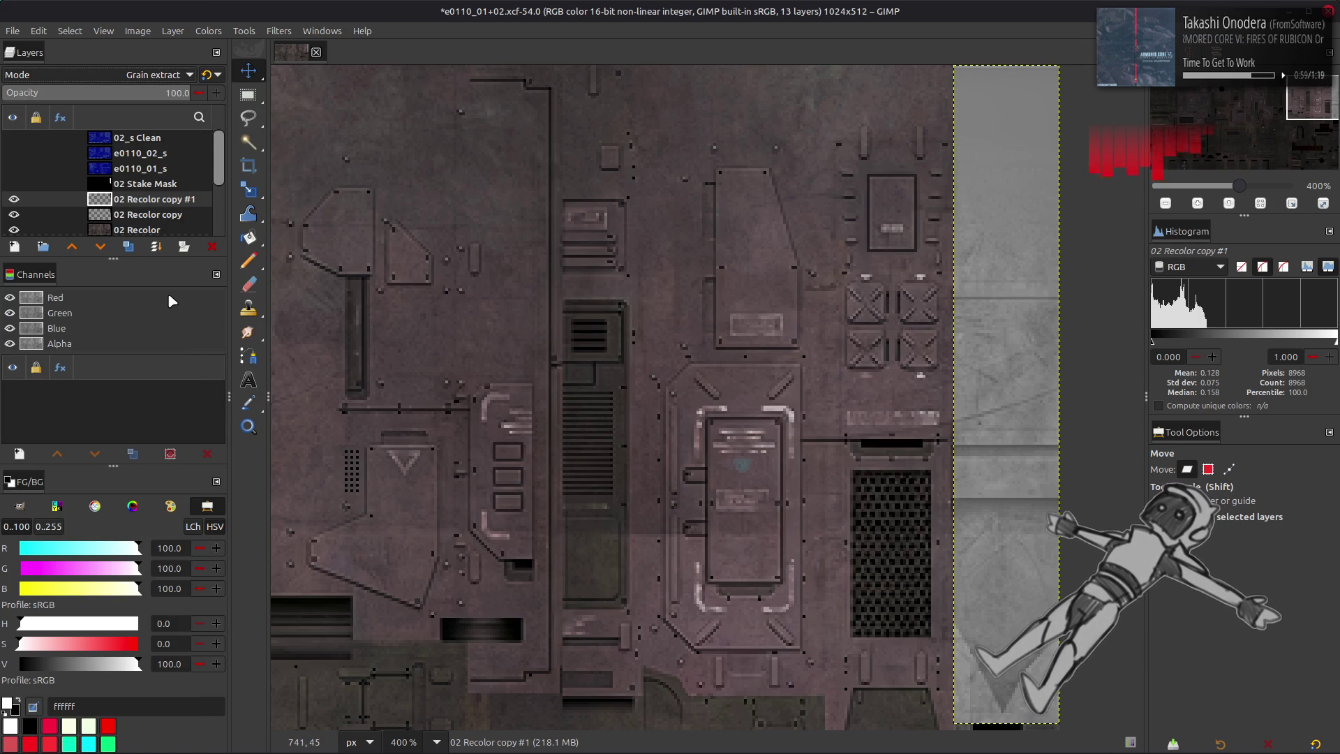
pyautogui.click(132, 75)
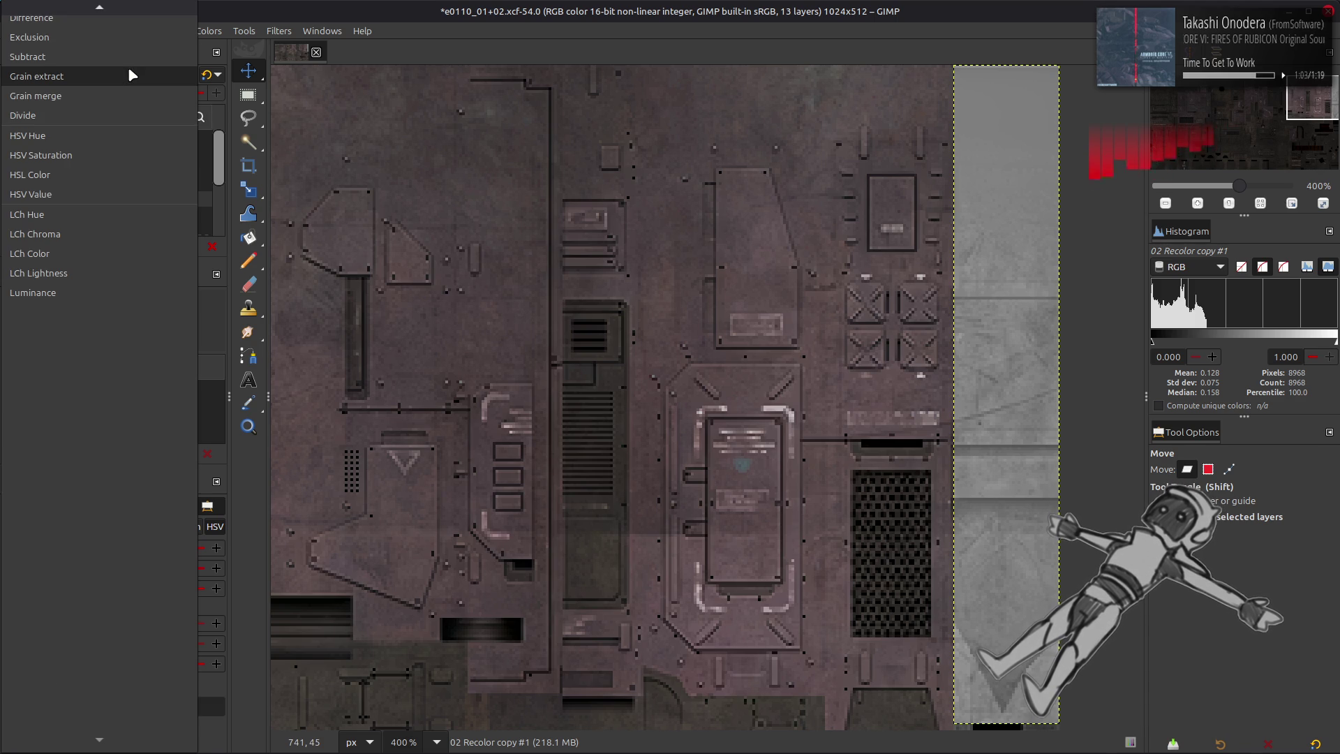
pyautogui.click(117, 114)
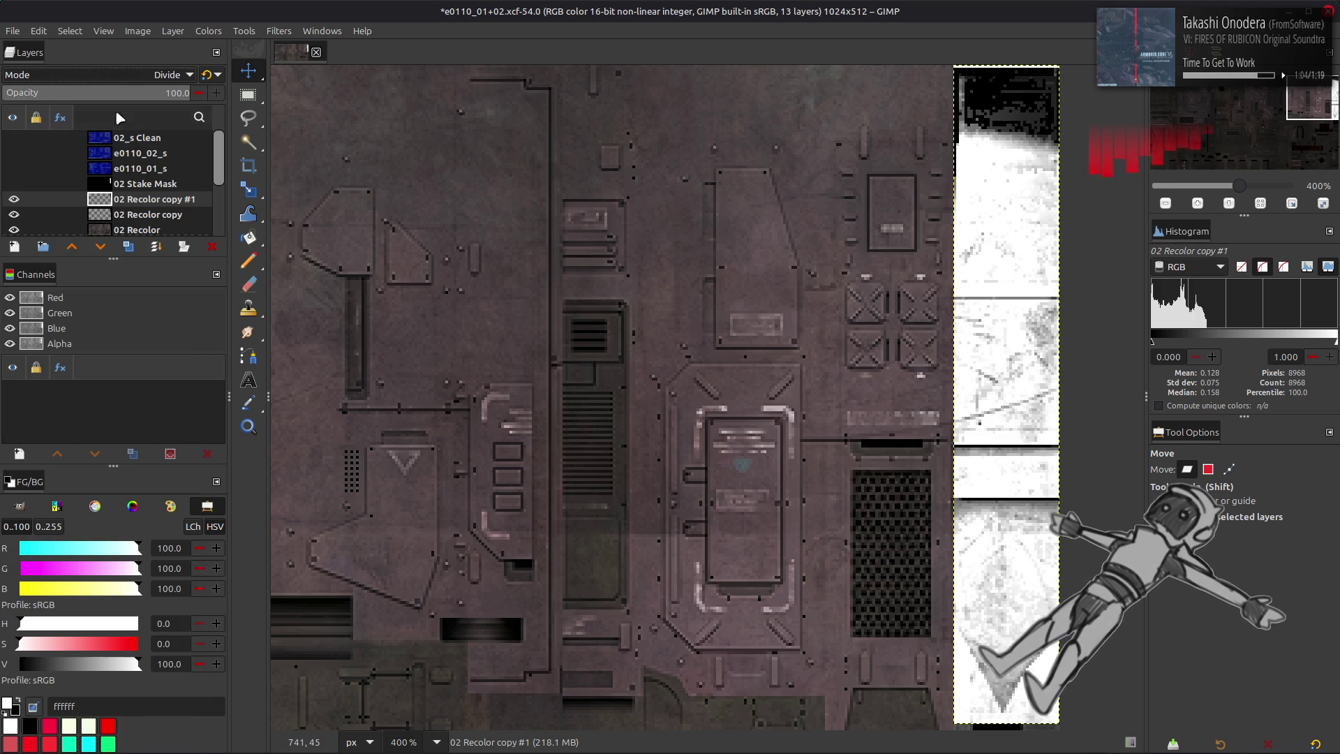
pyautogui.click(209, 75)
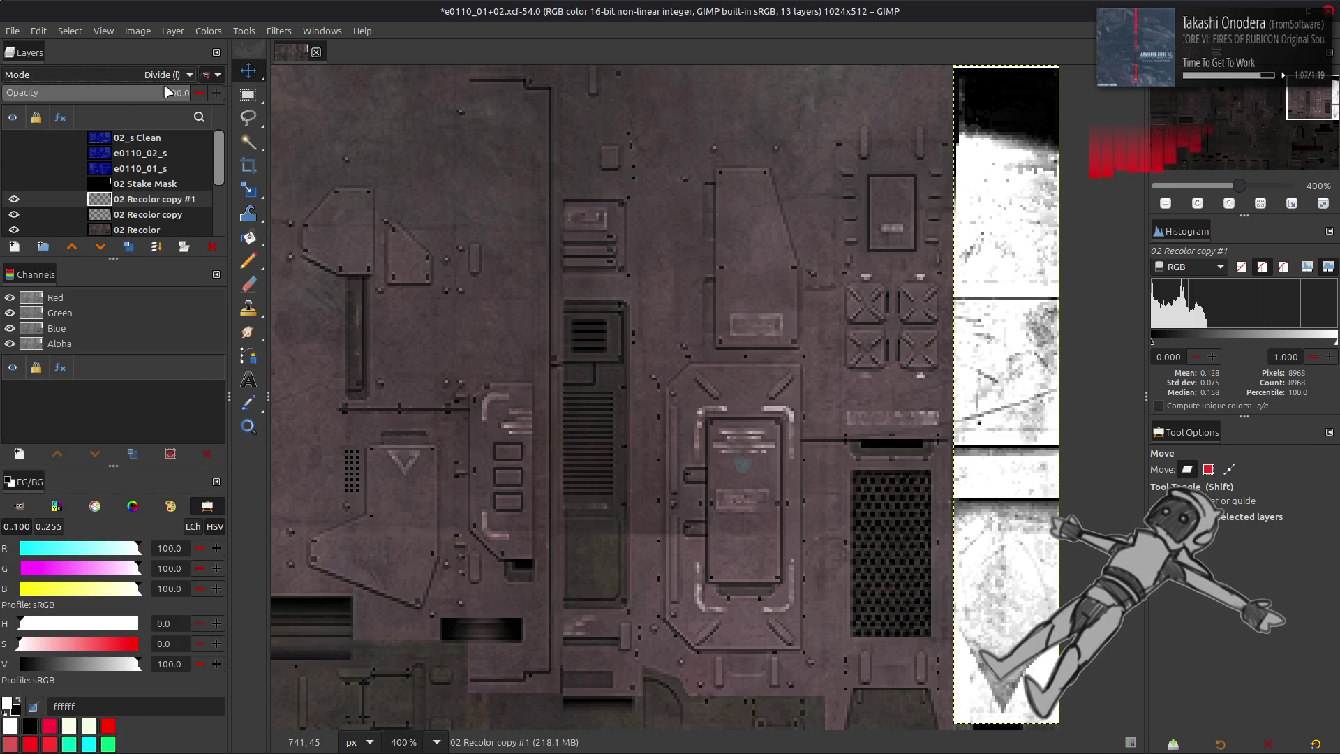
# - Duplicate the 02 Recolor copy layer and darken it with a Levels output of 50
pyautogui.press('pagedown')
pyautogui.hotkey('shift', 'ctrl', 'd')
pyautogui.click(214, 32)
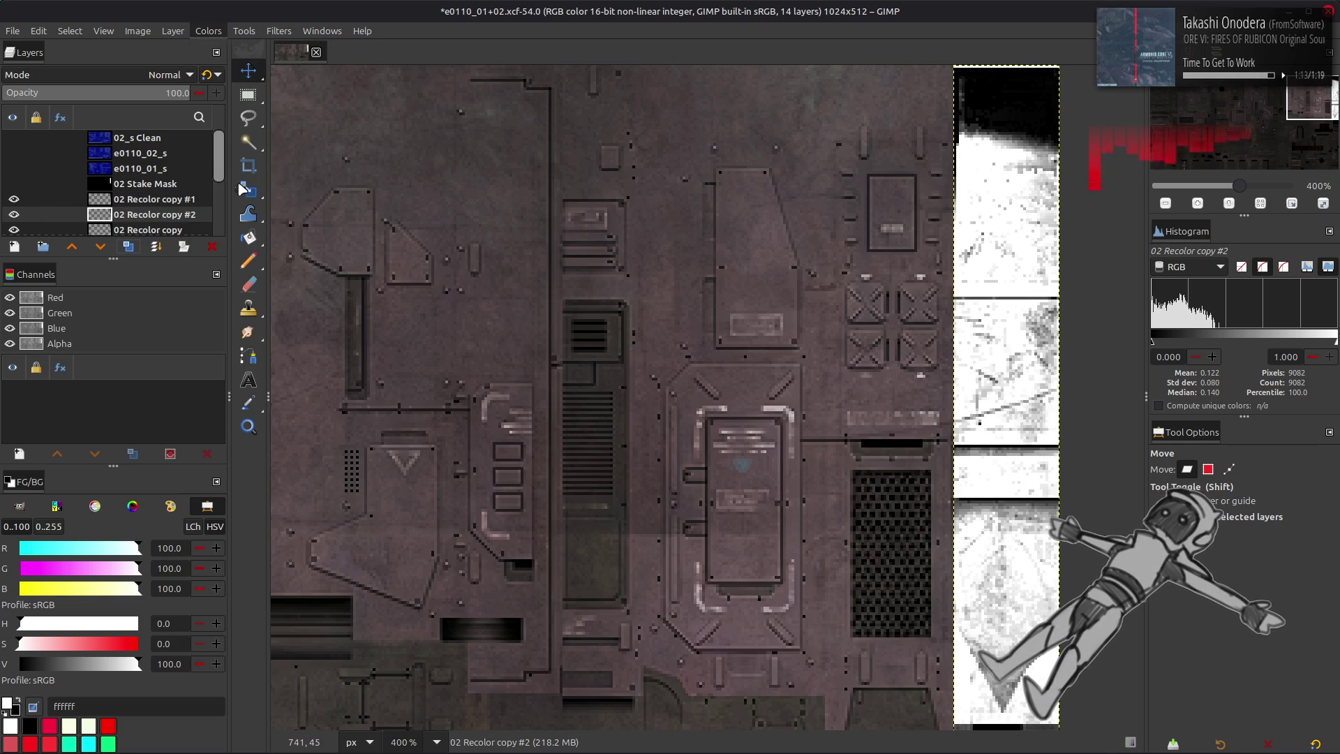
pyautogui.click(225, 185)
pyautogui.write('50')
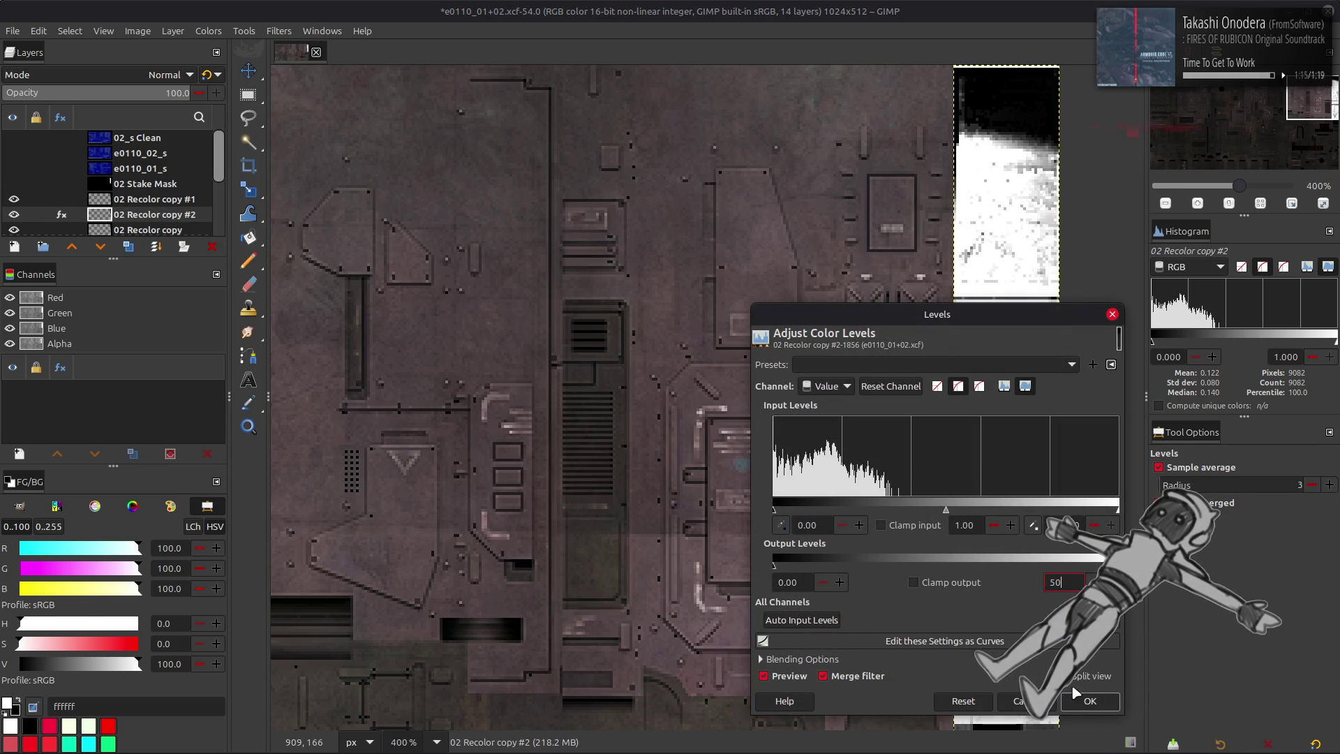
pyautogui.press('Return')
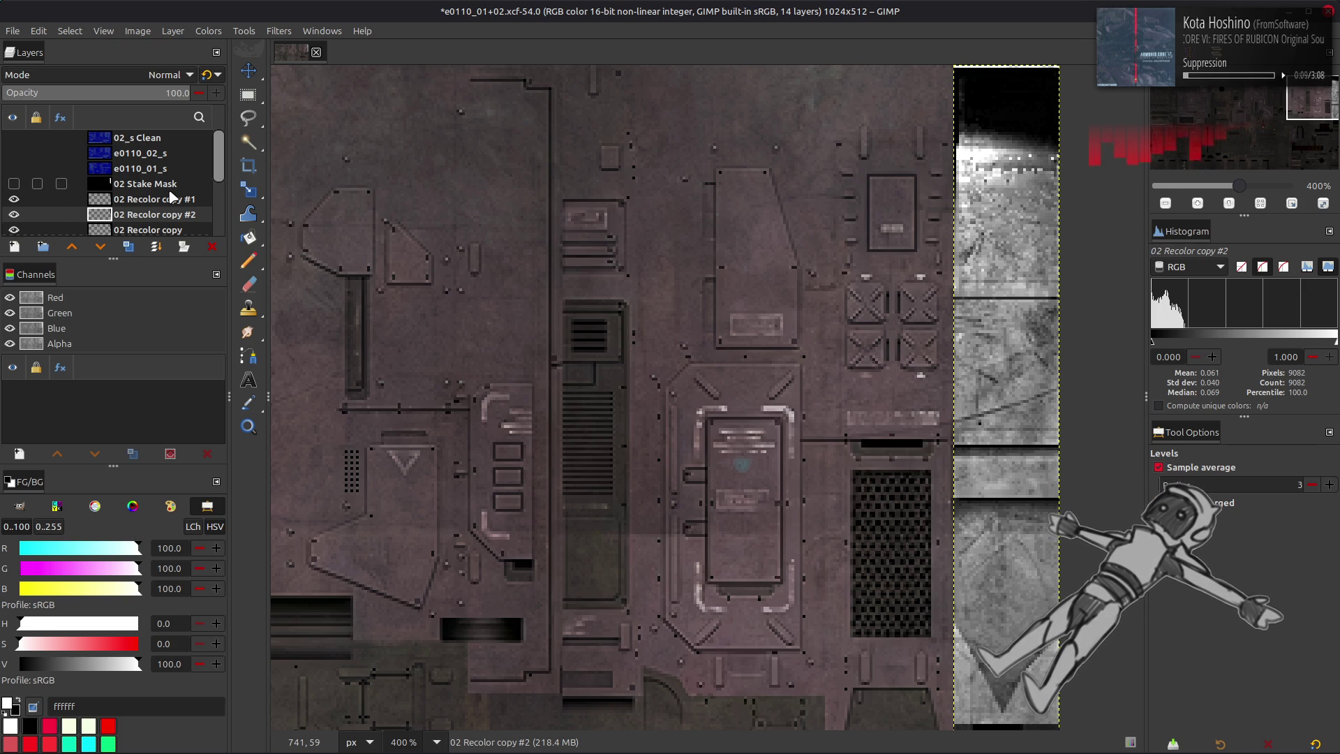
# - Repeat the last filter to brighten the duplicate strip, then undo it
pyautogui.hotkey('ctrl', 'f')
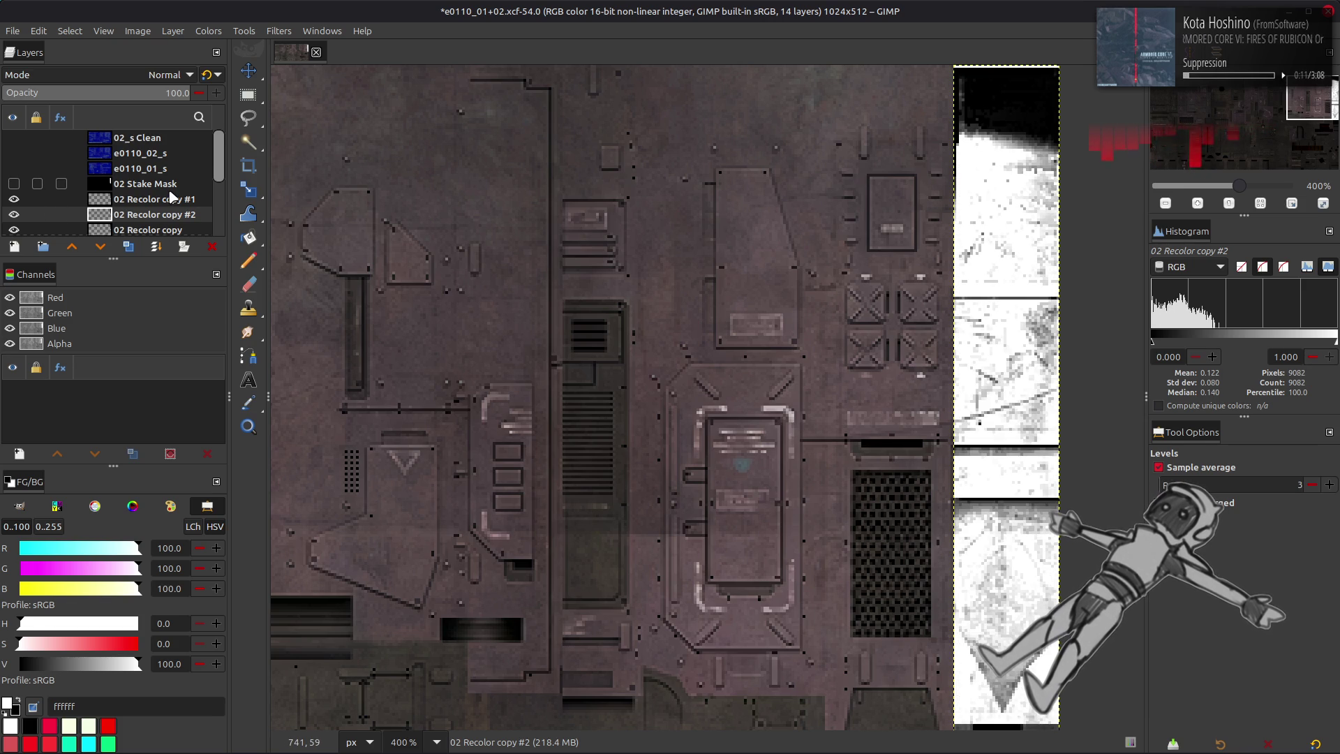
pyautogui.hotkey('ctrl', 'z')
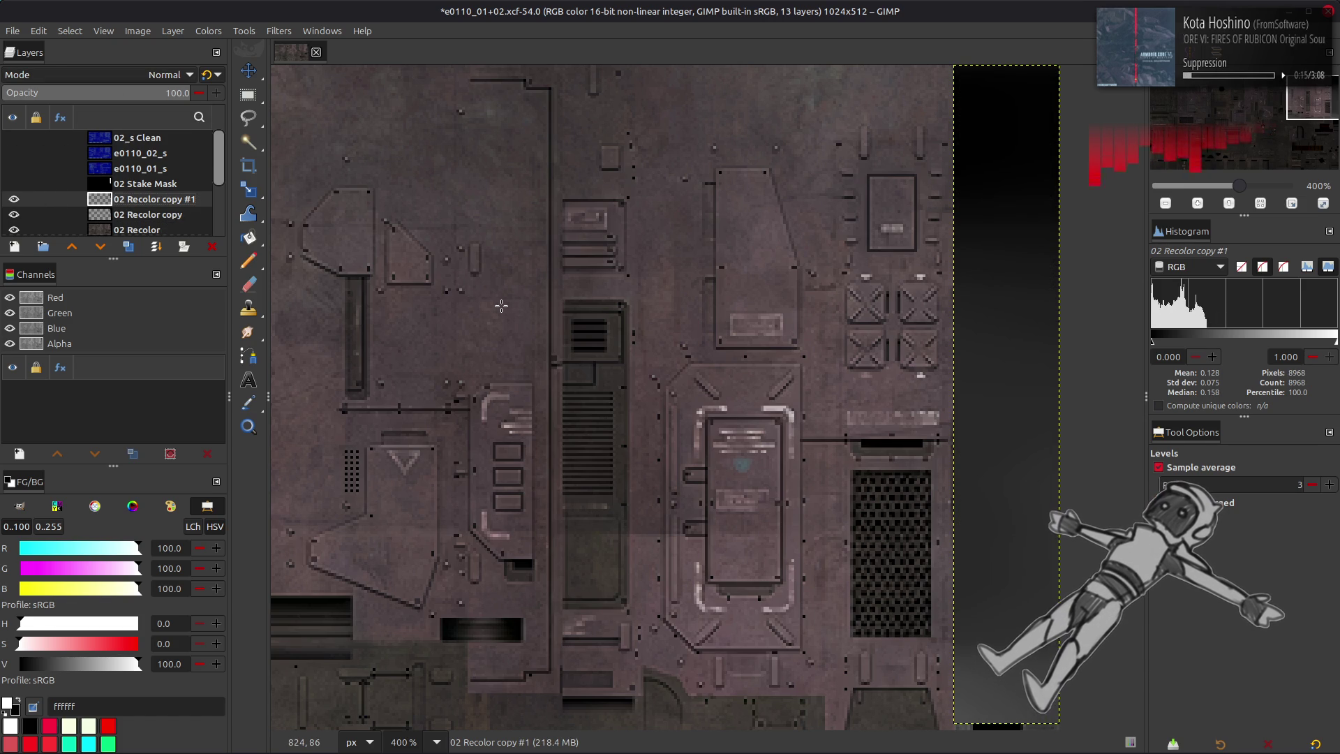
pyautogui.click(172, 31)
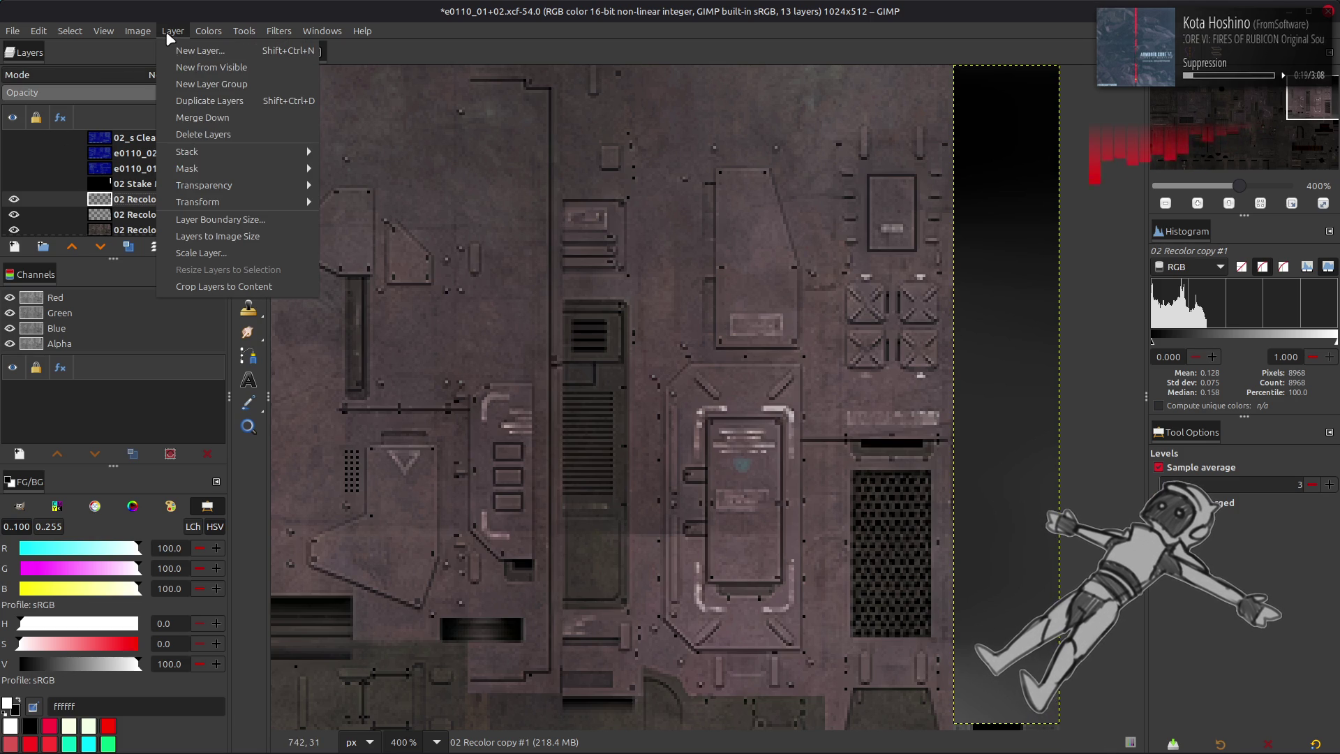
# - Cancel the Layer Boundary Size dialog and set the strip layer's mode to Grain extract
pyautogui.click(210, 225)
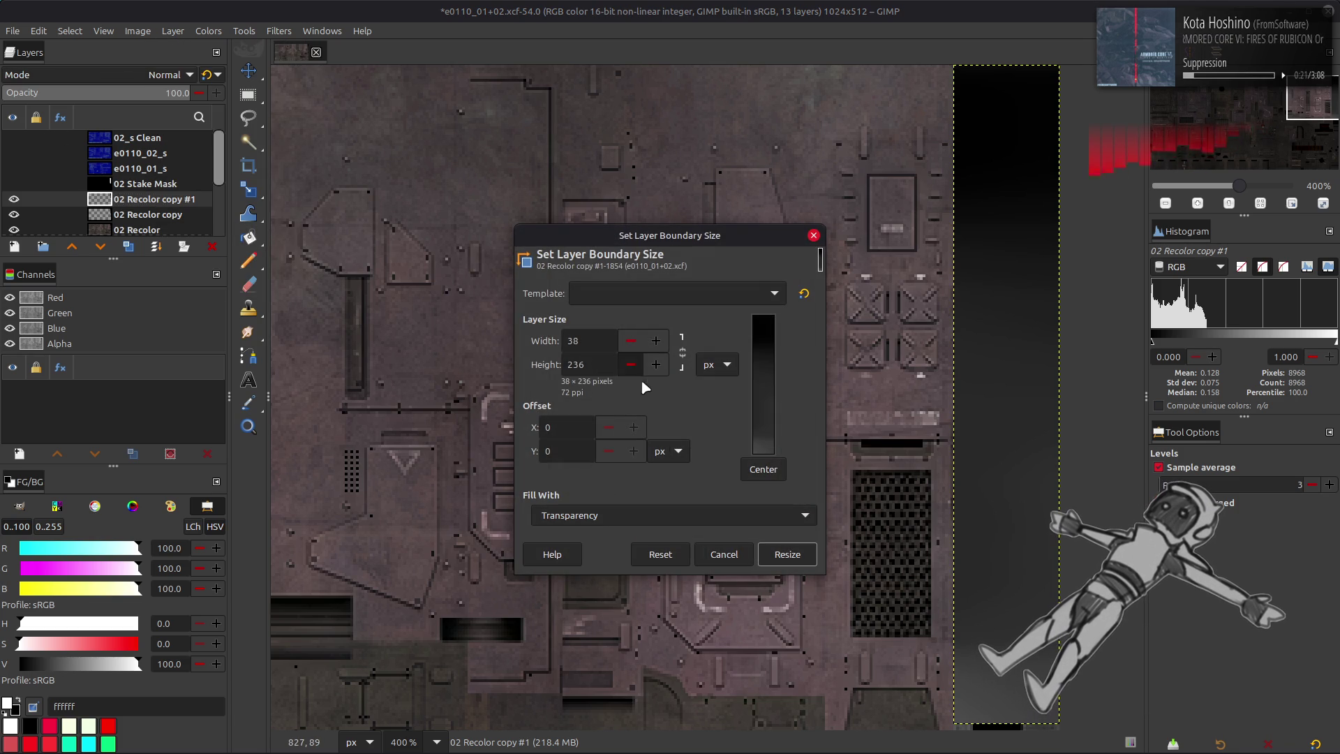
pyautogui.click(724, 554)
pyautogui.click(136, 78)
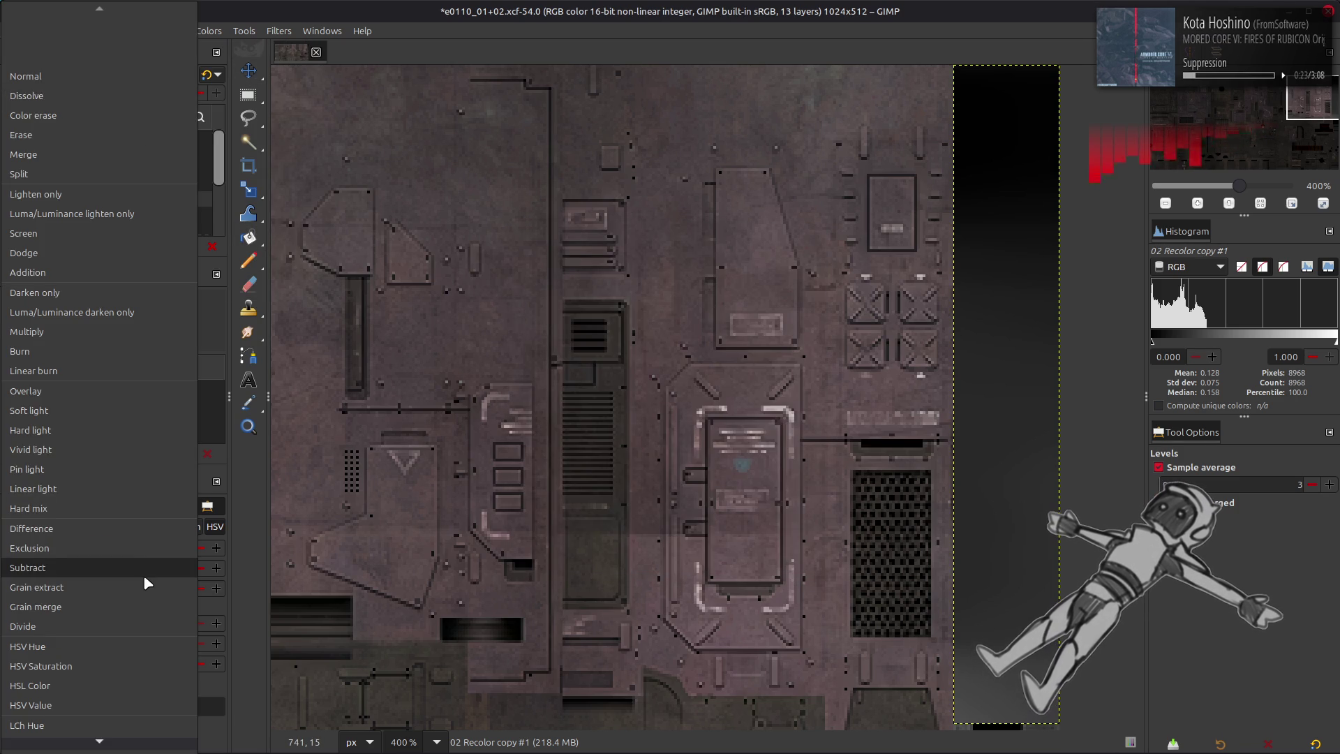
pyautogui.click(143, 585)
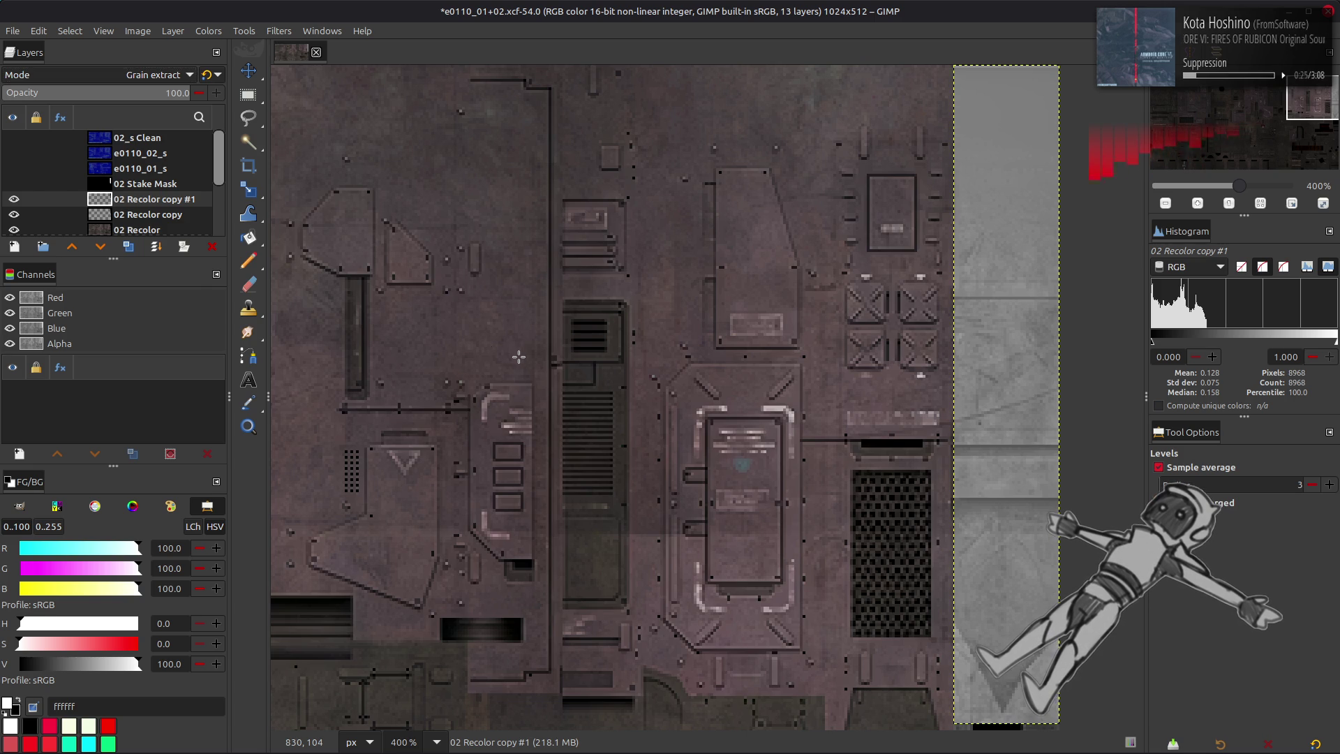
# - Toggle the strip layer's visibility to compare, then zoom out over the texture
pyautogui.press('m')
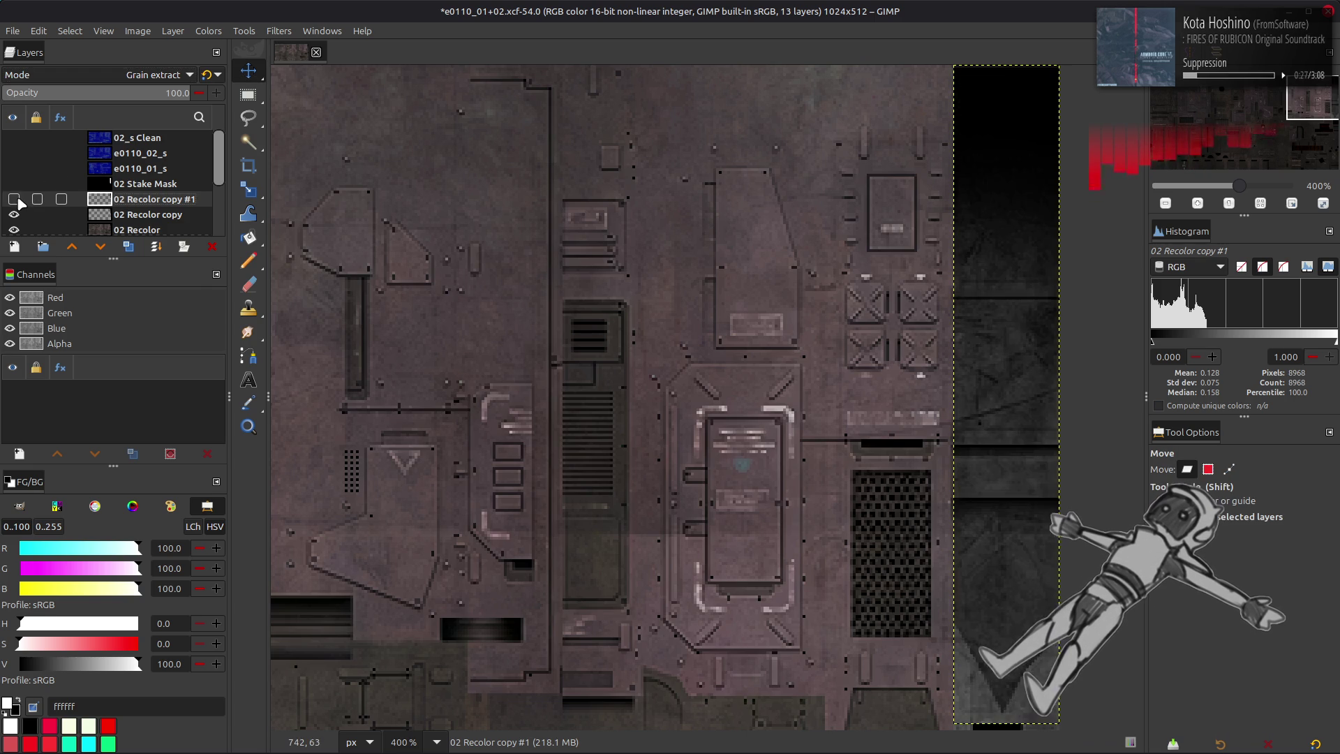
pyautogui.click(17, 200)
pyautogui.click(13, 199)
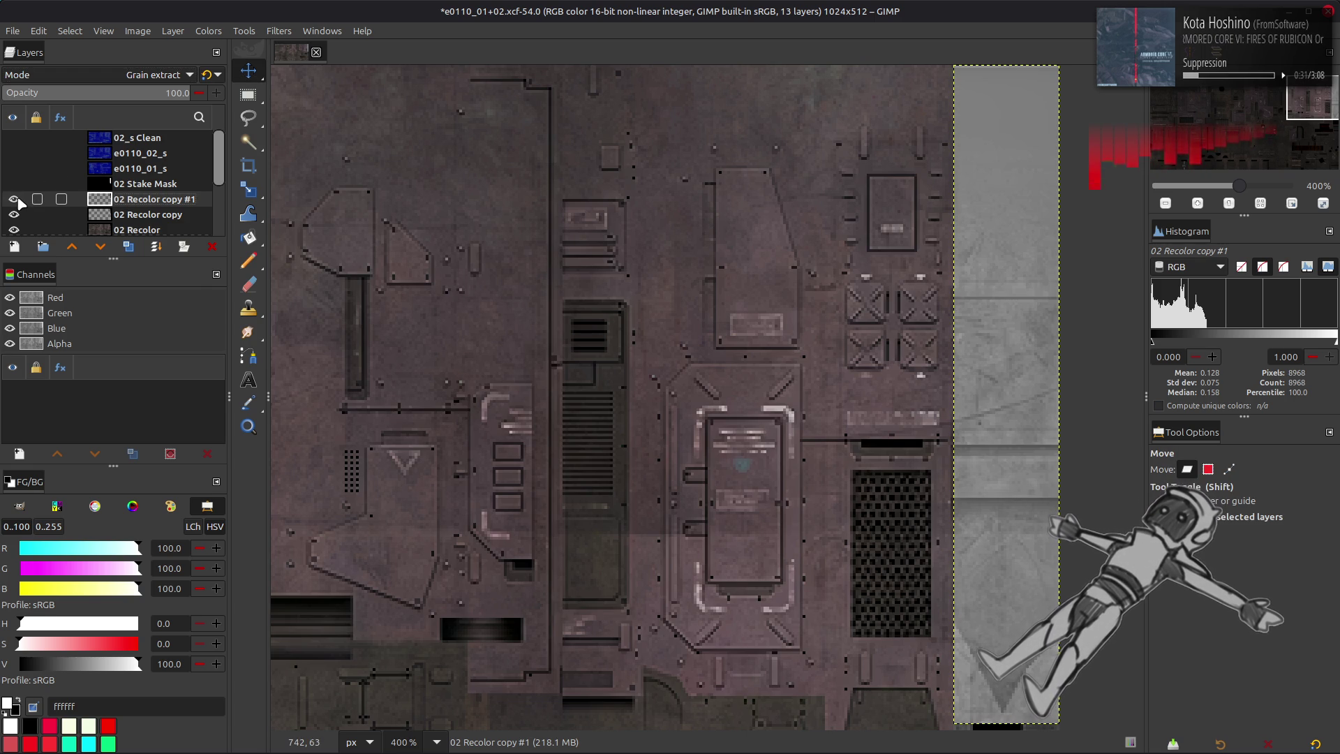
pyautogui.scroll(-5, 444, 301)
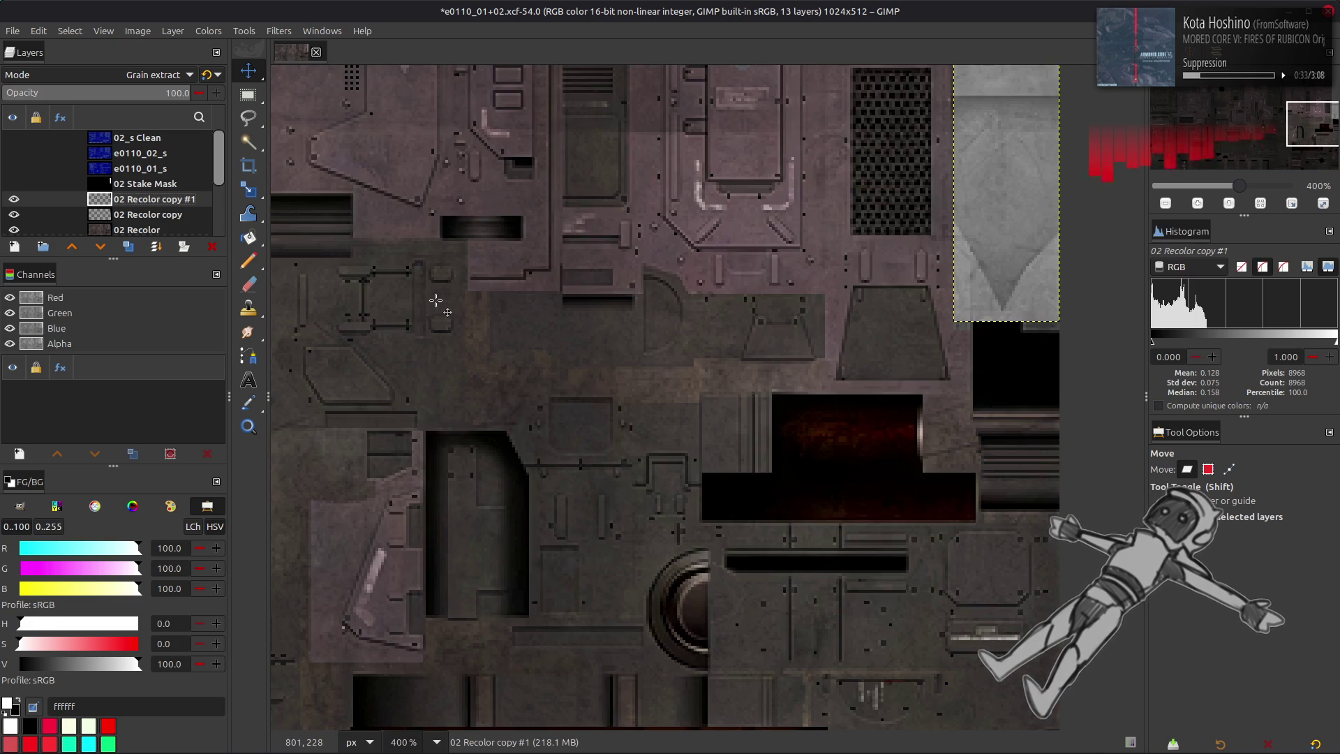
pyautogui.moveTo(440, 301); pyautogui.dragTo(795, 225, button='middle')
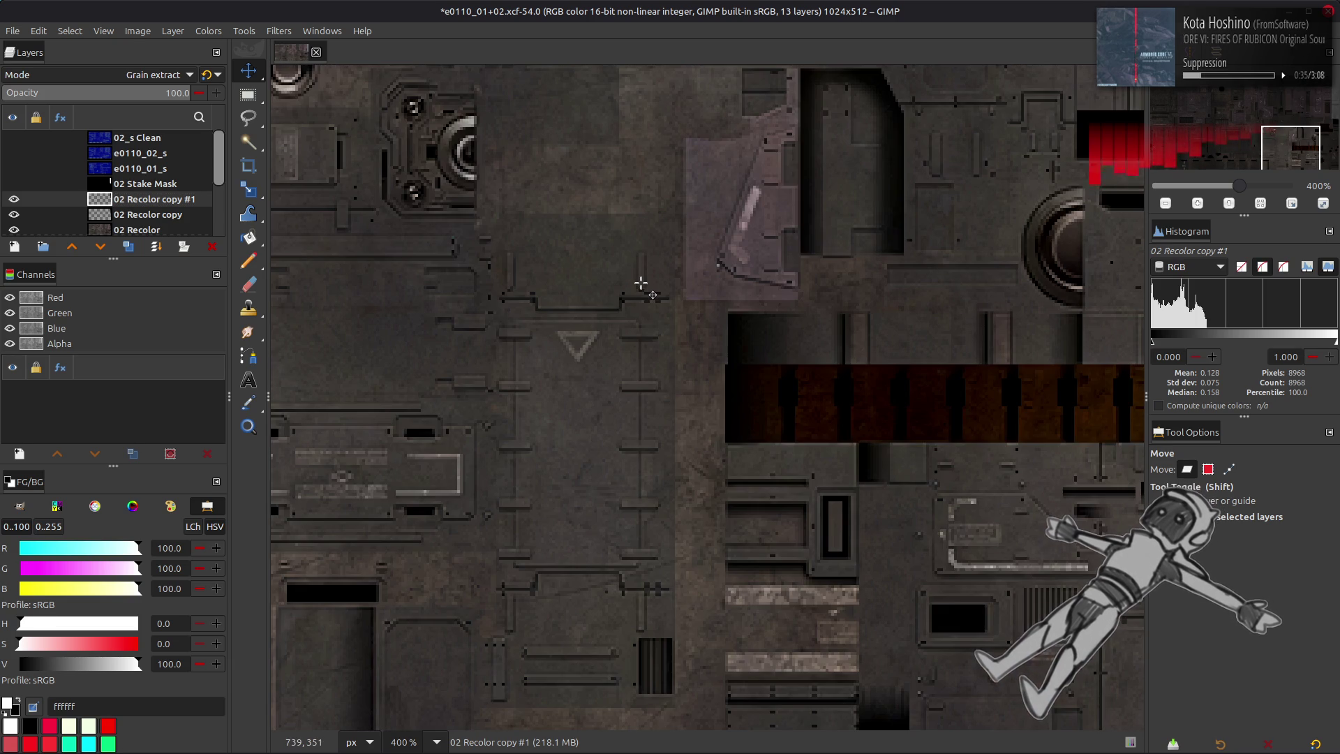
pyautogui.keyDown('ctrl'); pyautogui.scroll(-4, 641, 283); pyautogui.keyUp('ctrl')
pyautogui.keyDown('ctrl'); pyautogui.scroll(2, 756, 281); pyautogui.keyUp('ctrl')
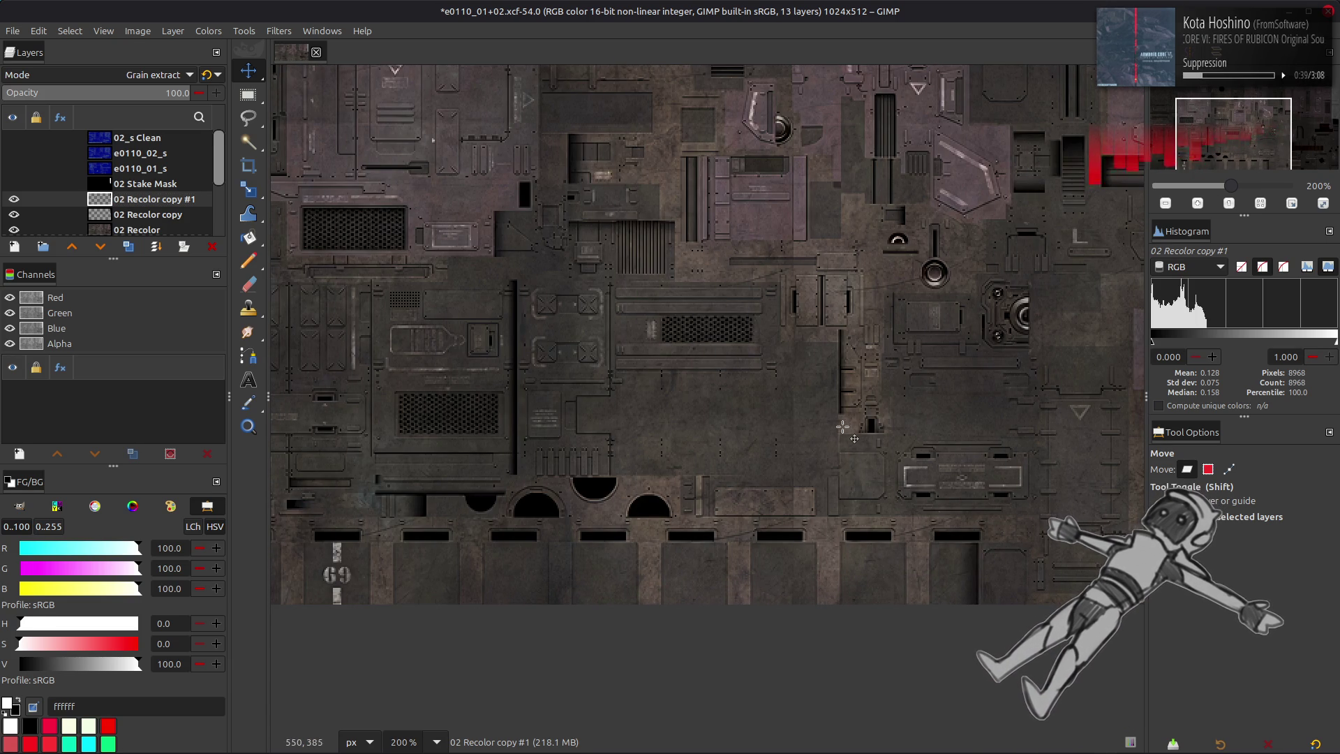
# - Duplicate the 02 Recolor layer to create 02 Recolor copy #2
pyautogui.click(148, 229)
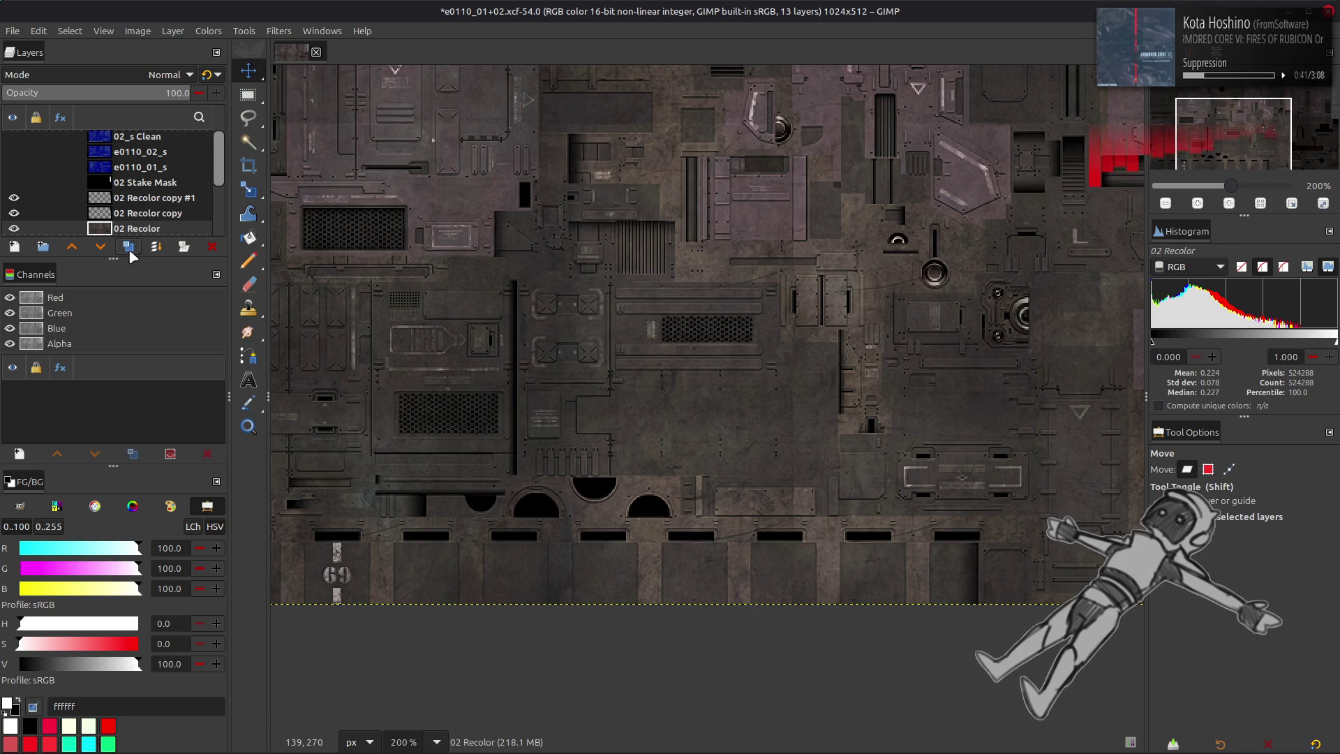
pyautogui.click(128, 246)
pyautogui.moveTo(537, 372)
pyautogui.mouseDown()
pyautogui.moveTo(972, 449)
pyautogui.moveTo(835, 721)
pyautogui.moveTo(798, 676)
pyautogui.moveTo(442, 619)
pyautogui.moveTo(408, 537)
pyautogui.moveTo(228, 520)
pyautogui.moveTo(837, 290)
pyautogui.moveTo(969, 463)
pyautogui.moveTo(530, 418)
pyautogui.moveTo(607, 385)
pyautogui.mouseUp()
# - Rectangle-select a thin band beside the side strip, then clear that selection
pyautogui.keyDown('ctrl'); pyautogui.scroll(5, 757, 373); pyautogui.keyUp('ctrl')
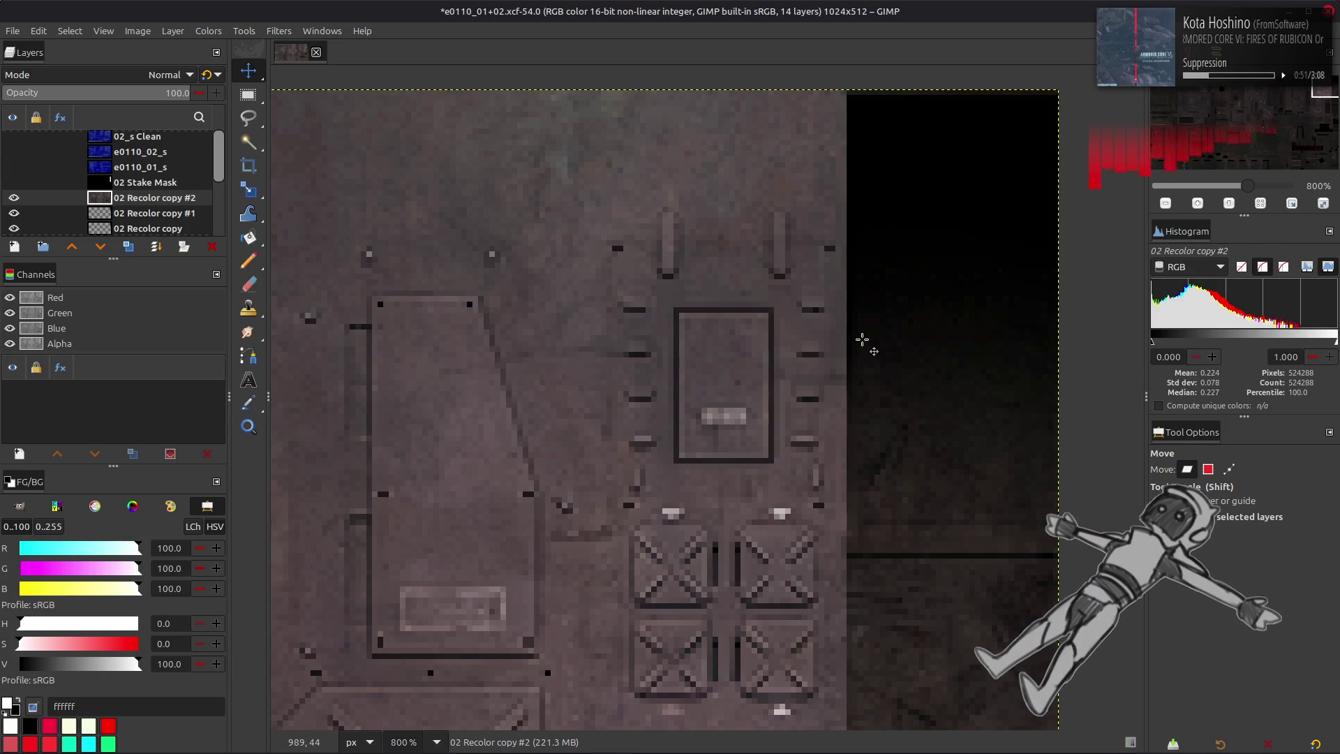
pyautogui.press('r')
pyautogui.moveTo(852, 335)
pyautogui.mouseDown()
pyautogui.moveTo(919, 375)
pyautogui.moveTo(853, 353)
pyautogui.moveTo(1052, 372)
pyautogui.mouseUp()
pyautogui.click(38, 31)
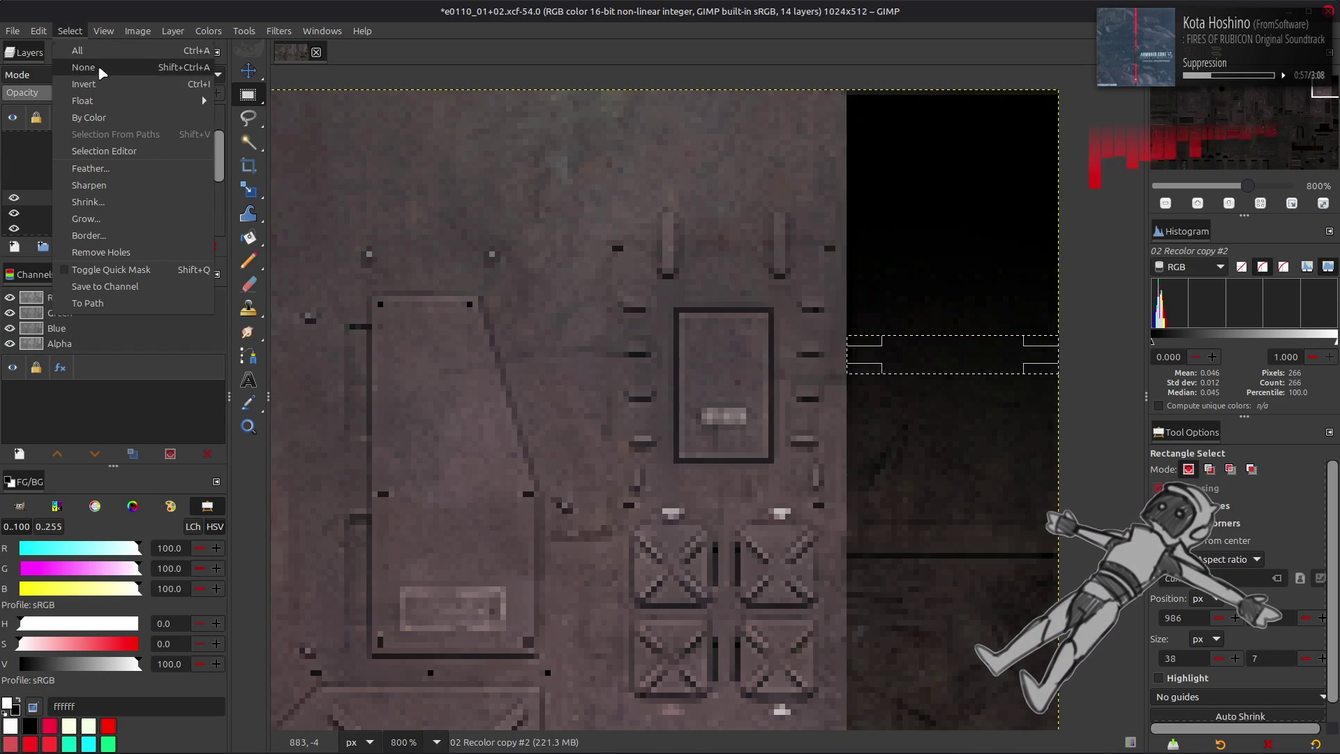
pyautogui.hotkey('ctrl', 'shift', 'a')
pyautogui.keyDown('ctrl'); pyautogui.scroll(-4, 472, 384); pyautogui.keyUp('ctrl')
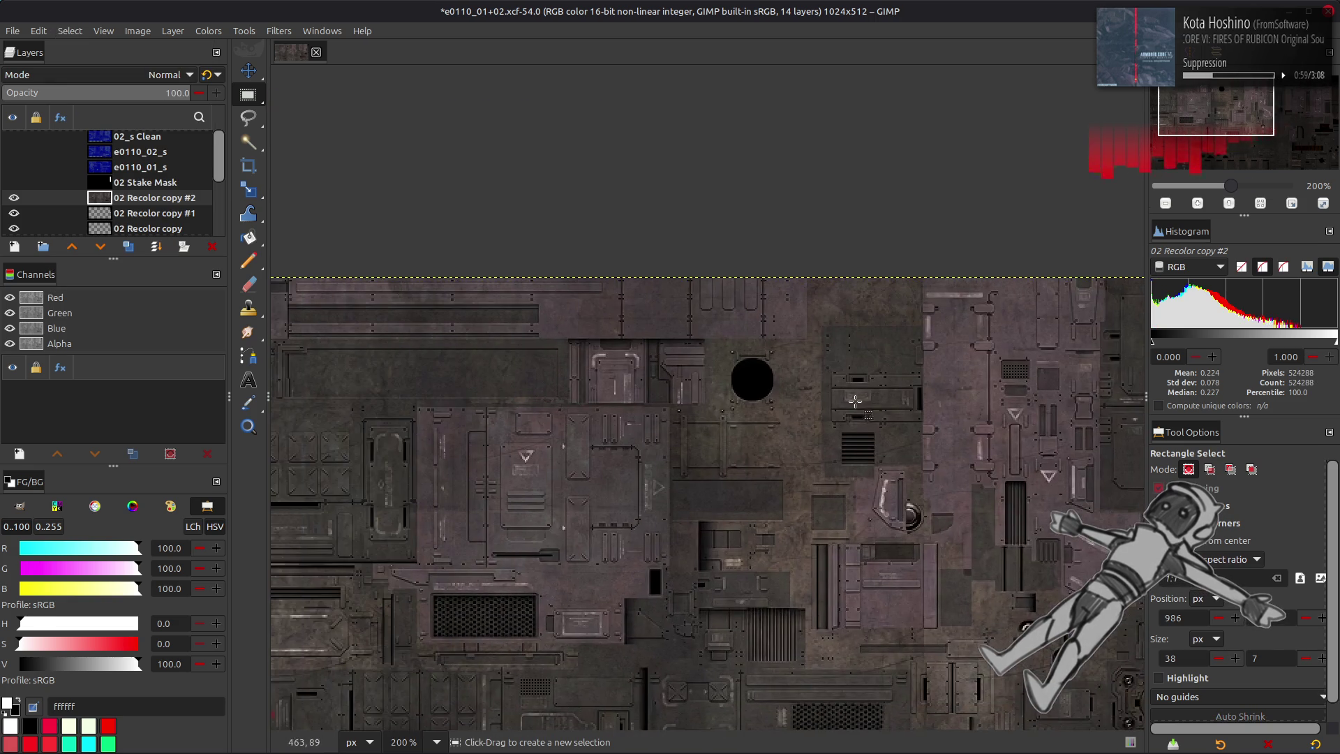
pyautogui.keyDown('ctrl'); pyautogui.scroll(2, 740, 406); pyautogui.keyUp('ctrl')
pyautogui.keyDown('ctrl'); pyautogui.scroll(2, 511, 329); pyautogui.keyUp('ctrl')
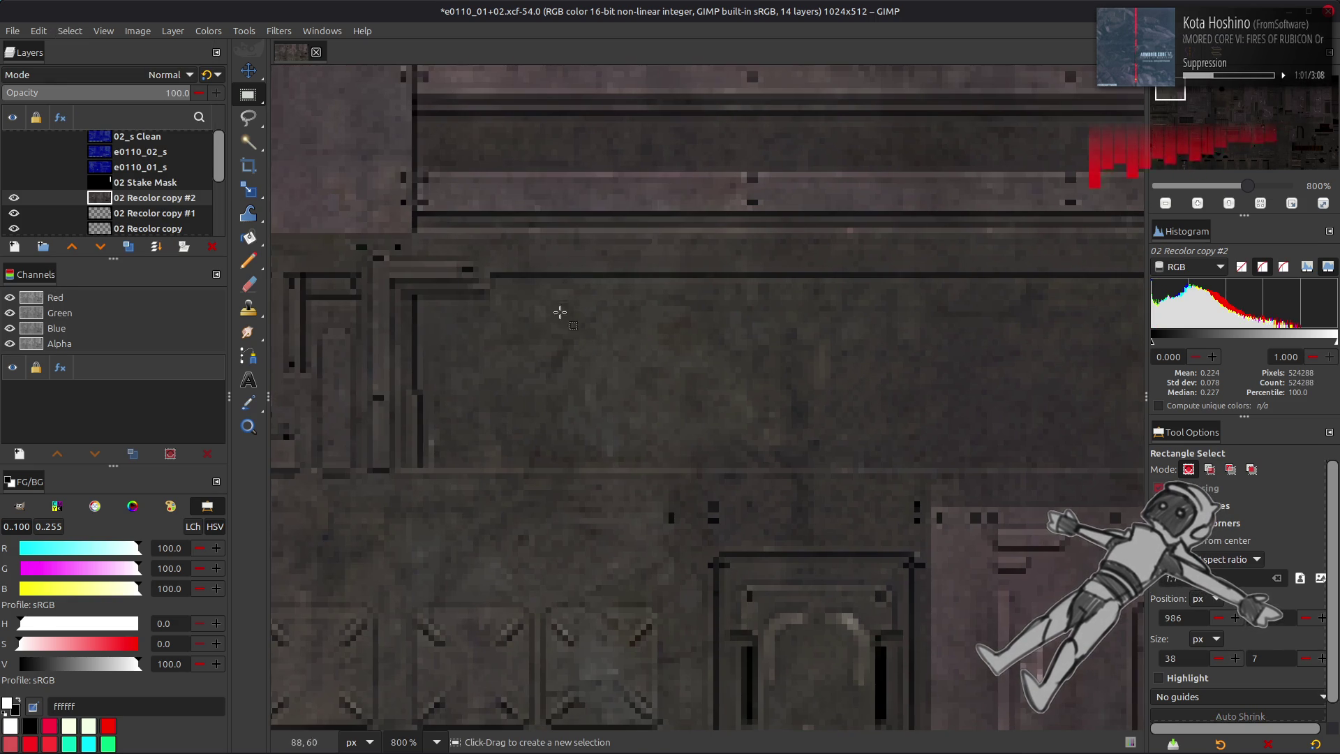
# - Try a narrow 6×33 strip selection, then move to another plain panel area
pyautogui.moveTo(585, 278); pyautogui.dragTo(615, 465)
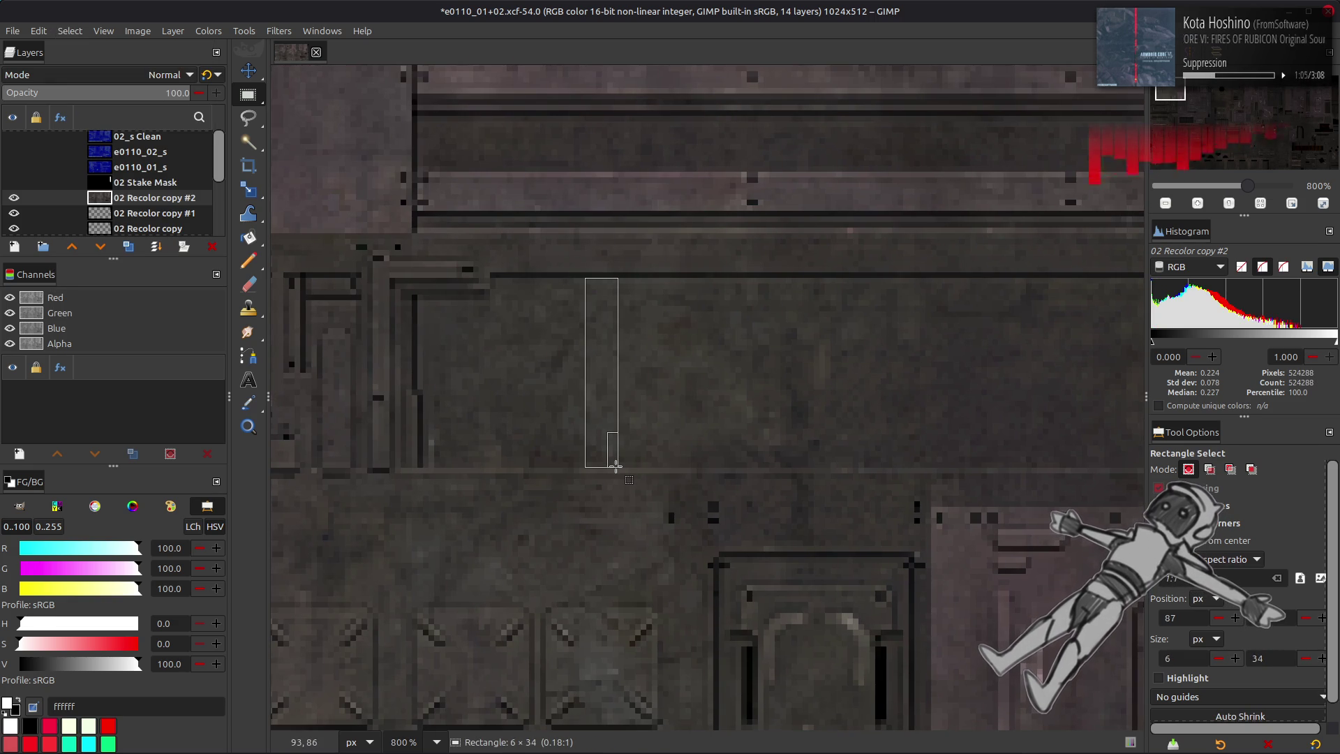
pyautogui.moveTo(616, 465)
pyautogui.mouseDown(button='middle')
pyautogui.moveTo(840, 442)
pyautogui.moveTo(281, 359)
pyautogui.moveTo(277, 339)
pyautogui.mouseUp(button='middle')
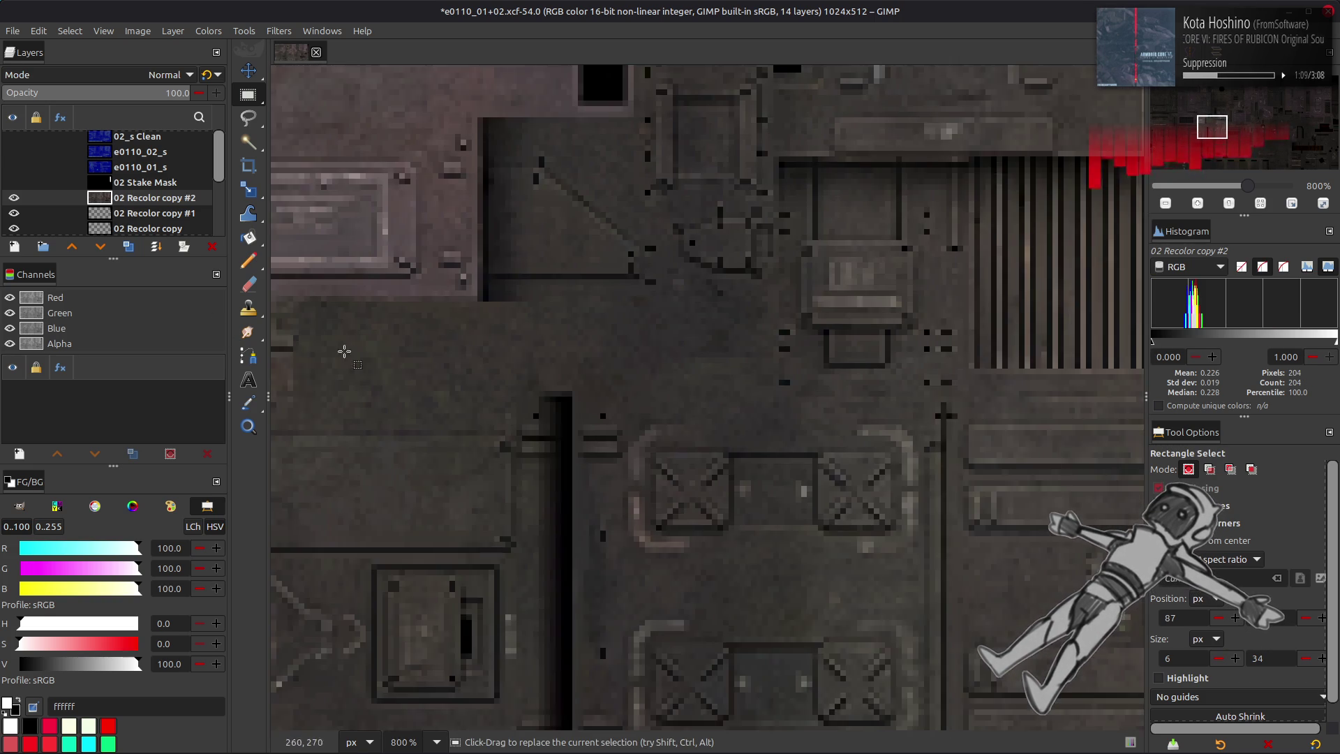
pyautogui.keyDown('ctrl'); pyautogui.scroll(-5, 605, 371); pyautogui.keyUp('ctrl')
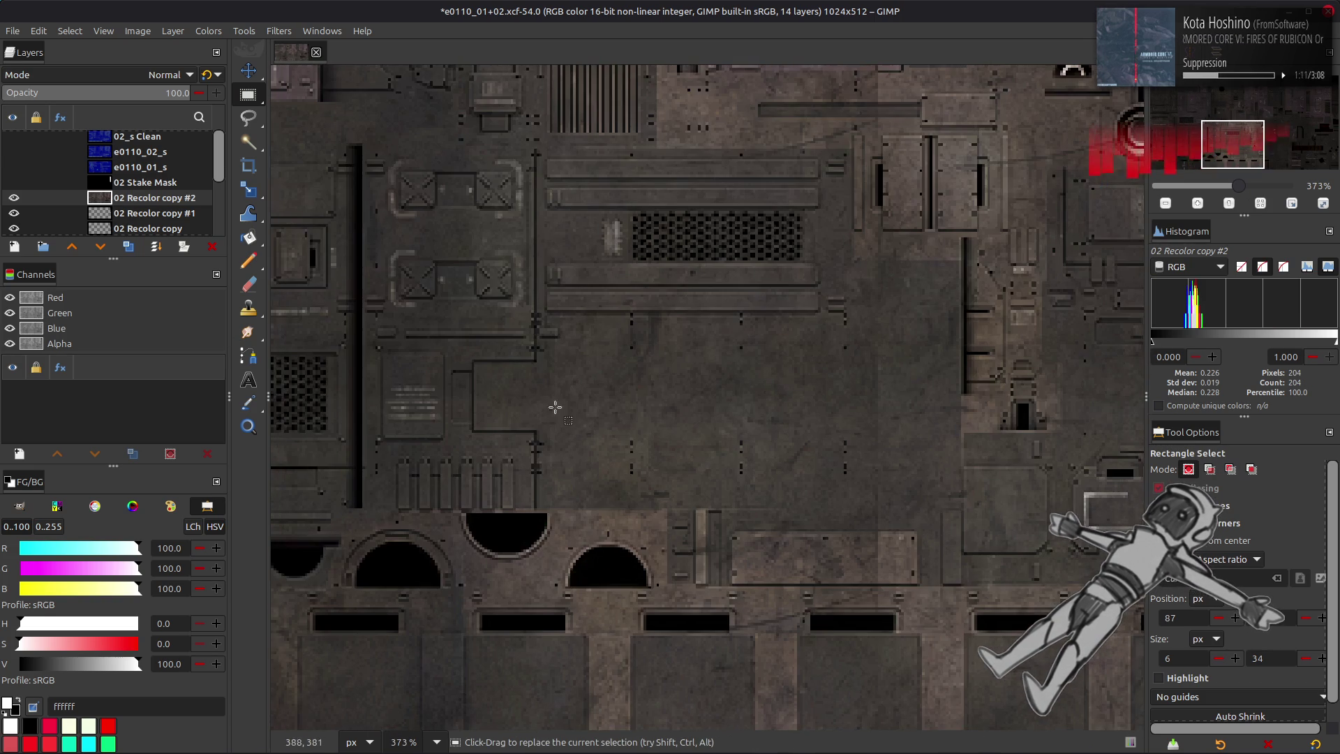
pyautogui.keyDown('ctrl'); pyautogui.scroll(5, 562, 359); pyautogui.keyUp('ctrl')
# - Rectangle-select an 82×55 px patch of plain panel
pyautogui.moveTo(591, 317)
pyautogui.mouseDown()
pyautogui.moveTo(736, 456)
pyautogui.moveTo(741, 502)
pyautogui.mouseUp()
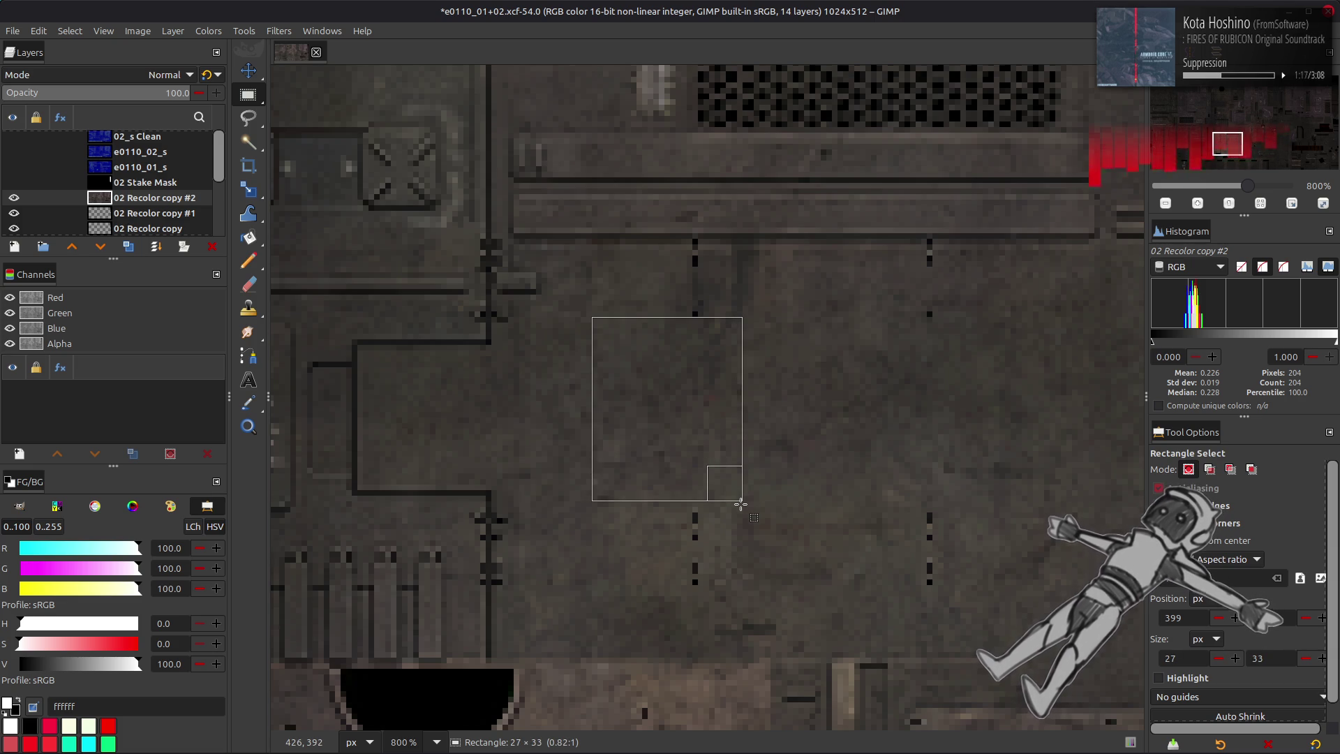
pyautogui.moveTo(741, 501); pyautogui.dragTo(1050, 625)
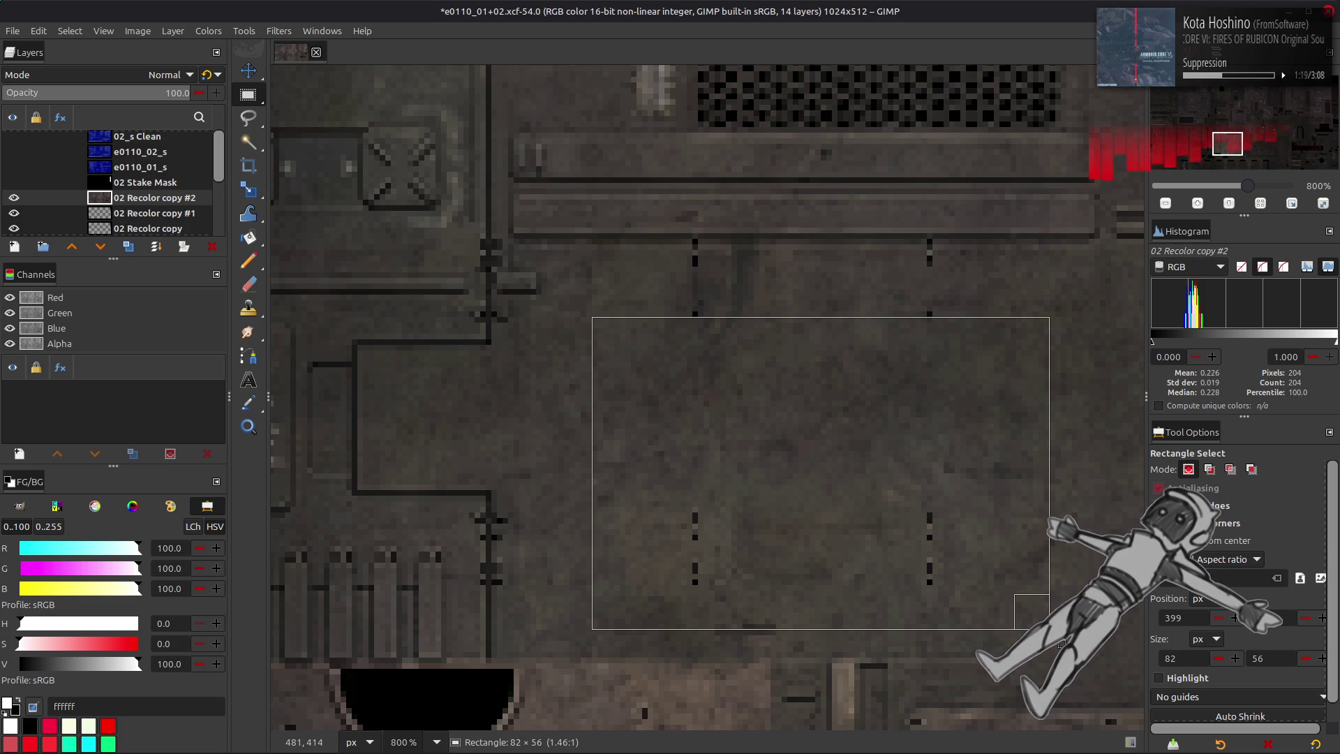
pyautogui.keyDown('shift'); pyautogui.hscroll(5, 538, 412); pyautogui.keyUp('shift')
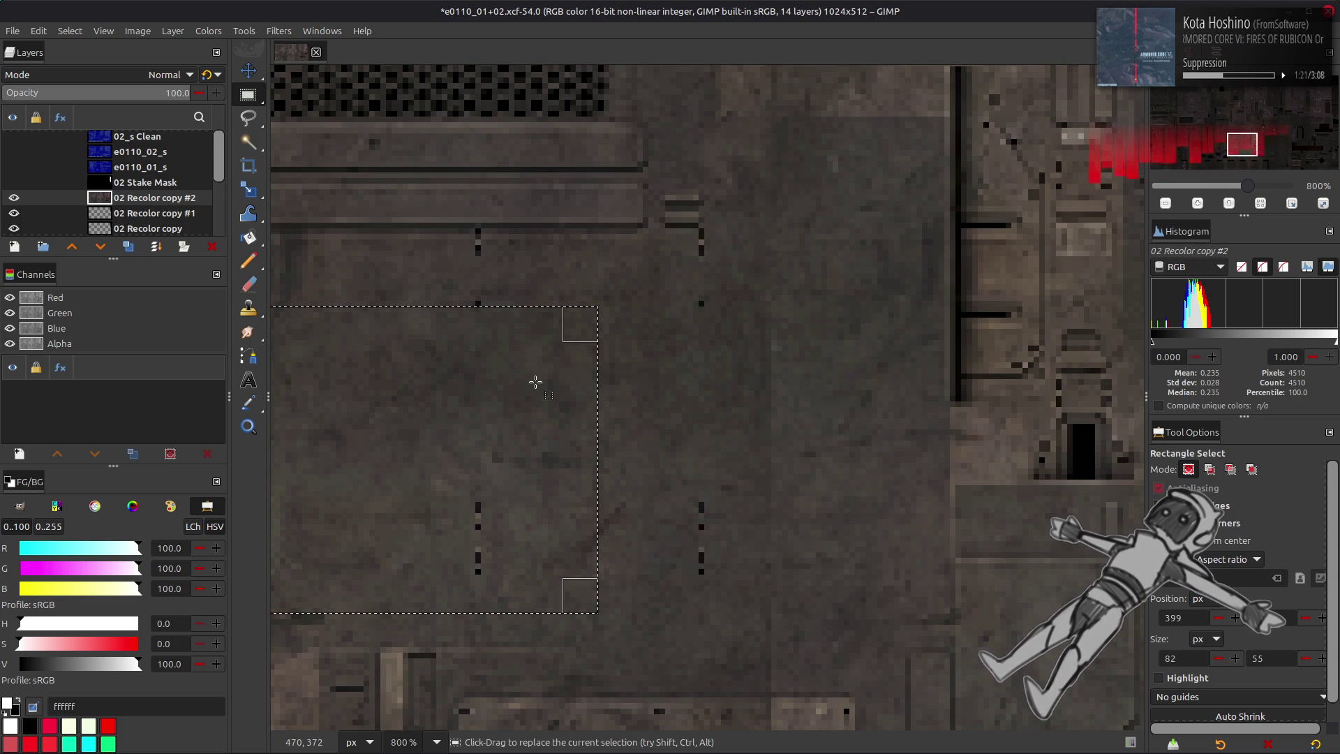
pyautogui.keyDown('ctrl'); pyautogui.scroll(-2, 535, 381); pyautogui.keyUp('ctrl')
pyautogui.keyDown('ctrl'); pyautogui.scroll(-2, 493, 443); pyautogui.keyUp('ctrl')
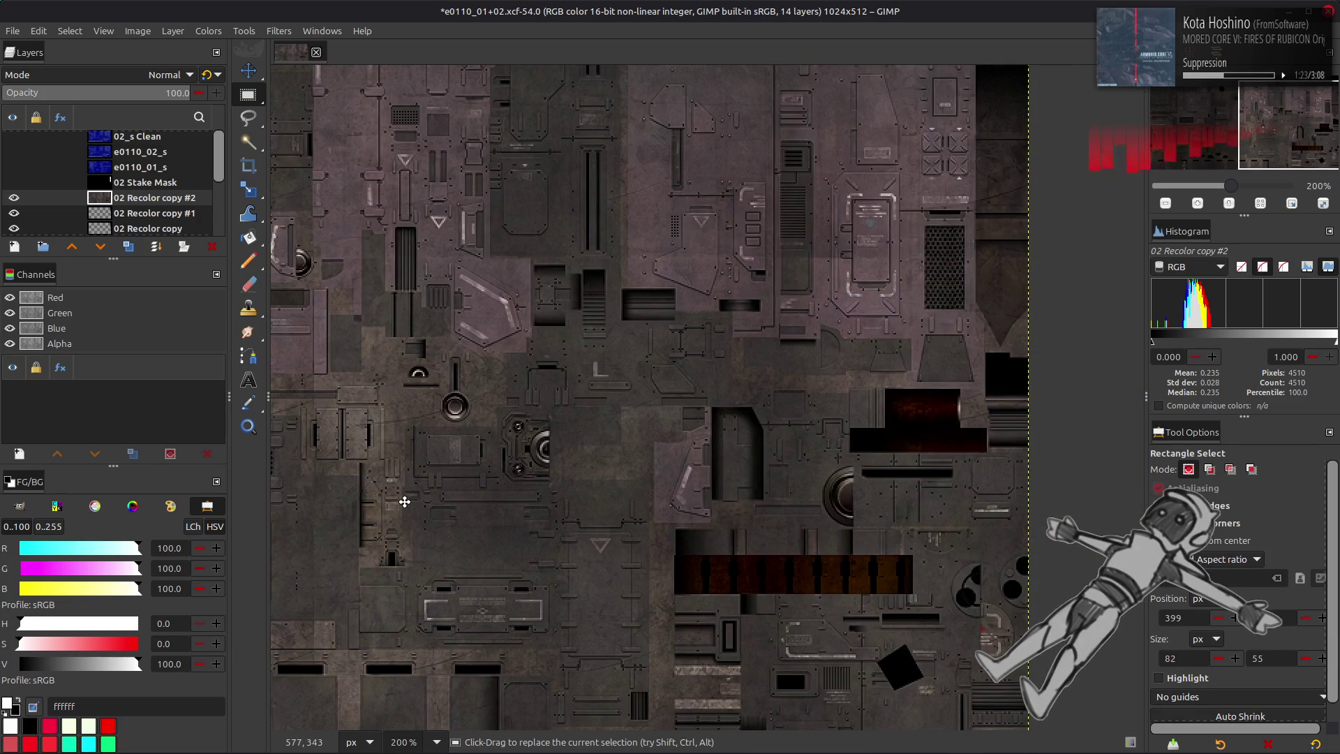
pyautogui.keyDown('shift'); pyautogui.hscroll(-9, 649, 353); pyautogui.keyUp('shift')
pyautogui.scroll(1, 846, 607)
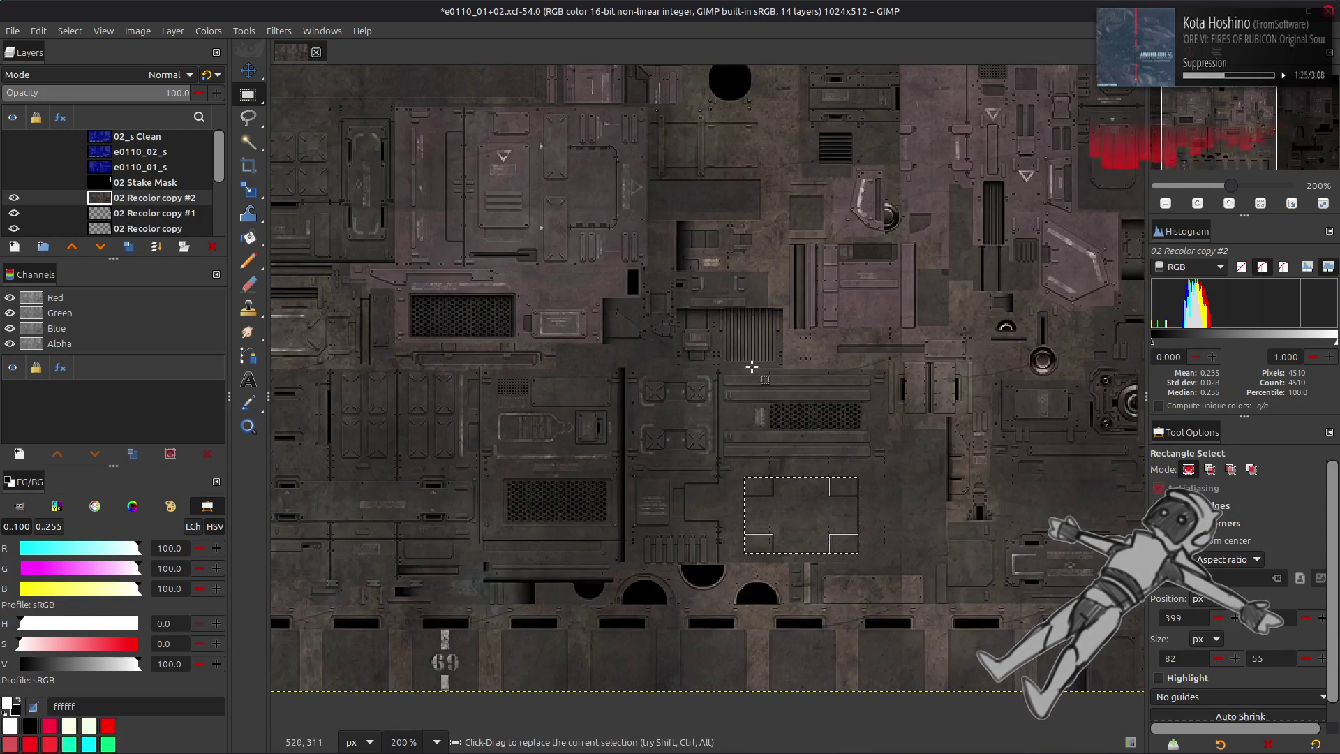
pyautogui.scroll(3, 844, 483)
pyautogui.keyDown('shift'); pyautogui.hscroll(-1, 698, 390); pyautogui.keyUp('shift')
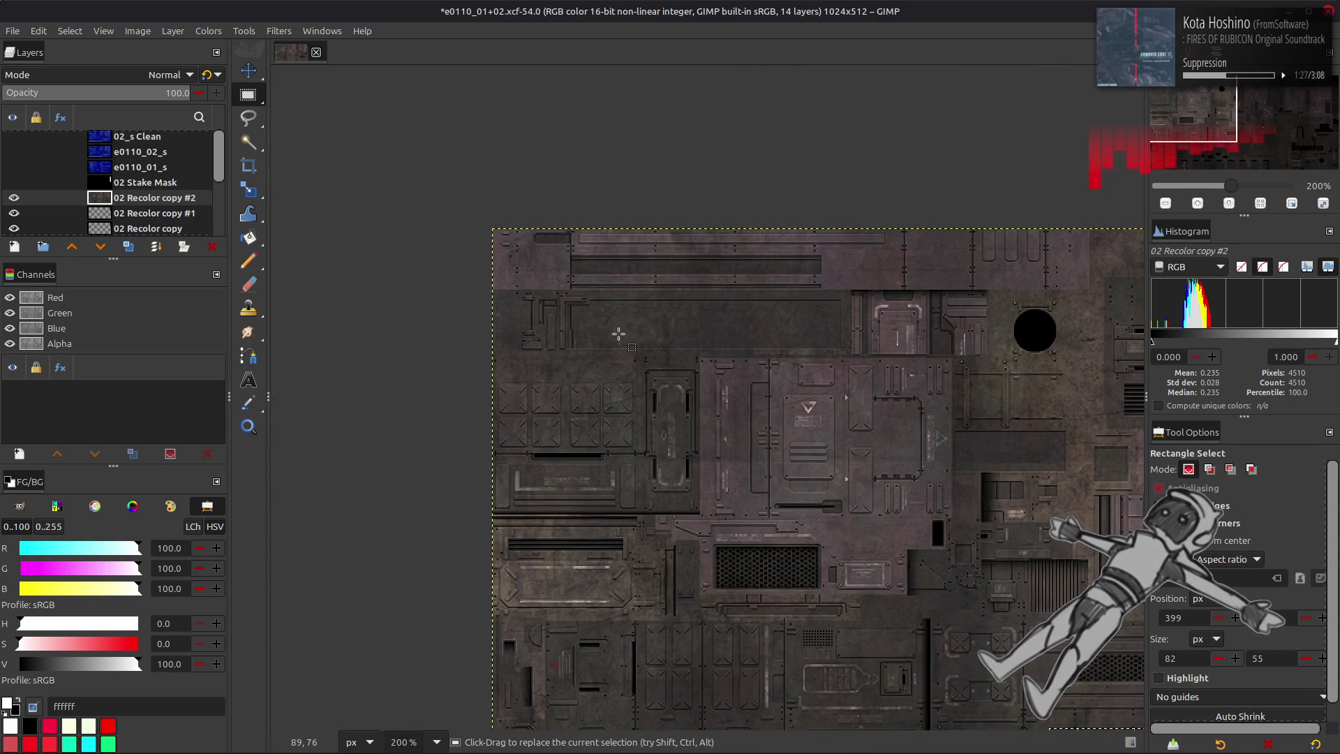
pyautogui.keyDown('ctrl'); pyautogui.scroll(2, 590, 311); pyautogui.keyUp('ctrl')
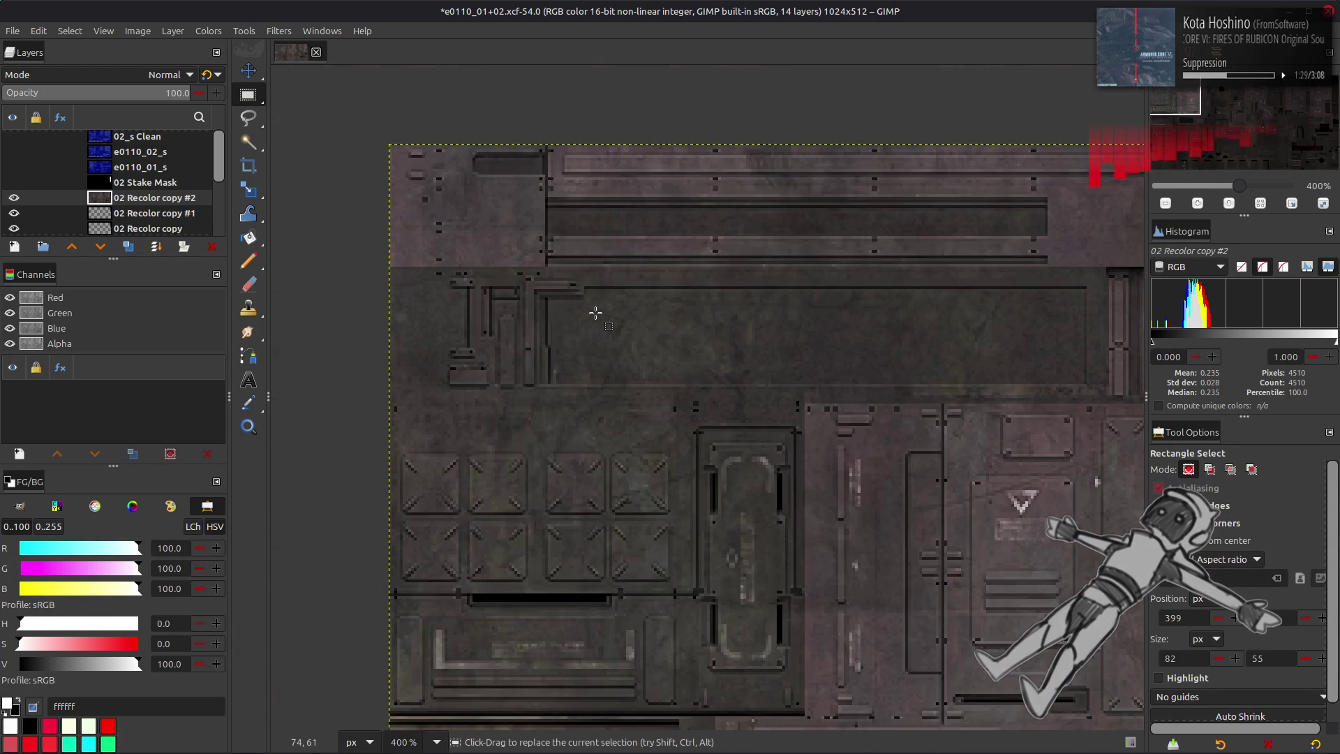
pyautogui.keyDown('ctrl'); pyautogui.scroll(2, 592, 308); pyautogui.keyUp('ctrl')
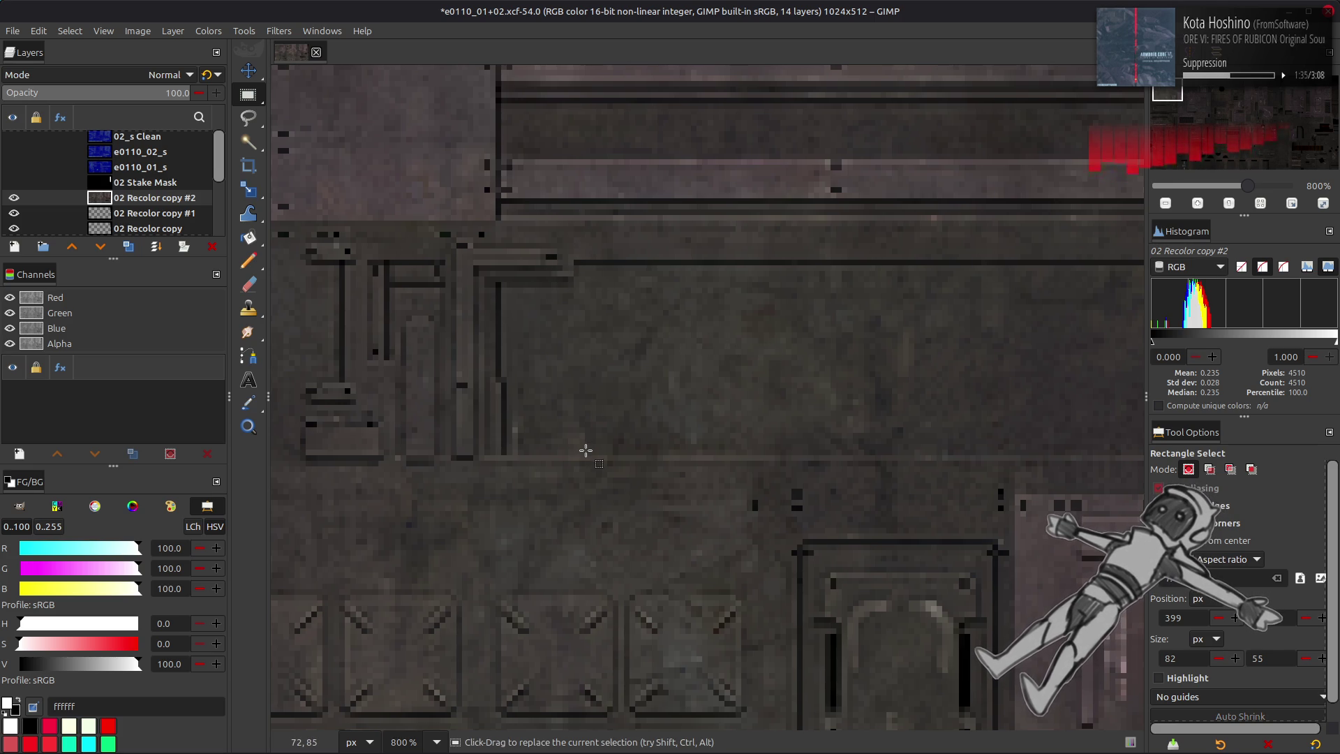
pyautogui.moveTo(586, 453)
pyautogui.mouseDown()
pyautogui.moveTo(653, 338)
pyautogui.moveTo(683, 242)
pyautogui.mouseUp()
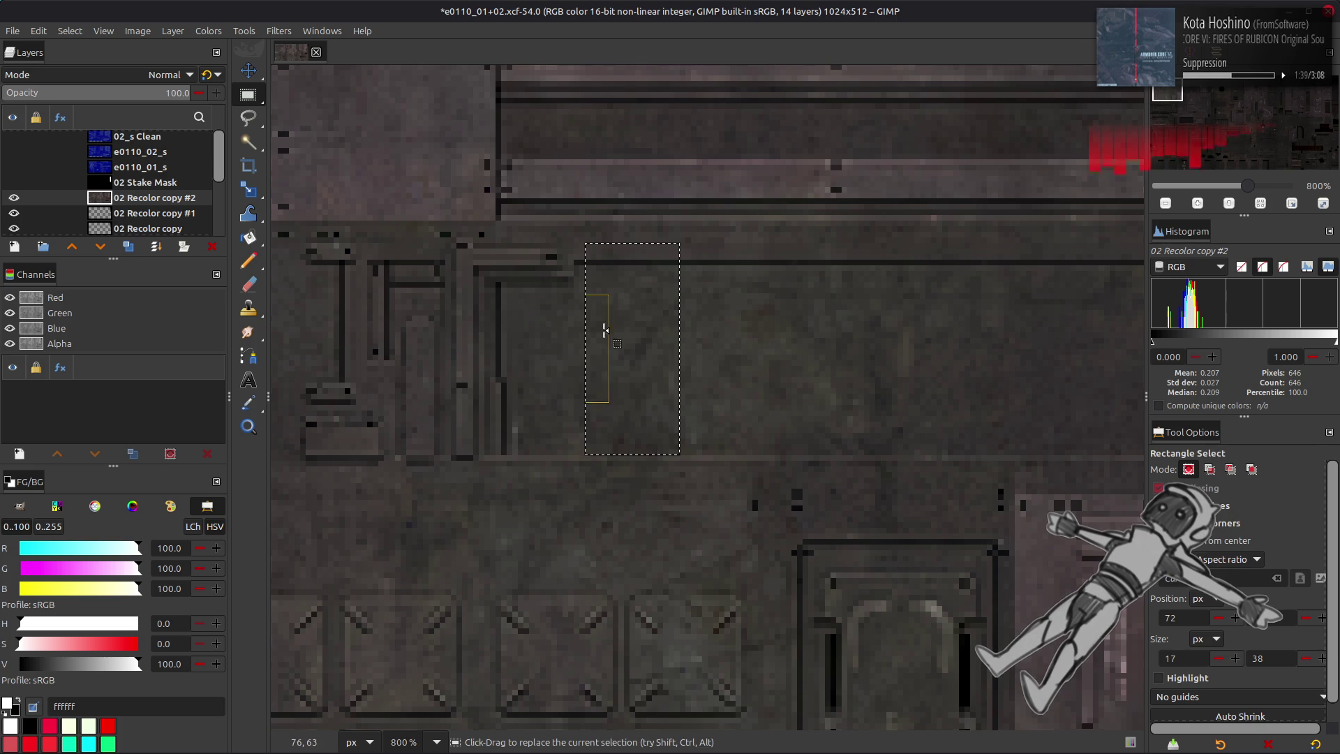
# - Extend the rectangle selection across the plain panel band
pyautogui.press('Left')
pyautogui.press('Left')
pyautogui.keyDown('shift'); pyautogui.hscroll(5, 468, 353); pyautogui.keyUp('shift')
pyautogui.scroll(1, 554, 388)
pyautogui.moveTo(444, 358)
pyautogui.mouseDown()
pyautogui.moveTo(412, 358)
pyautogui.moveTo(1090, 363)
pyautogui.mouseUp()
pyautogui.keyDown('shift'); pyautogui.hscroll(10, 382, 436); pyautogui.keyUp('shift')
pyautogui.moveTo(438, 371); pyautogui.dragTo(698, 411)
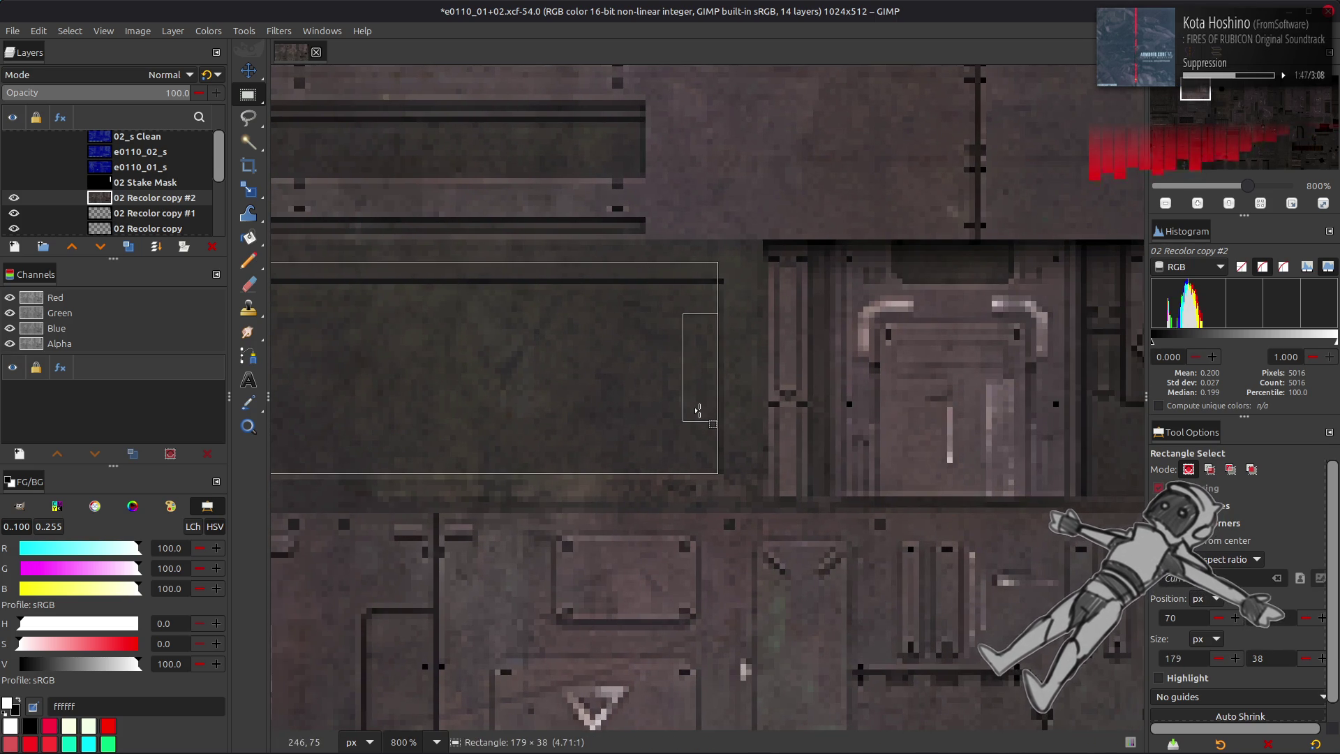
# - Crop the layer to the selection, clear the selection, and fit the sheet in view
pyautogui.click(173, 31)
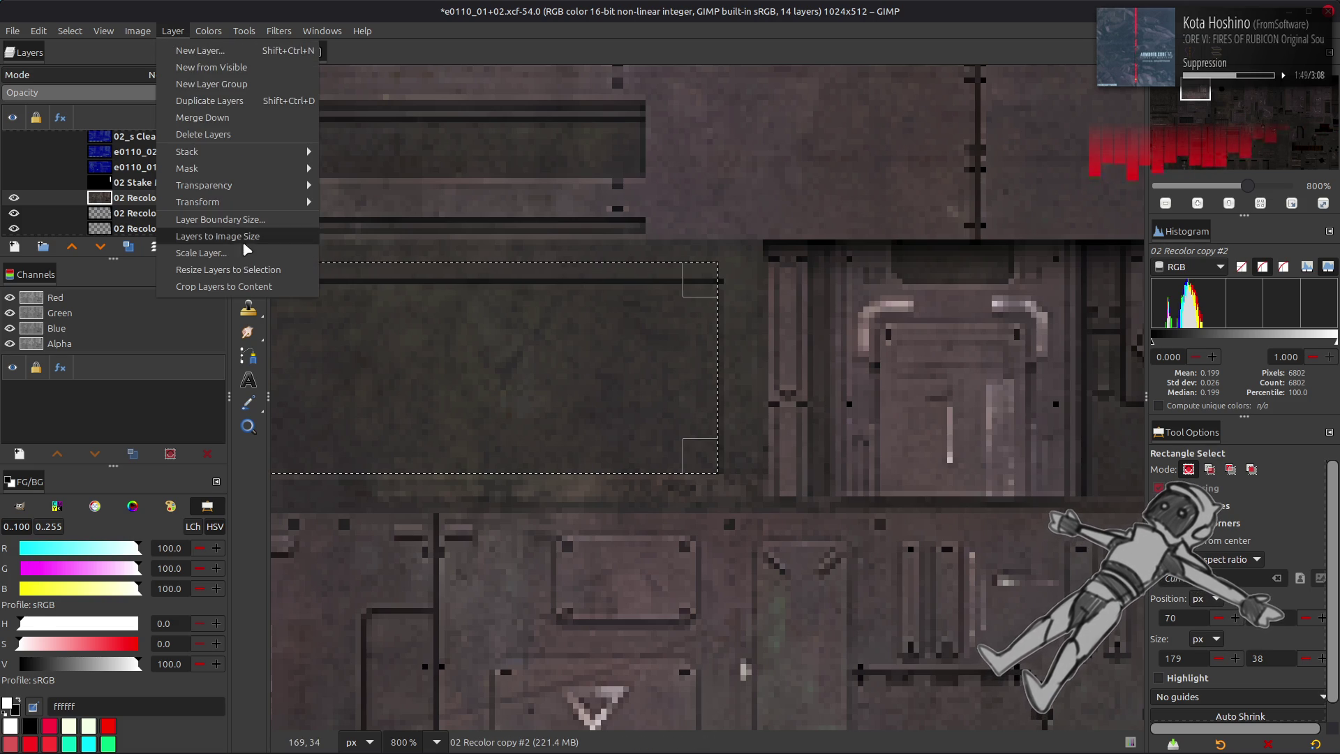
pyautogui.click(248, 276)
pyautogui.click(70, 31)
pyautogui.click(91, 67)
pyautogui.press('1')
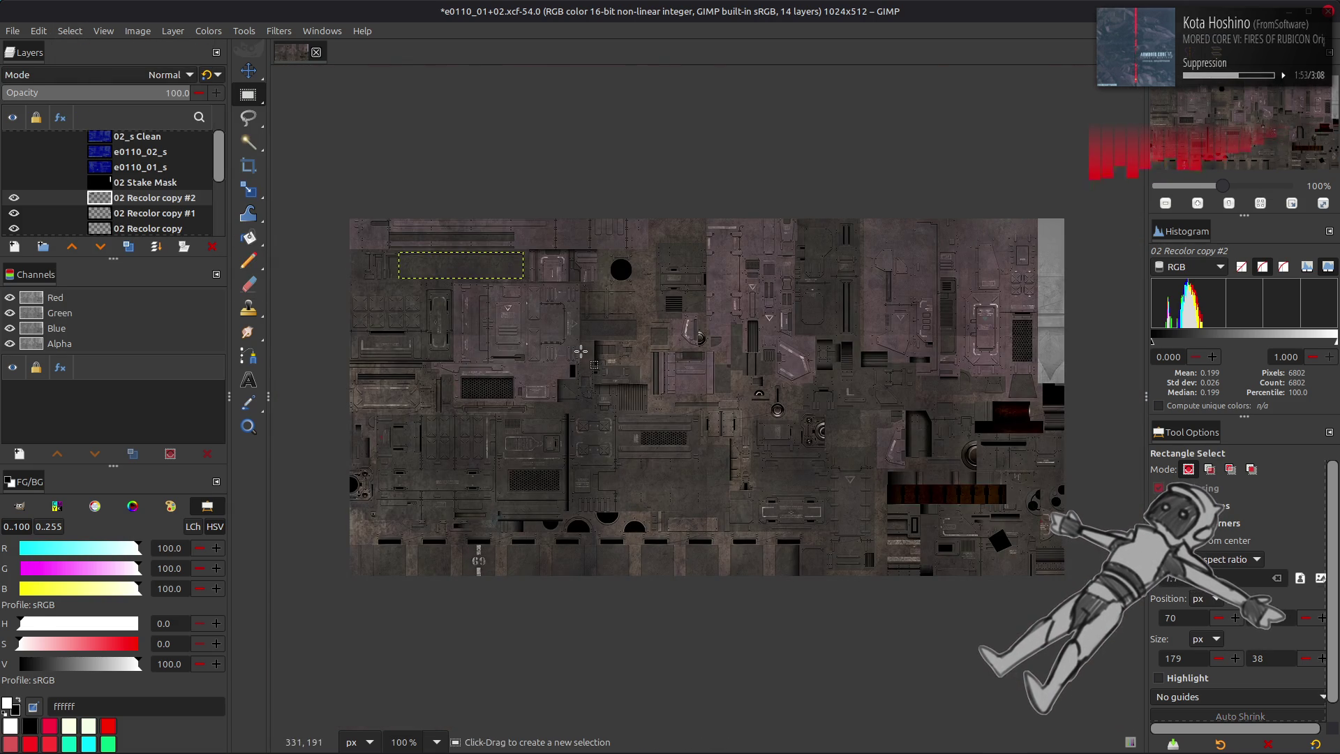
pyautogui.press('m')
# - Convert the strip to greyscale by extracting its LAB L component
pyautogui.click(208, 31)
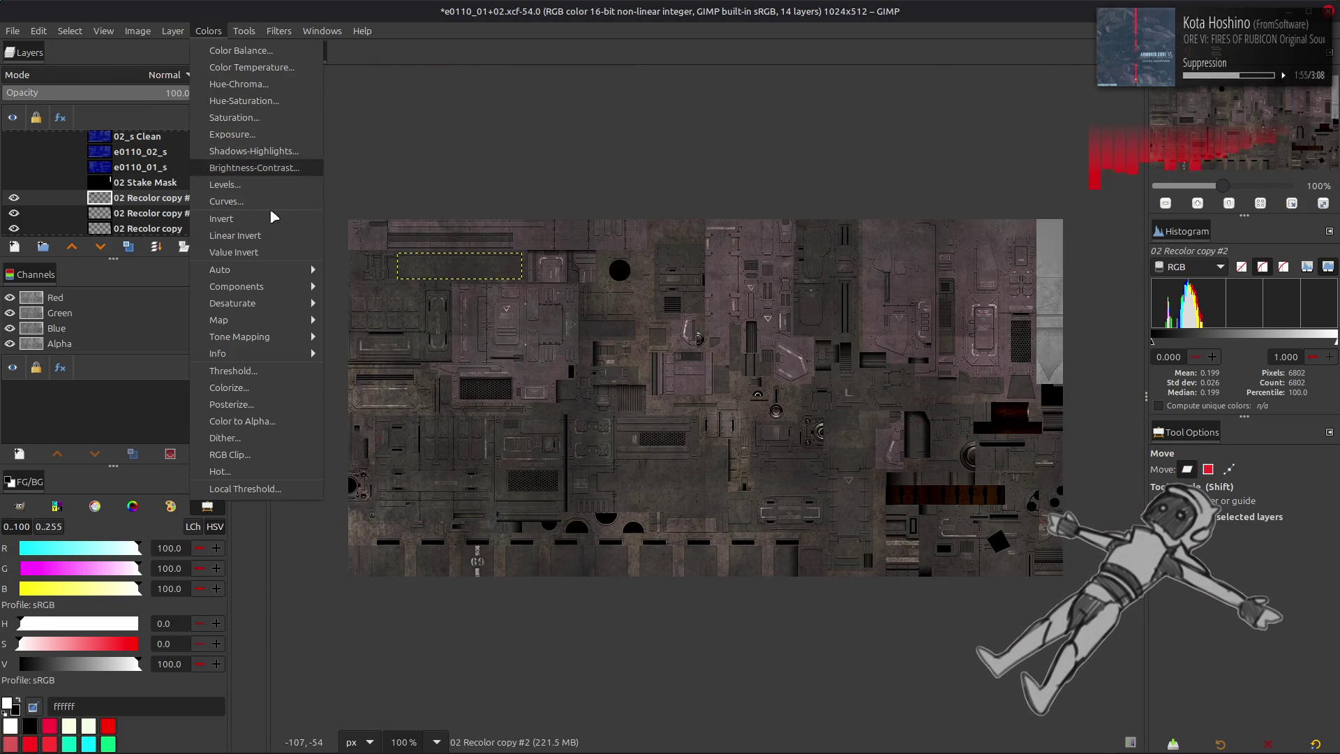
pyautogui.moveTo(283, 286)
pyautogui.click(370, 303)
pyautogui.click(183, 399)
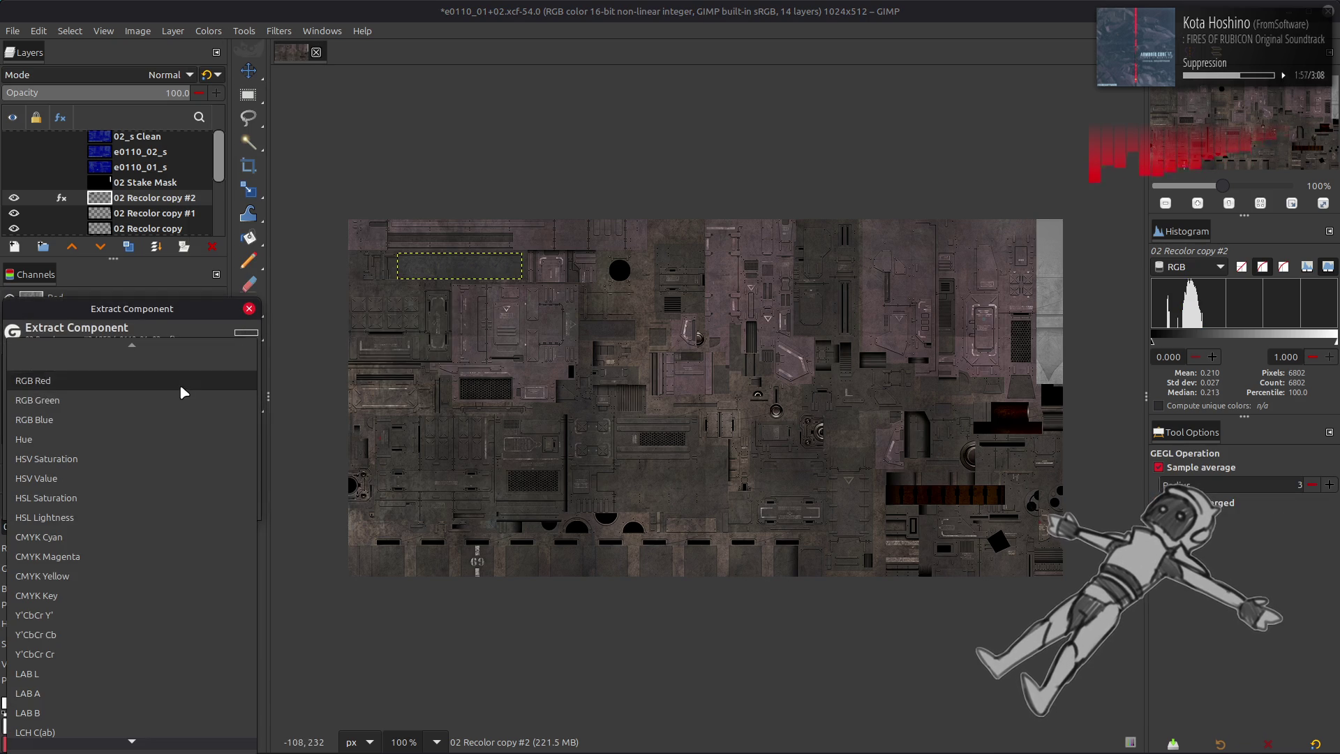
pyautogui.click(125, 674)
pyautogui.click(224, 509)
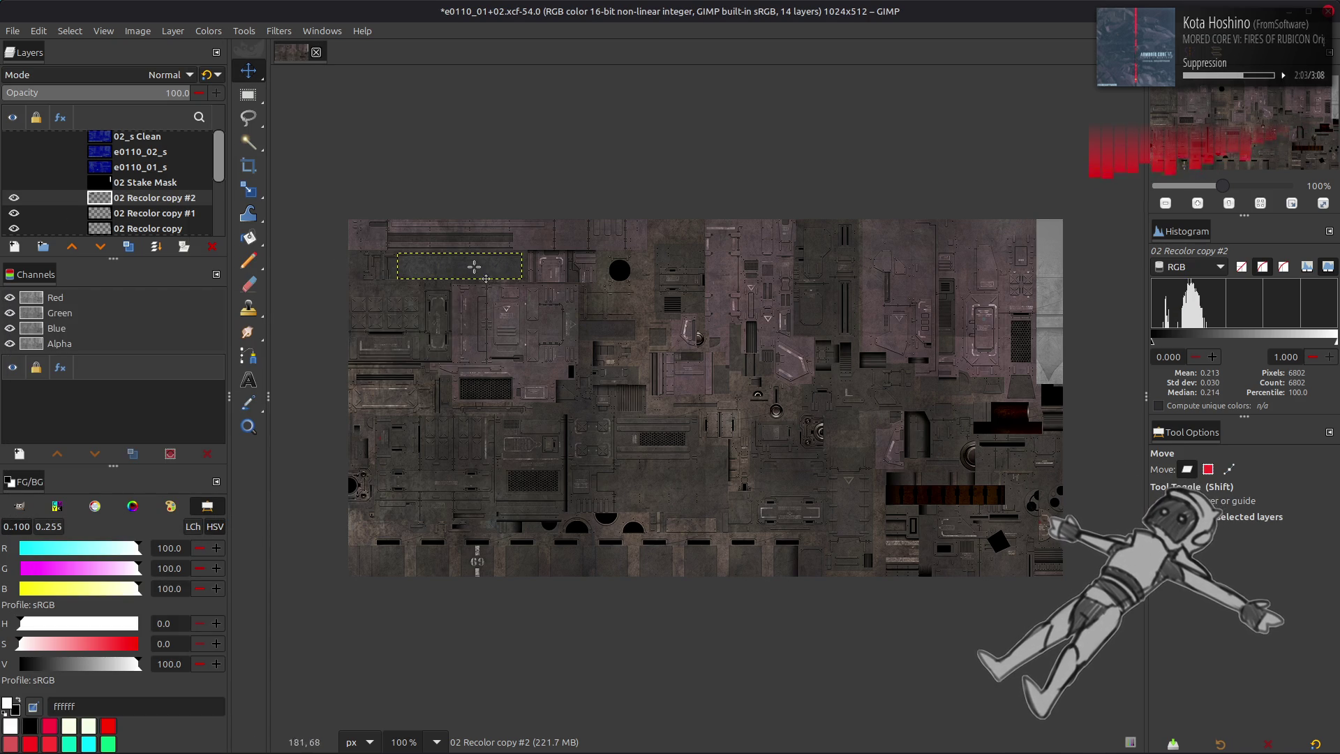
# - Rotate the strip layer 90 degrees so it stands upright
pyautogui.keyDown('ctrl'); pyautogui.scroll(4, 1009, 297); pyautogui.keyUp('ctrl')
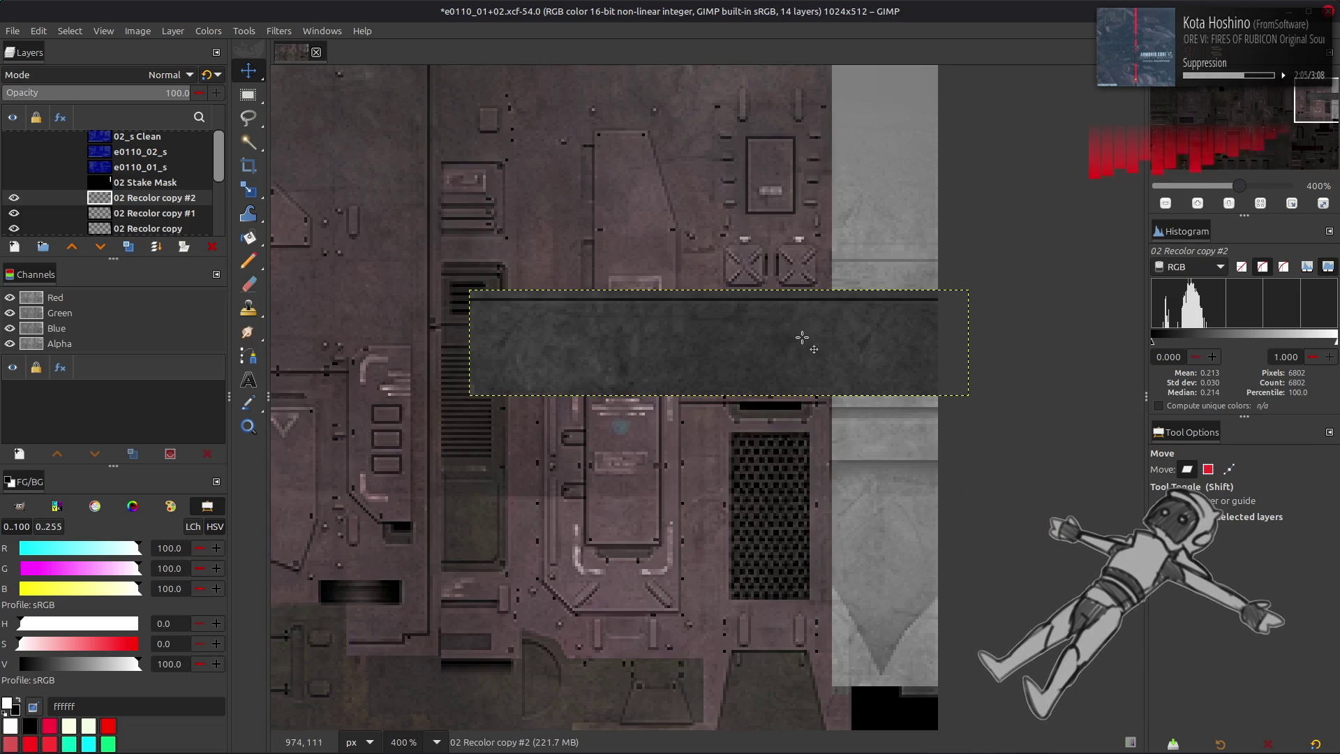
pyautogui.scroll(1, 767, 335)
pyautogui.hscroll(2, 767, 335)
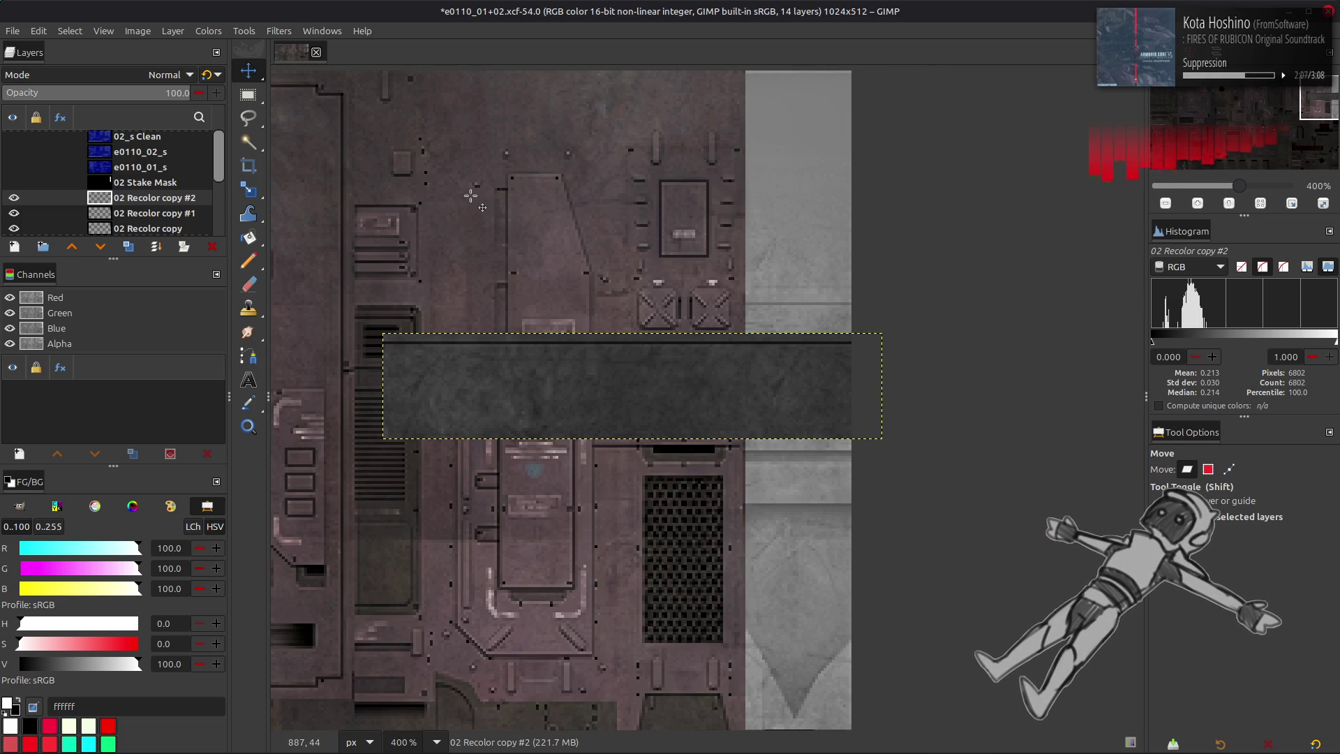
pyautogui.click(172, 31)
pyautogui.moveTo(254, 201)
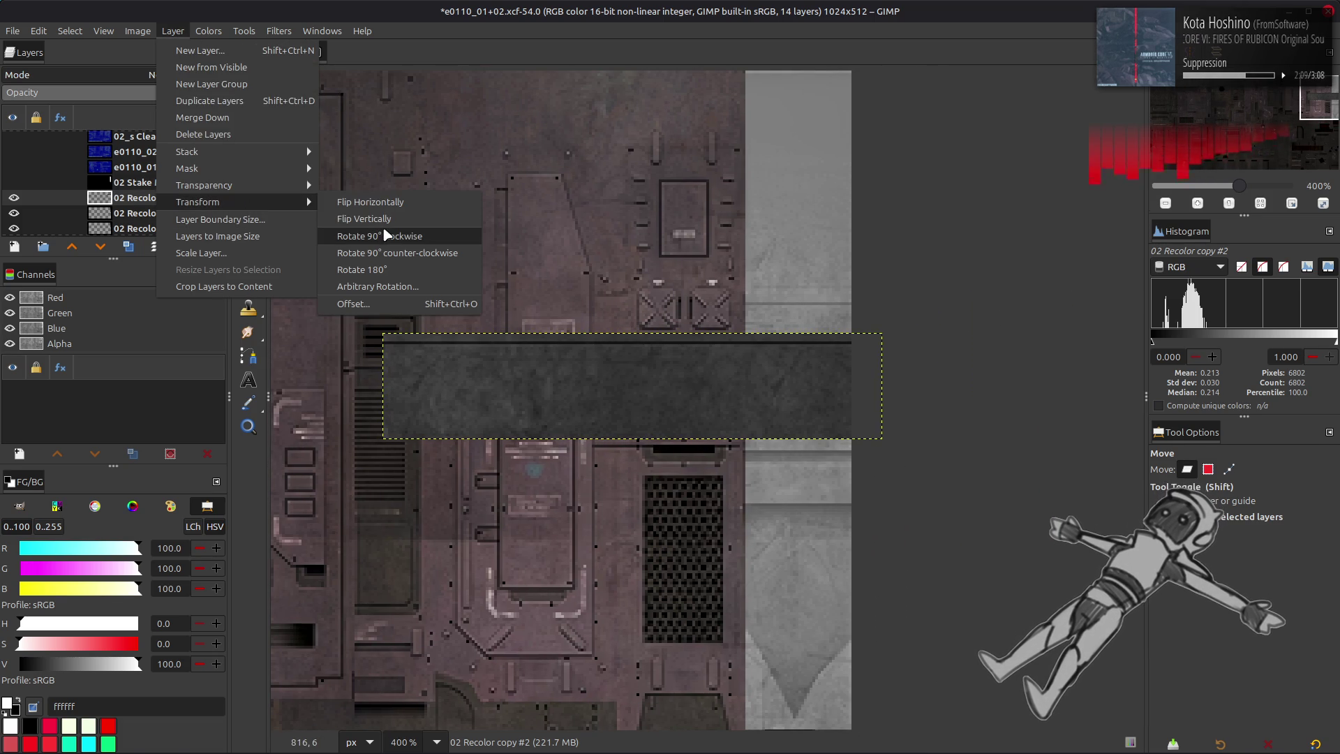
pyautogui.click(399, 251)
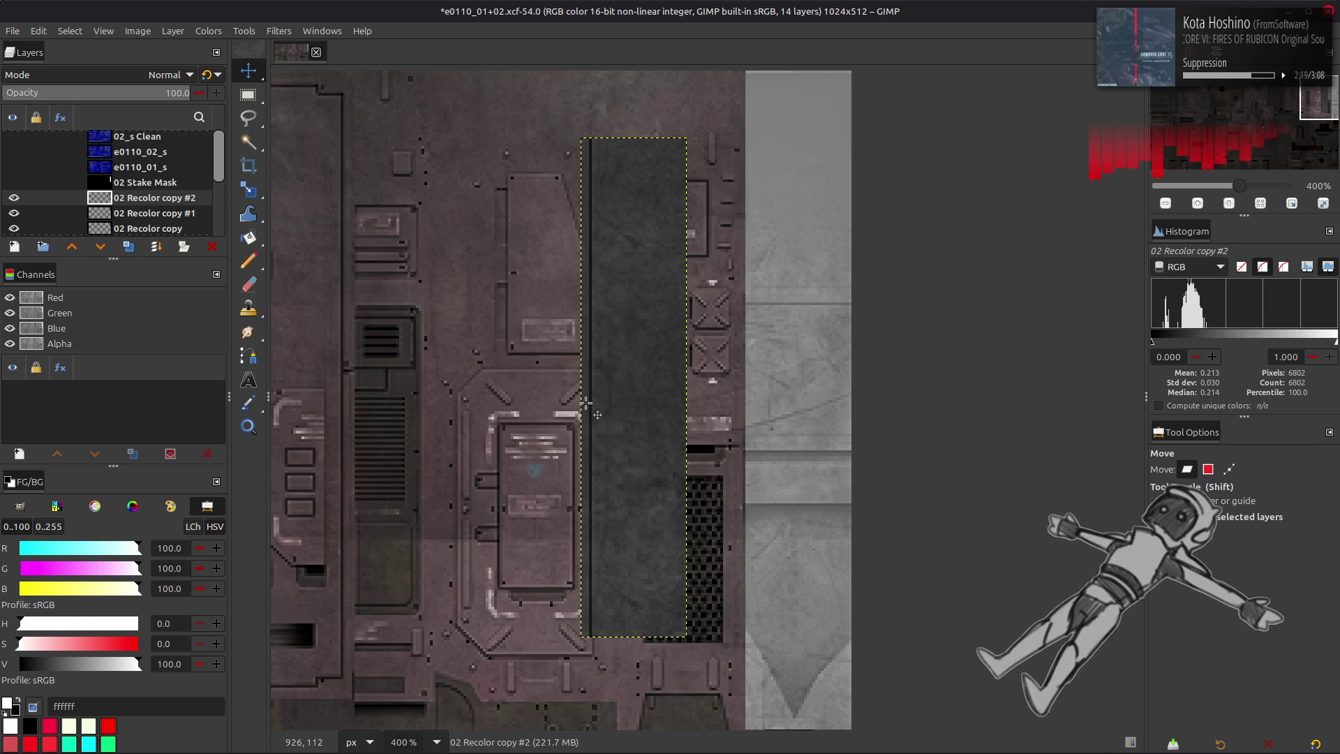
# - Rectangle-select across the strip to measure its clean width
pyautogui.keyDown('ctrl'); pyautogui.scroll(2, 586, 429); pyautogui.keyUp('ctrl')
pyautogui.press('r')
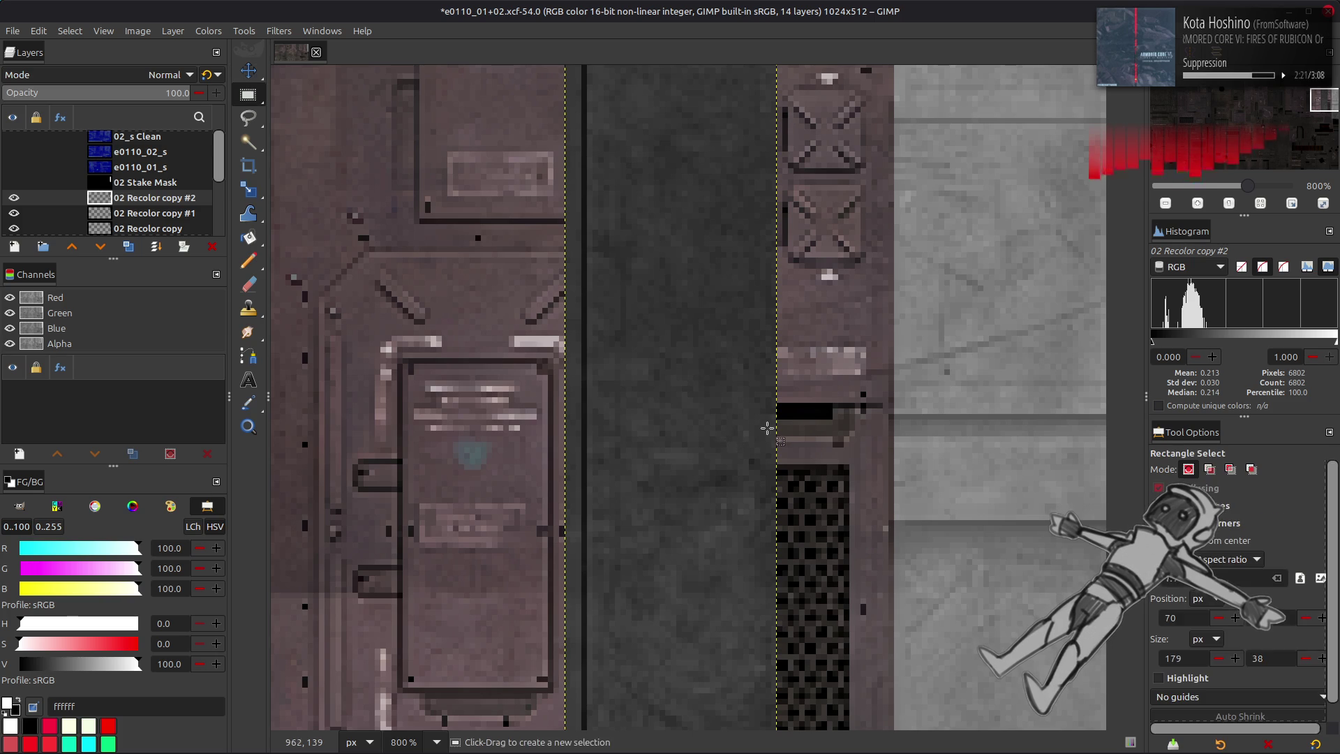
pyautogui.moveTo(775, 425)
pyautogui.mouseDown()
pyautogui.moveTo(595, 521)
pyautogui.moveTo(631, 557)
pyautogui.moveTo(586, 558)
pyautogui.mouseUp()
pyautogui.click(83, 31)
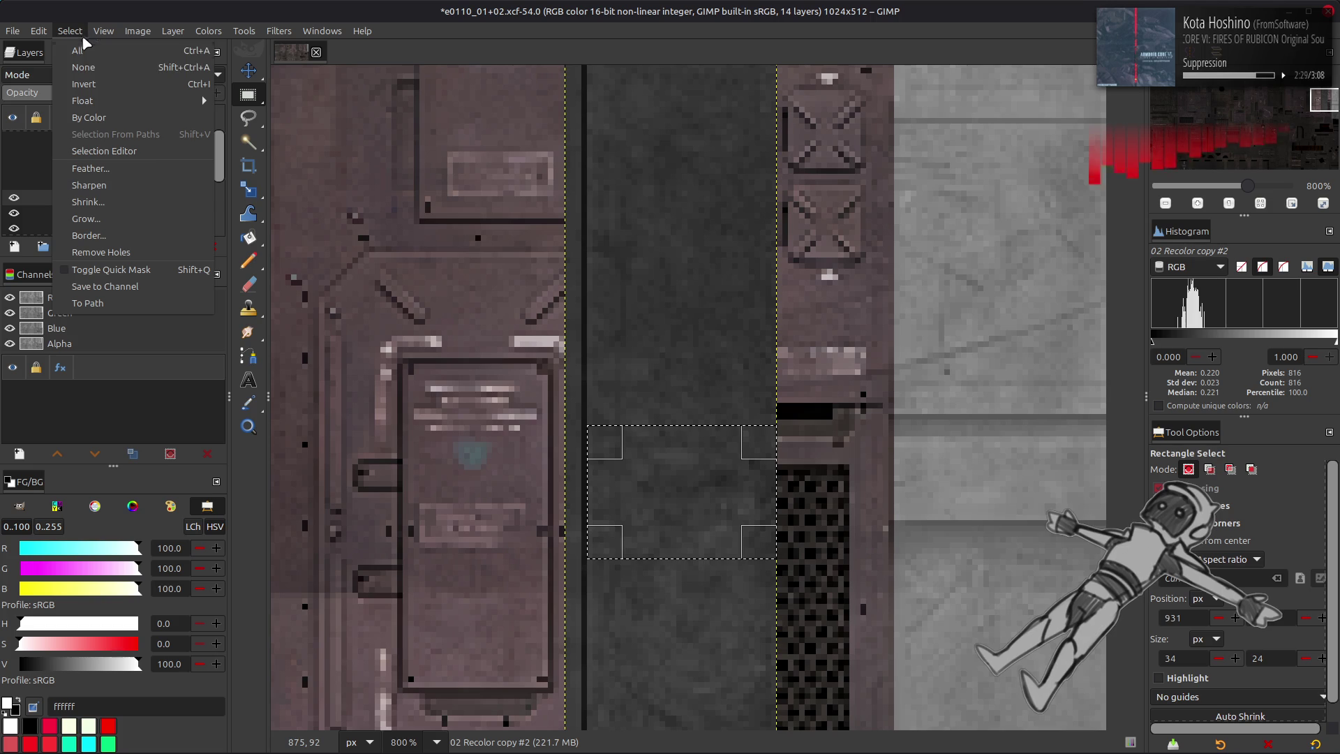
# - Trim the strip's layer boundary to 34 px wide with a -4 px X offset
pyautogui.click(173, 31)
pyautogui.click(230, 219)
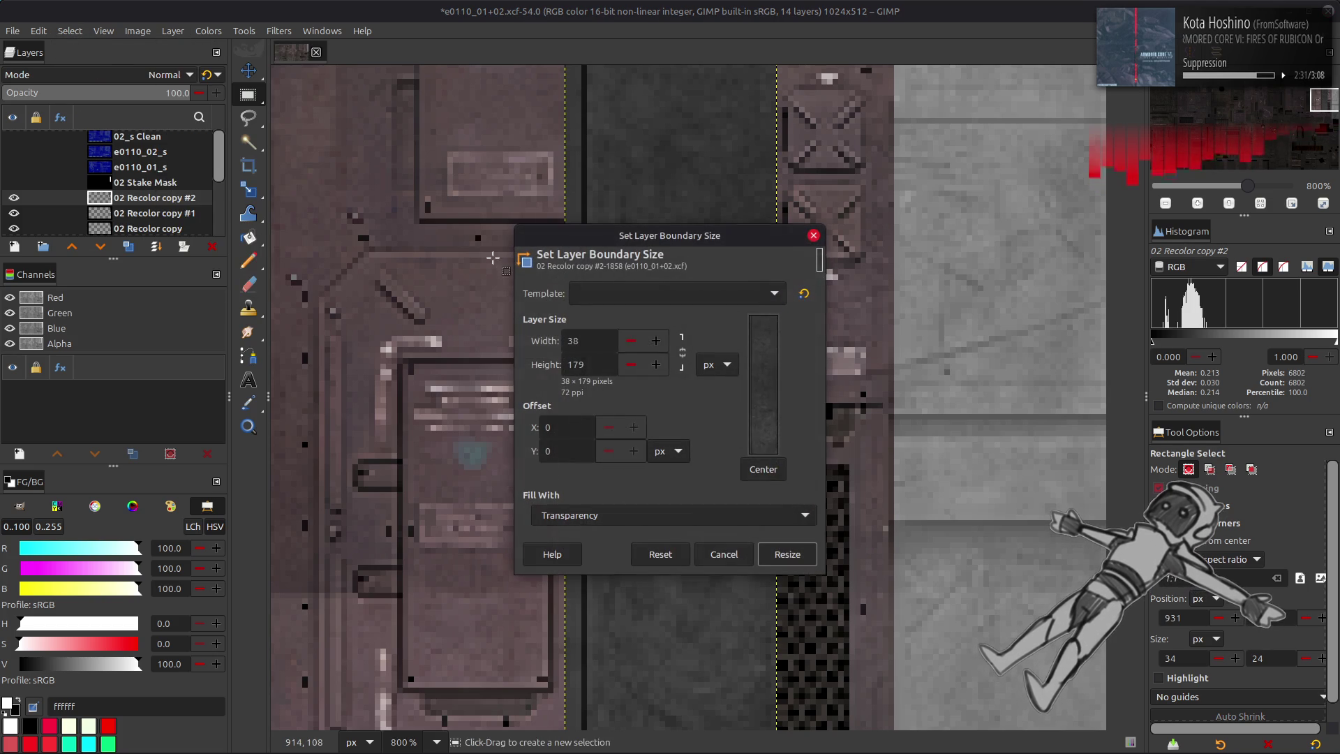
pyautogui.moveTo(754, 420); pyautogui.dragTo(751, 421)
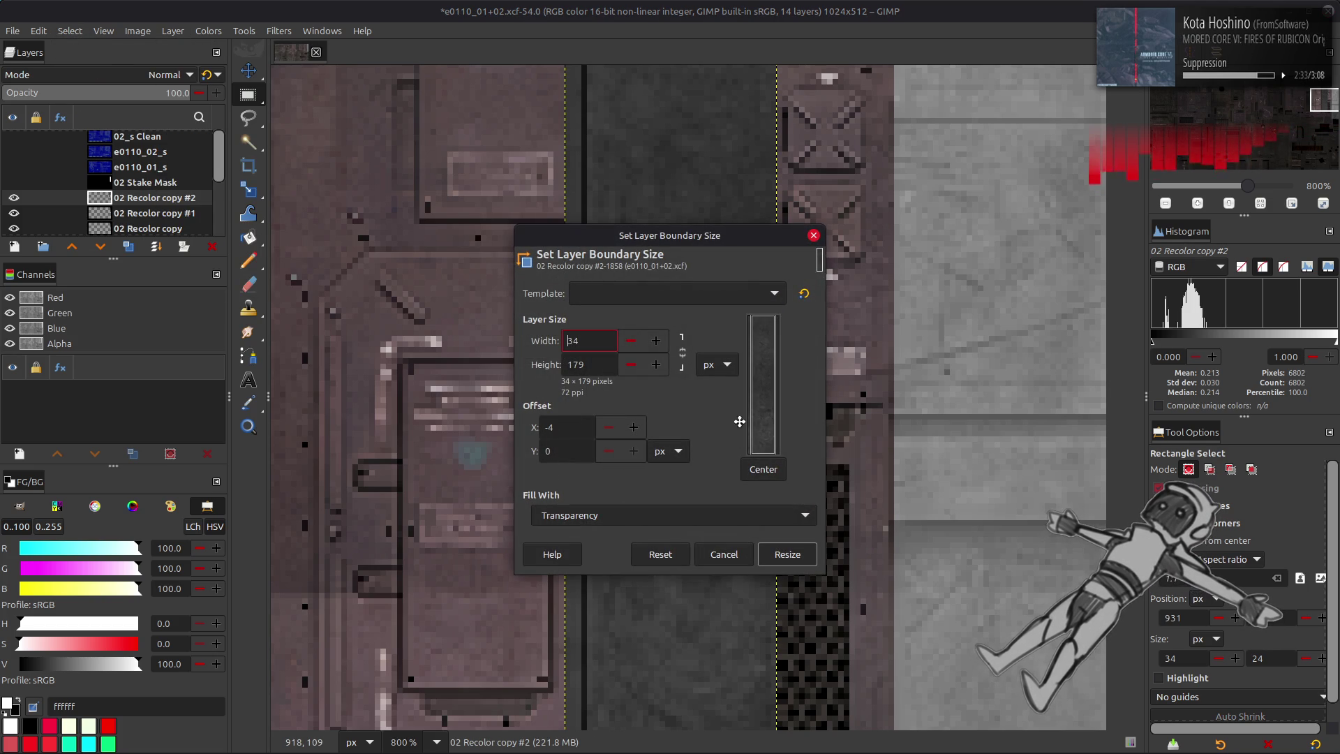
pyautogui.click(786, 554)
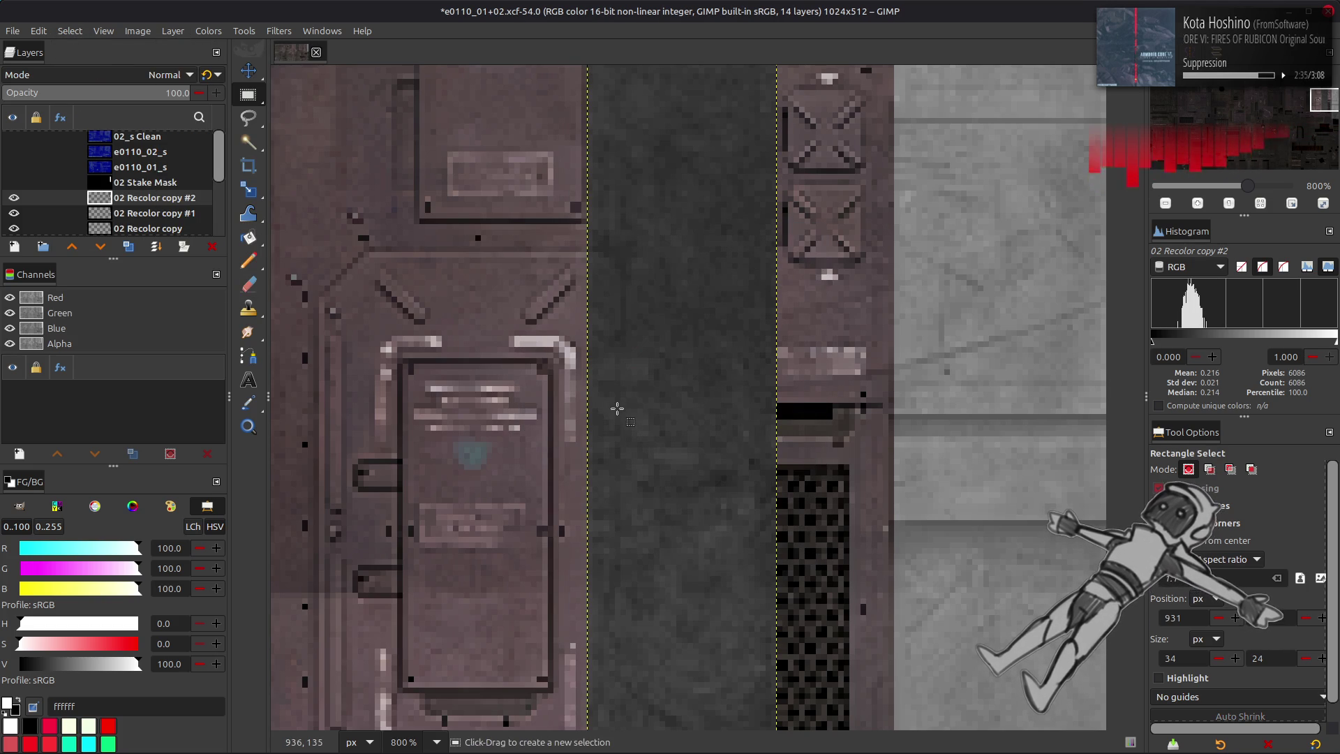
pyautogui.press('m')
pyautogui.keyDown('ctrl'); pyautogui.scroll(-4, 619, 409); pyautogui.keyUp('ctrl')
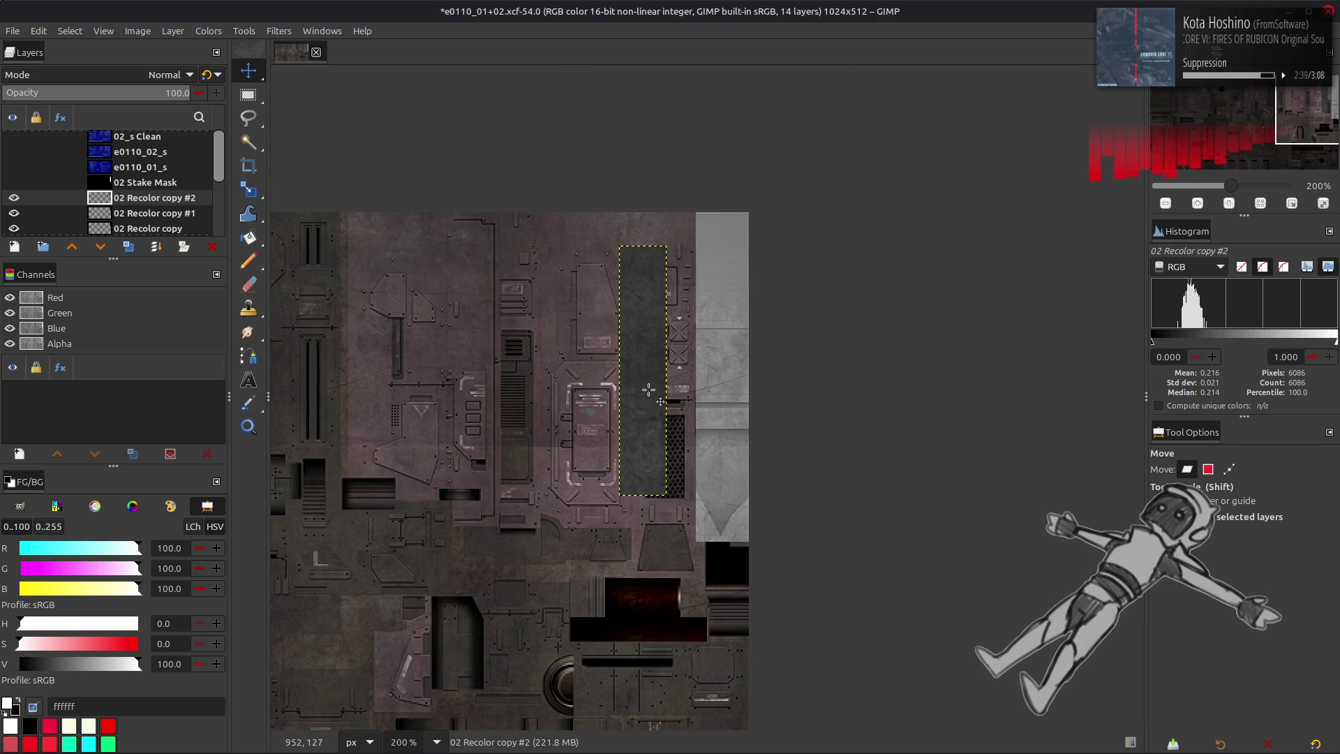
# - Duplicate the trimmed strip as 02 Recolor copy #3, slide it right and stack it below copy #2
pyautogui.keyDown('ctrl'); pyautogui.scroll(2, 648, 390); pyautogui.keyUp('ctrl')
pyautogui.keyDown('ctrl'); pyautogui.scroll(2, 648, 390); pyautogui.keyUp('ctrl')
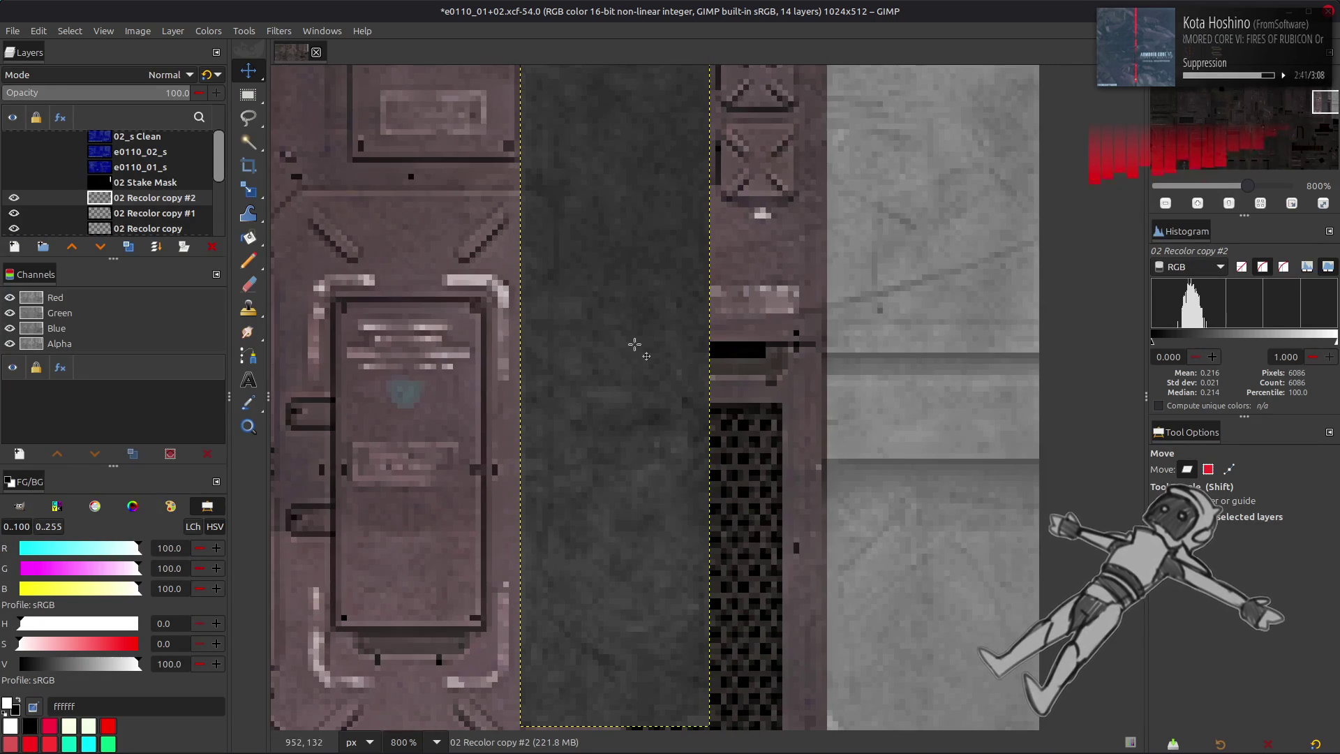
pyautogui.scroll(-1, 629, 351)
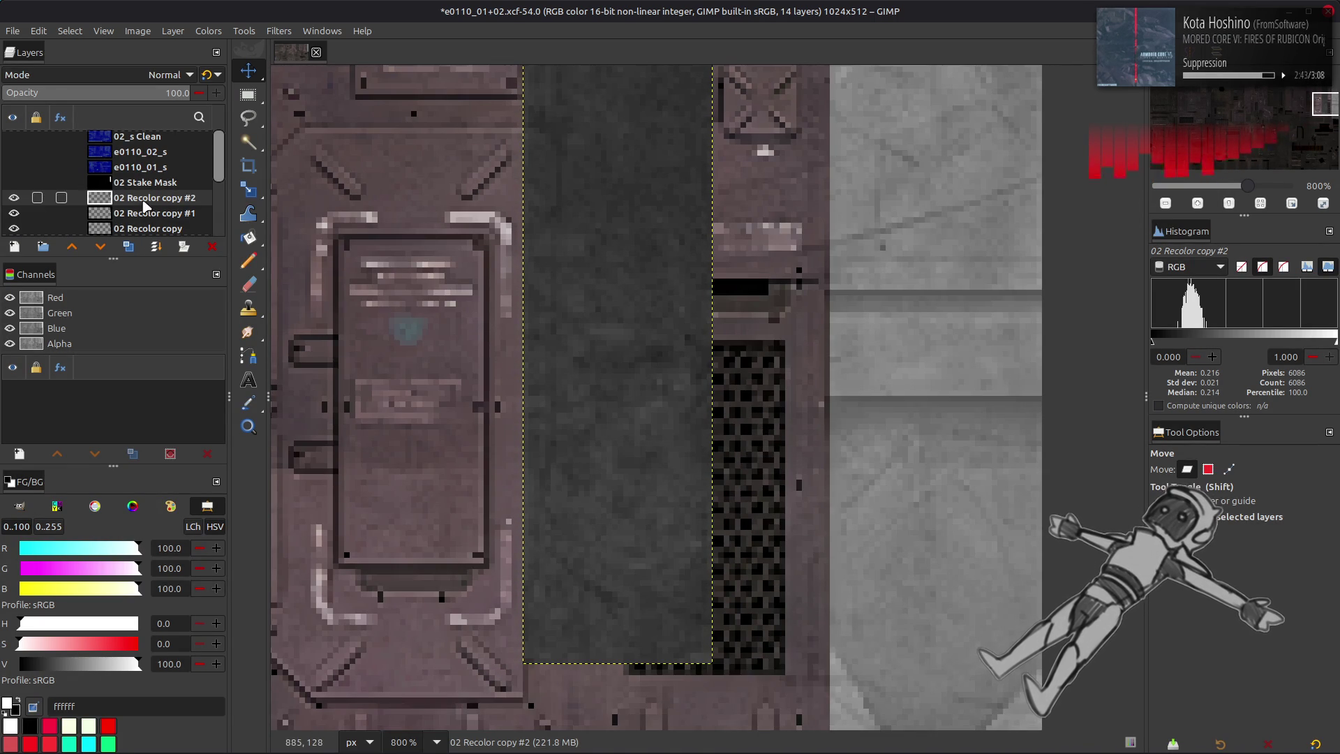
pyautogui.click(130, 246)
pyautogui.moveTo(559, 379)
pyautogui.mouseDown()
pyautogui.moveTo(772, 391)
pyautogui.moveTo(748, 388)
pyautogui.mouseUp()
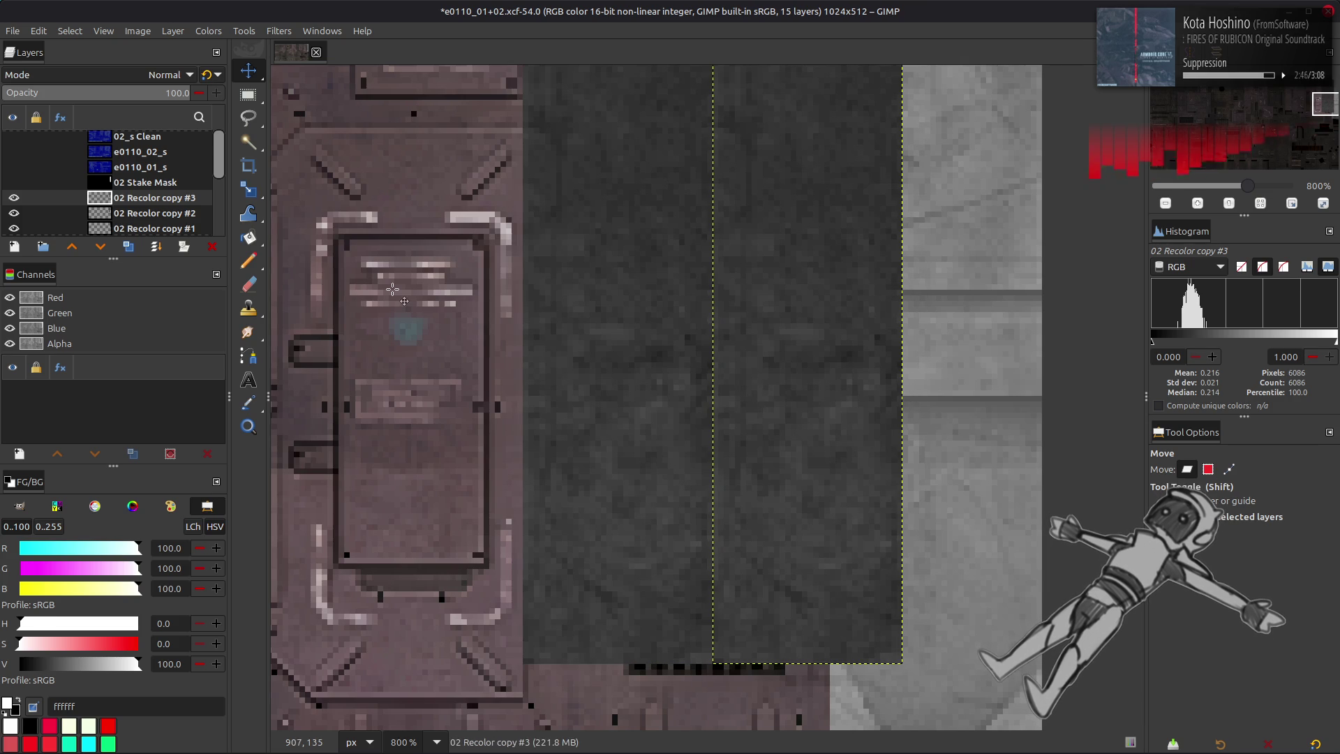
pyautogui.click(152, 183)
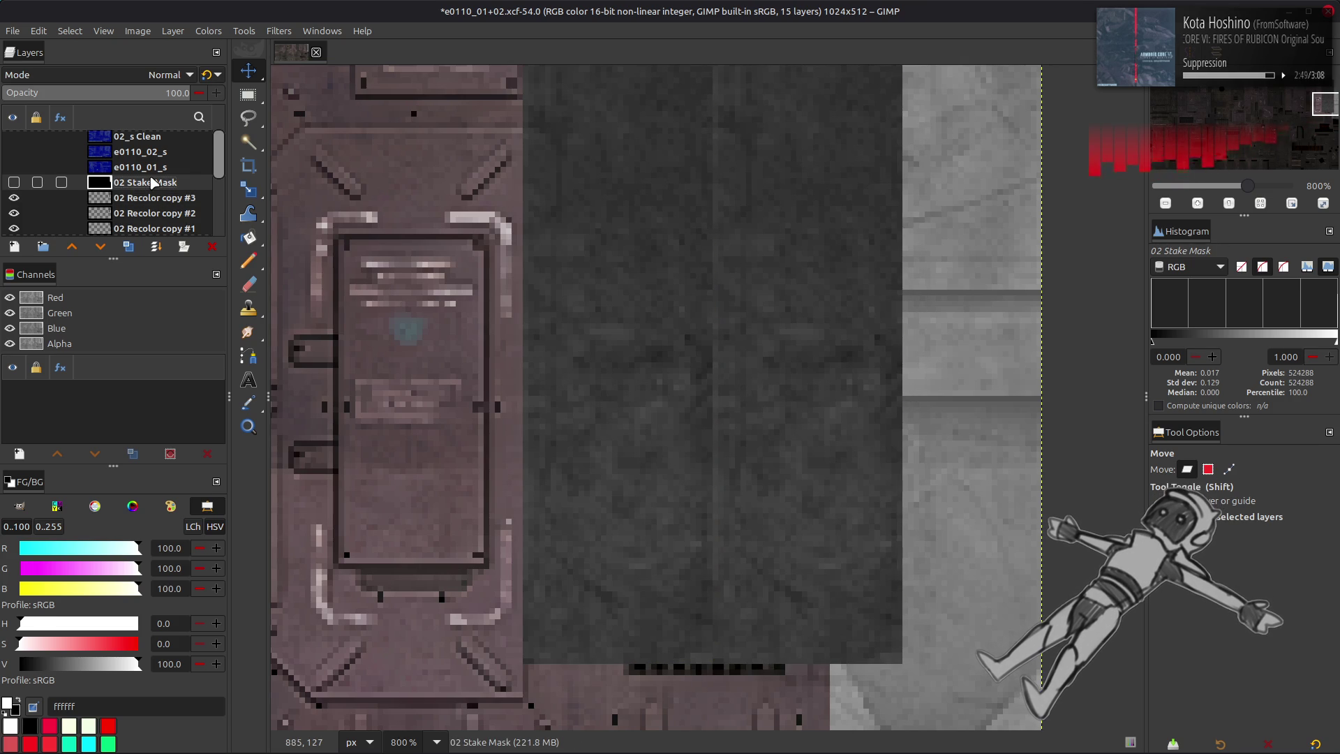
pyautogui.moveTo(152, 196); pyautogui.dragTo(155, 221)
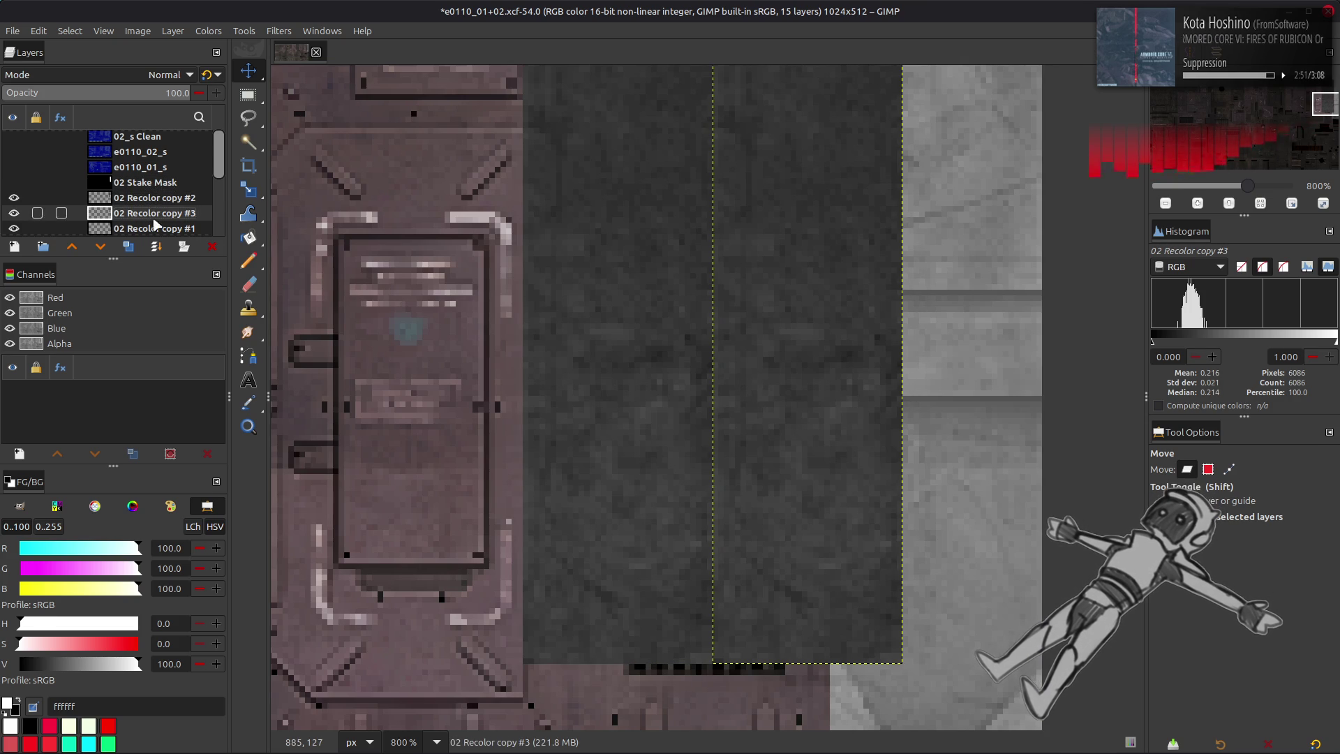
pyautogui.moveTo(771, 361); pyautogui.dragTo(765, 362)
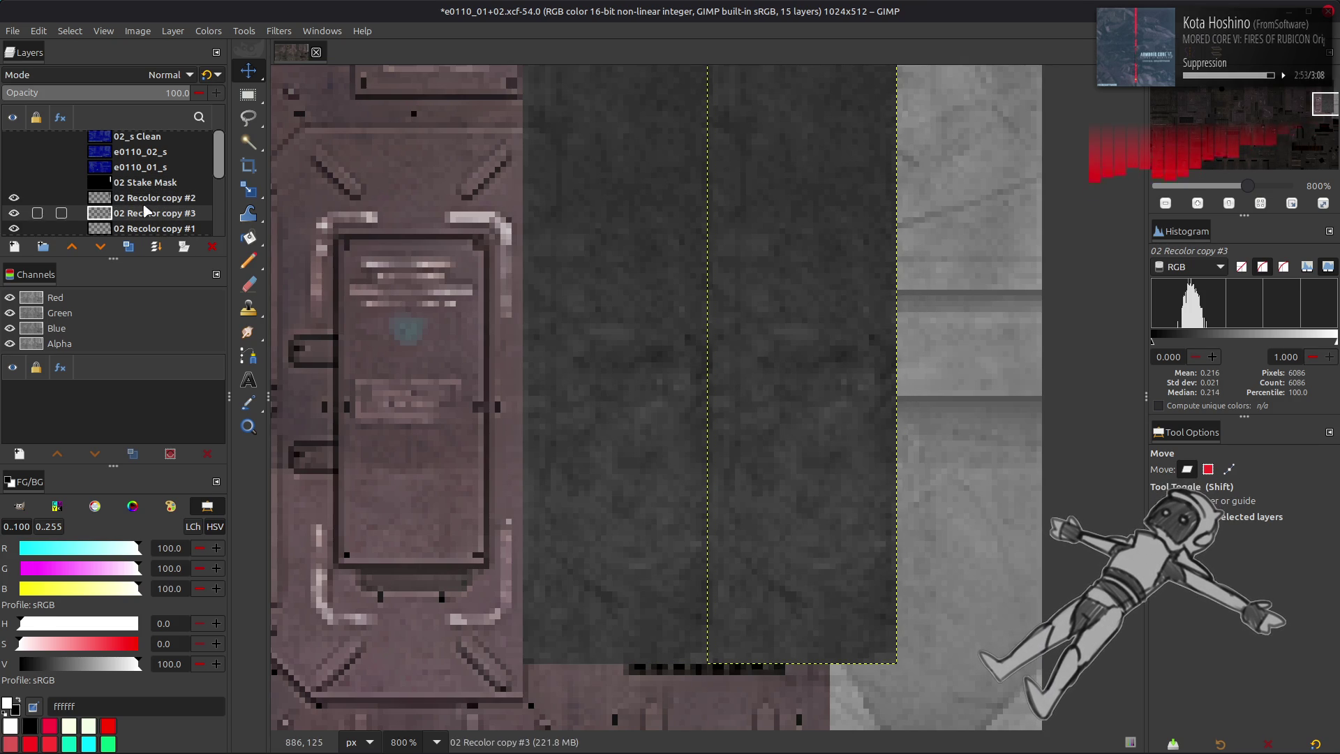
# - Reselect the duplicate strip layer, delete it, then undo the deletion and open the Blur filters
pyautogui.click(138, 184)
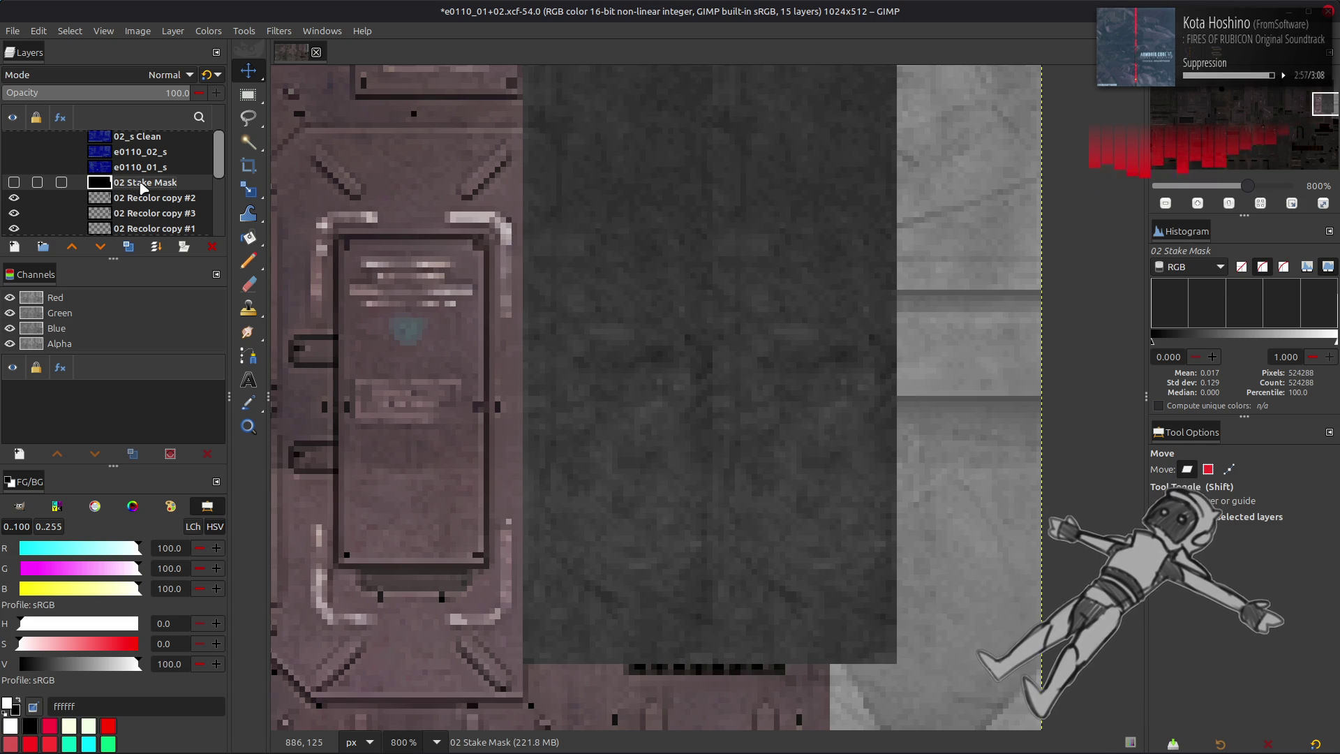
pyautogui.click(142, 200)
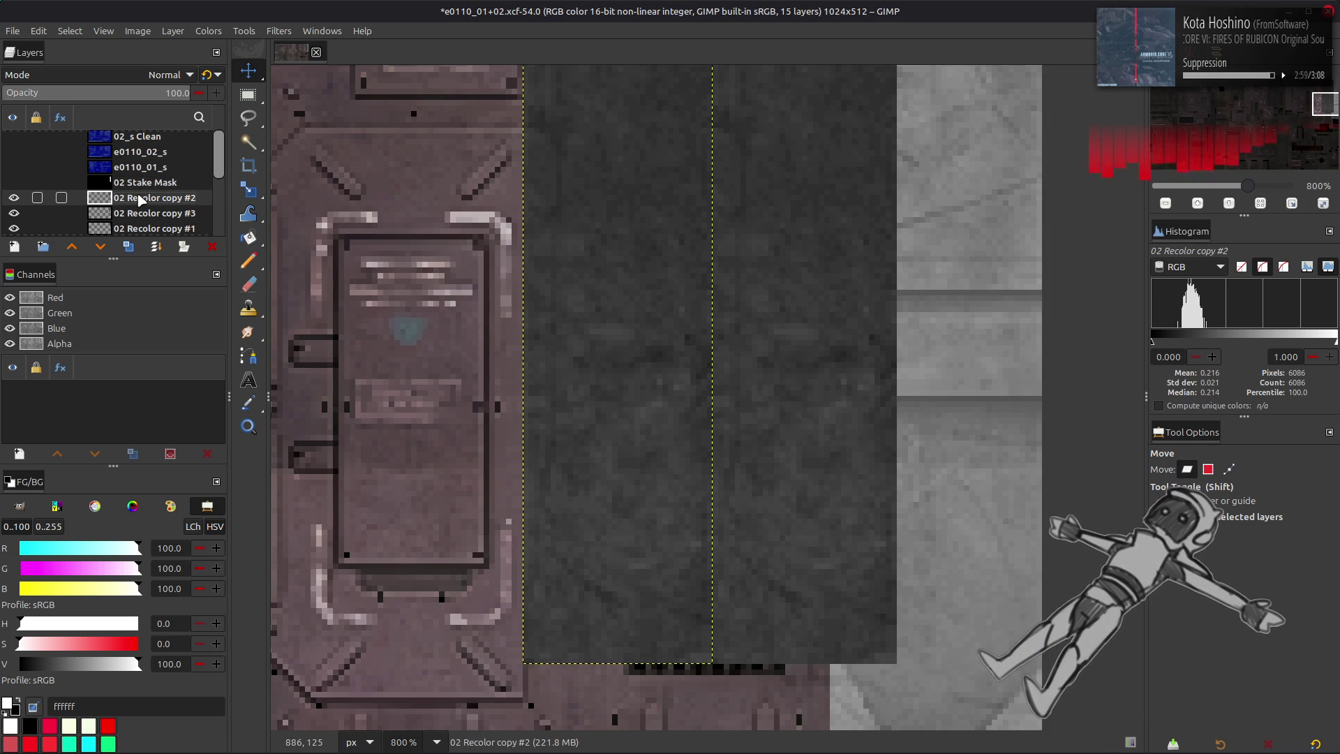
pyautogui.click(147, 215)
pyautogui.click(212, 246)
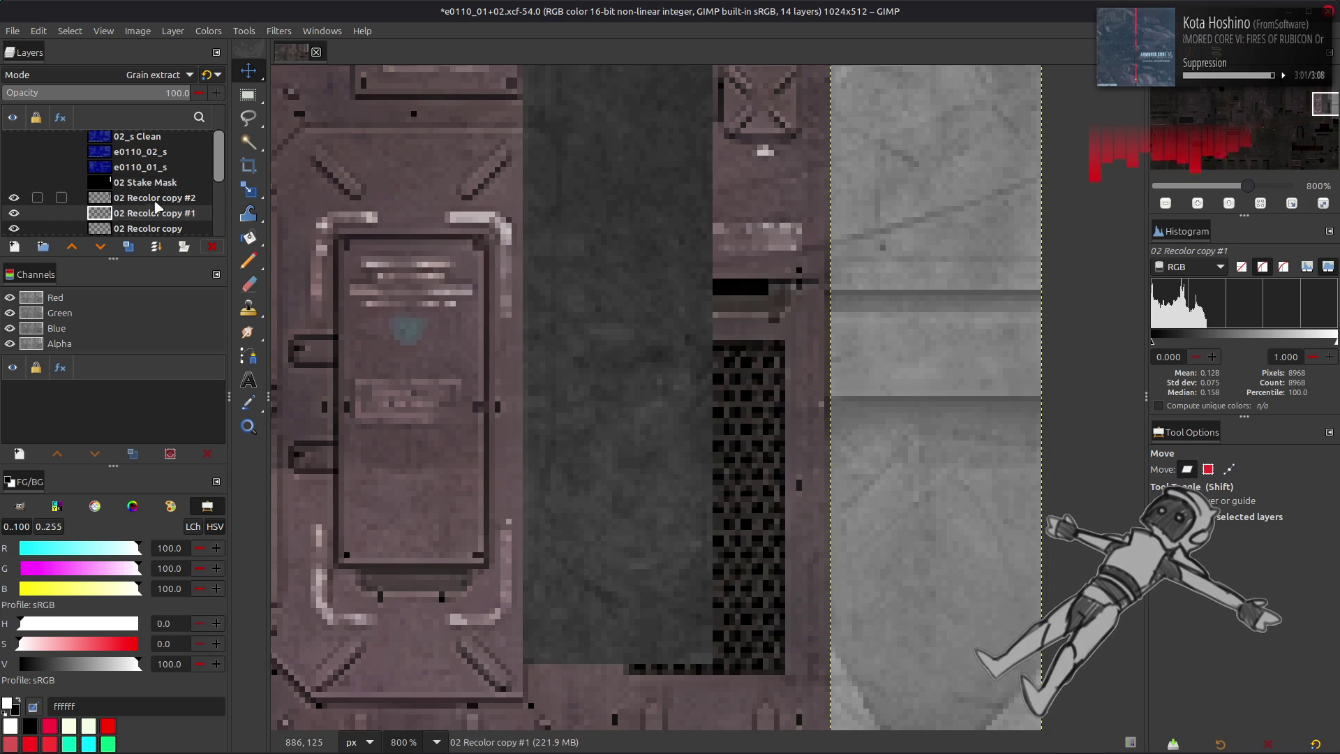
pyautogui.hotkey('ctrl', 'z')
pyautogui.click(279, 31)
pyautogui.moveTo(350, 123)
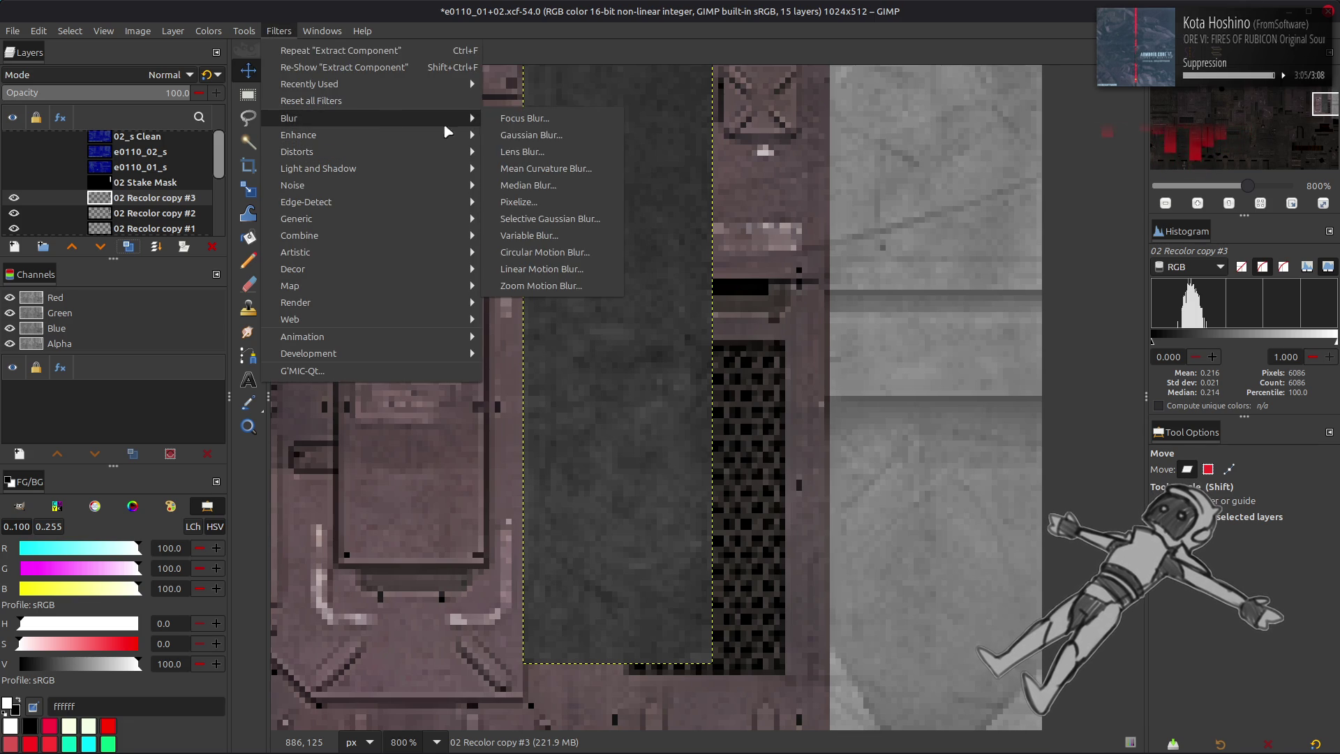
# - Try a Median Blur of radius 8 on the strip, then undo it as too flattening
pyautogui.click(528, 185)
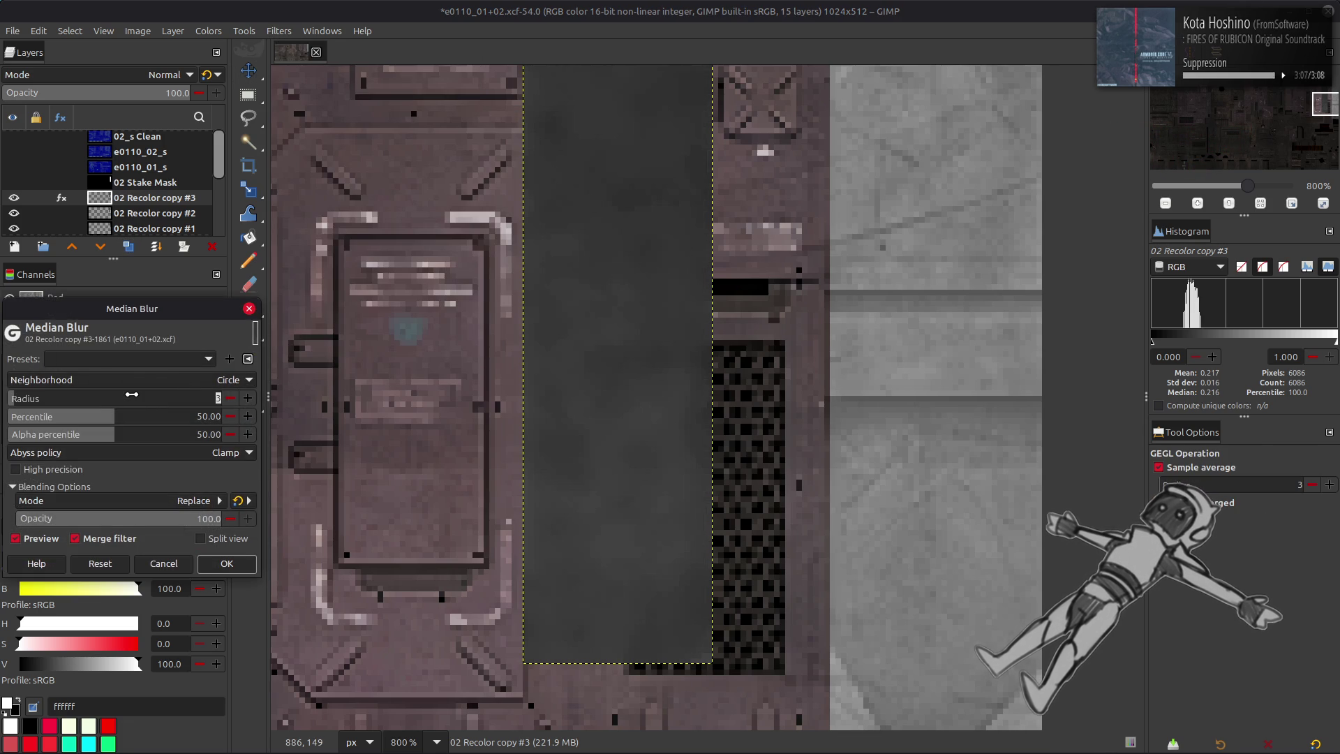
pyautogui.write('8')
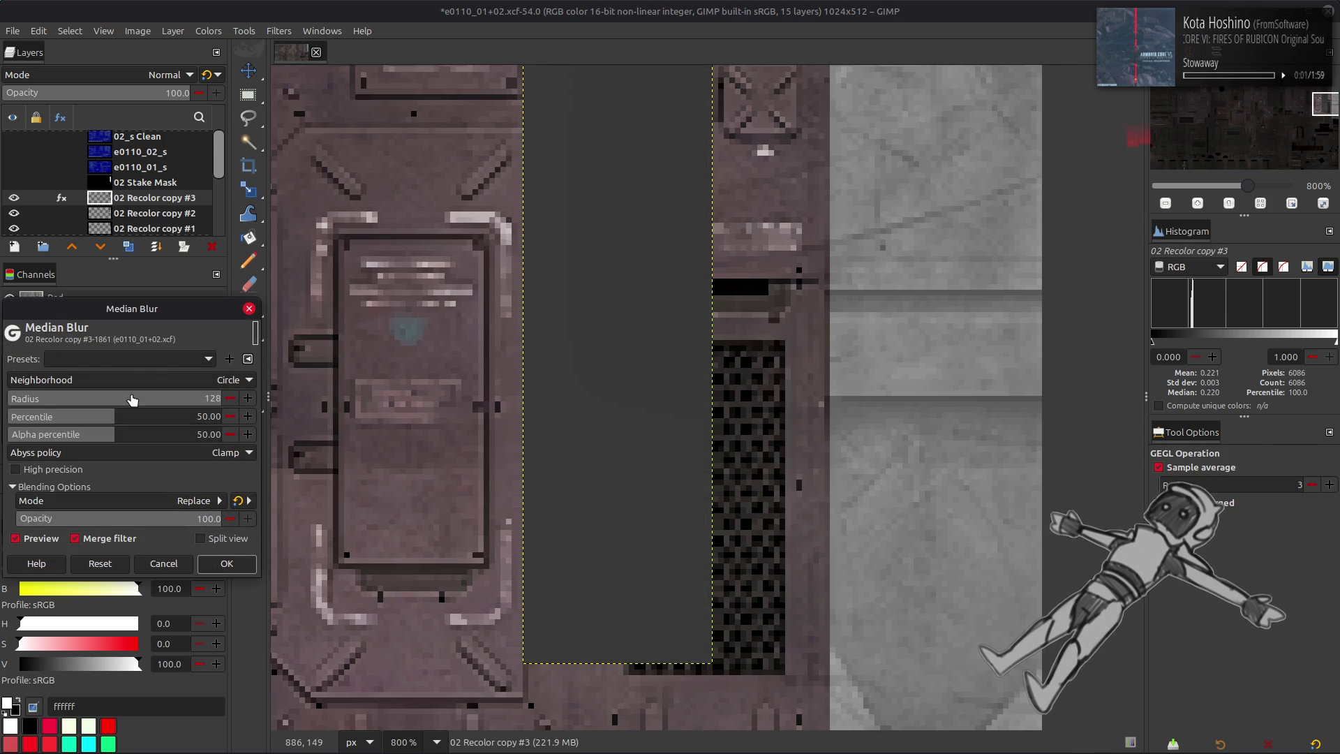
pyautogui.click(226, 563)
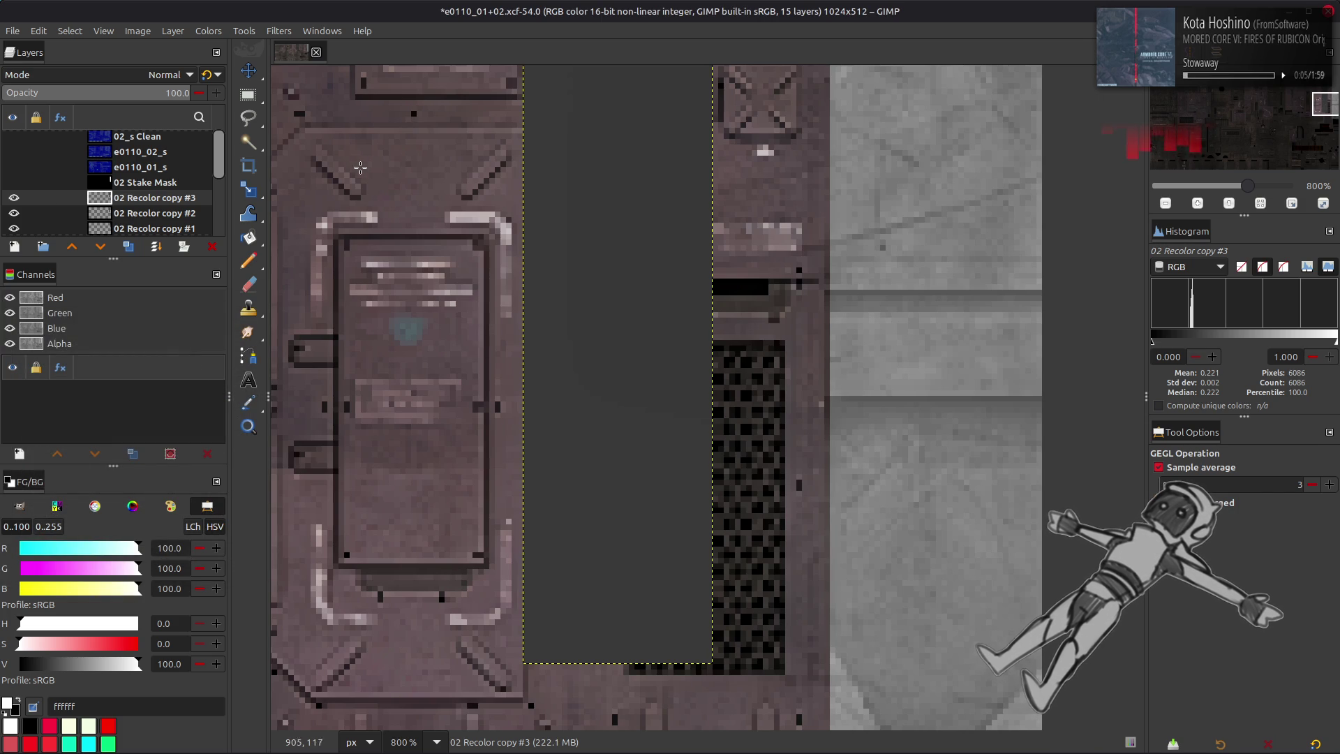
pyautogui.moveTo(344, 160); pyautogui.dragTo(439, 261, button='middle')
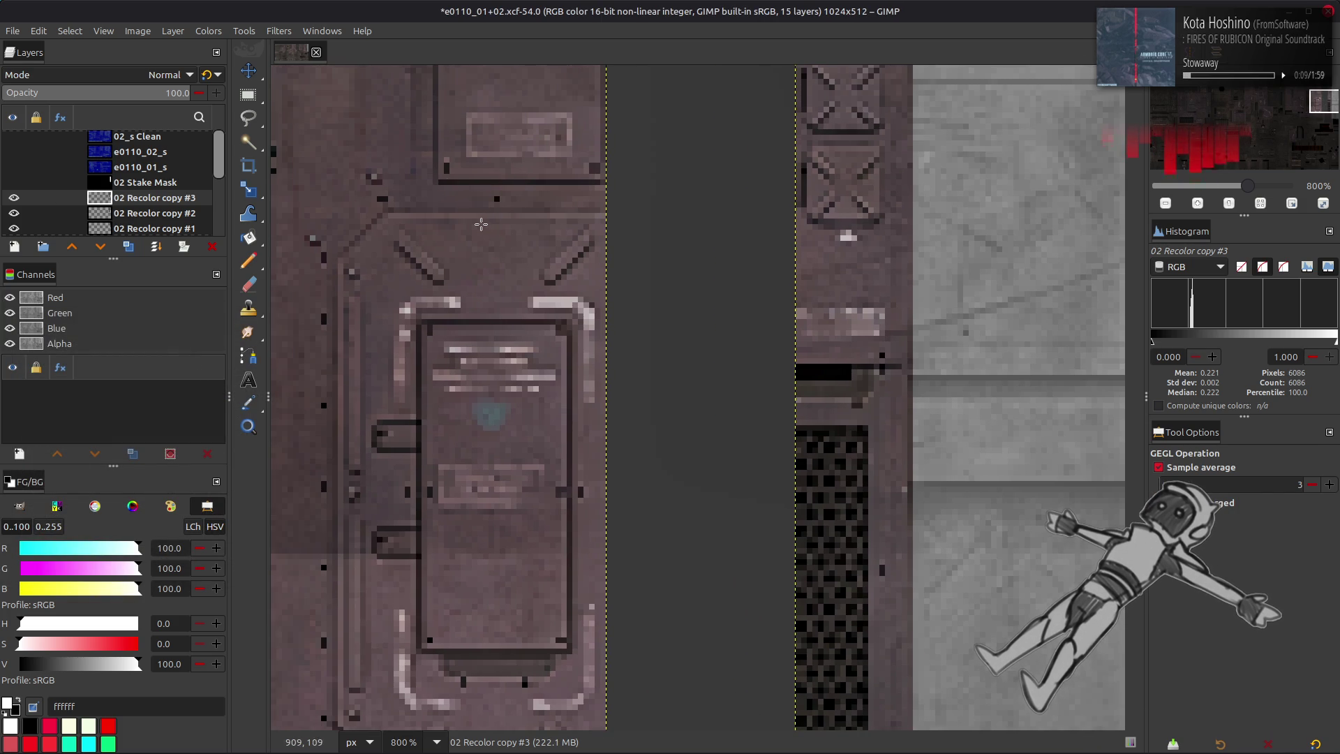
pyautogui.hotkey('ctrl', 'z')
pyautogui.click(279, 31)
pyautogui.press('Escape')
pyautogui.keyDown('ctrl'); pyautogui.scroll(-4, 600, 318); pyautogui.keyUp('ctrl')
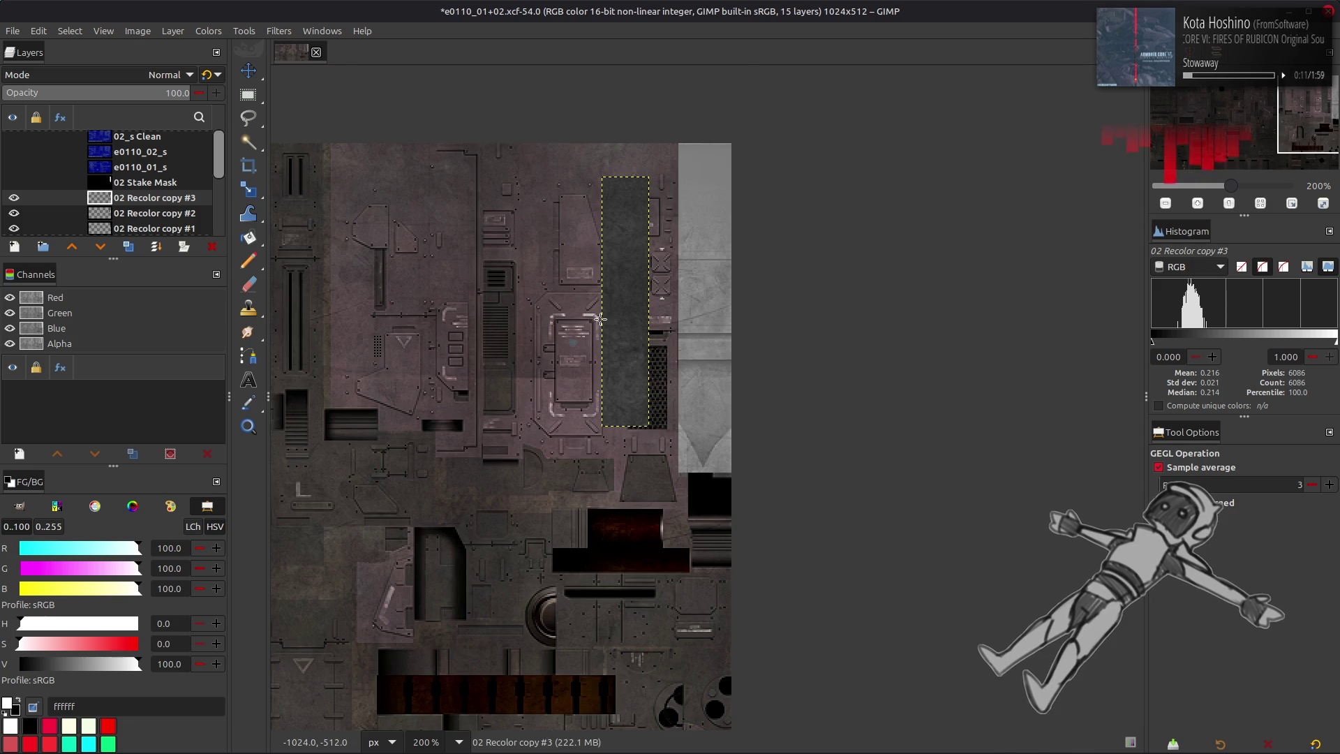
pyautogui.keyDown('ctrl'); pyautogui.scroll(2, 586, 293); pyautogui.keyUp('ctrl')
pyautogui.moveTo(518, 175); pyautogui.dragTo(520, 189, button='middle')
# - Reapply Median Blur to the strip, settling on radius 16 after trying 32 and 8
pyautogui.click(278, 31)
pyautogui.moveTo(312, 124)
pyautogui.click(488, 202)
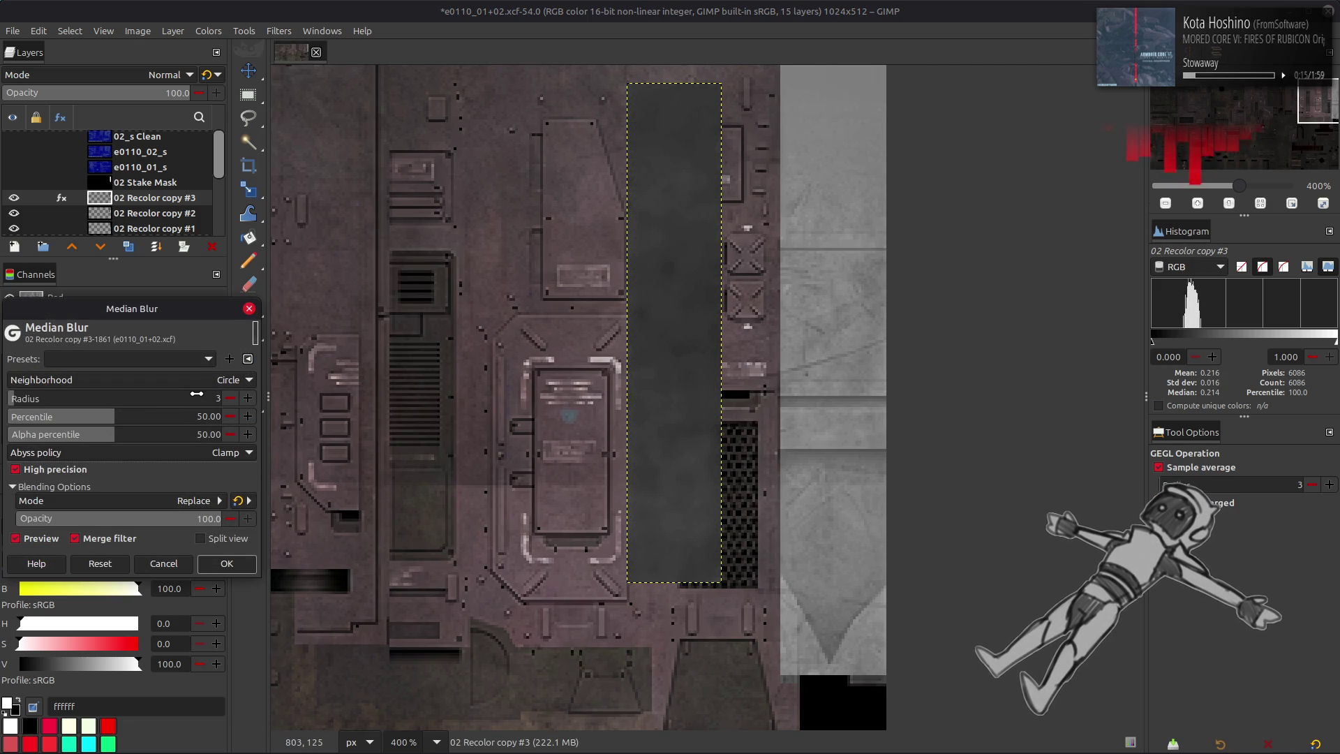
pyautogui.click(43, 396)
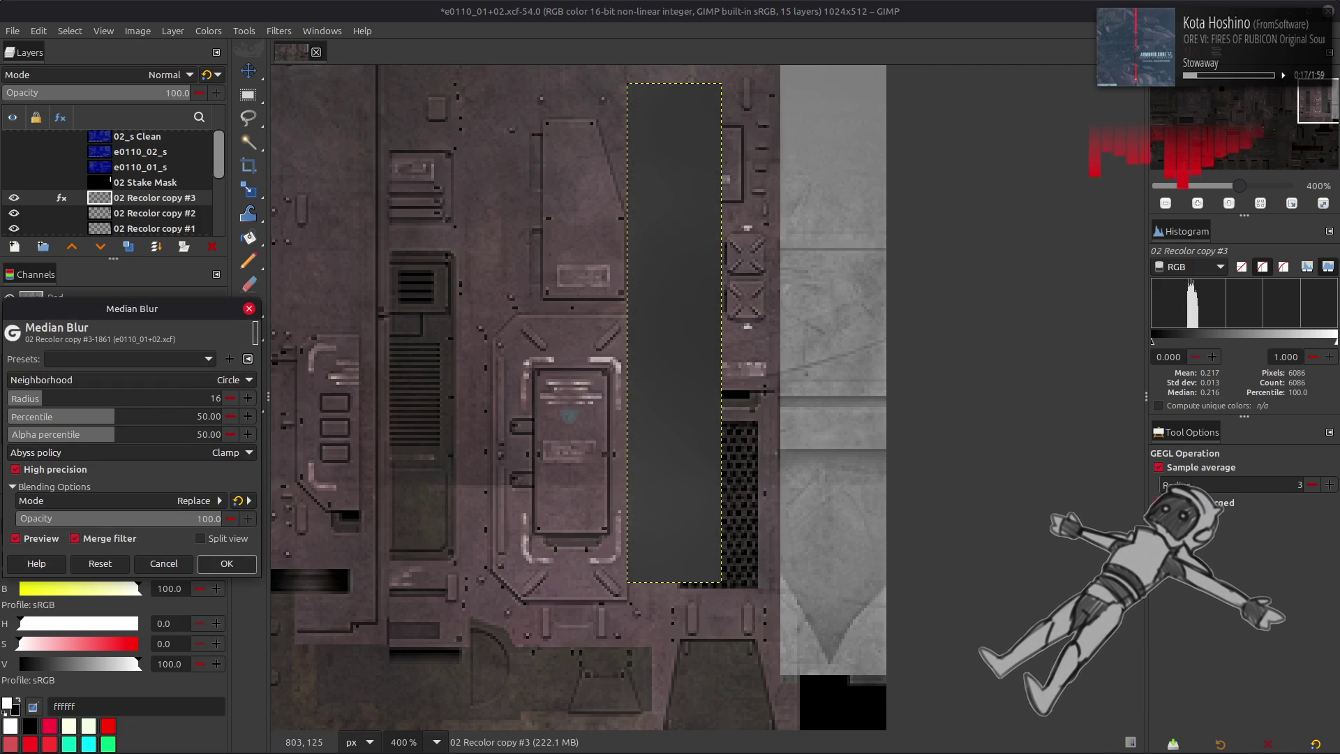
pyautogui.moveTo(194, 397); pyautogui.dragTo(224, 397)
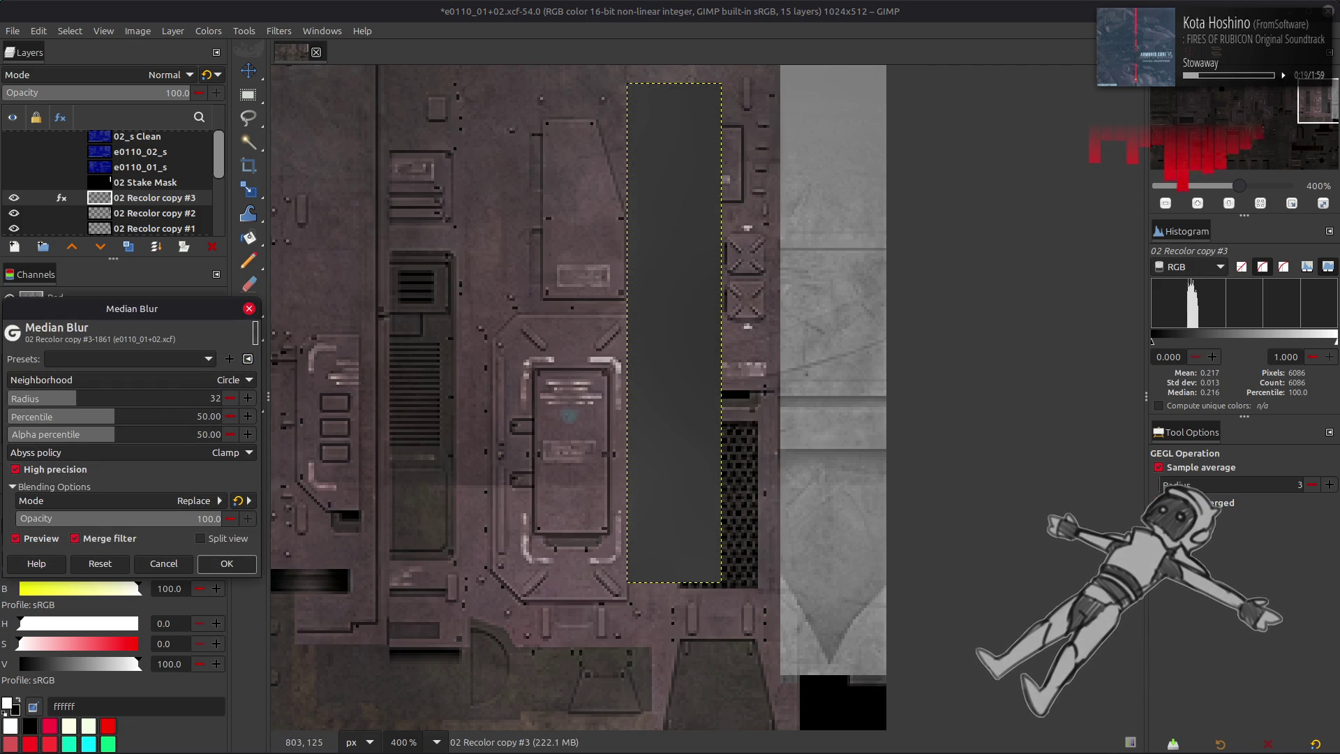
pyautogui.click(23, 399)
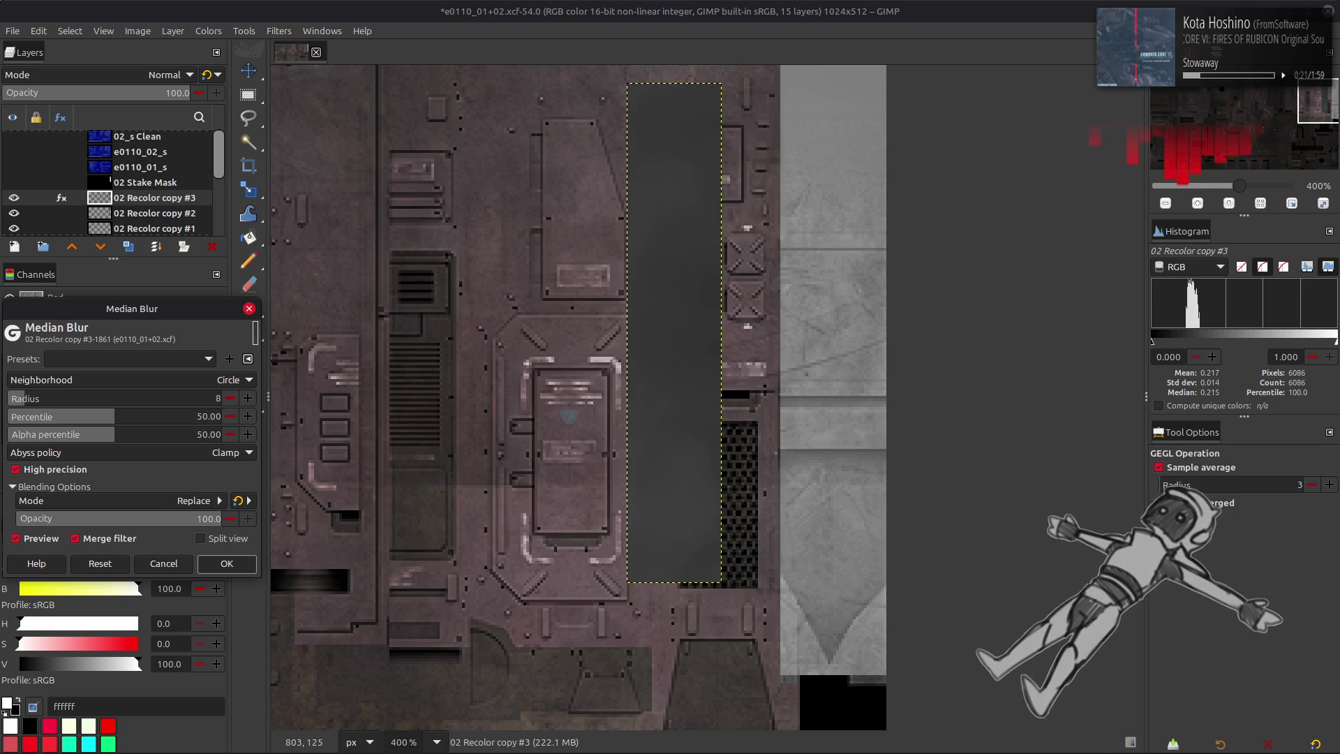
pyautogui.write('16')
pyautogui.press('Return')
pyautogui.click(227, 564)
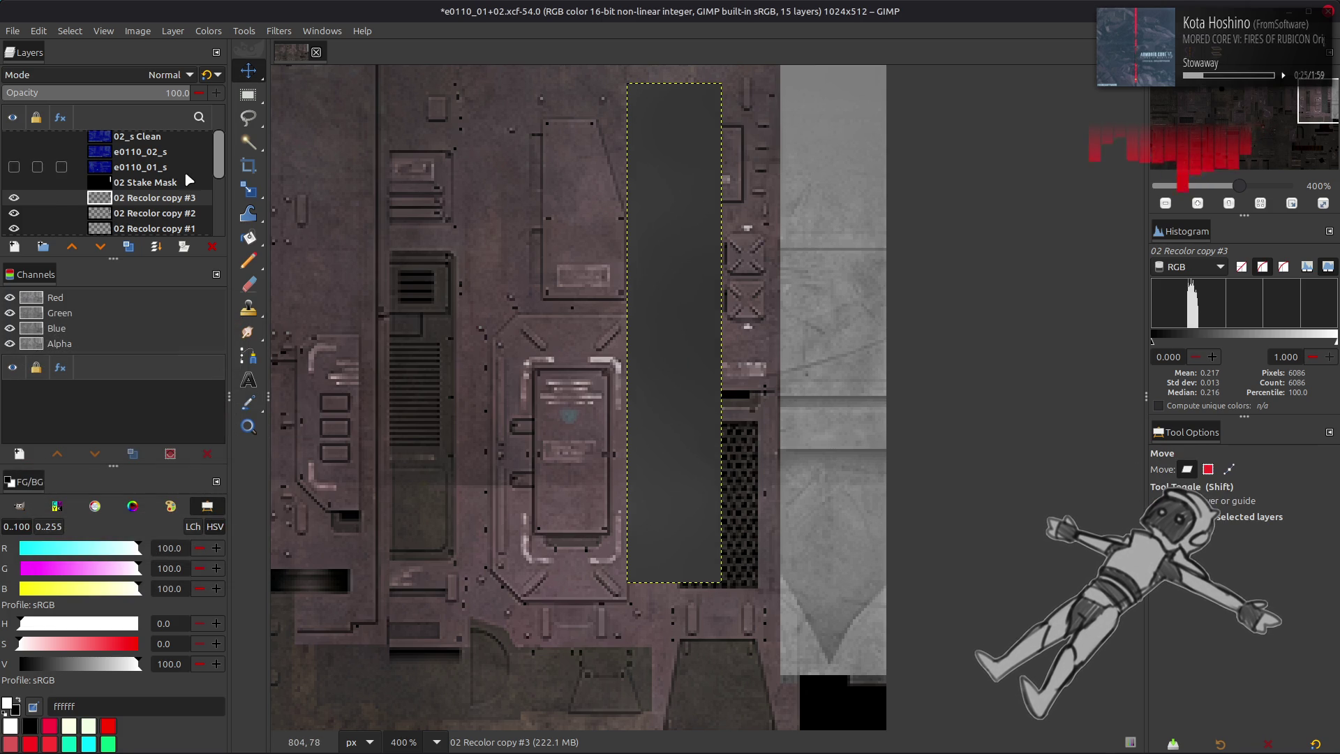
# - Duplicate the strip as copy #4, raise it, and apply G'MIC Gaussian blur: amplitude 20, Periodic boundary
pyautogui.click(146, 216)
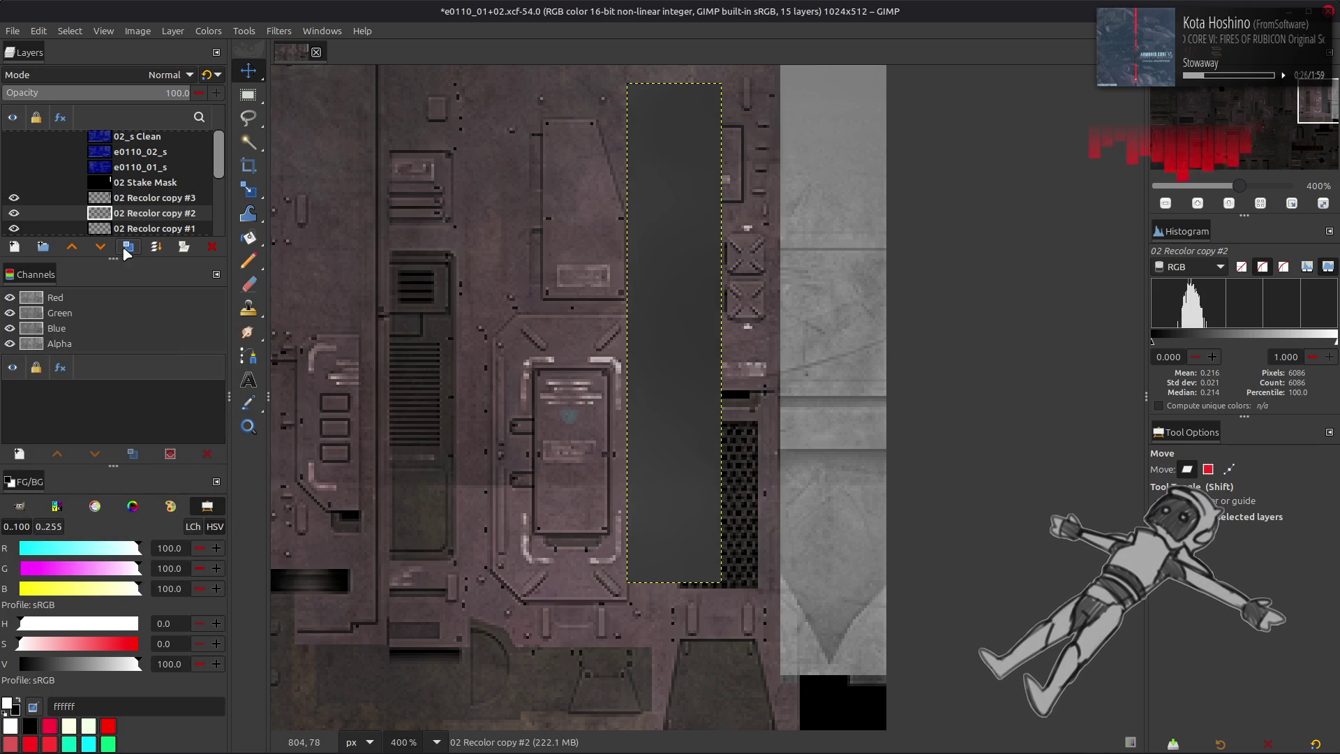
pyautogui.click(71, 246)
pyautogui.click(278, 31)
pyautogui.click(323, 344)
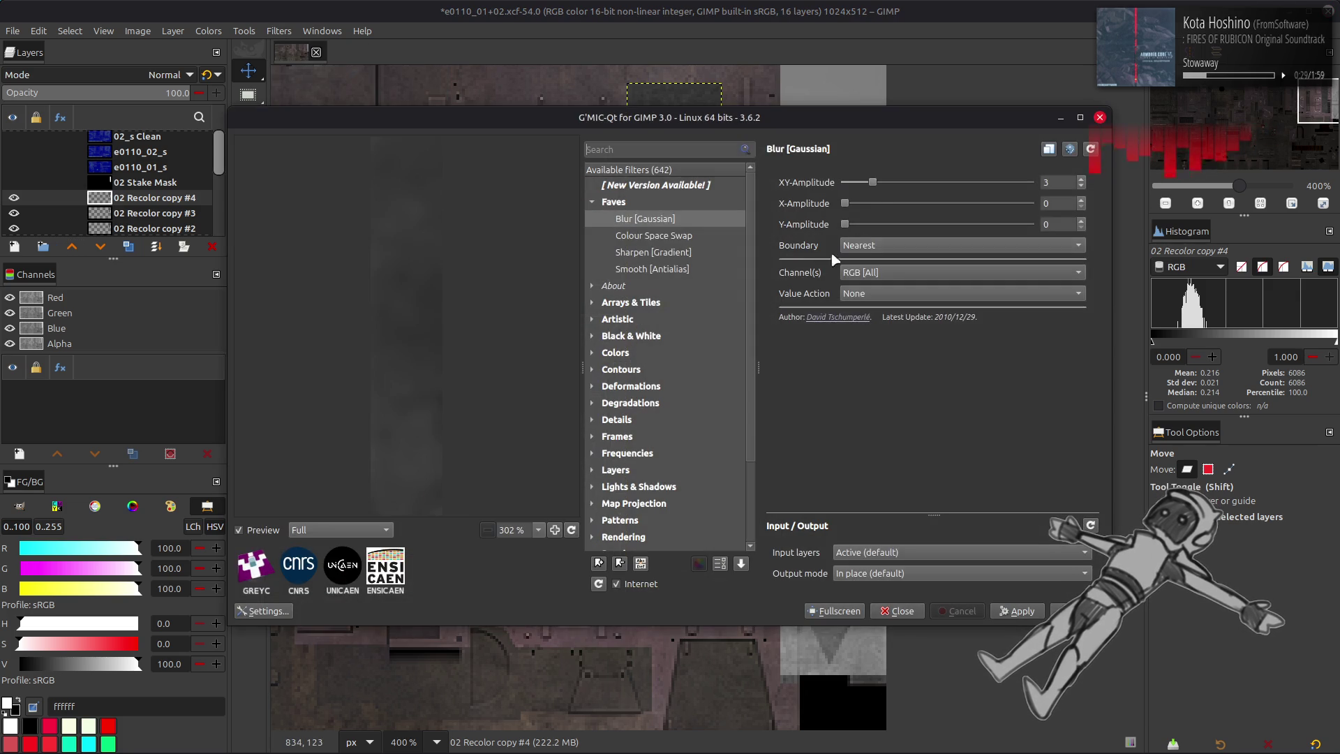
pyautogui.moveTo(874, 183); pyautogui.dragTo(1162, 199)
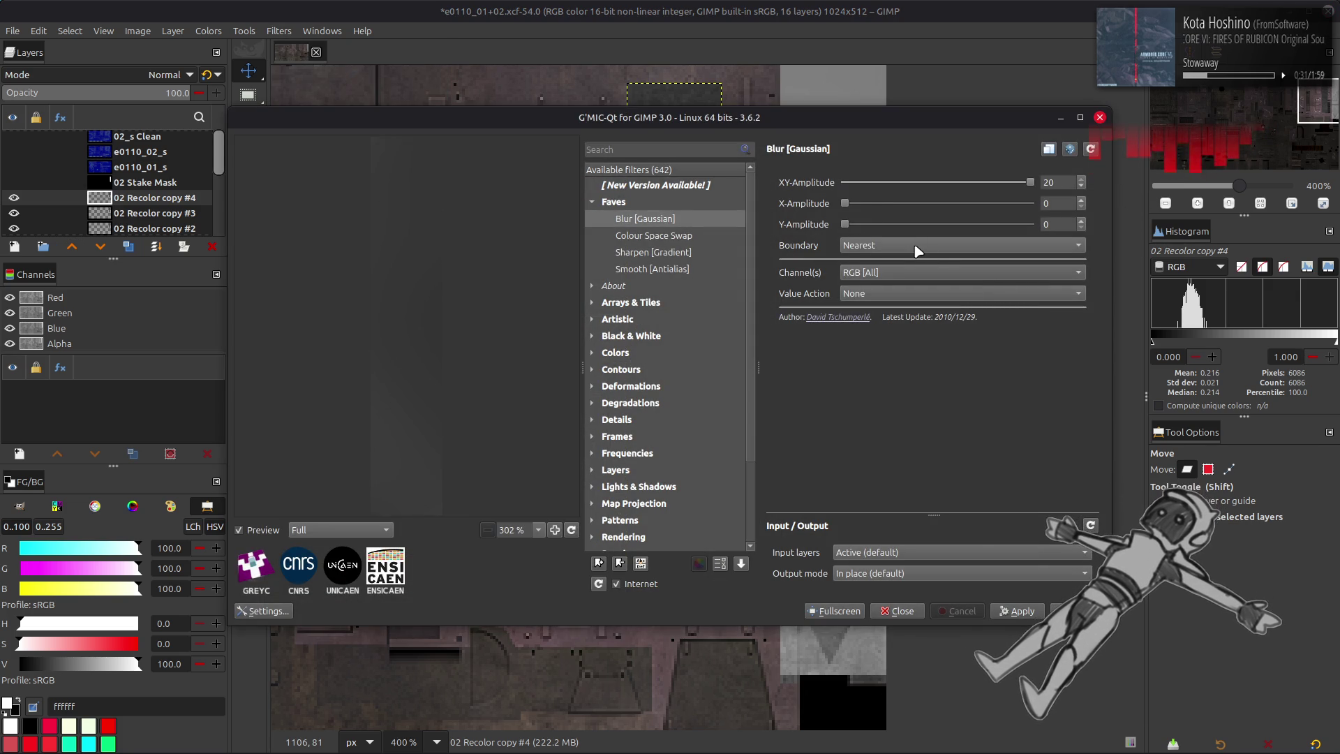
pyautogui.scroll(-1, 917, 250)
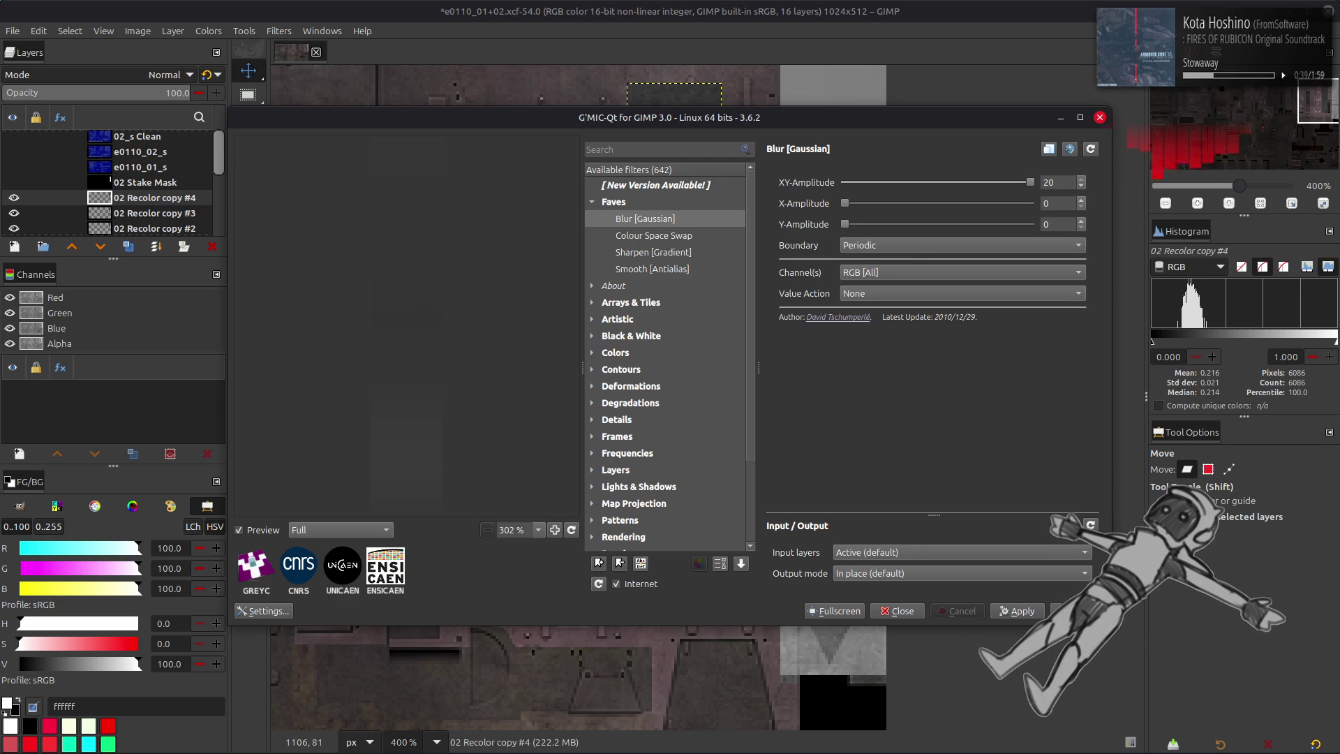
pyautogui.press('Return')
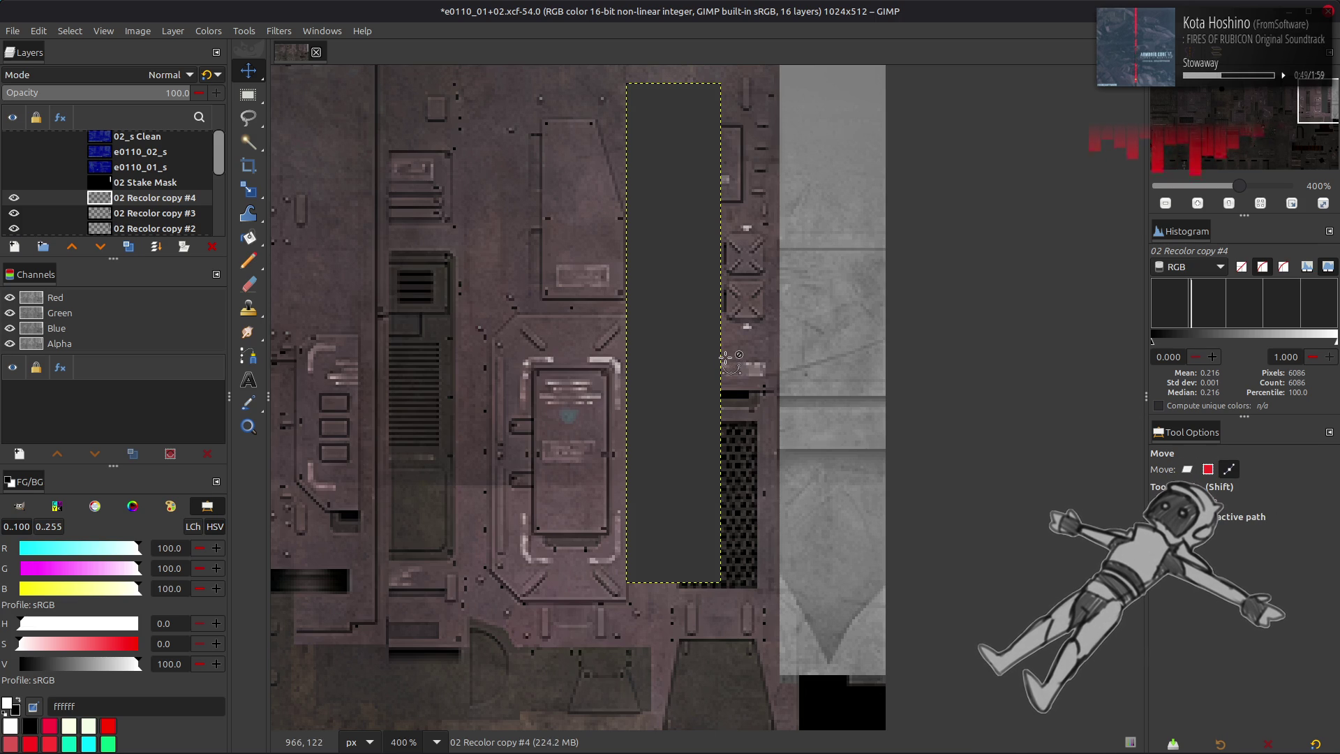
# - Sample the strip's dark grey 373737, bucket-fill the blurred copy with it, and reset colours
pyautogui.press('m')
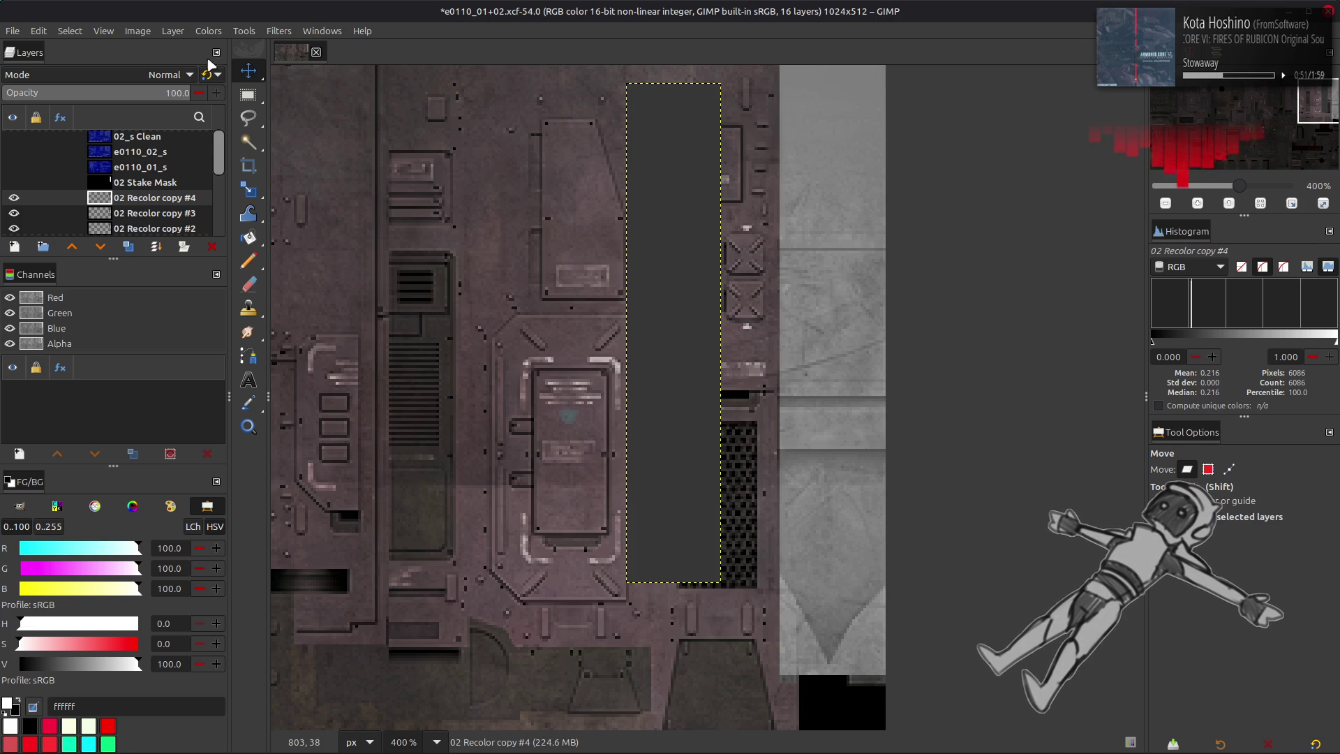
pyautogui.press('o')
pyautogui.click(667, 372)
pyautogui.click(674, 405)
pyautogui.hotkey('shift', 'b')
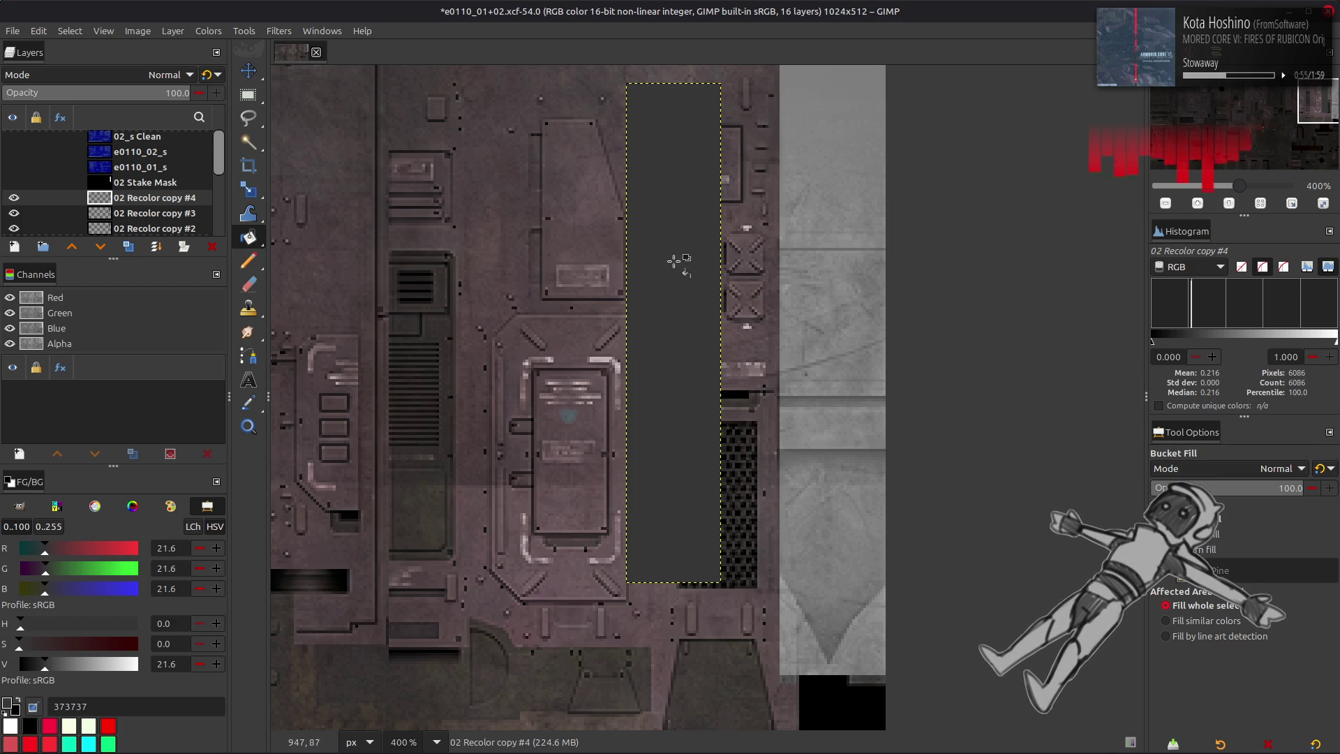
pyautogui.click(677, 287)
pyautogui.press('m')
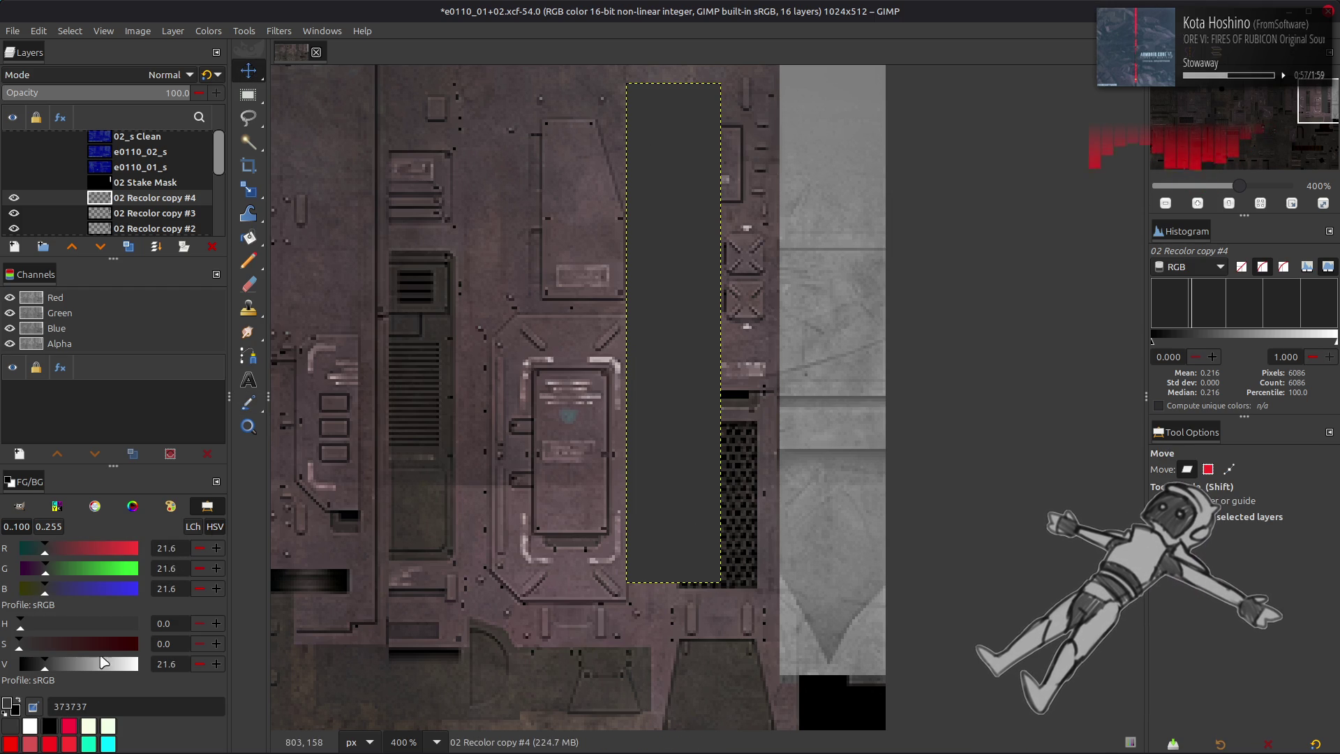
pyautogui.press('d')
pyautogui.press('x')
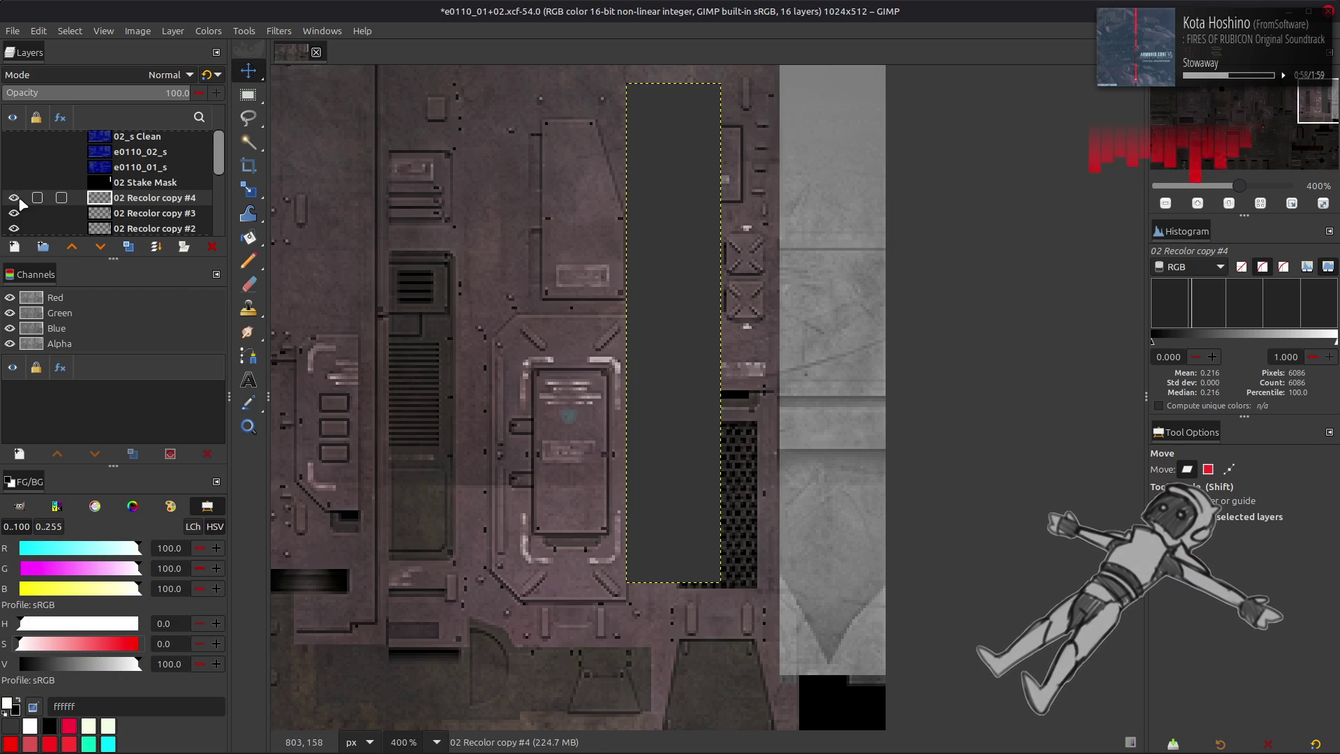
# - Blend copy #3 as Grain extract over the grey, merge down, set Grain merge, merge into copy #2, duplicate
pyautogui.click(105, 214)
pyautogui.moveTo(115, 200); pyautogui.dragTo(116, 199)
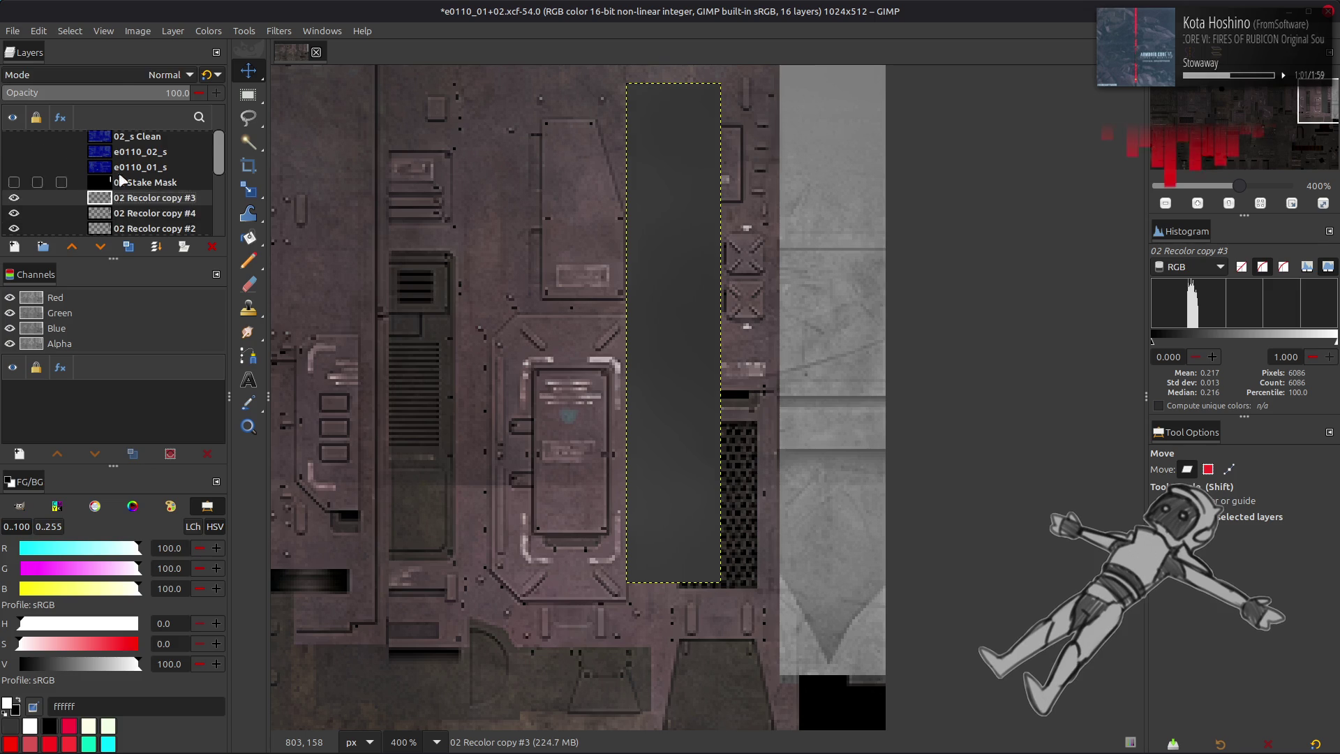
pyautogui.click(124, 74)
pyautogui.click(89, 585)
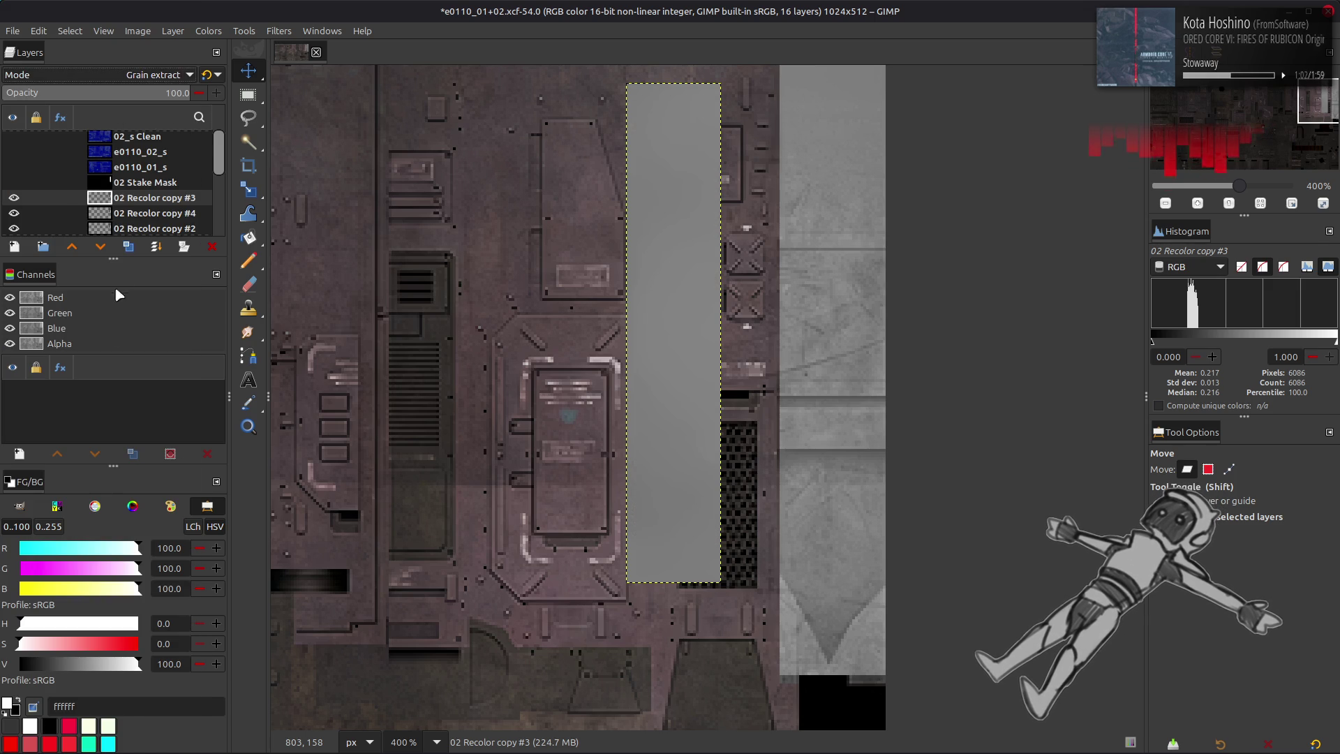
pyautogui.rightClick(139, 204)
pyautogui.click(174, 352)
pyautogui.click(125, 74)
pyautogui.click(96, 606)
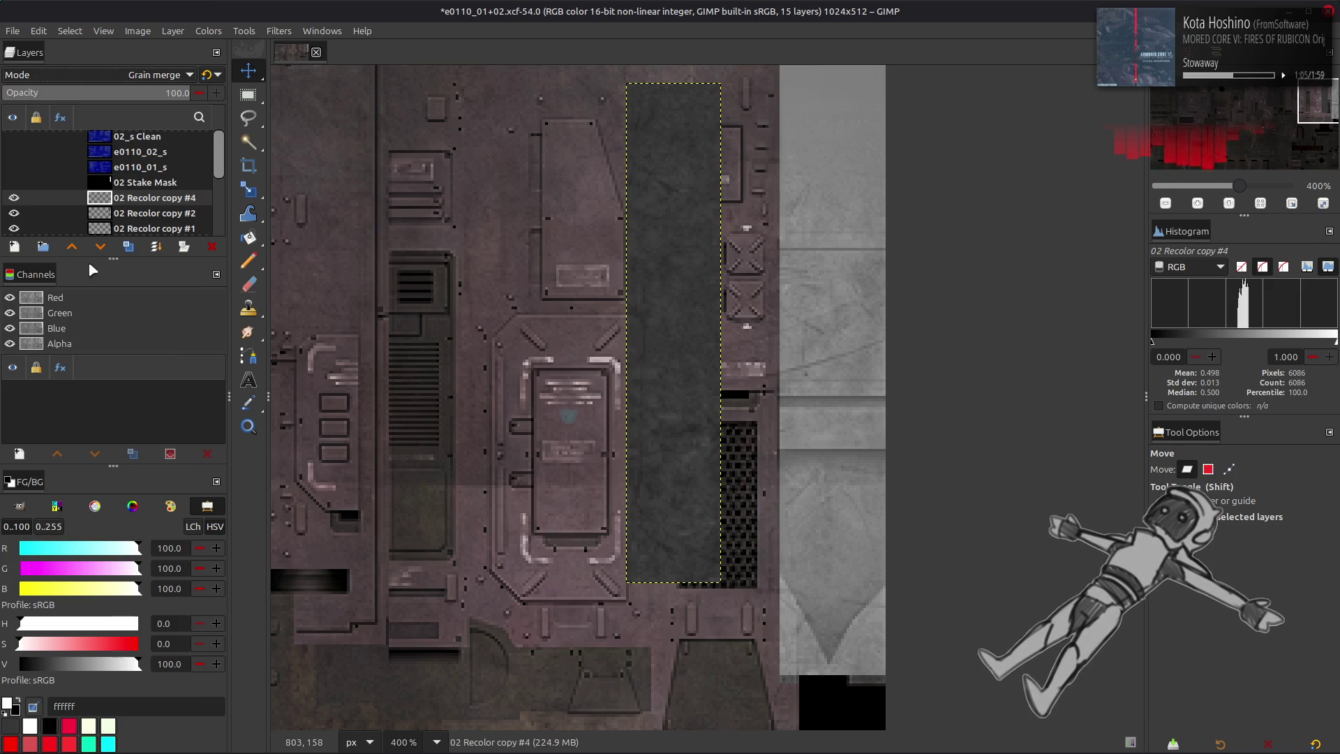
pyautogui.rightClick(120, 201)
pyautogui.click(155, 350)
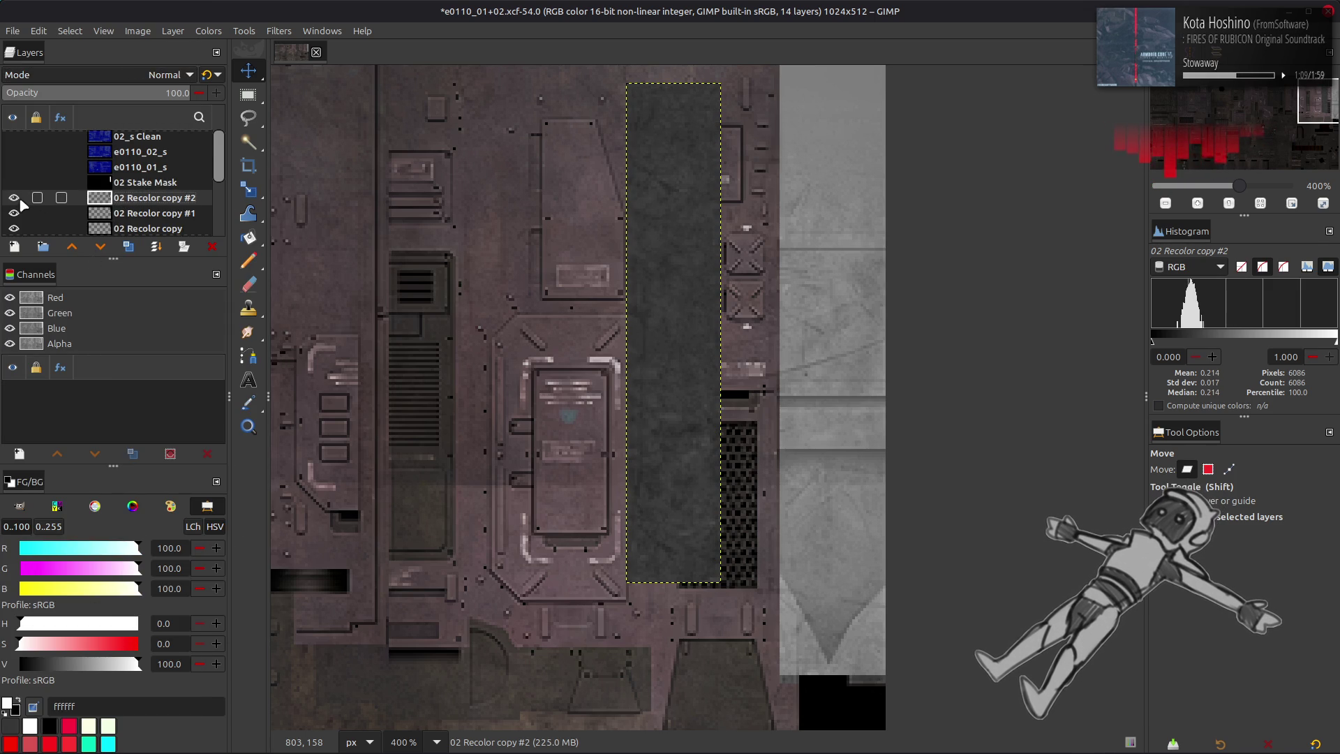
pyautogui.hotkey('shift', 'ctrl', 'd')
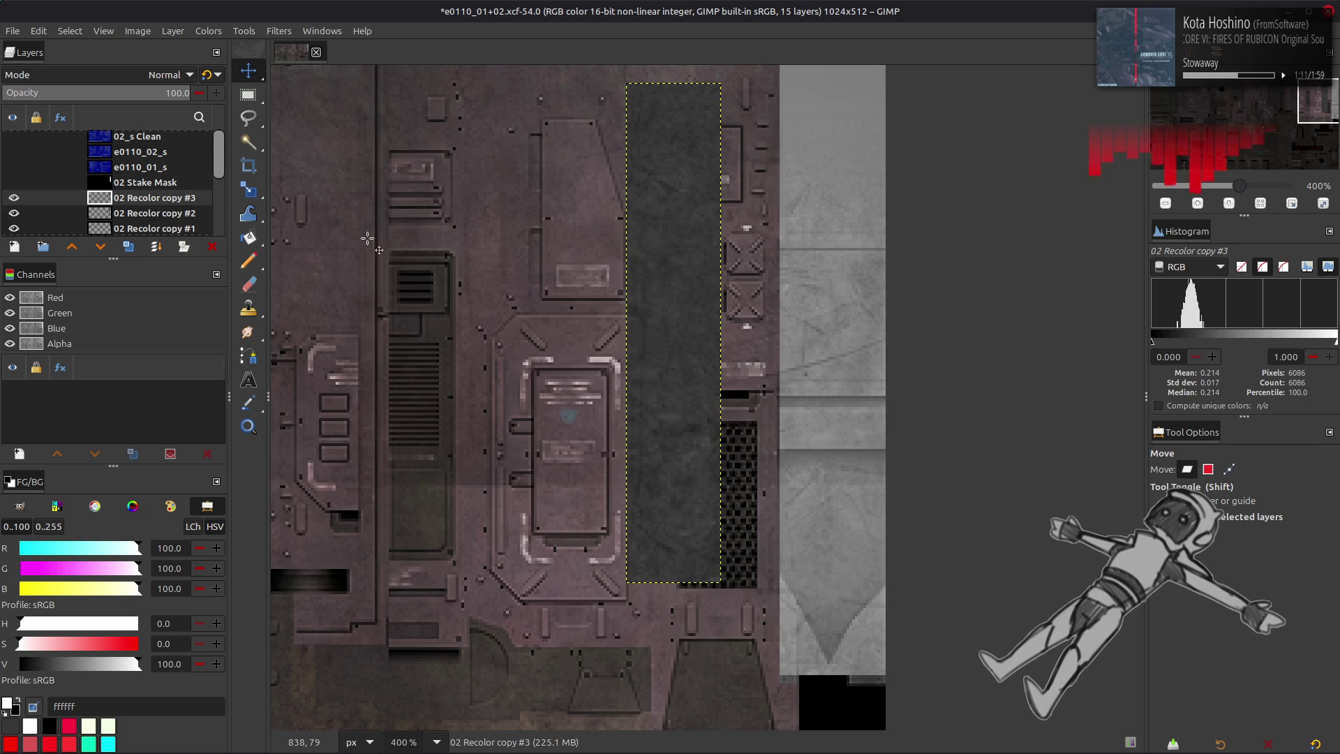
# - Move the strip copy 34 px right and stack copy #2 above copy #3, zooming in on the join
pyautogui.moveTo(663, 320); pyautogui.dragTo(754, 320)
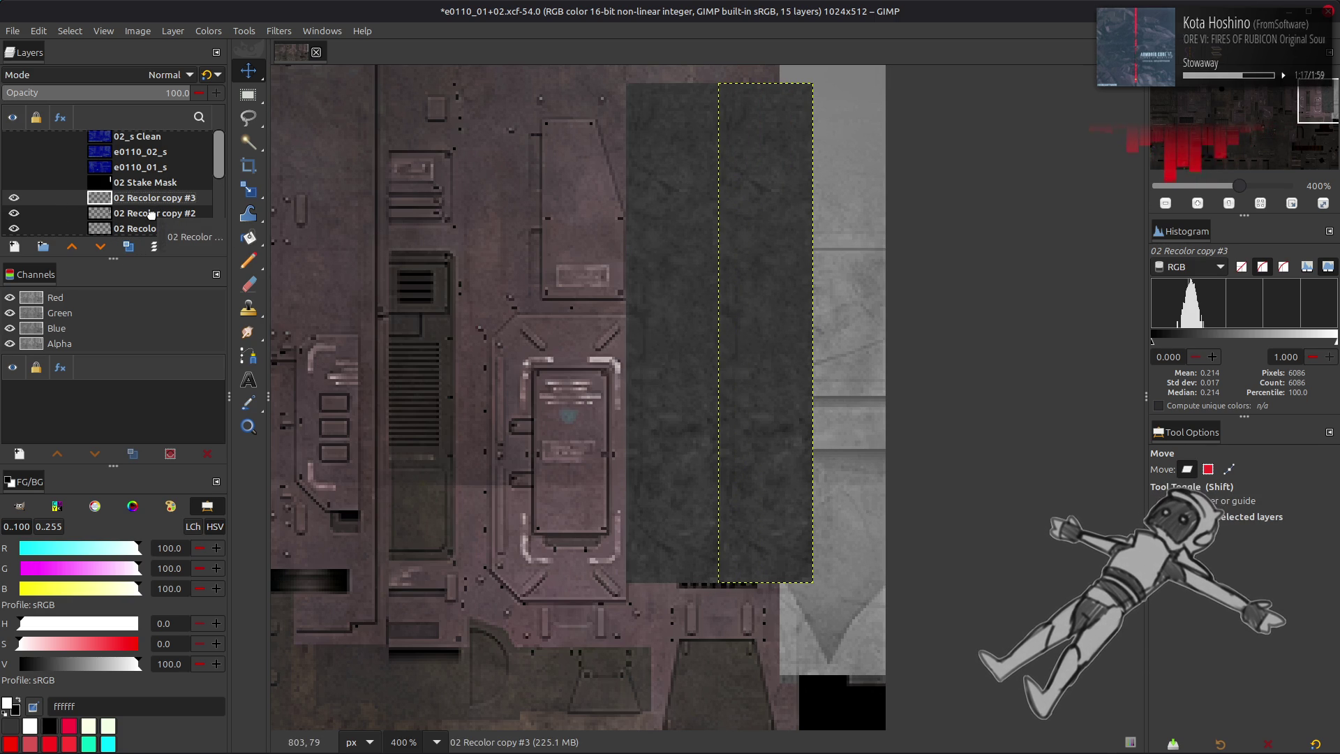
pyautogui.moveTo(151, 214); pyautogui.dragTo(150, 196)
pyautogui.click(61, 175)
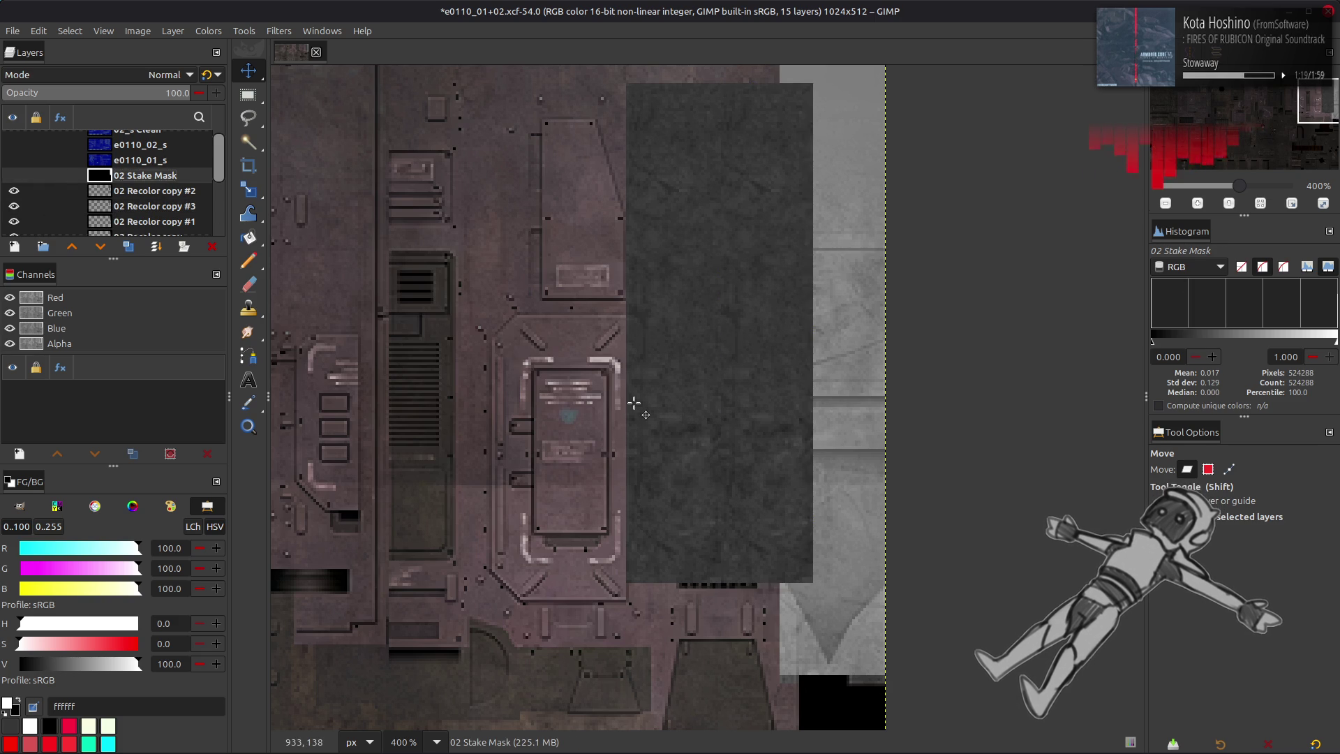
pyautogui.keyDown('ctrl'); pyautogui.scroll(-1, 633, 403); pyautogui.keyUp('ctrl')
pyautogui.keyDown('ctrl'); pyautogui.scroll(3, 642, 394); pyautogui.keyUp('ctrl')
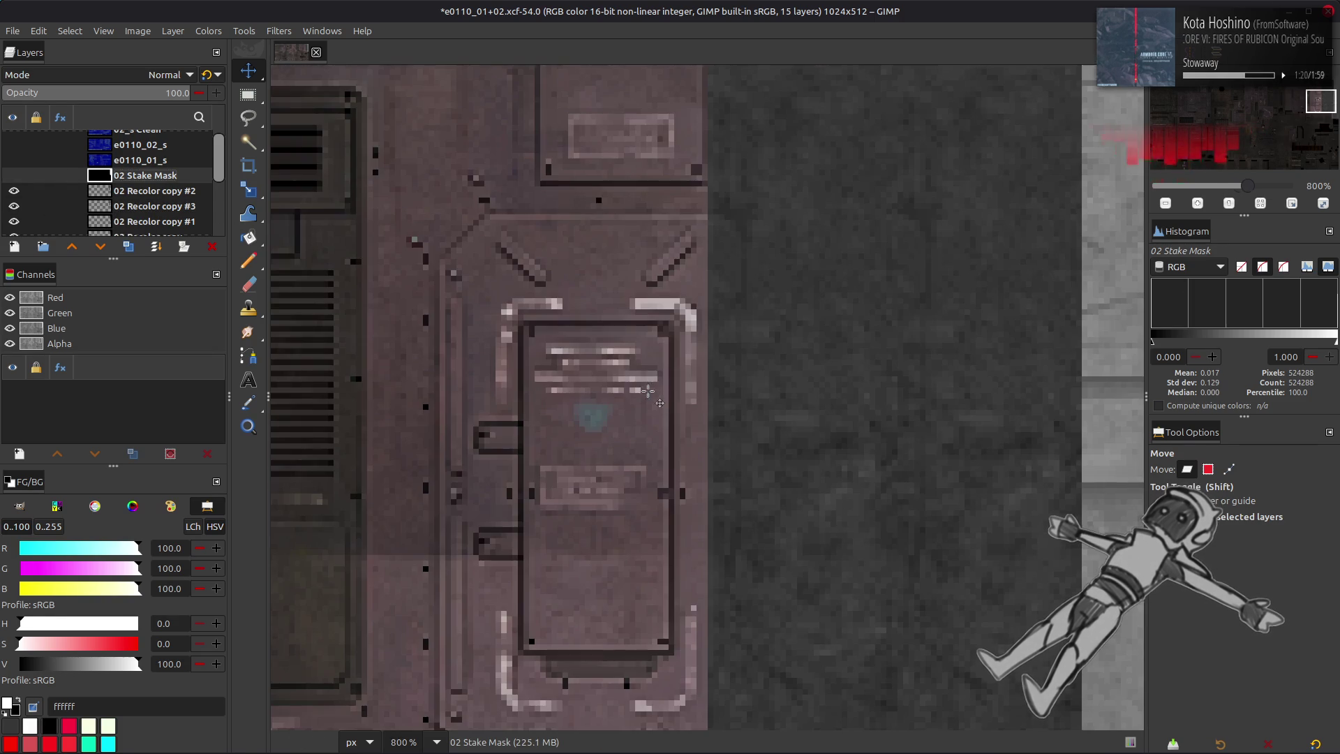
pyautogui.moveTo(754, 395); pyautogui.dragTo(583, 590, button='middle')
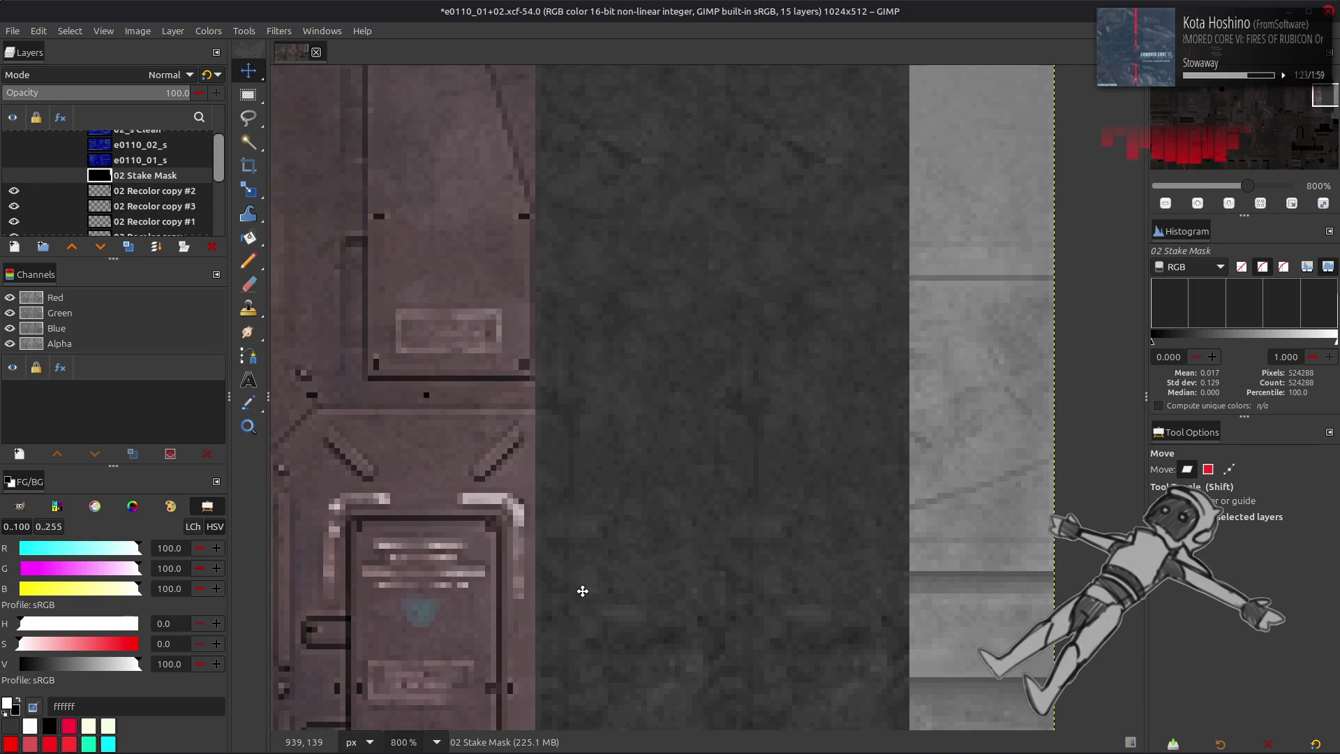
pyautogui.scroll(3, 588, 568)
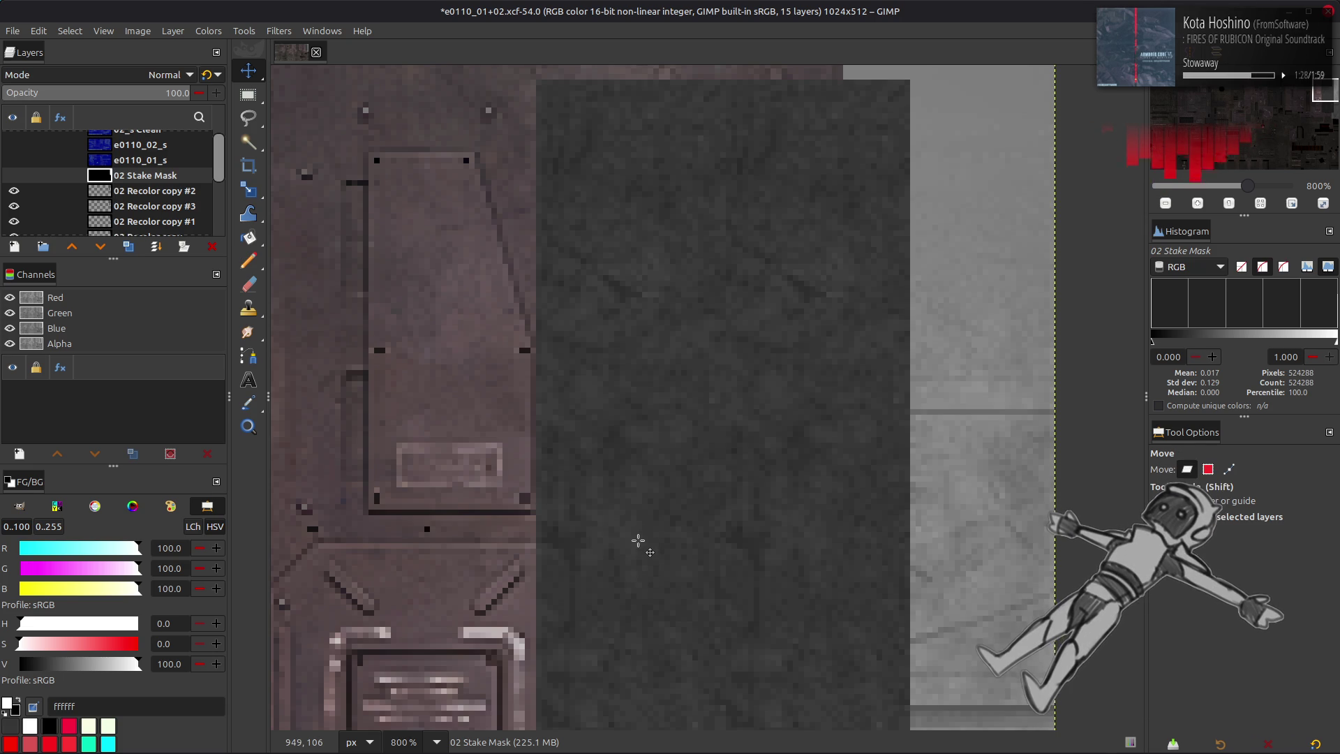
pyautogui.click(159, 195)
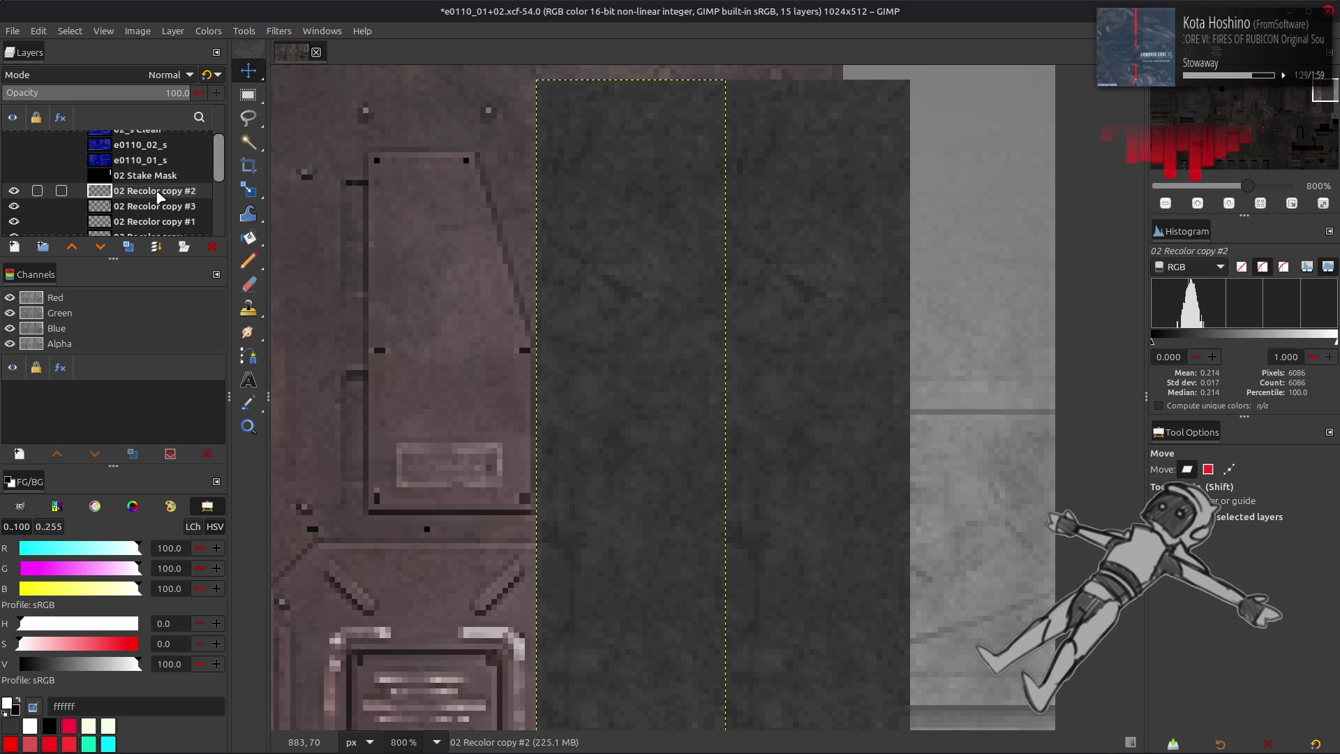
pyautogui.click(154, 207)
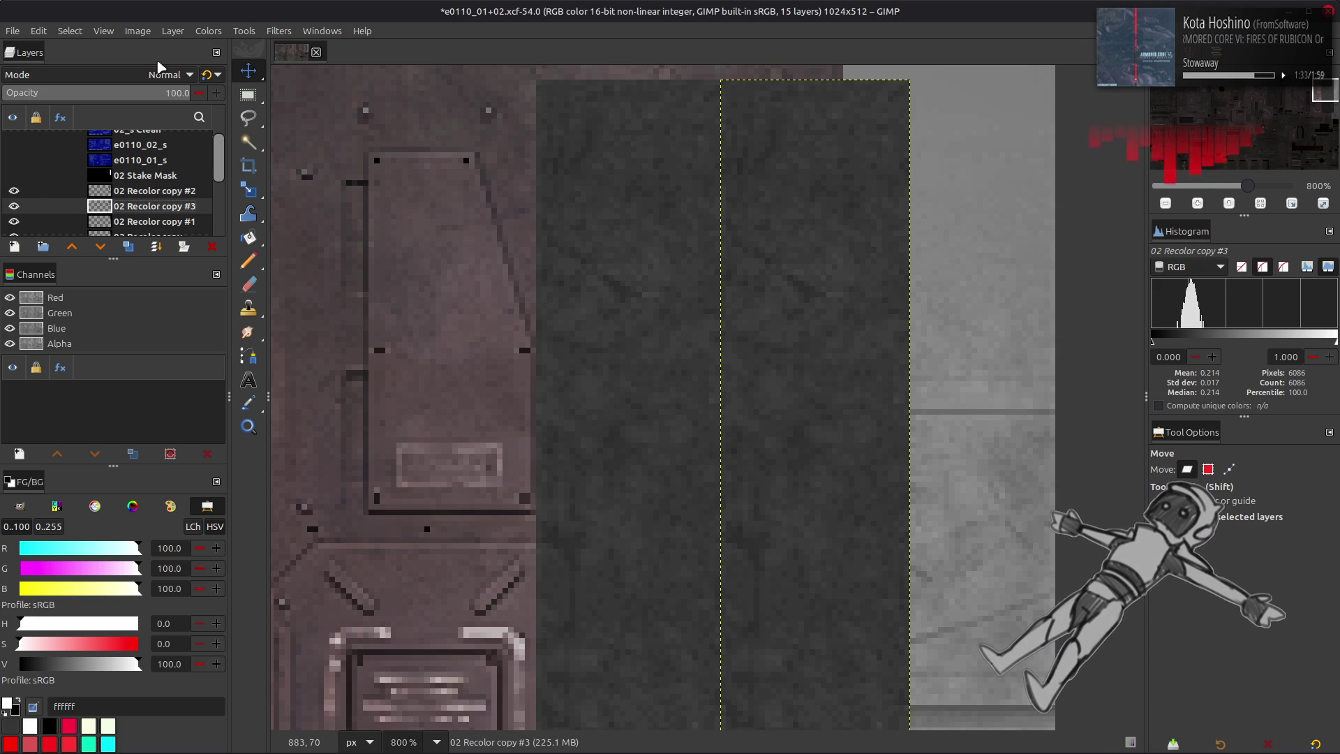
pyautogui.click(172, 30)
# - Offset 02 Recolor copy #3 vertically by half its height
pyautogui.moveTo(279, 202)
pyautogui.click(369, 304)
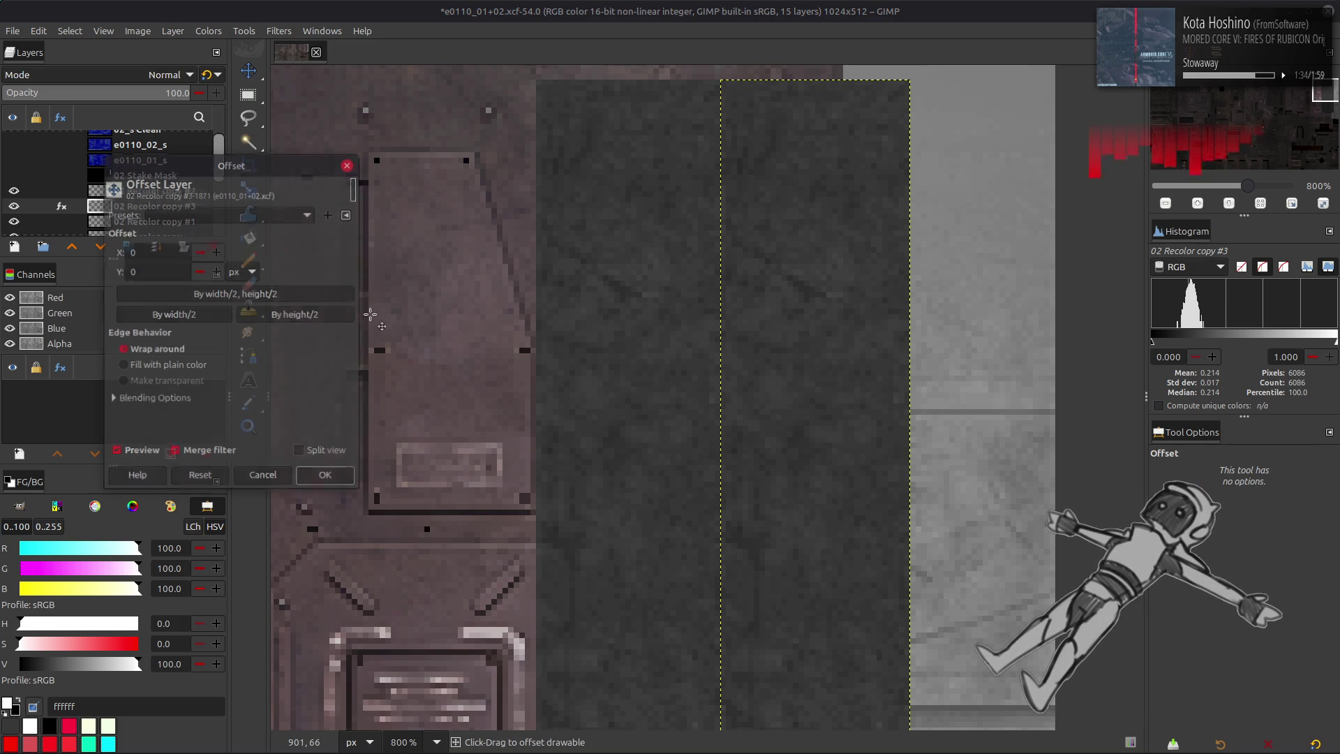
pyautogui.click(311, 315)
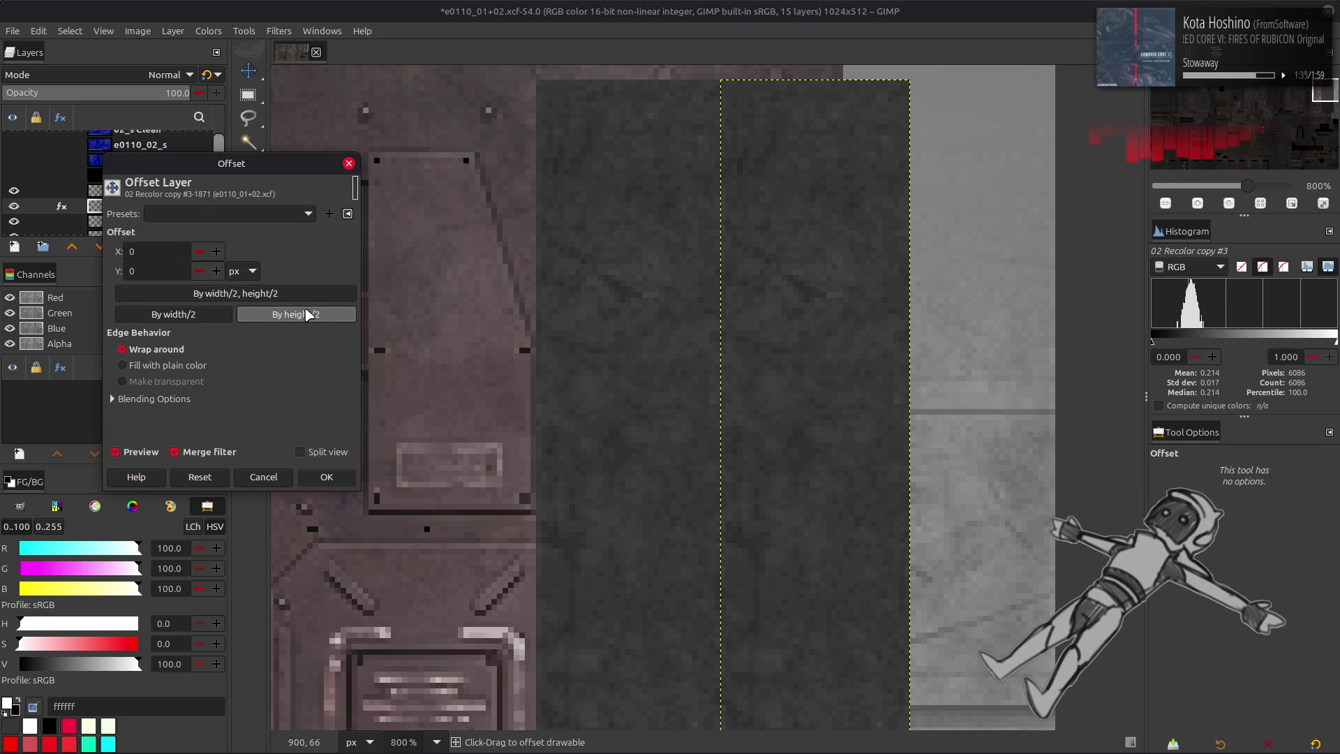
pyautogui.click(327, 476)
pyautogui.click(146, 176)
pyautogui.scroll(-5, 568, 302)
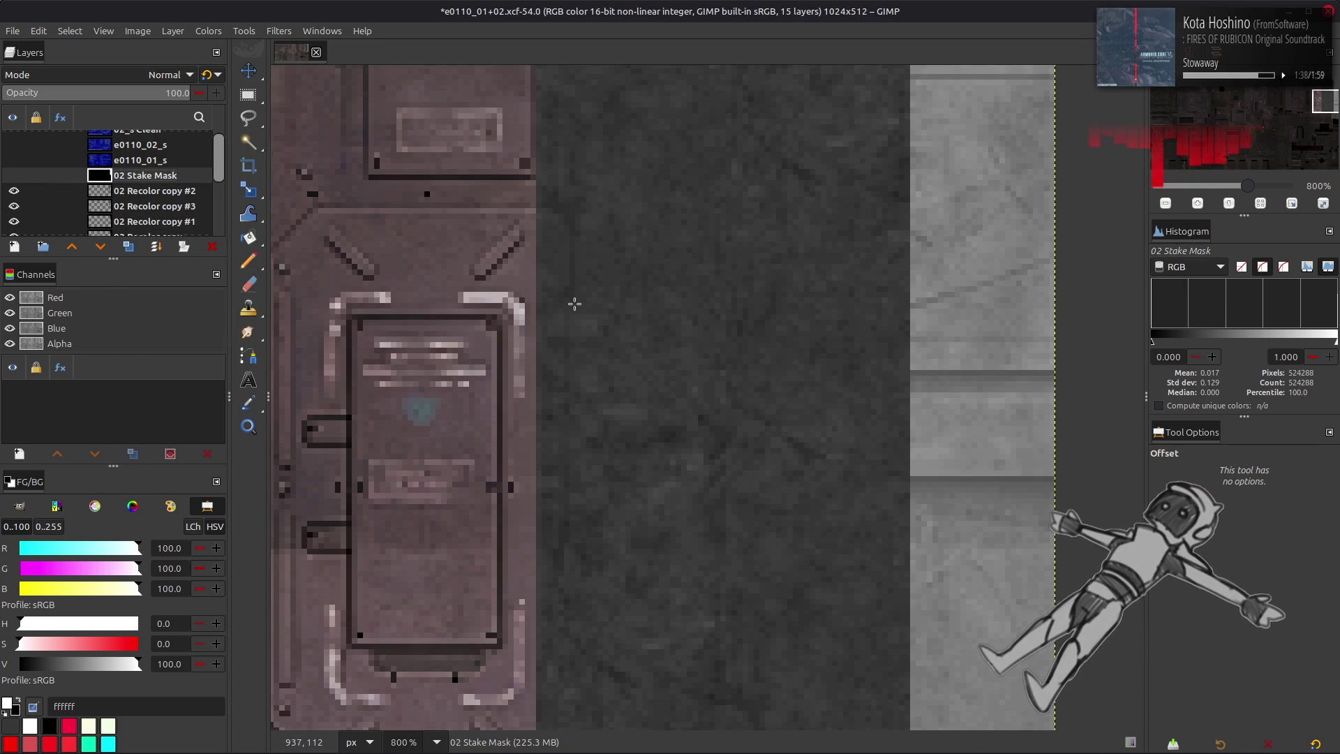
pyautogui.scroll(-1, 574, 303)
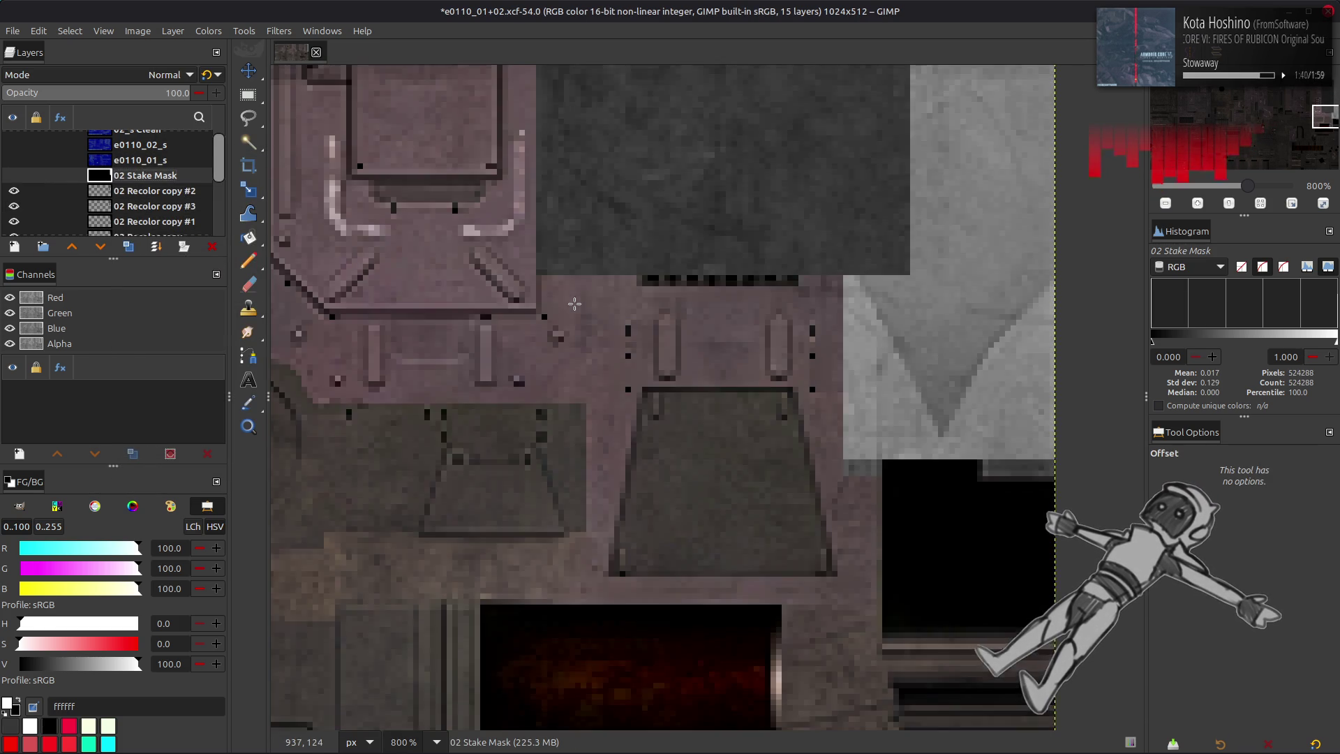
pyautogui.scroll(1, 574, 304)
pyautogui.keyDown('ctrl'); pyautogui.scroll(-3, 558, 297); pyautogui.keyUp('ctrl')
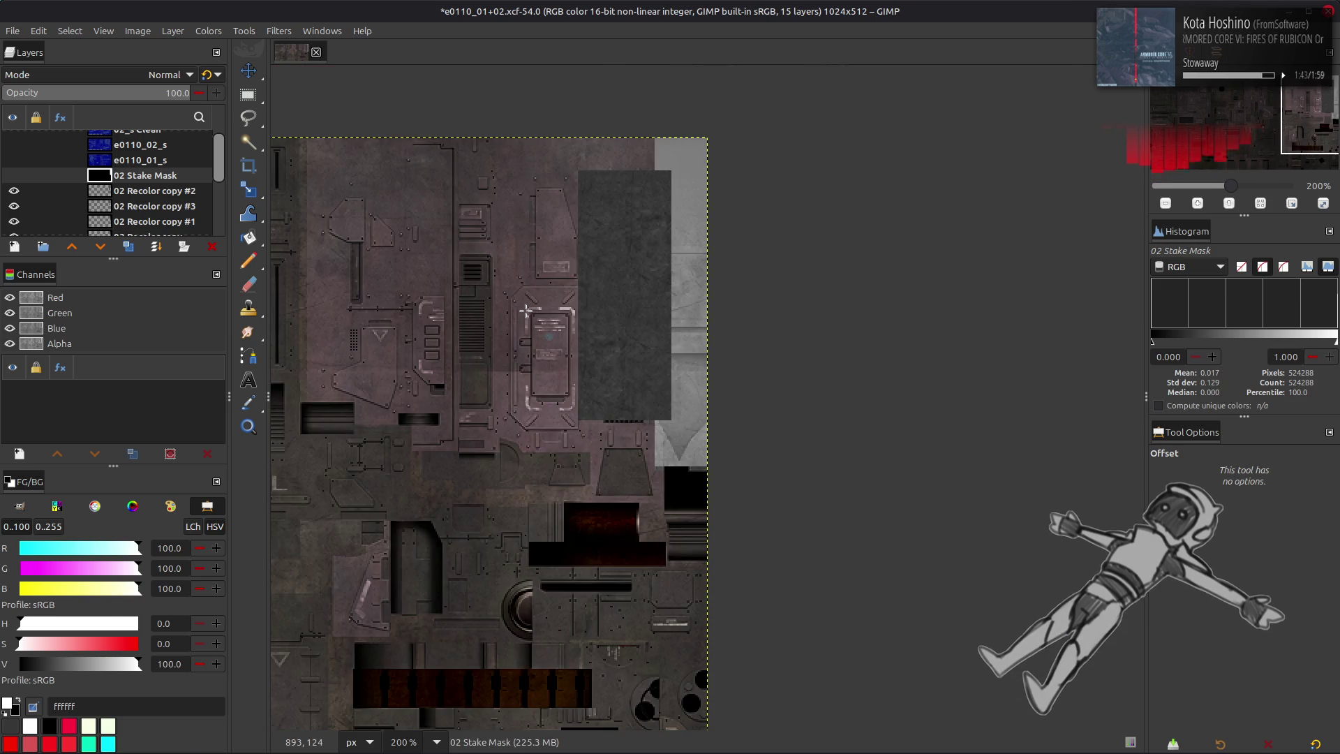
pyautogui.keyDown('ctrl'); pyautogui.scroll(1, 528, 286); pyautogui.keyUp('ctrl')
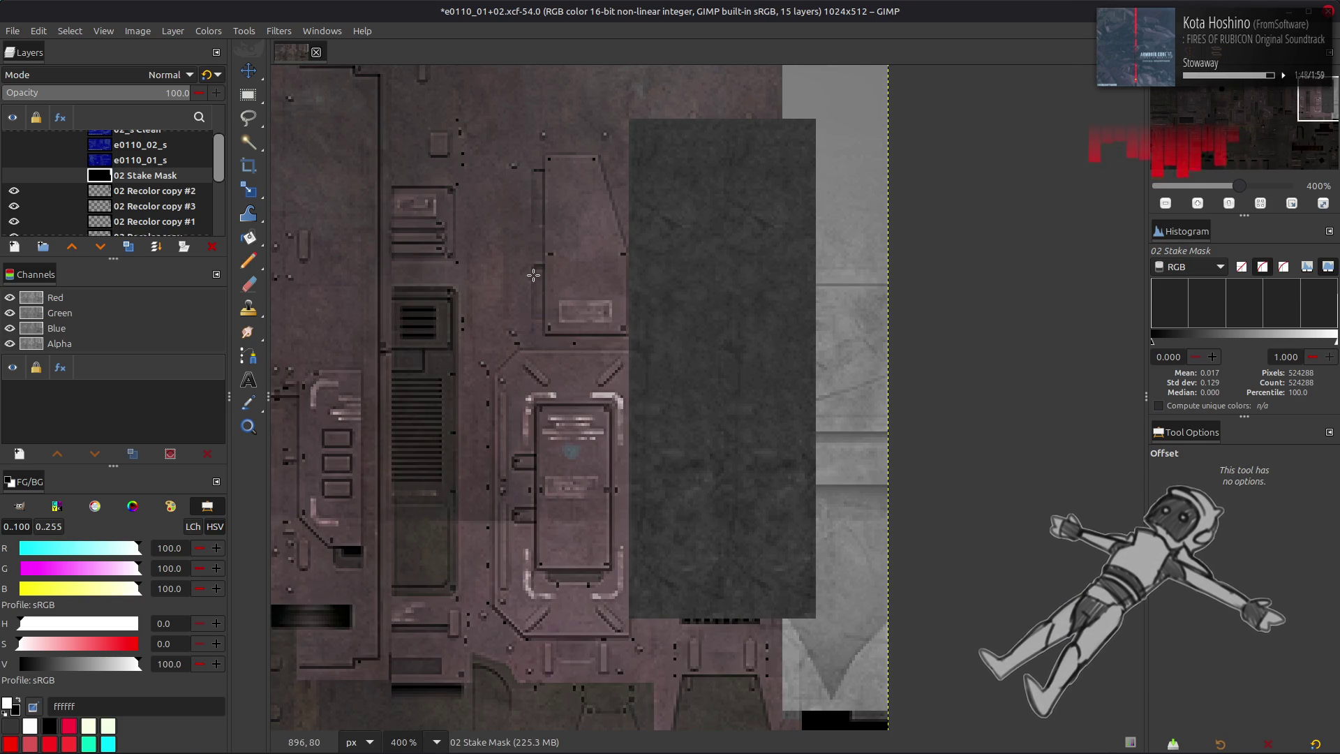
# - Hide 02 Recolor copy #2 after comparing, and duplicate 02 Recolor copy #3 as copy #4
pyautogui.click(140, 191)
pyautogui.click(136, 206)
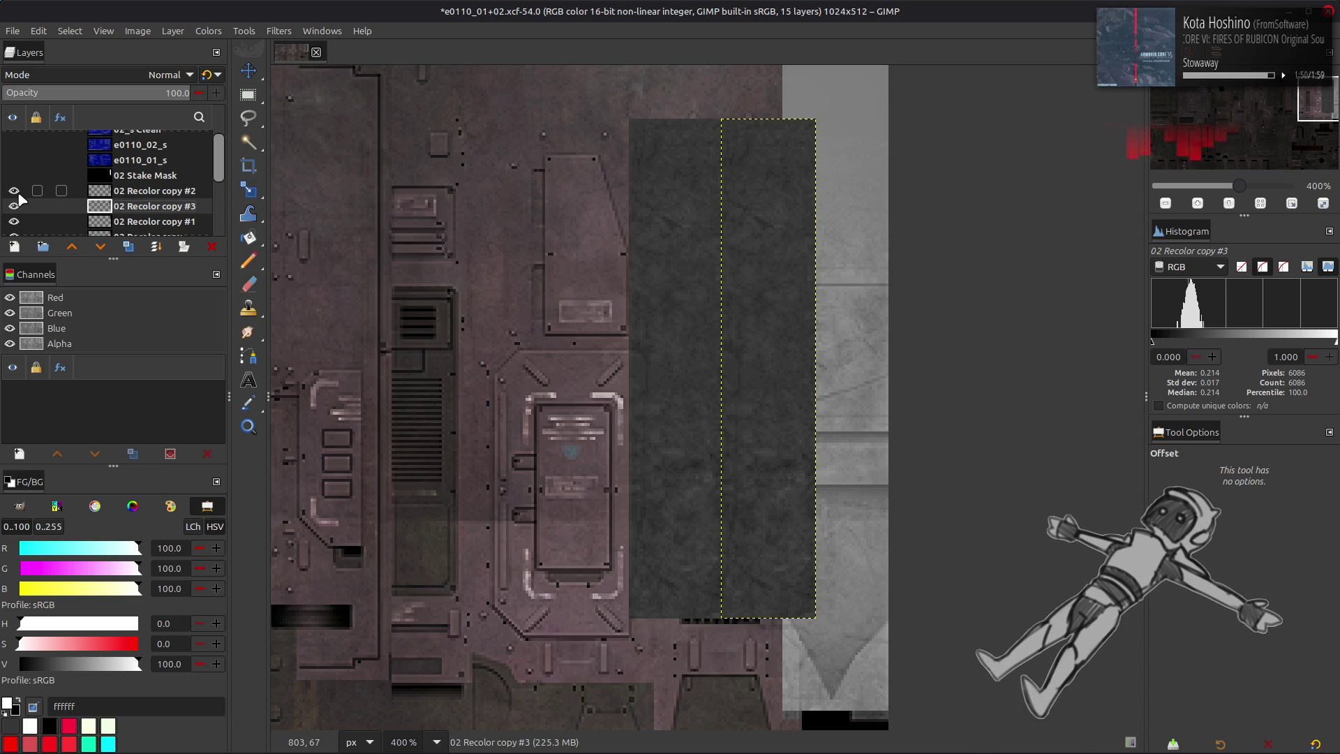
pyautogui.click(13, 190)
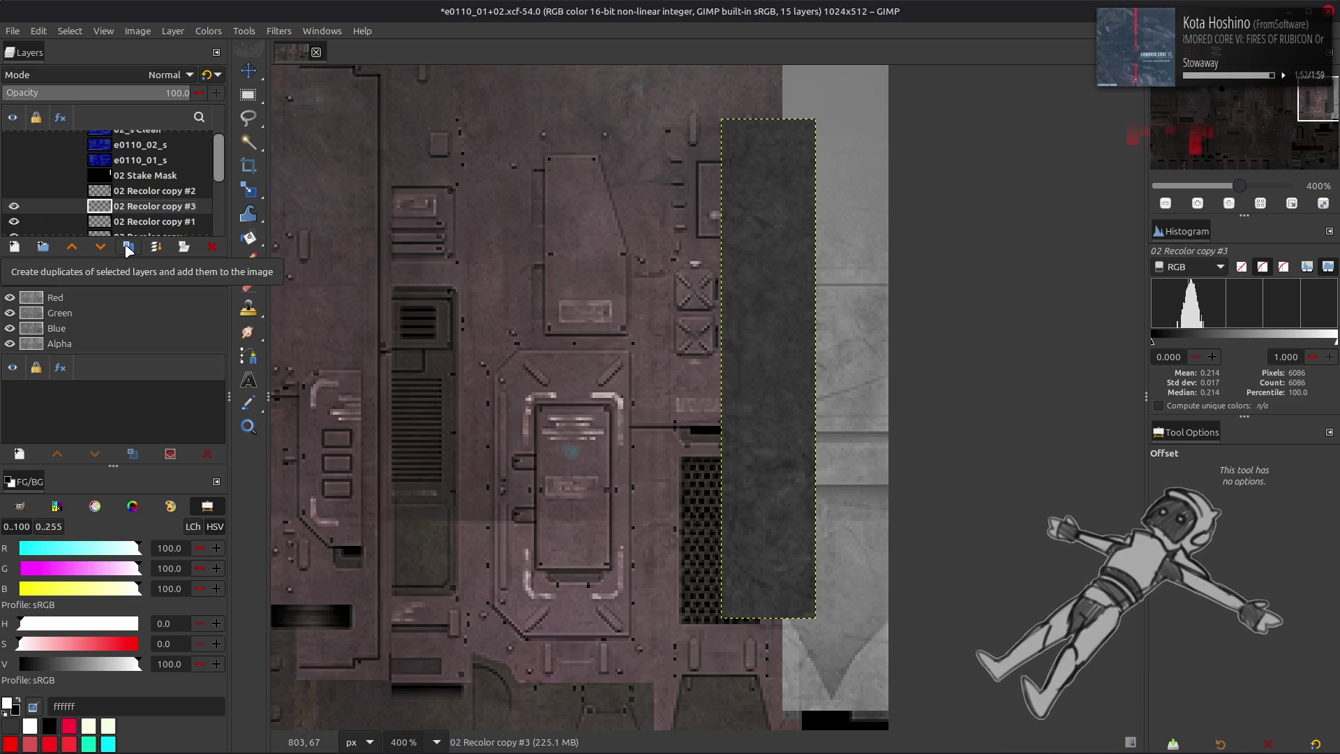
pyautogui.click(14, 191)
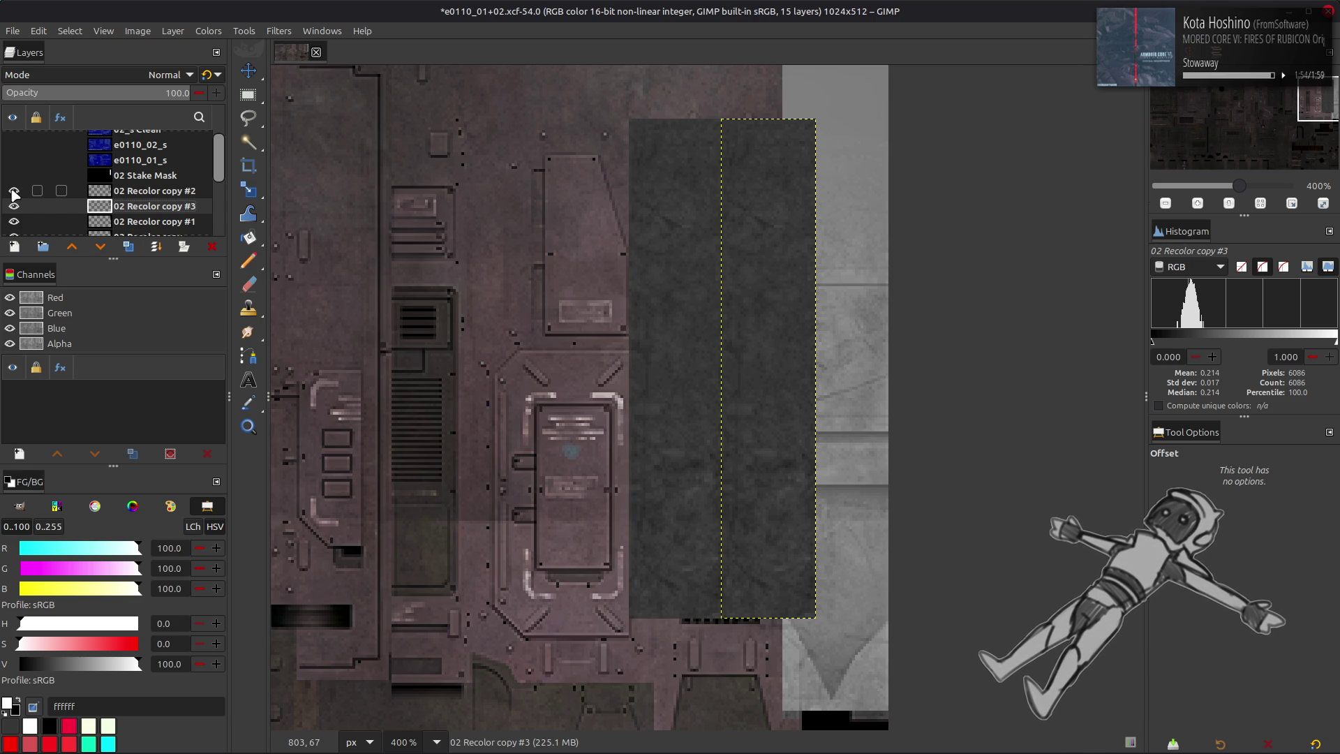
pyautogui.click(13, 191)
pyautogui.click(128, 248)
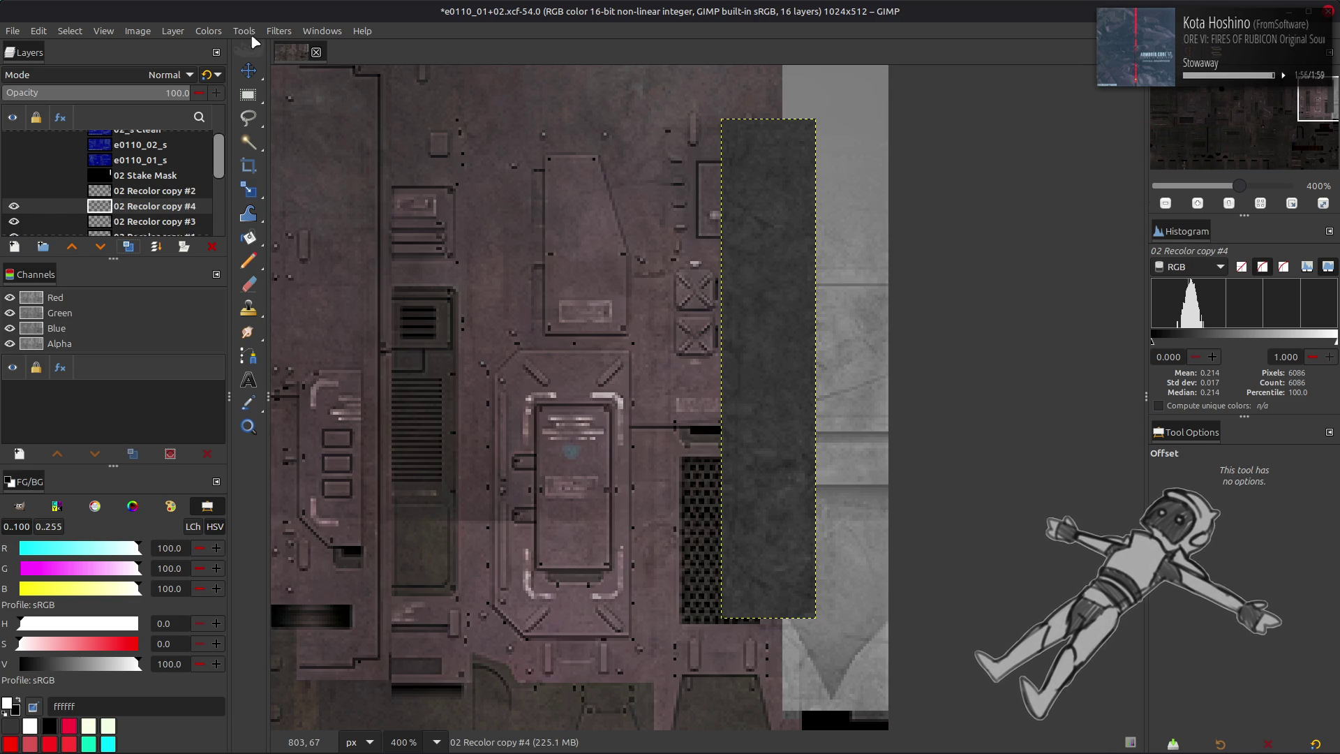
# - Median-blur 02 Recolor copy #4 at radius 3, then hide it
pyautogui.click(279, 30)
pyautogui.moveTo(352, 114)
pyautogui.click(500, 190)
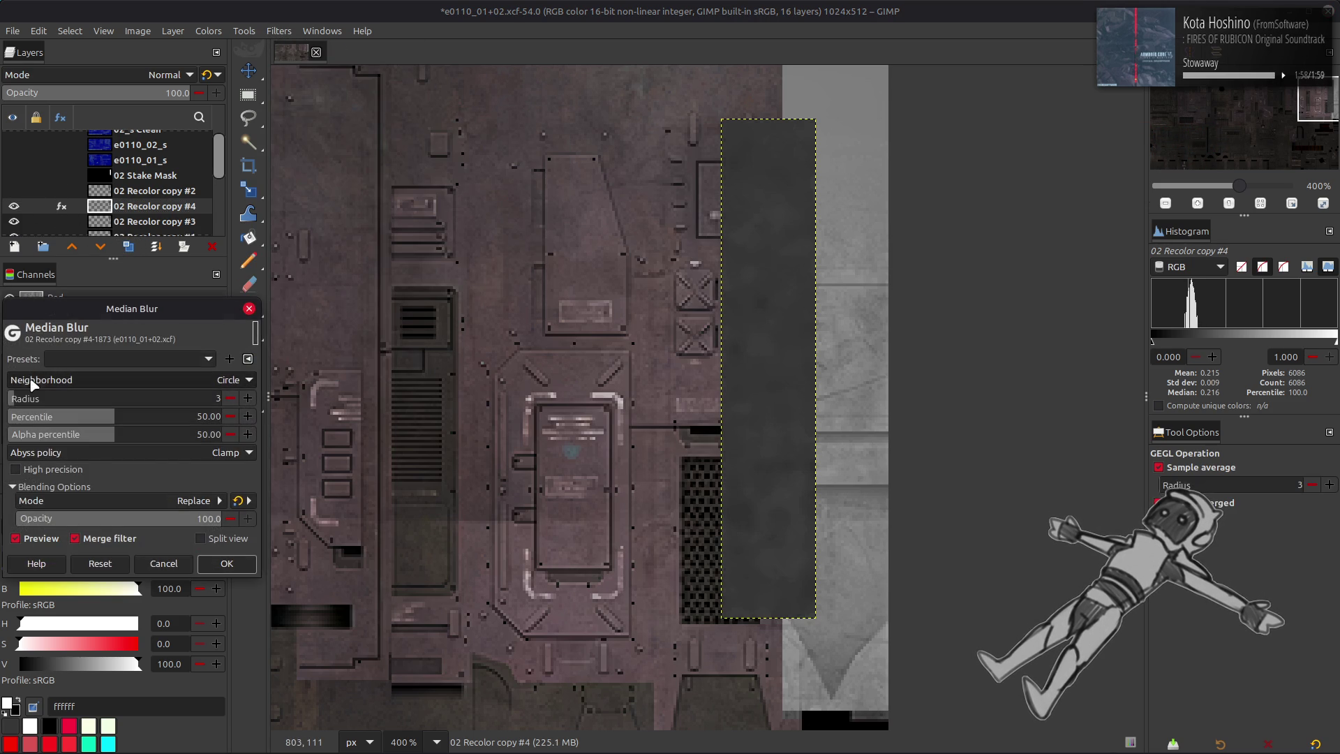
pyautogui.click(226, 563)
pyautogui.click(13, 206)
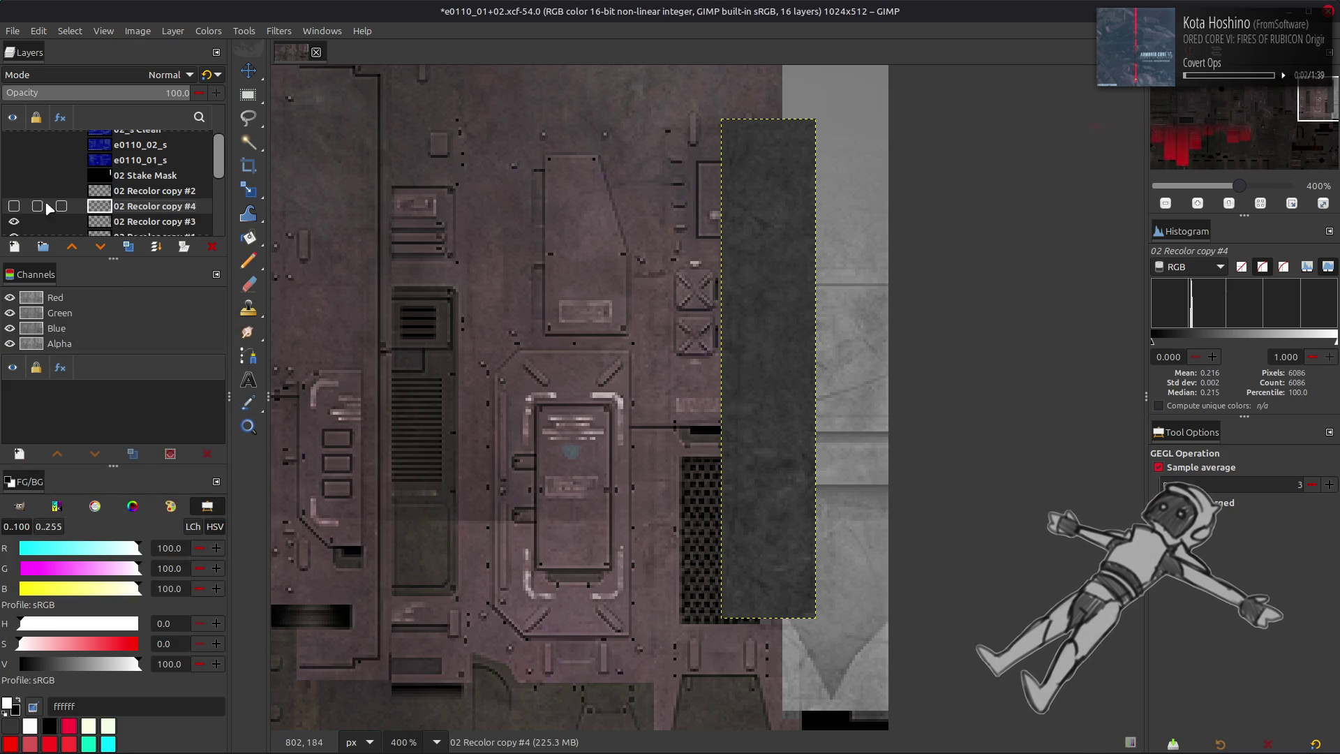
# - Offset 02 Recolor copy #3 by half its height and duplicate it as copy #5
pyautogui.click(143, 221)
pyautogui.click(173, 30)
pyautogui.moveTo(293, 201)
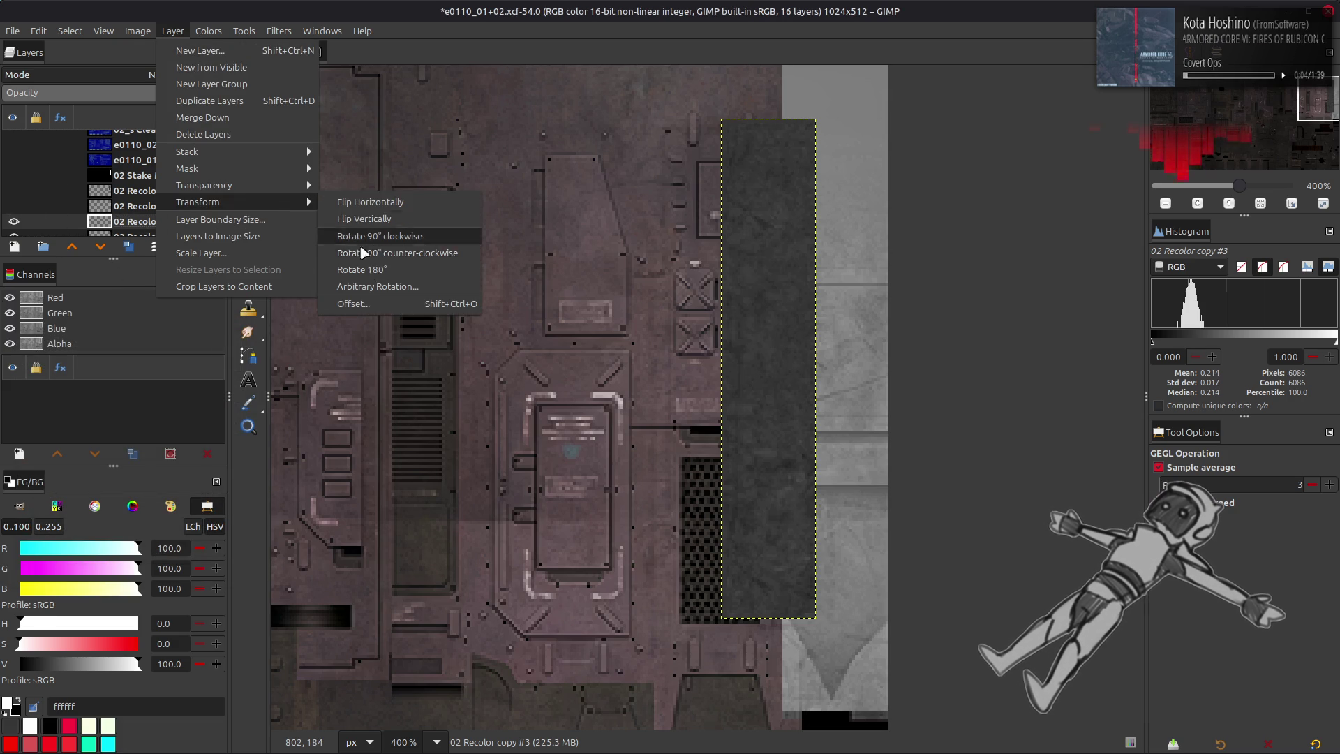
pyautogui.click(378, 304)
pyautogui.click(295, 314)
pyautogui.click(326, 477)
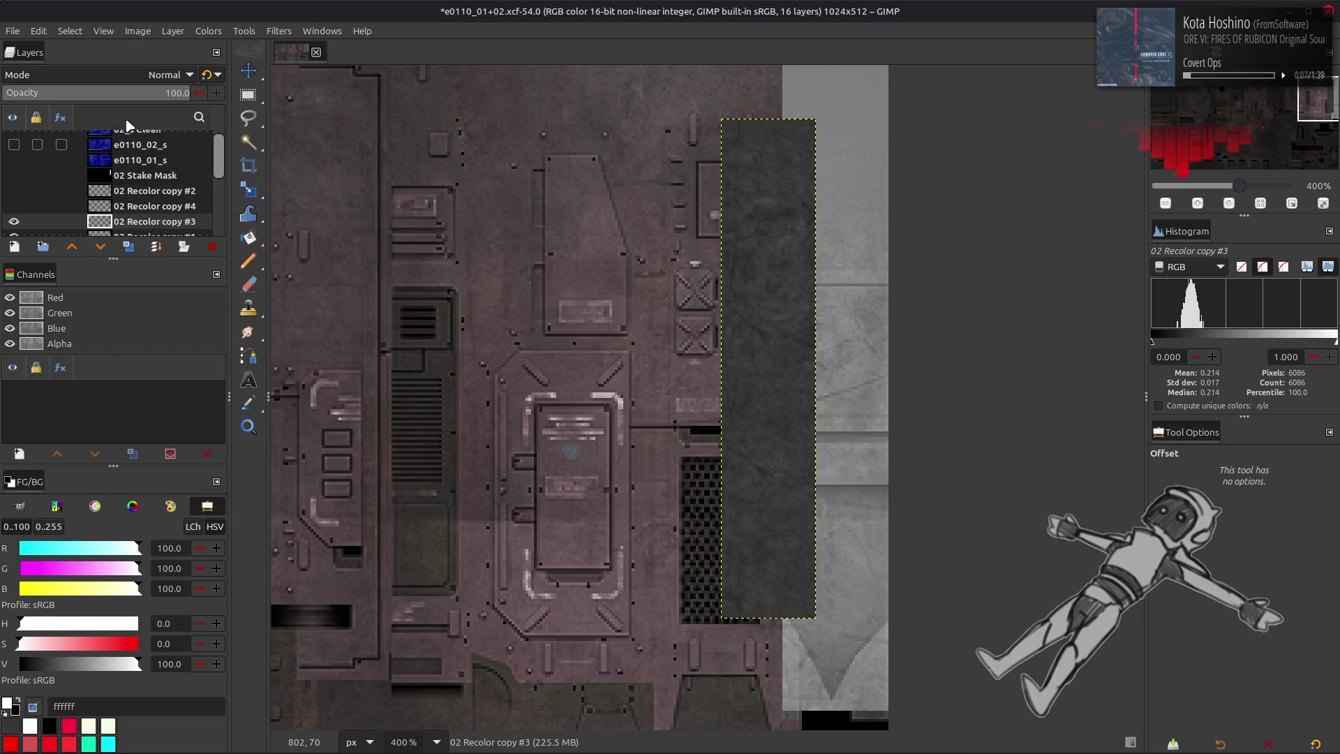
pyautogui.click(127, 247)
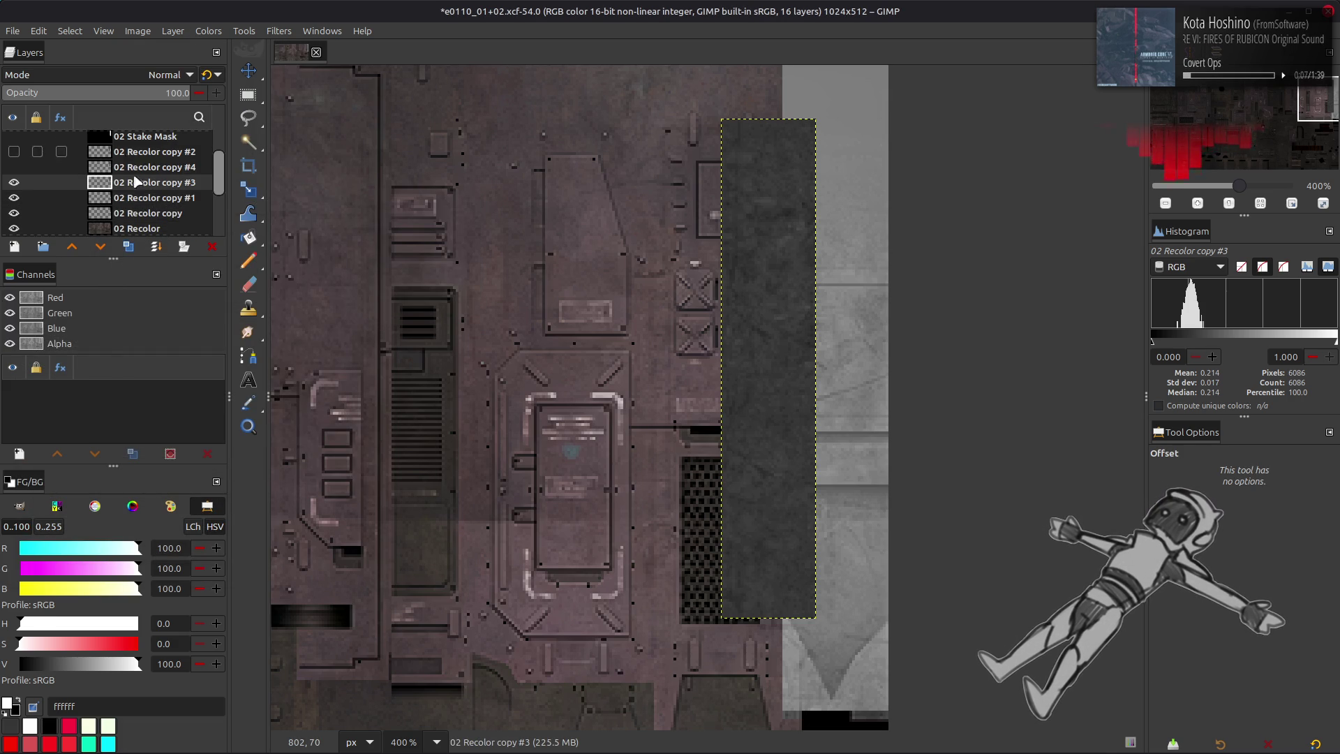
# - Median-blur copy #5 at radius 16, set it to Subtract, and merge it down into copy #4
pyautogui.click(278, 31)
pyautogui.moveTo(328, 120)
pyautogui.click(474, 185)
pyautogui.click(184, 354)
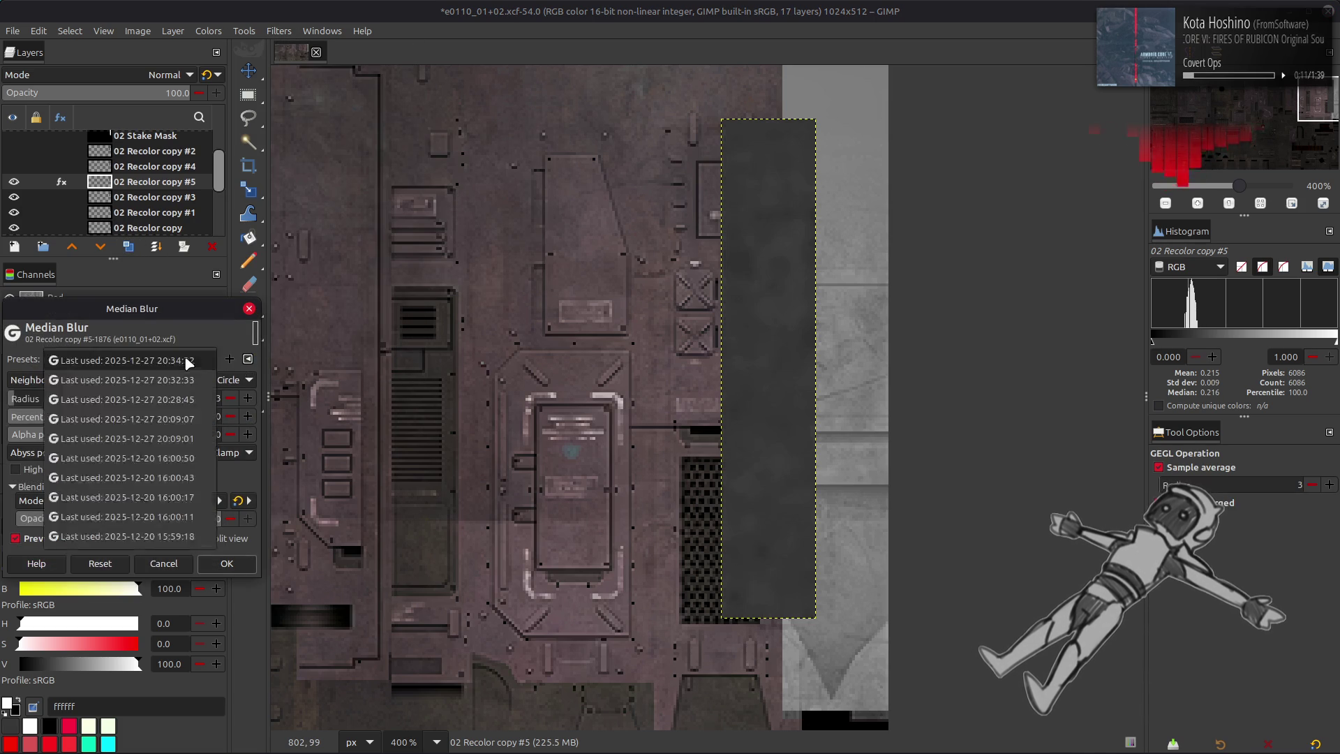
pyautogui.click(183, 354)
pyautogui.click(226, 562)
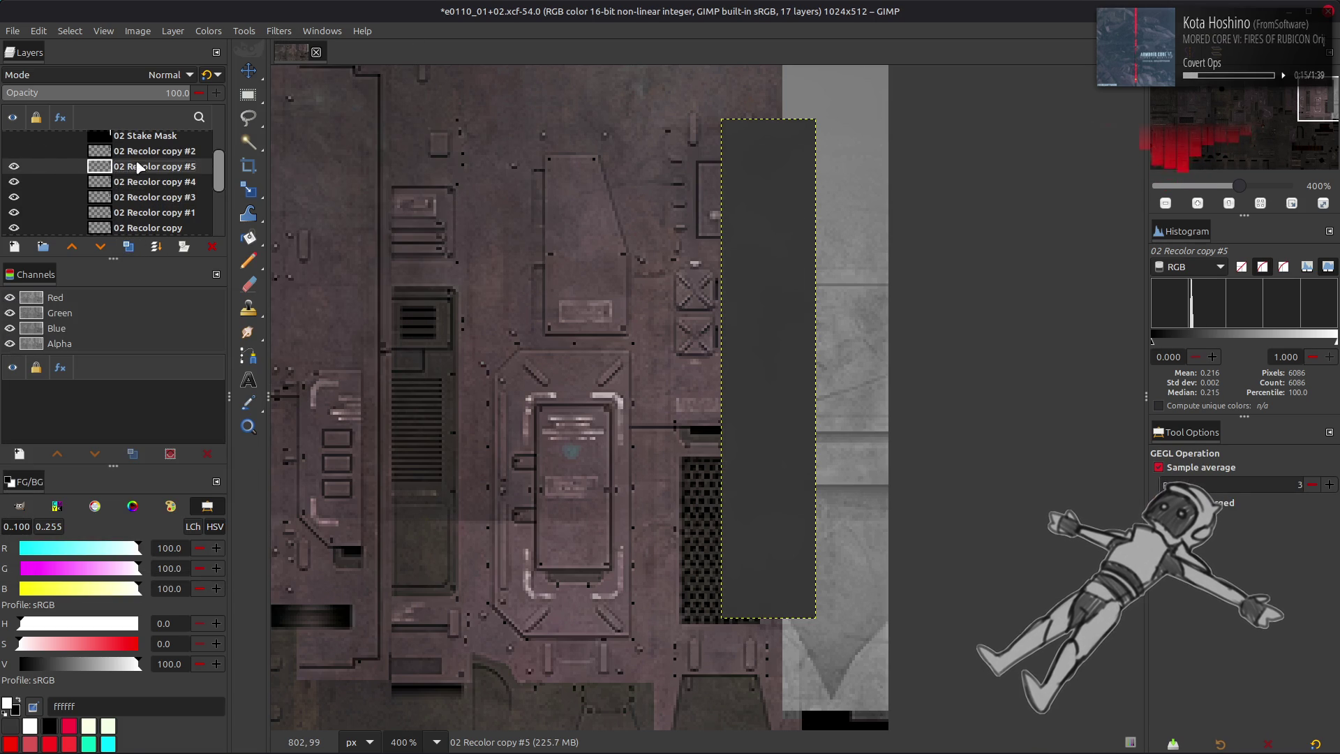
pyautogui.click(167, 75)
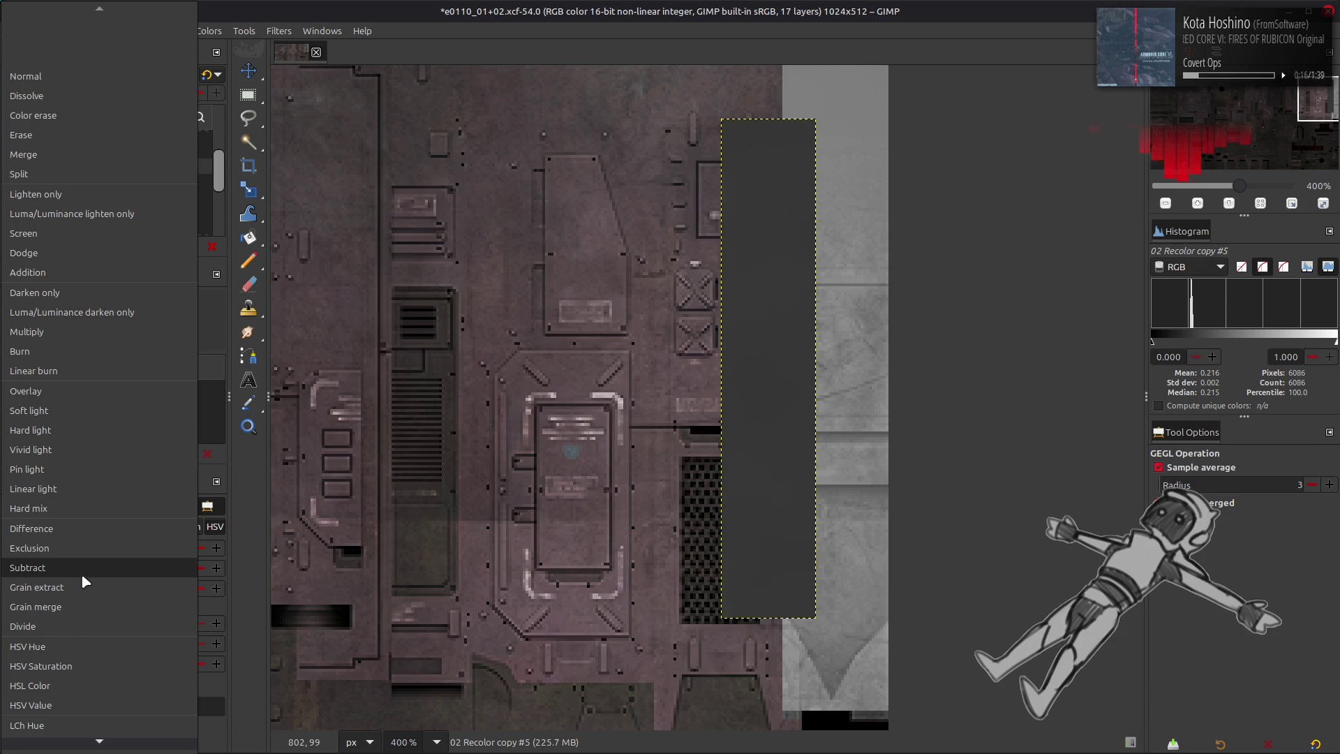
pyautogui.click(81, 575)
pyautogui.rightClick(136, 169)
pyautogui.click(175, 340)
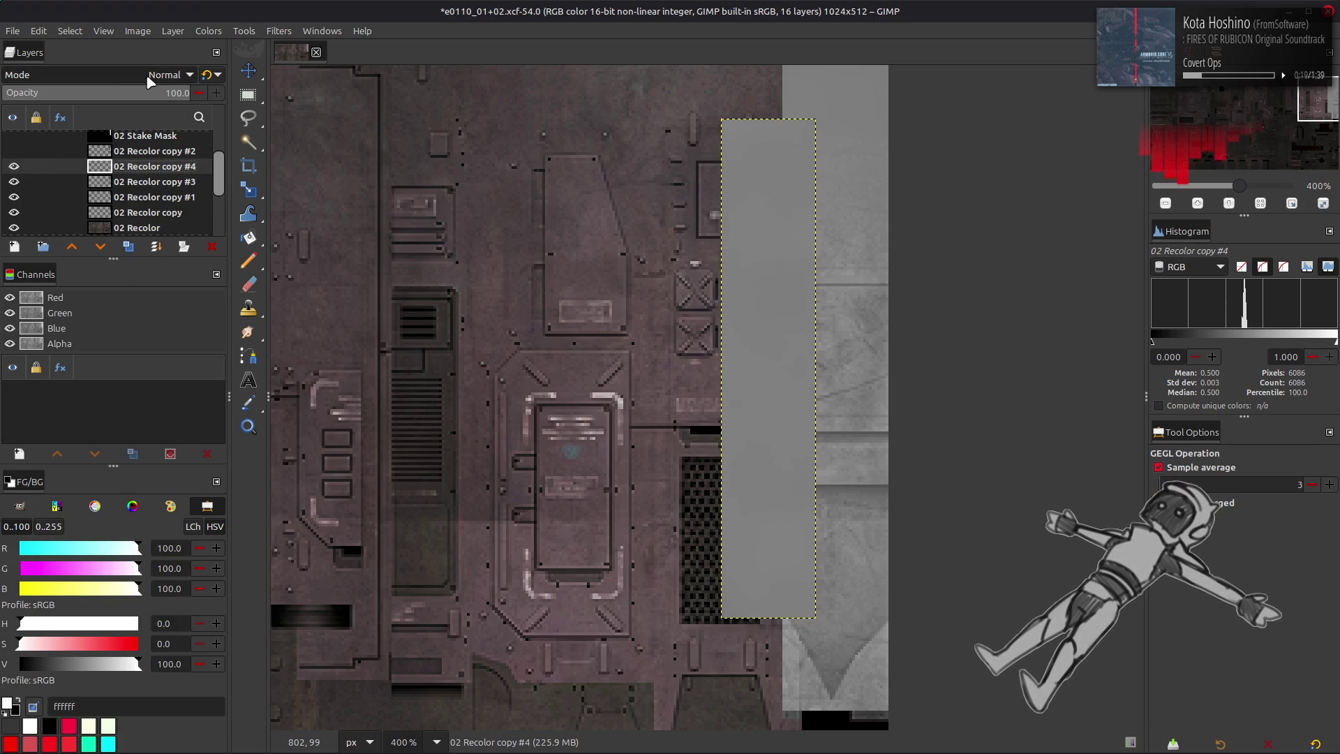
# - Set grey detail layer copy #4 to Grain merge and show 02 Recolor copy #2 again
pyautogui.click(148, 81)
pyautogui.click(107, 601)
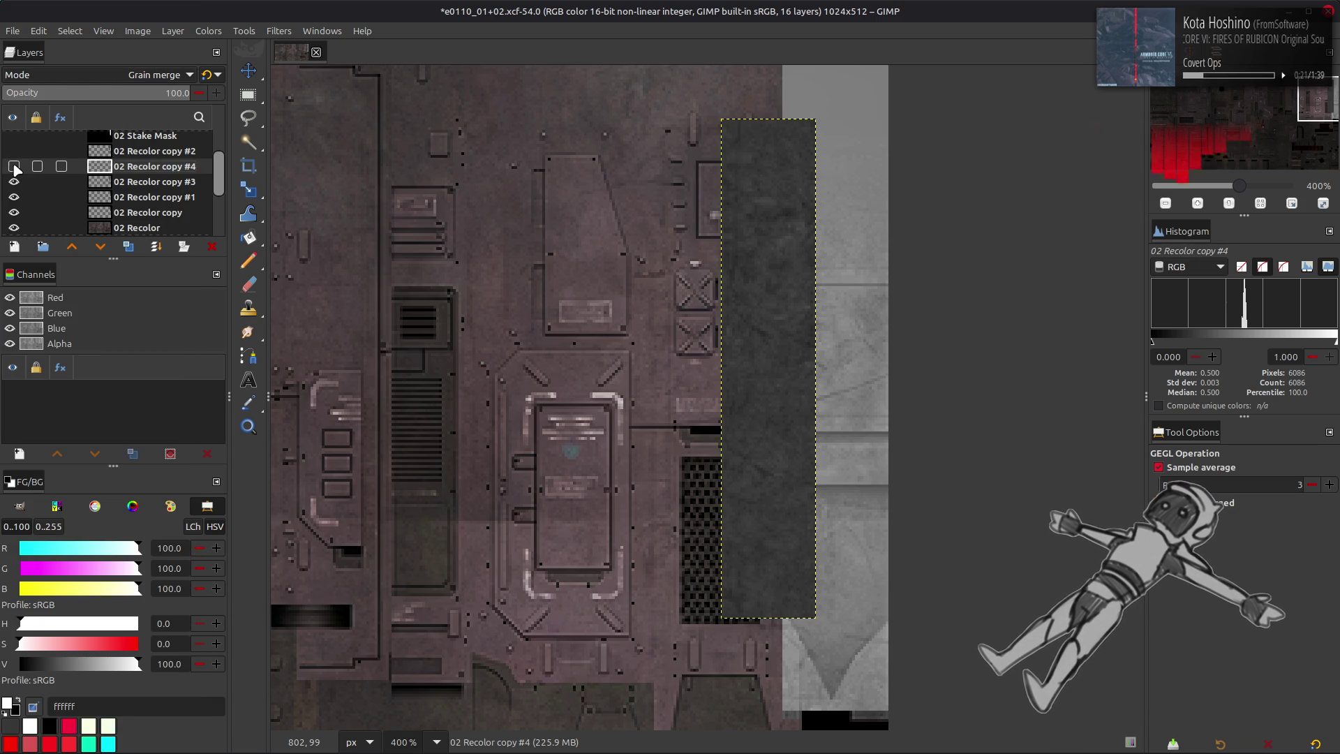
pyautogui.click(13, 150)
pyautogui.click(133, 197)
pyautogui.click(132, 213)
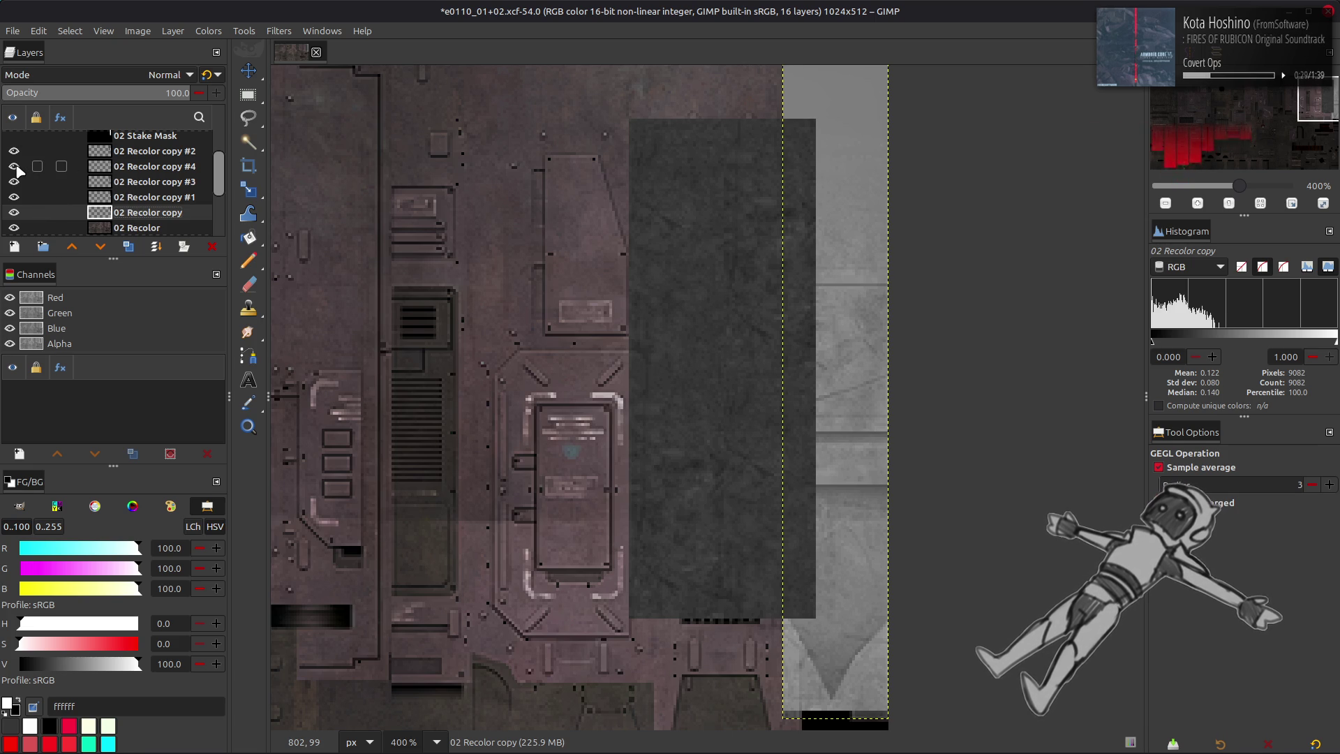
# - Try Hard light and Overlay on copy #4, then return it to Grain merge
pyautogui.click(112, 167)
pyautogui.click(109, 74)
pyautogui.scroll(3, 109, 76)
pyautogui.click(91, 67)
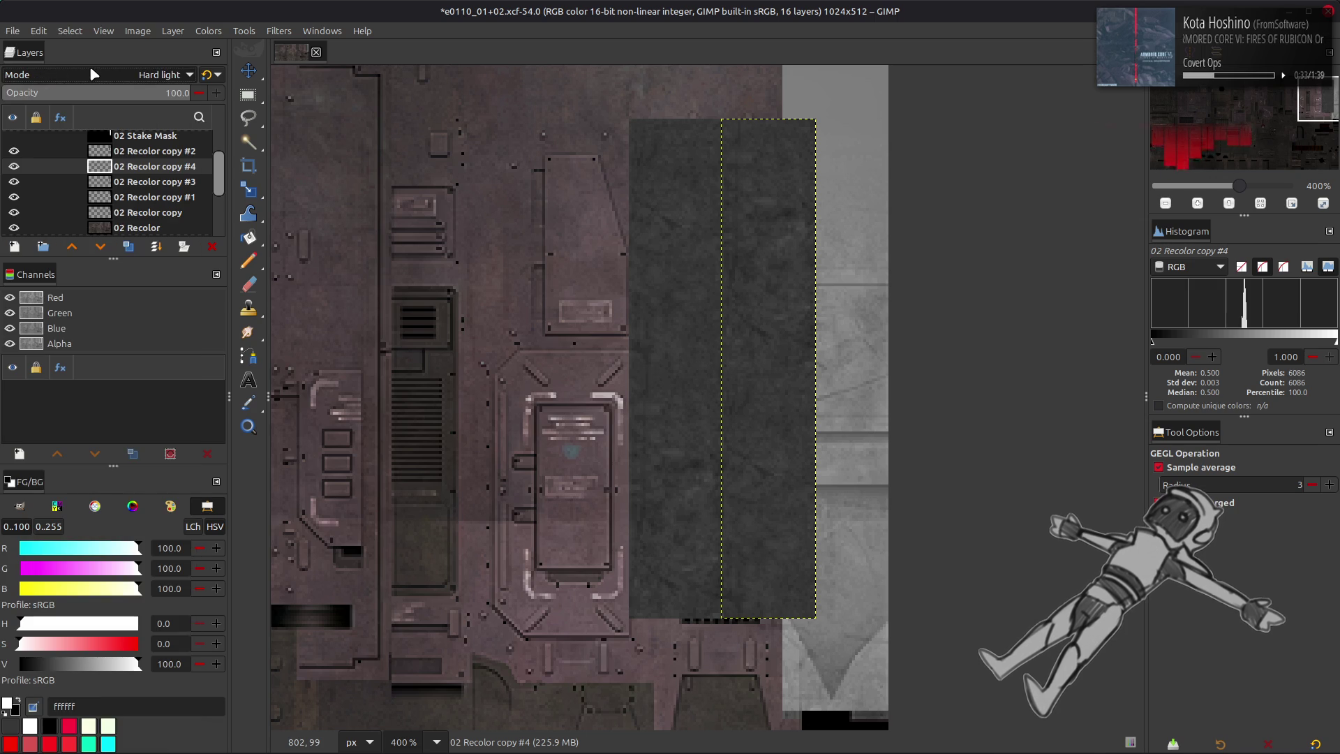
pyautogui.click(104, 78)
pyautogui.click(105, 80)
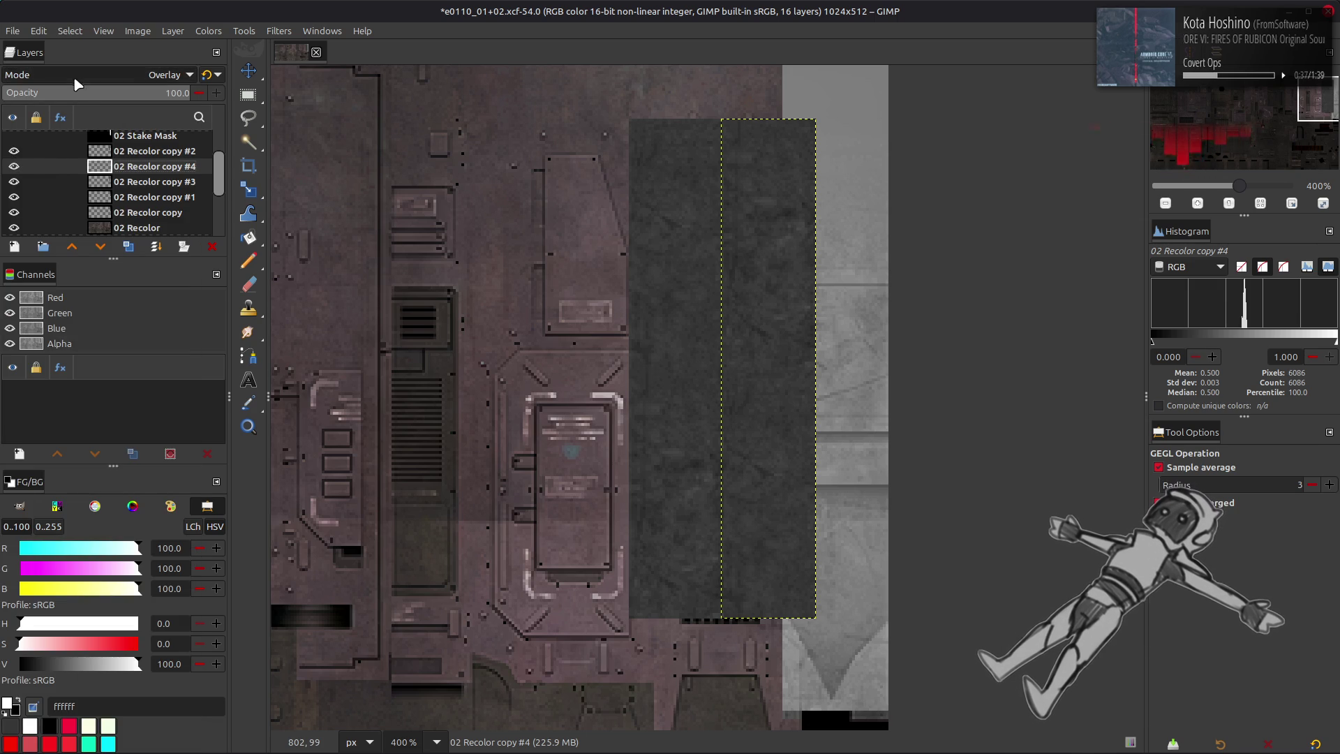
pyautogui.click(76, 78)
pyautogui.click(35, 292)
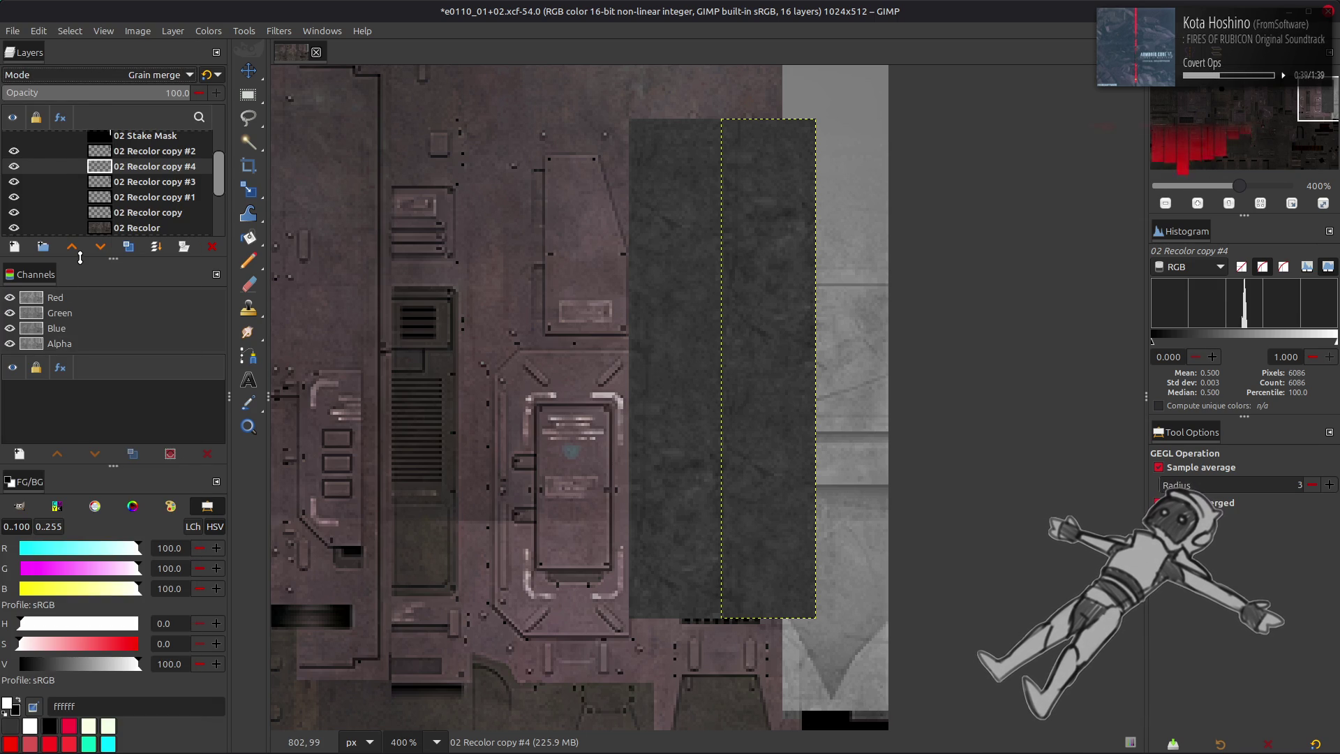
# - Discard grey detail layer copy #4, leaving copies #2 and #3 side by side
pyautogui.click(140, 152)
pyautogui.press('Delete')
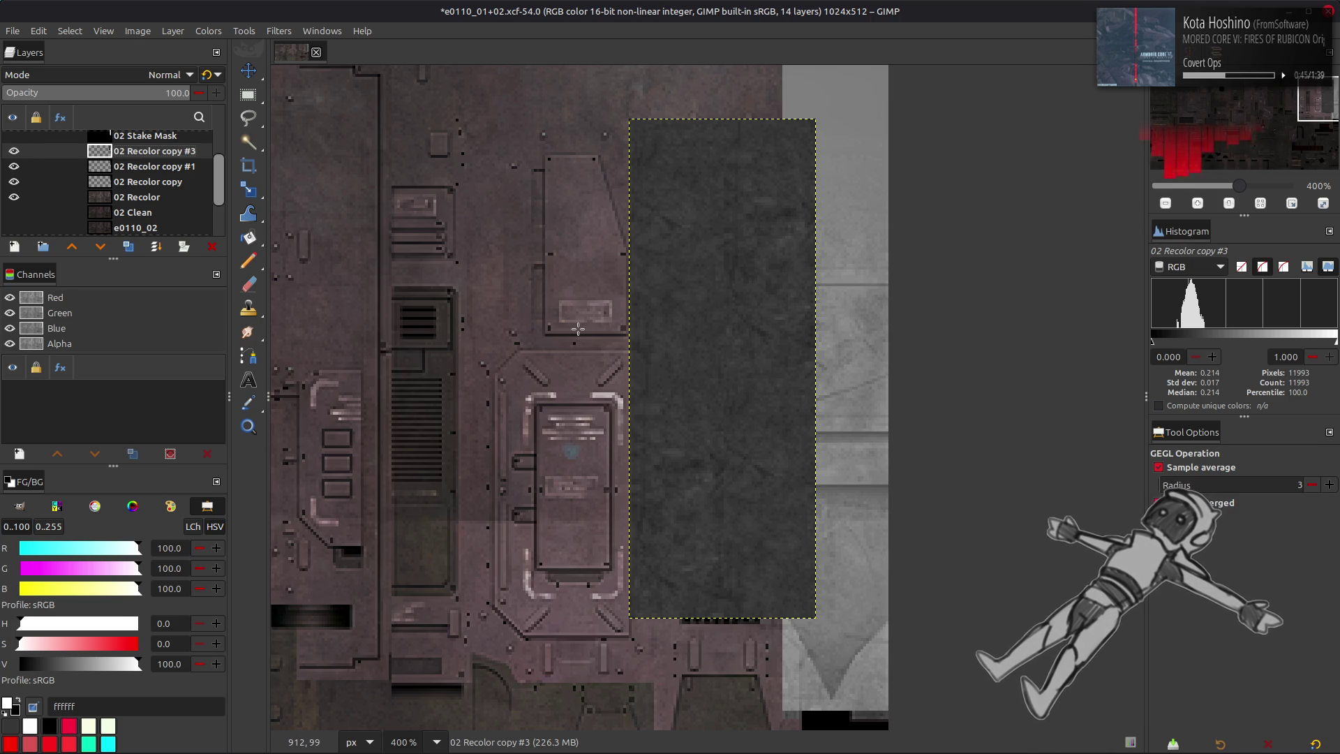
pyautogui.press('m')
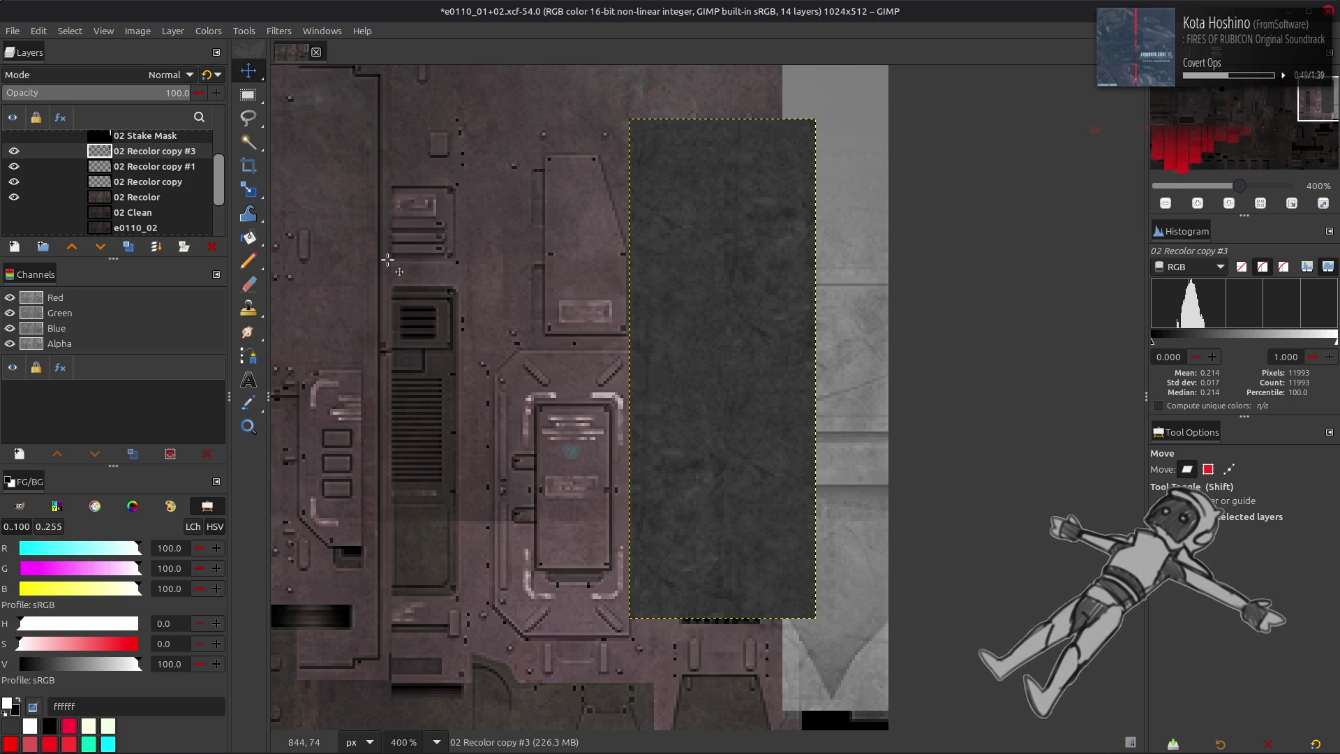
pyautogui.hotkey('ctrl', 'z')
pyautogui.hotkey('ctrl', 'z')
pyautogui.hotkey('ctrl', 'z')
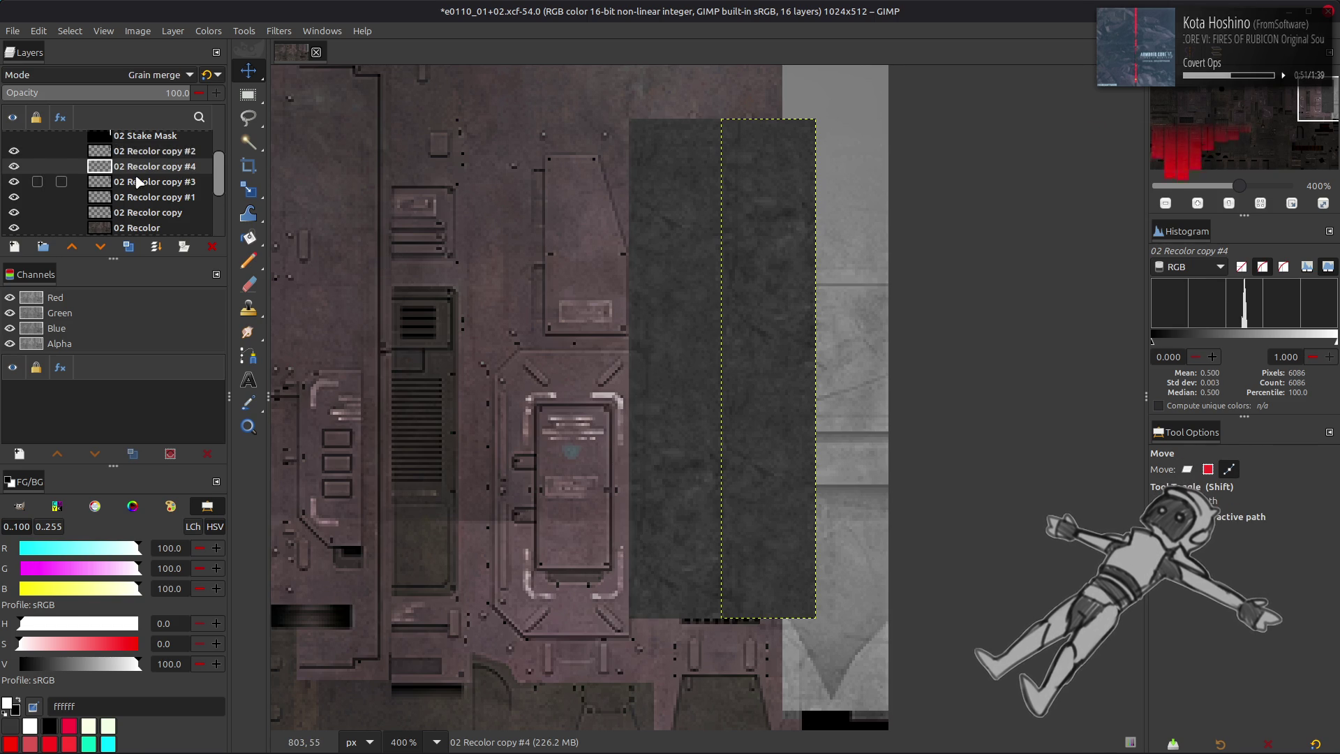
pyautogui.hotkey('ctrl', 'z')
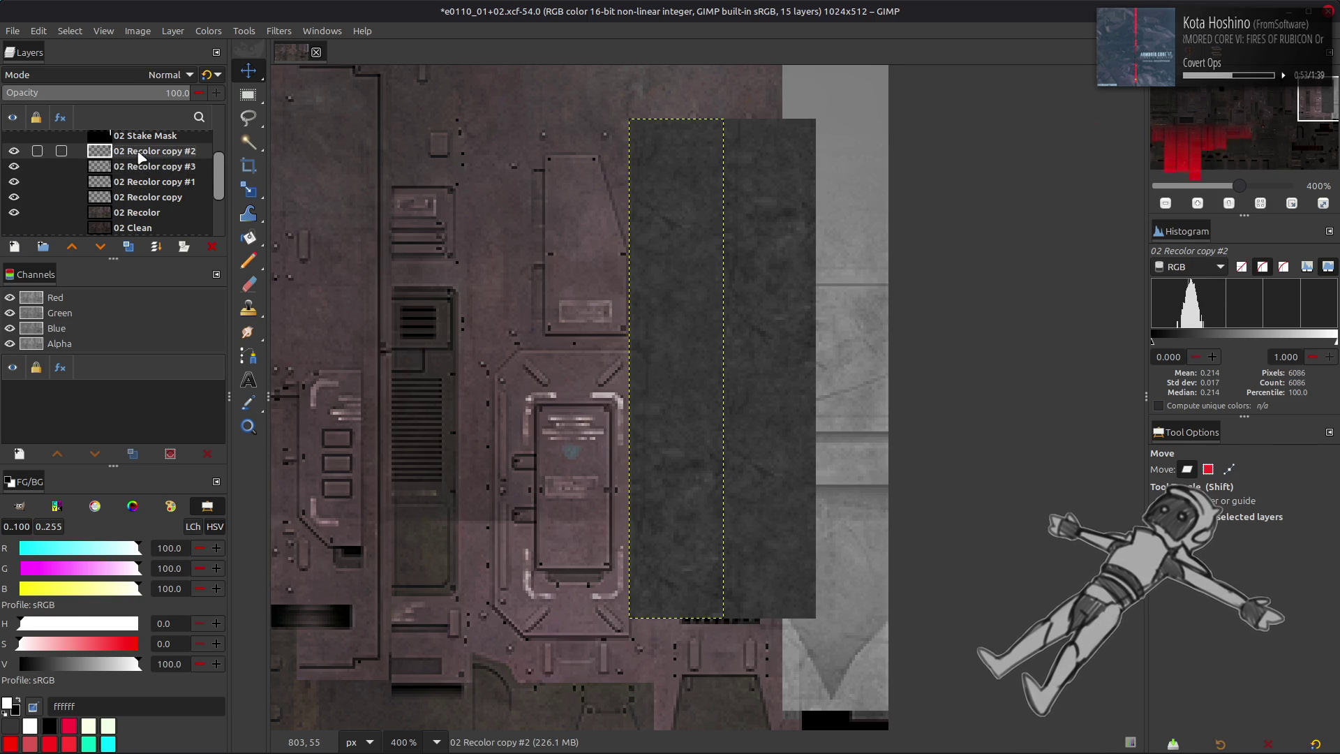
pyautogui.hotkey('ctrl', 'z')
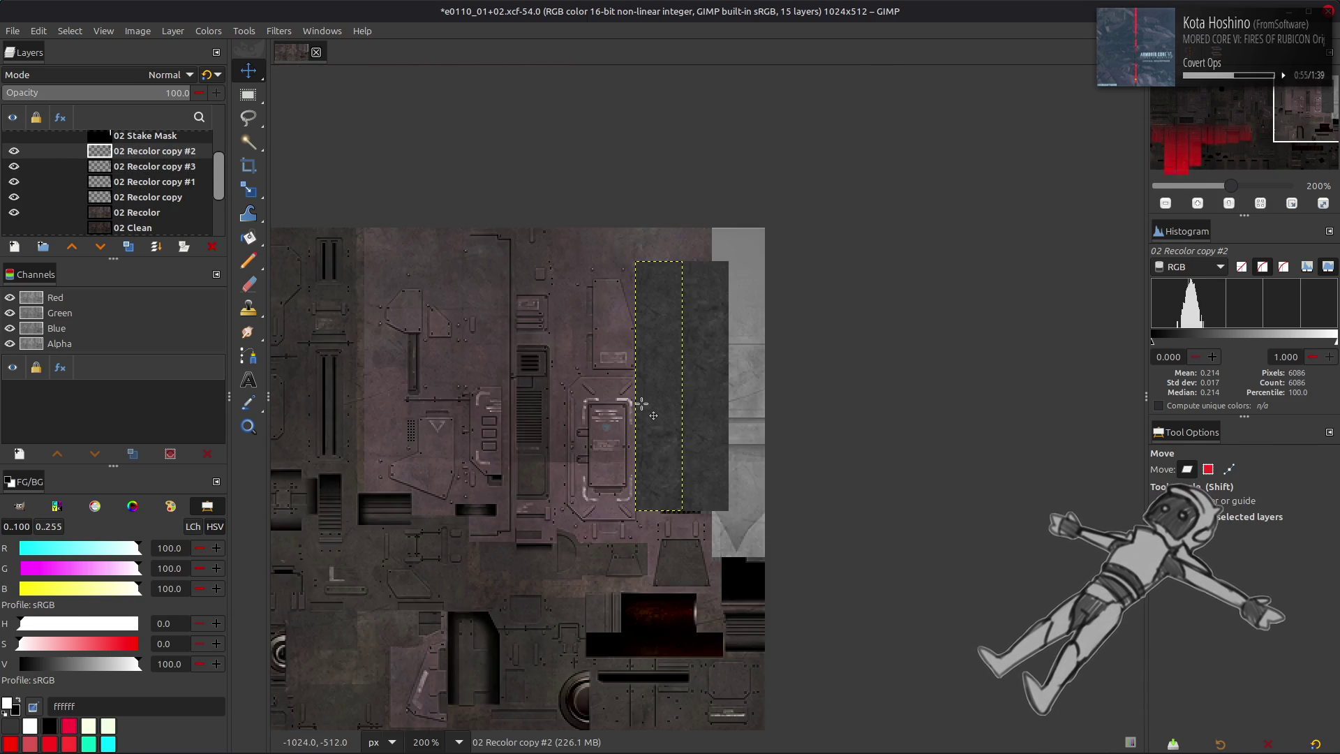
pyautogui.hotkey('ctrl', 'y')
pyautogui.keyDown('ctrl'); pyautogui.scroll(2, 688, 366); pyautogui.keyUp('ctrl')
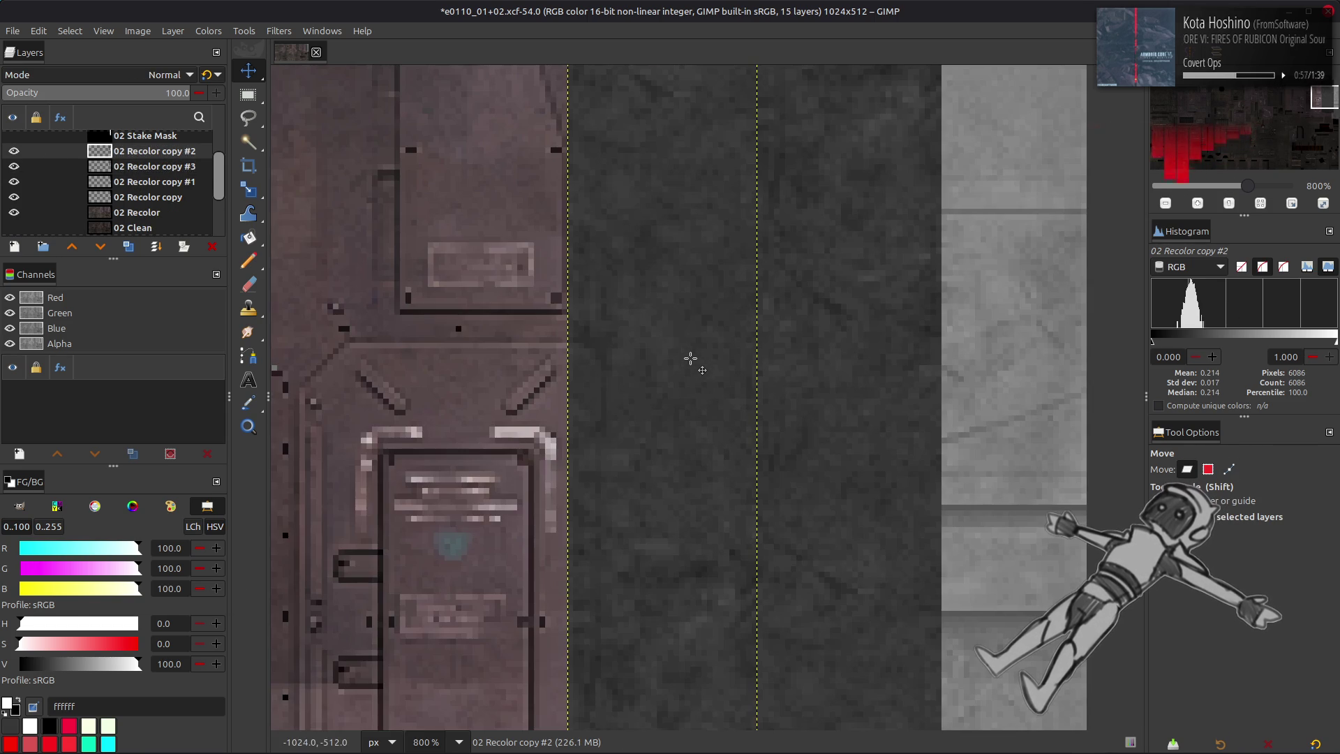
pyautogui.scroll(-5, 682, 249)
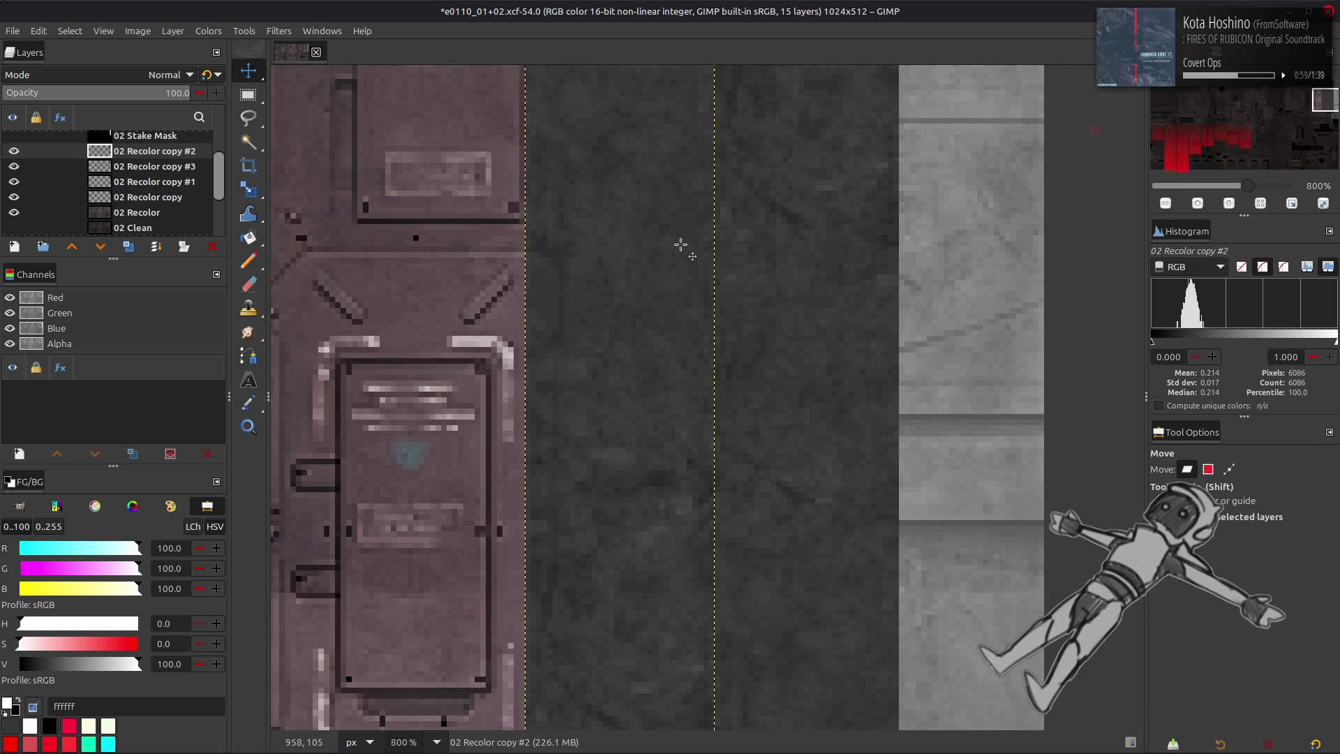
# - Narrow 02 Recolor copy #3's boundary to 33 px, offset 1 px left, and nudge it left a few pixels
pyautogui.click(136, 171)
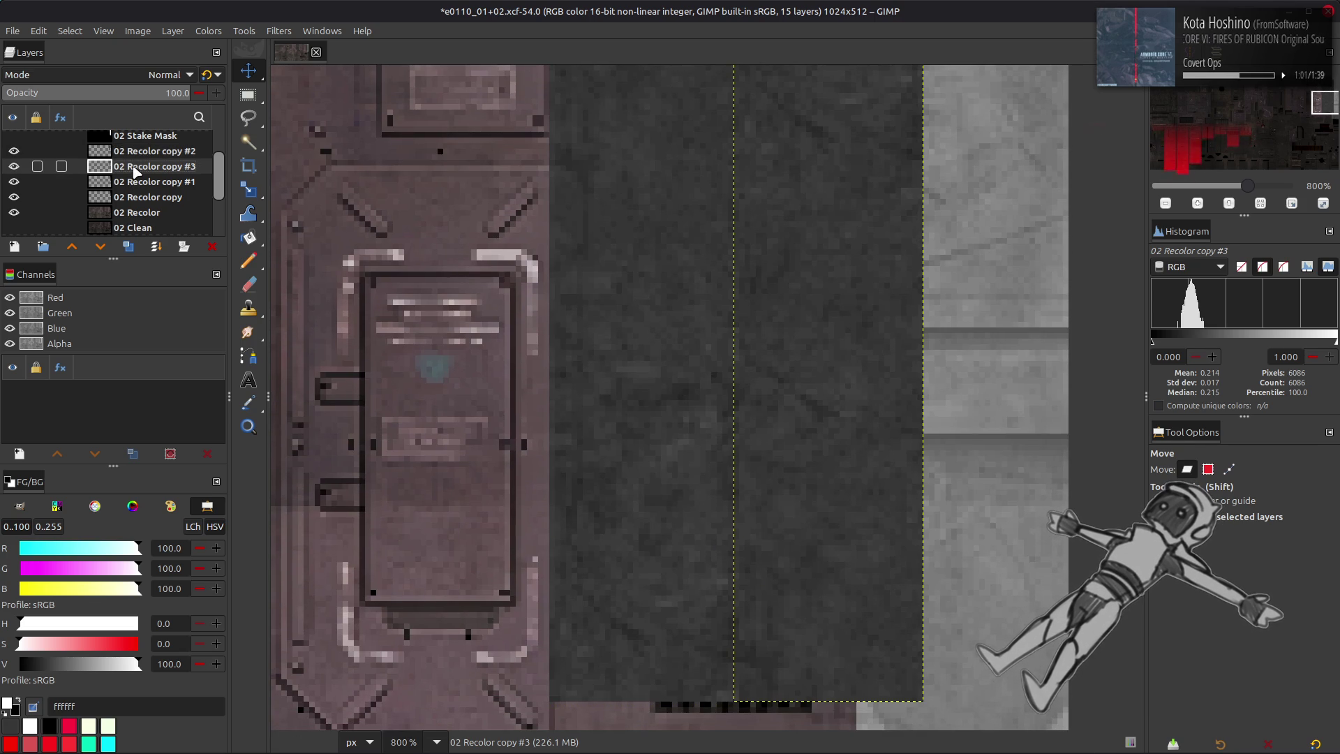
pyautogui.click(137, 184)
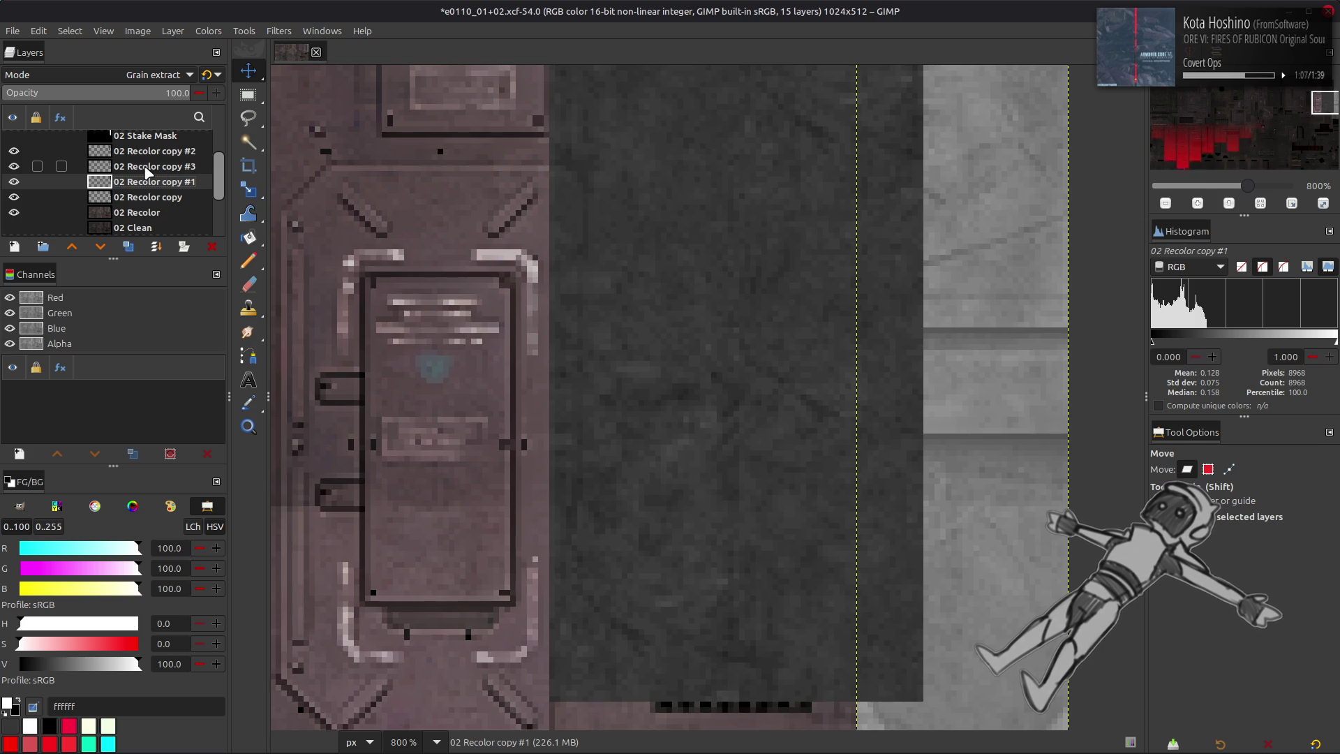
pyautogui.click(147, 167)
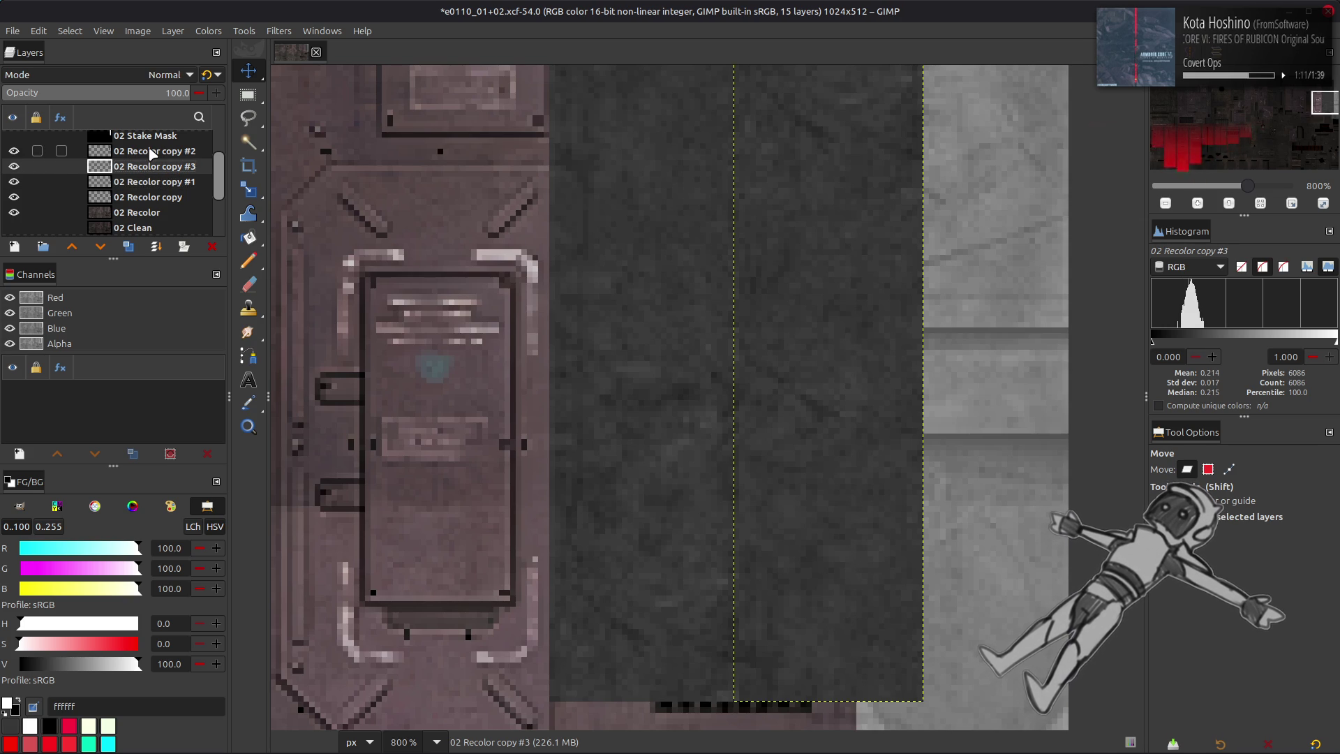
pyautogui.click(172, 30)
pyautogui.click(202, 219)
pyautogui.click(631, 340)
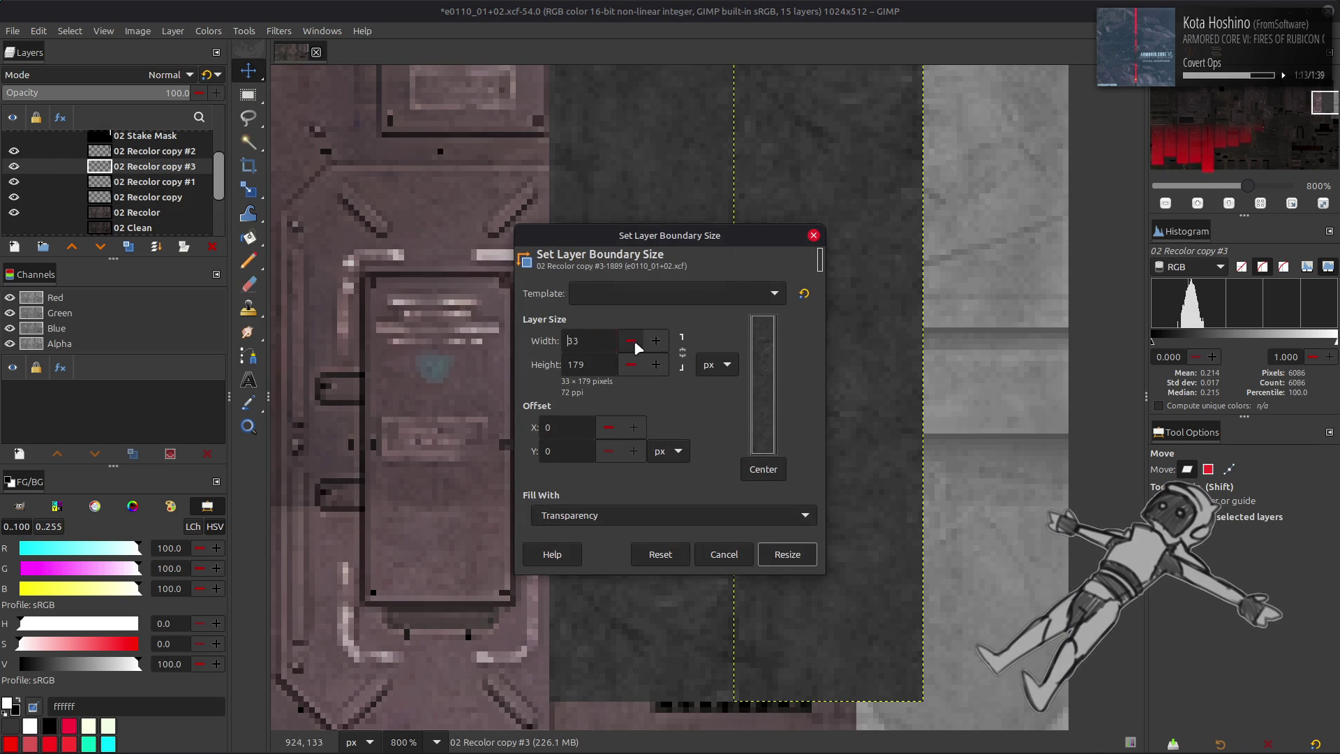
pyautogui.click(787, 555)
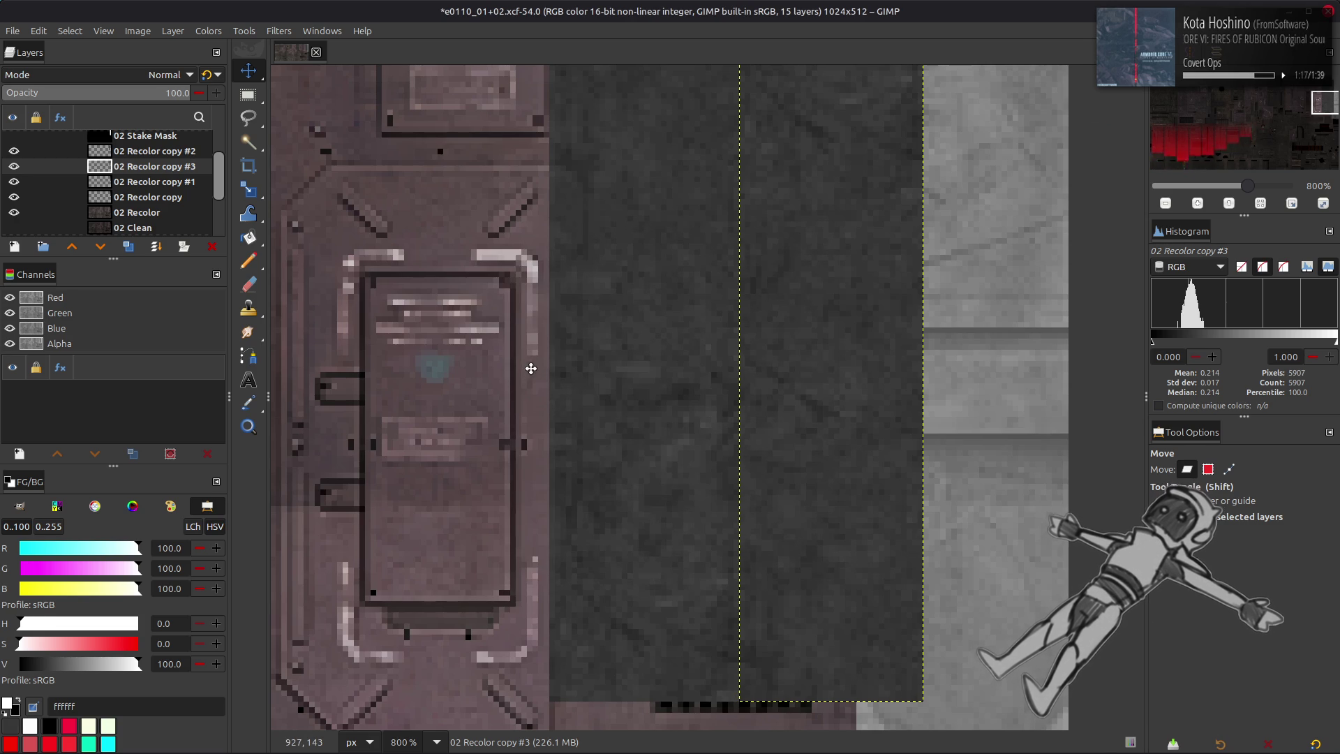
pyautogui.press('Left')
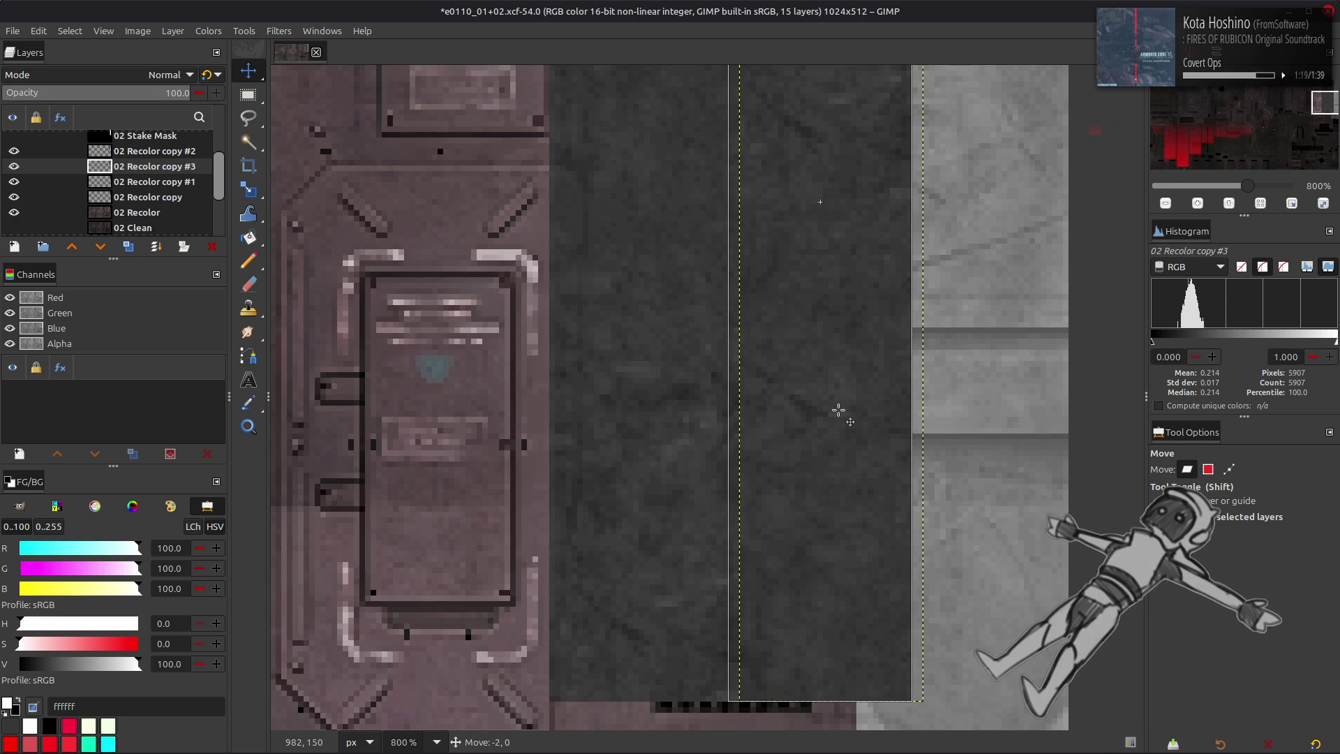
pyautogui.press('Left')
pyautogui.press('Left')
pyautogui.press('Left')
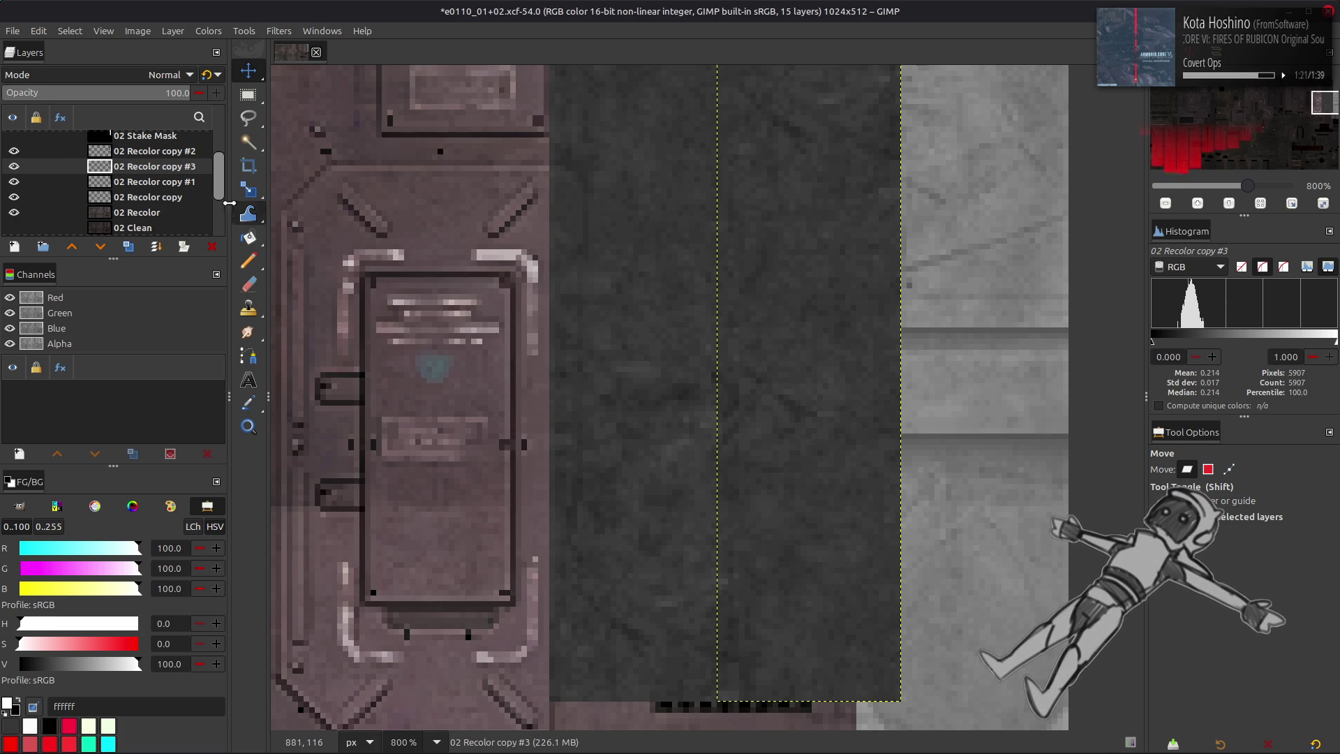
# - Add a new layer, 02 Recolor copy #4, above 02 Recolor copy #2
pyautogui.click(145, 189)
pyautogui.click(136, 155)
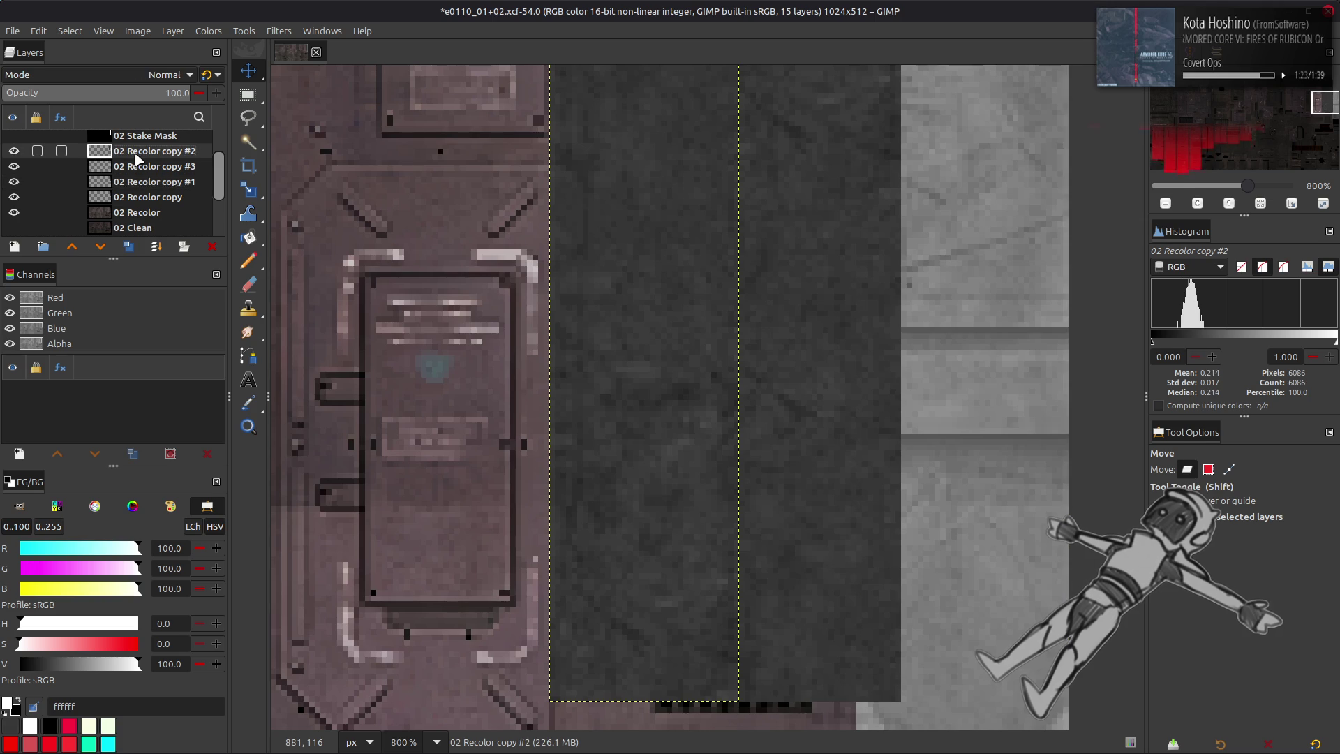
pyautogui.click(127, 247)
# - Draw a short gradient across the strip's right edge and adjust its start and end points
pyautogui.press('g')
pyautogui.moveTo(741, 432); pyautogui.dragTo(721, 433)
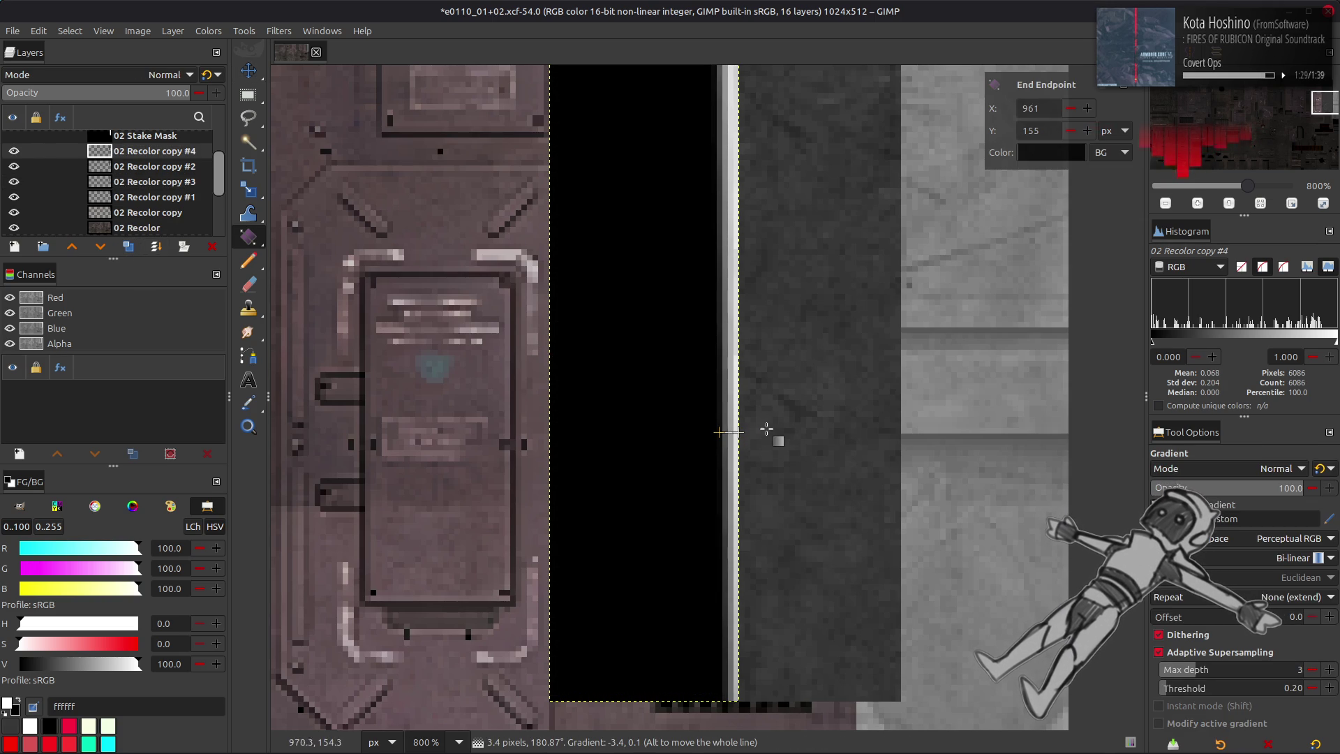
pyautogui.click(741, 432)
pyautogui.click(1086, 108)
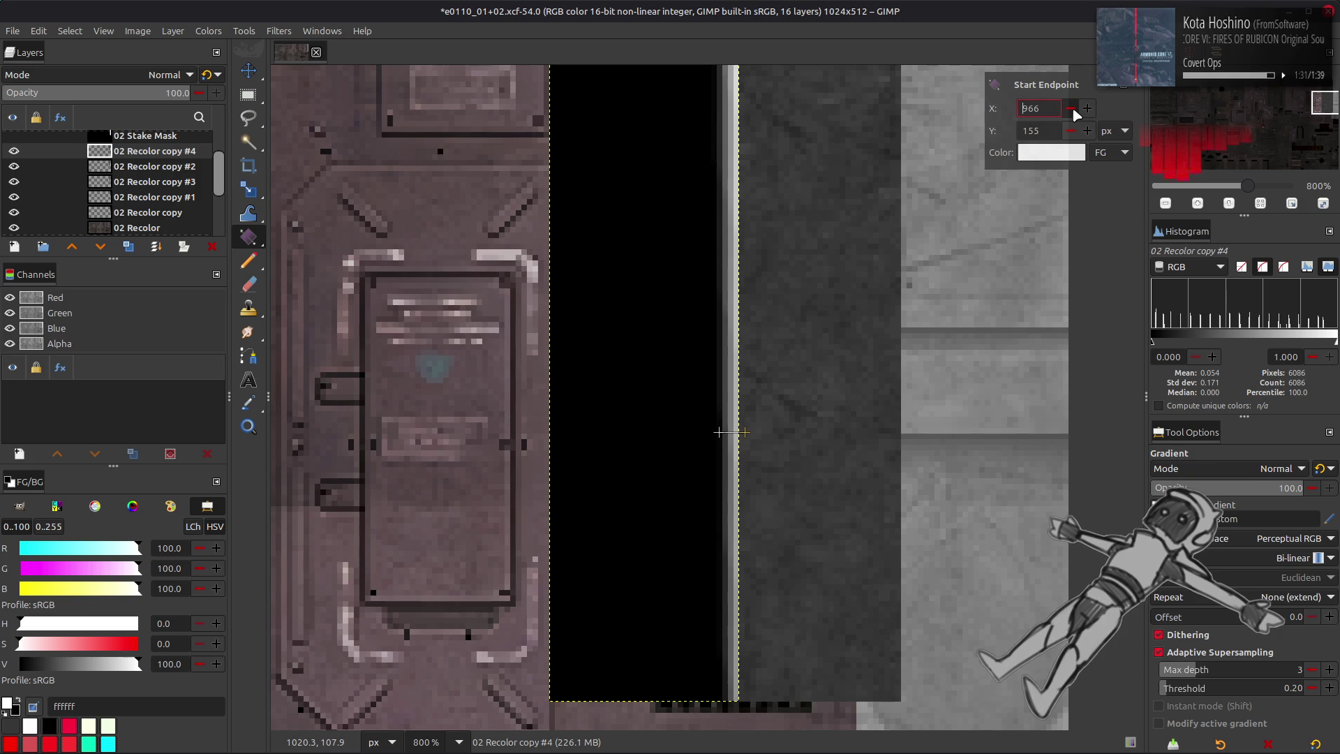
pyautogui.scroll(-1, 1082, 112)
pyautogui.scroll(-1, 1086, 134)
pyautogui.scroll(1, 1085, 136)
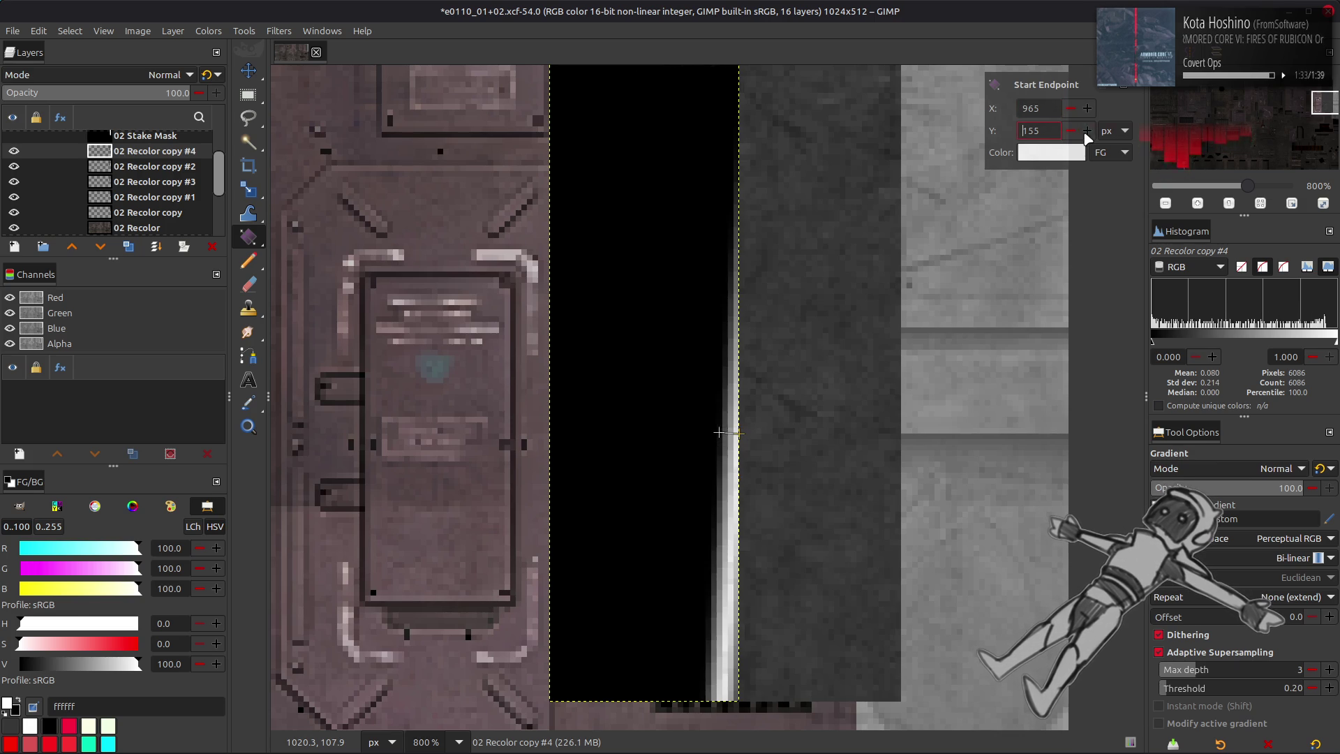
pyautogui.click(719, 432)
pyautogui.scroll(-1, 1082, 133)
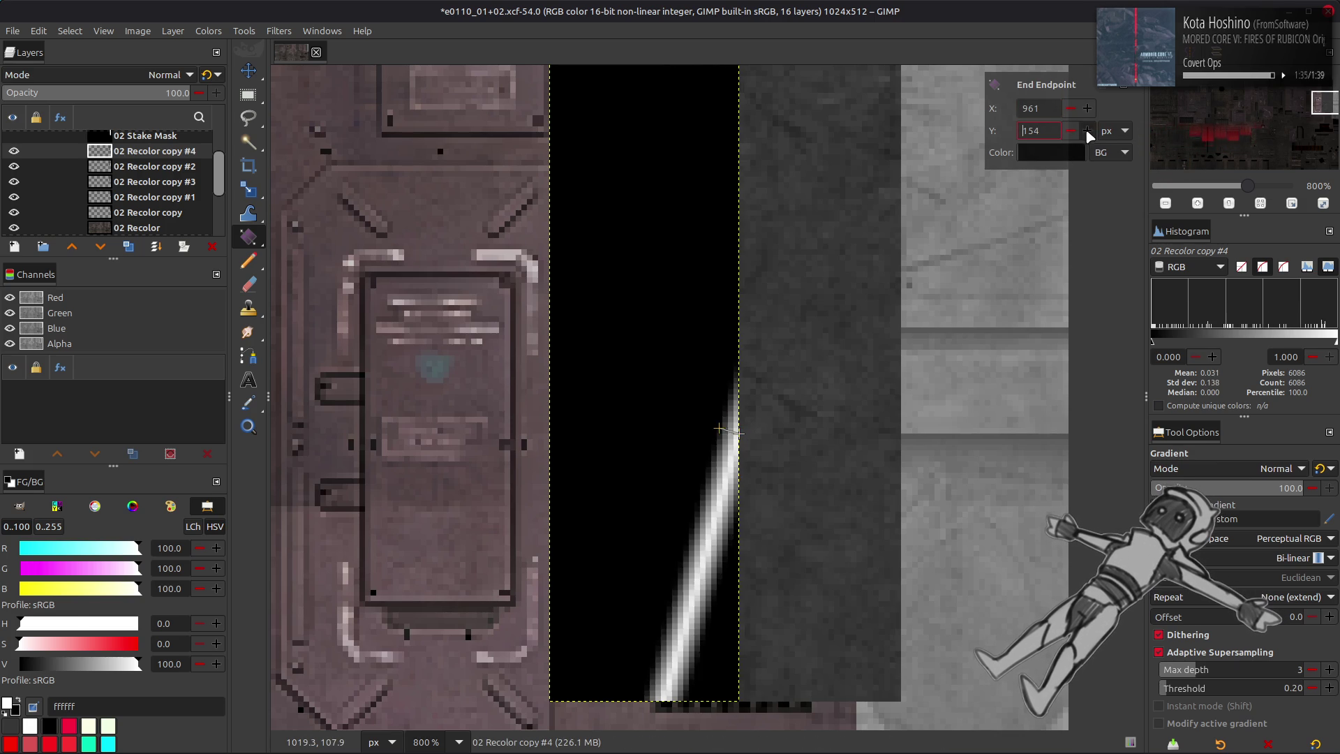
pyautogui.scroll(1, 1085, 132)
pyautogui.scroll(-1, 1079, 113)
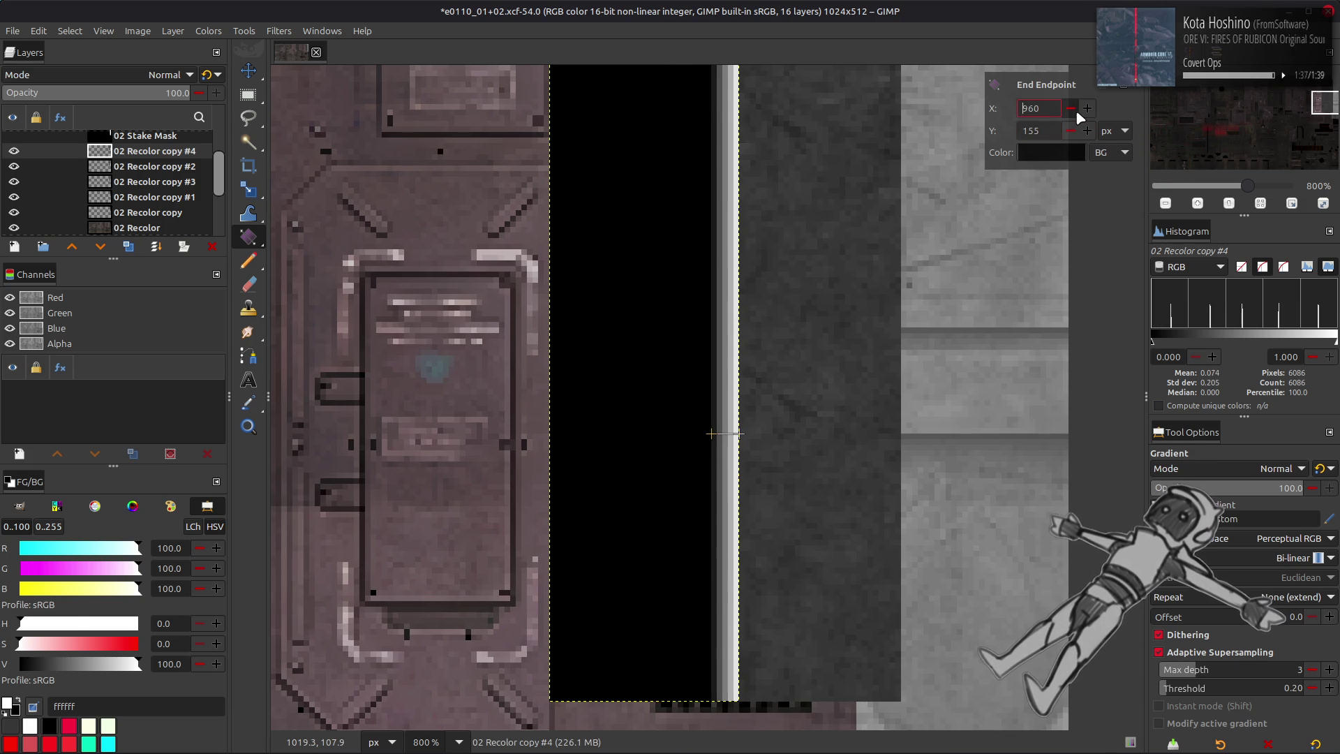
pyautogui.scroll(1, 1087, 116)
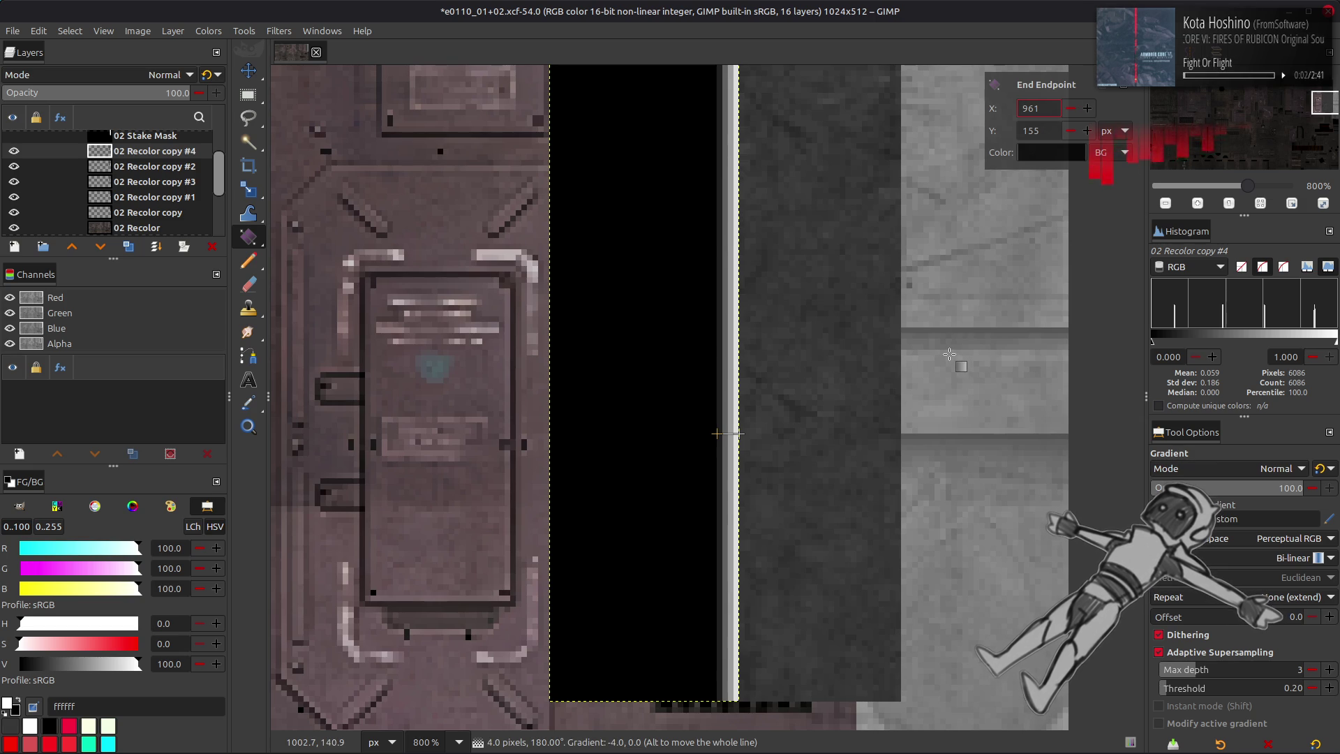
# - Turn off dithering and adaptive supersampling for a hard edge, then apply the gradient
pyautogui.click(1188, 635)
pyautogui.click(1186, 651)
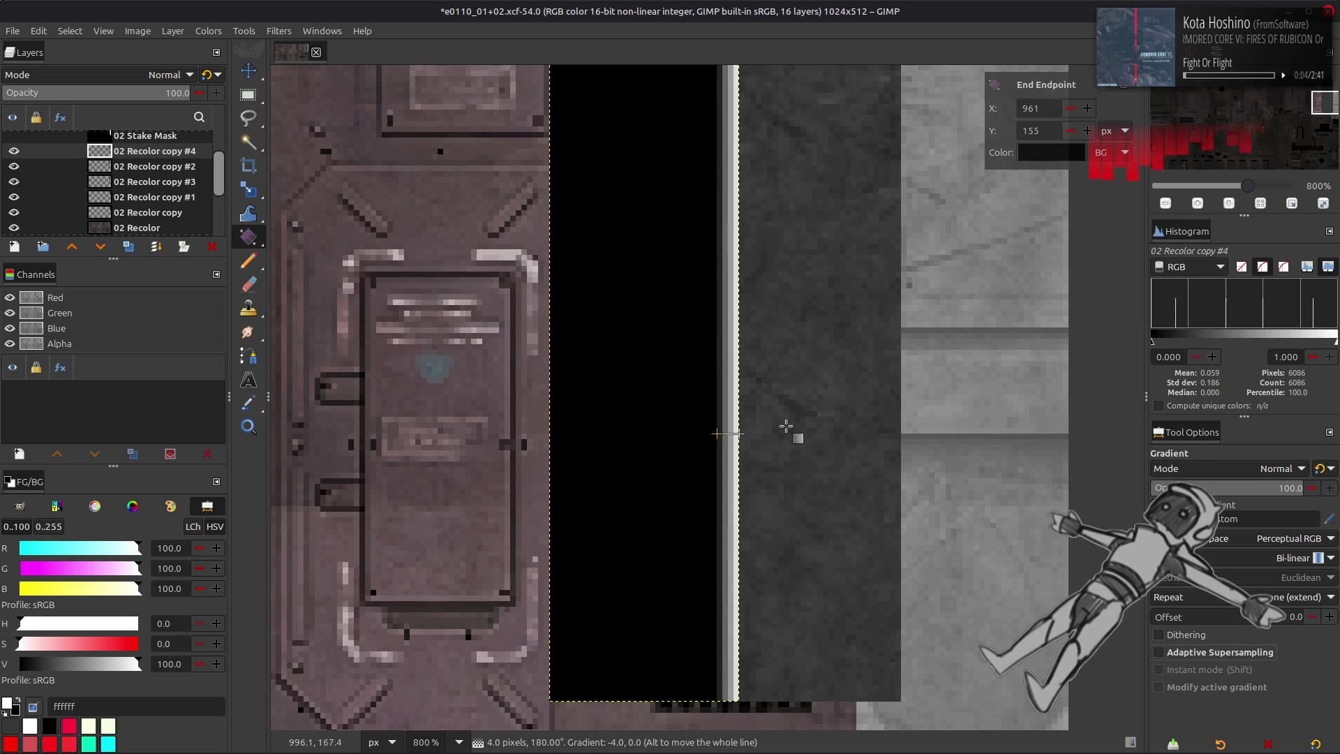
pyautogui.scroll(-2, 1291, 537)
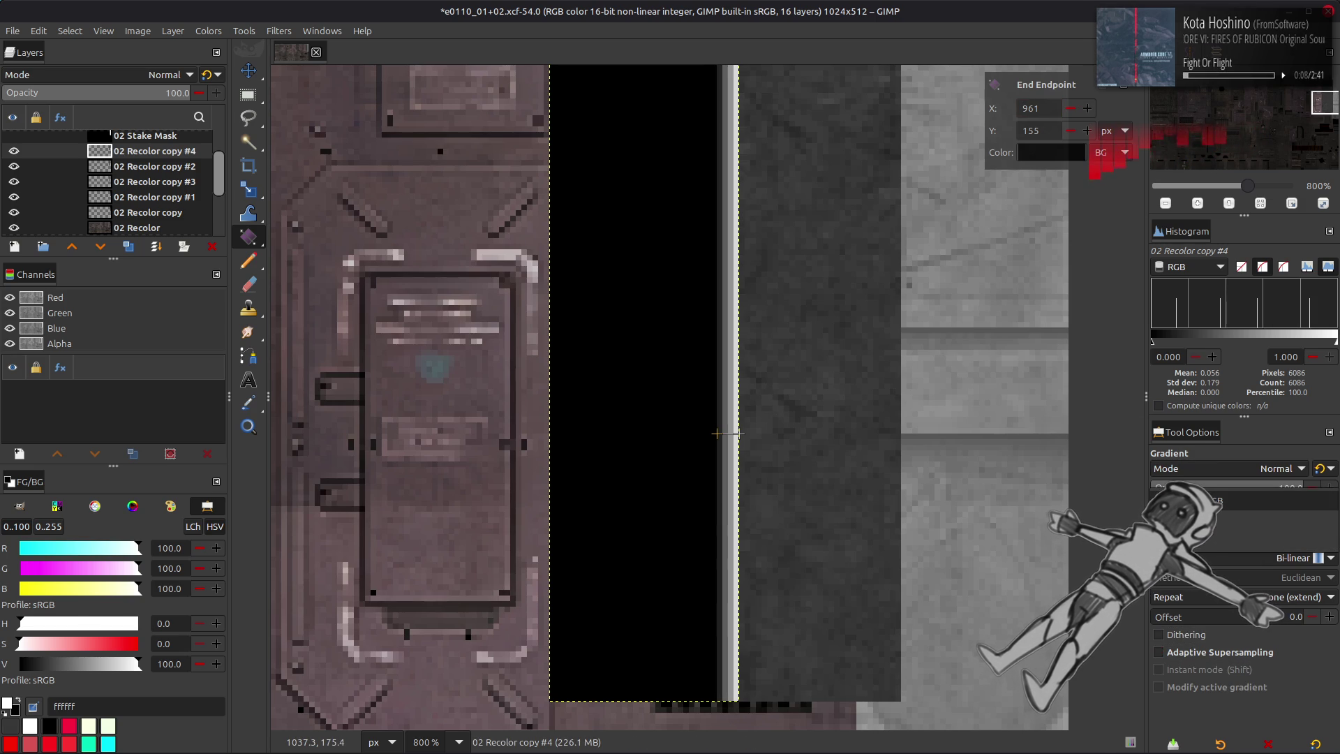
pyautogui.scroll(2, 1291, 538)
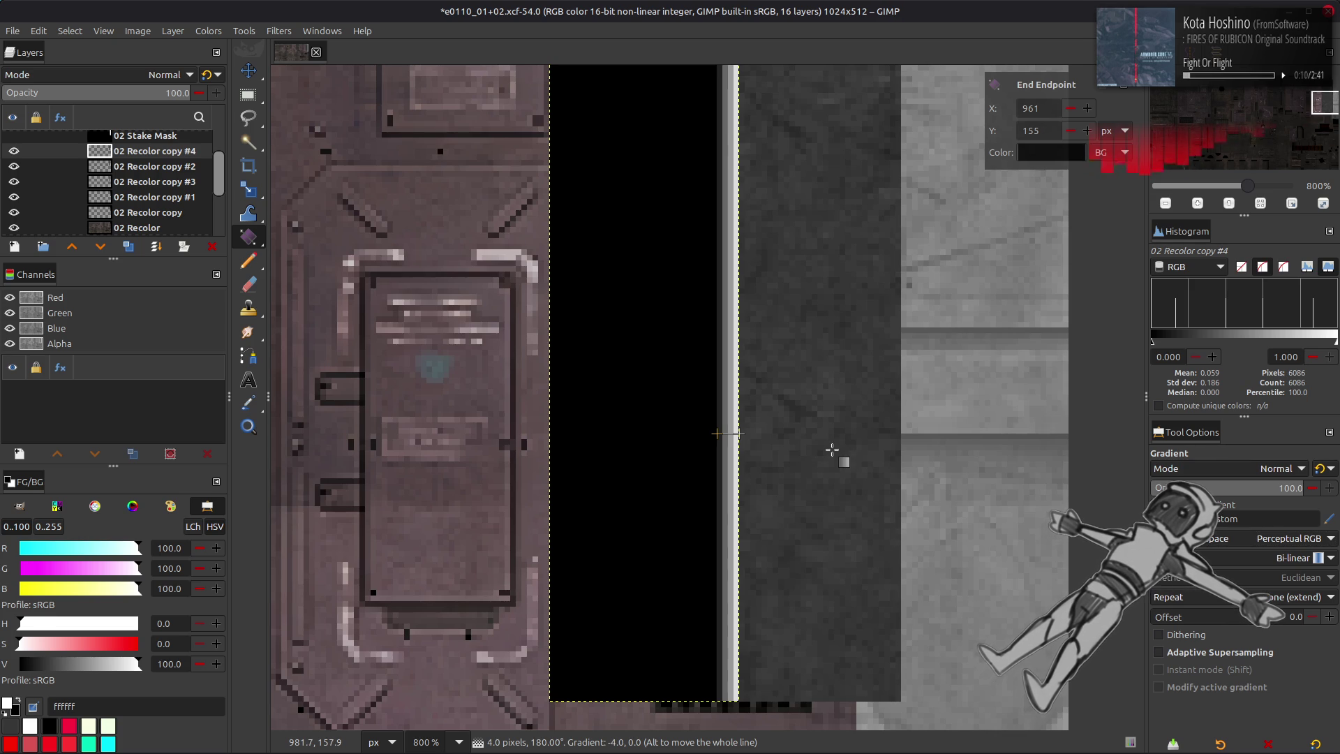
pyautogui.press('Return')
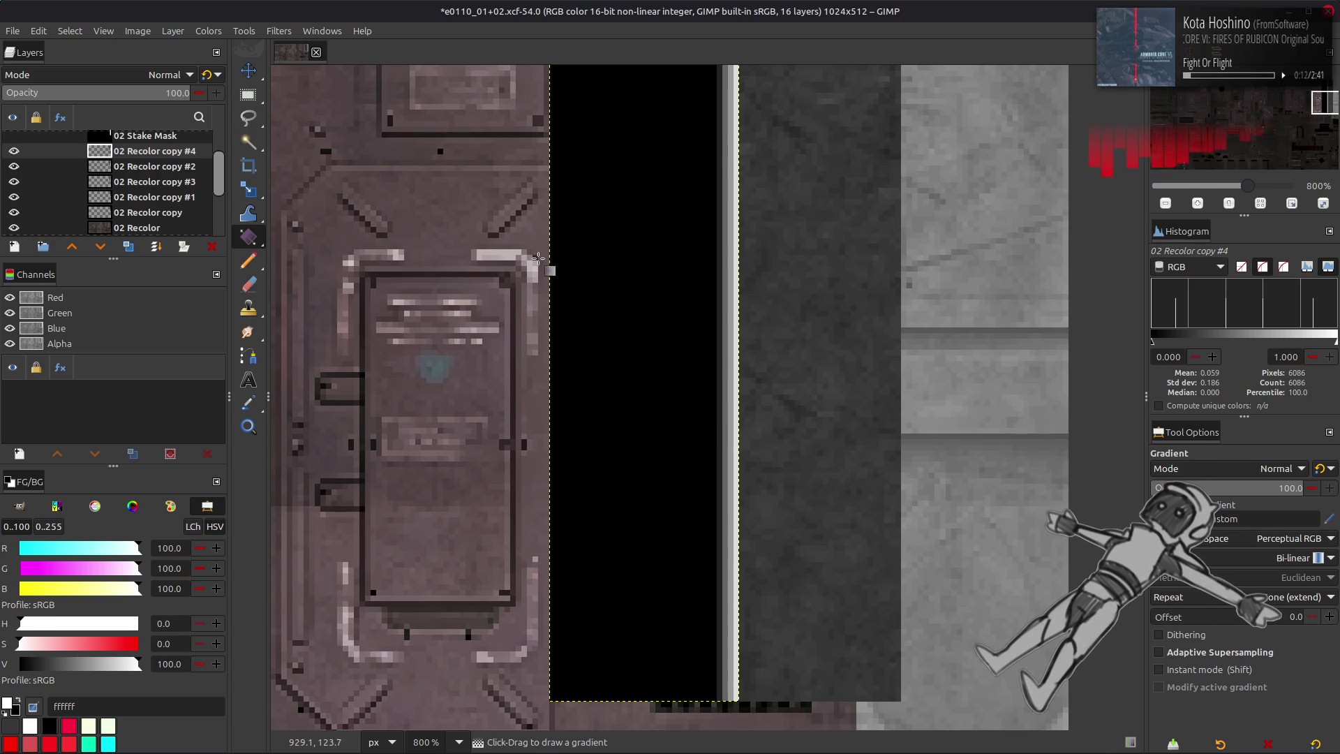
# - Invert the gradient to white and convert its brightness into a selection
pyautogui.click(247, 70)
pyautogui.click(208, 31)
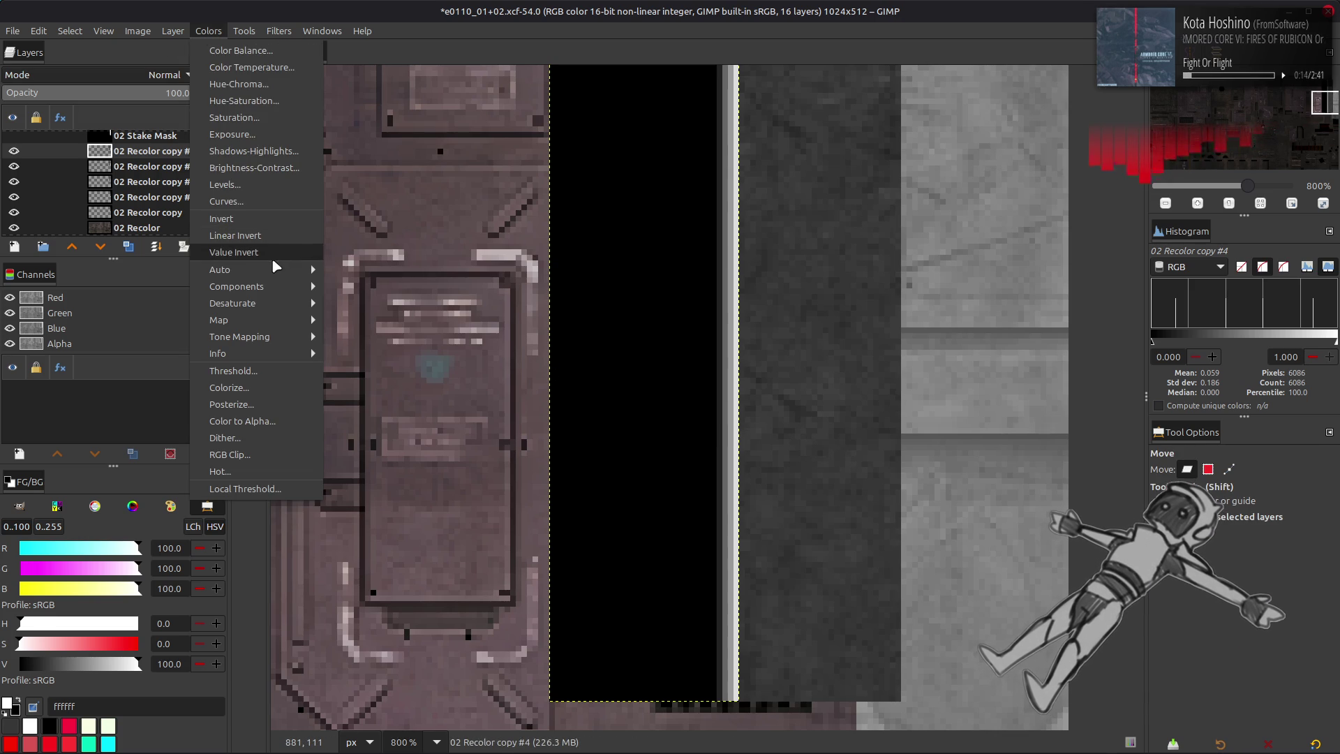
pyautogui.click(254, 222)
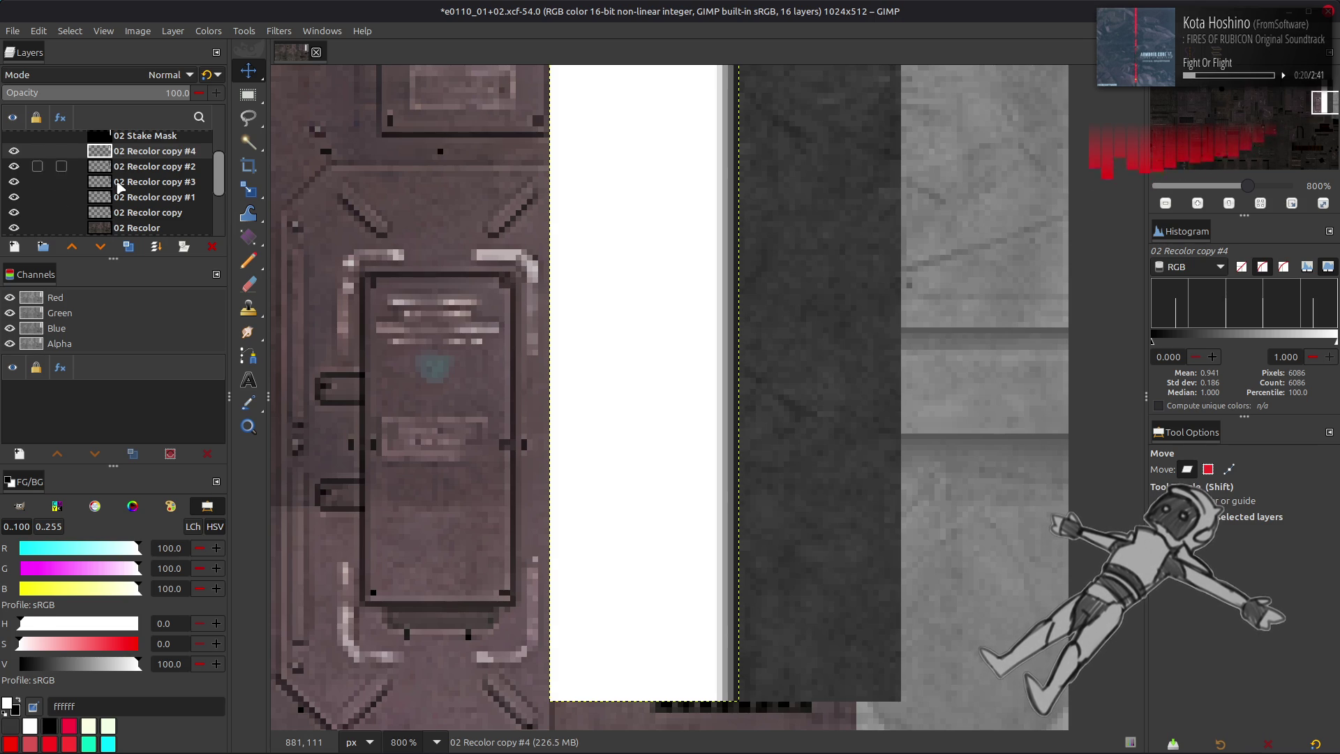
pyautogui.rightClick(30, 312)
pyautogui.click(119, 433)
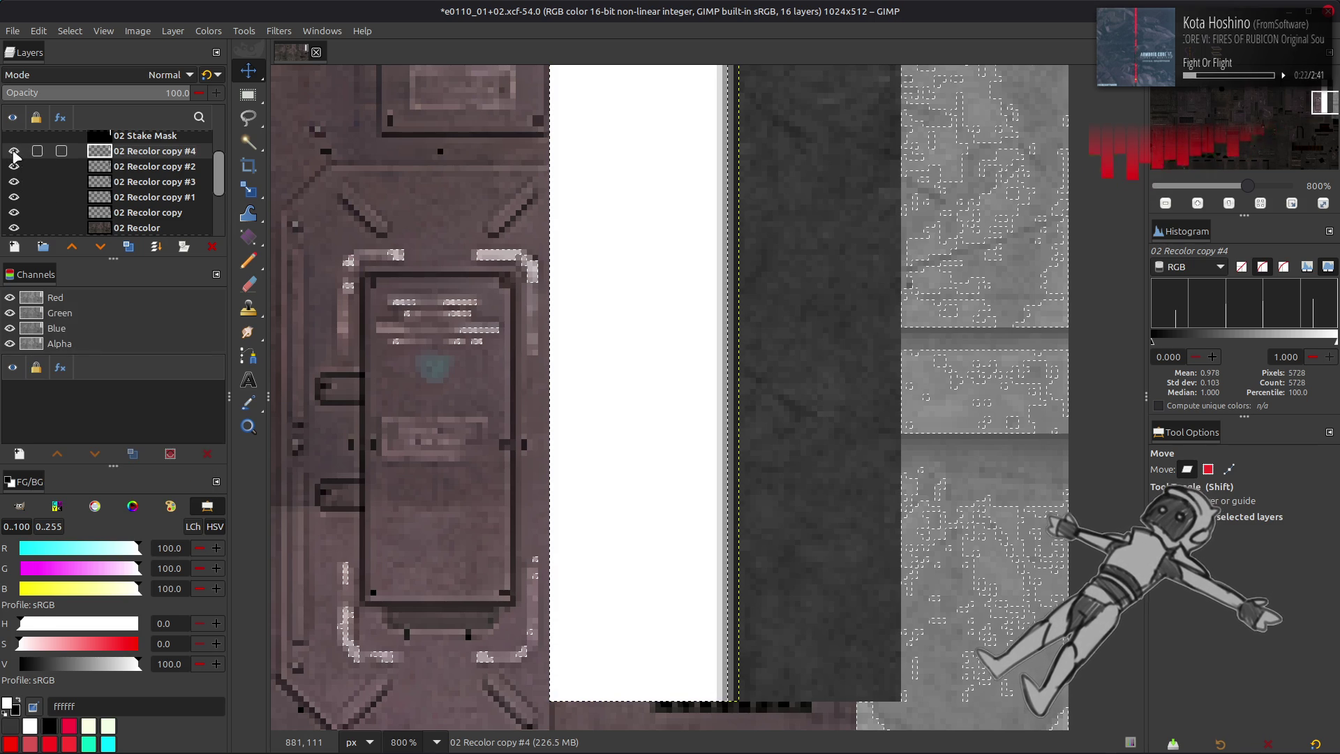
# - Hide the gradient layer, give 02 Recolor copy #2 a mask from the selection, and clear the selection
pyautogui.click(14, 150)
pyautogui.click(140, 166)
pyautogui.rightClick(143, 166)
pyautogui.click(300, 424)
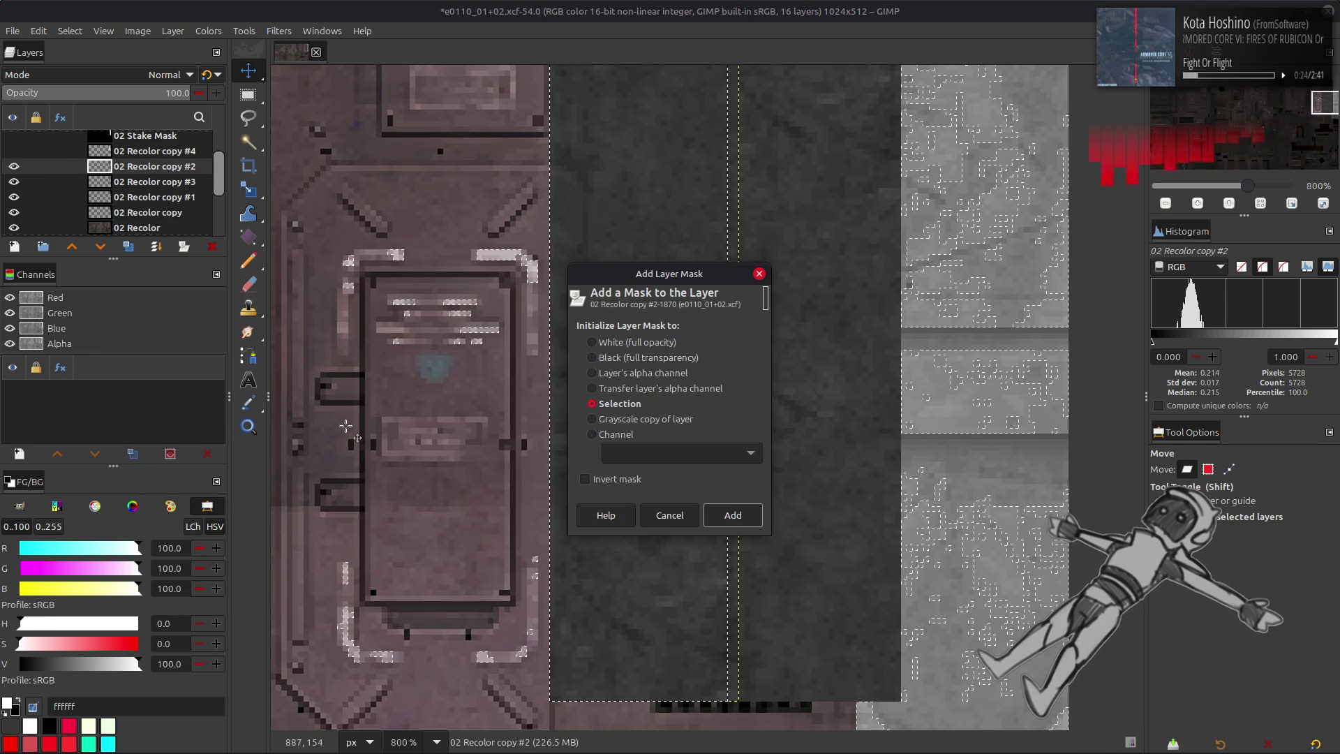
pyautogui.click(733, 514)
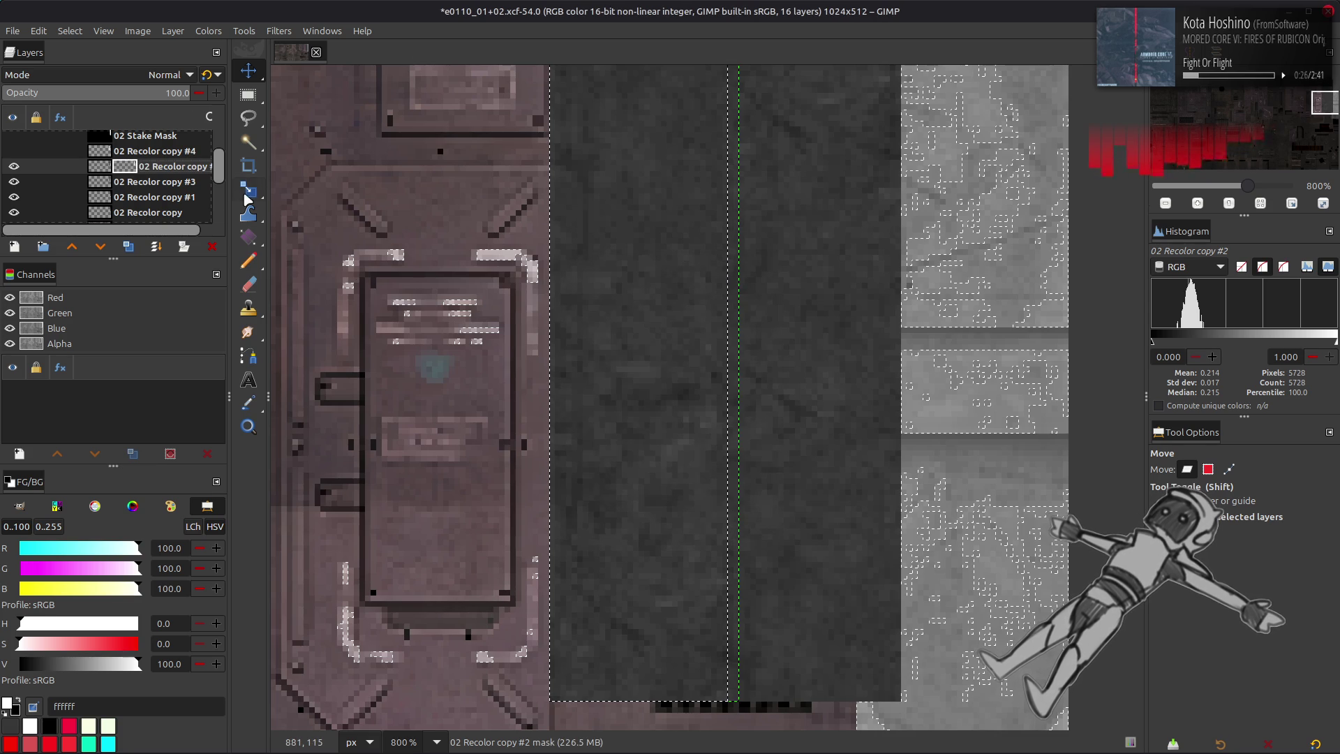
pyautogui.click(79, 32)
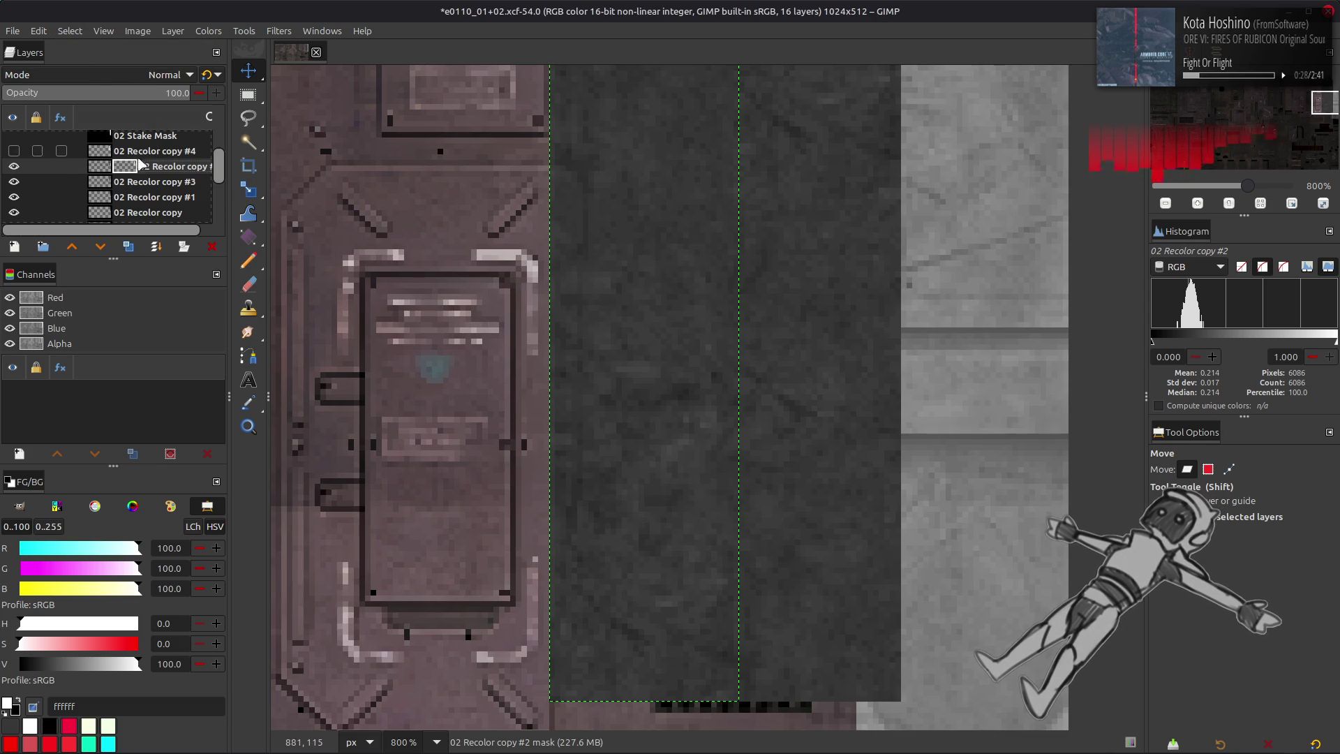
# - Delete the 02 Recolor copy #4 gradient layer
pyautogui.click(123, 186)
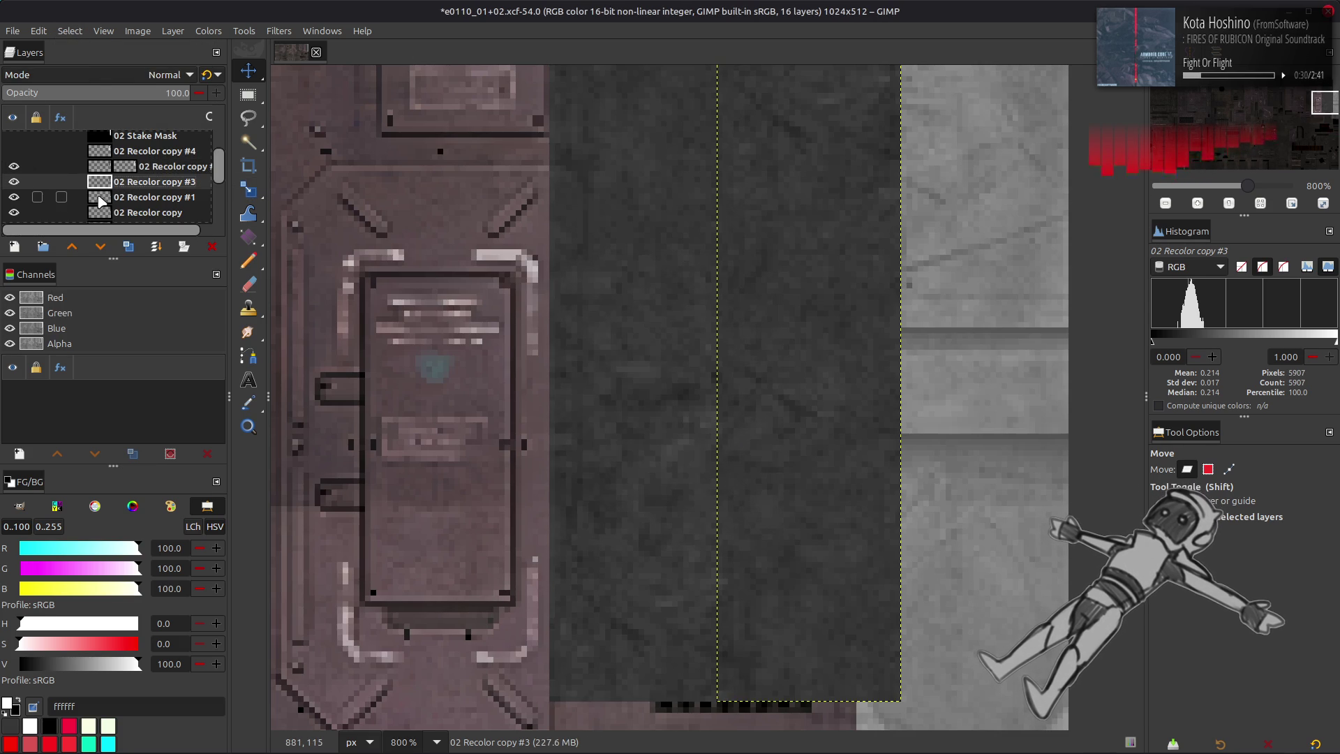
pyautogui.click(99, 198)
pyautogui.click(125, 153)
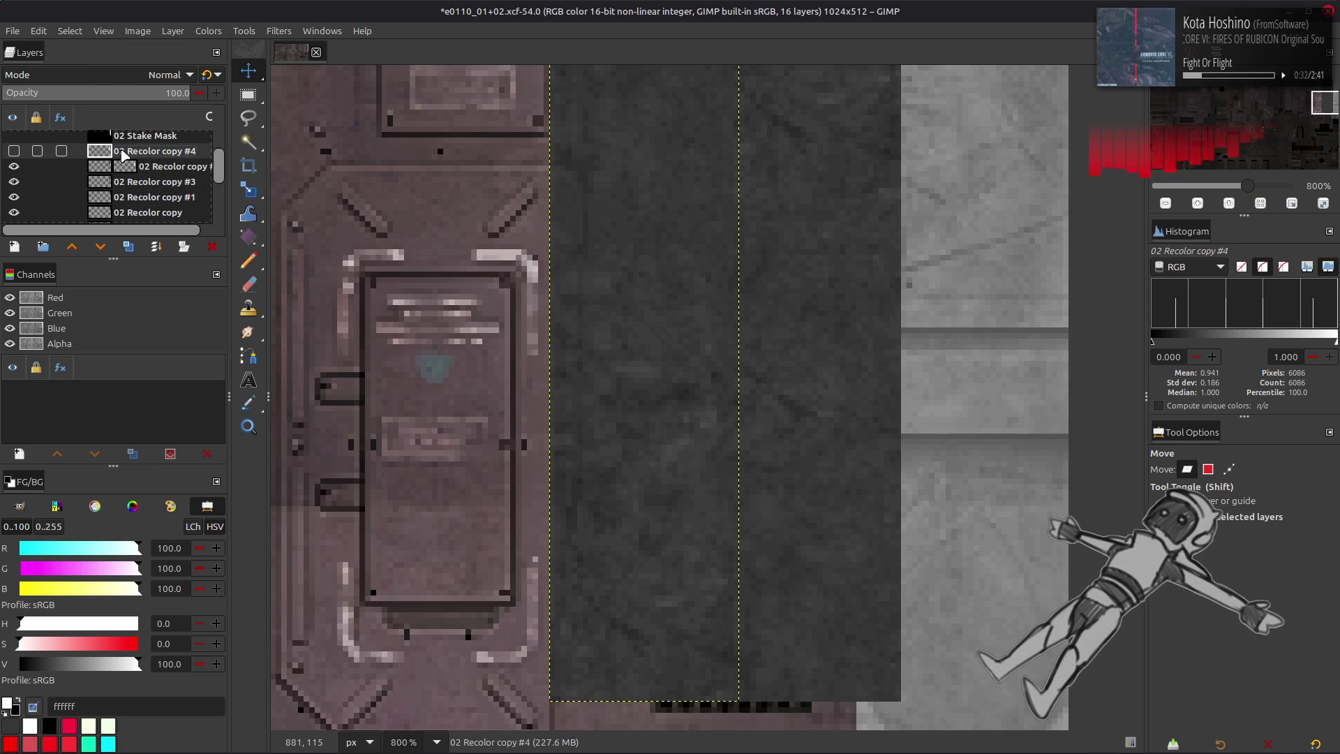
pyautogui.click(212, 247)
# - Compare against the 02 Stake Mask layer, then delete the masked 02 Recolor copy #2
pyautogui.click(136, 139)
pyautogui.scroll(1, 111, 174)
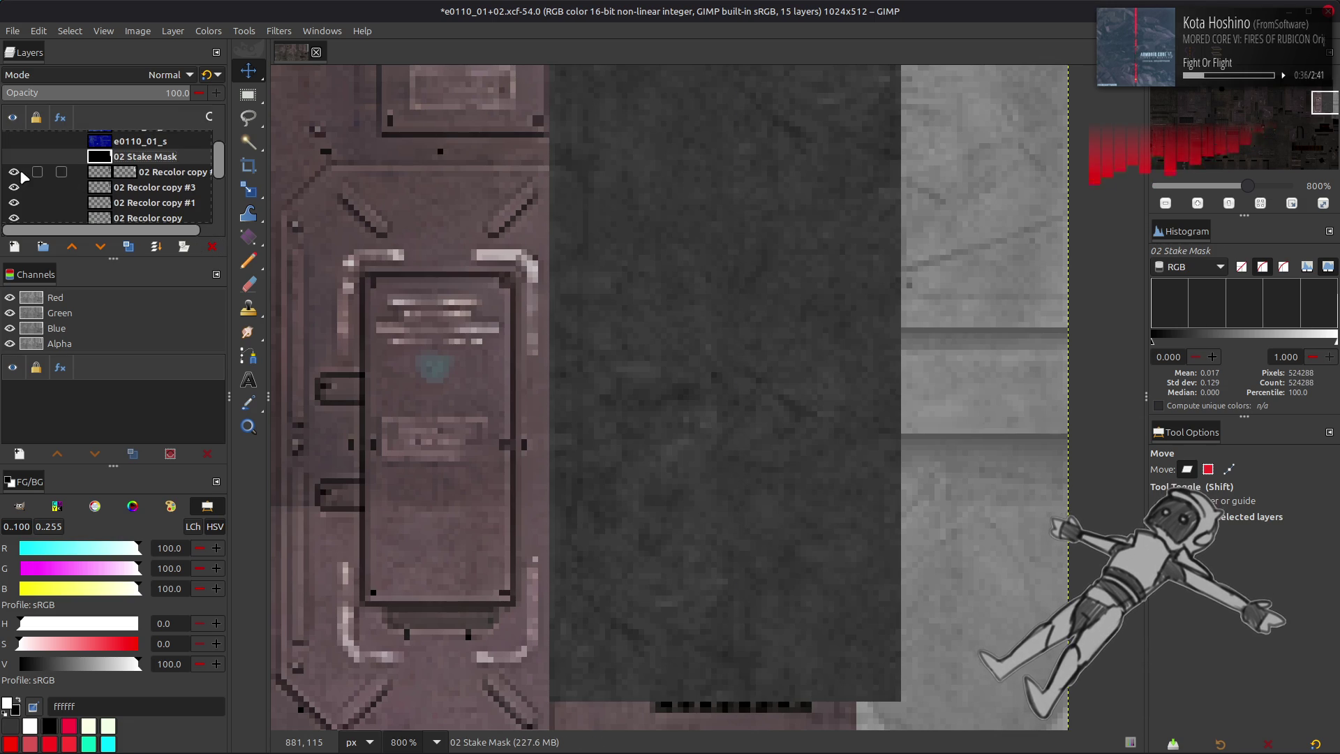
pyautogui.click(97, 175)
pyautogui.click(96, 164)
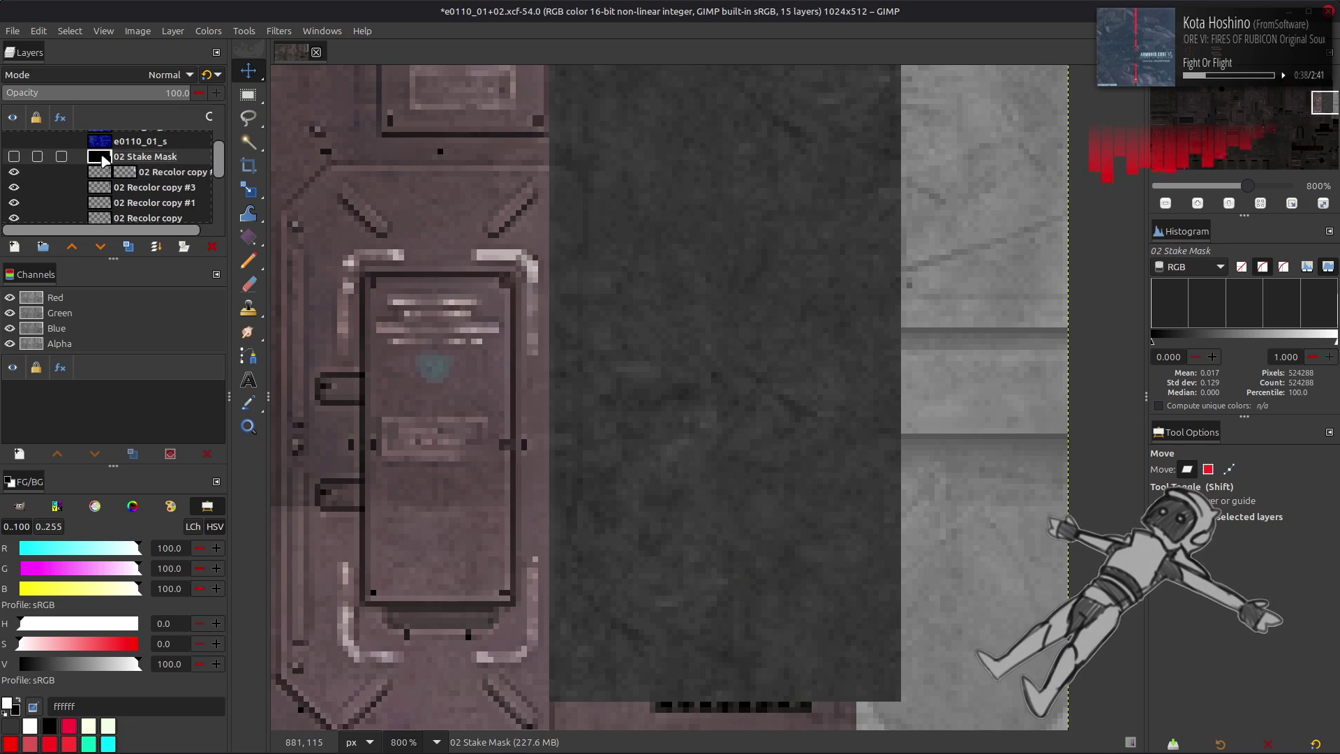
pyautogui.click(14, 171)
pyautogui.click(13, 171)
pyautogui.click(14, 172)
pyautogui.click(14, 171)
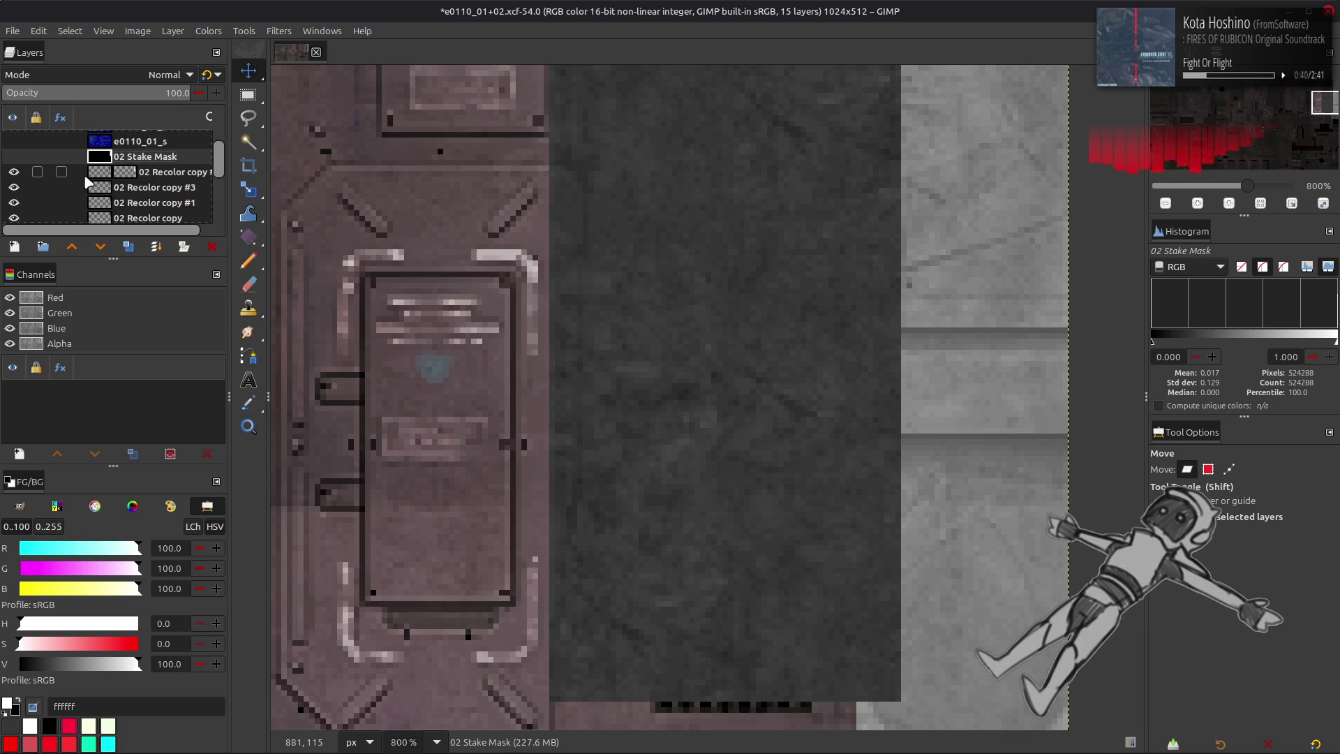
pyautogui.click(129, 175)
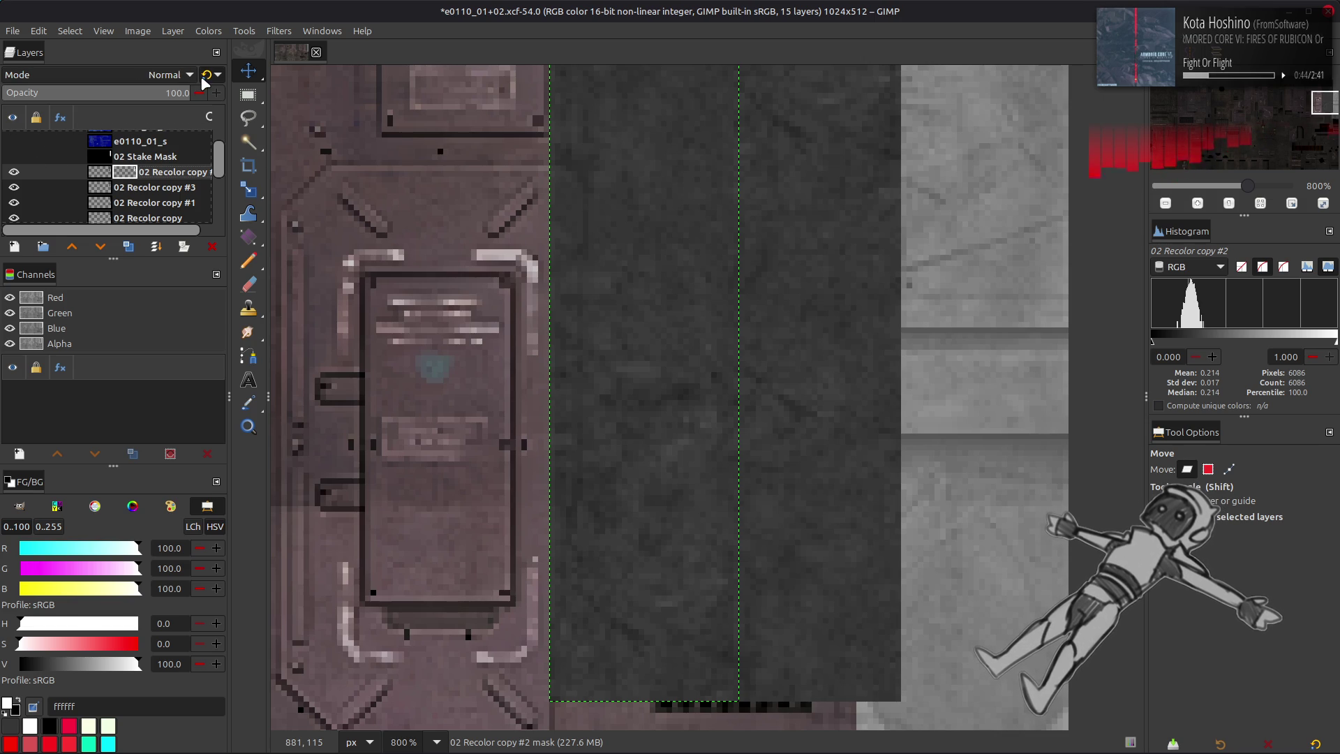
pyautogui.press('Delete')
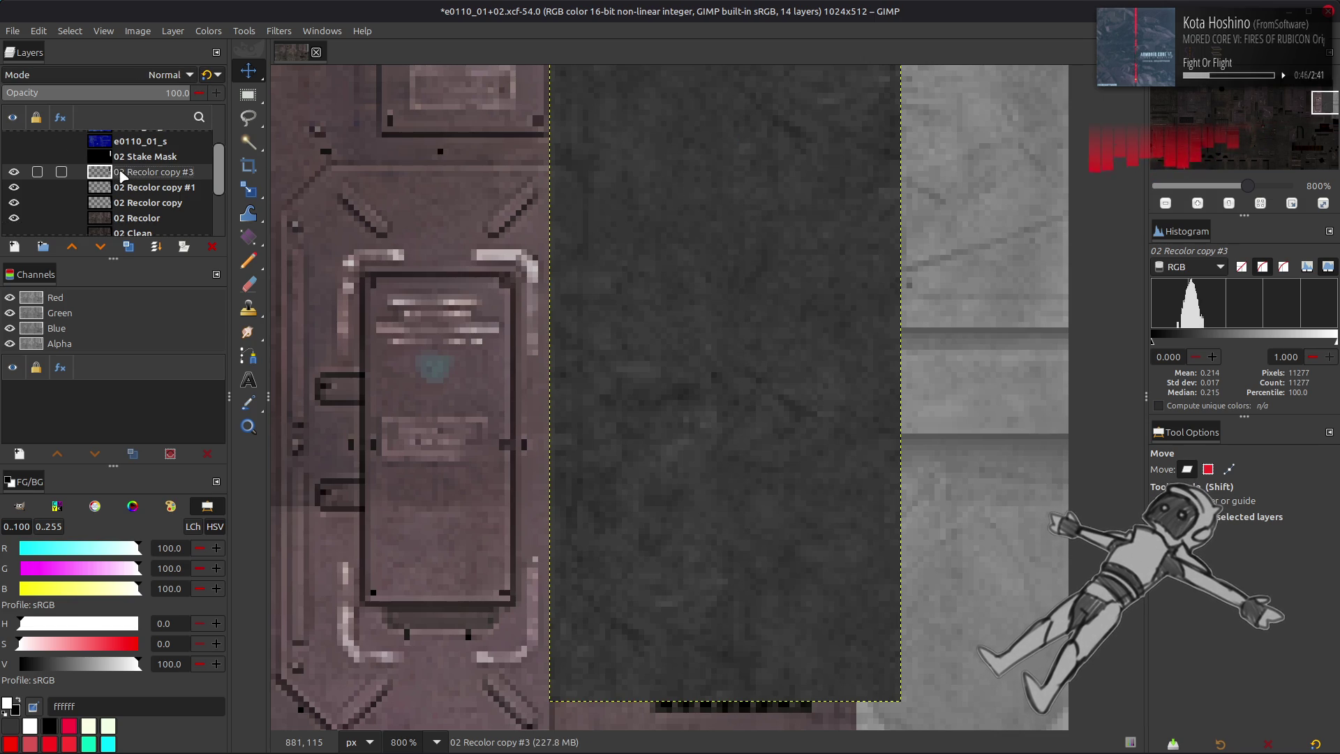
# - Try a Levels output adjustment on 02 Recolor copy #3, then cancel it
pyautogui.click(209, 30)
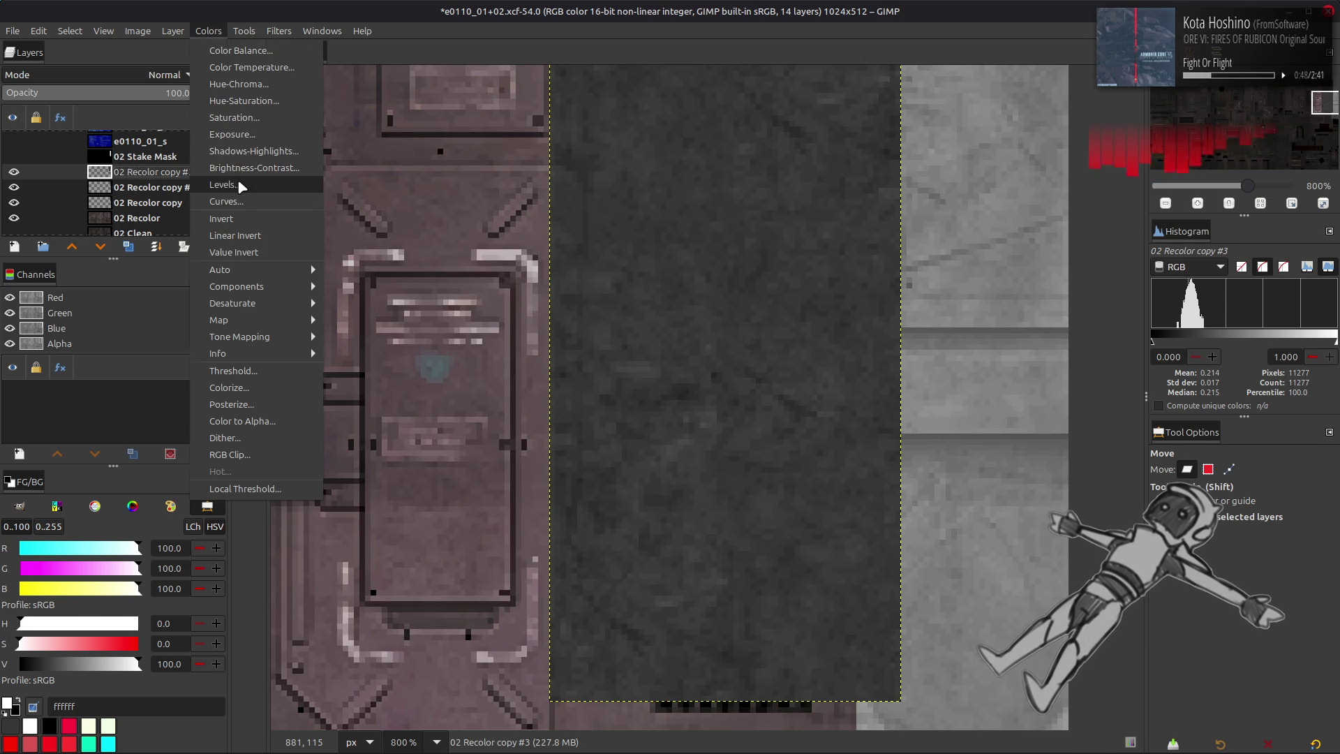
pyautogui.click(219, 183)
pyautogui.scroll(-4, 827, 386)
pyautogui.moveTo(774, 564); pyautogui.dragTo(1278, 578)
pyautogui.press('Escape')
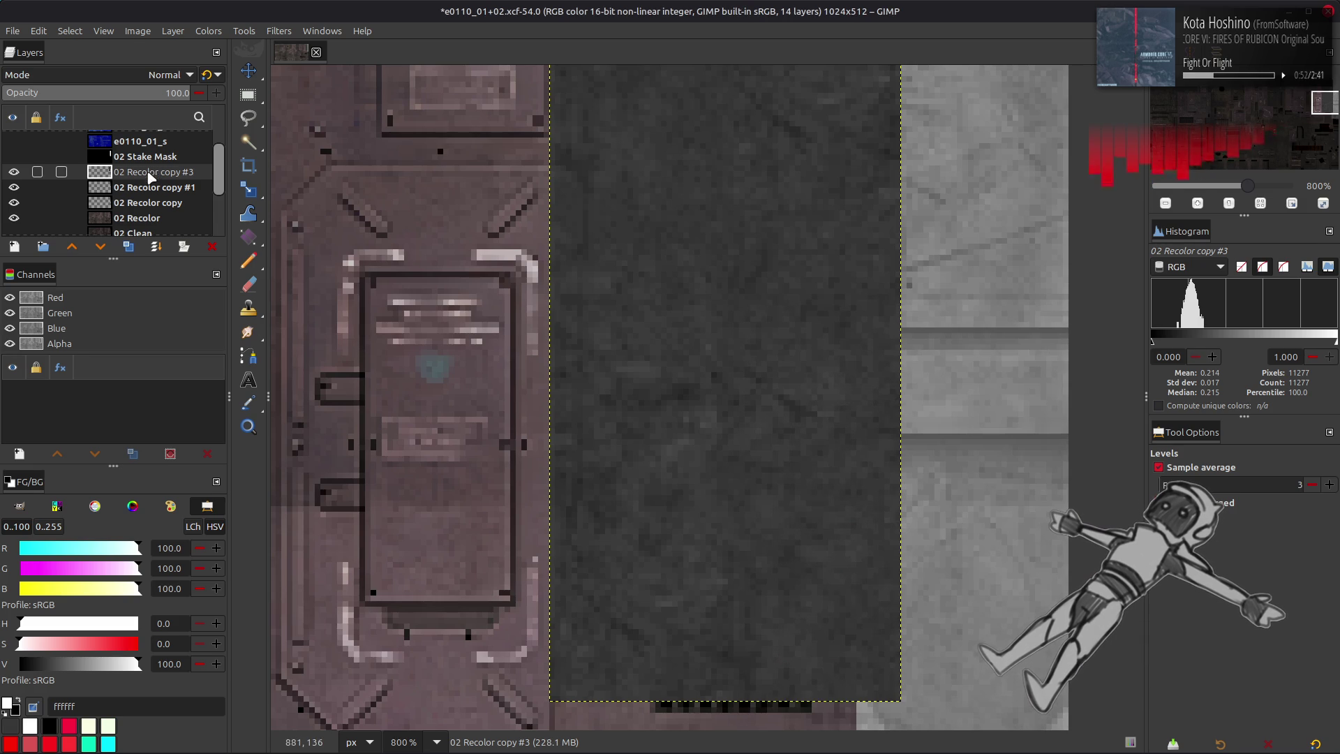
# - Toggle visibility of copies #3 and #1 to compare, leaving the dark strip revealed
pyautogui.click(14, 172)
pyautogui.click(154, 187)
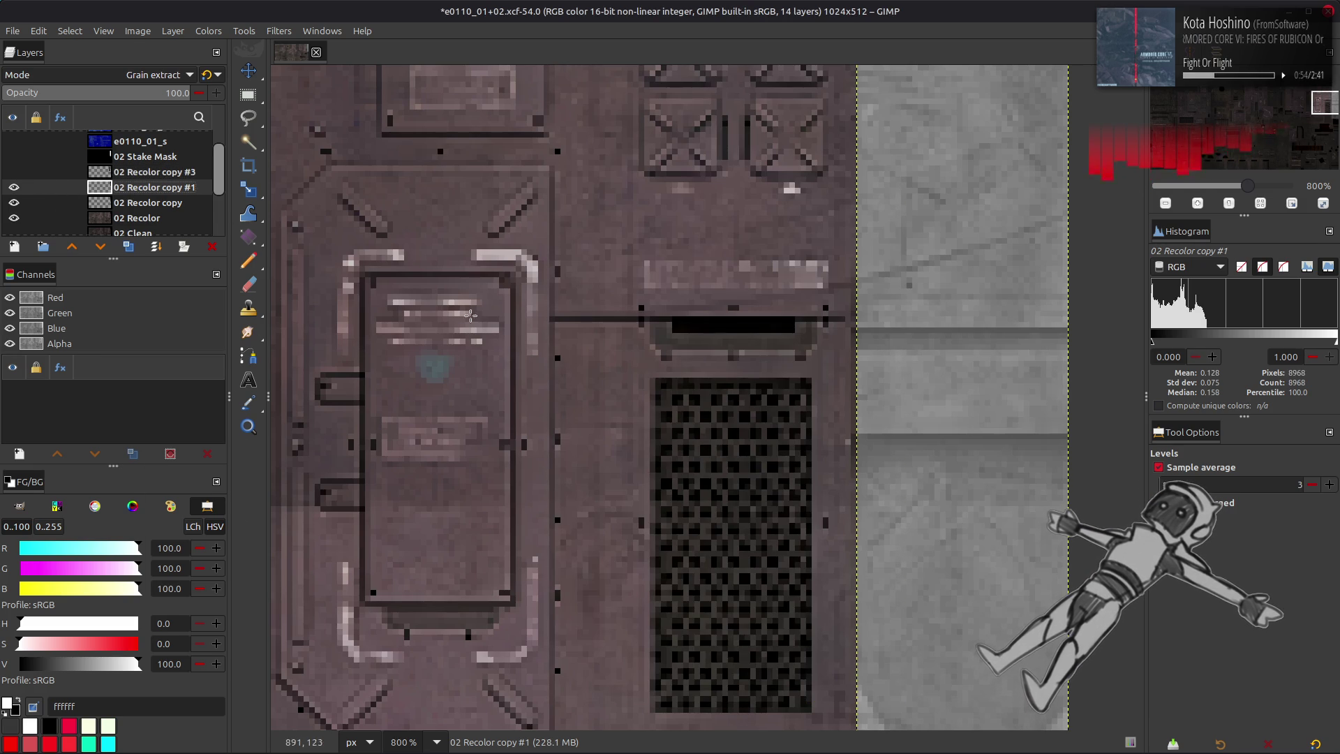
pyautogui.keyDown('ctrl'); pyautogui.scroll(-4, 680, 433); pyautogui.keyUp('ctrl')
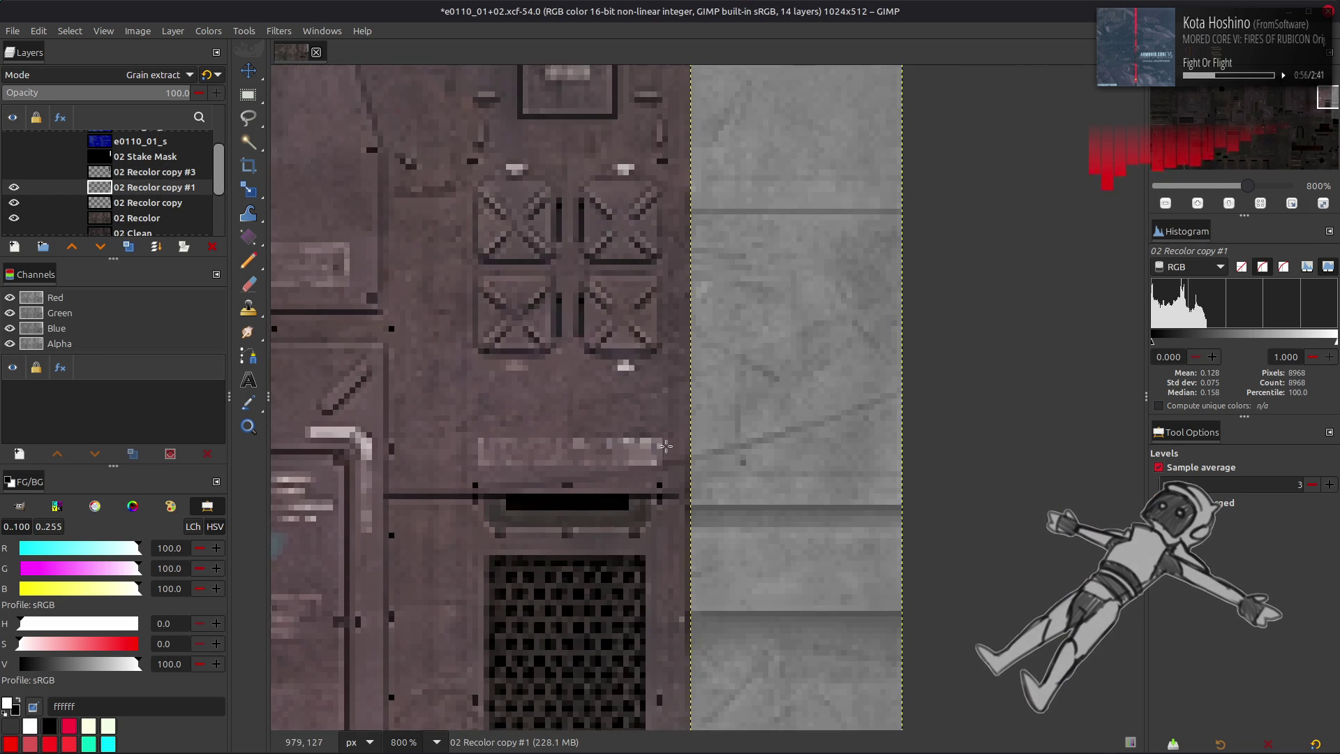
pyautogui.keyDown('ctrl'); pyautogui.scroll(2, 679, 432); pyautogui.keyUp('ctrl')
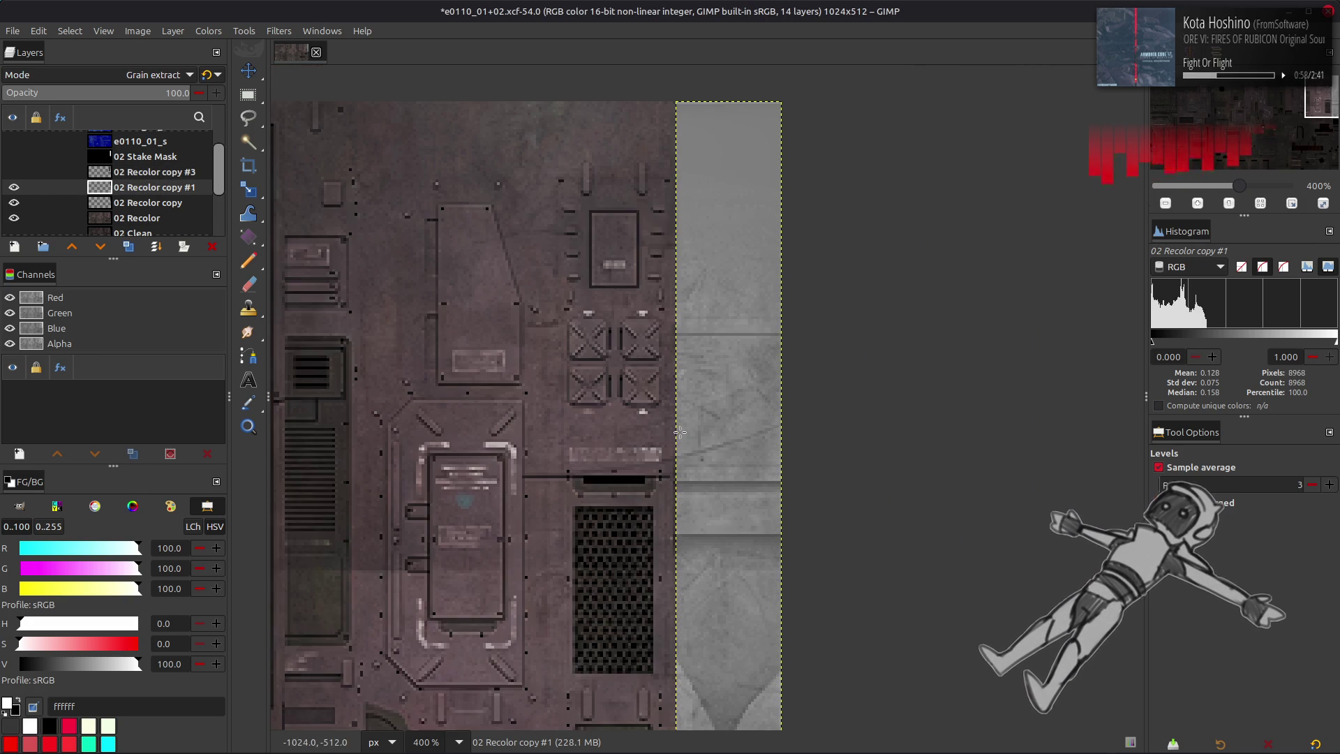
pyautogui.press('m')
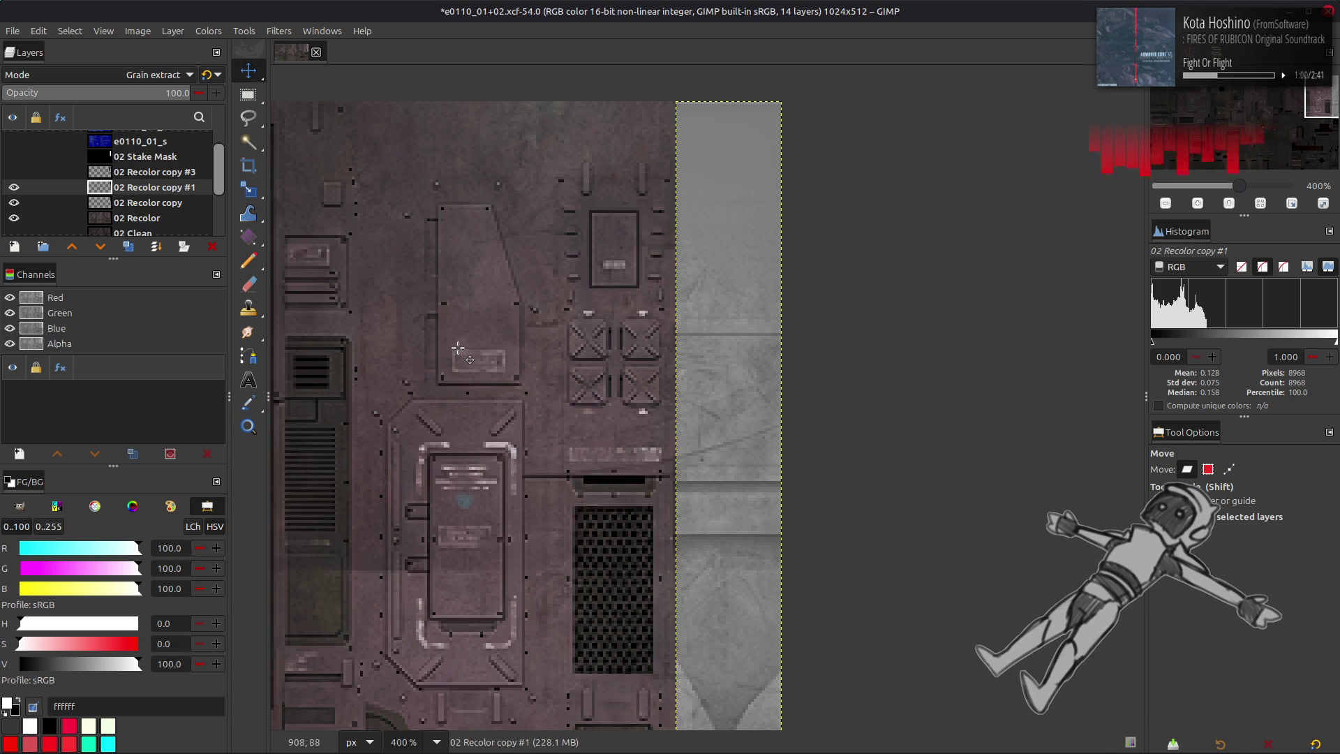
pyautogui.click(14, 171)
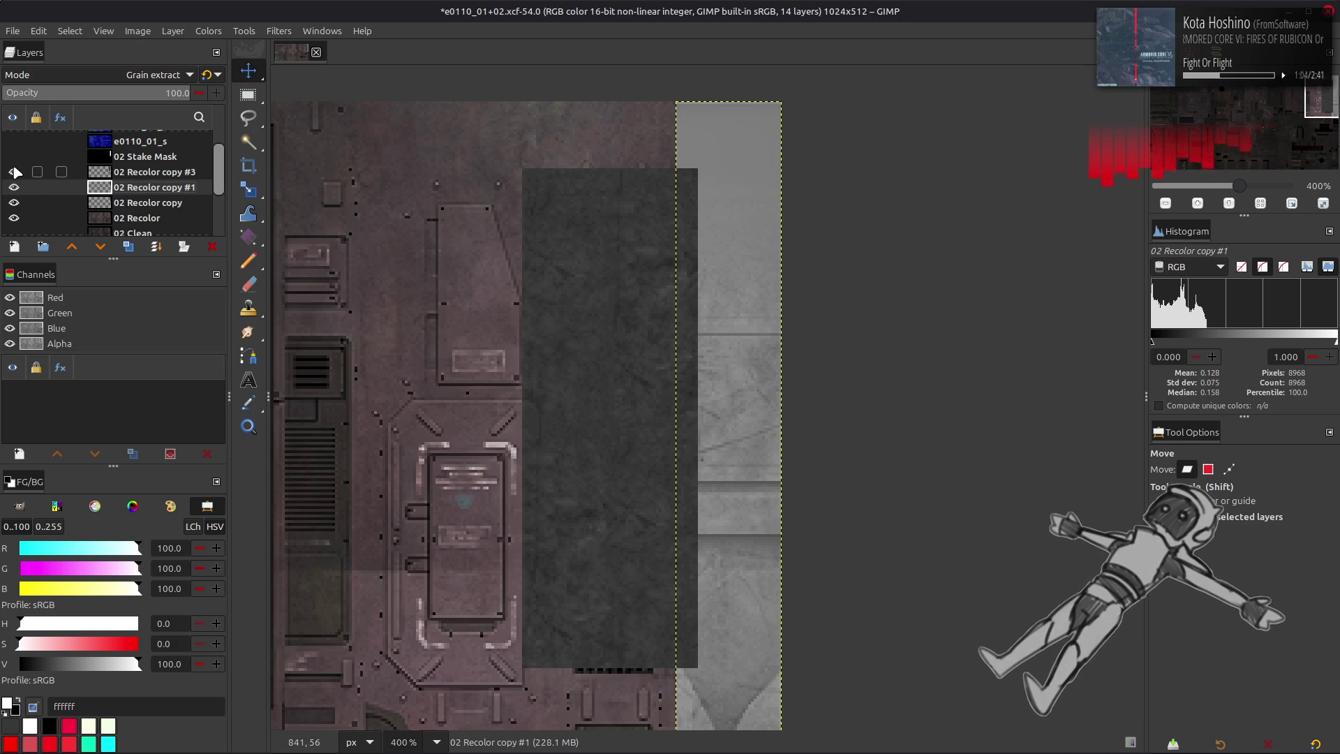
pyautogui.click(14, 171)
pyautogui.click(127, 202)
pyautogui.click(124, 191)
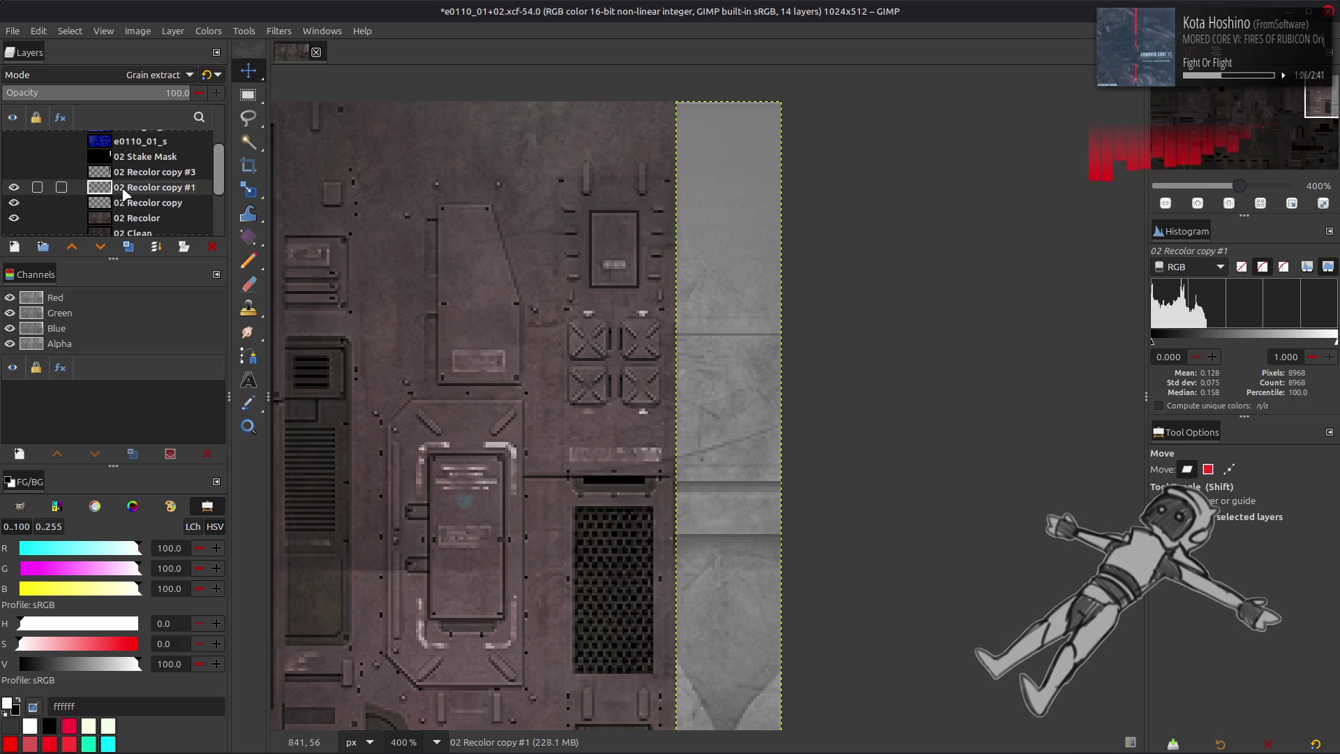
pyautogui.click(14, 187)
pyautogui.click(15, 188)
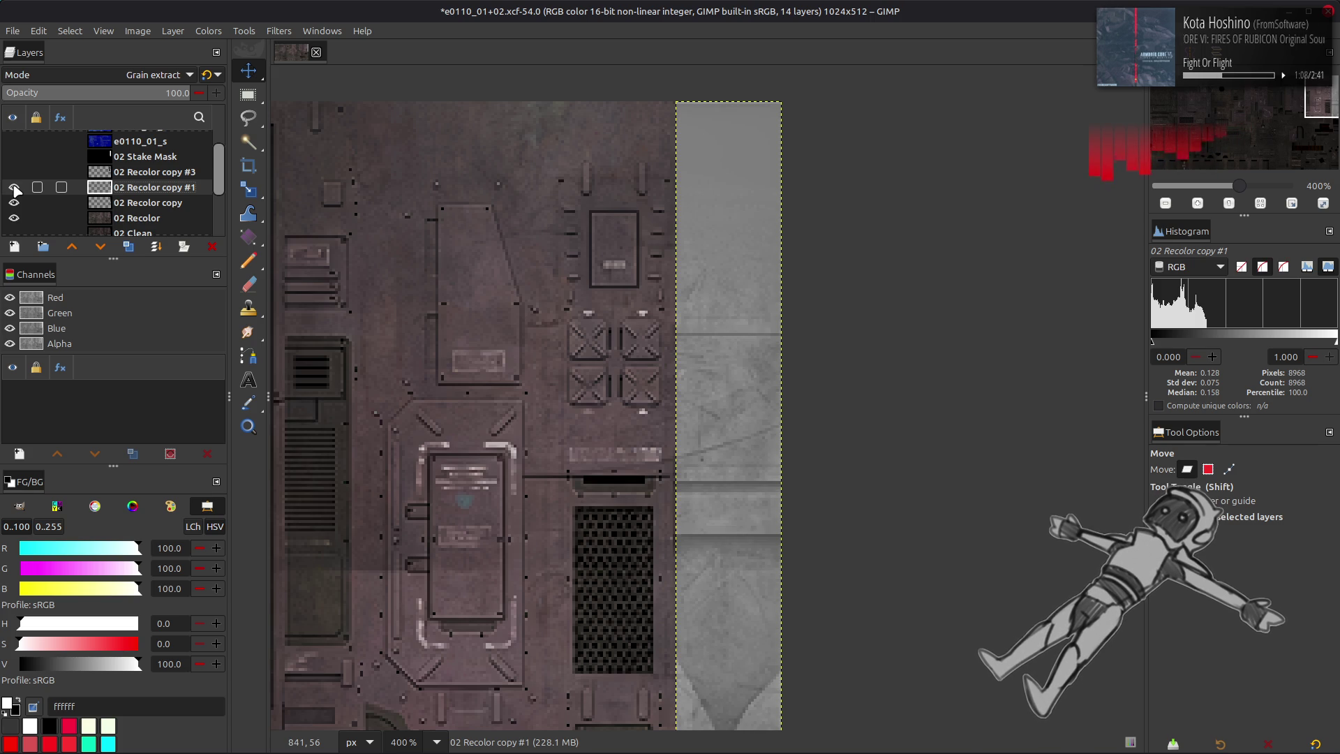
pyautogui.click(14, 187)
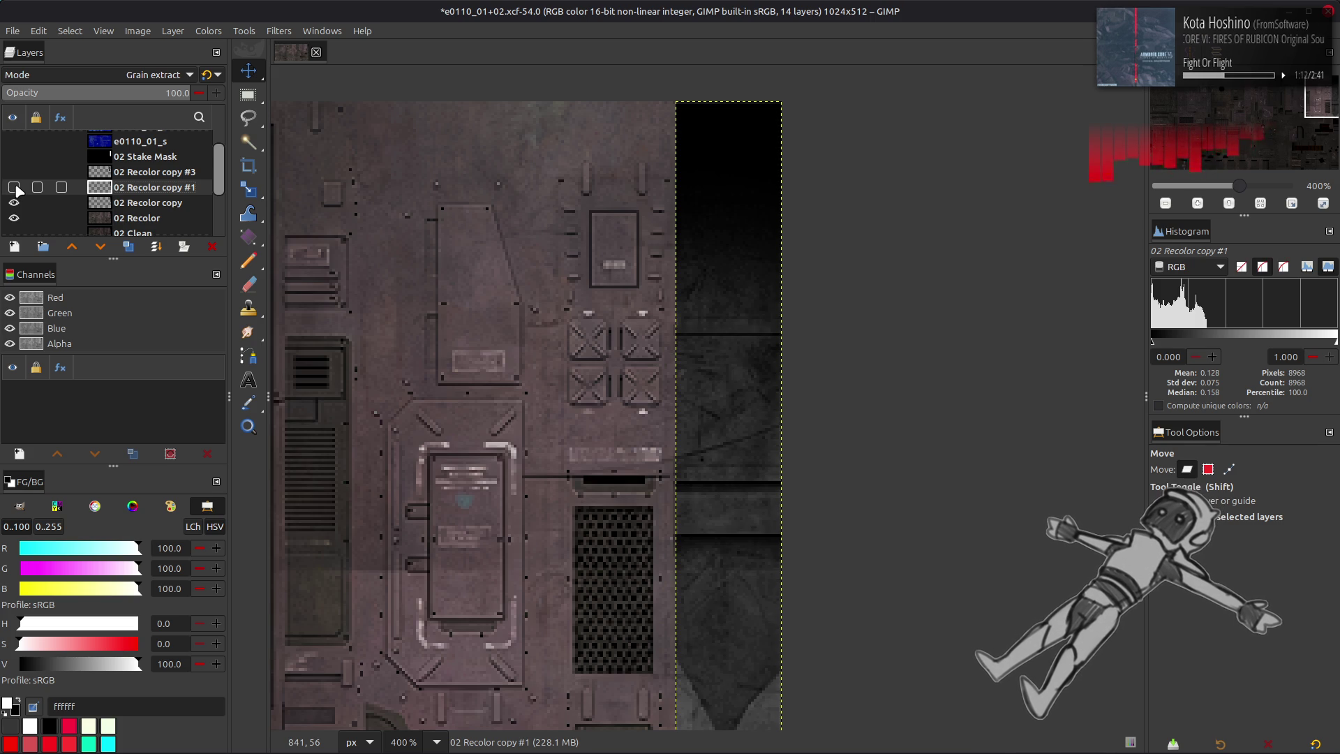
pyautogui.scroll(-5, 544, 397)
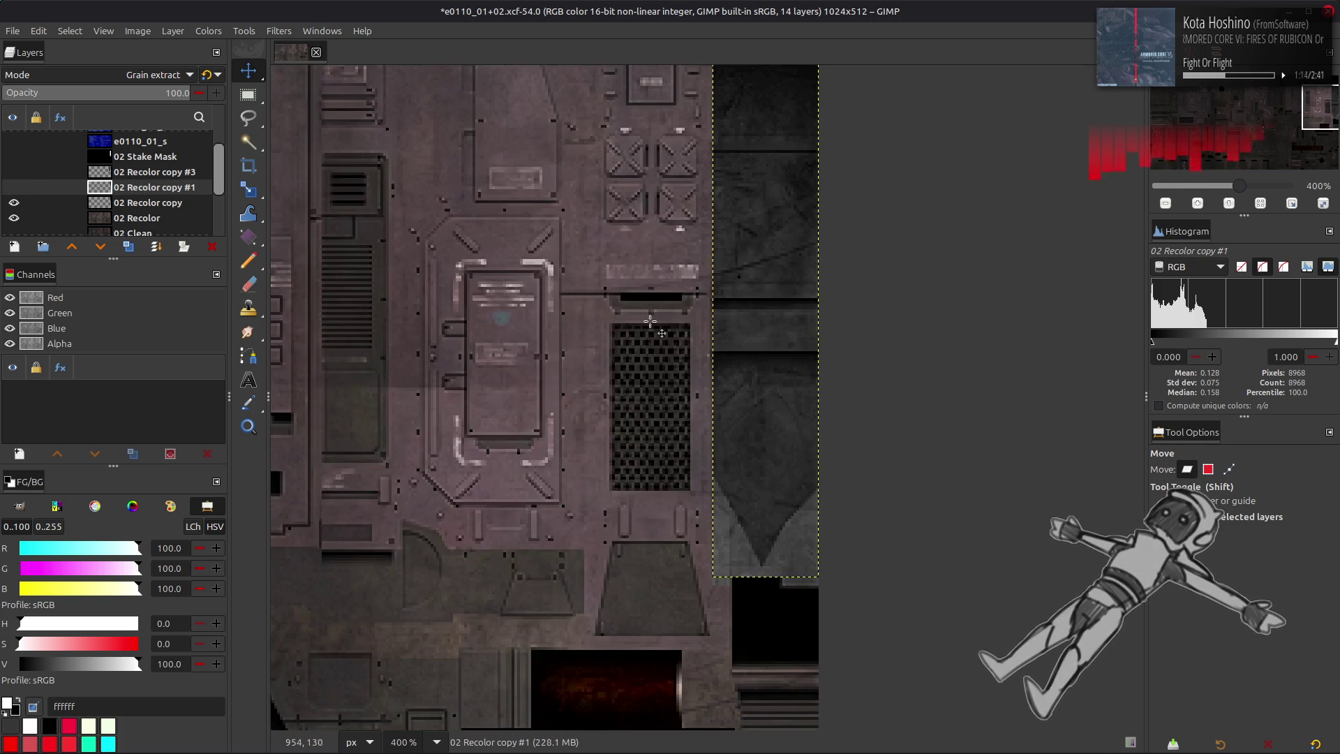
# - Sample the dark strip's grey as foreground and set its brightness V to 25
pyautogui.press('o')
pyautogui.click(800, 547)
pyautogui.click(800, 548)
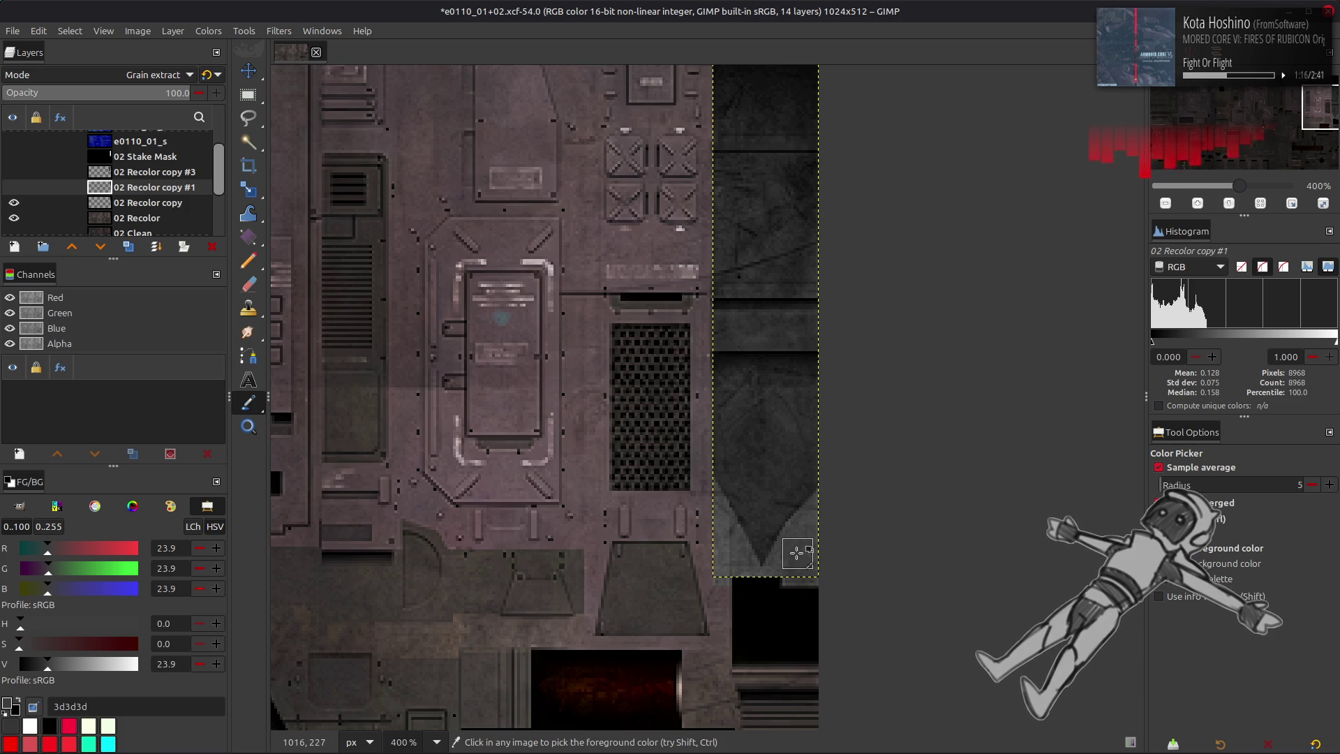
pyautogui.tripleClick(168, 664)
pyautogui.write('25')
pyautogui.press('Return')
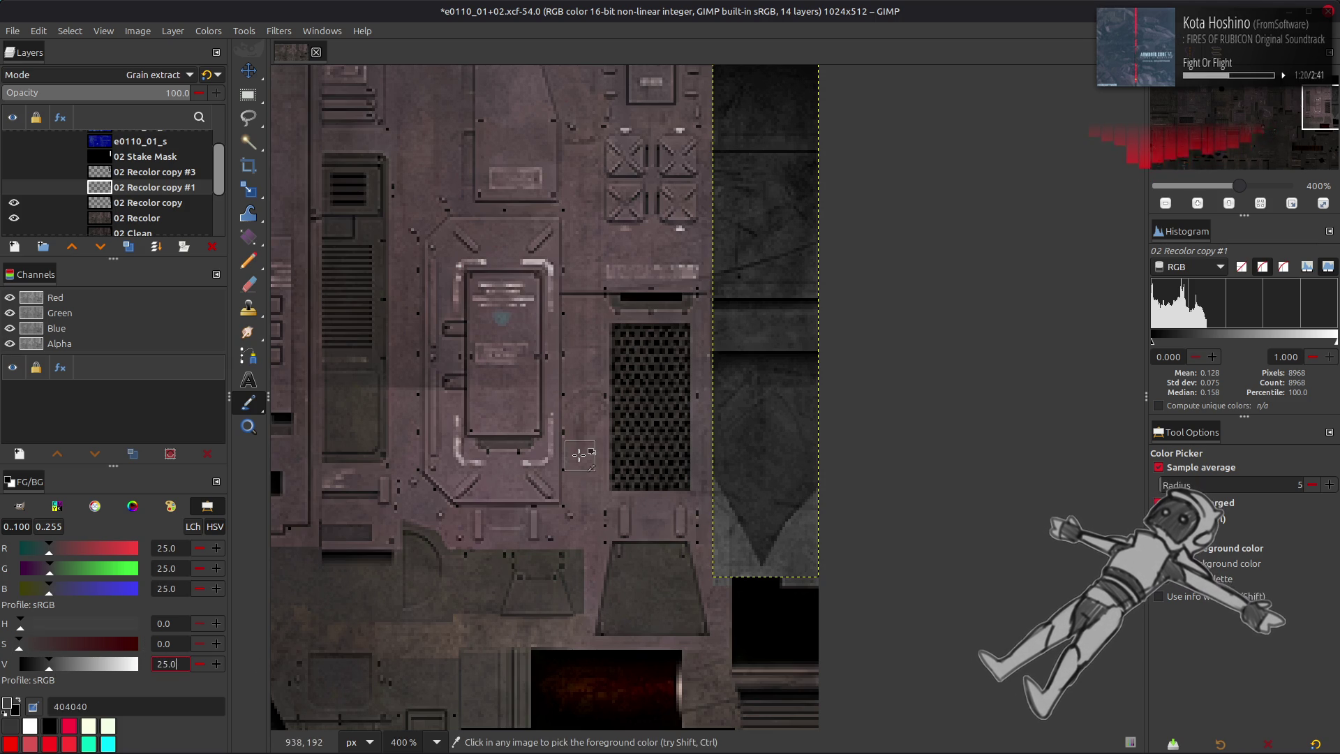
# - Show copies #3 and #1 again and resample the dark layer's grey
pyautogui.press('m')
pyautogui.click(122, 203)
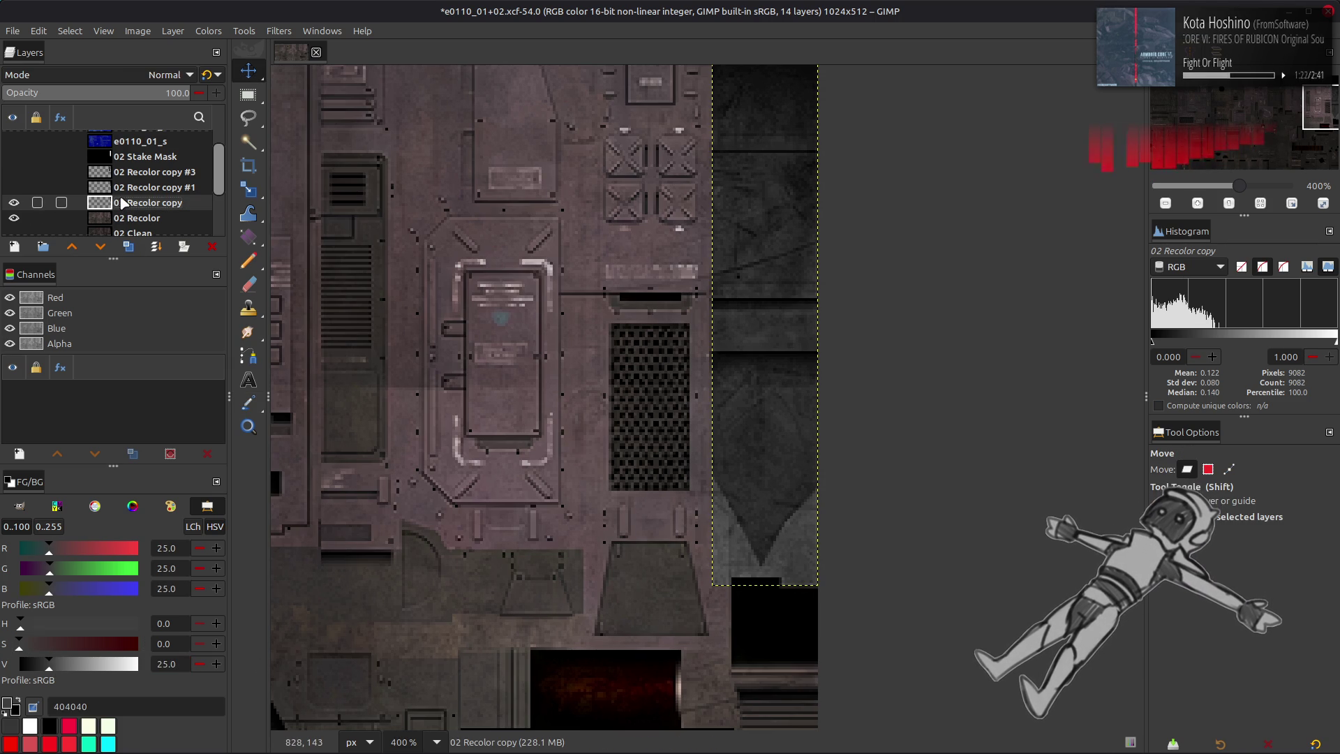
pyautogui.click(124, 187)
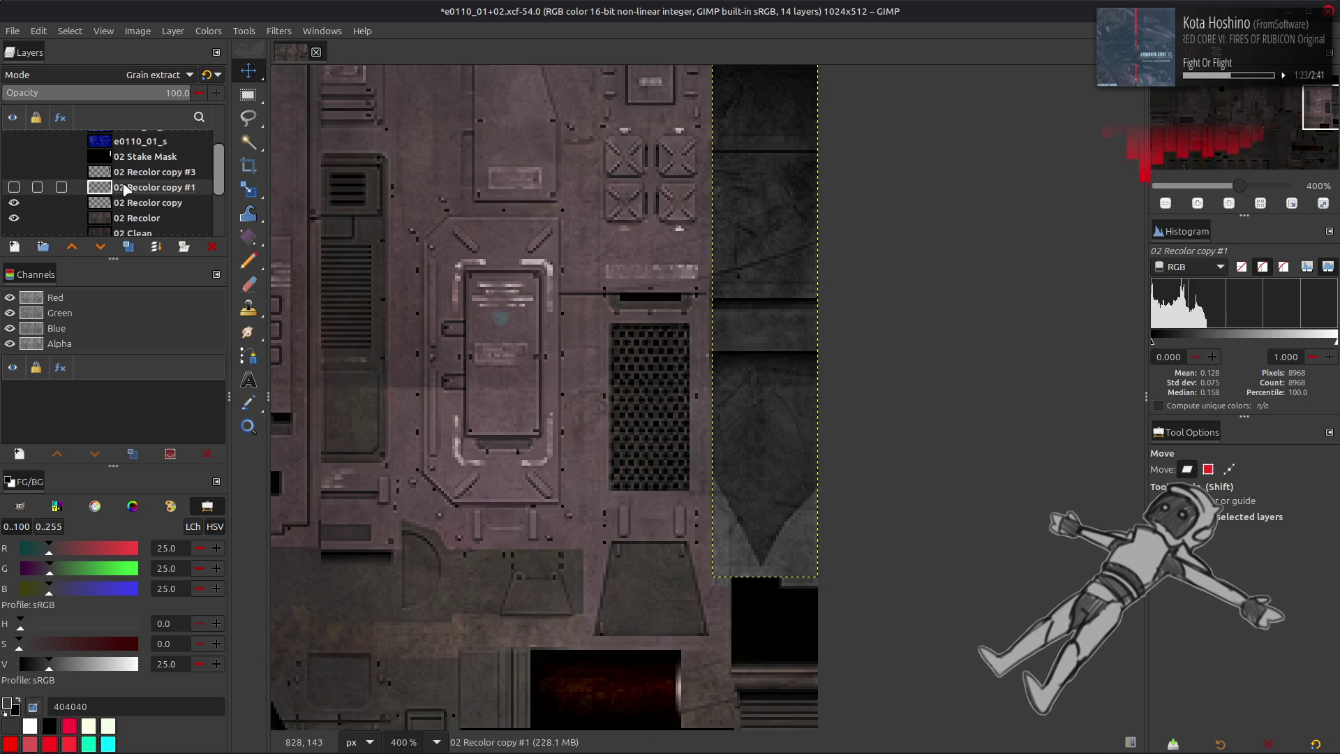
pyautogui.click(14, 171)
pyautogui.click(14, 187)
pyautogui.click(124, 172)
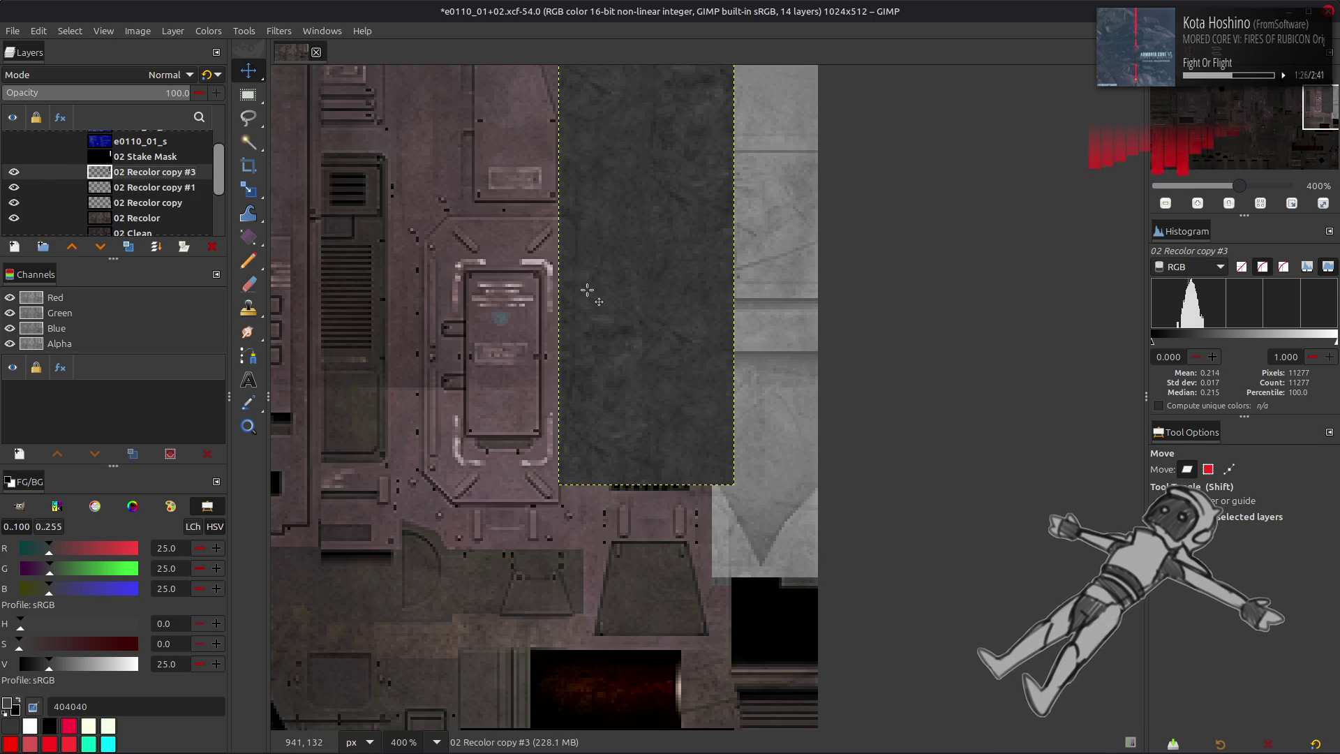
pyautogui.moveTo(588, 290); pyautogui.dragTo(616, 347, button='middle')
pyautogui.press('o')
pyautogui.click(692, 377)
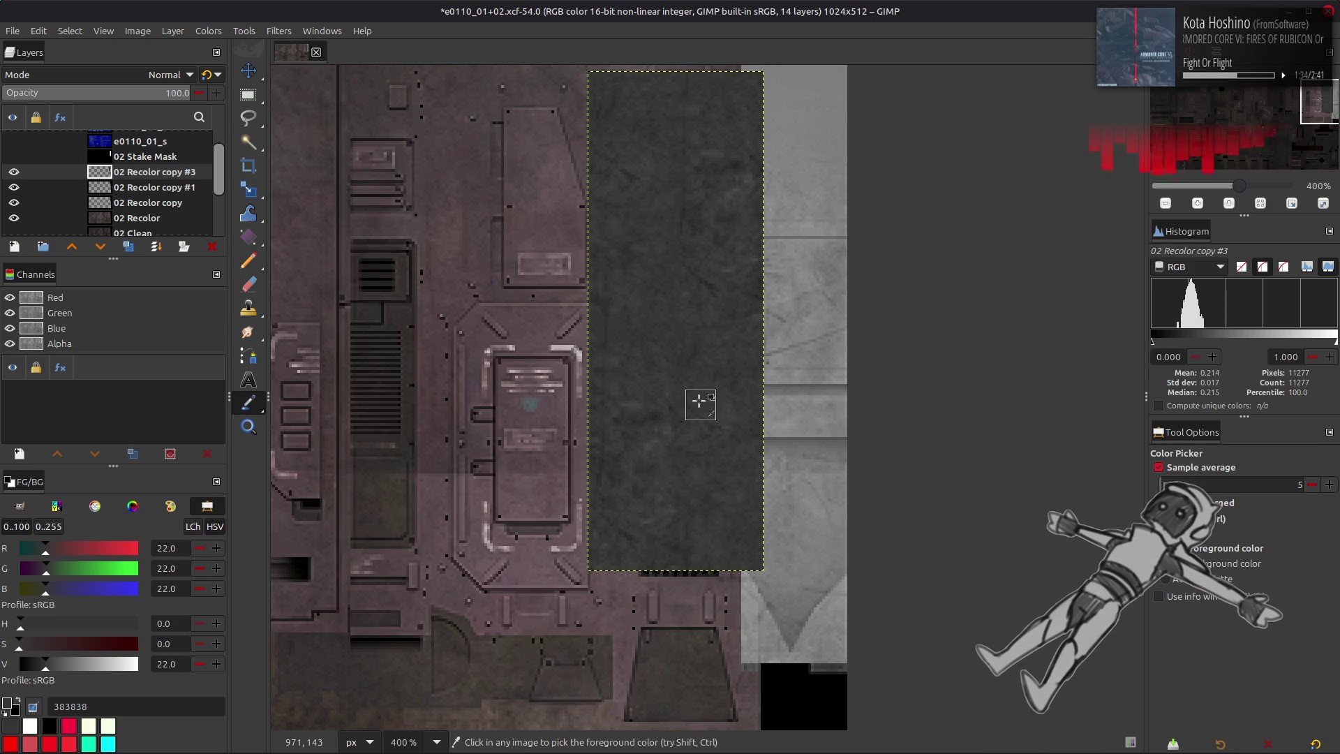
# - Drag the dark 02 Recolor copy #3 strip right and up onto the side strip, then down 56 px
pyautogui.press('m')
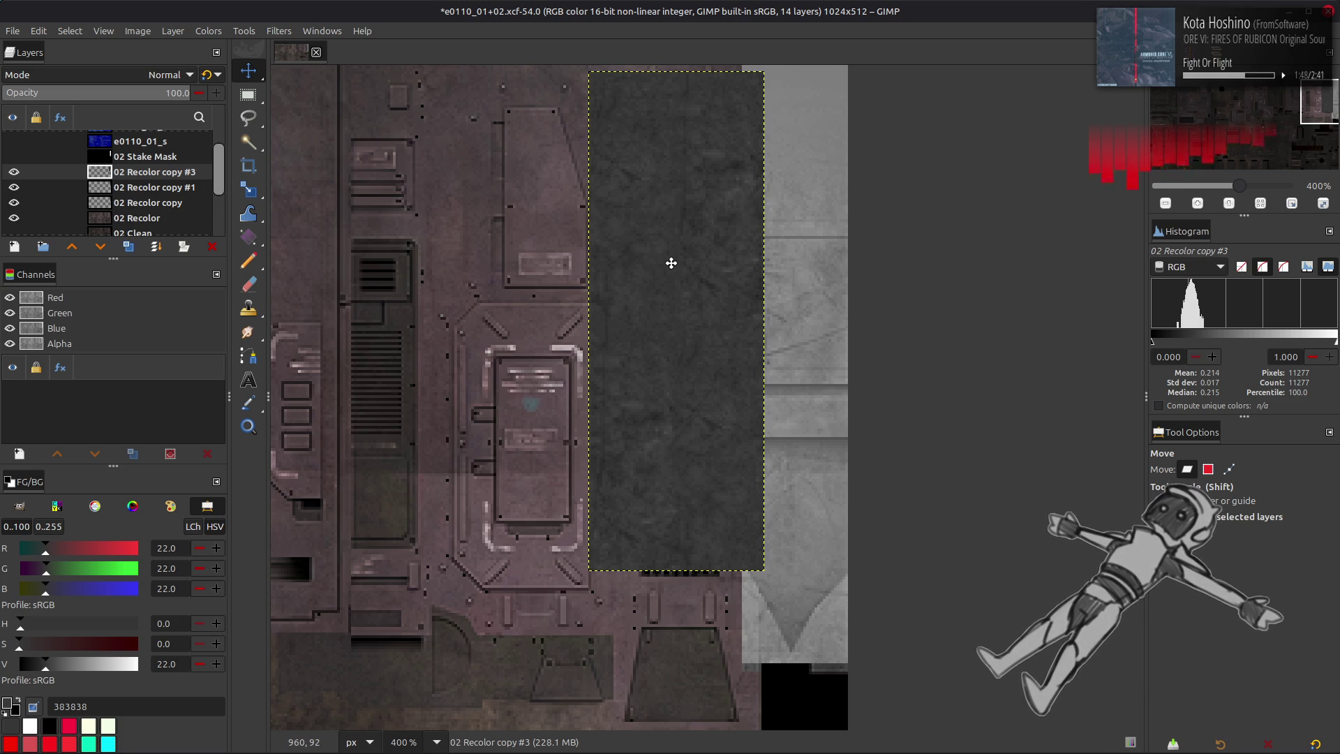
pyautogui.moveTo(671, 263); pyautogui.dragTo(656, 374, button='middle')
pyautogui.moveTo(674, 278)
pyautogui.mouseDown()
pyautogui.moveTo(846, 227)
pyautogui.moveTo(825, 211)
pyautogui.mouseUp()
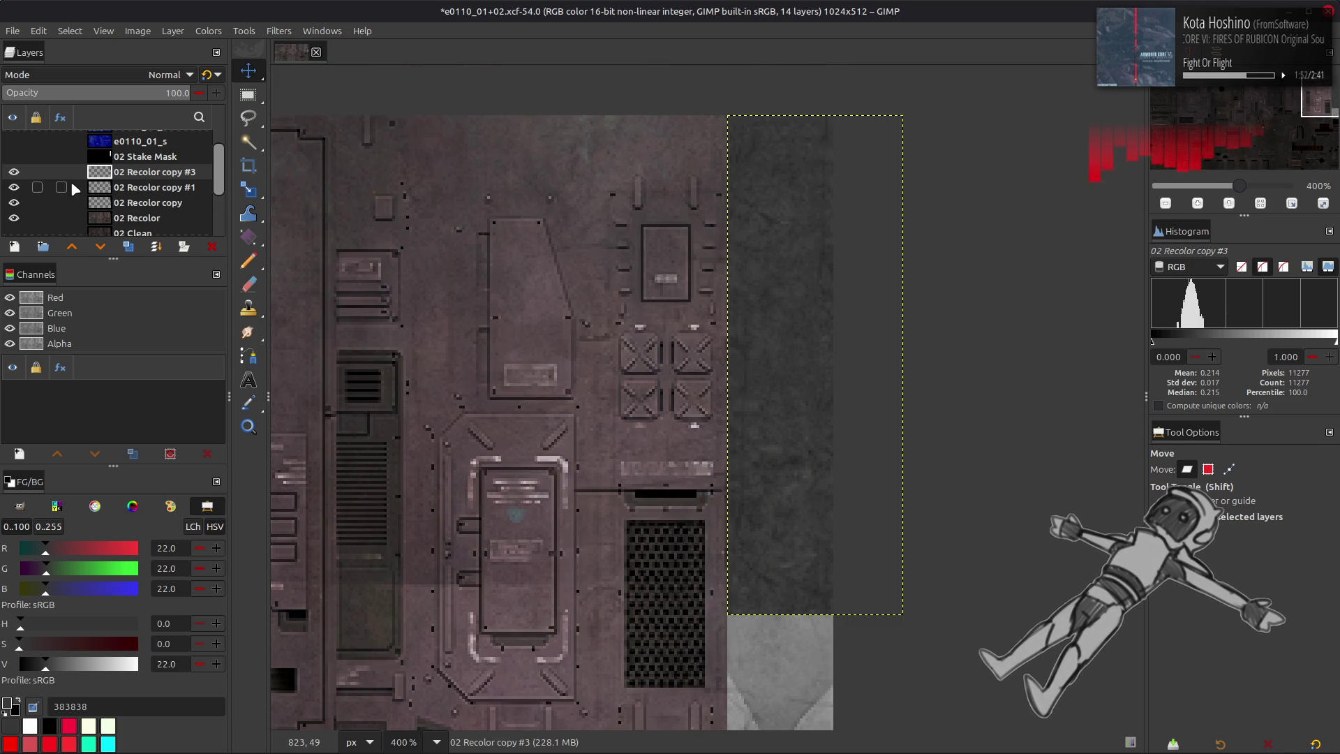
pyautogui.scroll(-5, 545, 247)
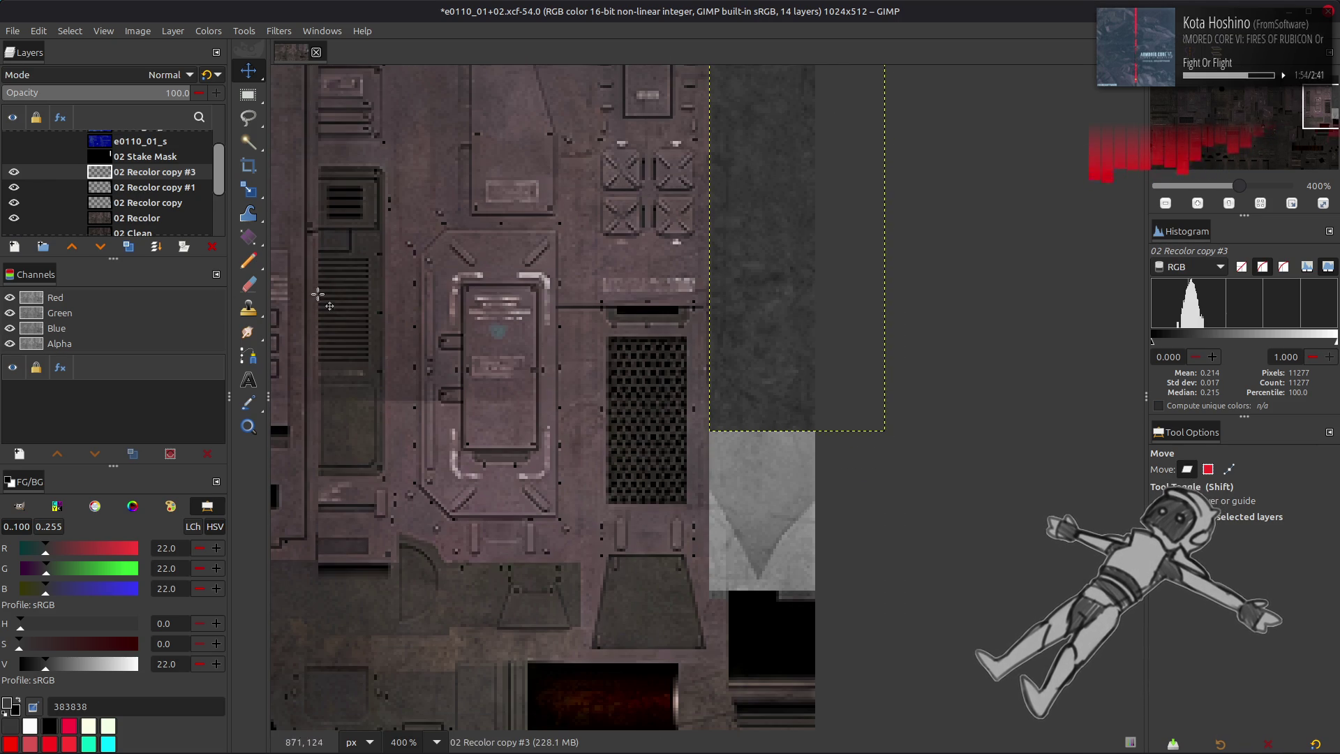
pyautogui.moveTo(801, 298); pyautogui.dragTo(803, 456)
pyautogui.scroll(5, 583, 314)
pyautogui.click(127, 246)
pyautogui.click(172, 30)
pyautogui.moveTo(278, 202)
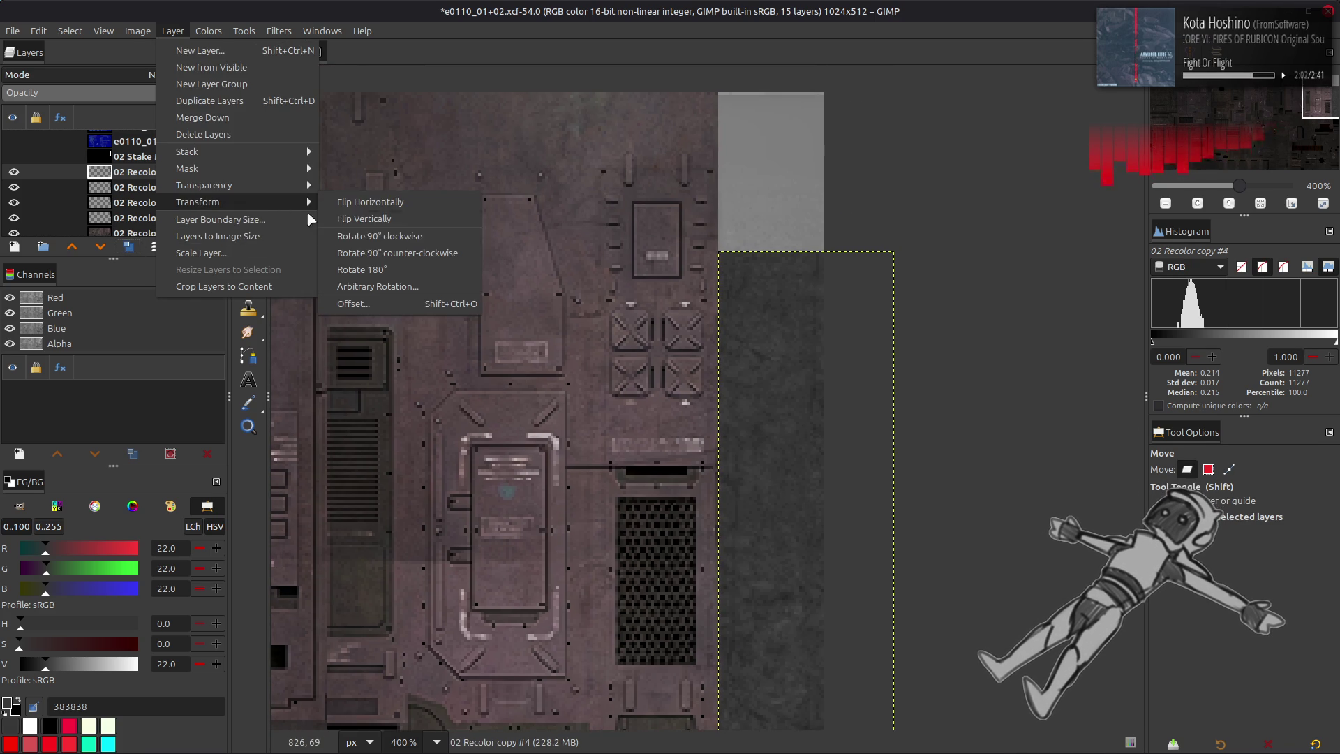
pyautogui.click(363, 218)
pyautogui.moveTo(733, 459)
pyautogui.mouseDown()
pyautogui.moveTo(747, 118)
pyautogui.moveTo(752, 140)
pyautogui.mouseUp()
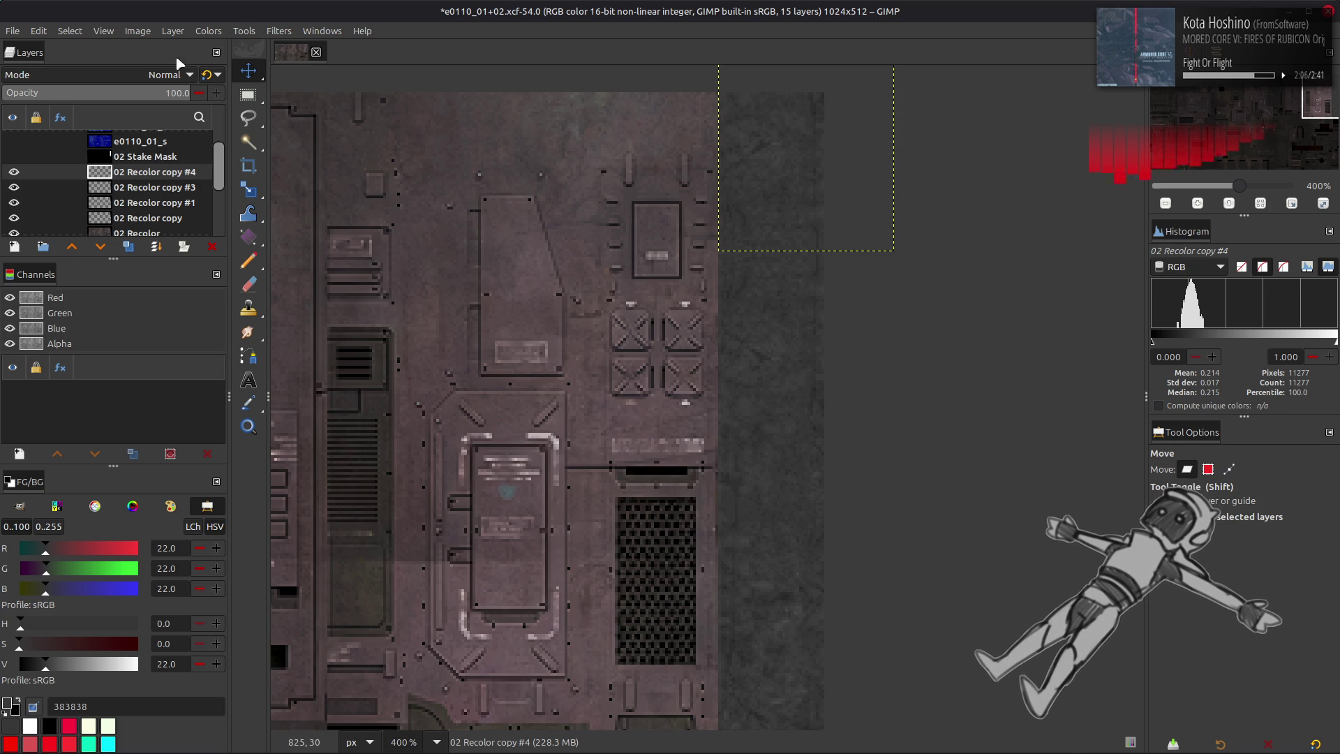
pyautogui.moveTo(763, 569); pyautogui.dragTo(737, 72)
pyautogui.click(151, 219)
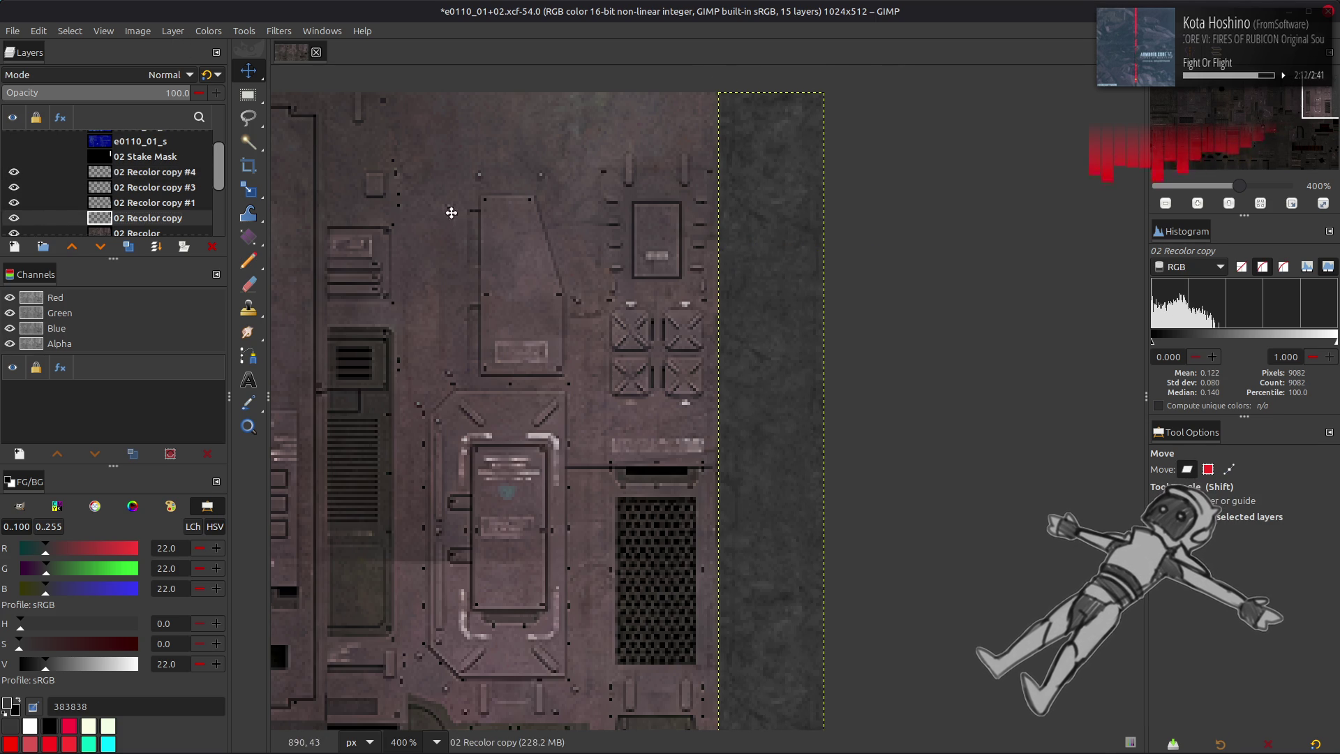
pyautogui.click(17, 172)
pyautogui.click(17, 171)
pyautogui.click(16, 172)
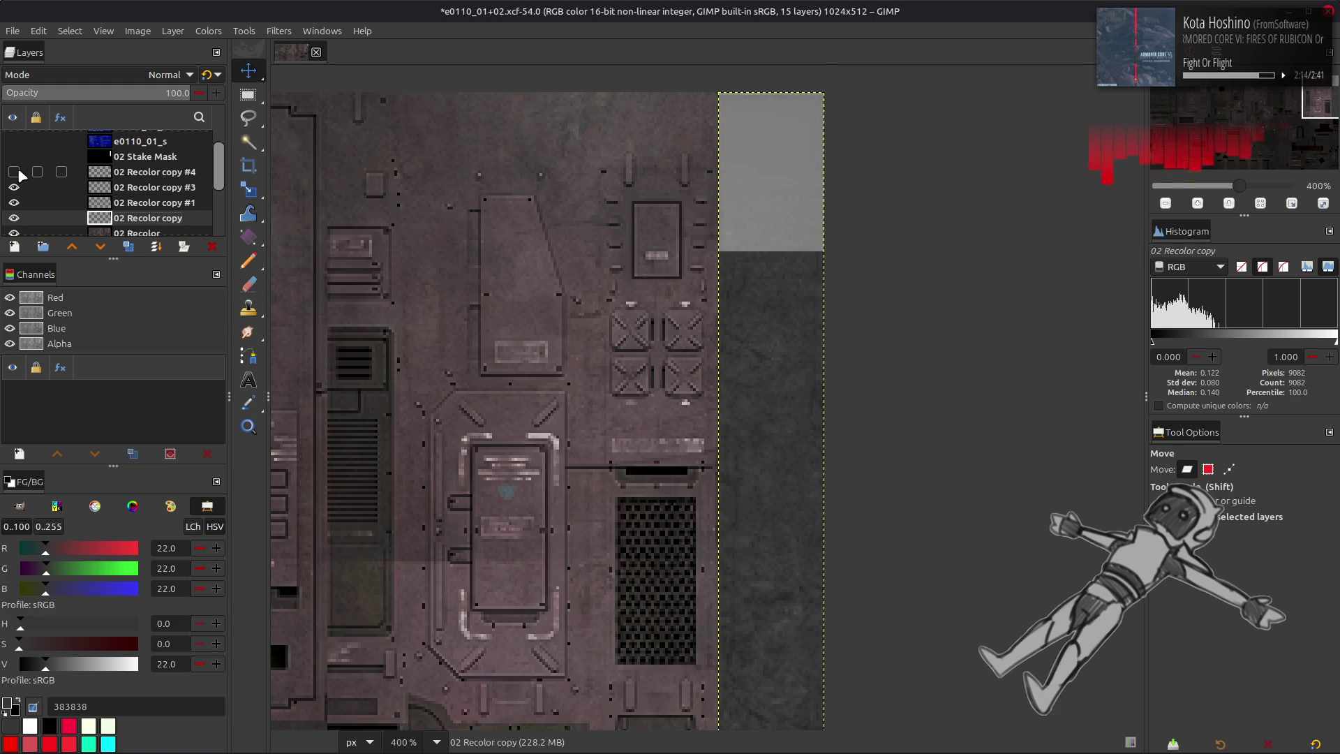
pyautogui.click(17, 172)
pyautogui.moveTo(722, 263); pyautogui.dragTo(691, 318, button='middle')
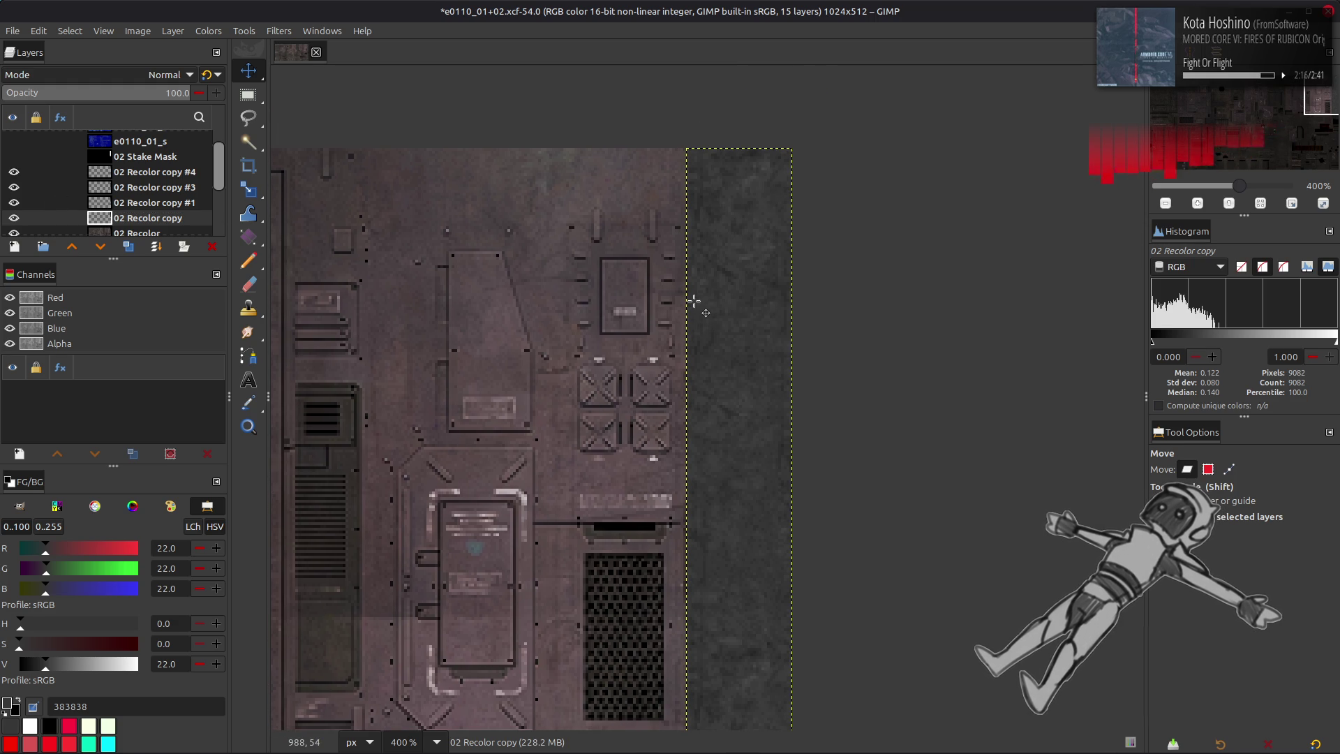
pyautogui.keyDown('ctrl'); pyautogui.scroll(2, 718, 293); pyautogui.keyUp('ctrl')
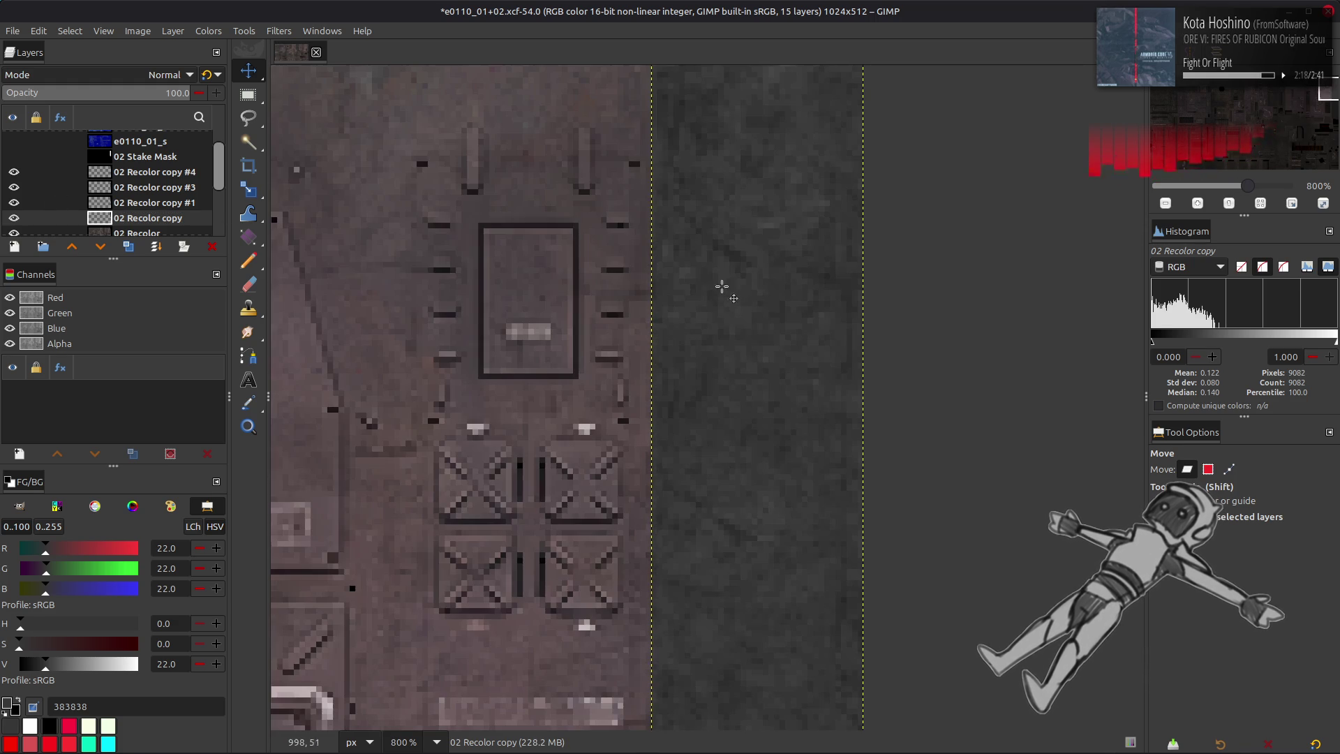
pyautogui.click(129, 185)
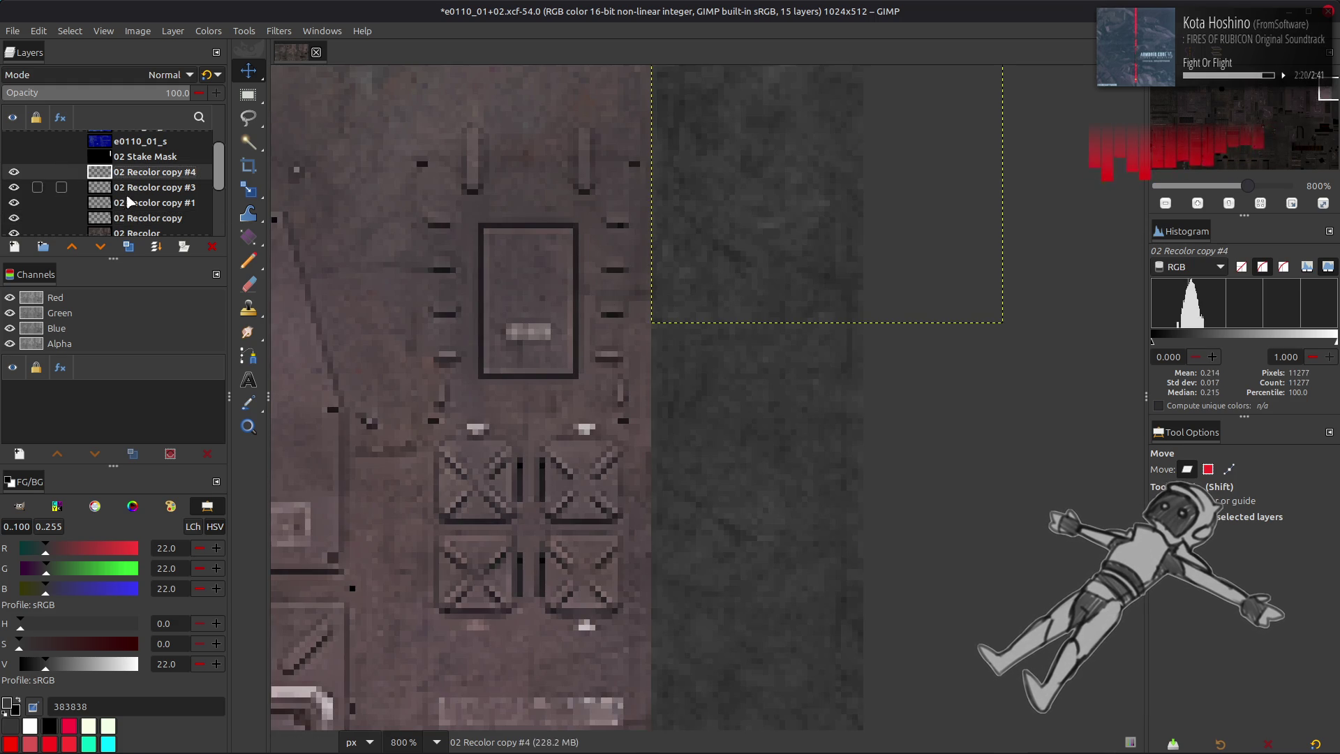
pyautogui.click(128, 202)
pyautogui.click(119, 162)
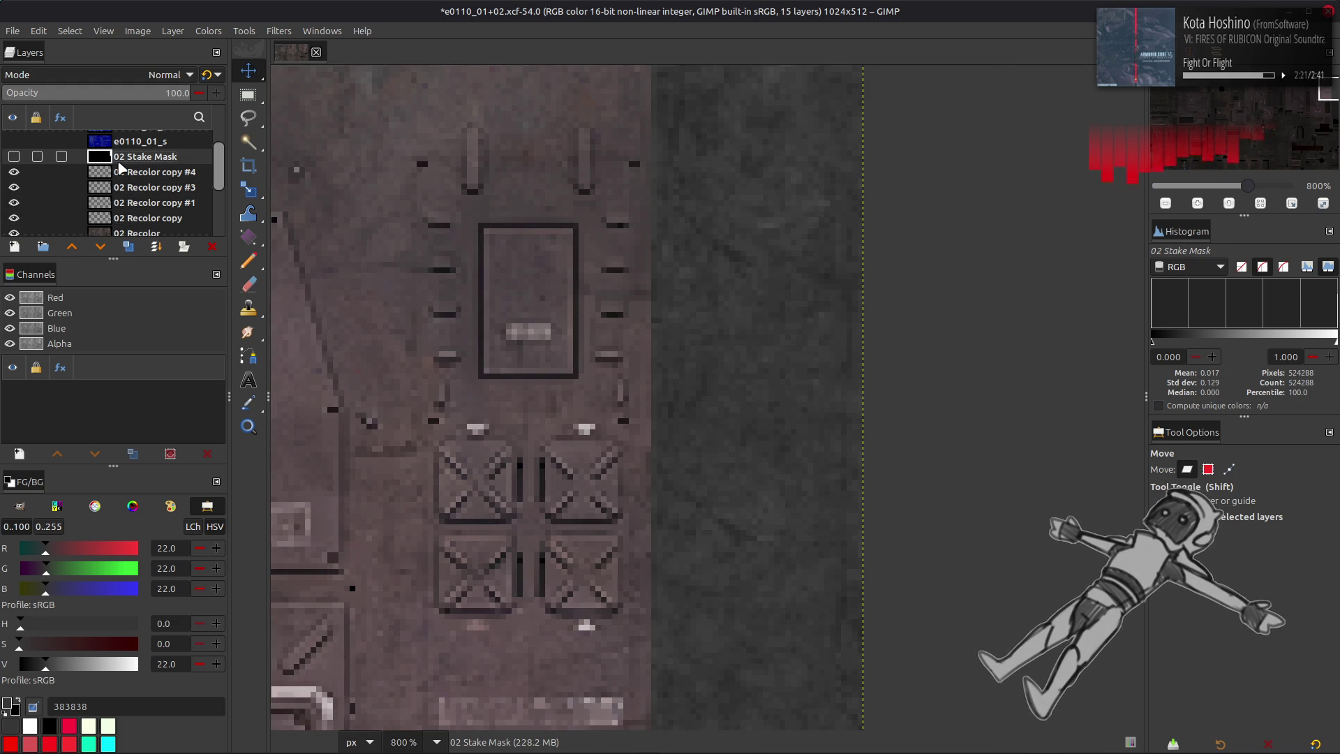
pyautogui.click(11, 176)
pyautogui.click(11, 176)
pyautogui.click(12, 174)
pyautogui.click(12, 175)
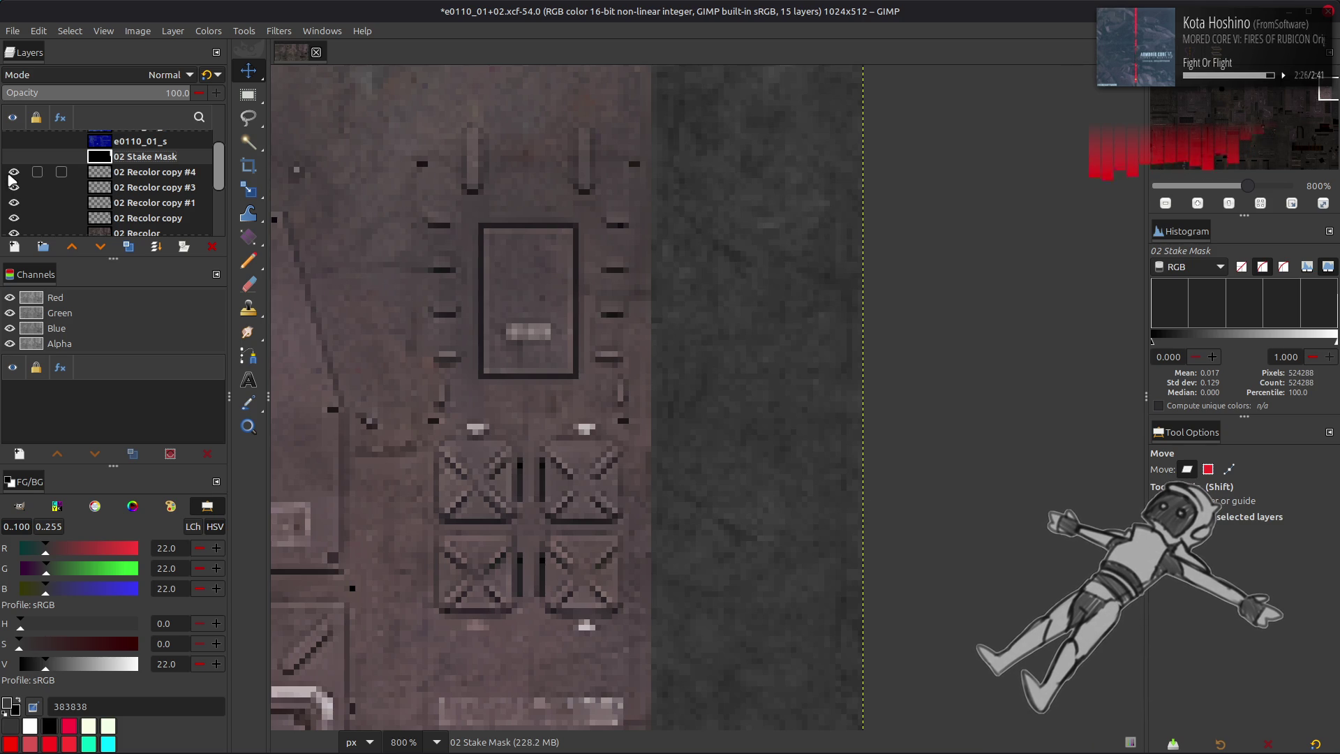
pyautogui.press('2')
pyautogui.moveTo(548, 338)
pyautogui.mouseDown(button='middle')
pyautogui.moveTo(627, 303)
pyautogui.moveTo(511, 141)
pyautogui.mouseUp(button='middle')
pyautogui.press('3')
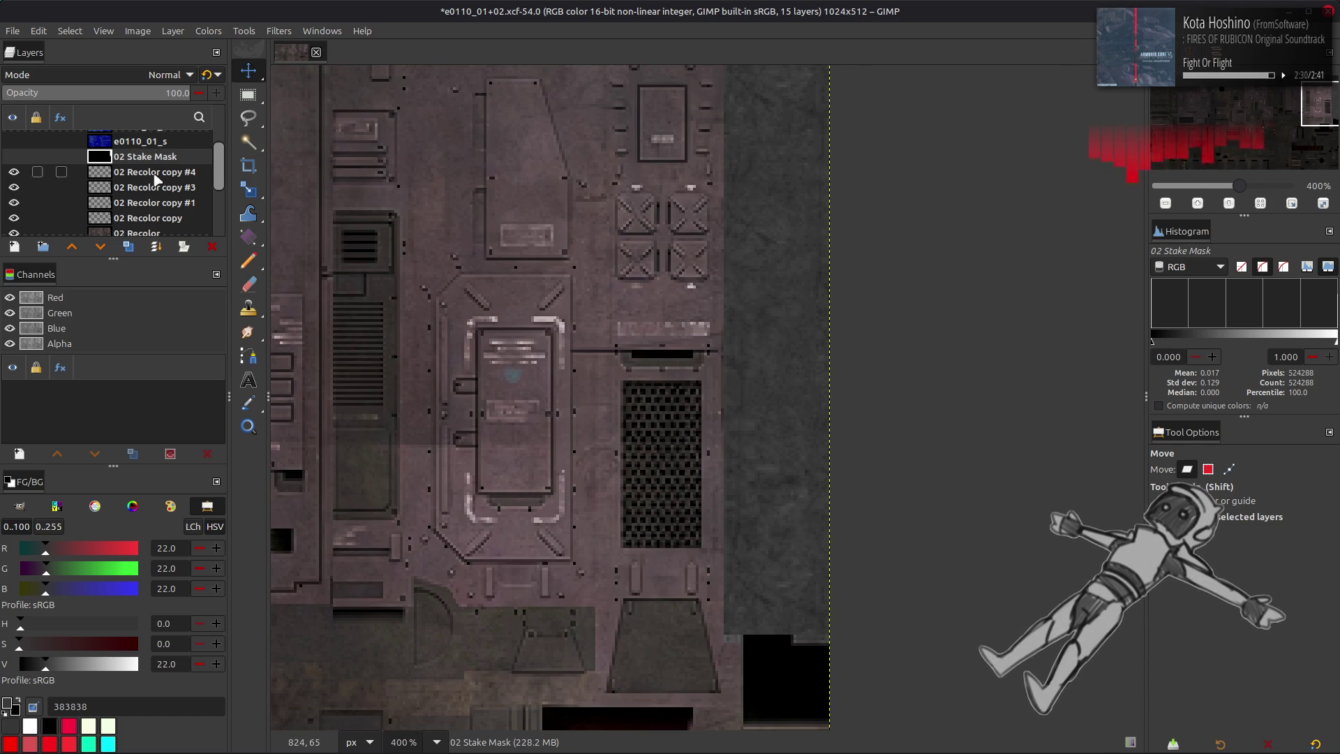
pyautogui.click(145, 179)
pyautogui.press('Delete')
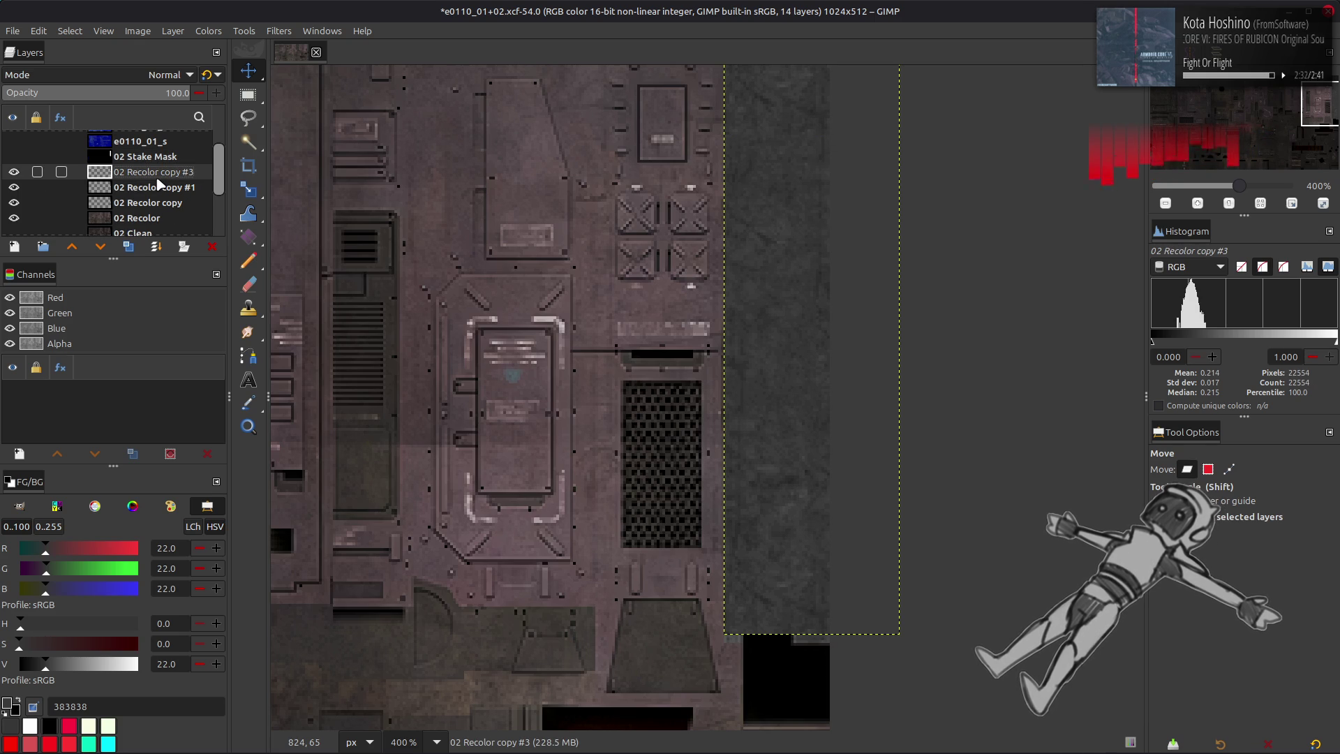
pyautogui.press('r')
# - Outline a 38 px wide section of the dark strip up to the image edge, then clear the selection
pyautogui.moveTo(724, 633)
pyautogui.mouseDown()
pyautogui.moveTo(776, 528)
pyautogui.moveTo(774, 61)
pyautogui.moveTo(828, 74)
pyautogui.mouseUp()
pyautogui.scroll(5, 739, 397)
pyautogui.hscroll(2, 739, 398)
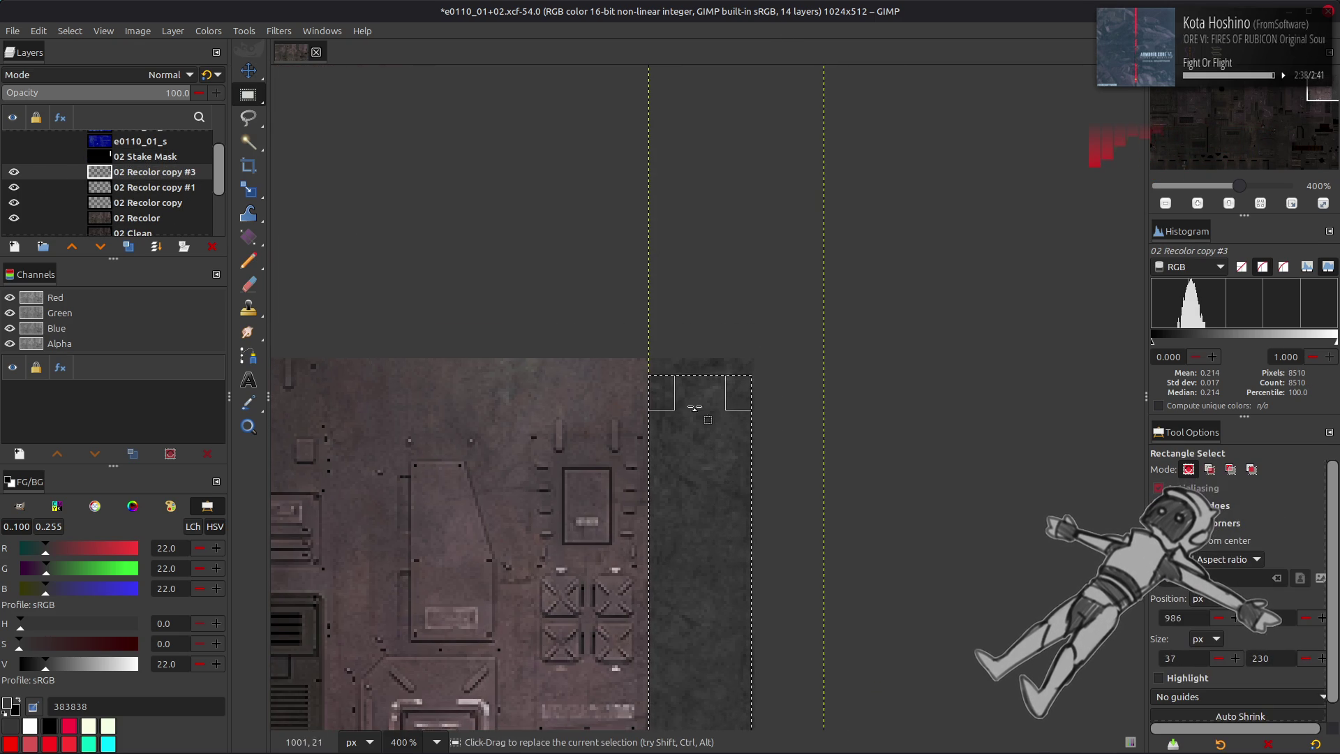
pyautogui.moveTo(702, 386); pyautogui.dragTo(701, 374)
pyautogui.keyDown('ctrl'); pyautogui.scroll(4, 711, 370); pyautogui.keyUp('ctrl')
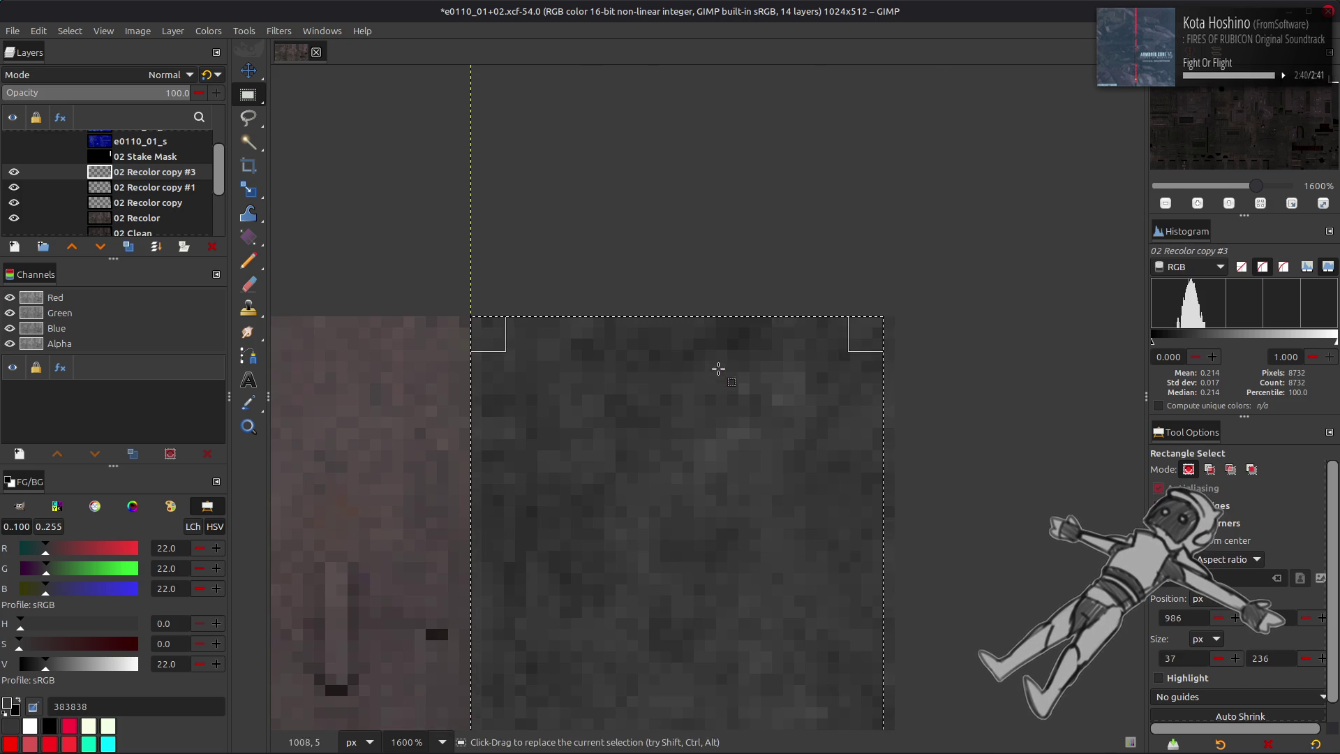
pyautogui.moveTo(870, 435); pyautogui.dragTo(882, 435)
pyautogui.click(70, 30)
pyautogui.click(80, 66)
pyautogui.keyDown('ctrl'); pyautogui.scroll(-6, 563, 461); pyautogui.keyUp('ctrl')
# - Resize the layer boundary to 38 × 236 px with the strip content positioned inside
pyautogui.click(172, 31)
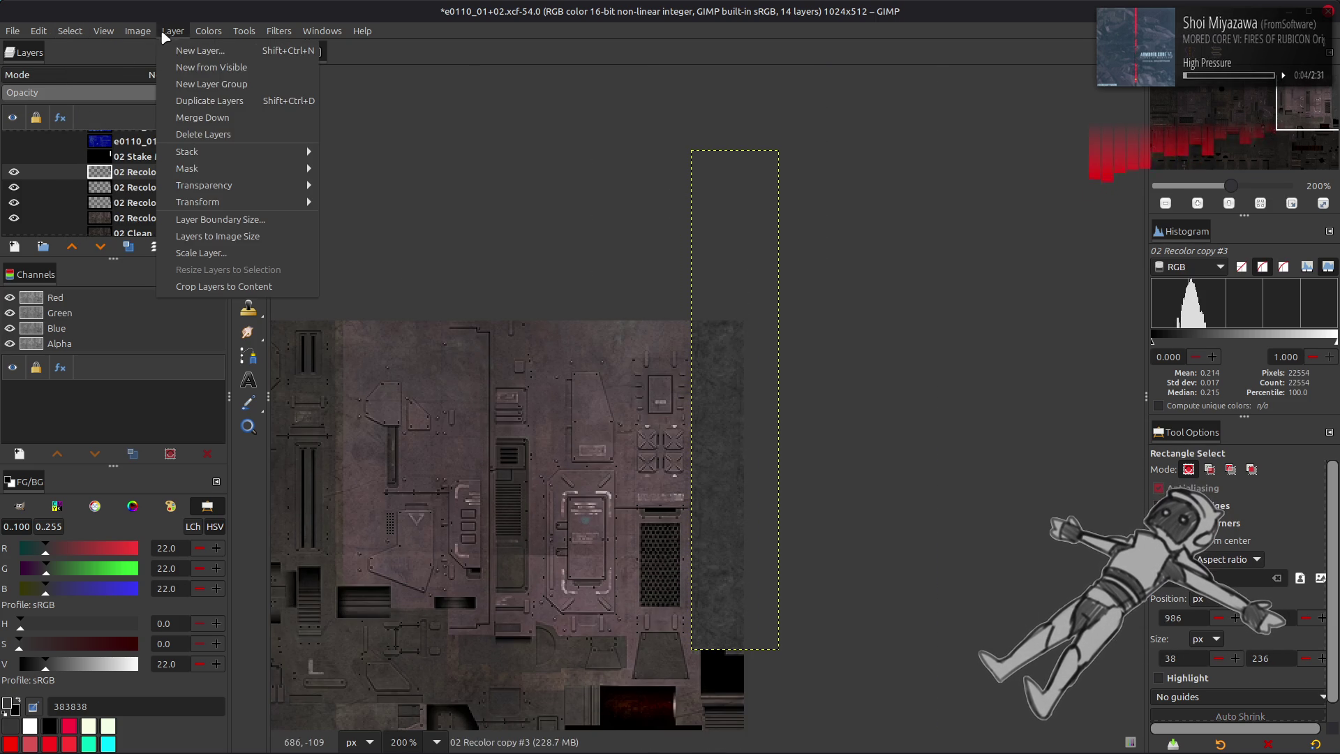
pyautogui.click(234, 219)
pyautogui.click(586, 357)
pyautogui.doubleClick(586, 358)
pyautogui.write('236')
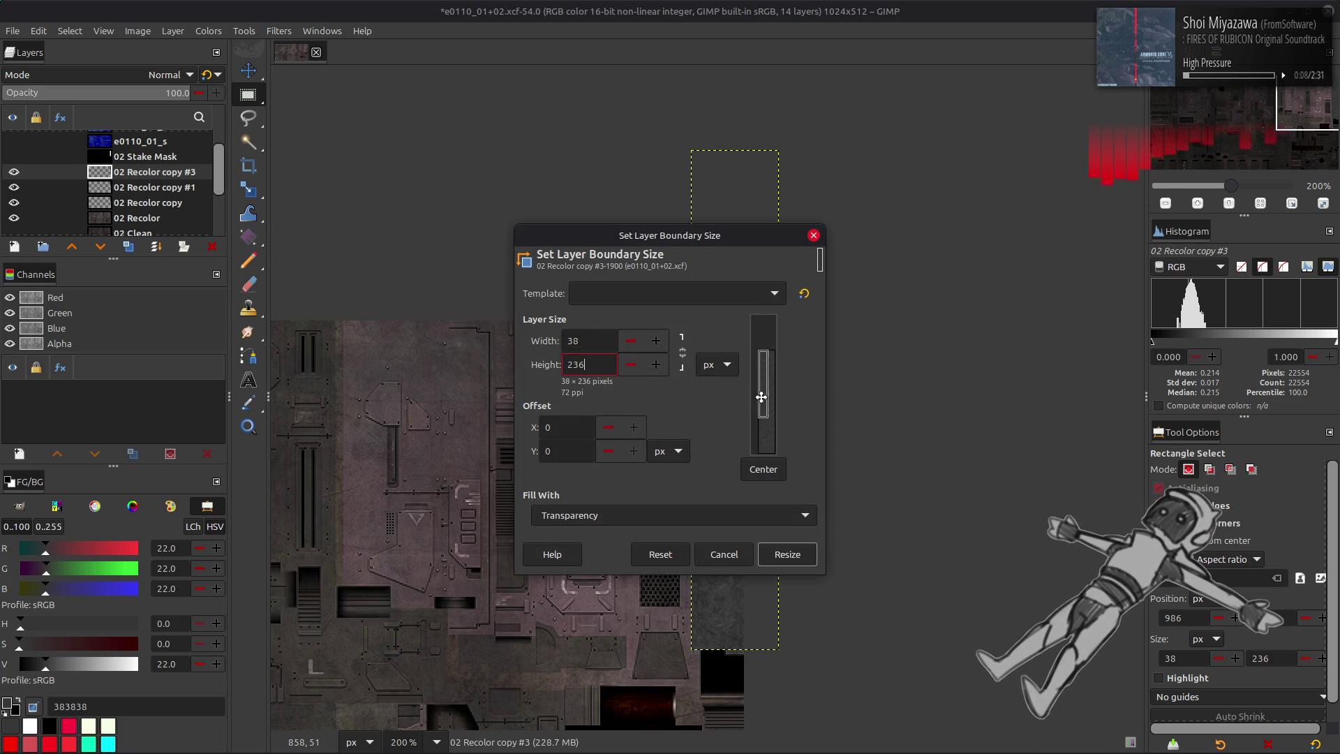
pyautogui.moveTo(759, 421); pyautogui.dragTo(852, 293)
pyautogui.click(787, 554)
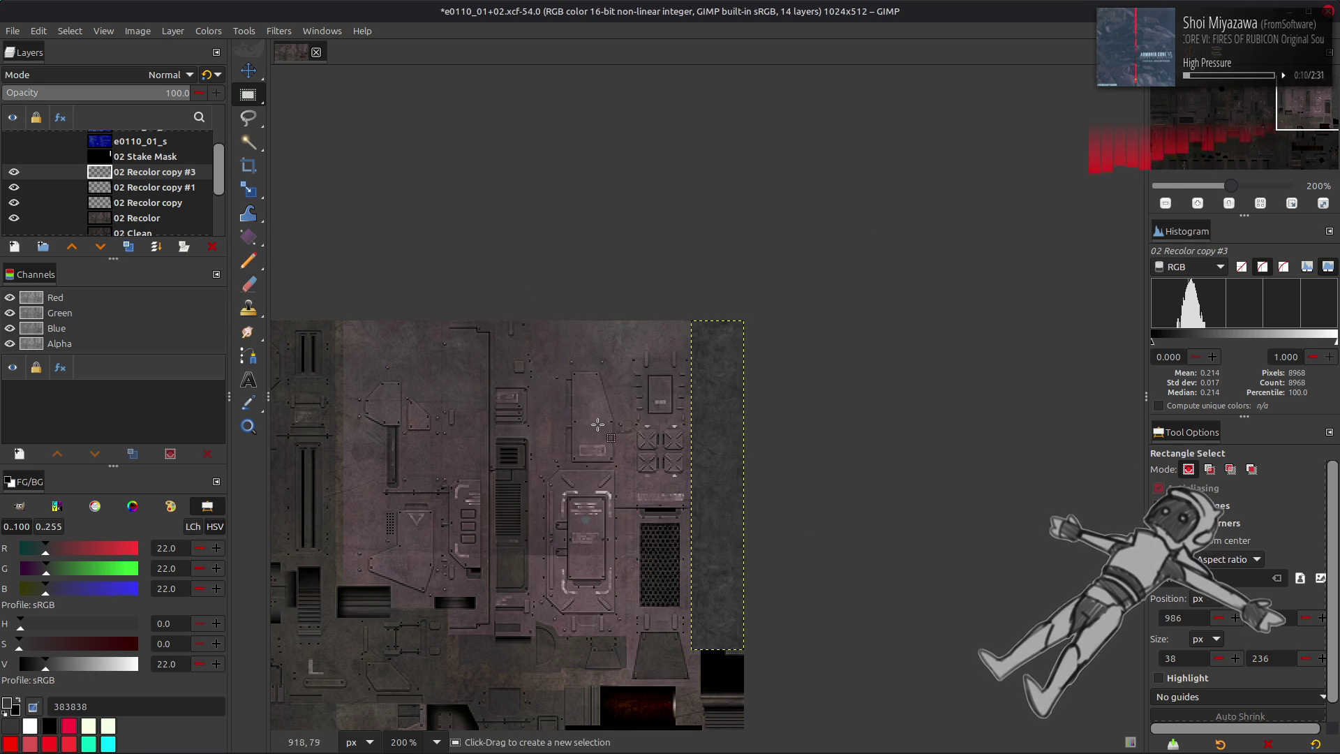
pyautogui.press('m')
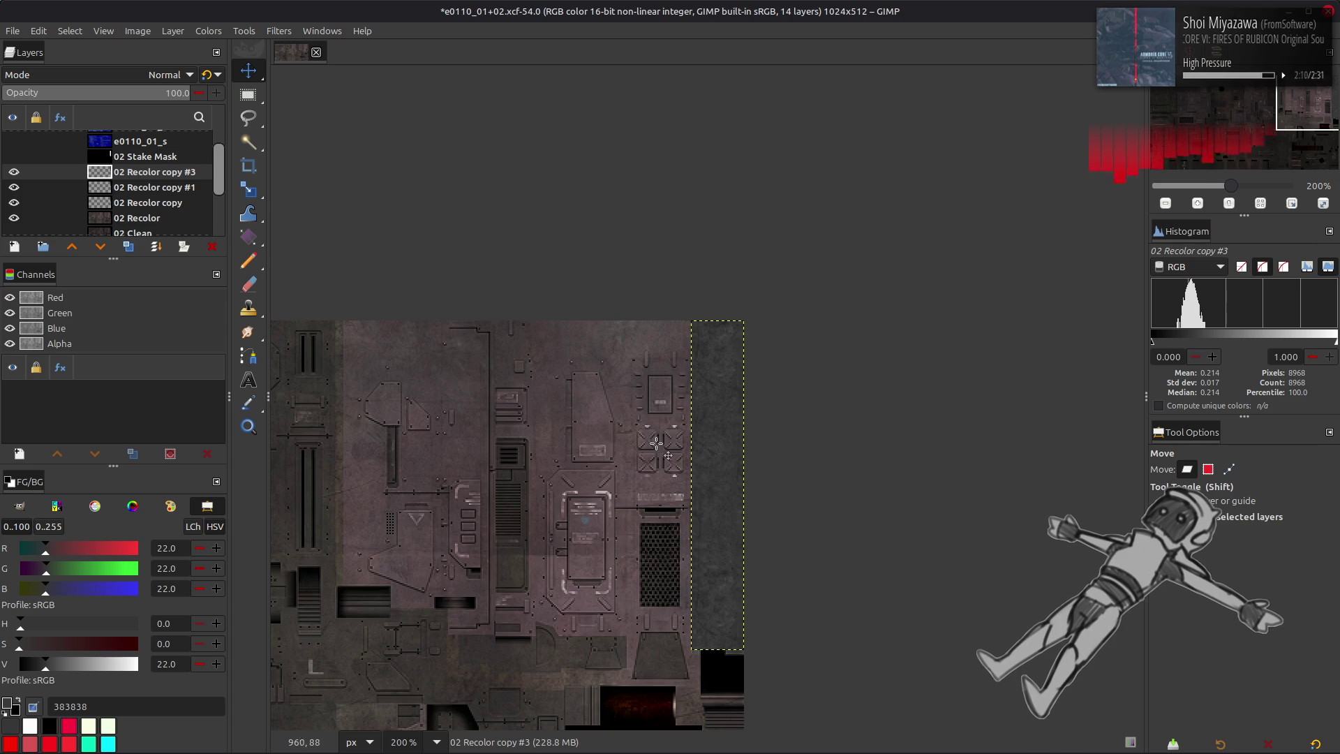
# - Save the texture XCF with Ctrl+S and scroll the canvas to inspect the strip
pyautogui.keyDown('ctrl'); pyautogui.scroll(2, 680, 439); pyautogui.keyUp('ctrl')
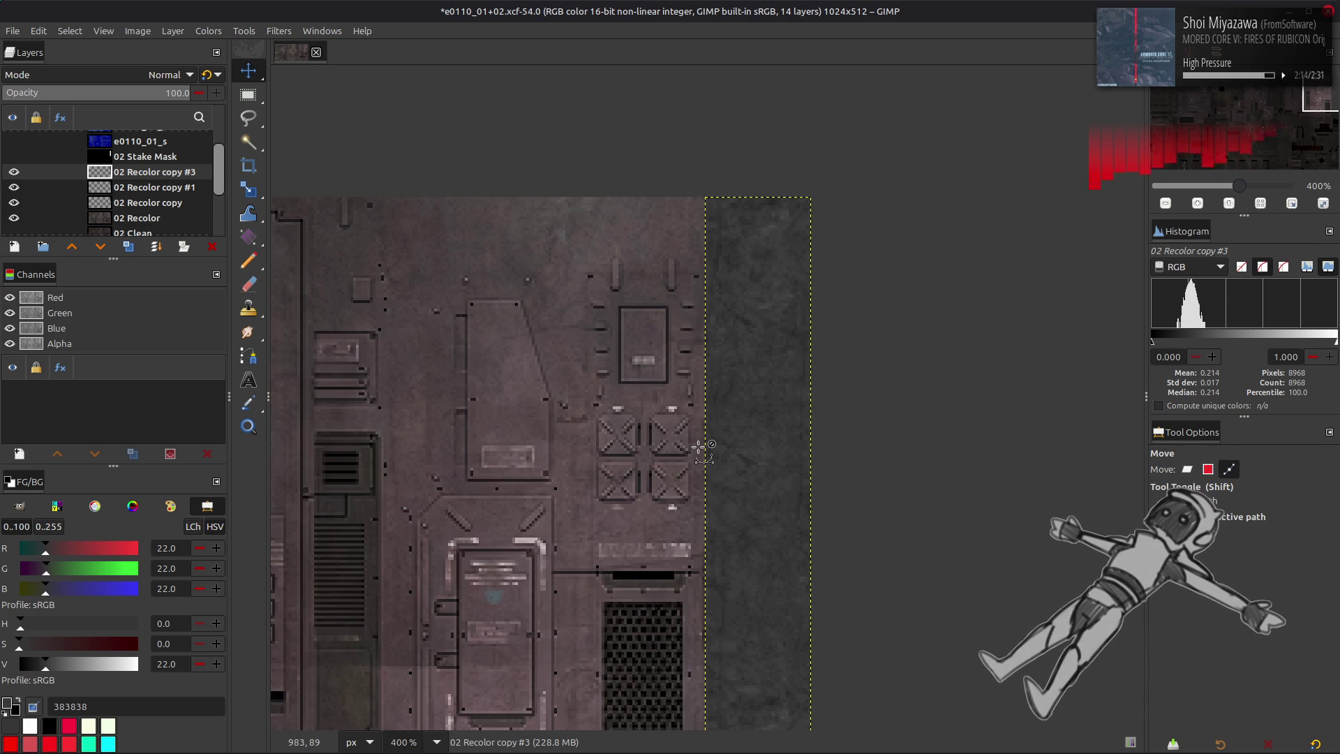
pyautogui.hotkey('ctrl', 's')
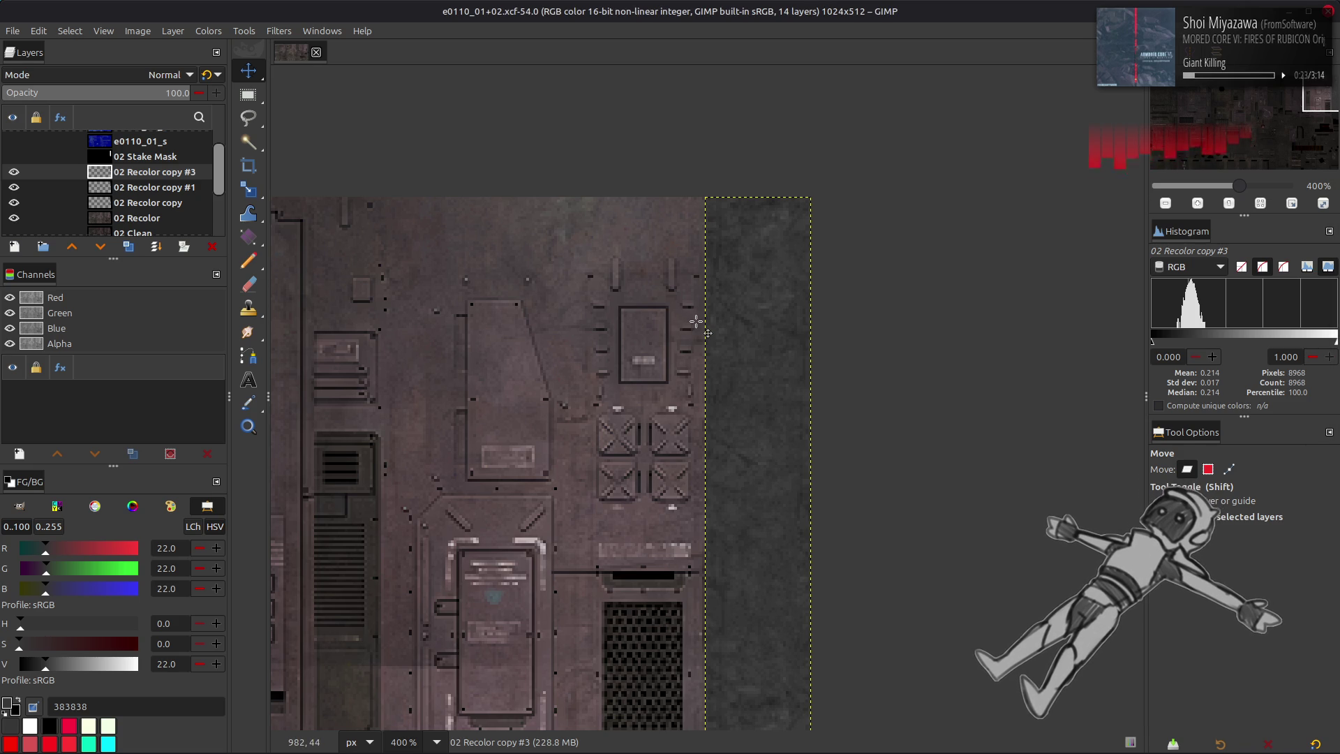
pyautogui.scroll(-2, 696, 321)
pyautogui.scroll(-2, 697, 321)
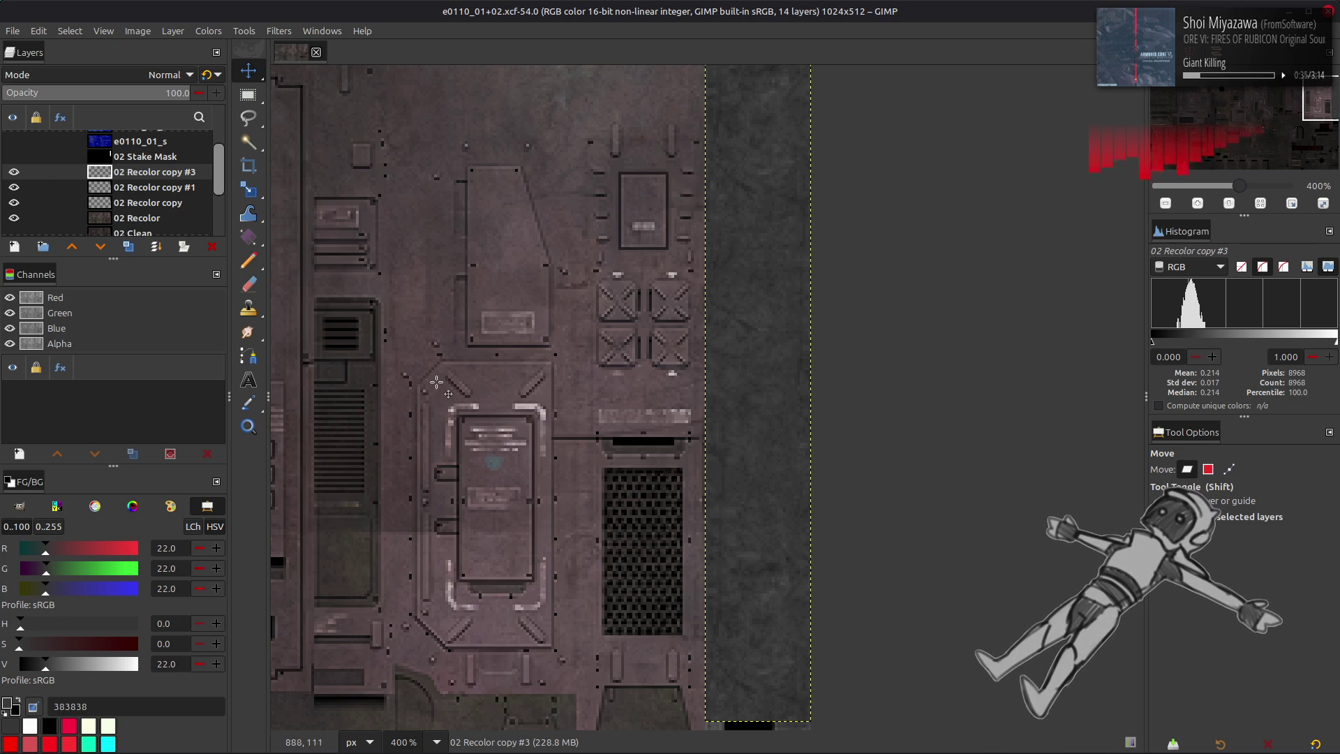
# - Sample the metal panel's colour, then set the foreground colour to white
pyautogui.press('o')
pyautogui.click(761, 150)
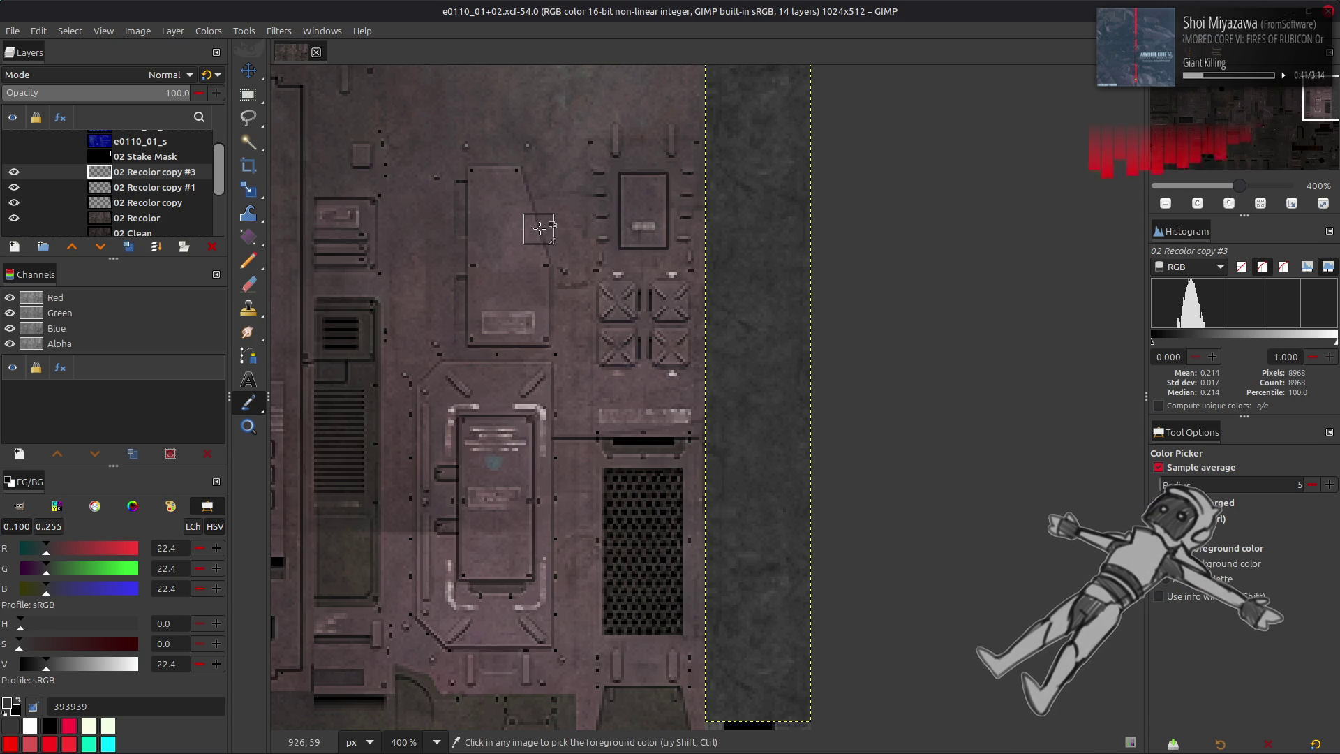
pyautogui.press('m')
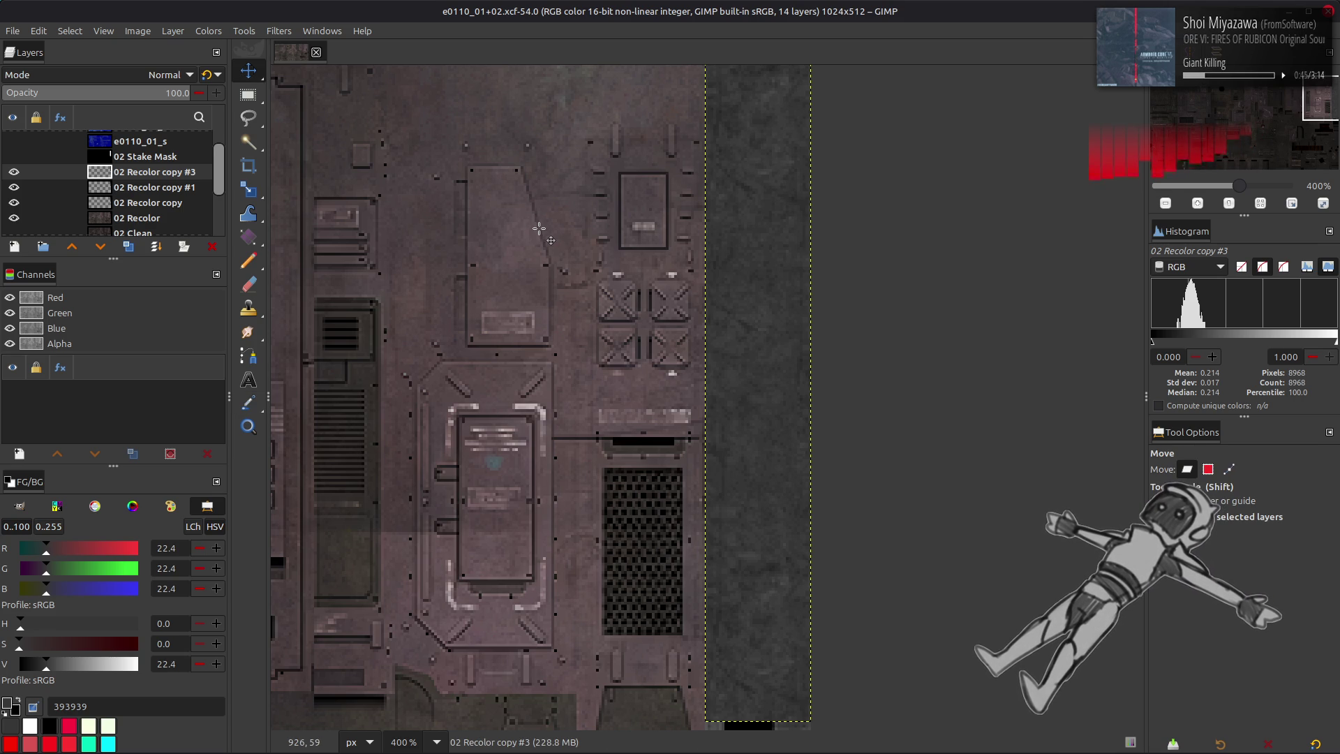
pyautogui.moveTo(87, 664); pyautogui.dragTo(139, 663)
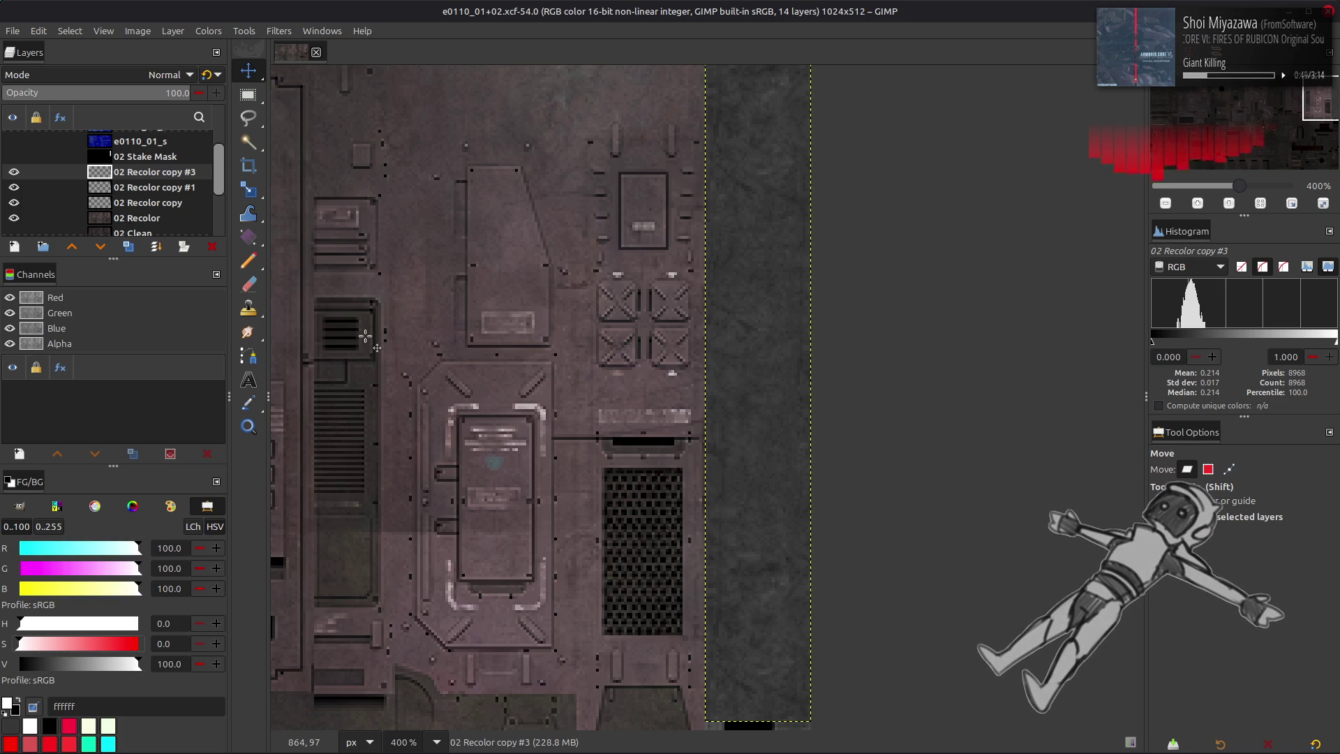
pyautogui.scroll(-3, 605, 452)
pyautogui.scroll(3, 605, 452)
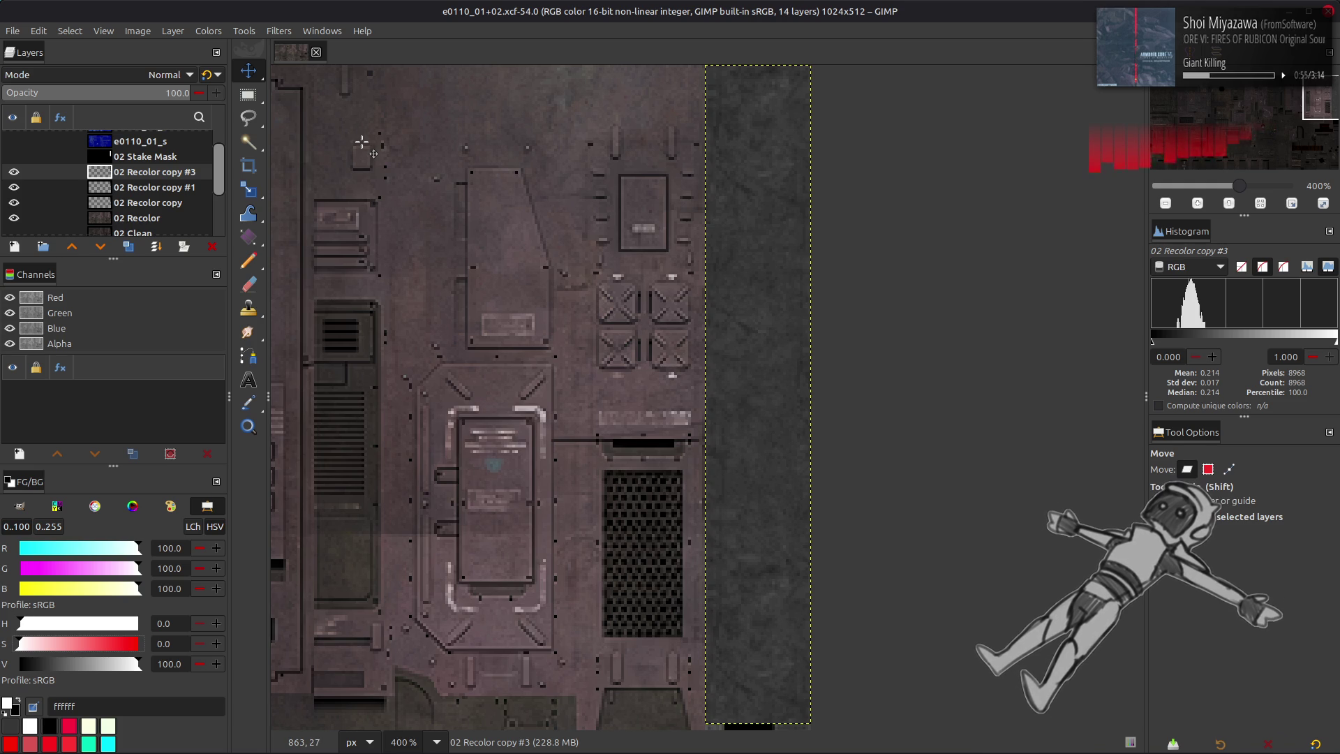
# - Apply Levels with output high 25 to the strip, then hide the layer to compare
pyautogui.click(208, 31)
pyautogui.click(262, 192)
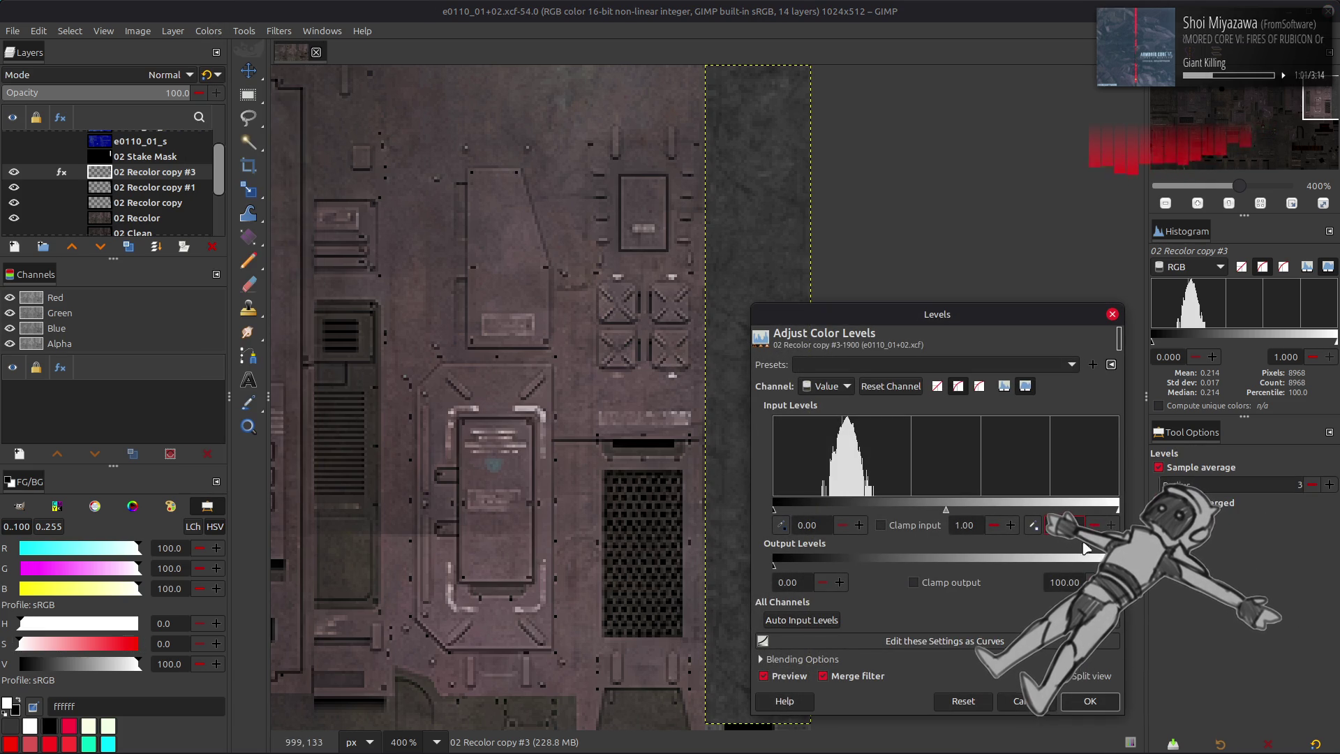
pyautogui.press('Tab')
pyautogui.write('25')
pyautogui.press('Return')
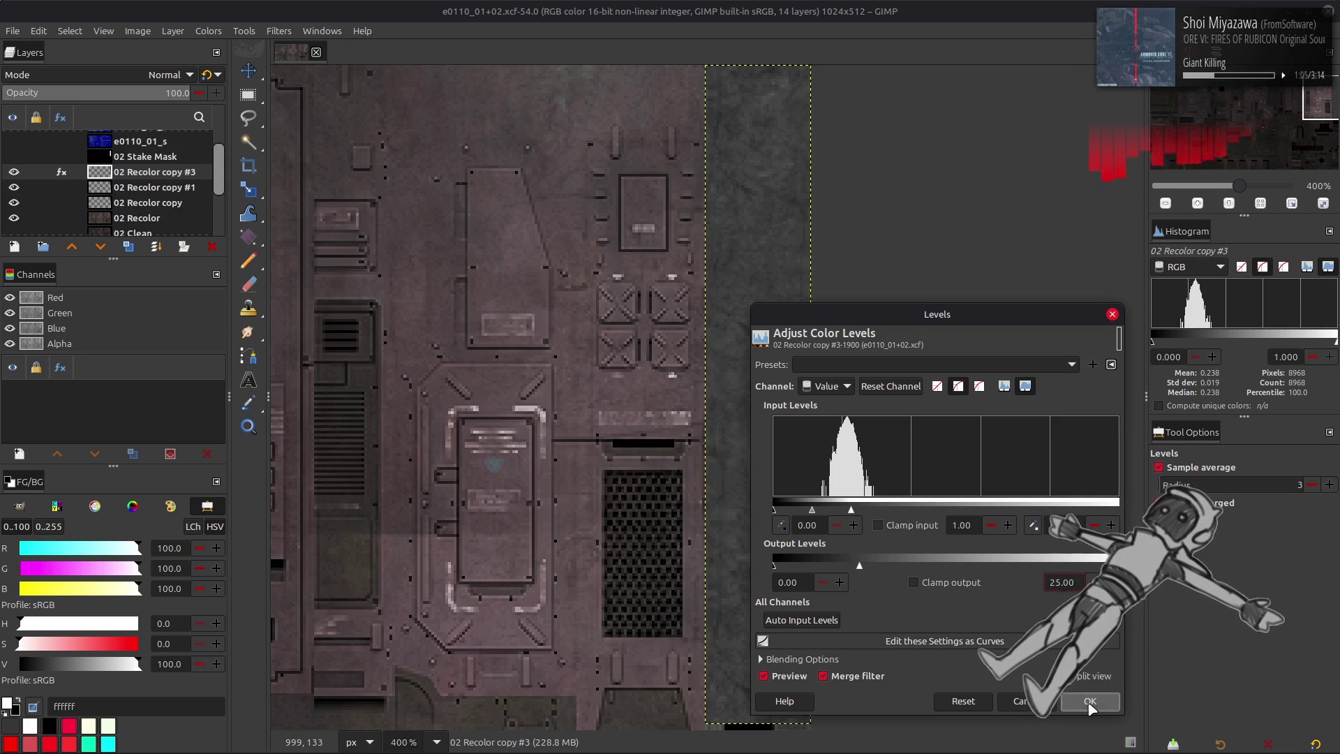
pyautogui.press('Return')
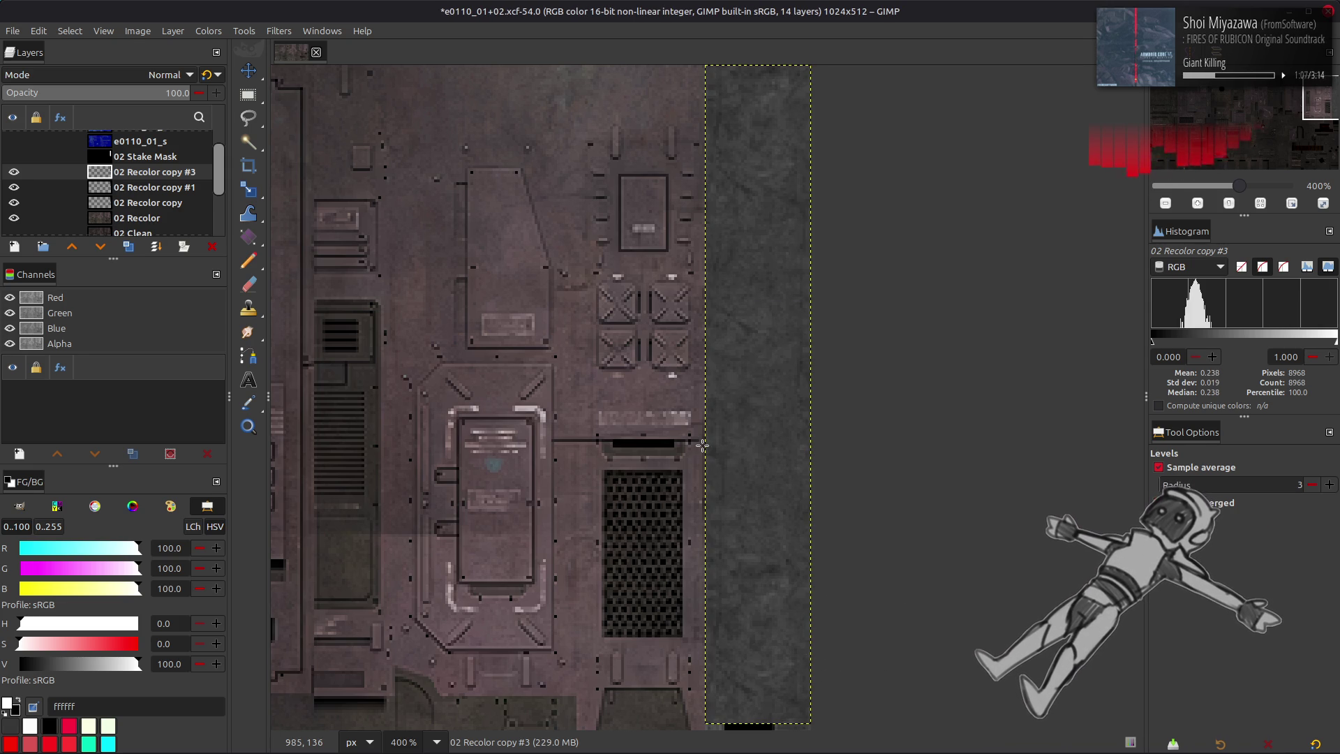
pyautogui.press('m')
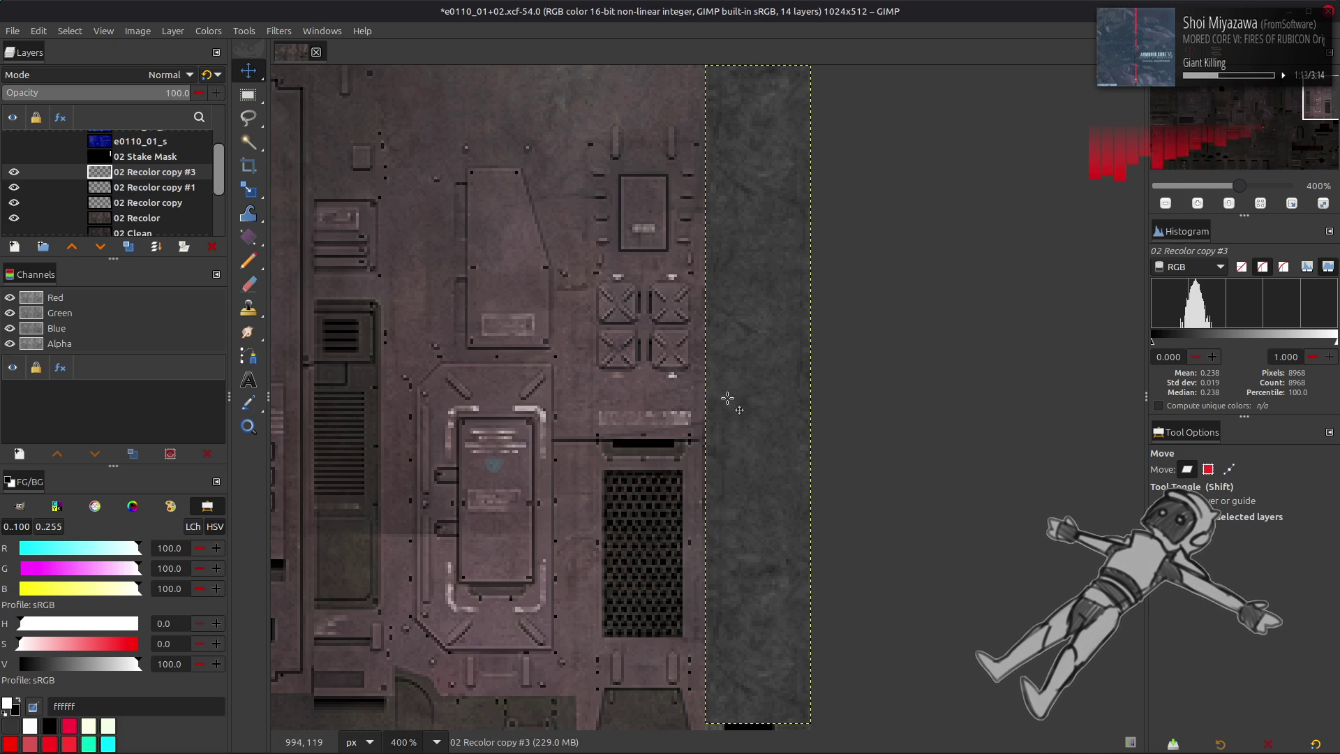
pyautogui.click(13, 172)
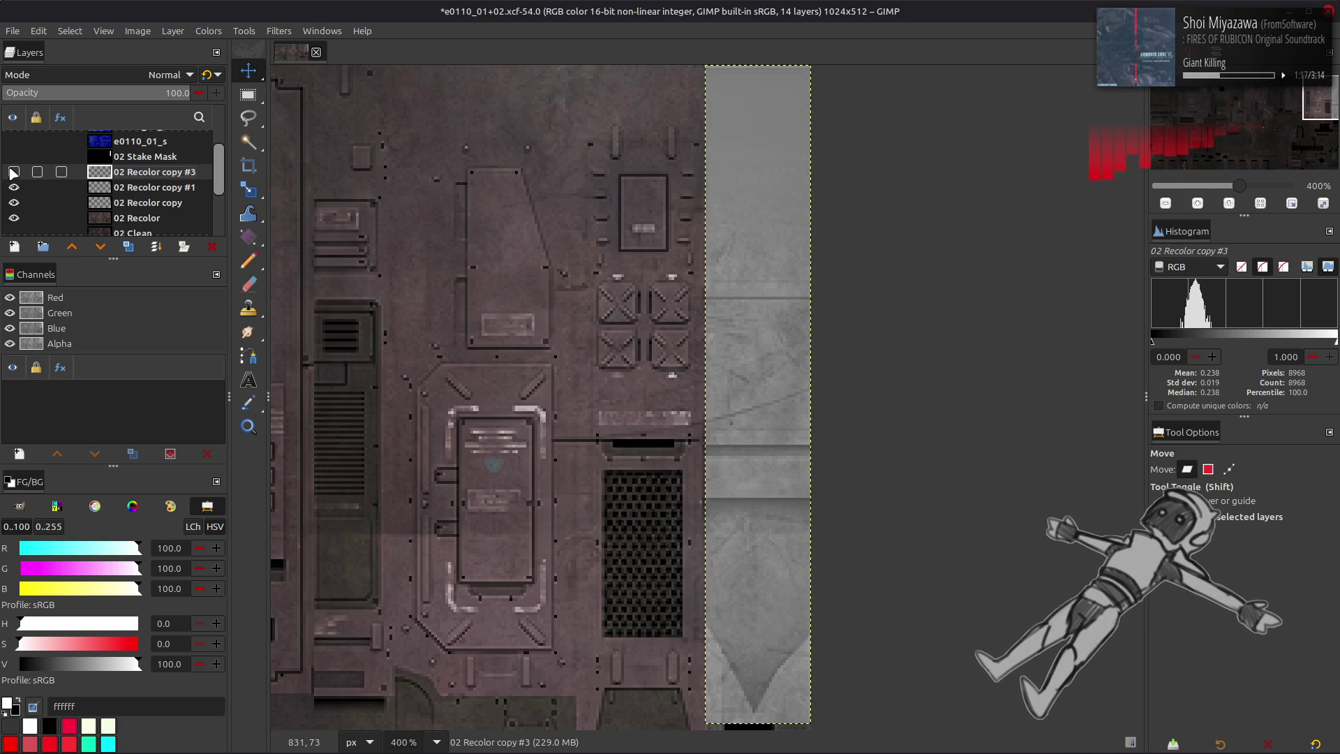
# - Compare the recolor layers by toggling their visibility, and check 02 Recolor copy #1's blend mode
pyautogui.click(119, 188)
pyautogui.click(13, 189)
pyautogui.click(12, 188)
pyautogui.click(13, 173)
pyautogui.click(136, 173)
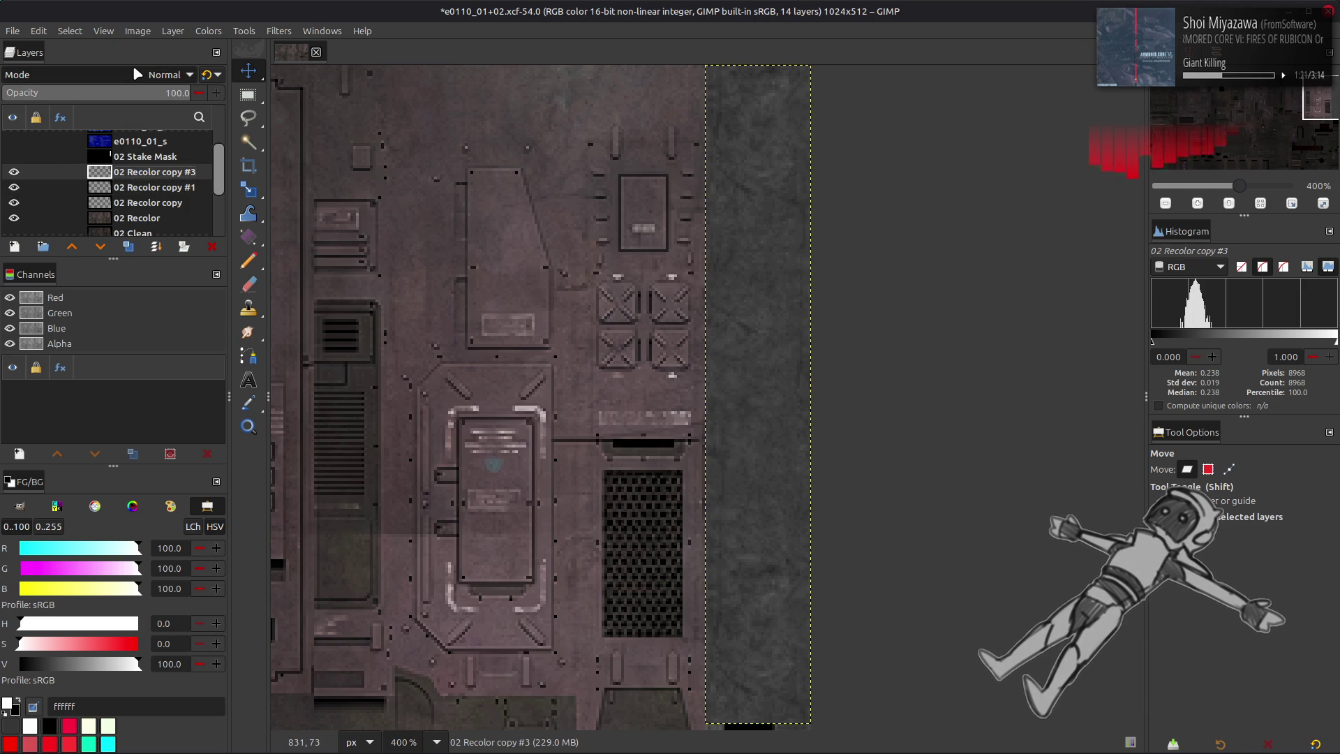
pyautogui.click(136, 187)
pyautogui.click(139, 204)
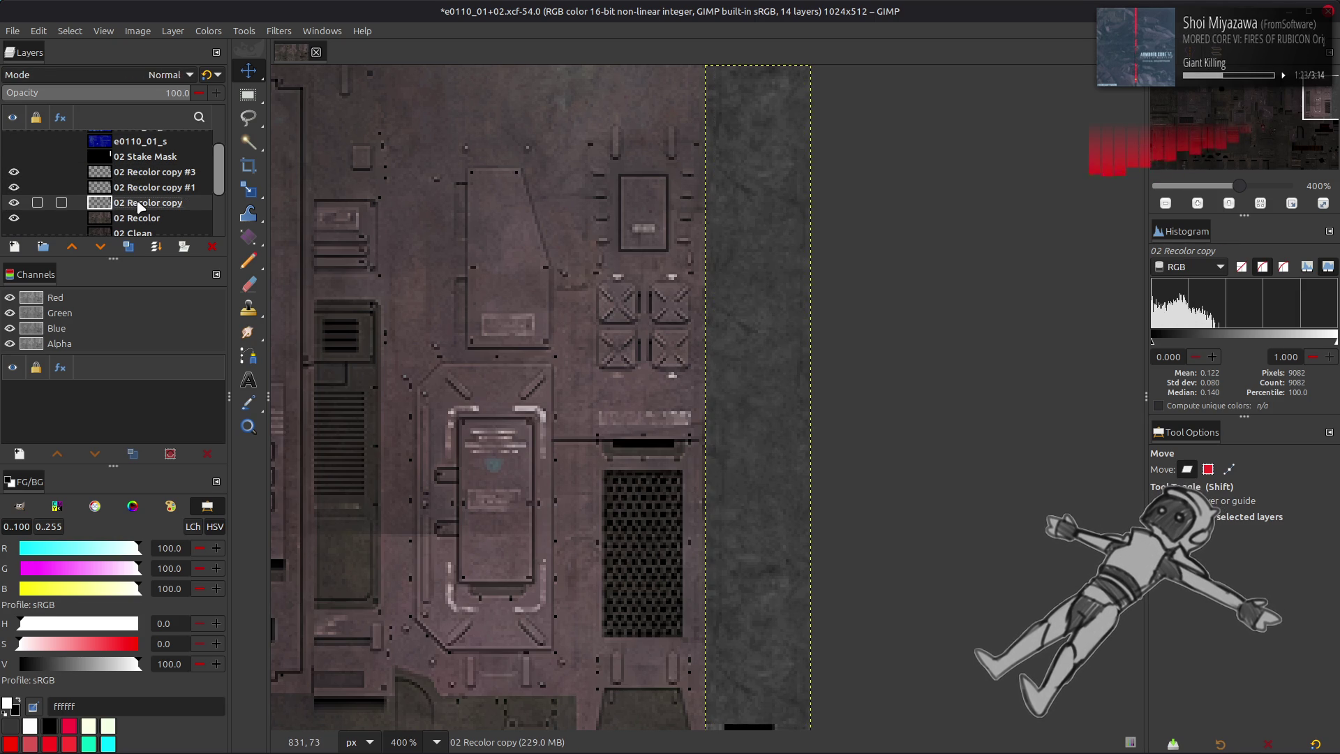
pyautogui.scroll(-2, 489, 419)
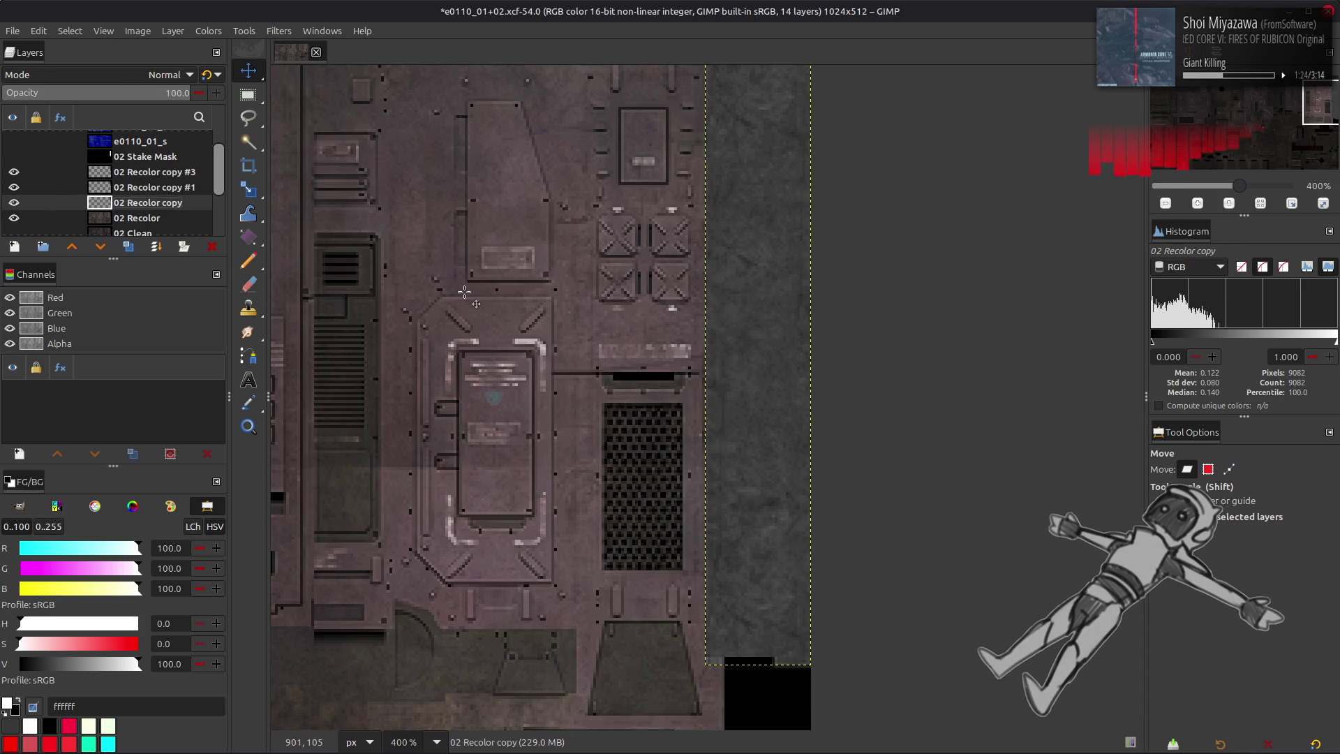
pyautogui.click(133, 193)
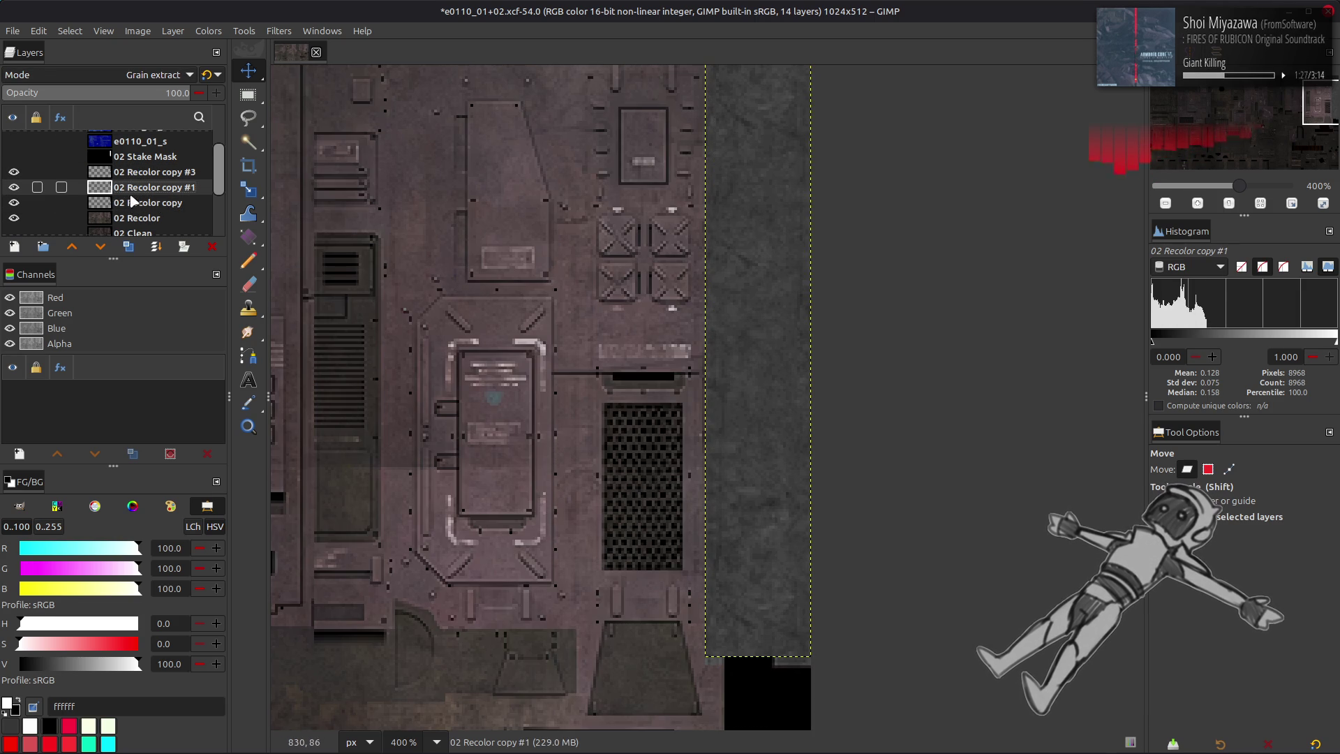
pyautogui.click(132, 206)
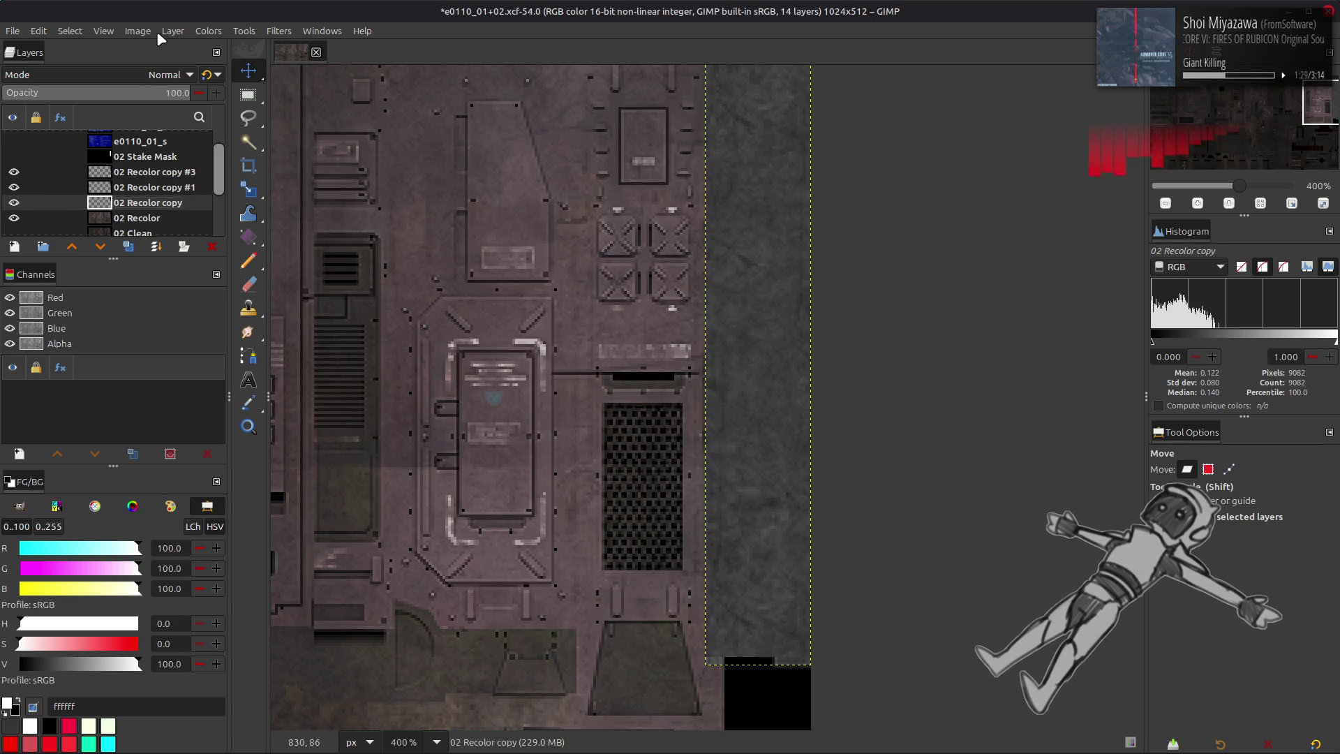
# - Set 02 Recolor copy #3 to Multiply mode, then hide and reshow the recolor layers to compare
pyautogui.click(136, 174)
pyautogui.click(167, 75)
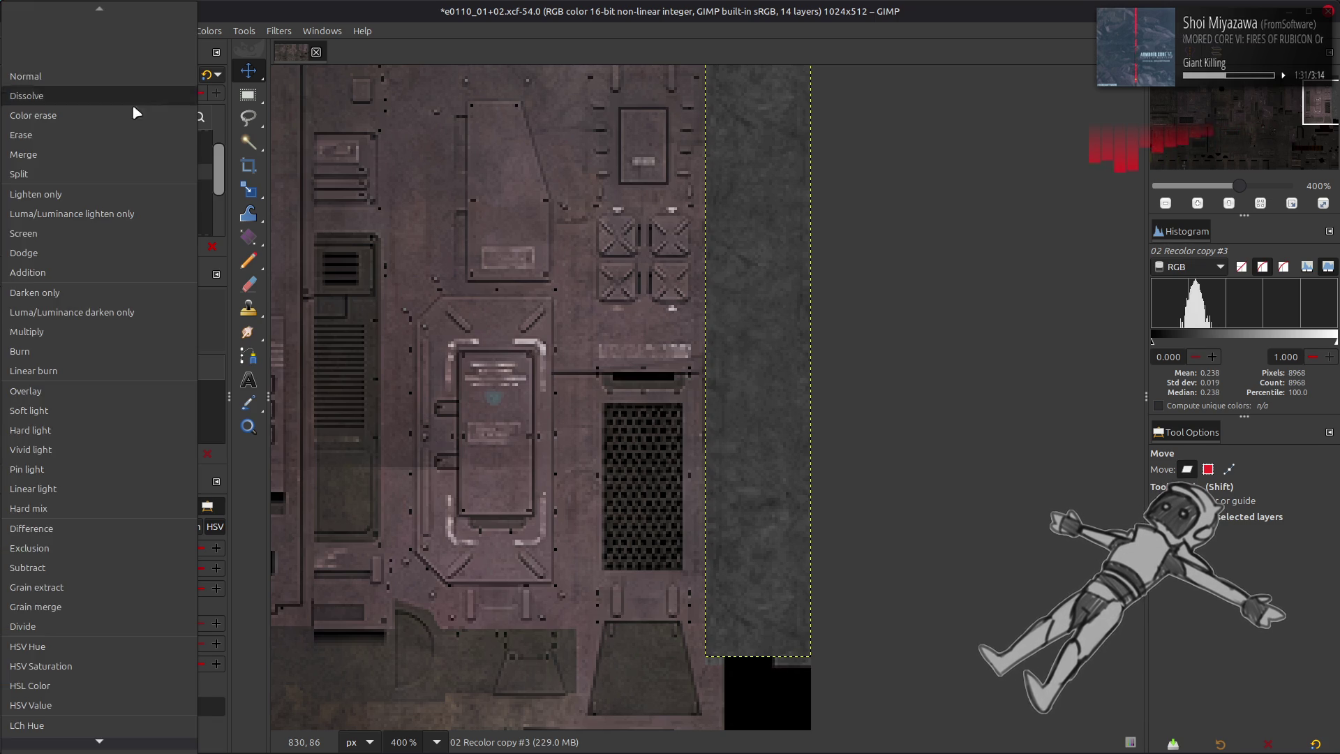
pyautogui.click(82, 325)
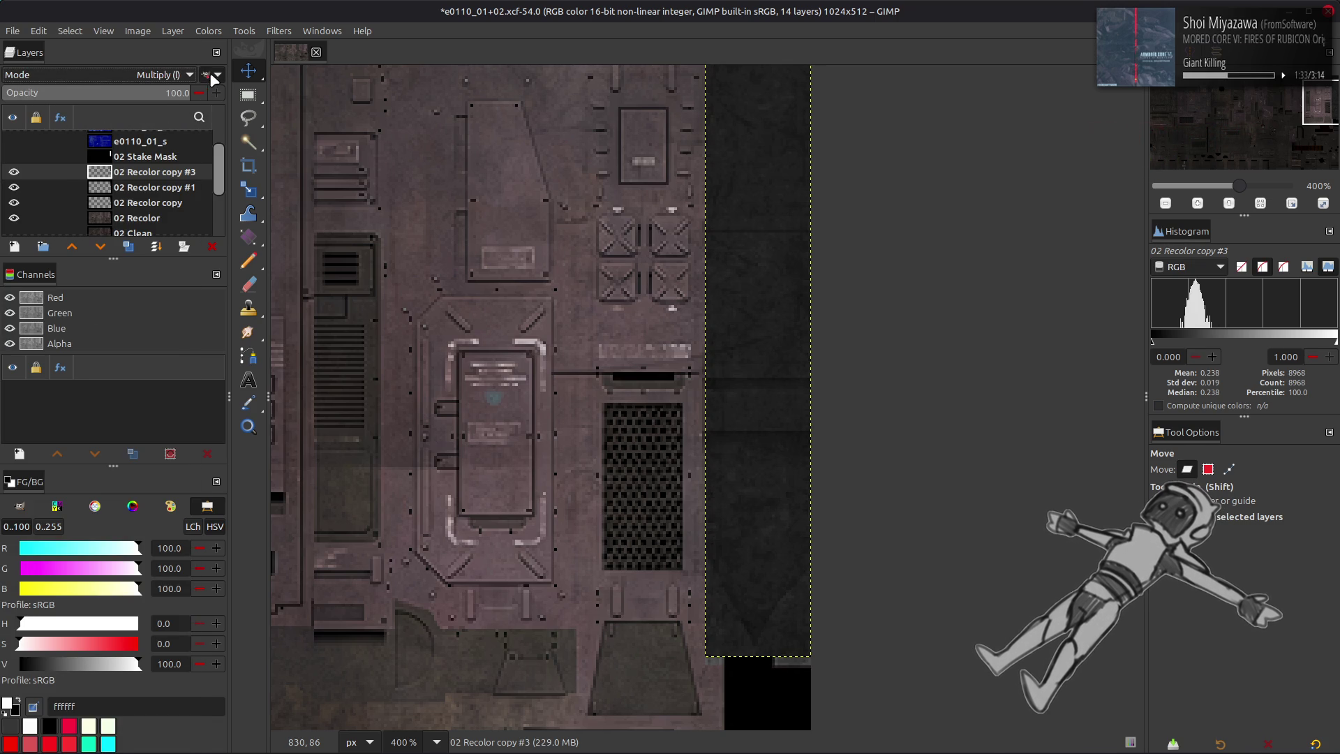
pyautogui.click(14, 172)
pyautogui.click(14, 187)
pyautogui.click(14, 204)
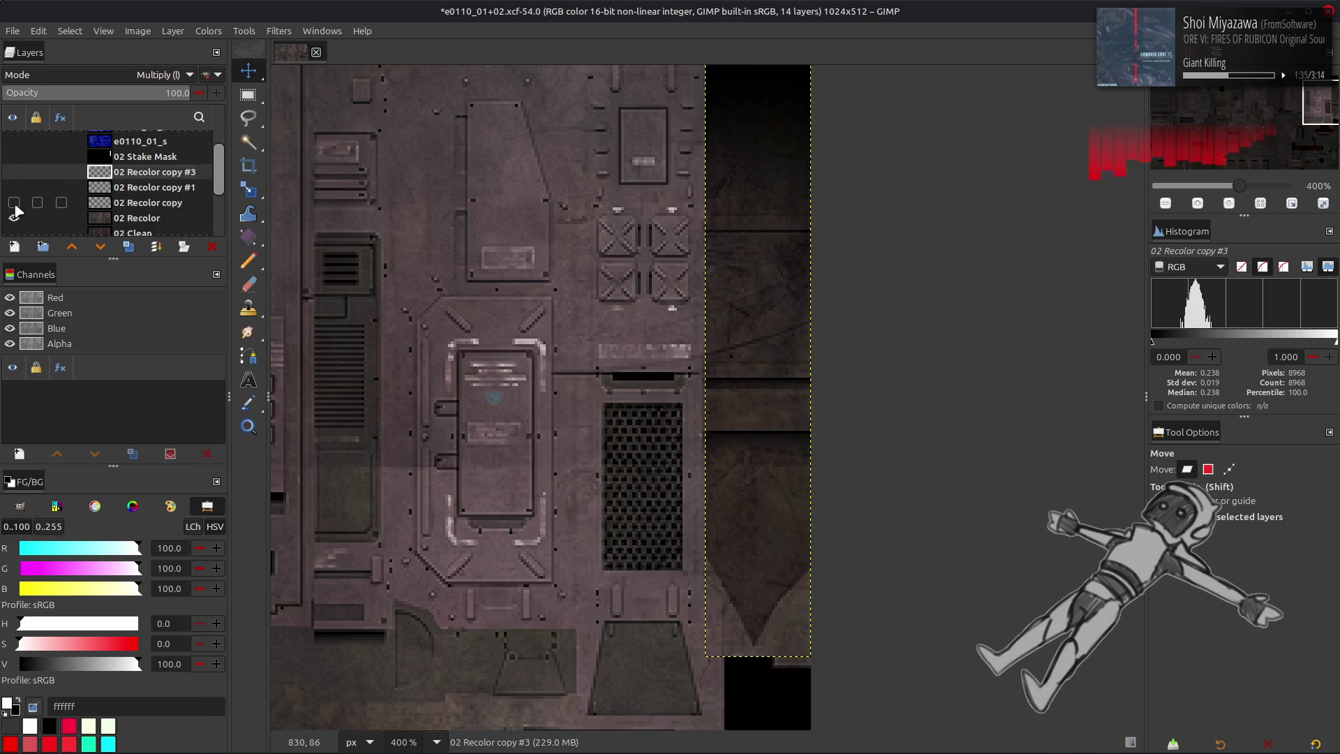
pyautogui.moveTo(14, 210); pyautogui.dragTo(14, 178)
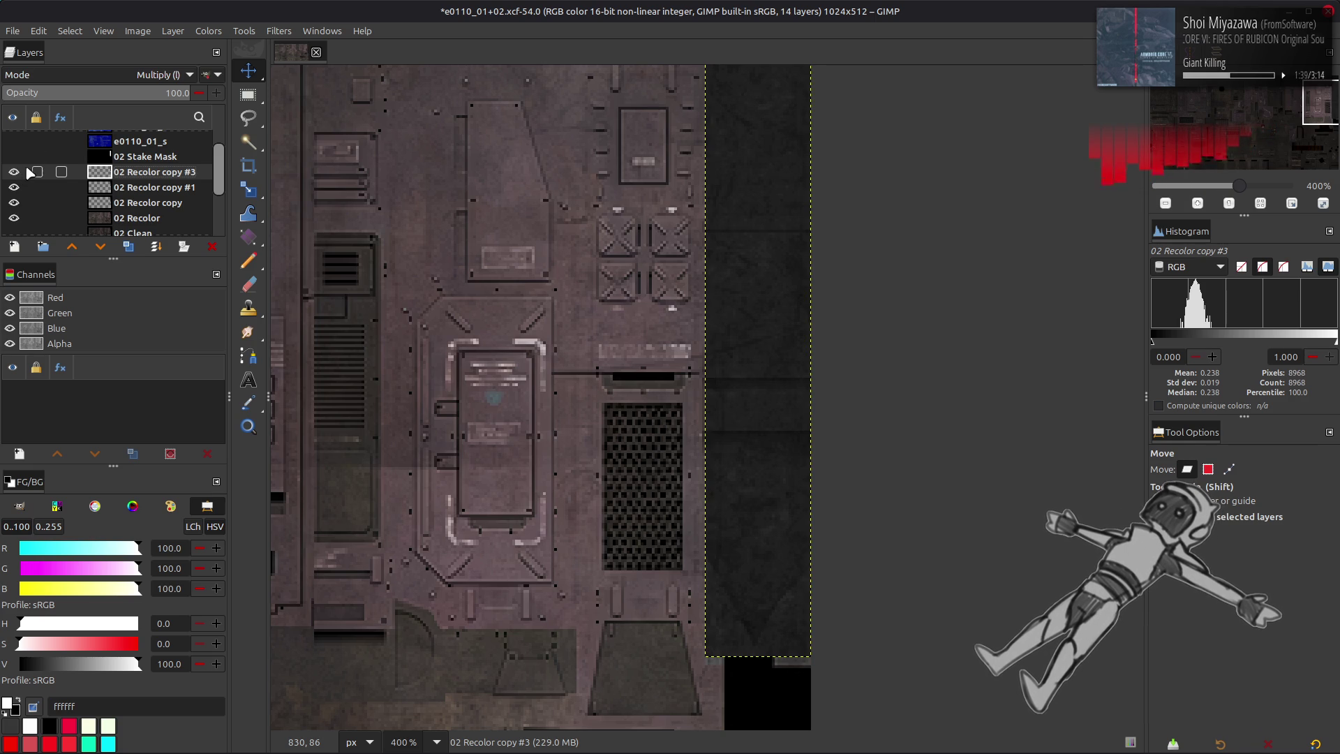
pyautogui.click(208, 31)
# - Apply Levels to the strip with the input white point at 25, then nudge the white slider right
pyautogui.click(210, 180)
pyautogui.tripleClick(1064, 524)
pyautogui.write('25')
pyautogui.press('Return')
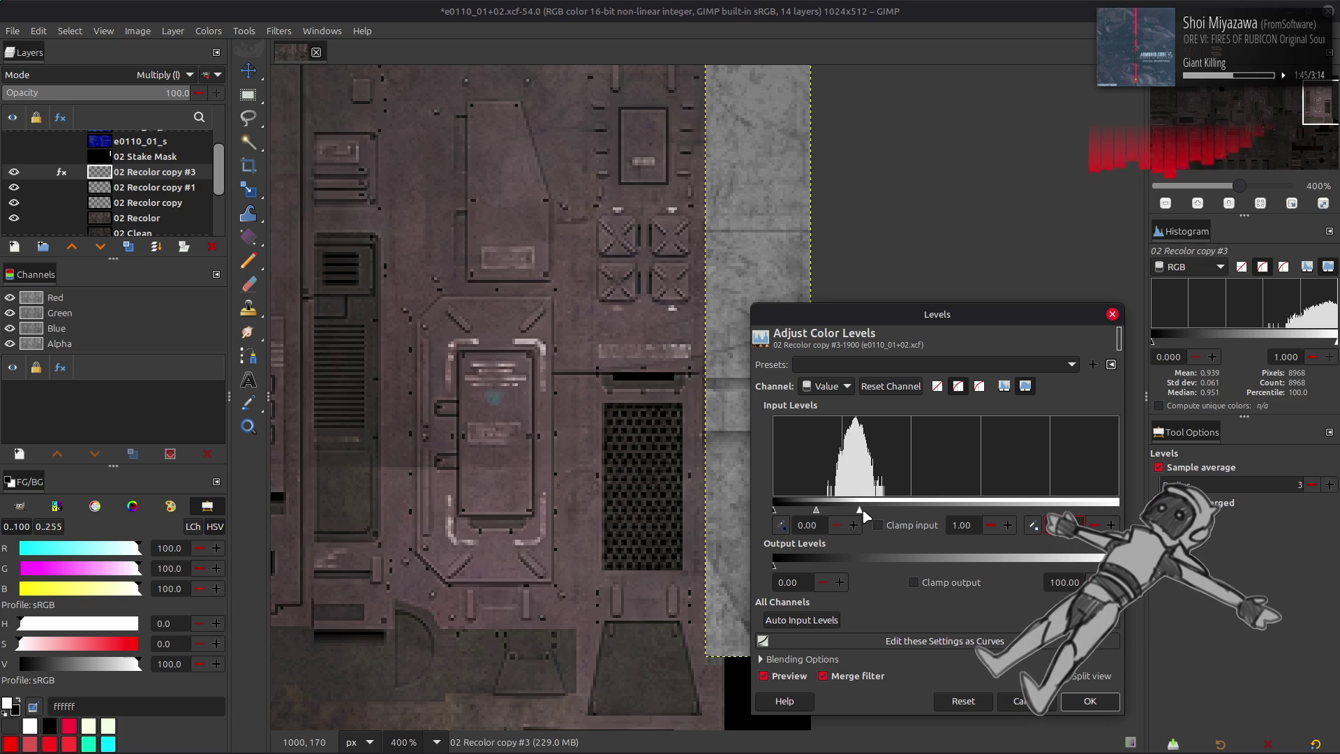
pyautogui.scroll(2, 681, 509)
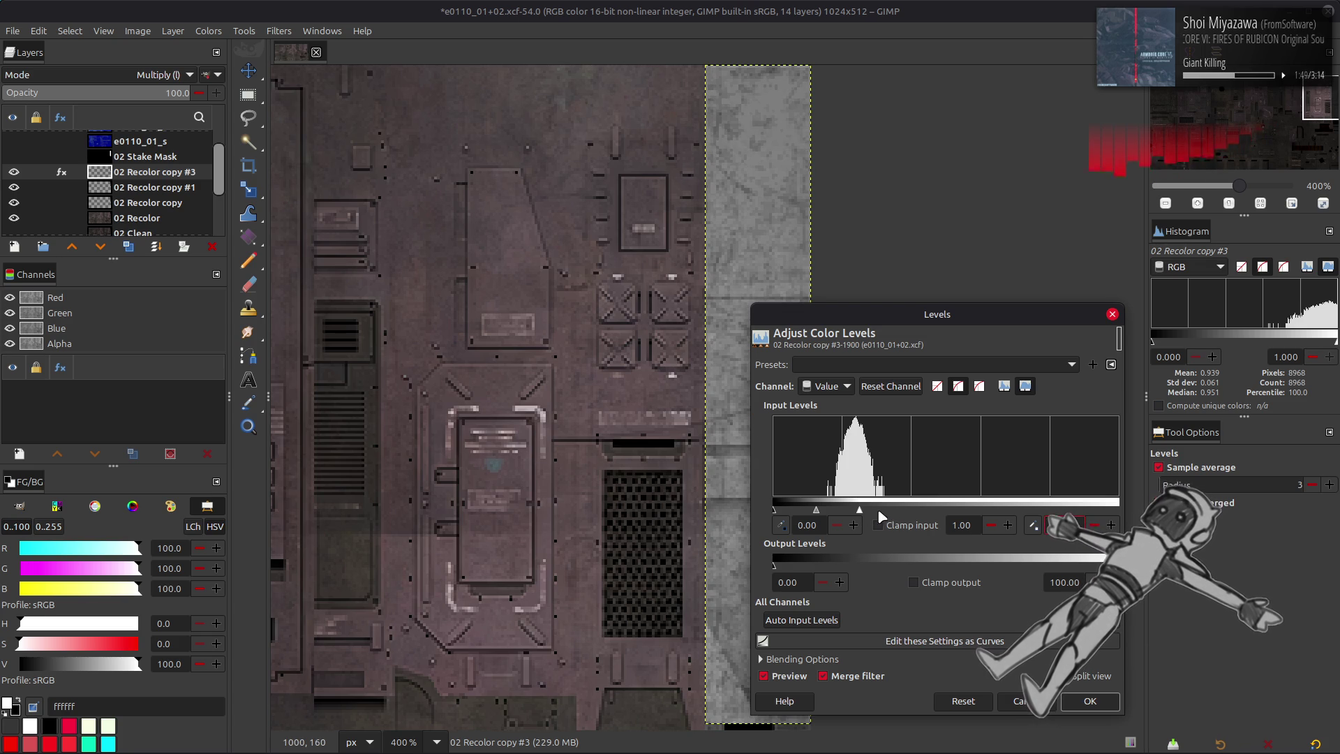
pyautogui.moveTo(859, 510); pyautogui.dragTo(888, 509)
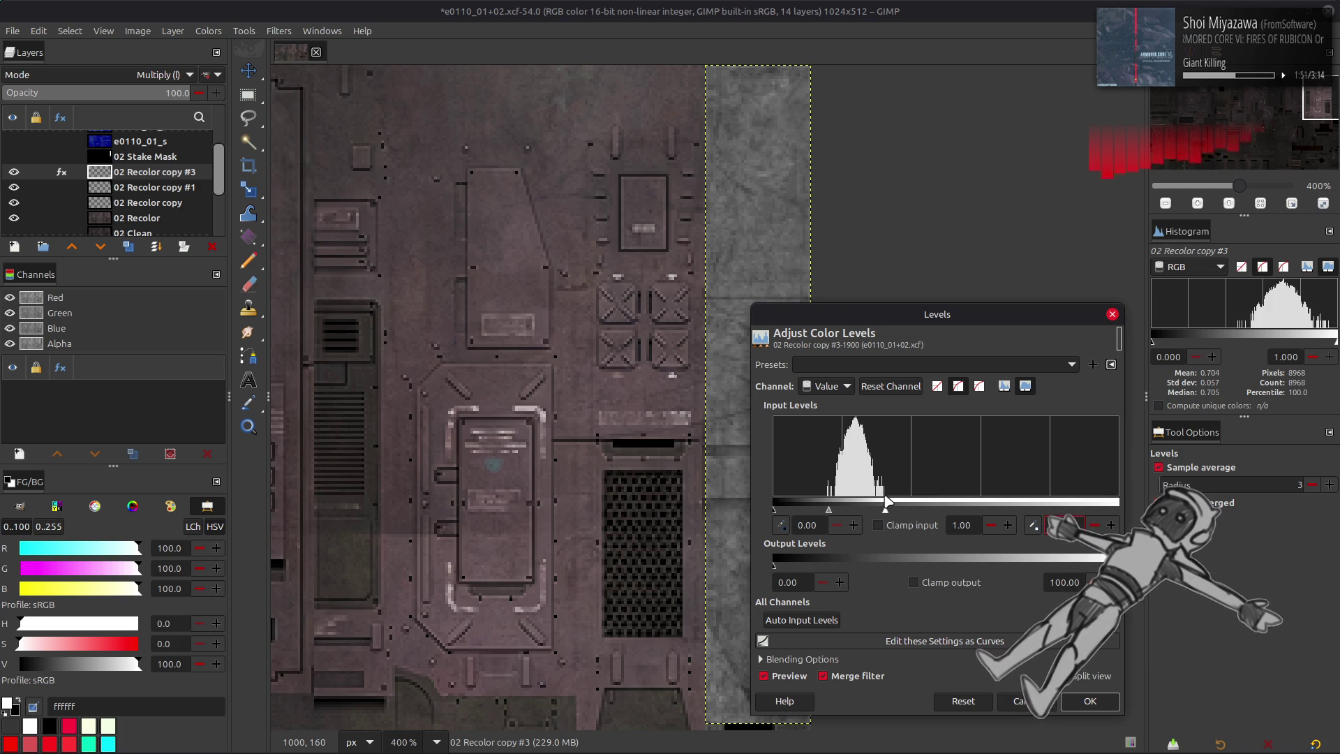
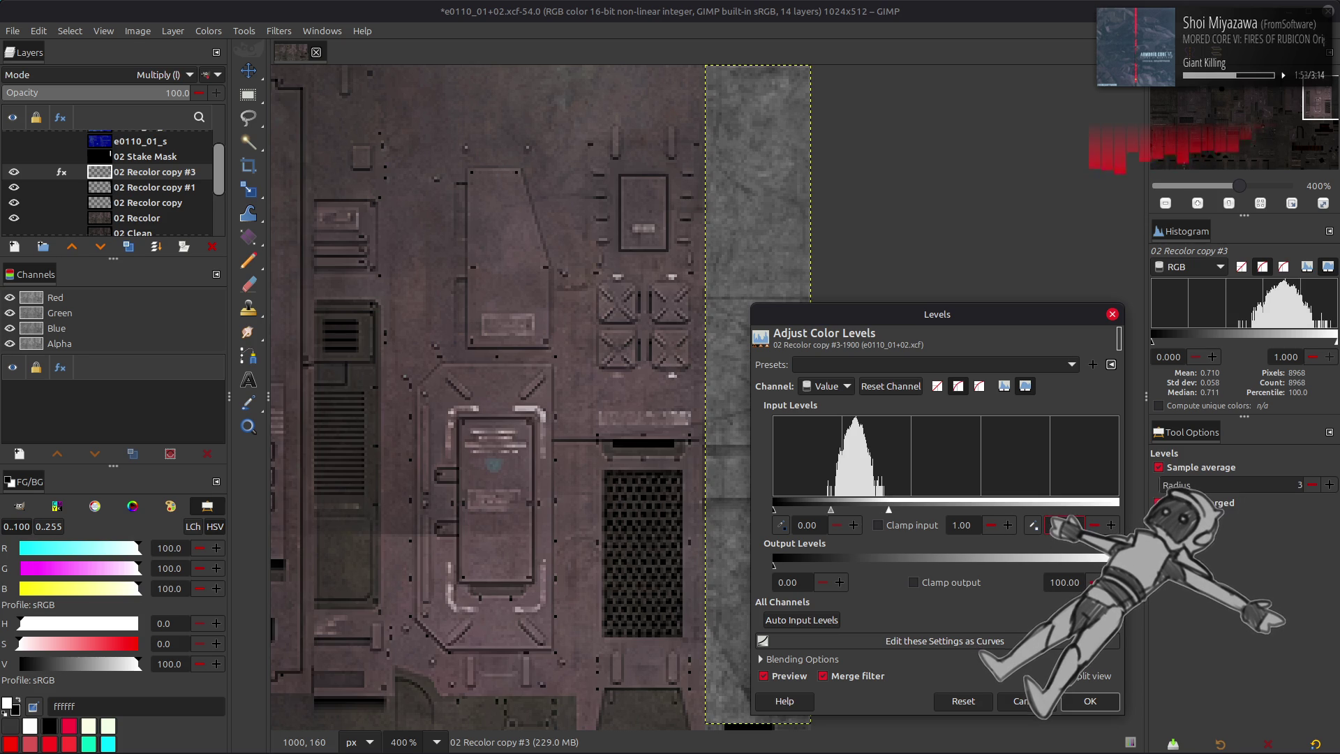
# - Apply Levels to 02 Recolor copy #3, then hide the copy #3 and copy #1 layers
pyautogui.click(1092, 700)
pyautogui.press('m')
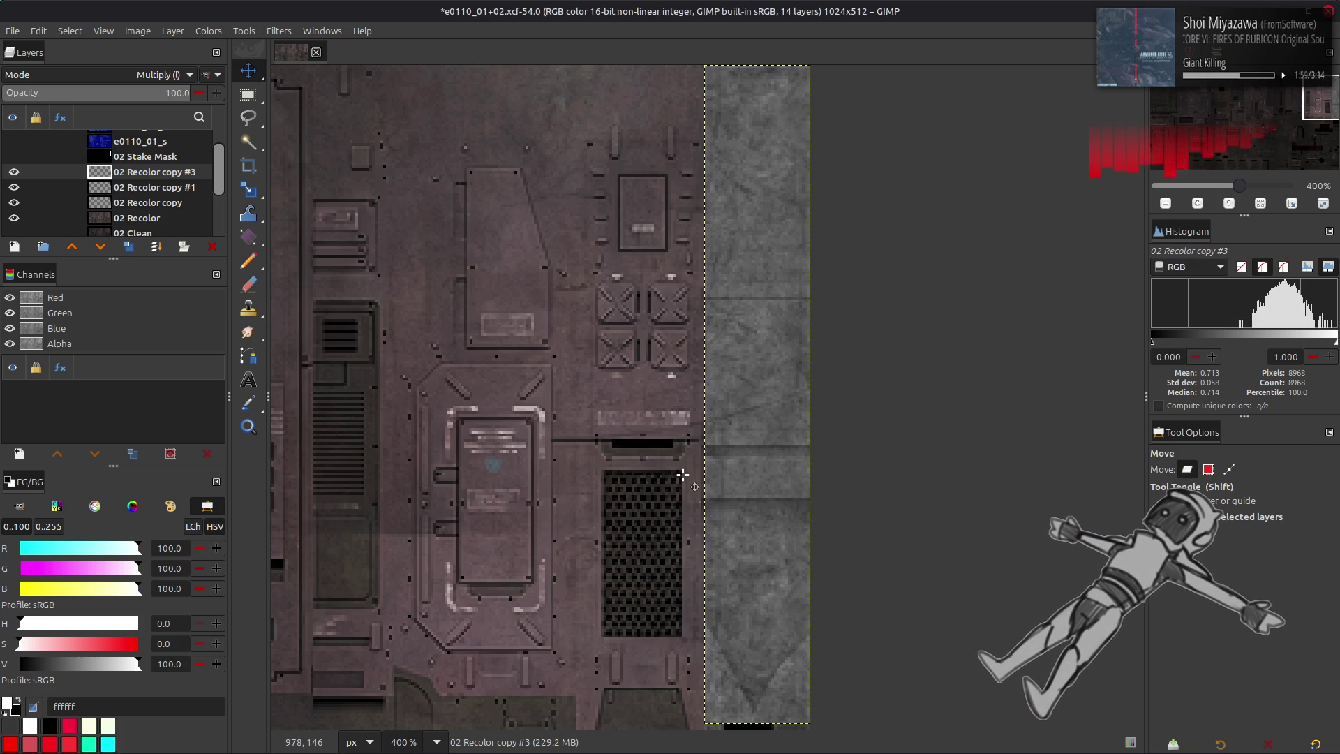
pyautogui.moveTo(678, 479); pyautogui.dragTo(750, 481, button='middle')
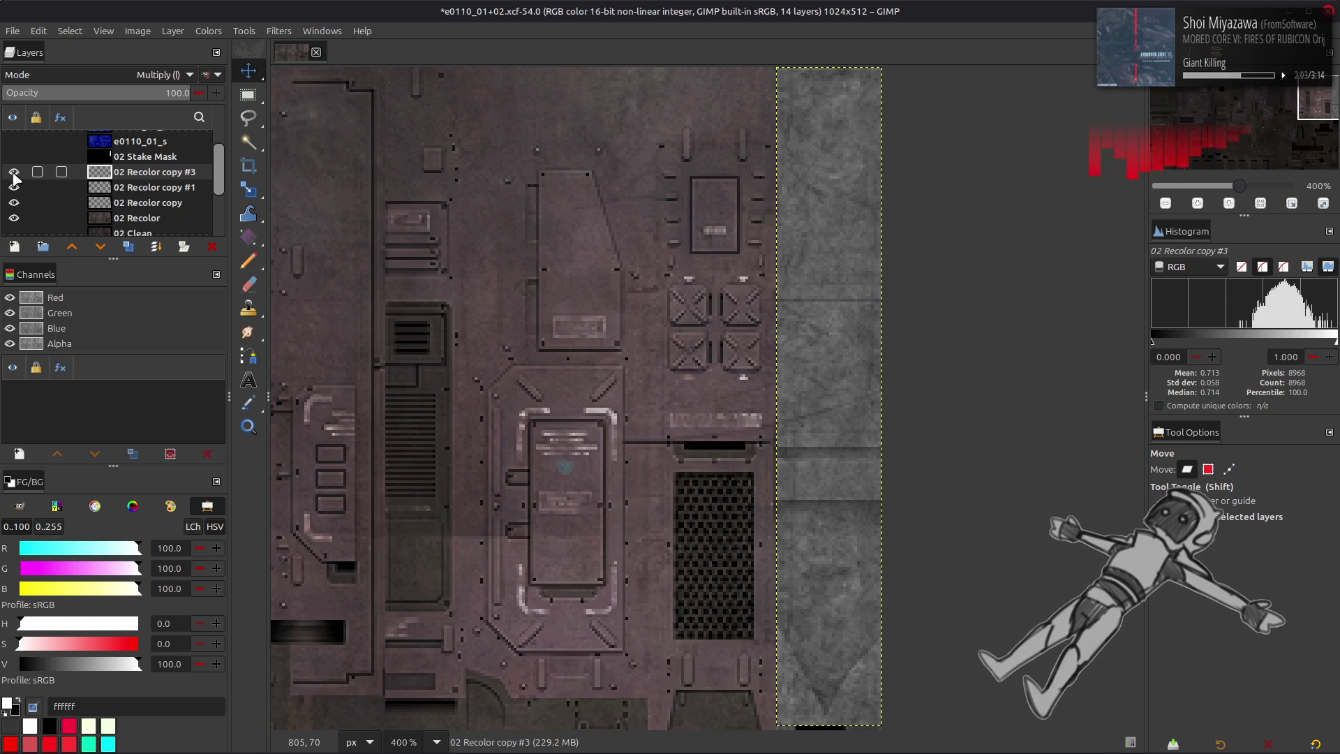
pyautogui.click(14, 172)
pyautogui.click(14, 187)
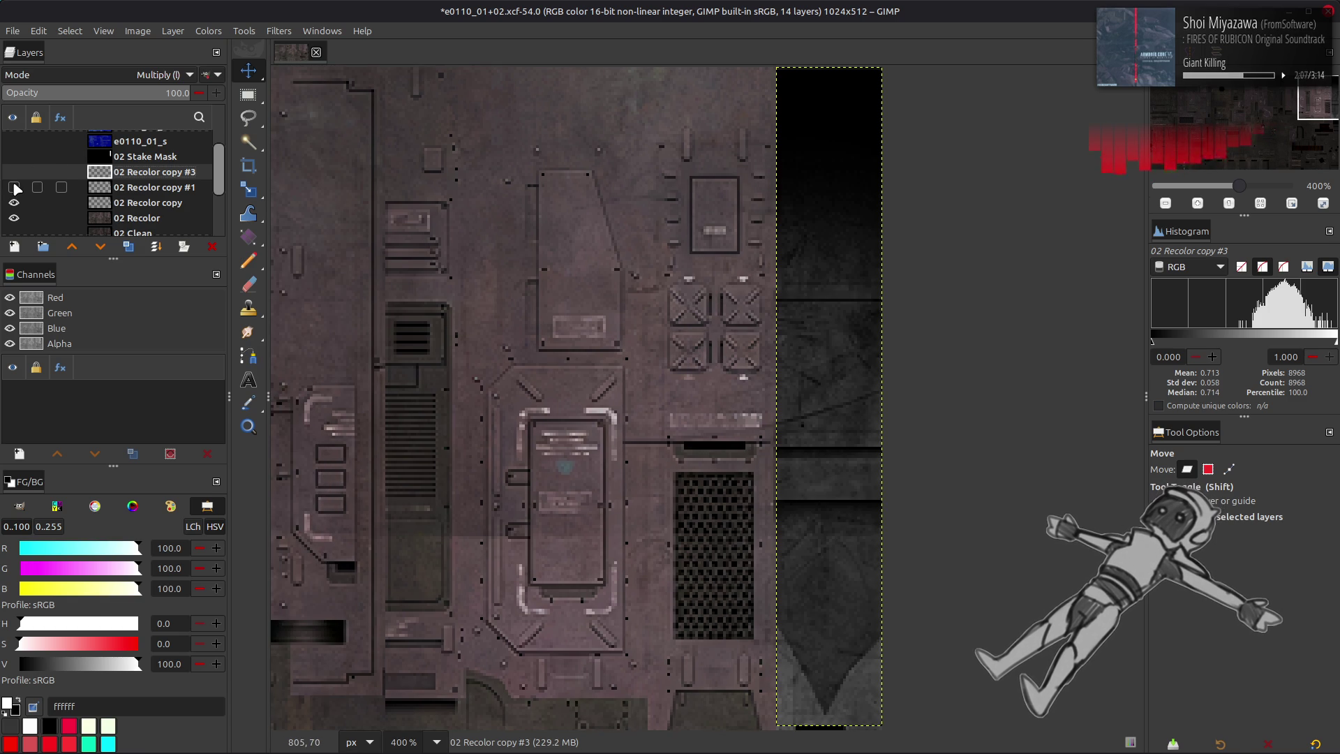
# - Reshow 02 Recolor copy #1, delete it and undo, then reshow and select copy #3
pyautogui.click(107, 188)
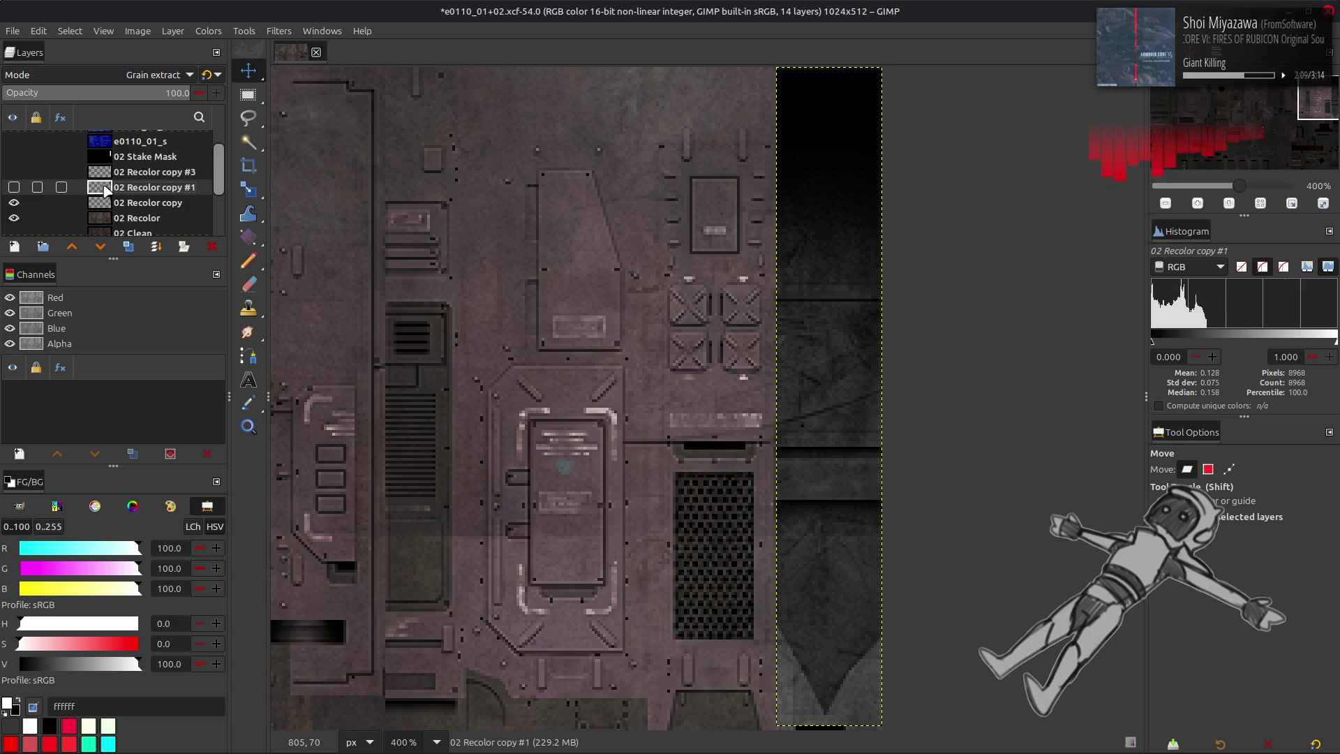
pyautogui.click(14, 189)
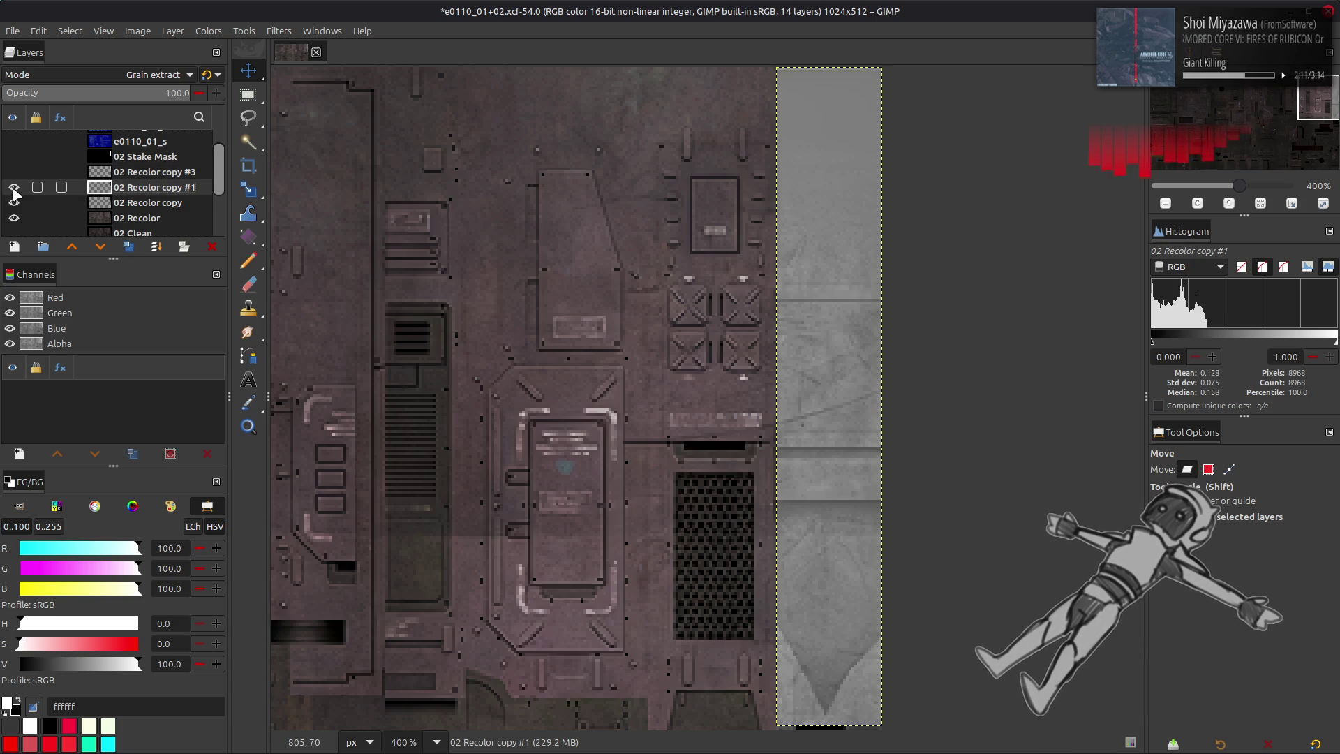
pyautogui.press('Delete')
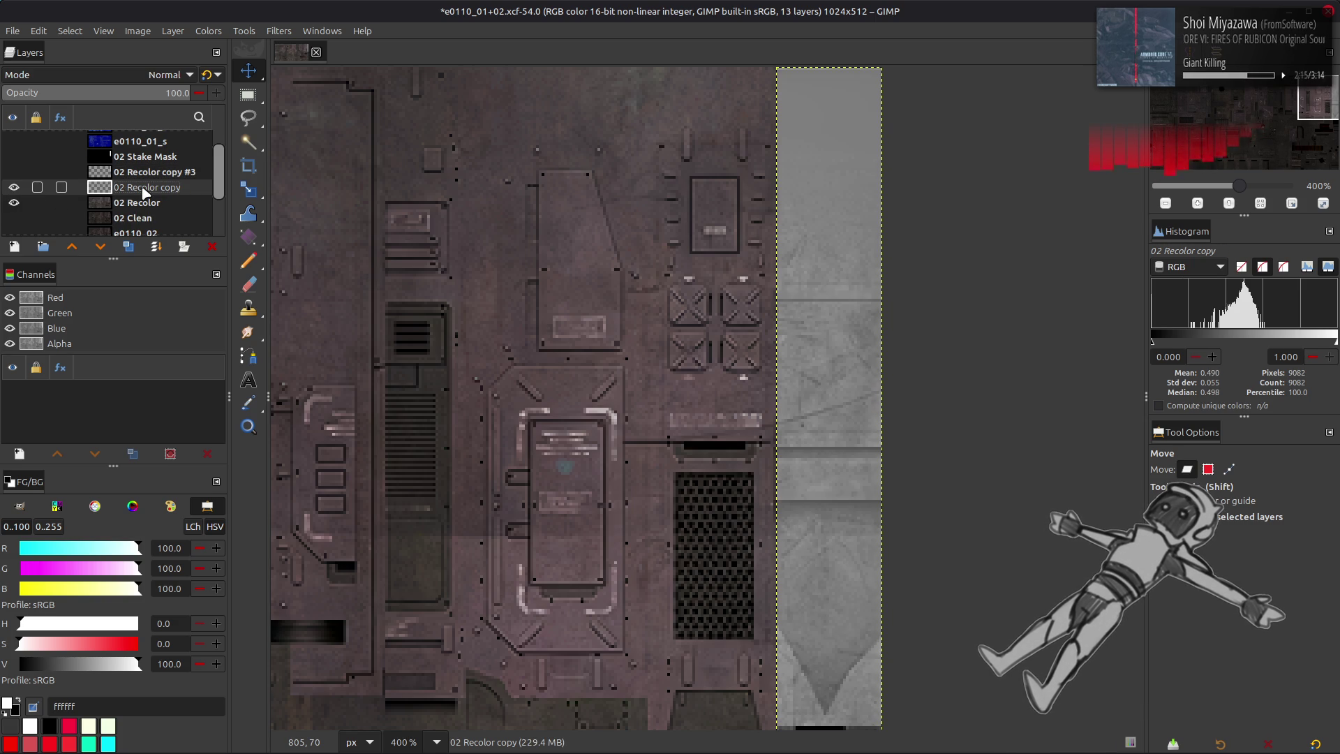
pyautogui.hotkey('ctrl', 'z')
pyautogui.click(13, 172)
pyautogui.click(98, 172)
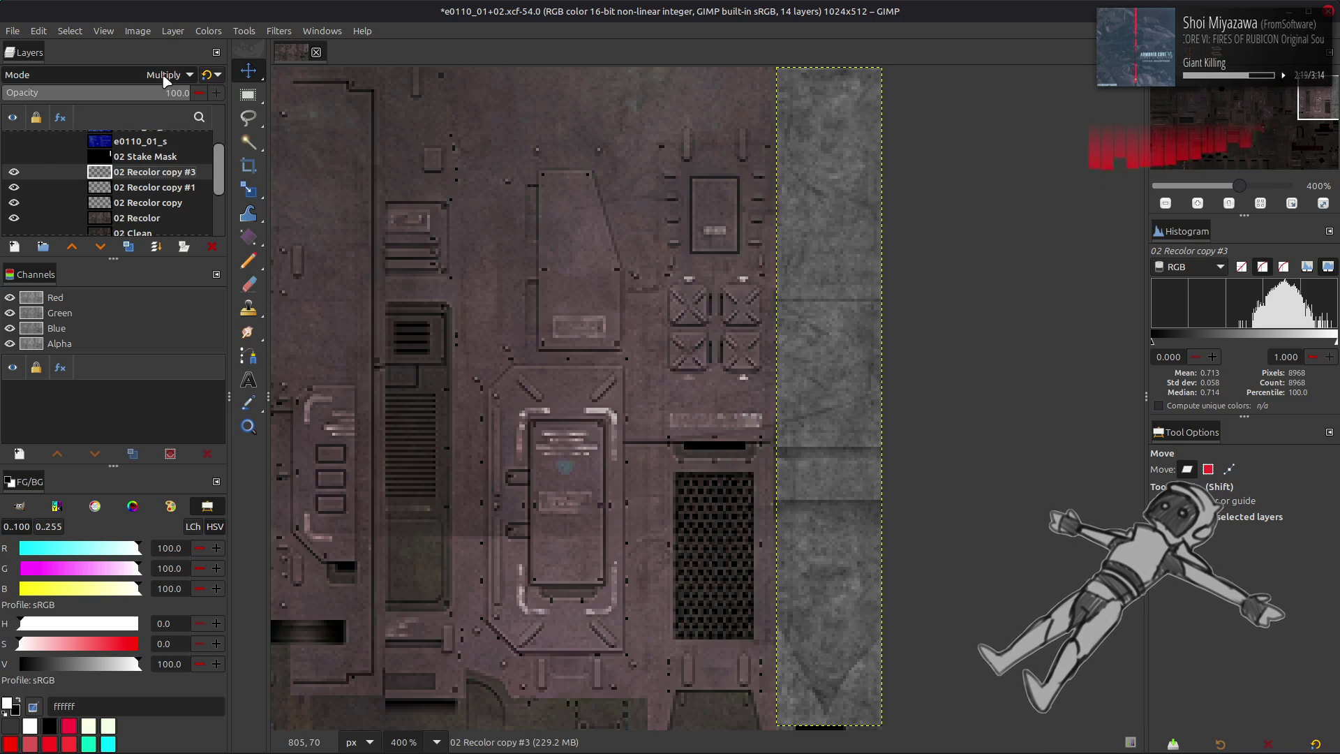
pyautogui.click(218, 75)
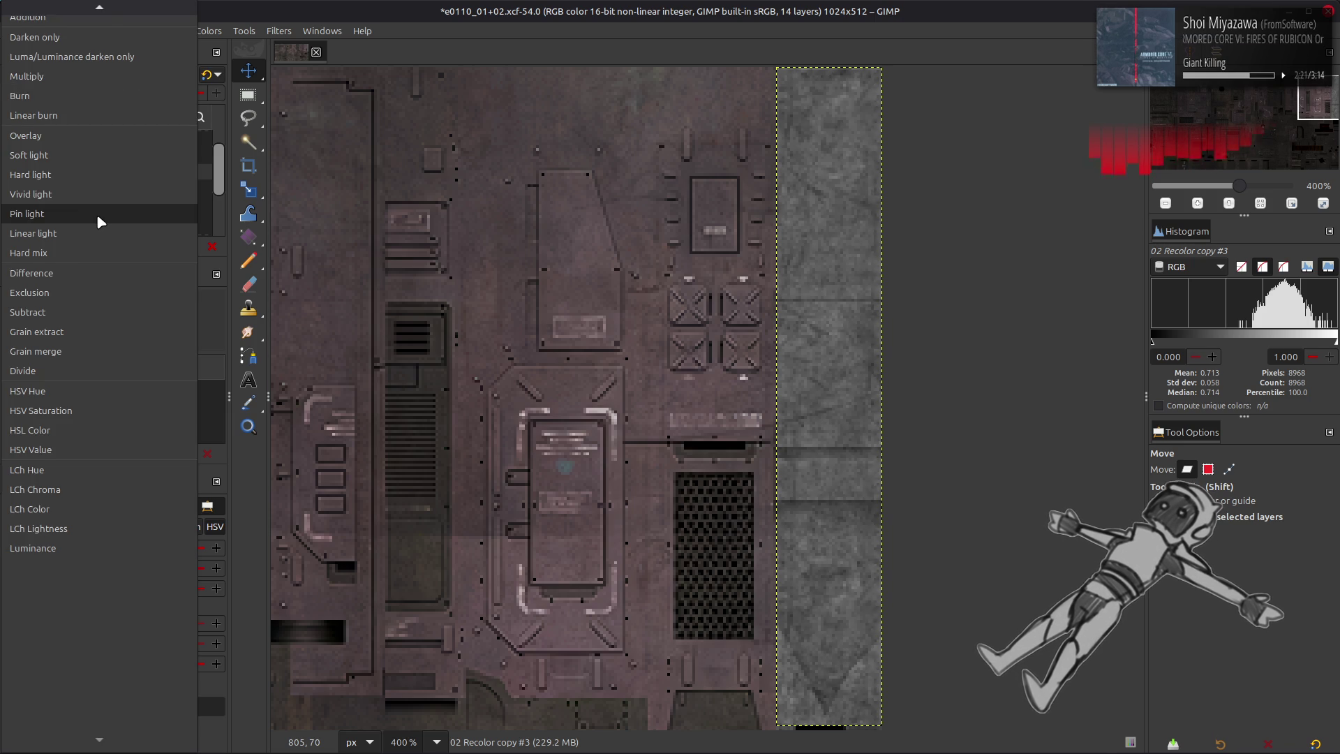
pyautogui.click(86, 175)
pyautogui.scroll(2, 114, 77)
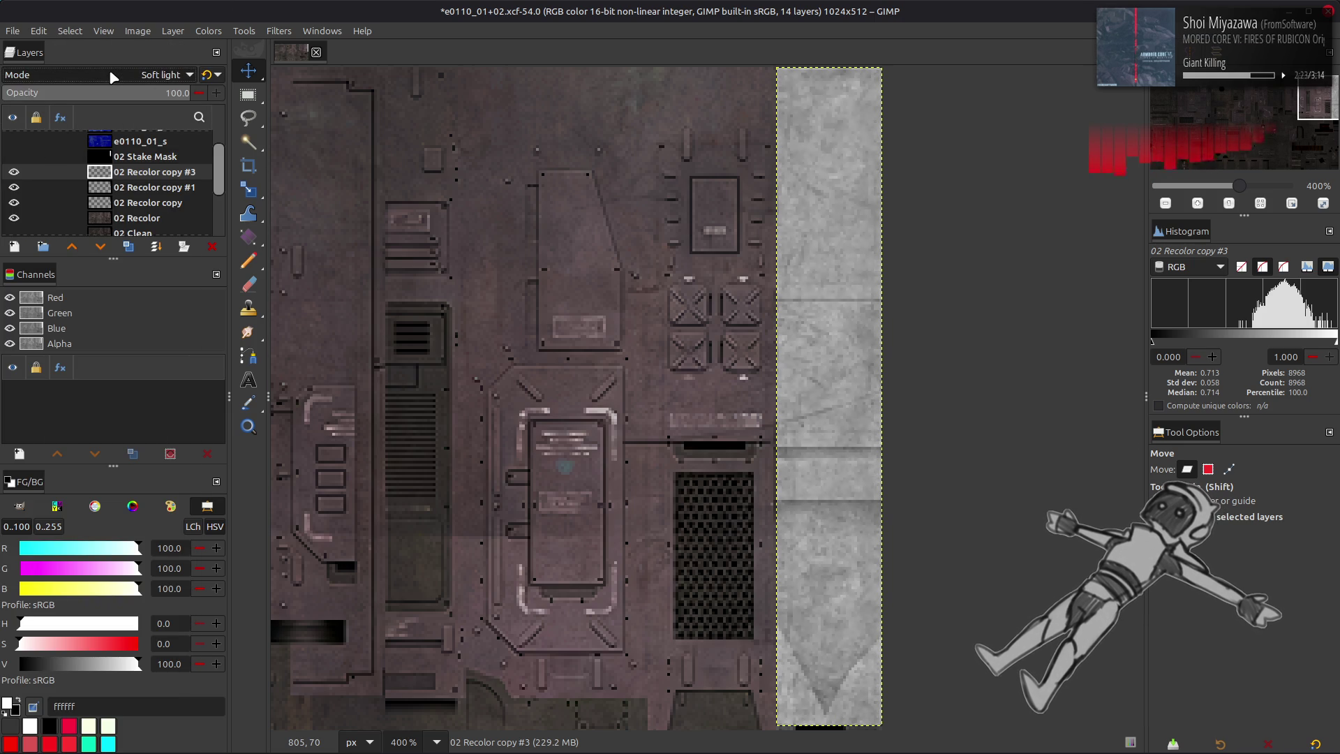
pyautogui.scroll(-2, 113, 75)
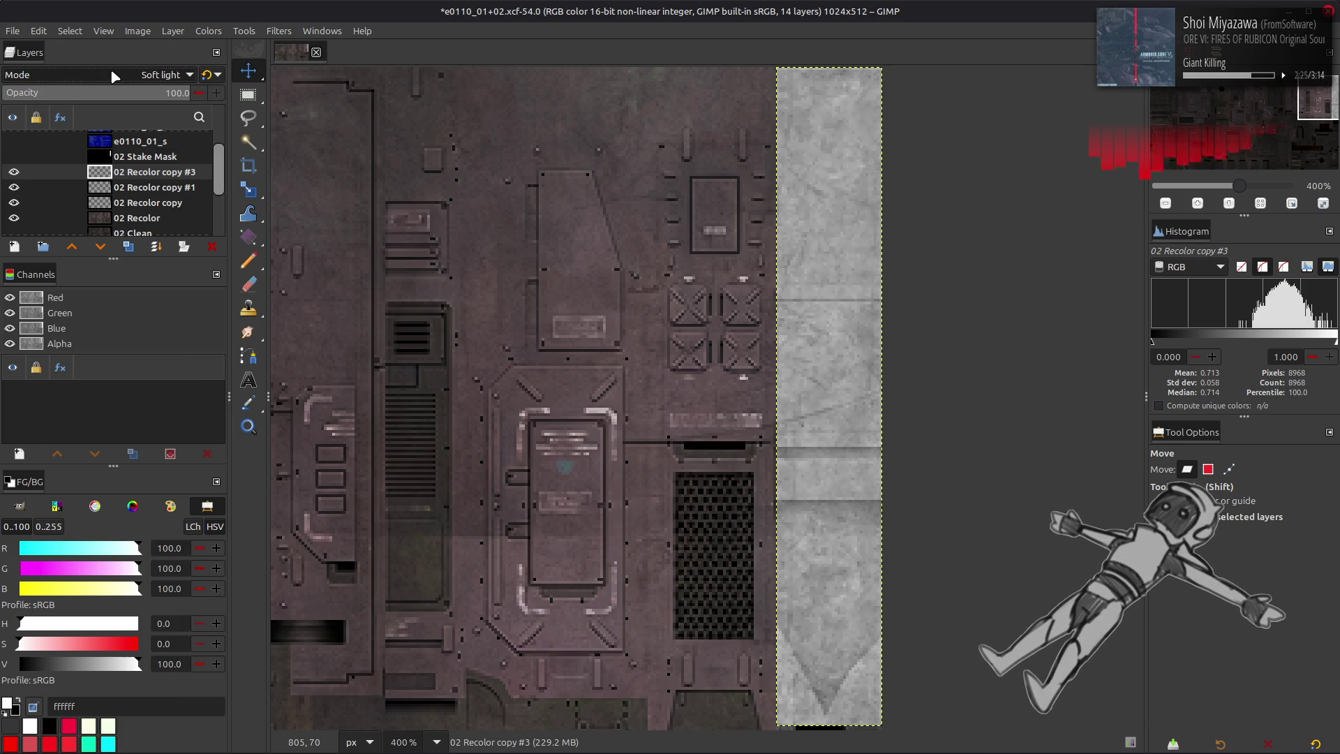
pyautogui.scroll(1, 114, 76)
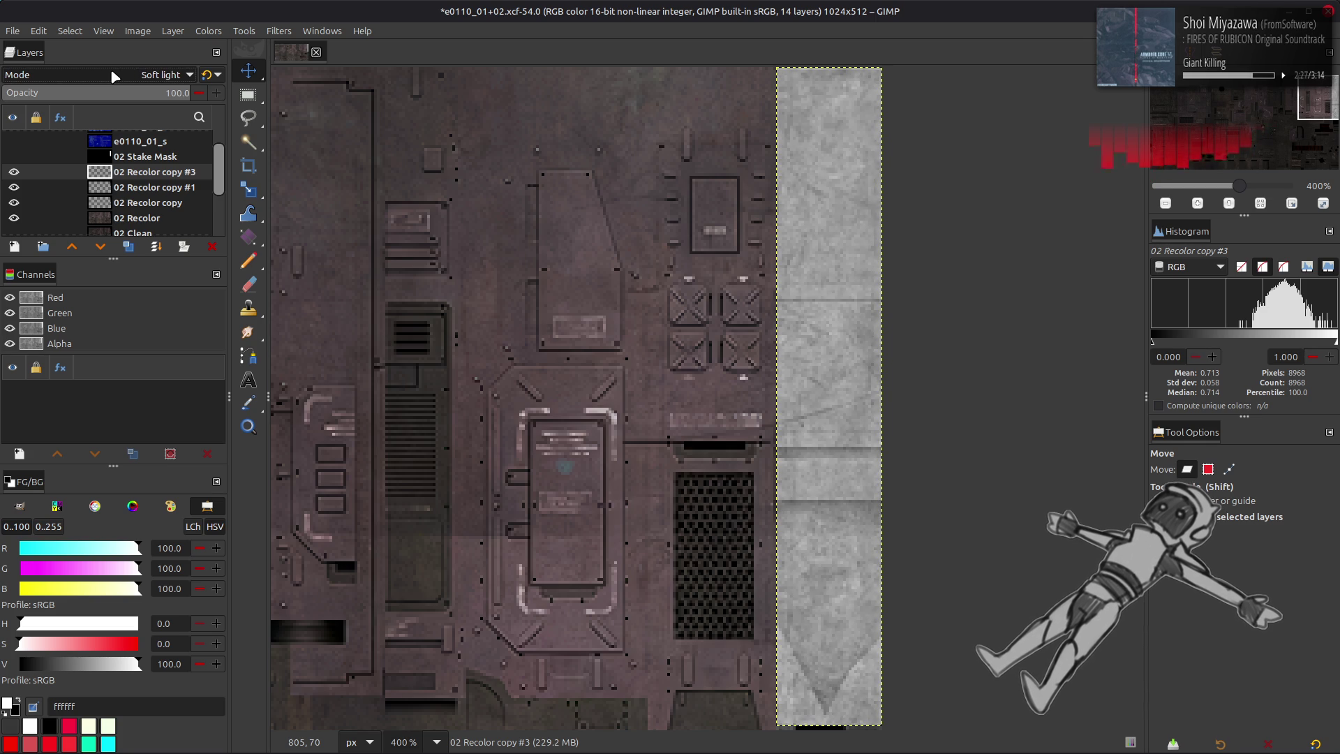
pyautogui.click(77, 187)
pyautogui.click(13, 171)
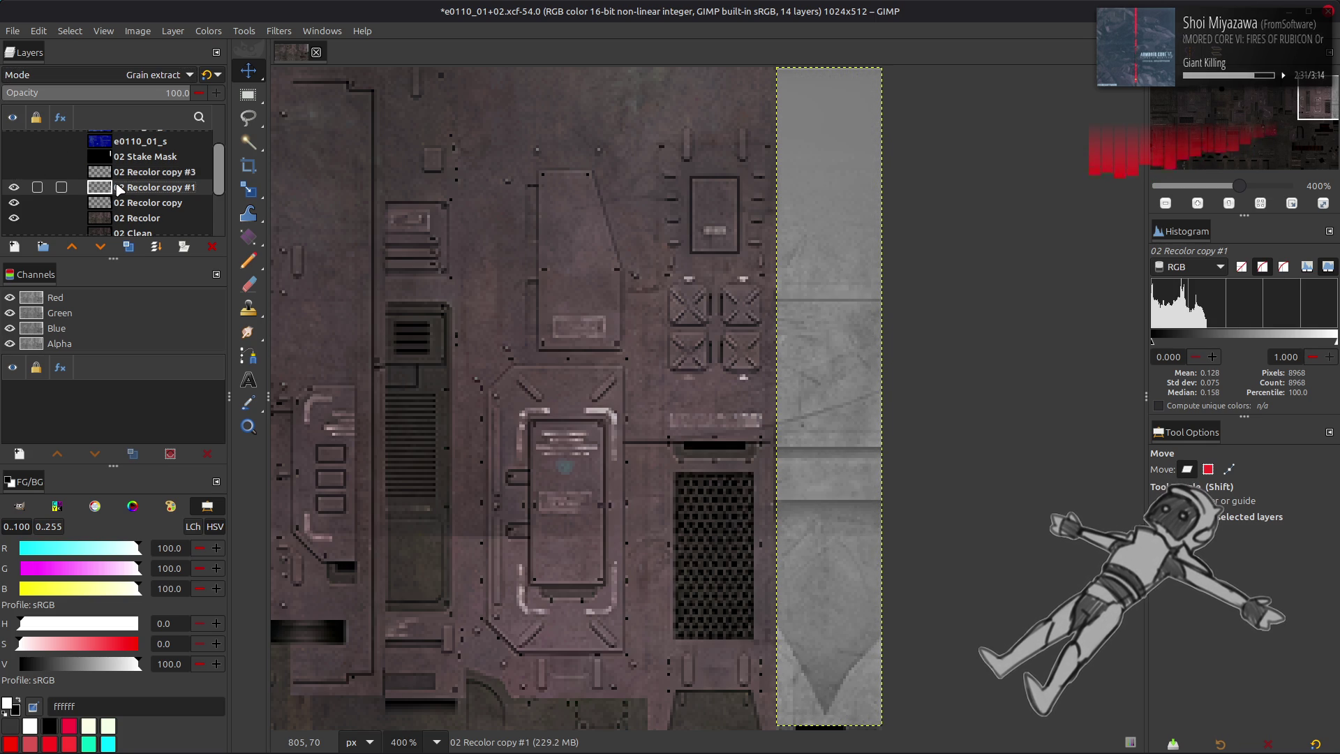
pyautogui.hotkey('ctrl', 'z')
pyautogui.hotkey('ctrl', 'z')
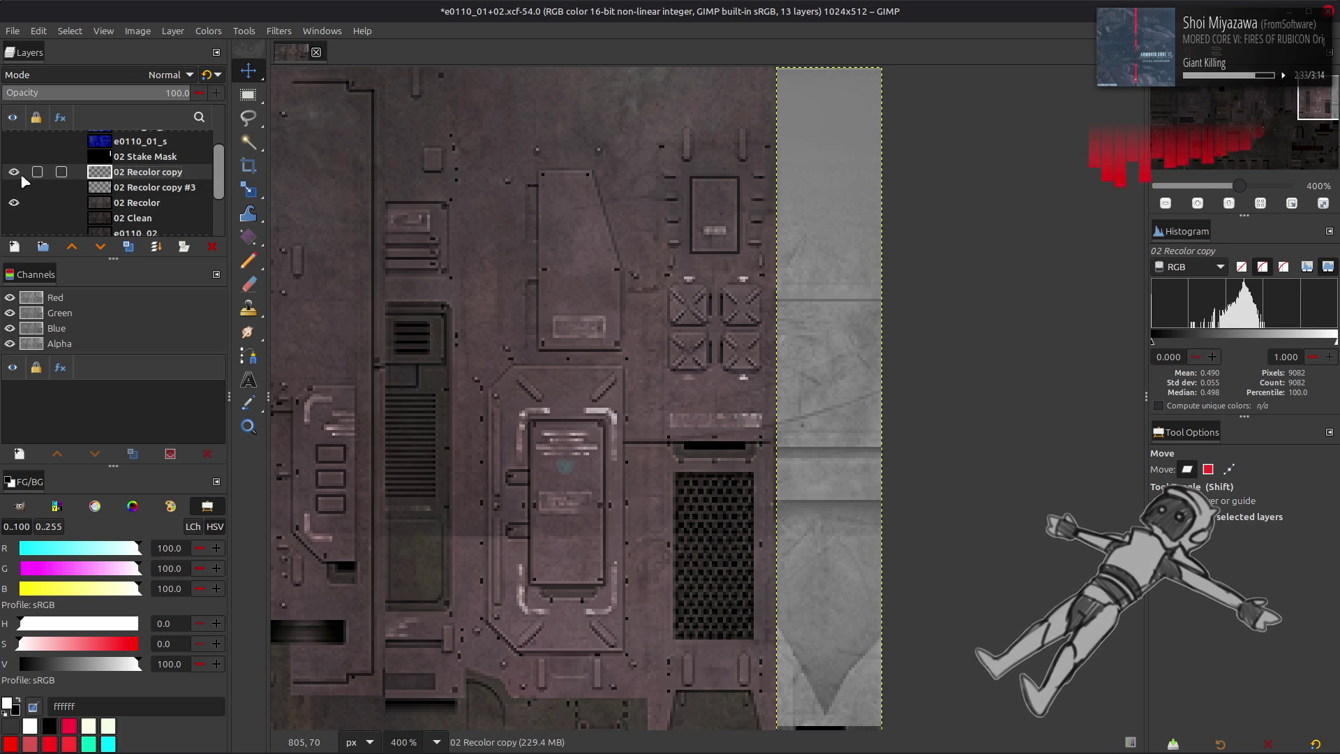
pyautogui.press('pagedown')
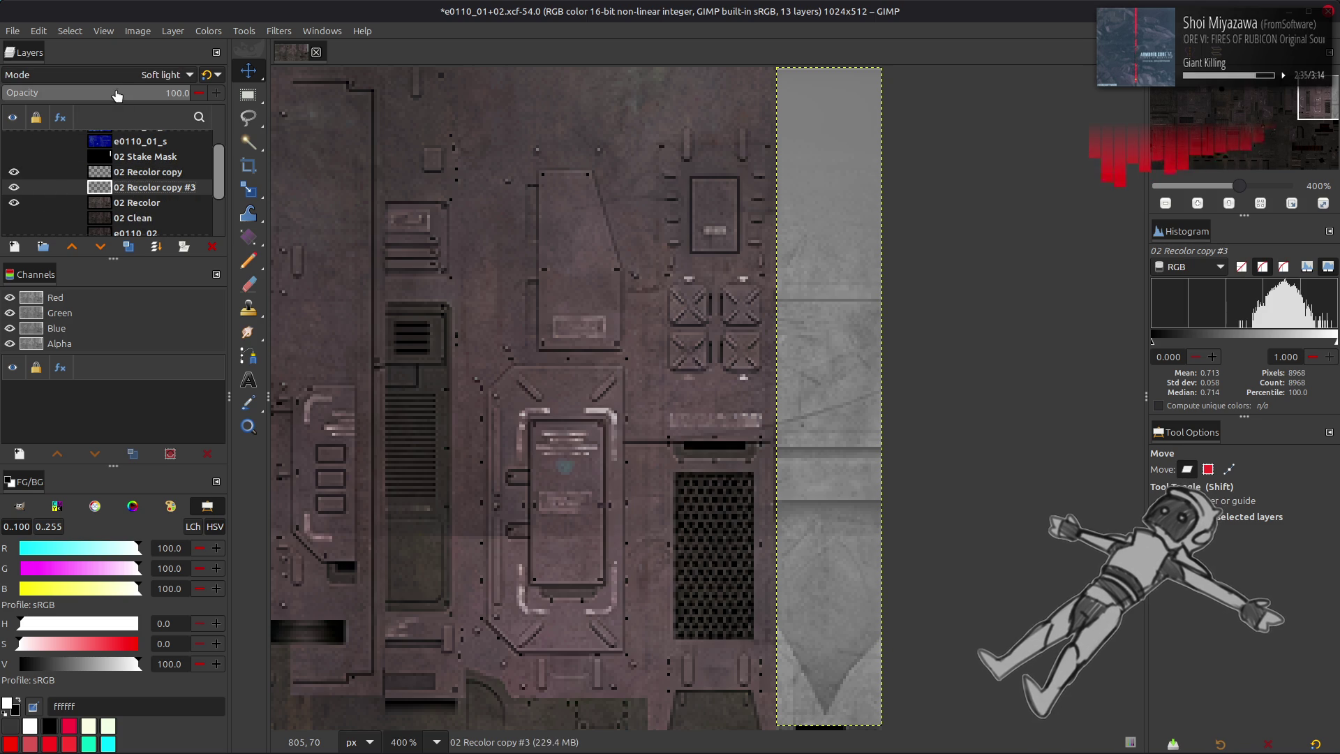
pyautogui.scroll(5, 111, 79)
pyautogui.press('pageup')
pyautogui.click(111, 76)
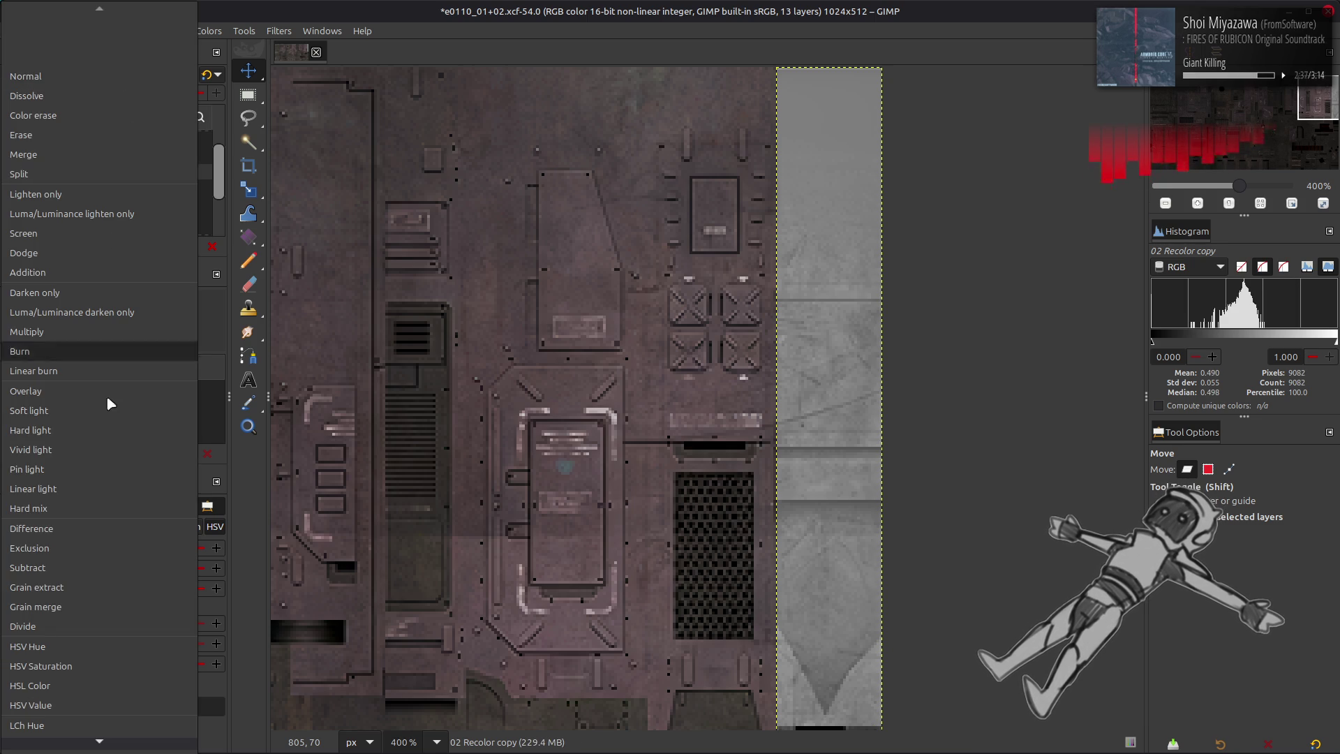
pyautogui.scroll(-2, 87, 509)
pyautogui.click(80, 543)
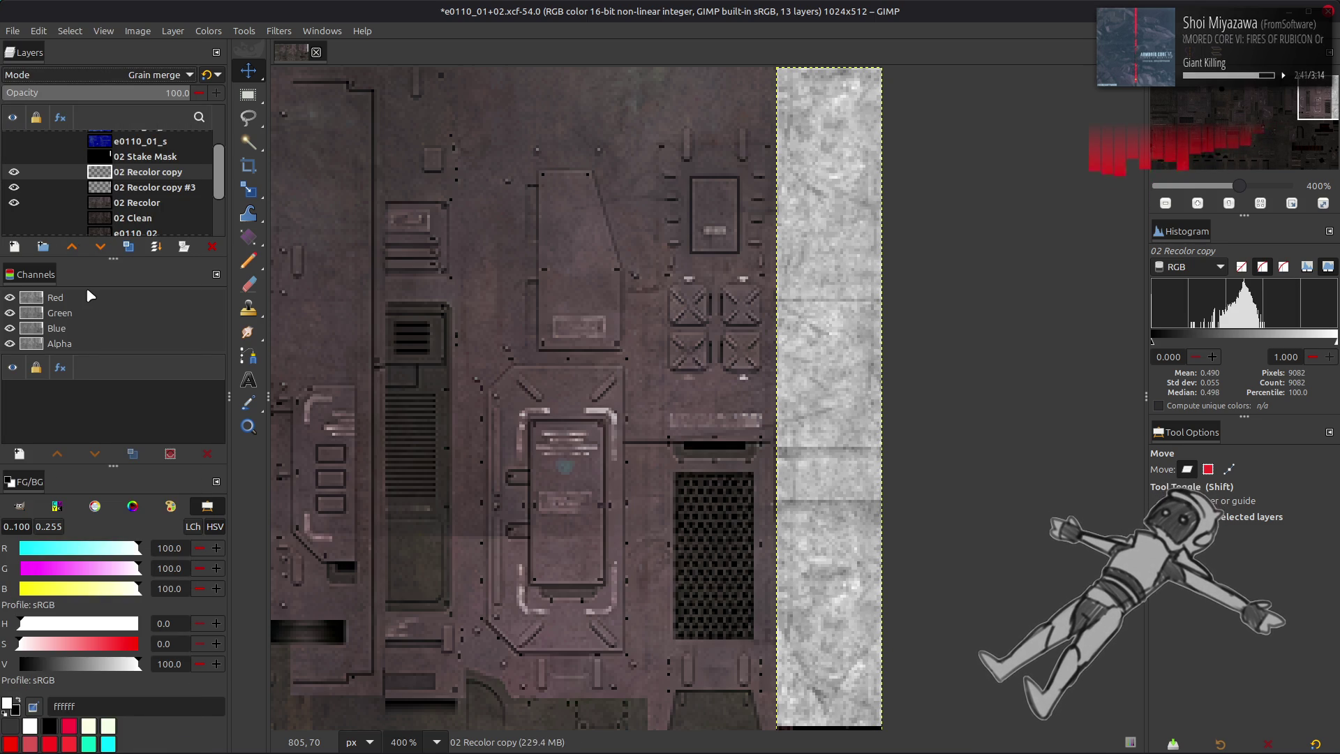
pyautogui.hotkey('ctrl', 'z')
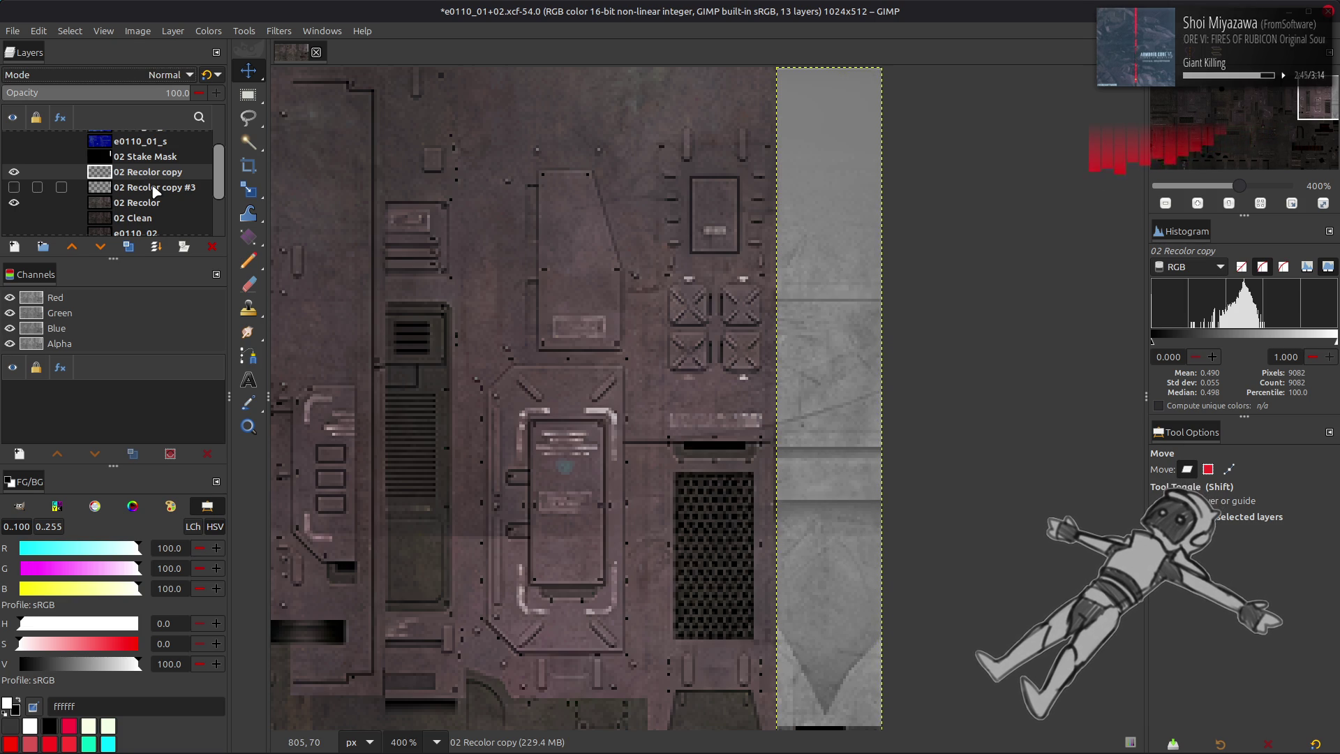
pyautogui.hotkey('shift', 'pagedown')
pyautogui.hotkey('shift', 'ctrl', 'd')
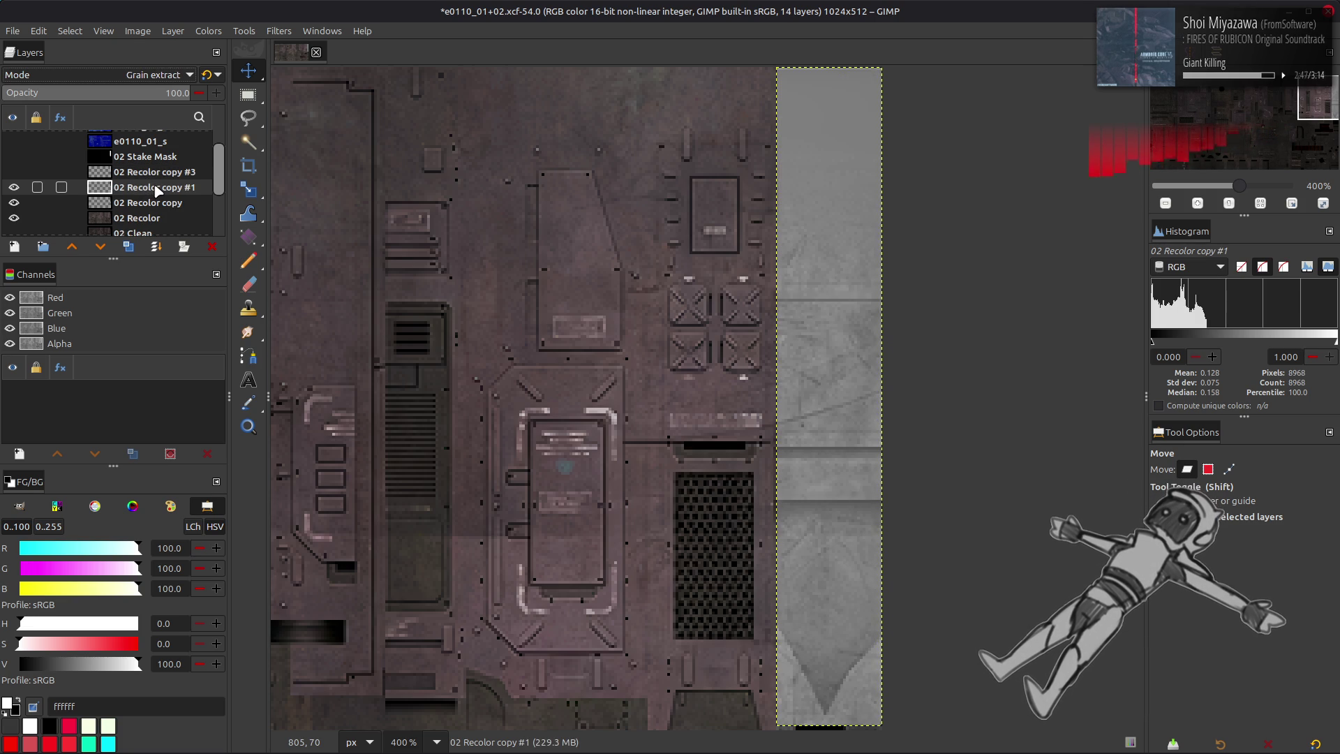
pyautogui.click(13, 172)
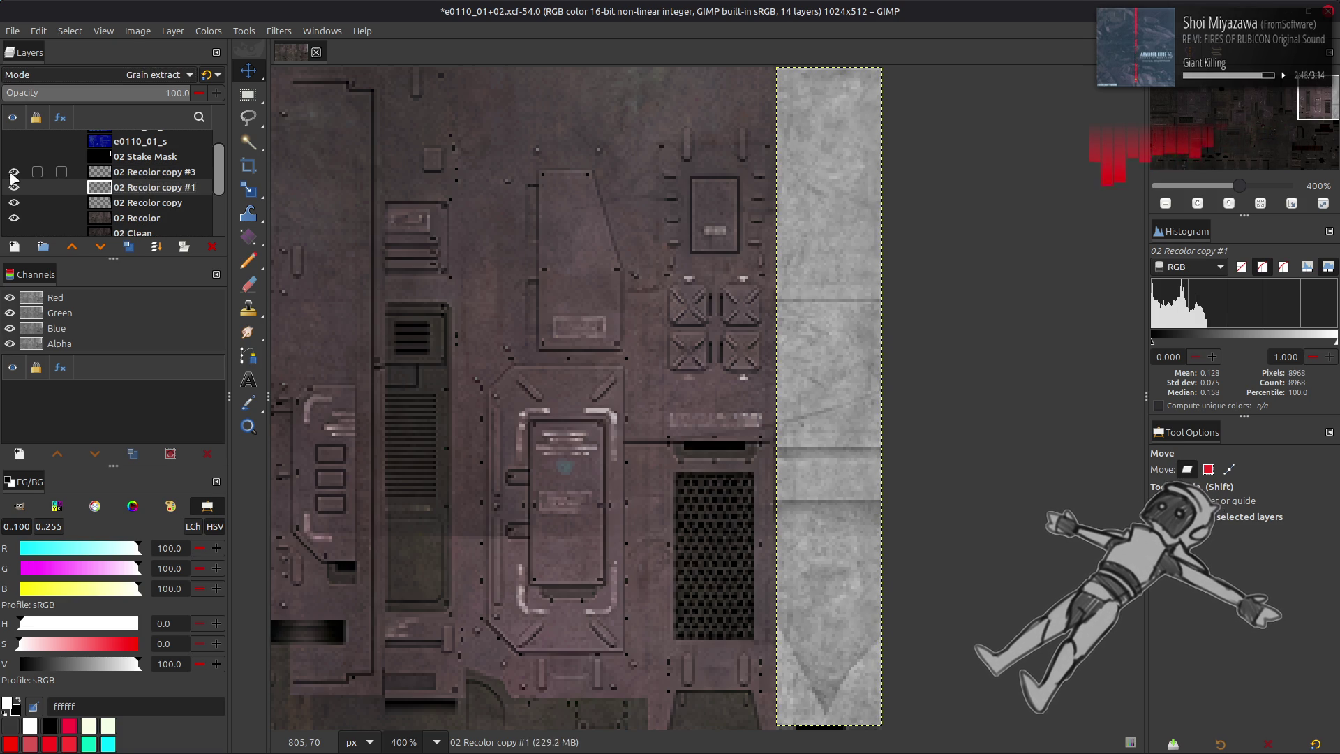
pyautogui.click(141, 173)
pyautogui.scroll(-1, 130, 70)
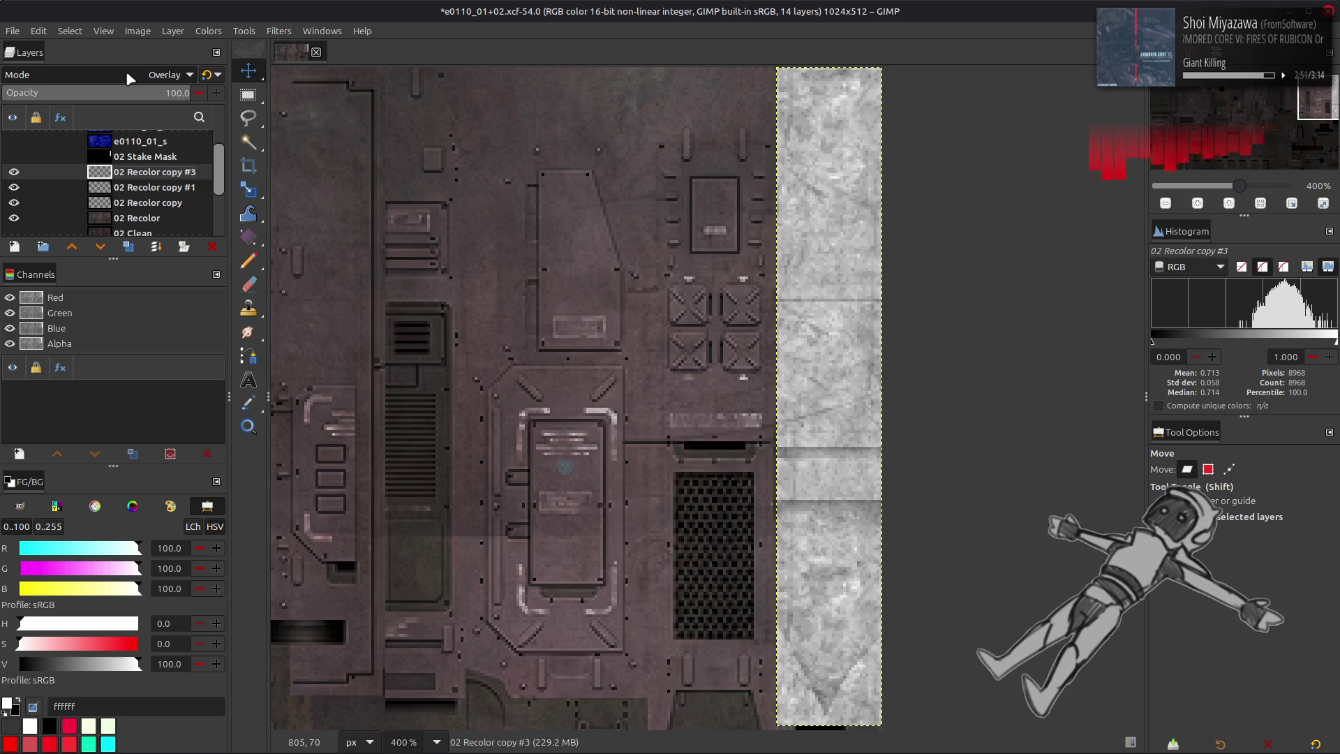
pyautogui.scroll(-3, 130, 77)
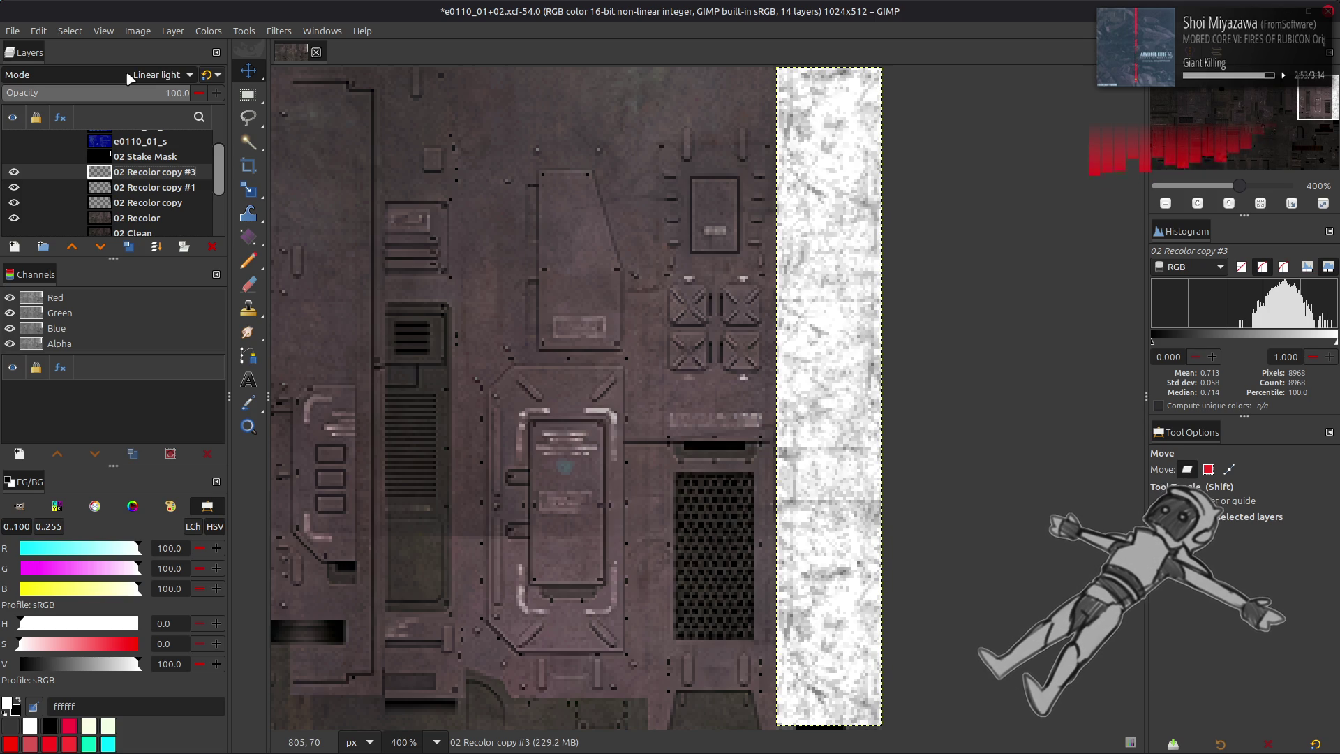
pyautogui.scroll(-2, 130, 77)
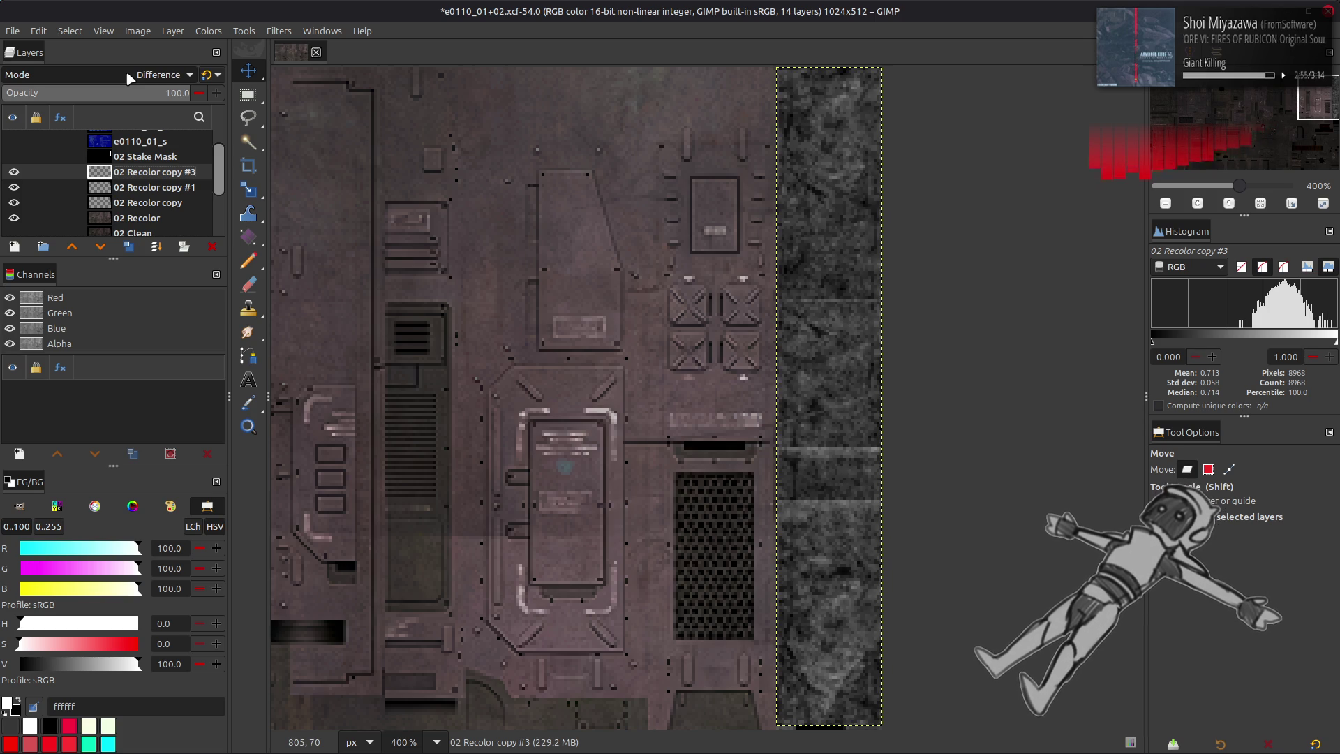
pyautogui.scroll(-3, 130, 78)
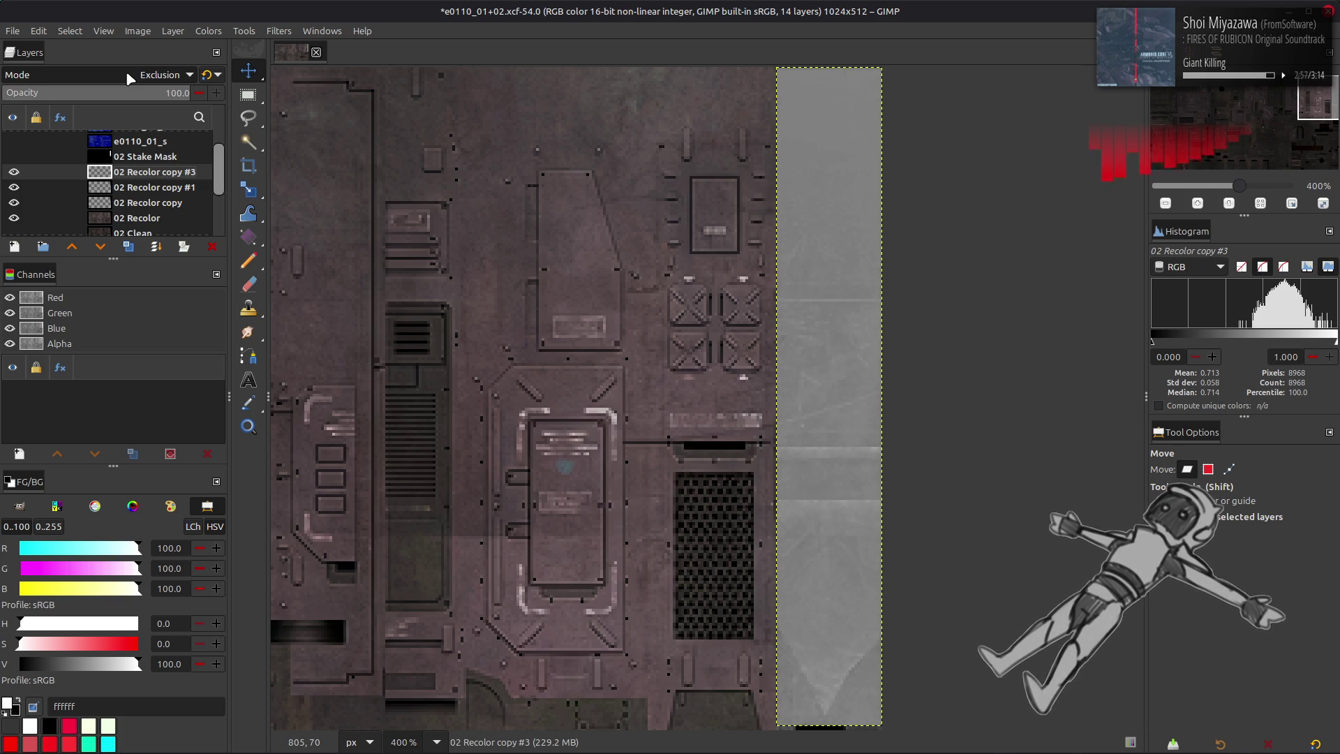
pyautogui.scroll(-1, 124, 78)
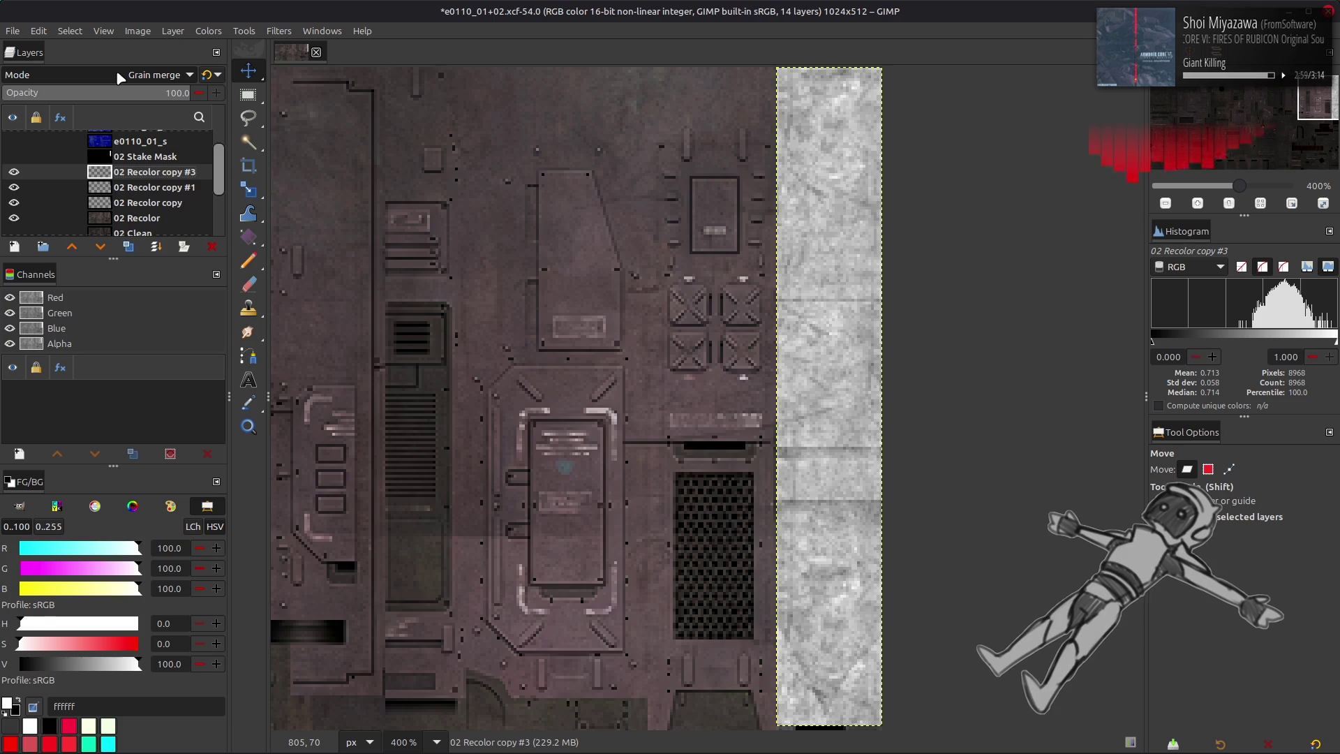
pyautogui.click(118, 73)
pyautogui.scroll(5, 116, 69)
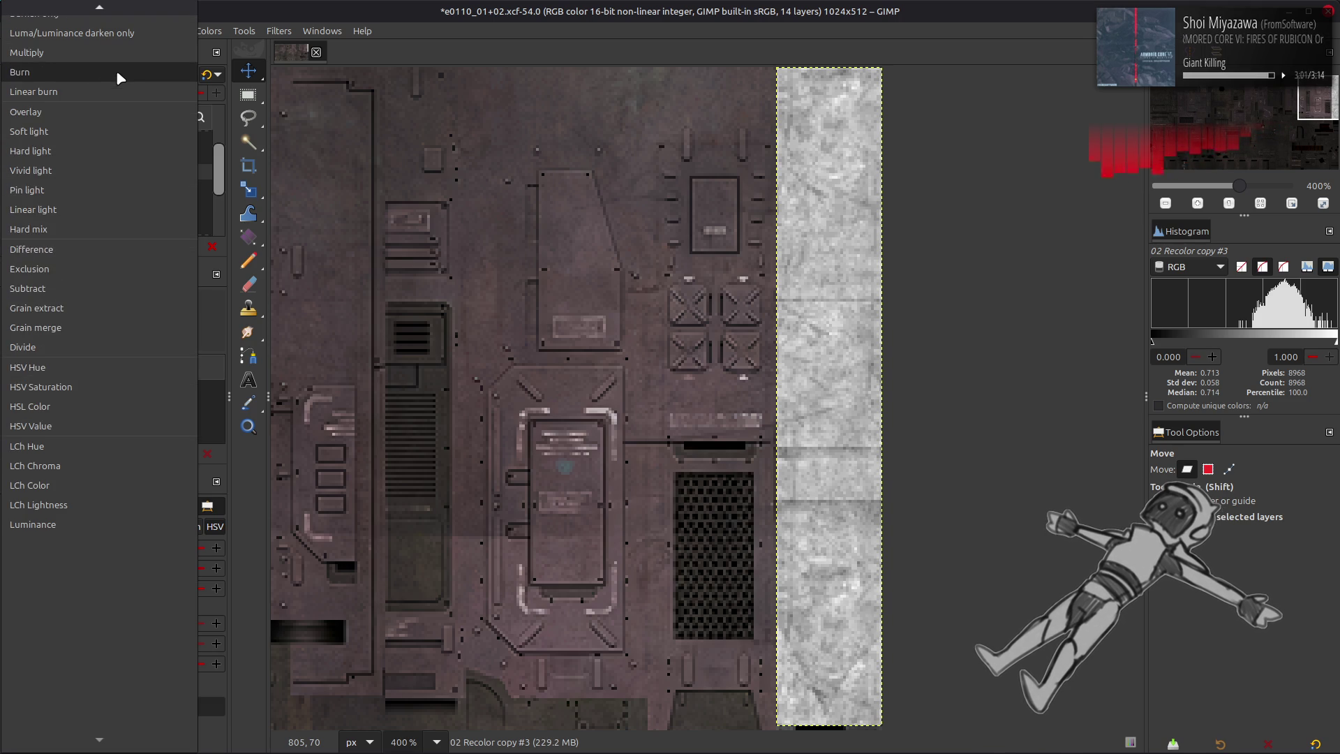
pyautogui.click(116, 58)
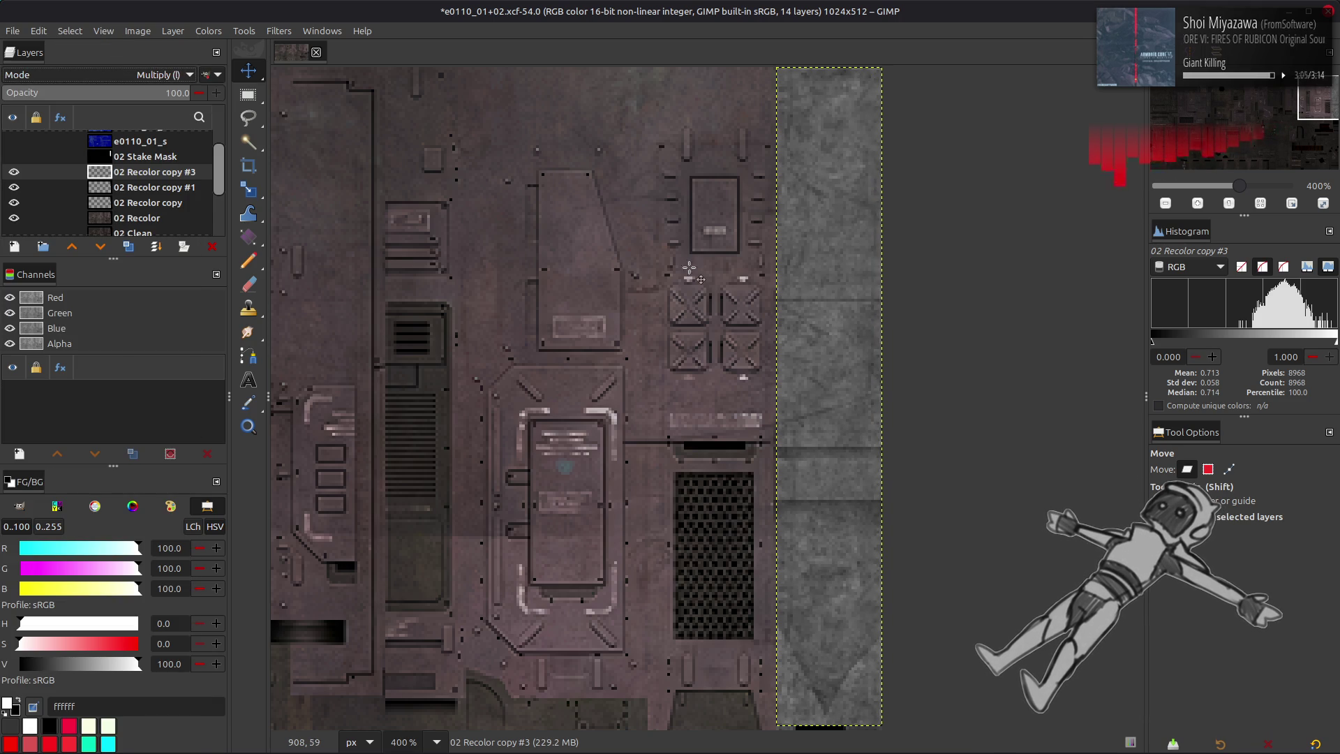
pyautogui.scroll(-5, 544, 304)
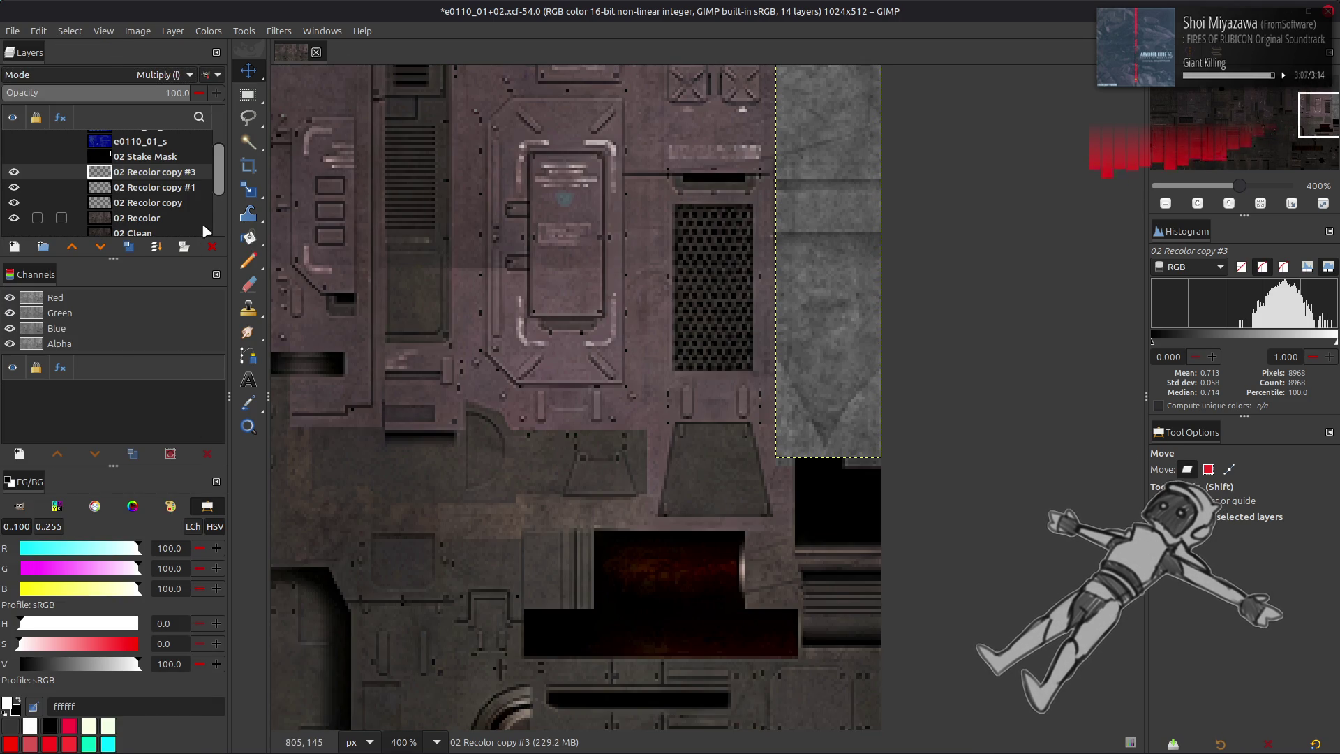
pyautogui.click(169, 204)
pyautogui.click(172, 31)
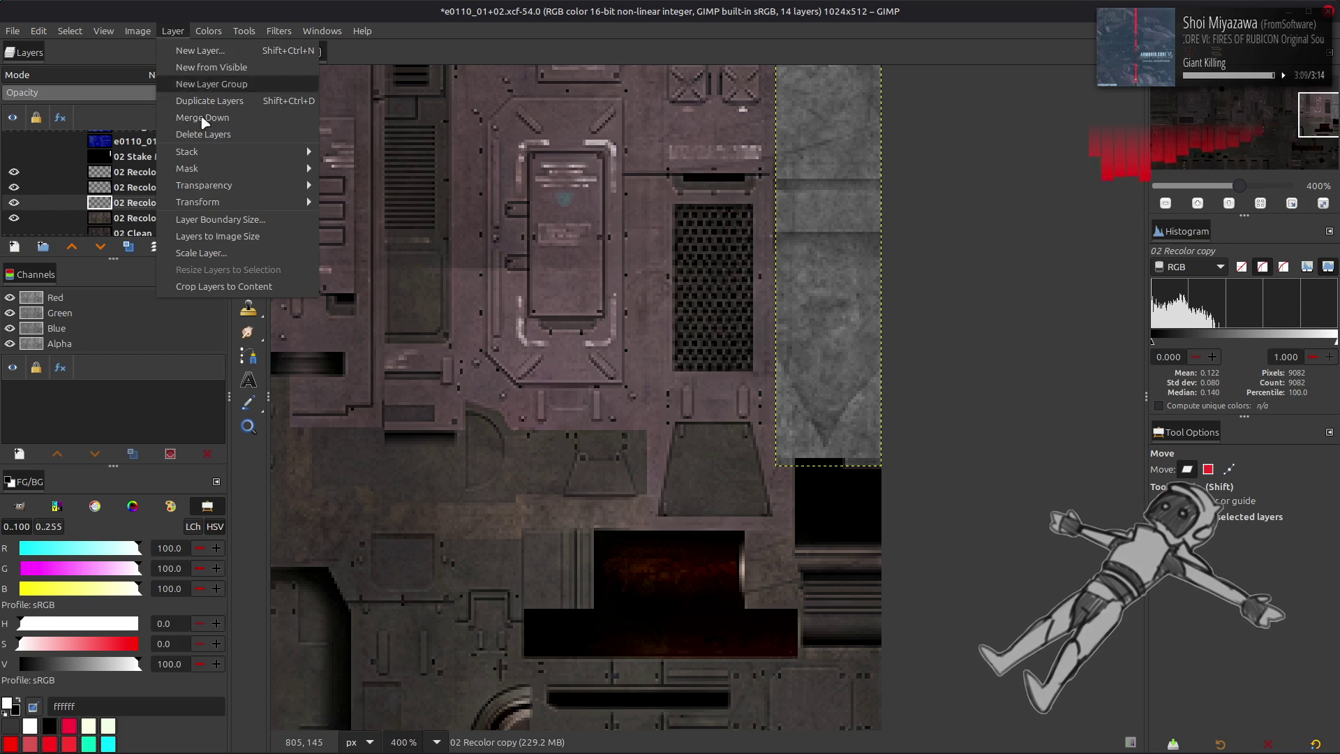
pyautogui.click(202, 219)
pyautogui.click(635, 363)
pyautogui.click(635, 363)
pyautogui.click(635, 363)
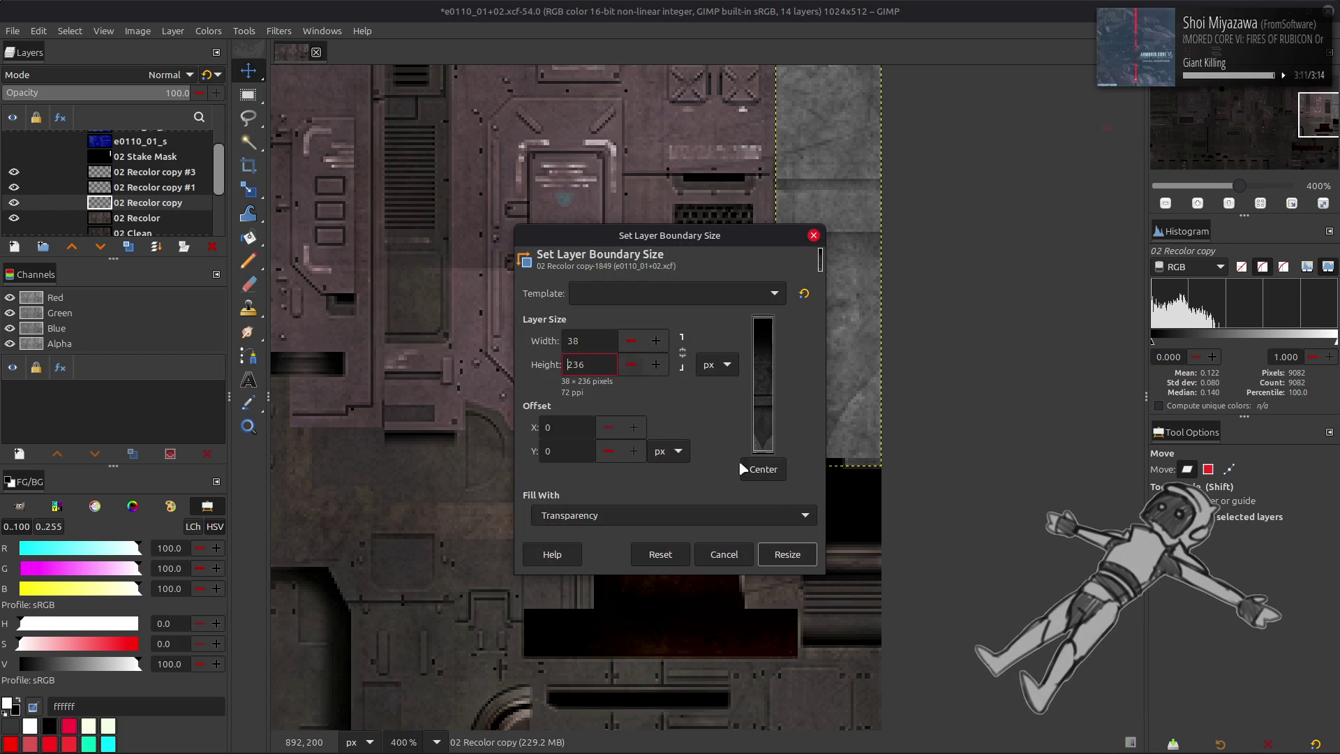
pyautogui.click(786, 553)
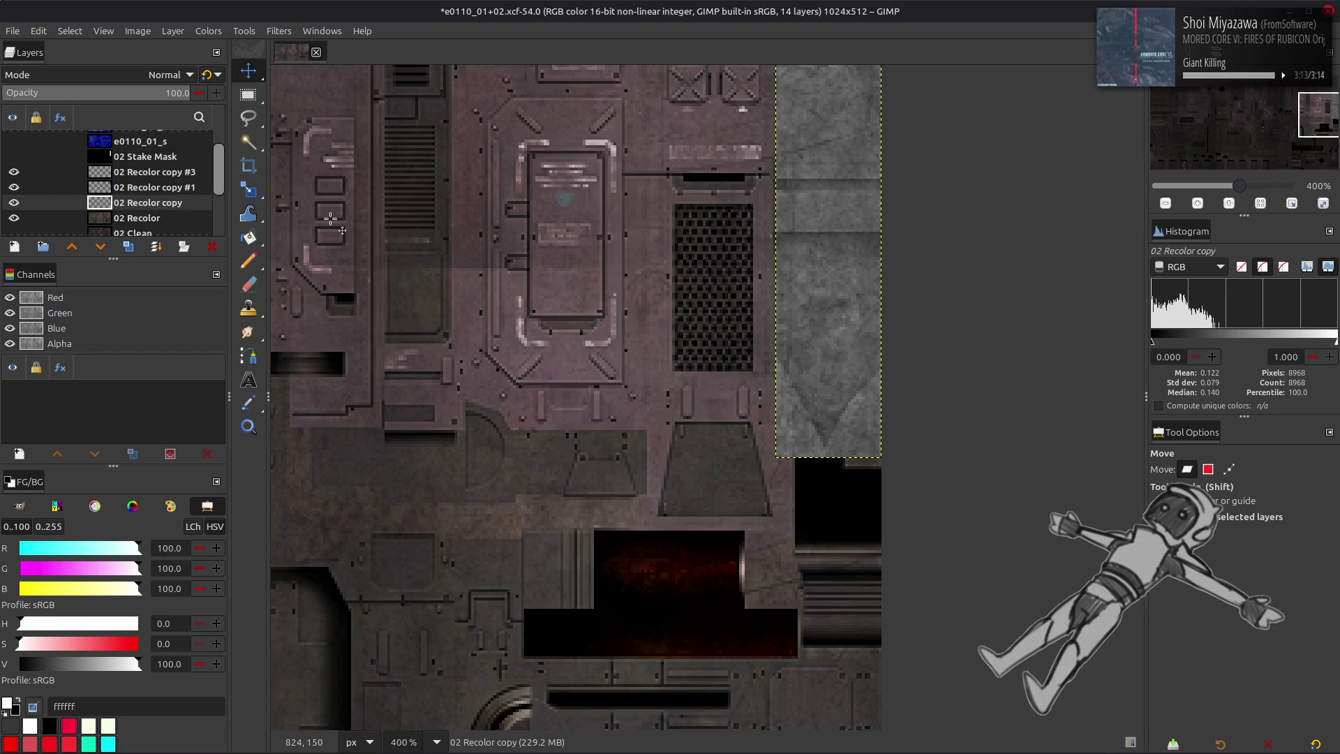
pyautogui.scroll(3, 469, 338)
pyautogui.hscroll(-3, 470, 337)
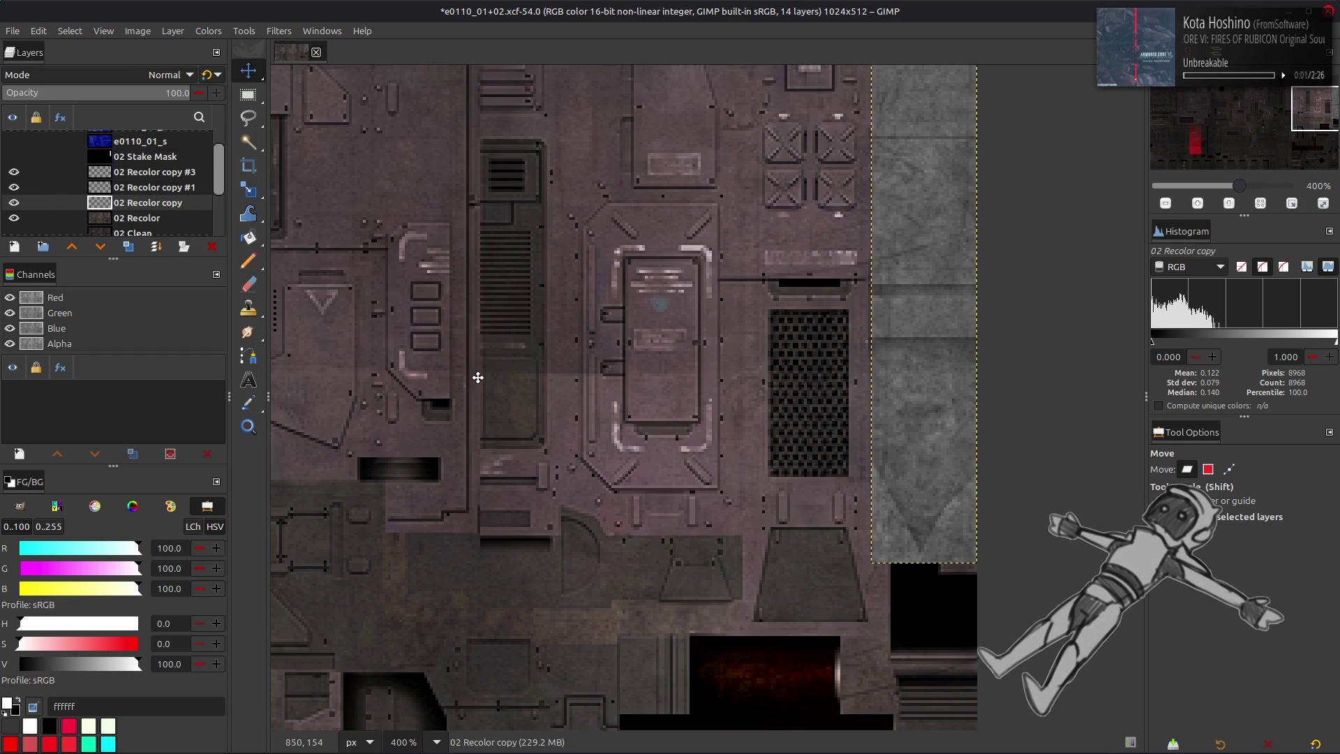
pyautogui.scroll(5, 493, 338)
pyautogui.hscroll(2, 493, 338)
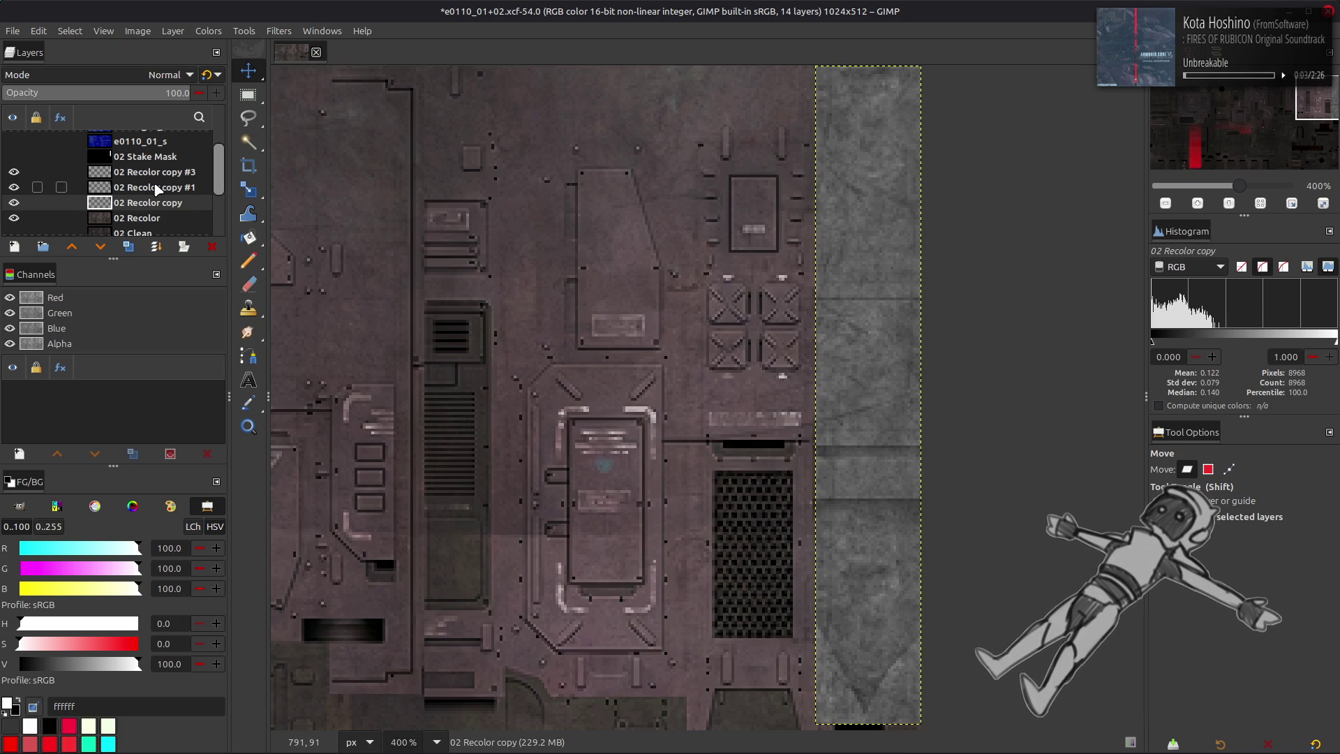
pyautogui.click(156, 187)
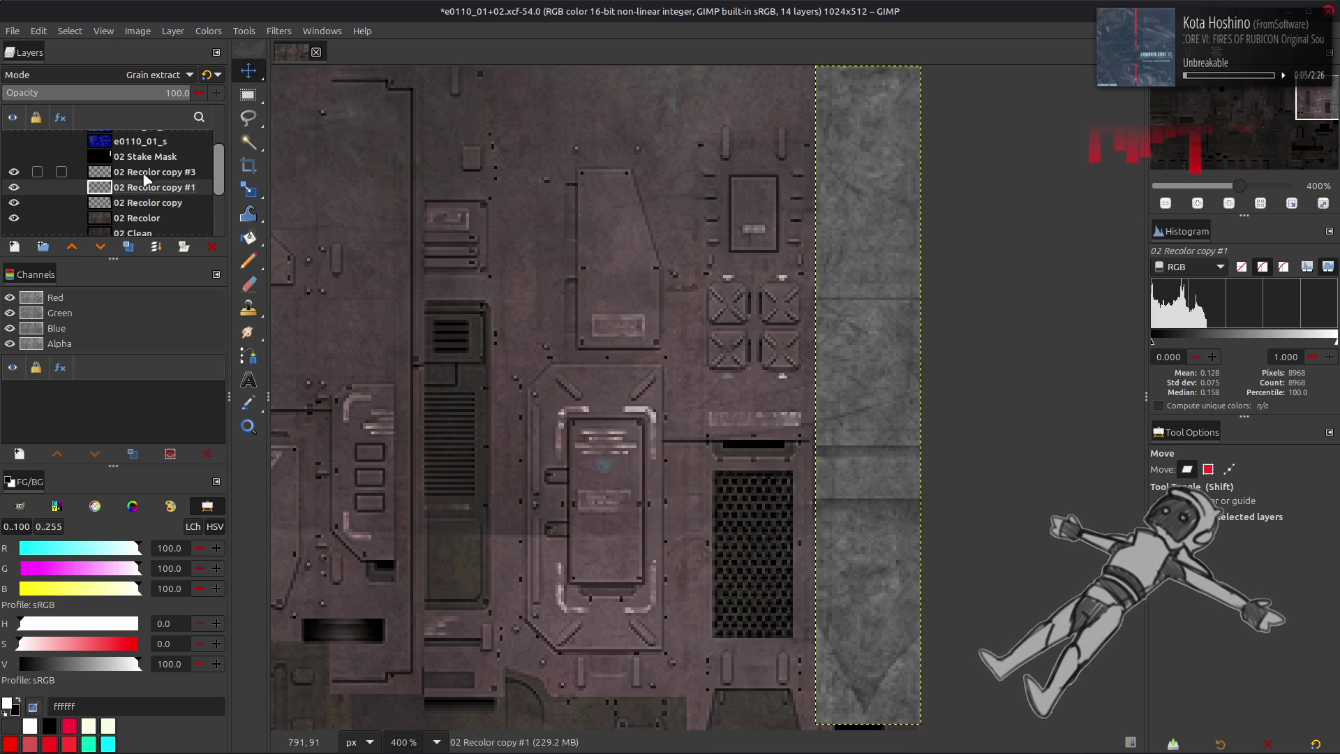
pyautogui.click(17, 191)
pyautogui.click(17, 191)
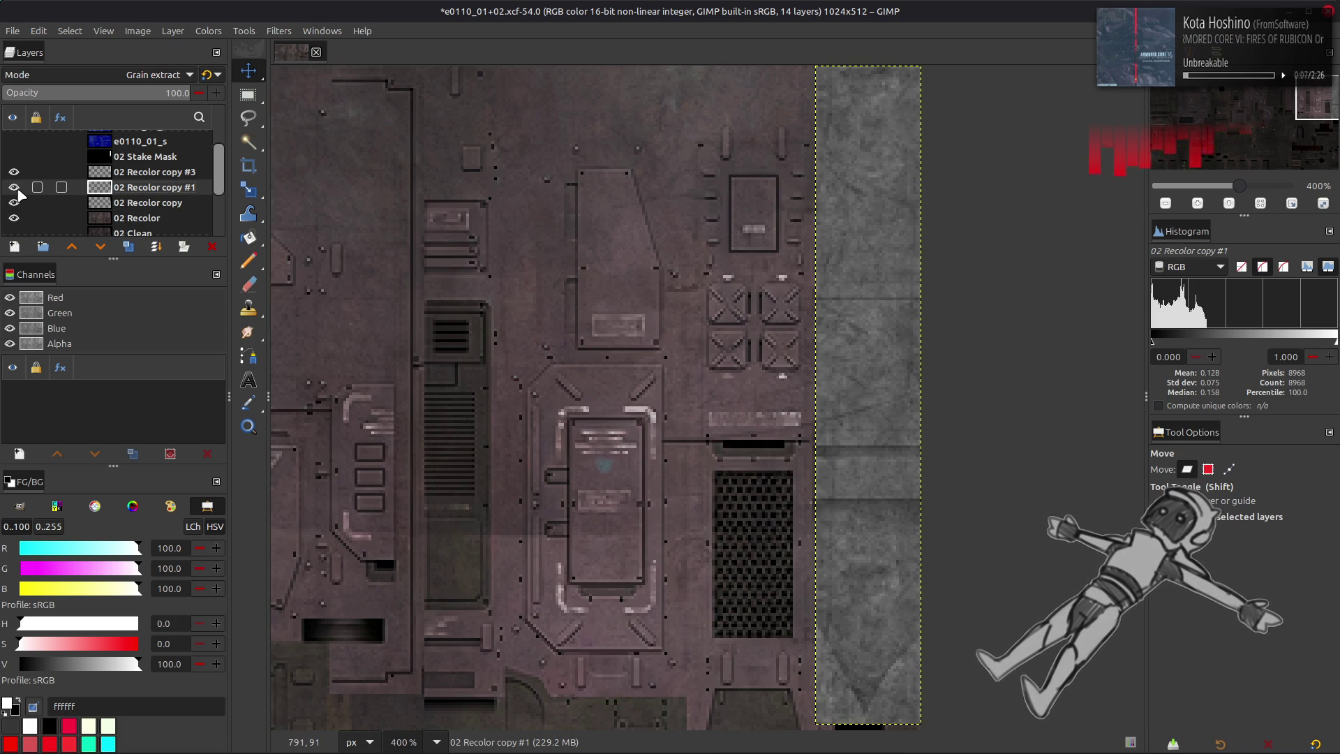
pyautogui.click(14, 187)
pyautogui.click(14, 187)
pyautogui.click(14, 187)
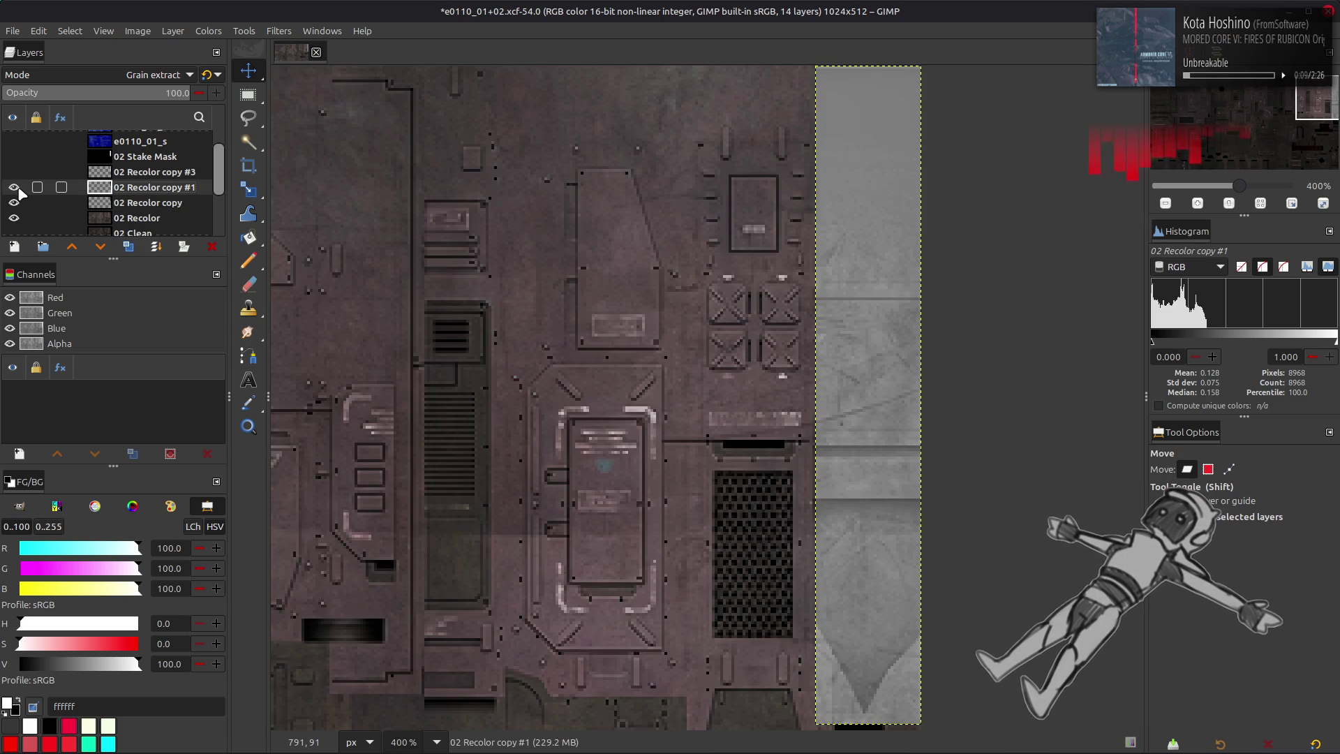
pyautogui.click(14, 187)
pyautogui.click(14, 187)
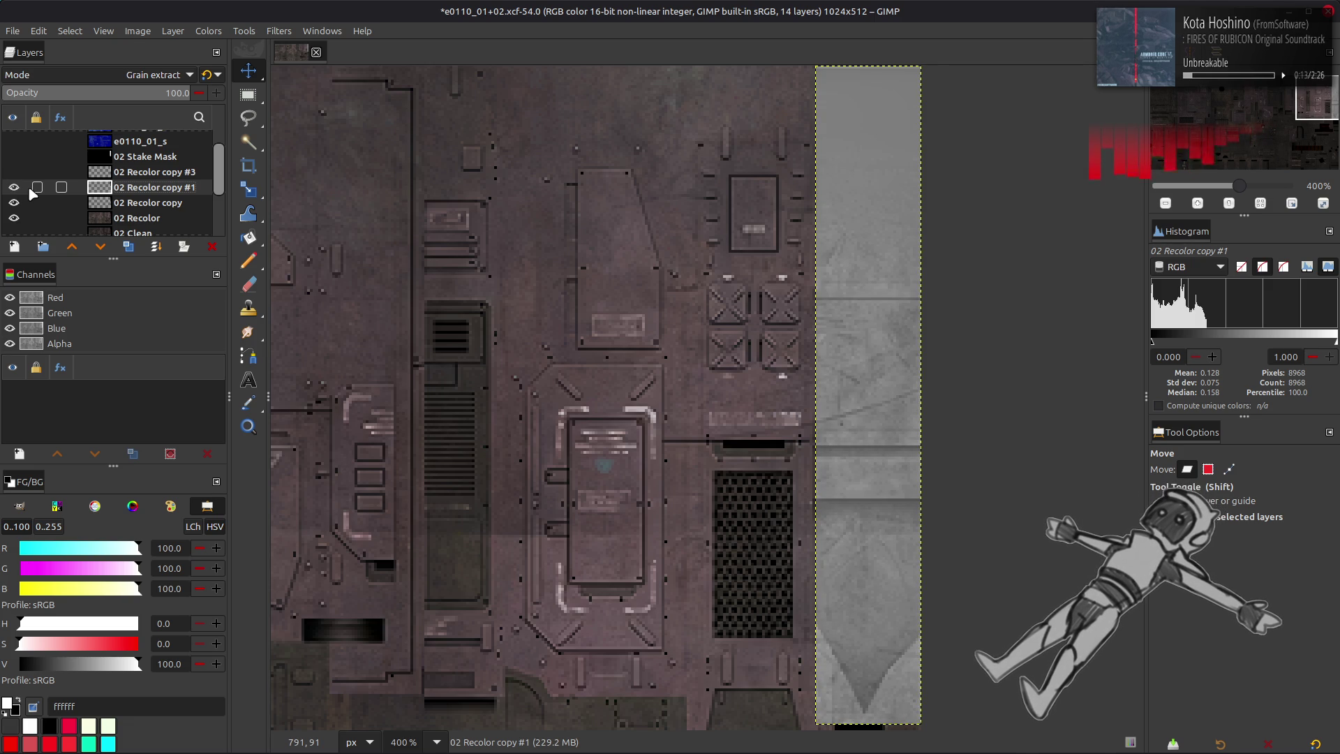
pyautogui.click(14, 187)
pyautogui.click(14, 187)
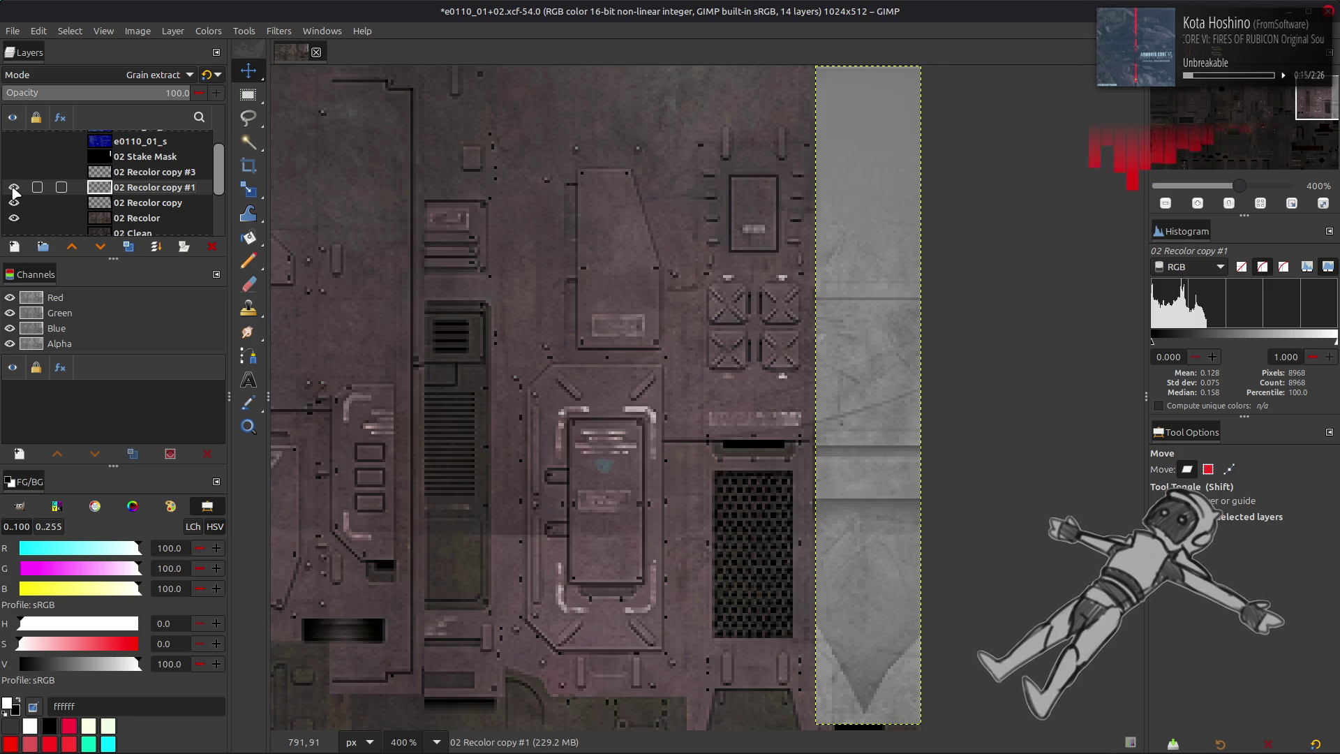
pyautogui.click(14, 187)
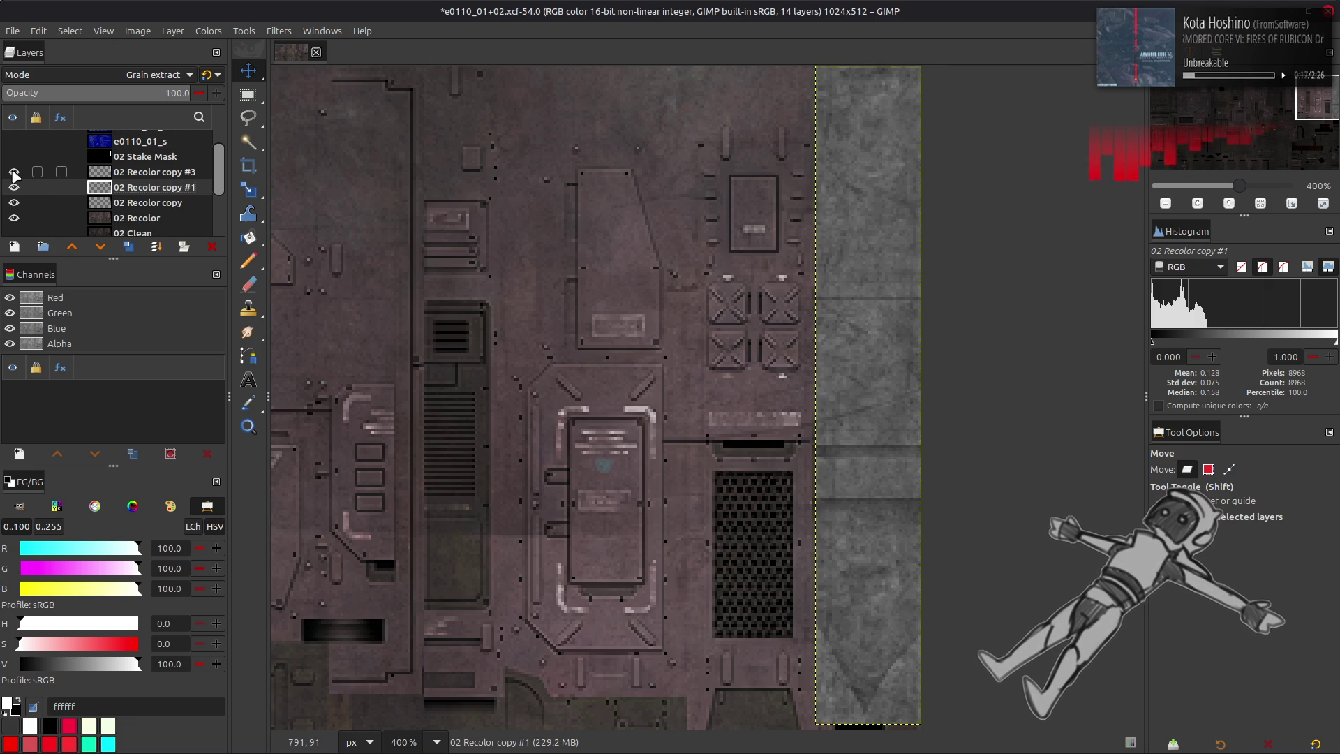
pyautogui.click(13, 171)
pyautogui.click(14, 171)
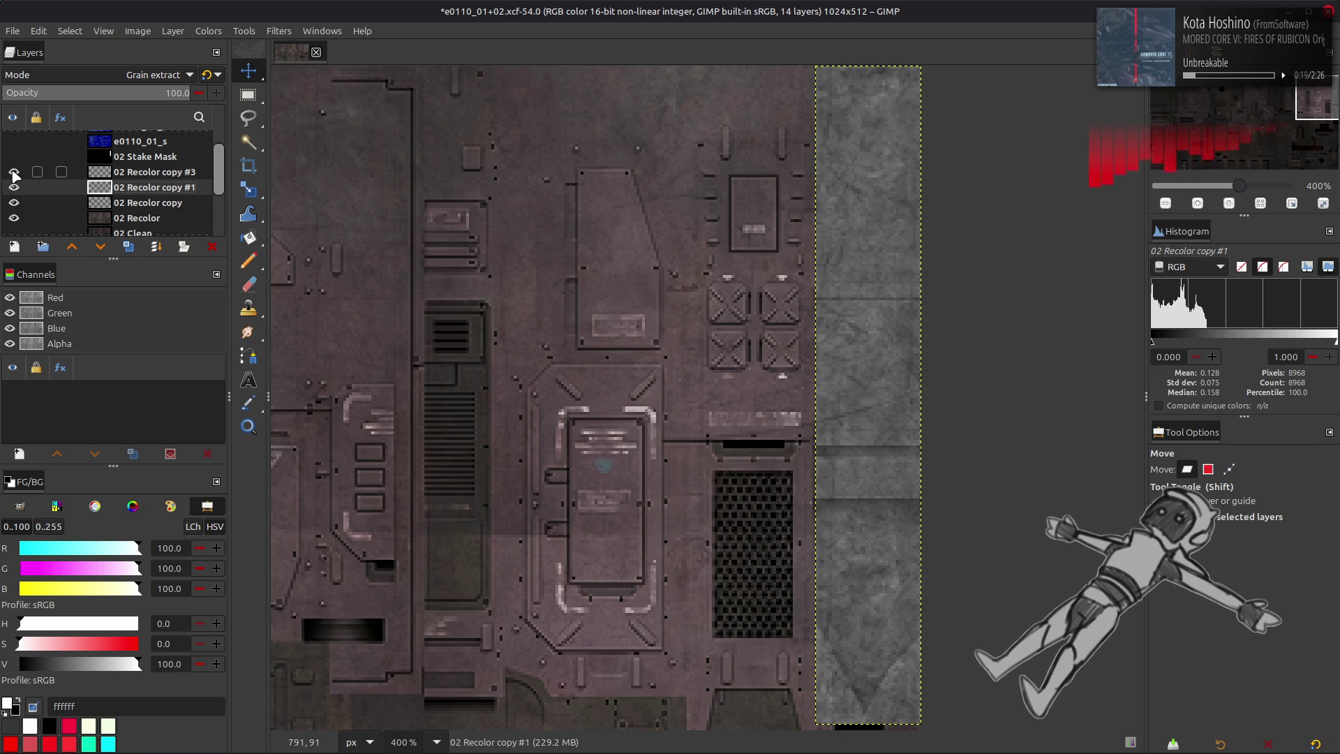
# - Save e0110_01+02.xcf and switch to the Blender window with the mech model
pyautogui.keyDown('ctrl'); pyautogui.scroll(-2, 746, 379); pyautogui.keyUp('ctrl')
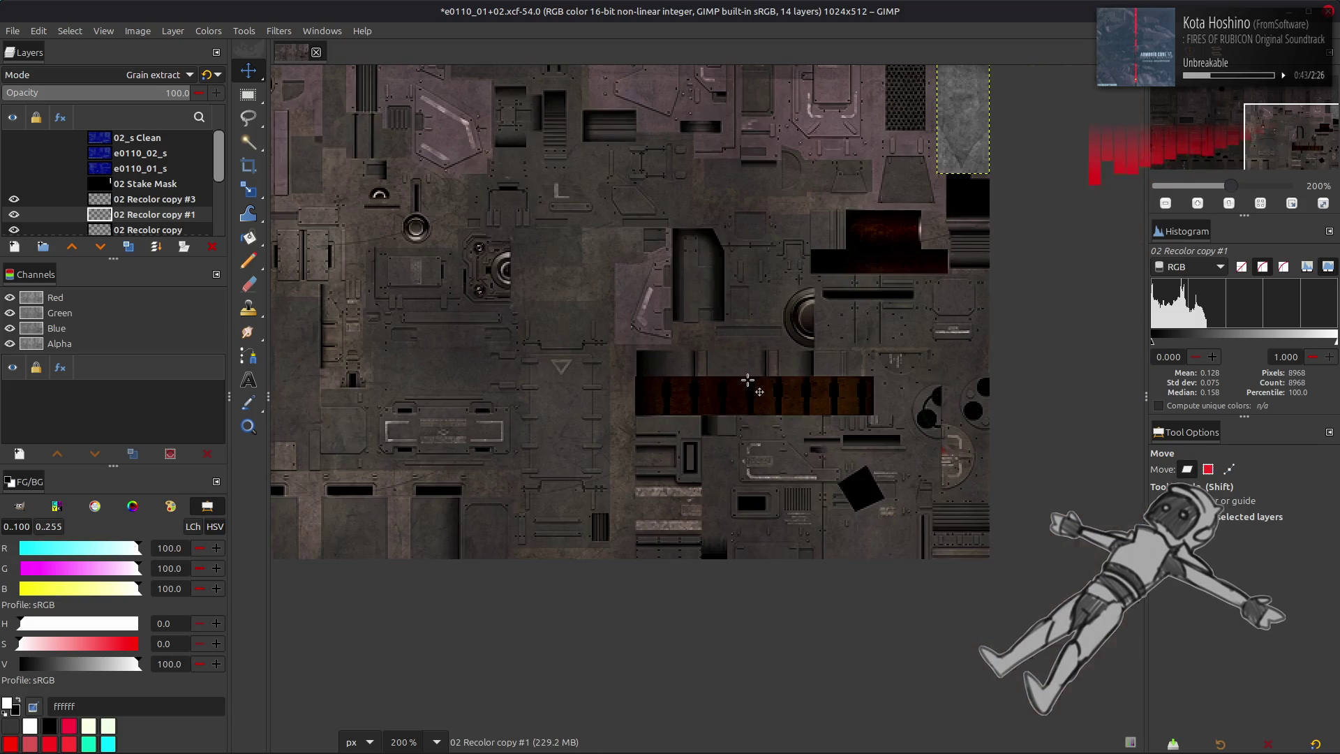
pyautogui.hotkey('ctrl', 's')
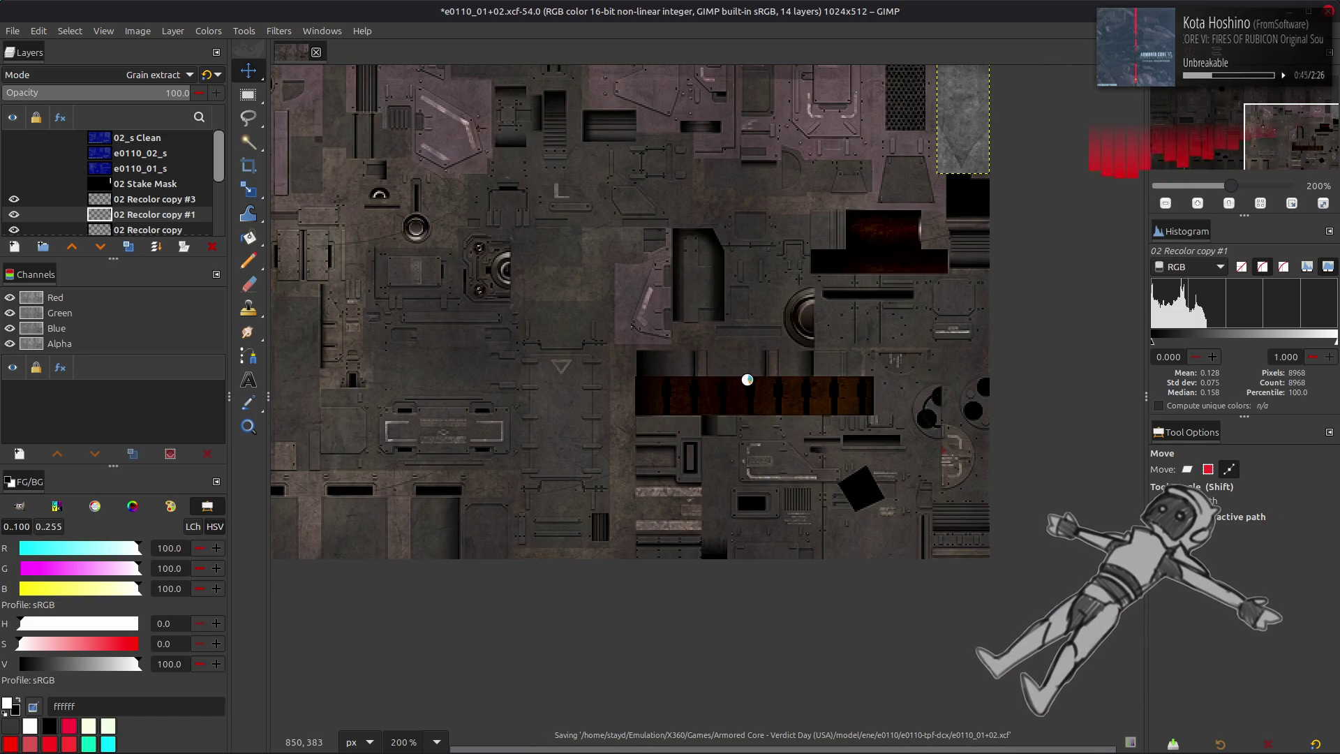
pyautogui.hotkey('alt', 'Tab')
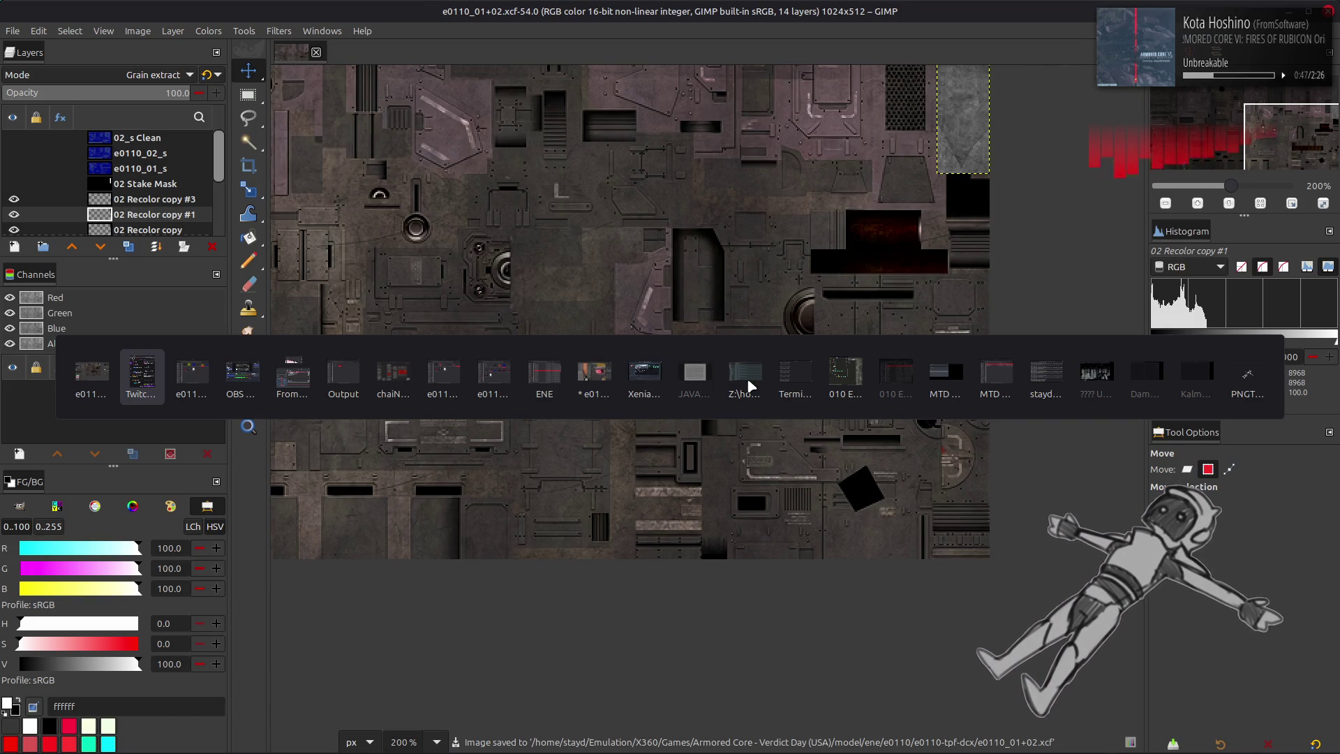
pyautogui.hotkey('alt', 'Tab')
pyautogui.hotkey('alt', 'Tab')
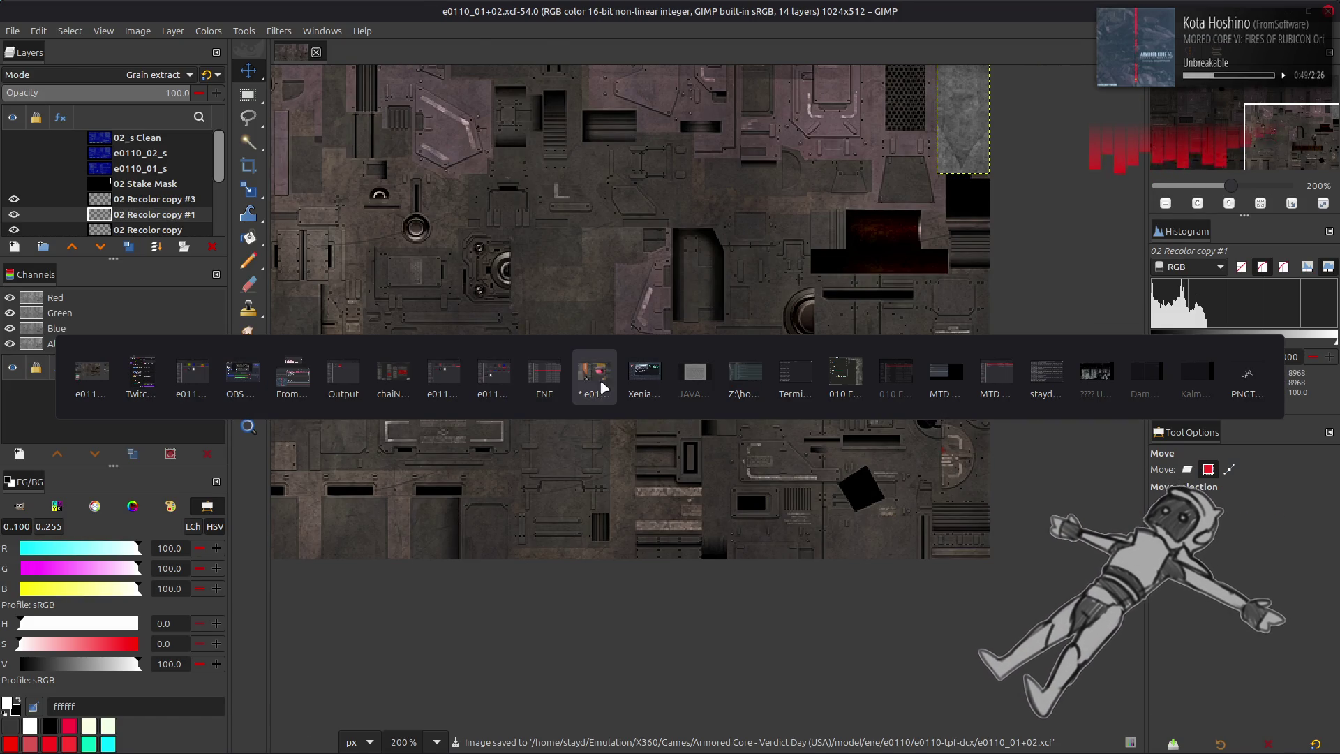
pyautogui.click(601, 388)
pyautogui.scroll(-10, 812, 309)
pyautogui.moveTo(812, 309); pyautogui.dragTo(855, 395, button='middle')
pyautogui.scroll(5, 854, 395)
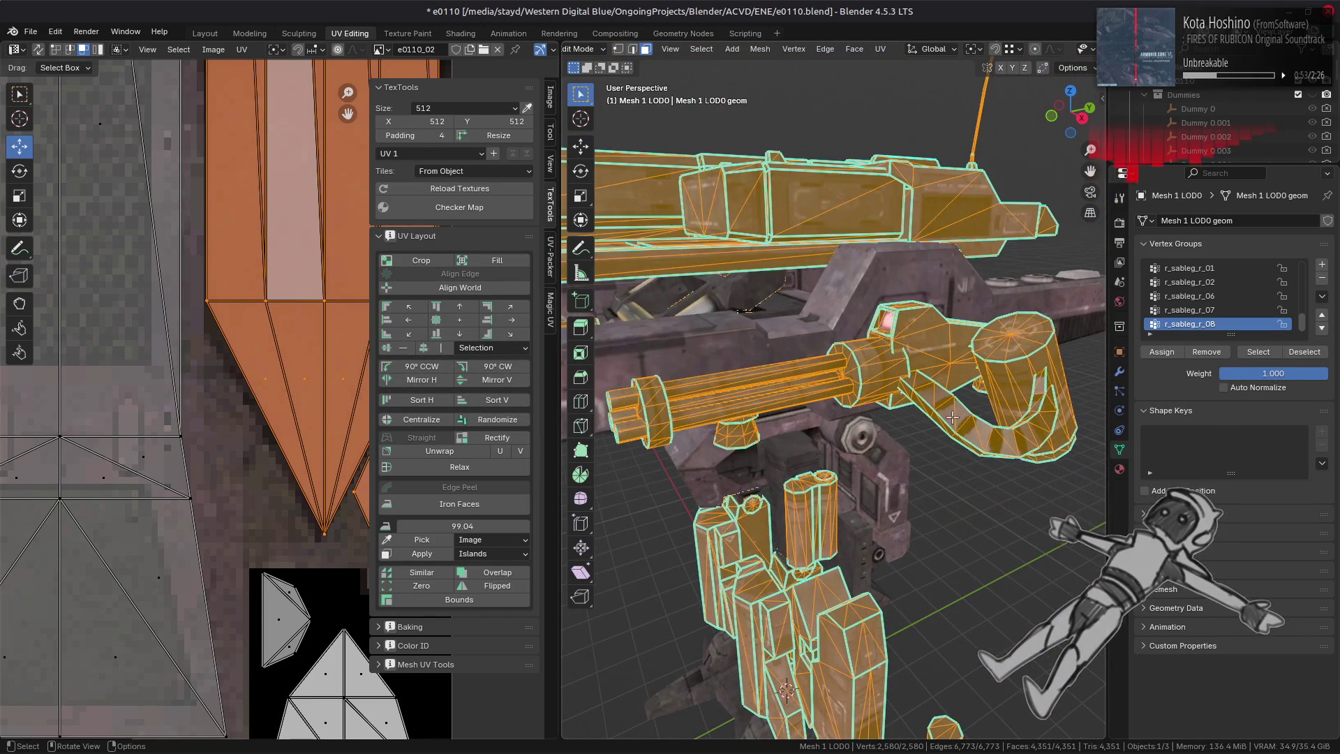
pyautogui.click(957, 418)
pyautogui.hotkey('ctrl', 'l')
pyautogui.scroll(-3, 268, 335)
pyautogui.scroll(-3, 268, 335)
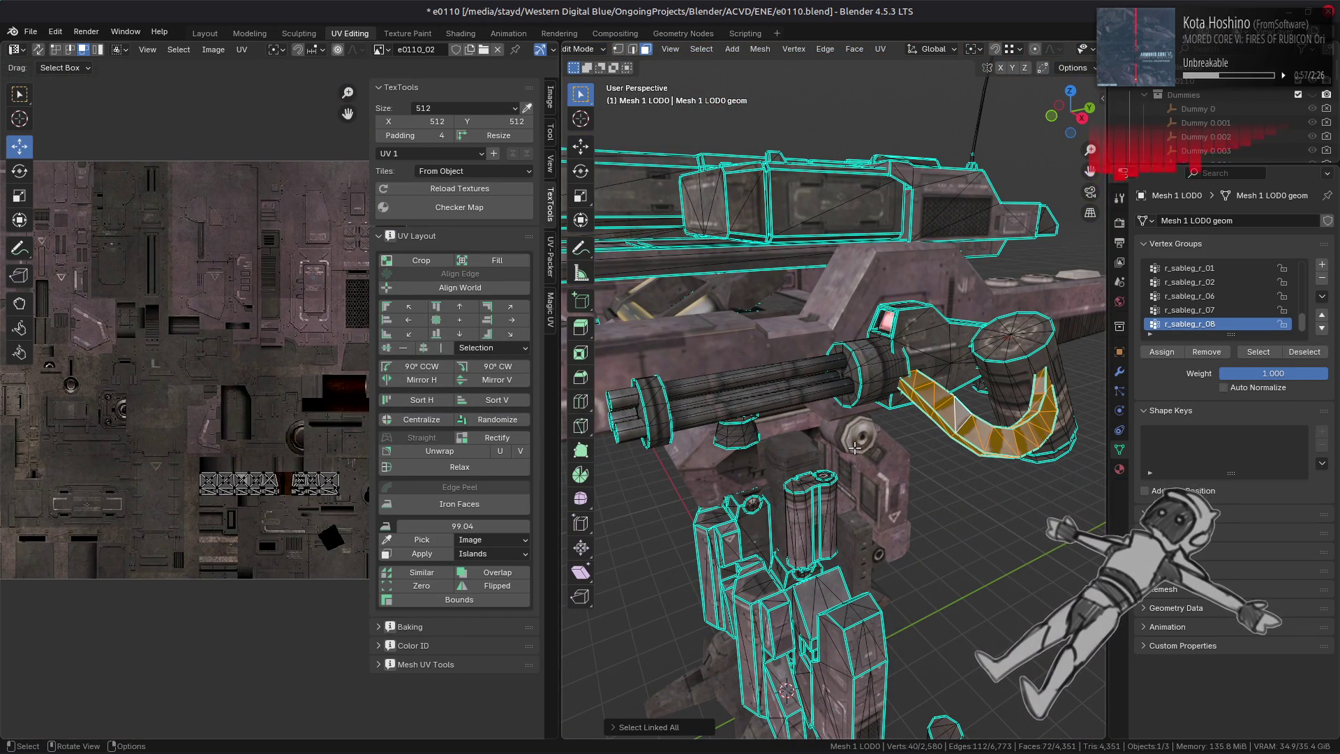
pyautogui.scroll(8, 846, 413)
pyautogui.moveTo(846, 413); pyautogui.dragTo(879, 422, button='middle')
pyautogui.moveTo(961, 455)
pyautogui.mouseDown(button='middle')
pyautogui.moveTo(793, 379)
pyautogui.moveTo(837, 397)
pyautogui.mouseUp(button='middle')
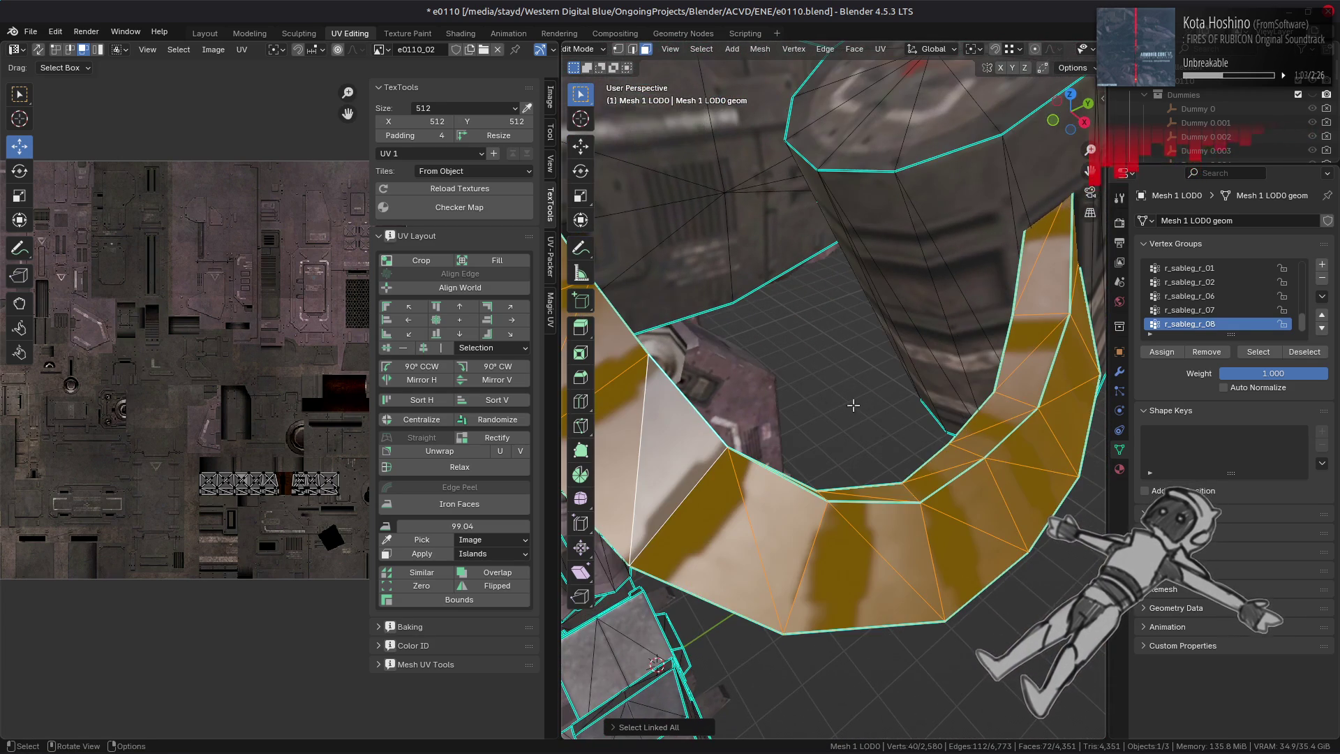
pyautogui.click(684, 728)
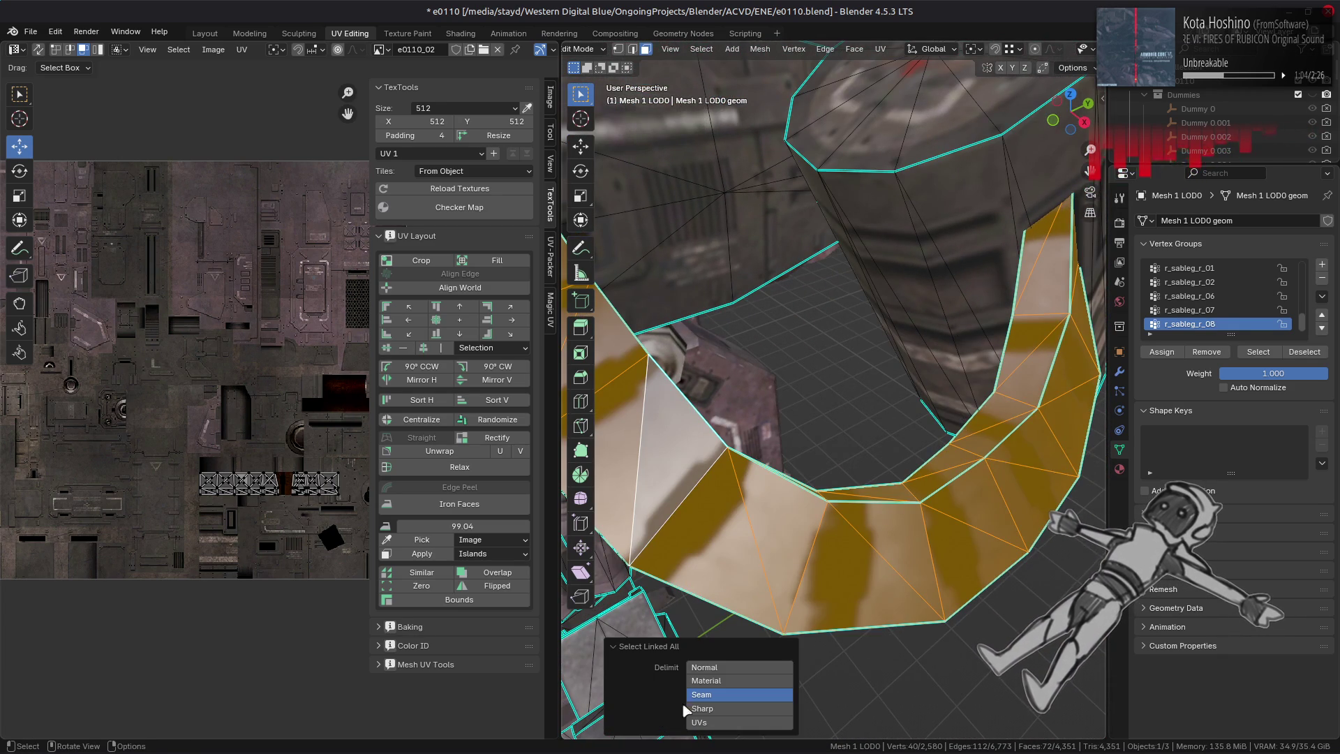
pyautogui.click(683, 647)
pyautogui.scroll(10, 262, 380)
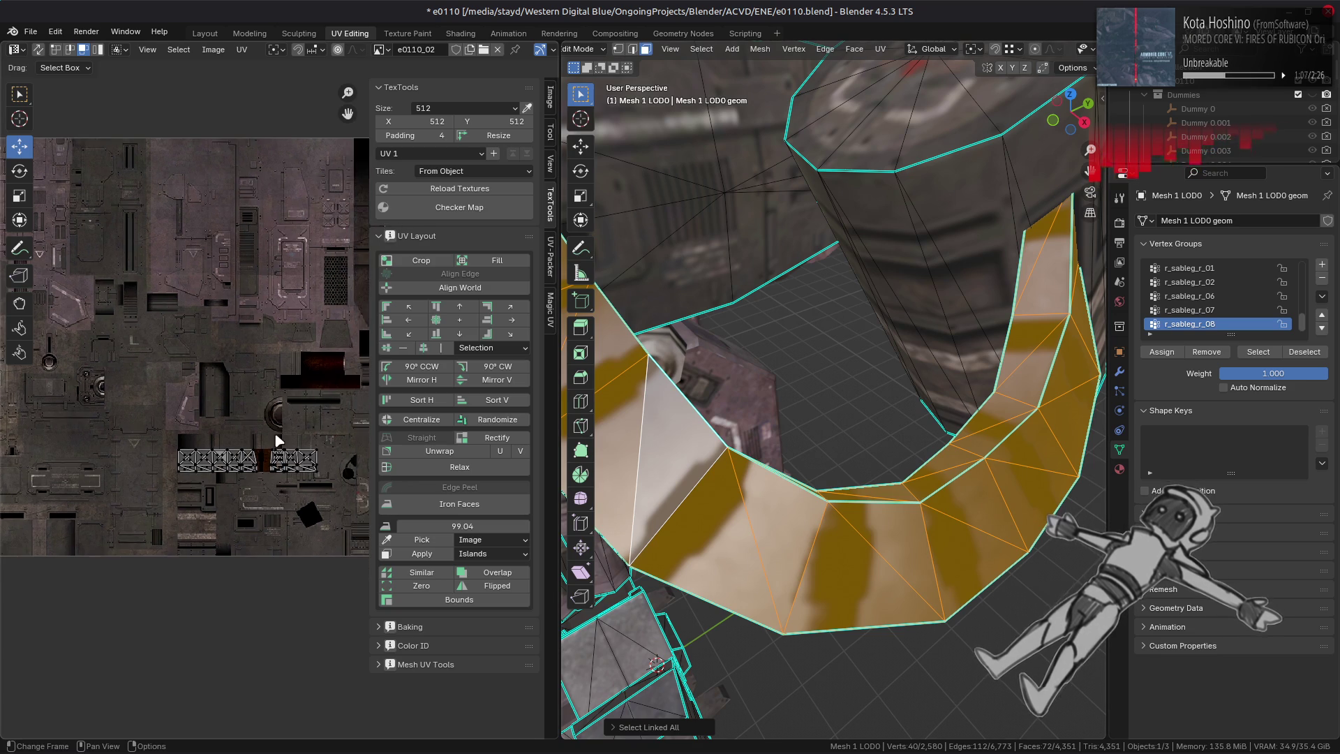
pyautogui.scroll(-1, 272, 458)
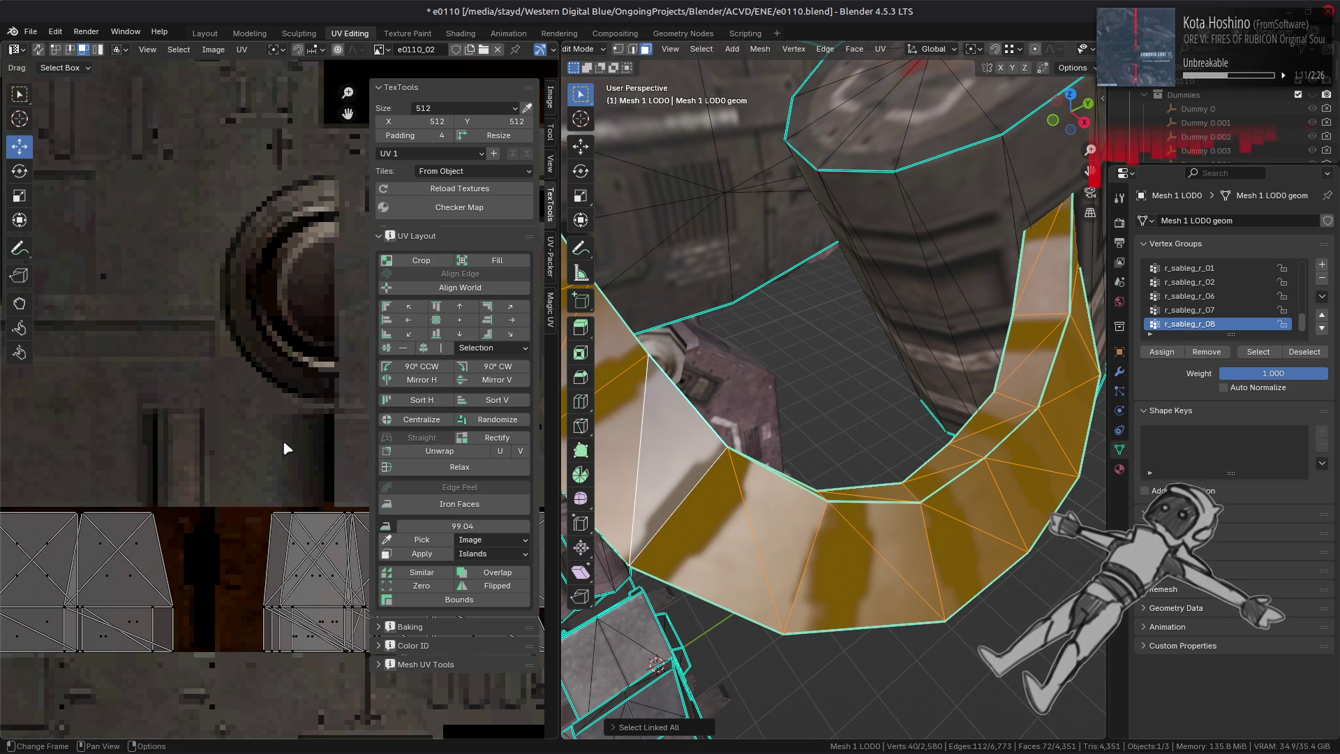
pyautogui.scroll(-1, 258, 497)
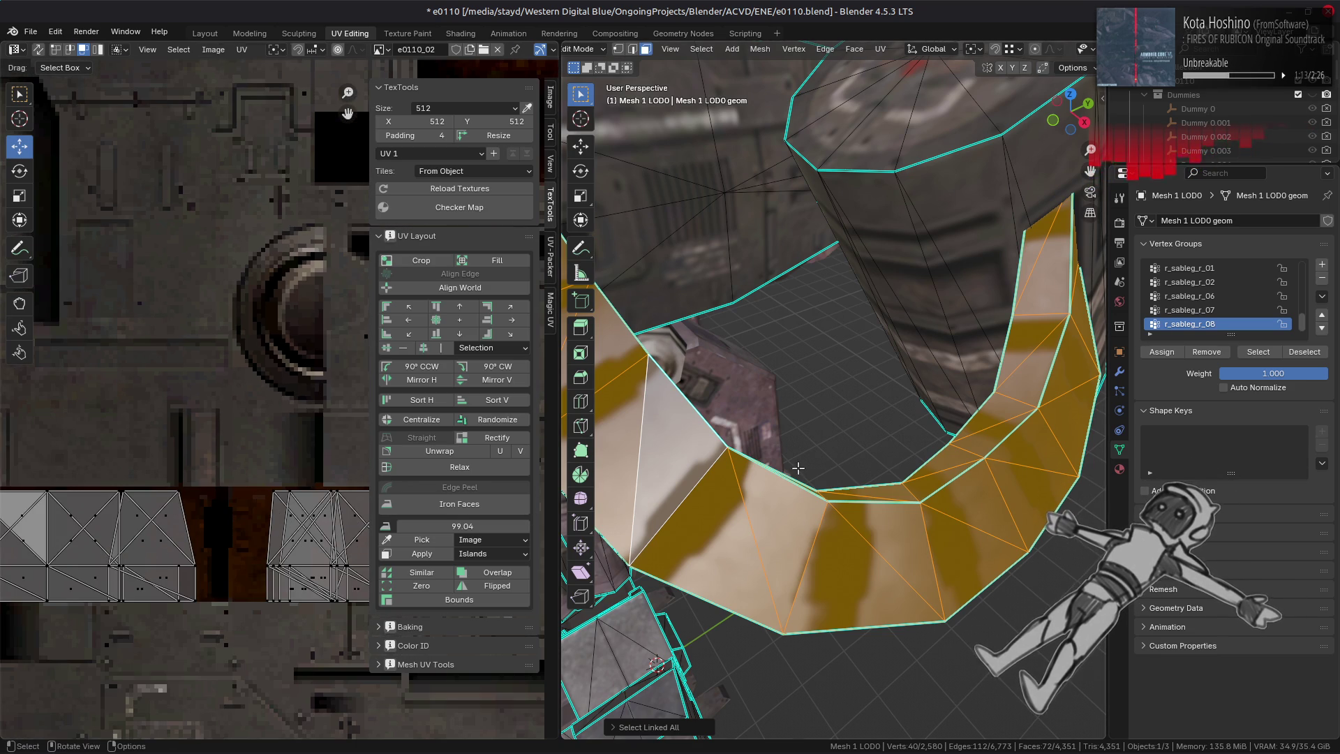
pyautogui.press('Tab')
pyautogui.moveTo(847, 473)
pyautogui.mouseDown(button='middle')
pyautogui.moveTo(786, 433)
pyautogui.moveTo(826, 441)
pyautogui.moveTo(736, 405)
pyautogui.moveTo(755, 242)
pyautogui.moveTo(799, 358)
pyautogui.moveTo(869, 394)
pyautogui.moveTo(848, 368)
pyautogui.mouseUp(button='middle')
pyautogui.press('Tab')
pyautogui.scroll(-5, 800, 359)
pyautogui.scroll(3, 869, 395)
pyautogui.scroll(3, 869, 395)
pyautogui.click(800, 326)
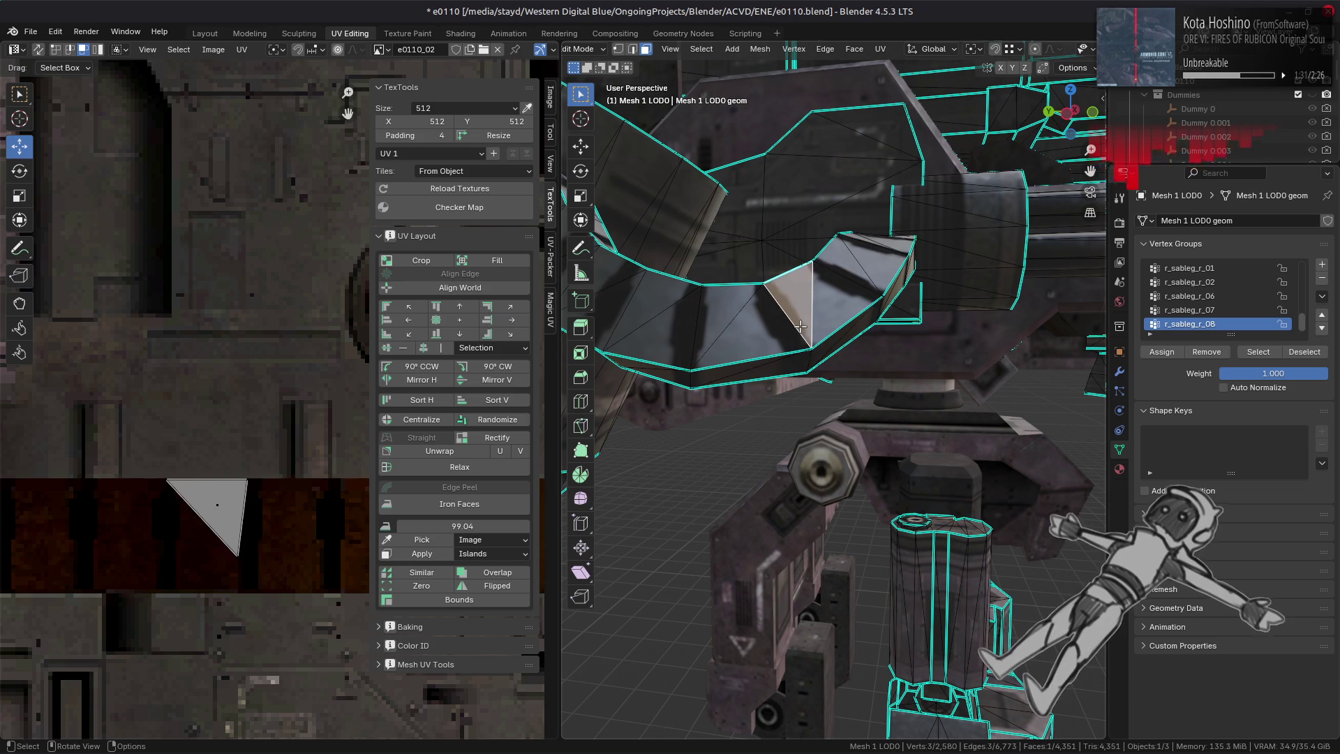
# - Select the whole drum island, expand UV Maps and collapse the Shape Keys panel
pyautogui.hotkey('ctrl', 'l')
pyautogui.scroll(-4, 270, 373)
pyautogui.moveTo(219, 388); pyautogui.dragTo(178, 402, button='middle')
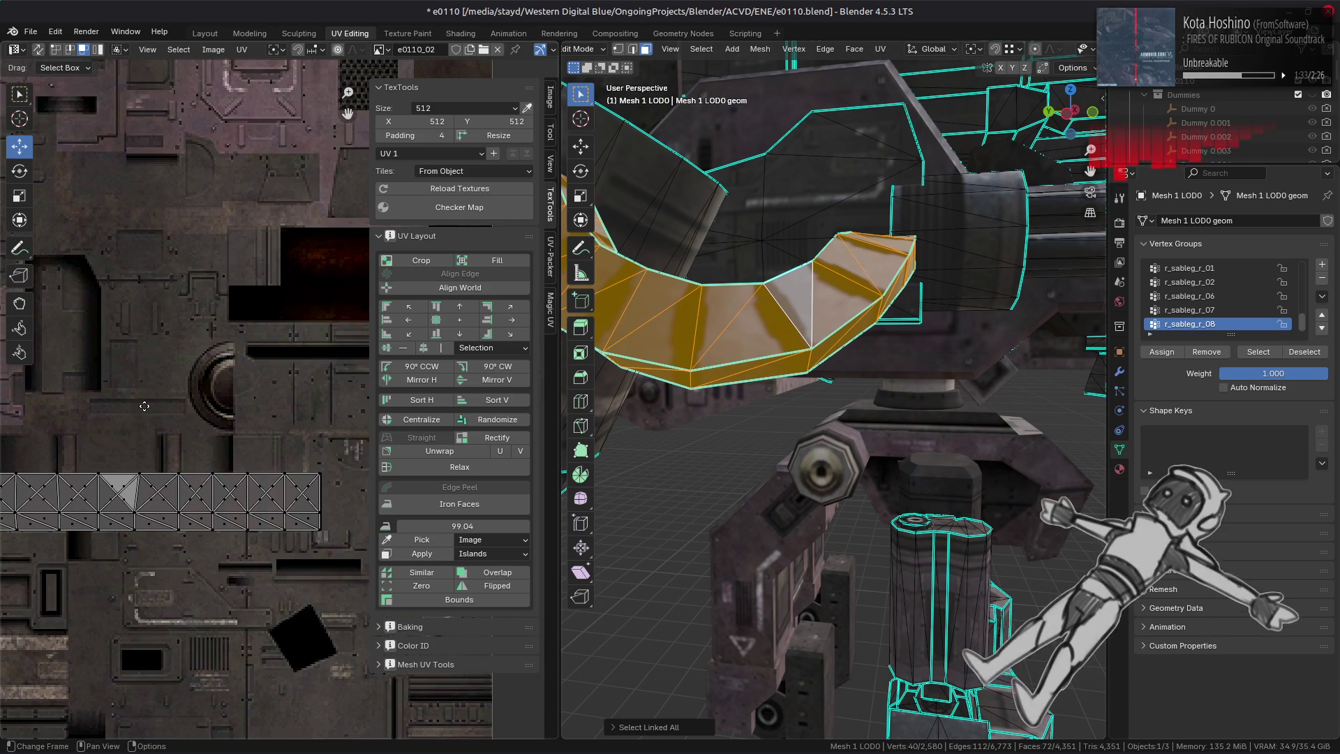
pyautogui.moveTo(799, 351); pyautogui.dragTo(815, 359, button='middle')
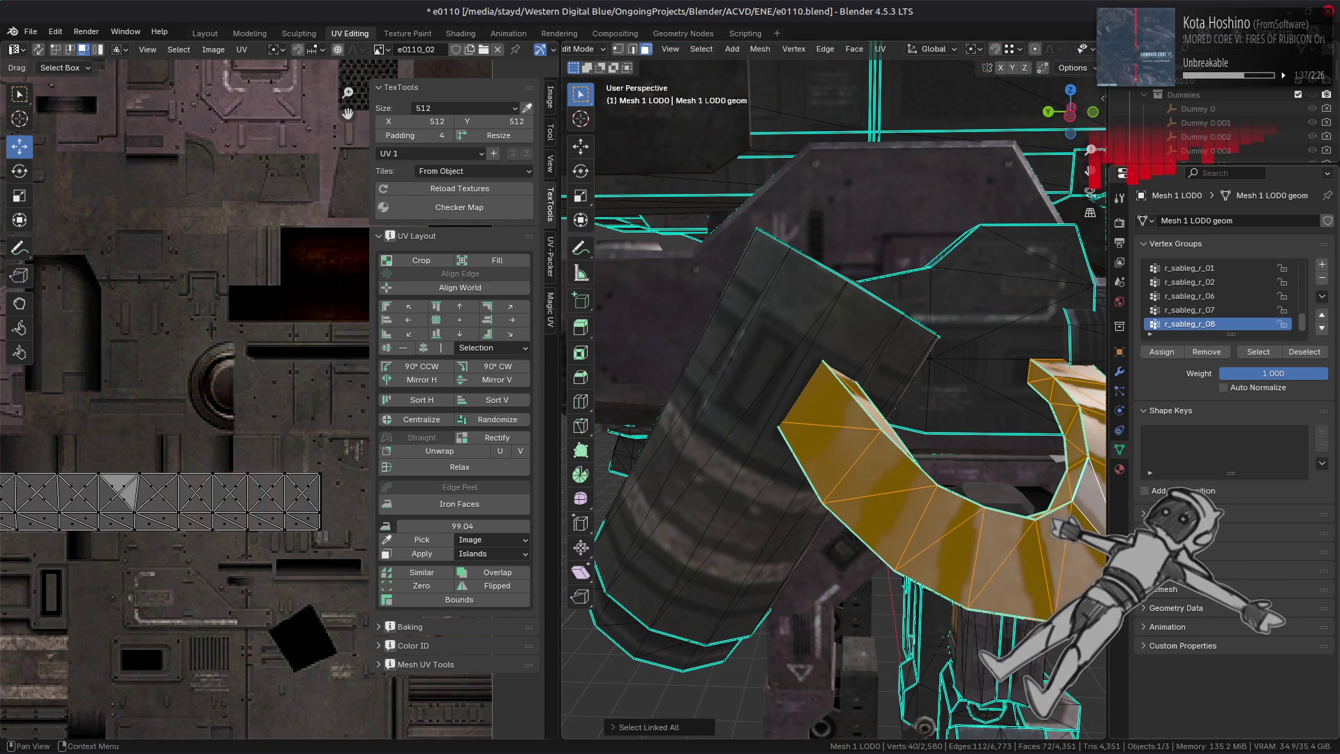
pyautogui.click(1162, 514)
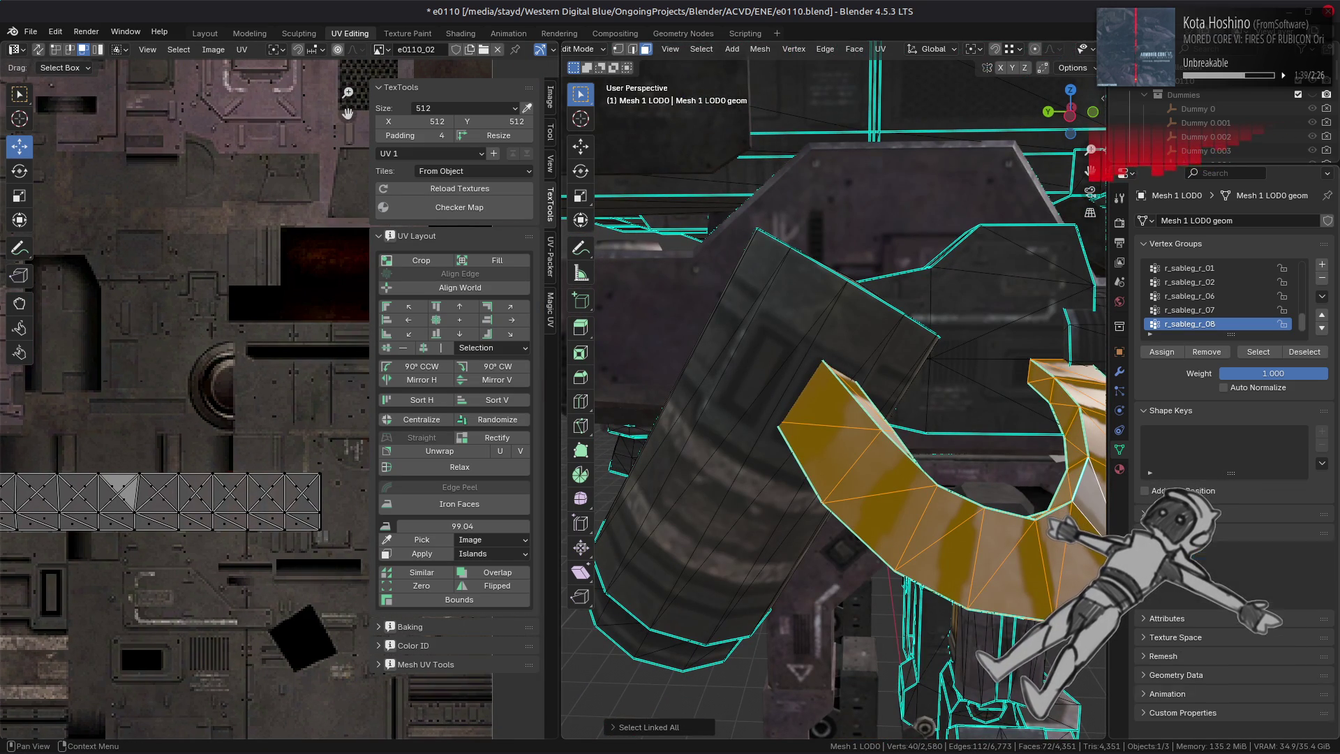
pyautogui.click(1186, 411)
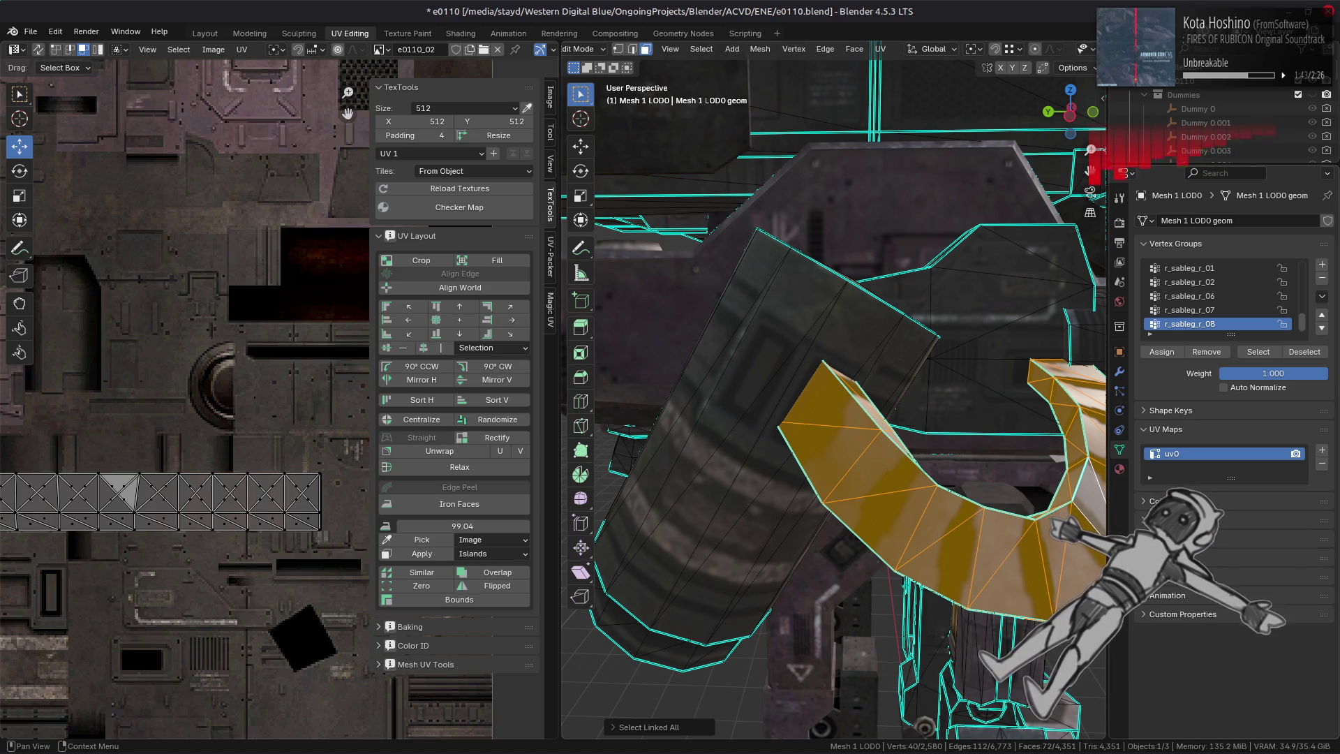
# - Mark the box's lower edge loop sharp
pyautogui.moveTo(988, 419)
pyautogui.mouseDown(button='middle')
pyautogui.moveTo(778, 455)
pyautogui.moveTo(883, 482)
pyautogui.mouseUp(button='middle')
pyautogui.scroll(1, 917, 491)
pyautogui.keyDown('alt'); pyautogui.click(867, 478); pyautogui.keyUp('alt')
pyautogui.hotkey('ctrl', 'e')
pyautogui.click(665, 601)
# - Convert the arm strip's triangles to quads with Compare Materials enabled
pyautogui.moveTo(724, 604)
pyautogui.mouseDown(button='middle')
pyautogui.moveTo(746, 514)
pyautogui.moveTo(886, 454)
pyautogui.moveTo(897, 380)
pyautogui.mouseUp(button='middle')
pyautogui.press('3')
pyautogui.click(918, 365)
pyautogui.hotkey('ctrl', 'l')
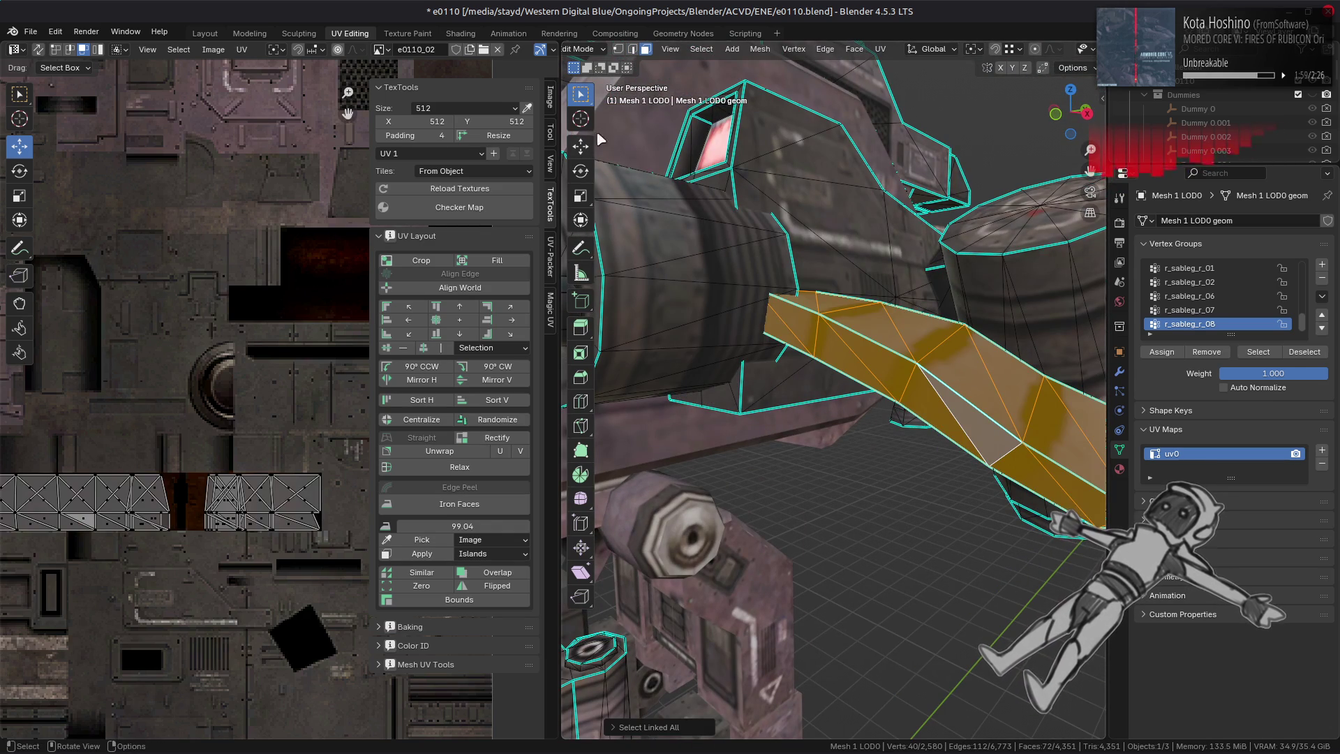
pyautogui.click(854, 49)
pyautogui.click(879, 153)
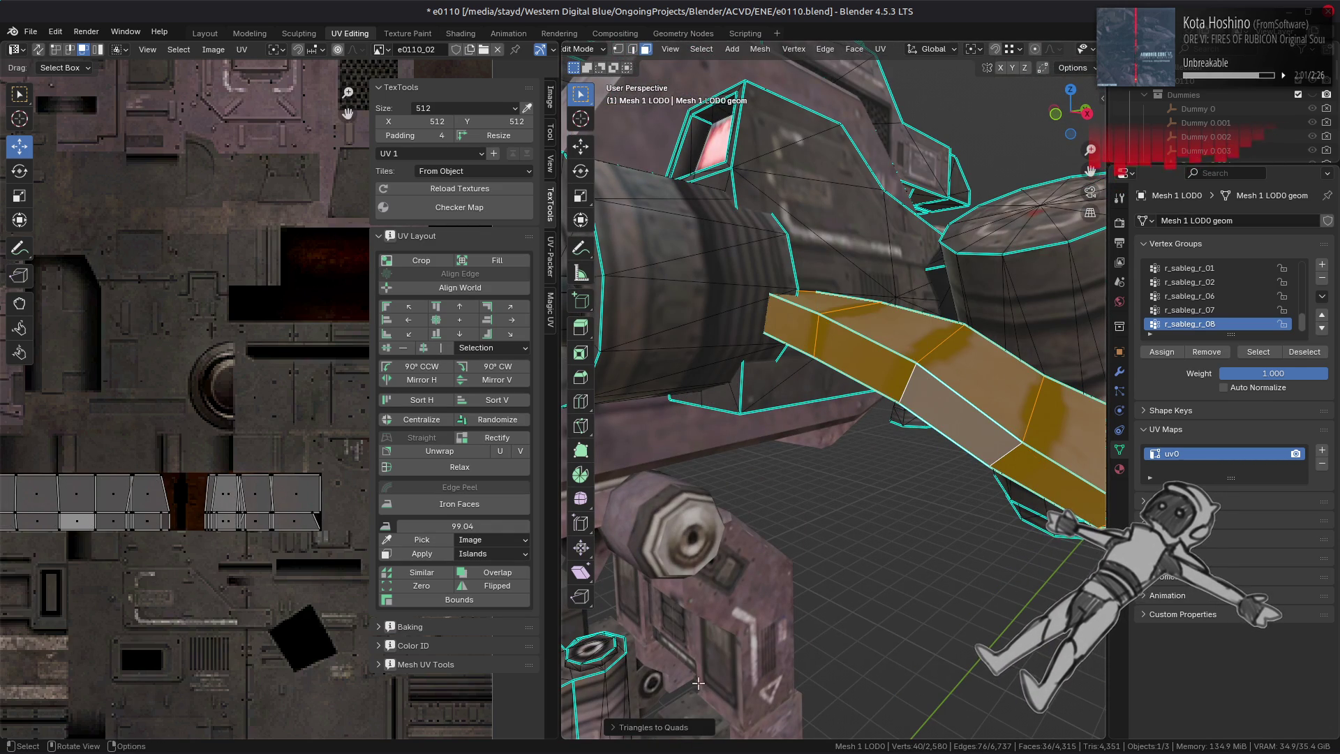
pyautogui.click(683, 727)
pyautogui.click(759, 707)
pyautogui.moveTo(838, 432); pyautogui.dragTo(856, 403, button='middle')
pyautogui.moveTo(694, 333); pyautogui.dragTo(947, 384, button='middle')
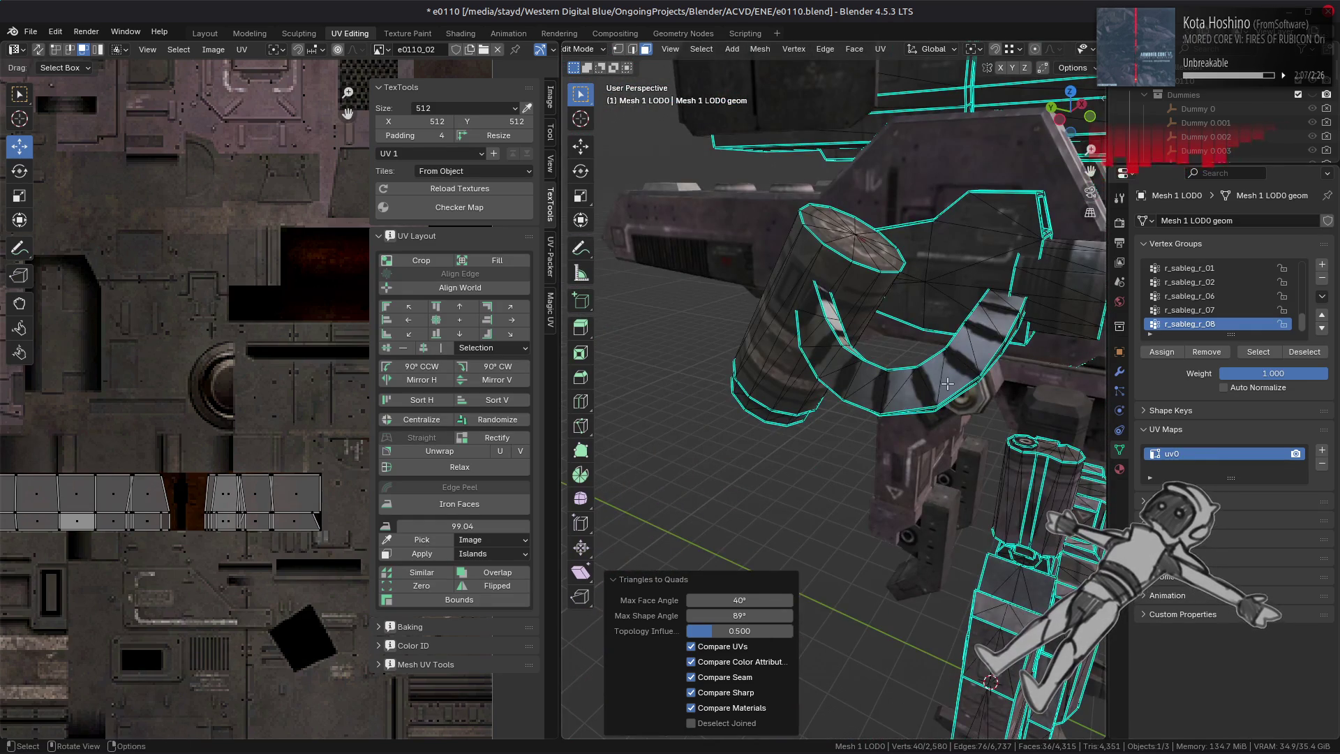
# - Select the linked face island and merge its triangles into quads
pyautogui.hotkey('alt', 'a')
pyautogui.hotkey('ctrl', 'l')
pyautogui.click(854, 49)
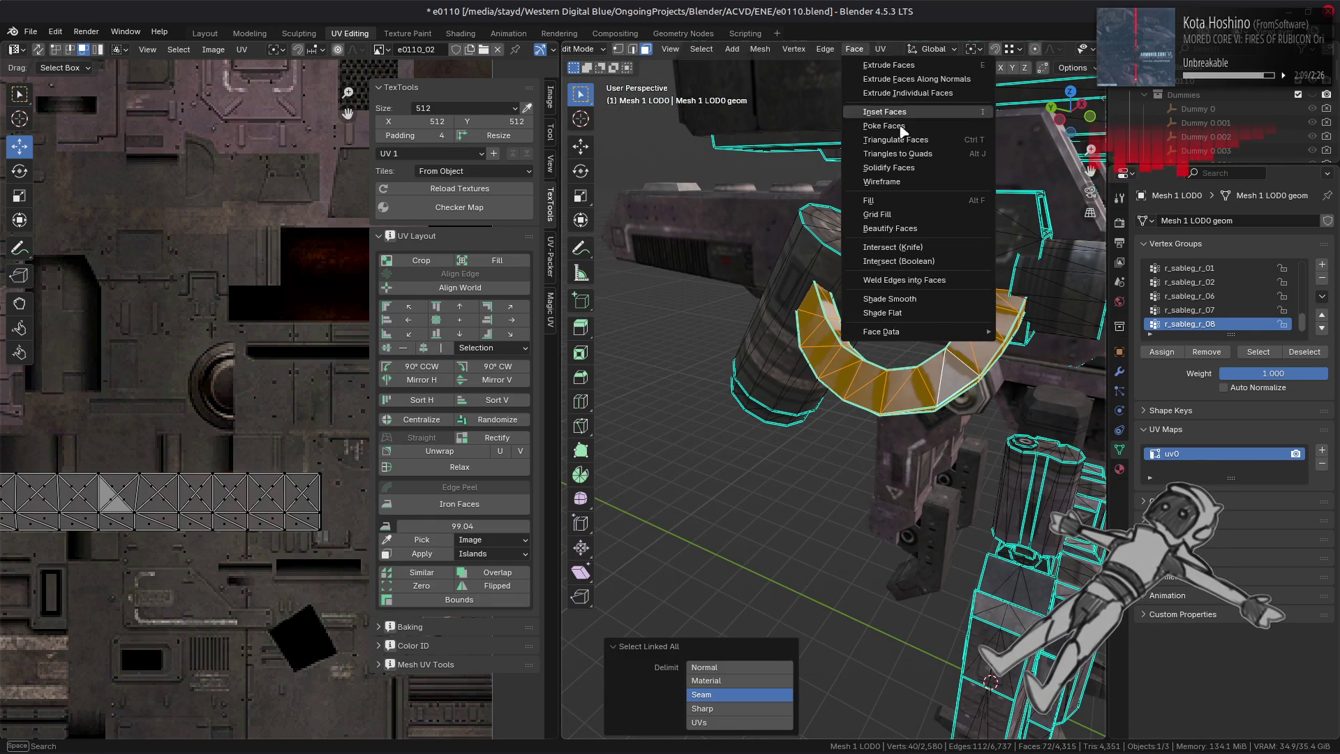
pyautogui.click(907, 157)
pyautogui.scroll(3, 884, 288)
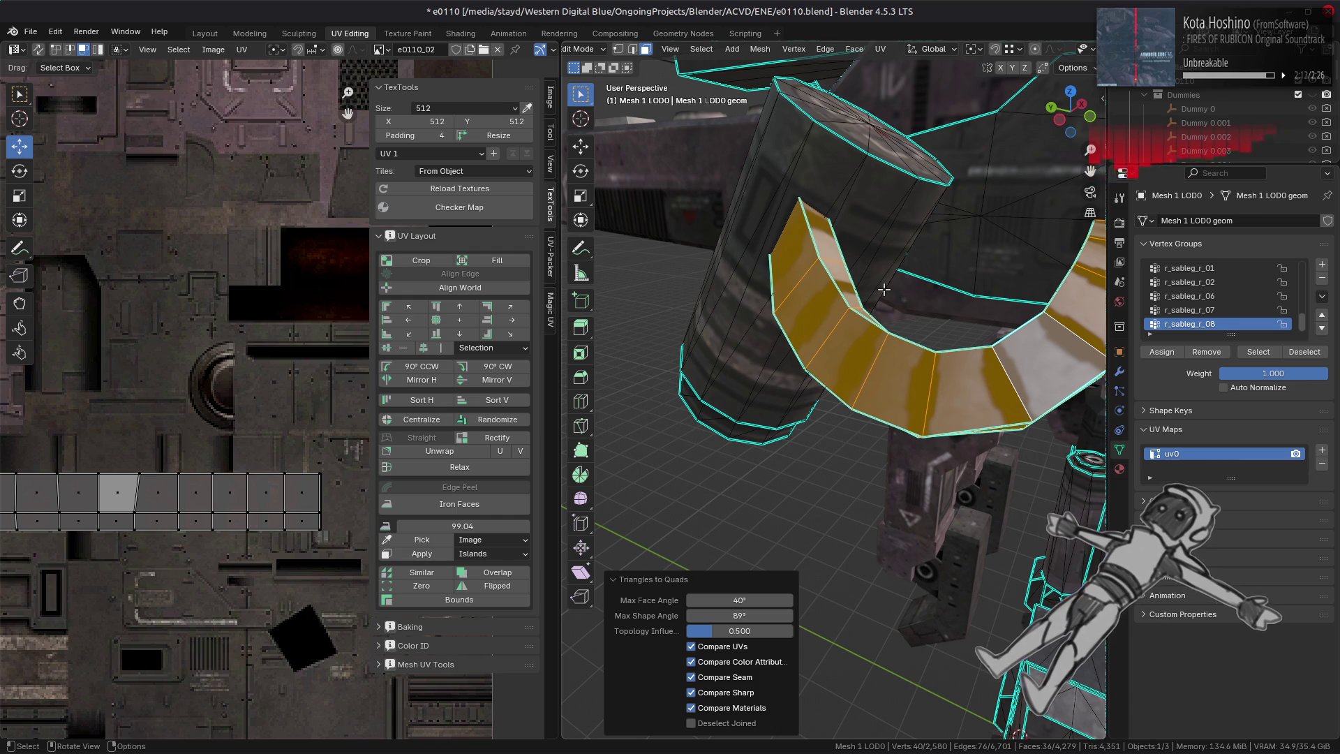
pyautogui.scroll(4, 135, 479)
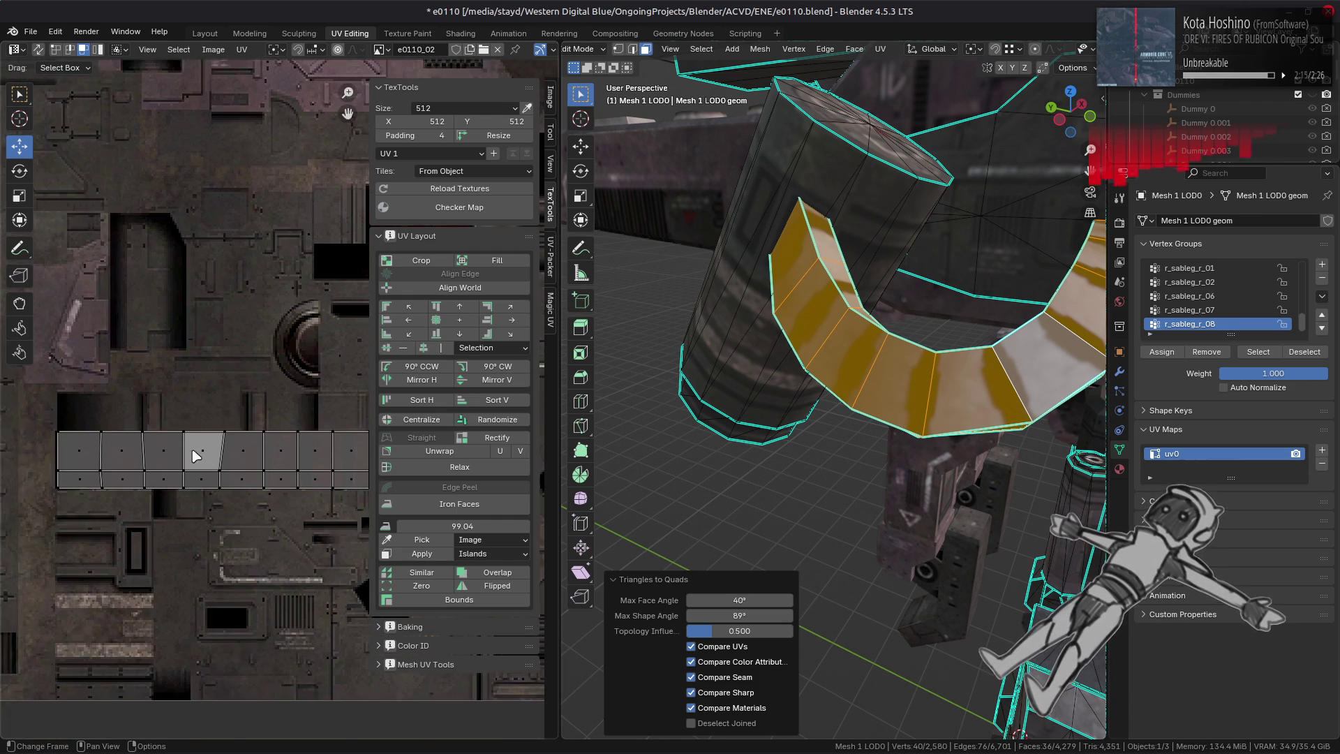
# - Move the skewed UV face's corner vertices into line using vertex snapping
pyautogui.moveTo(169, 510); pyautogui.dragTo(180, 590)
pyautogui.press('g')
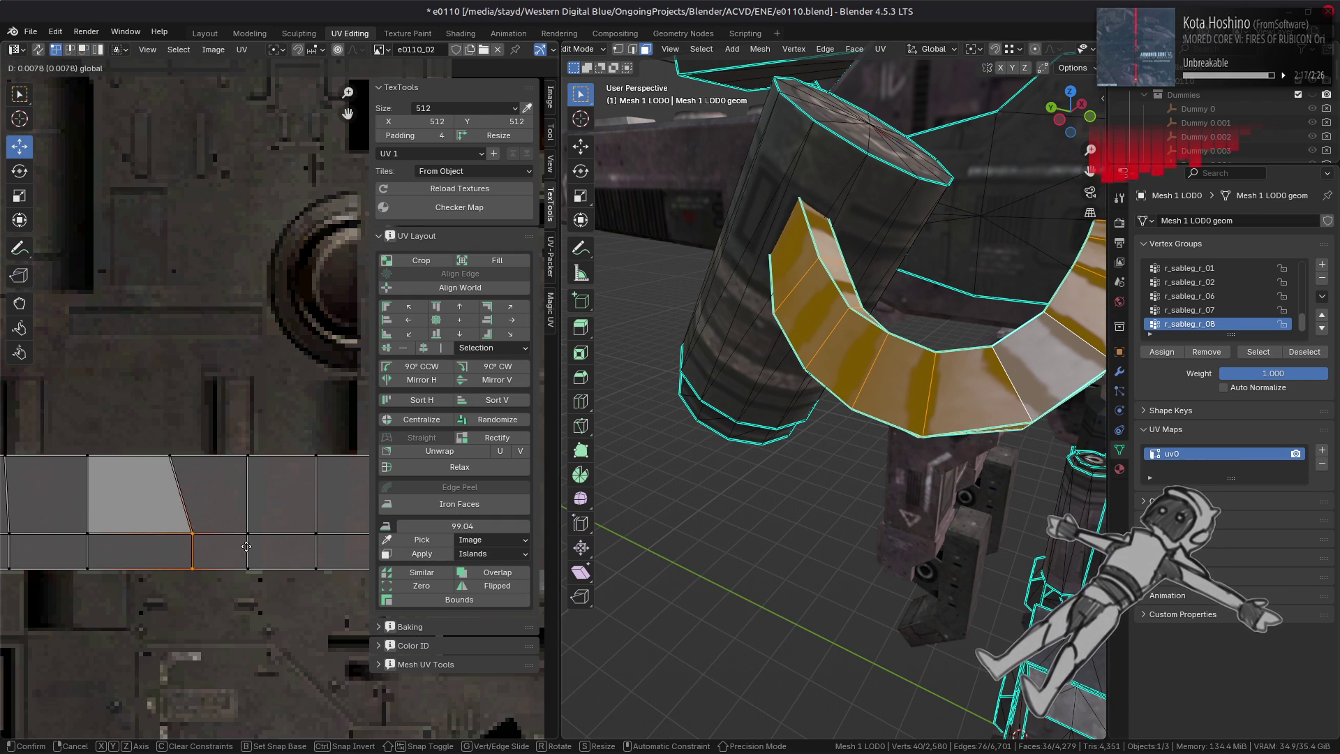
pyautogui.click(175, 461)
pyautogui.click(316, 49)
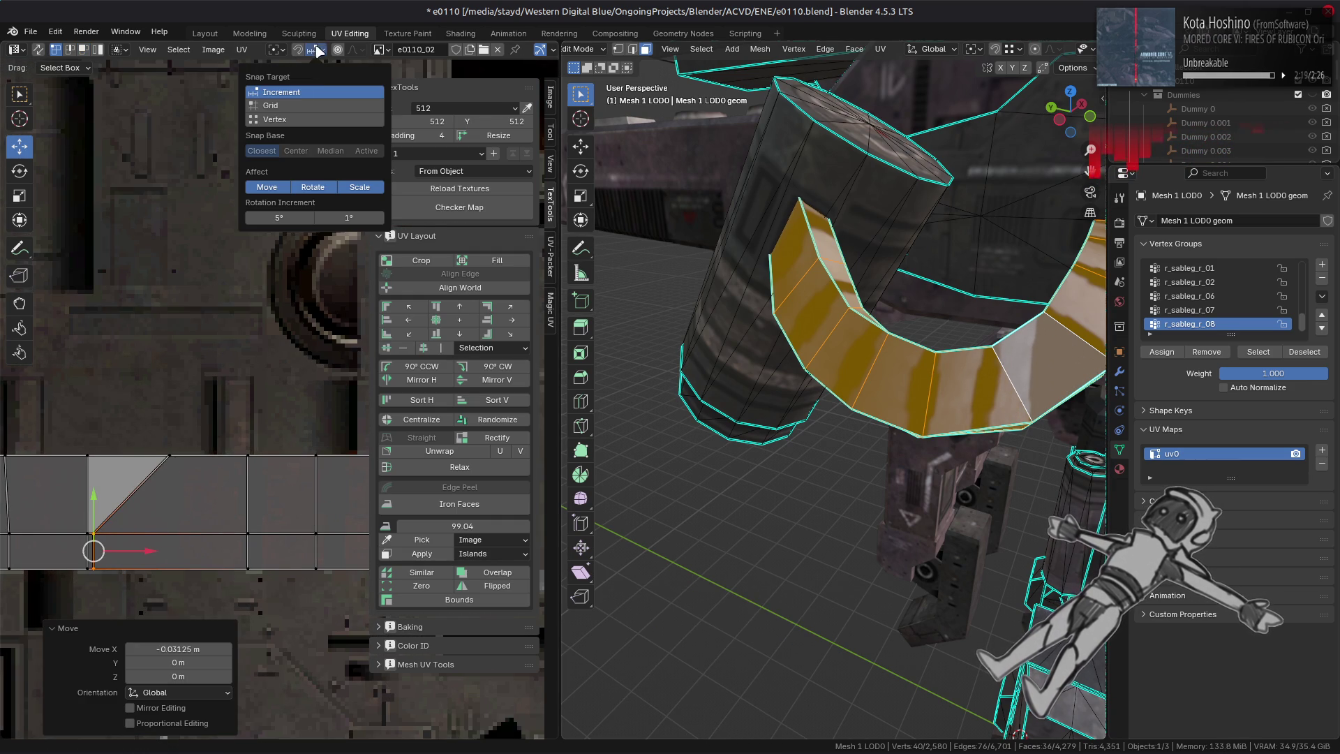
pyautogui.click(312, 120)
pyautogui.press('g')
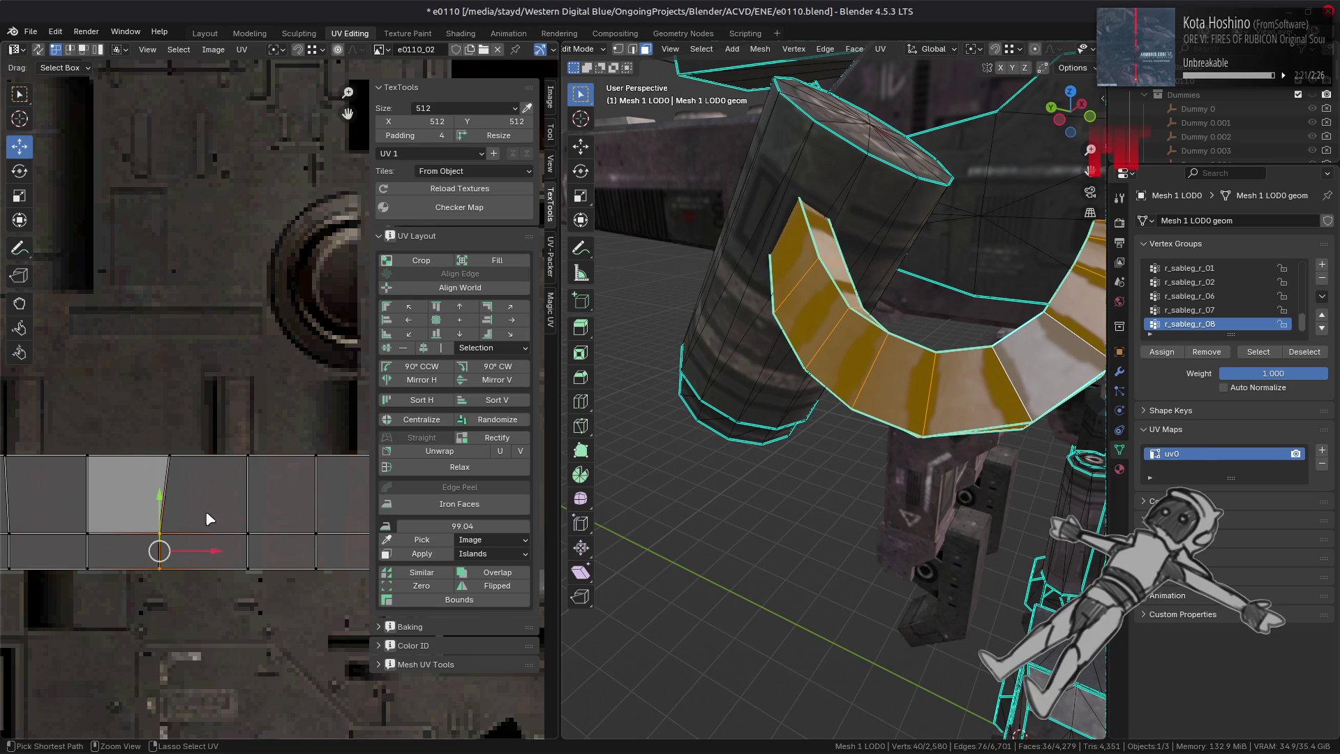
pyautogui.hotkey('ctrl', 'z')
pyautogui.hotkey('ctrl', 'shift', 'z')
# - Select the UV strip's left vertex column and nudge it slightly right
pyautogui.scroll(-1, 243, 472)
pyautogui.scroll(-2, 243, 472)
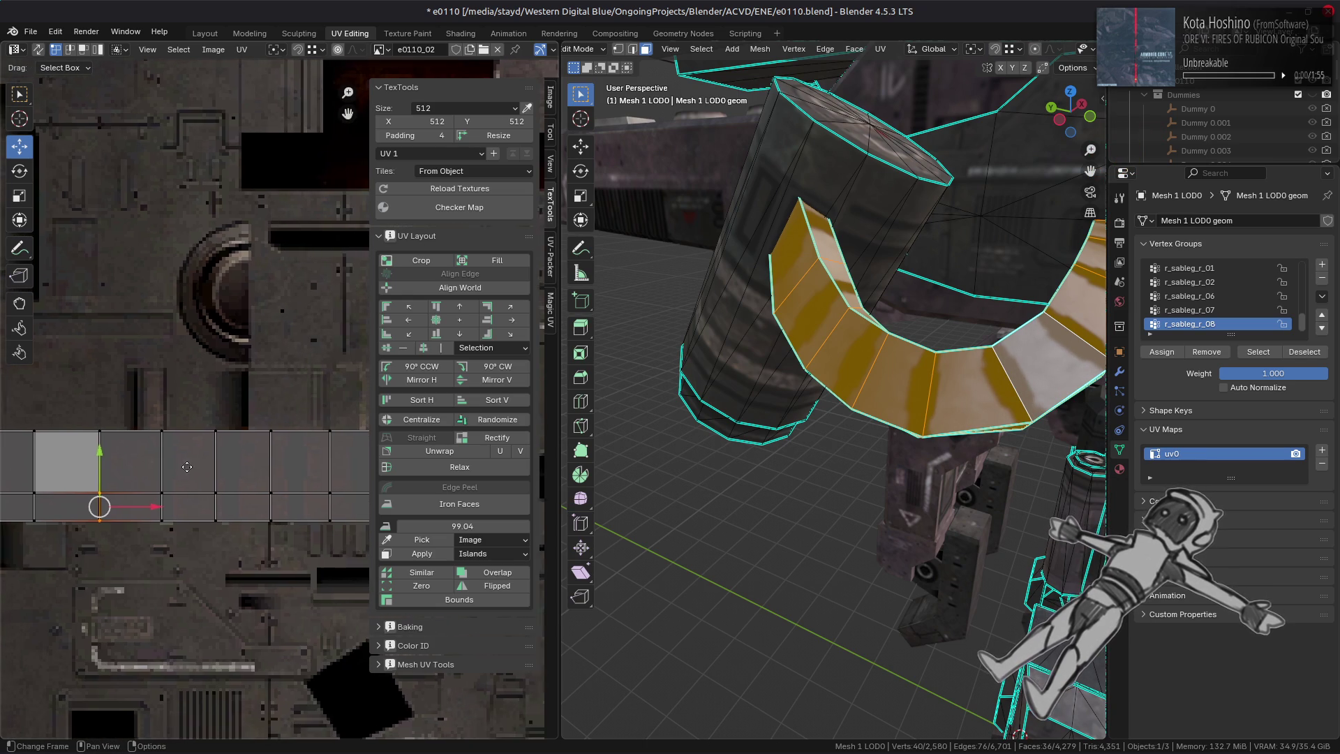
pyautogui.moveTo(225, 460); pyautogui.dragTo(356, 459, button='middle')
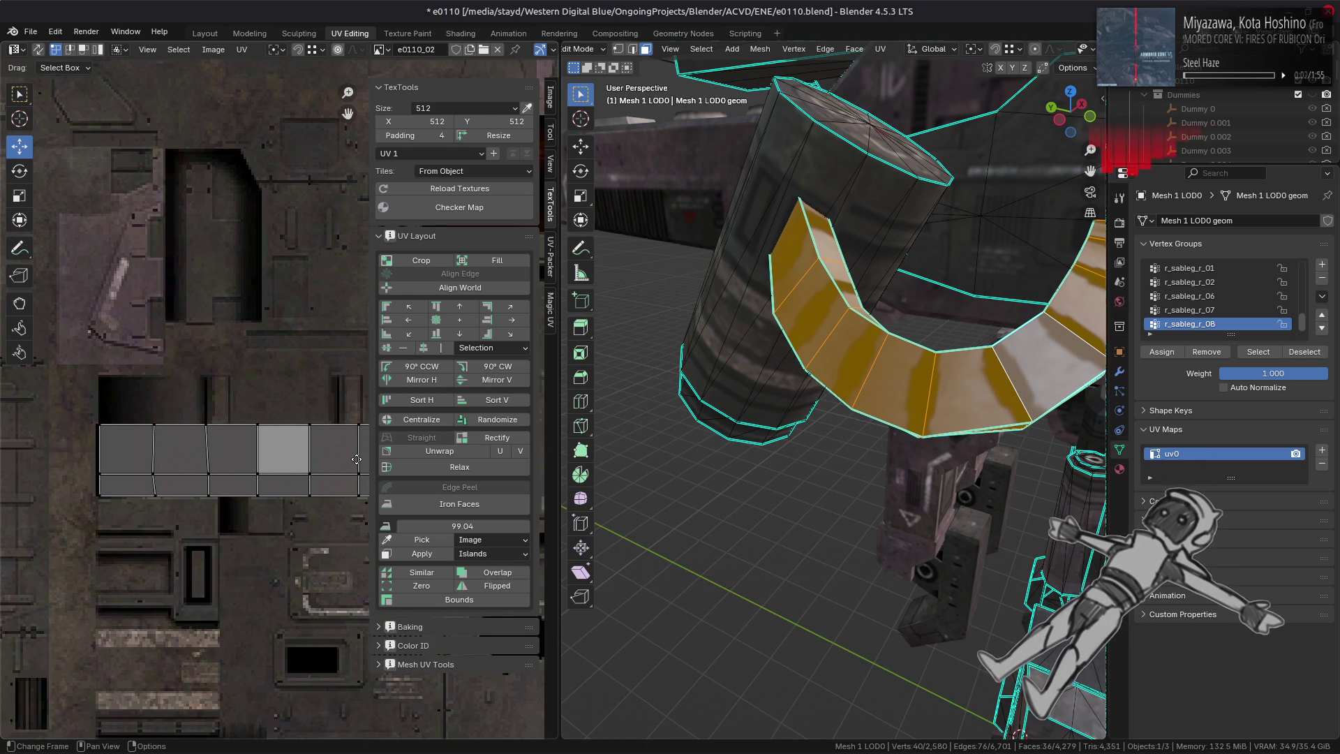
pyautogui.moveTo(148, 462); pyautogui.dragTo(213, 442, button='middle')
pyautogui.moveTo(203, 383); pyautogui.dragTo(241, 471)
pyautogui.moveTo(276, 428); pyautogui.dragTo(285, 429)
pyautogui.moveTo(684, 405)
pyautogui.mouseDown(button='middle')
pyautogui.moveTo(876, 370)
pyautogui.moveTo(879, 282)
pyautogui.moveTo(844, 328)
pyautogui.mouseUp(button='middle')
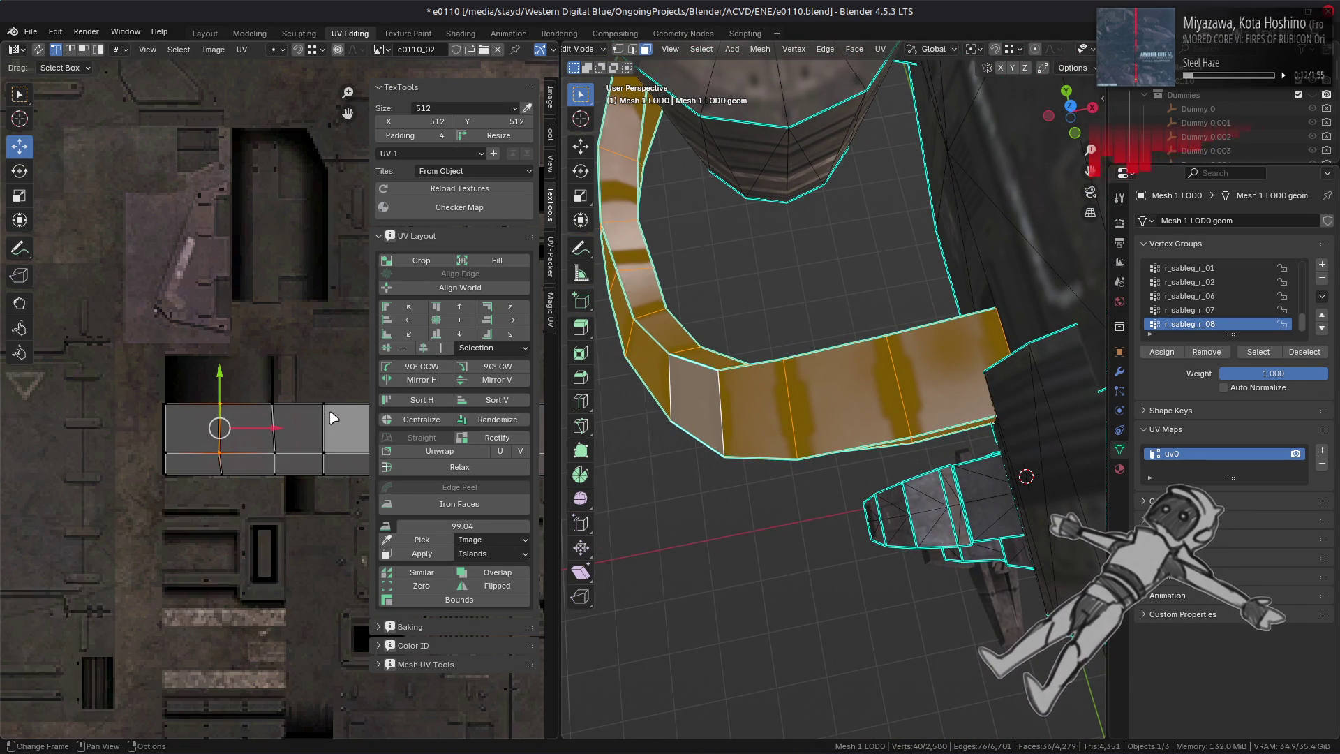
# - Nudge the strip's UV edge a further 0.001953 along X, previewing the texture outside Edit Mode
pyautogui.moveTo(274, 429)
pyautogui.mouseDown()
pyautogui.moveTo(288, 428)
pyautogui.moveTo(230, 446)
pyautogui.moveTo(222, 473)
pyautogui.mouseUp()
pyautogui.moveTo(788, 391)
pyautogui.mouseDown(button='middle')
pyautogui.moveTo(772, 300)
pyautogui.moveTo(762, 538)
pyautogui.moveTo(769, 497)
pyautogui.moveTo(757, 488)
pyautogui.mouseUp(button='middle')
pyautogui.hotkey('ctrl', 'z')
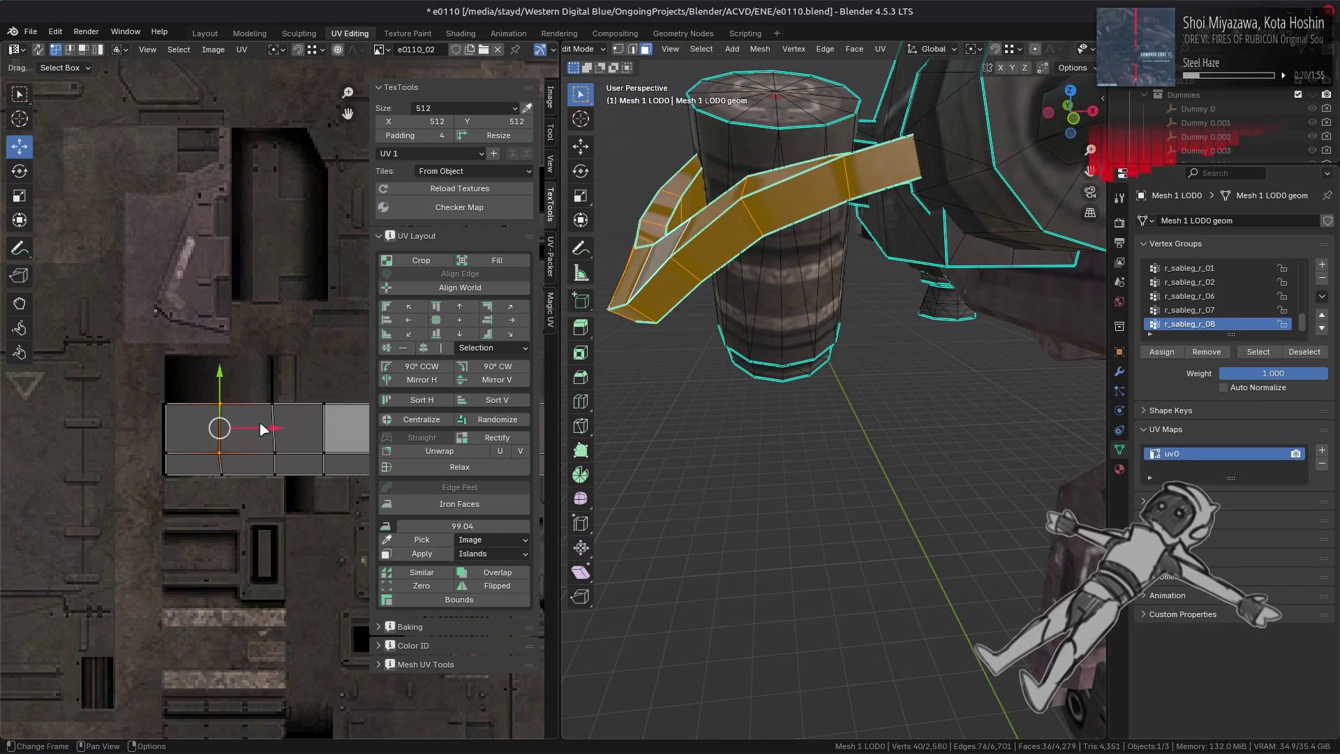
pyautogui.moveTo(273, 430); pyautogui.dragTo(227, 474)
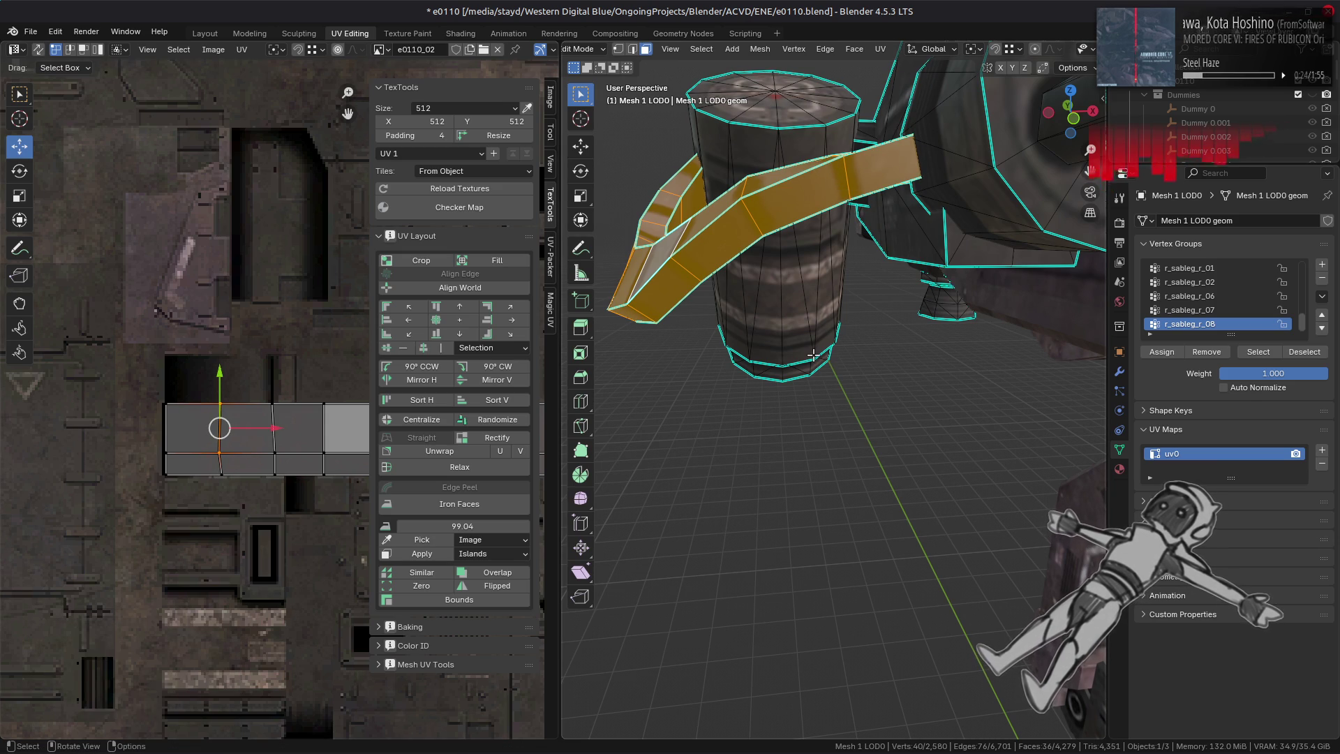
pyautogui.press('Tab')
pyautogui.moveTo(824, 355); pyautogui.dragTo(828, 371, button='middle')
pyautogui.press('Tab')
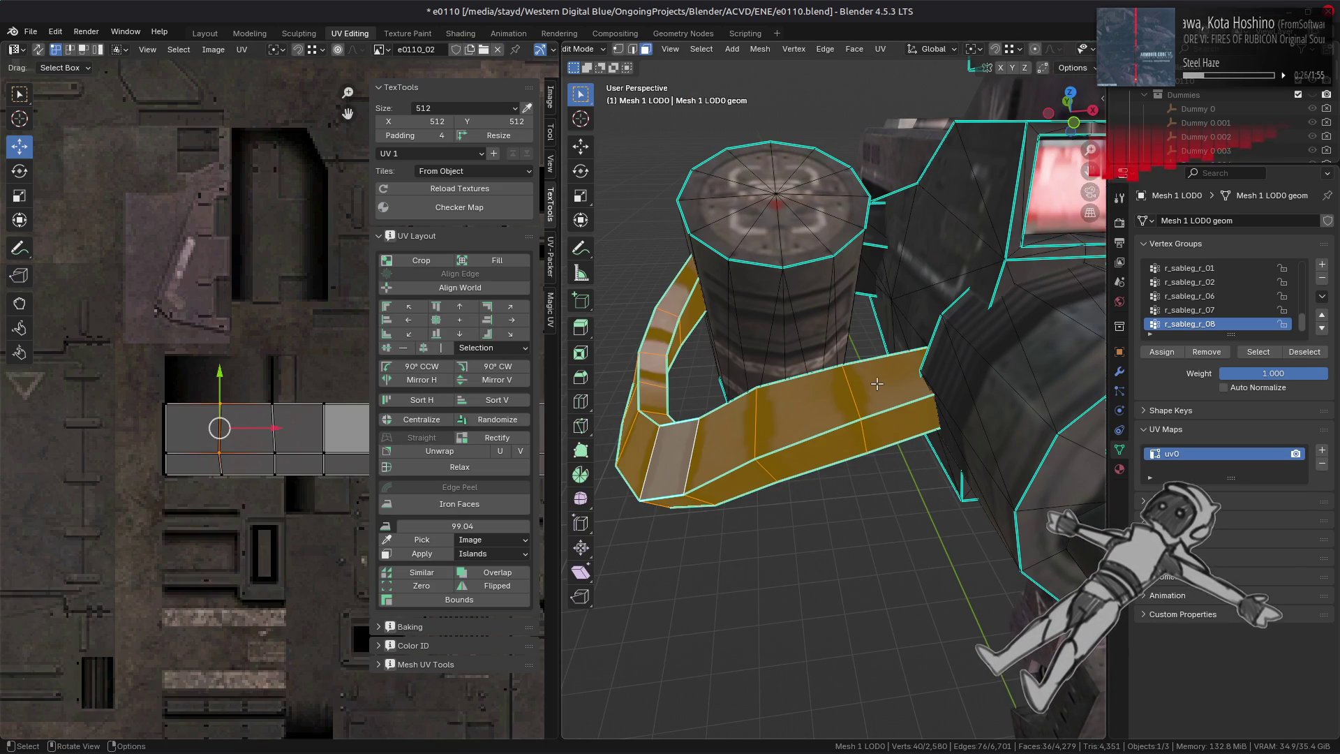
# - Select two belt strip faces as the UV source, then pick two target faces
pyautogui.click(880, 383)
pyautogui.keyDown('shift'); pyautogui.click(806, 411); pyautogui.keyUp('shift')
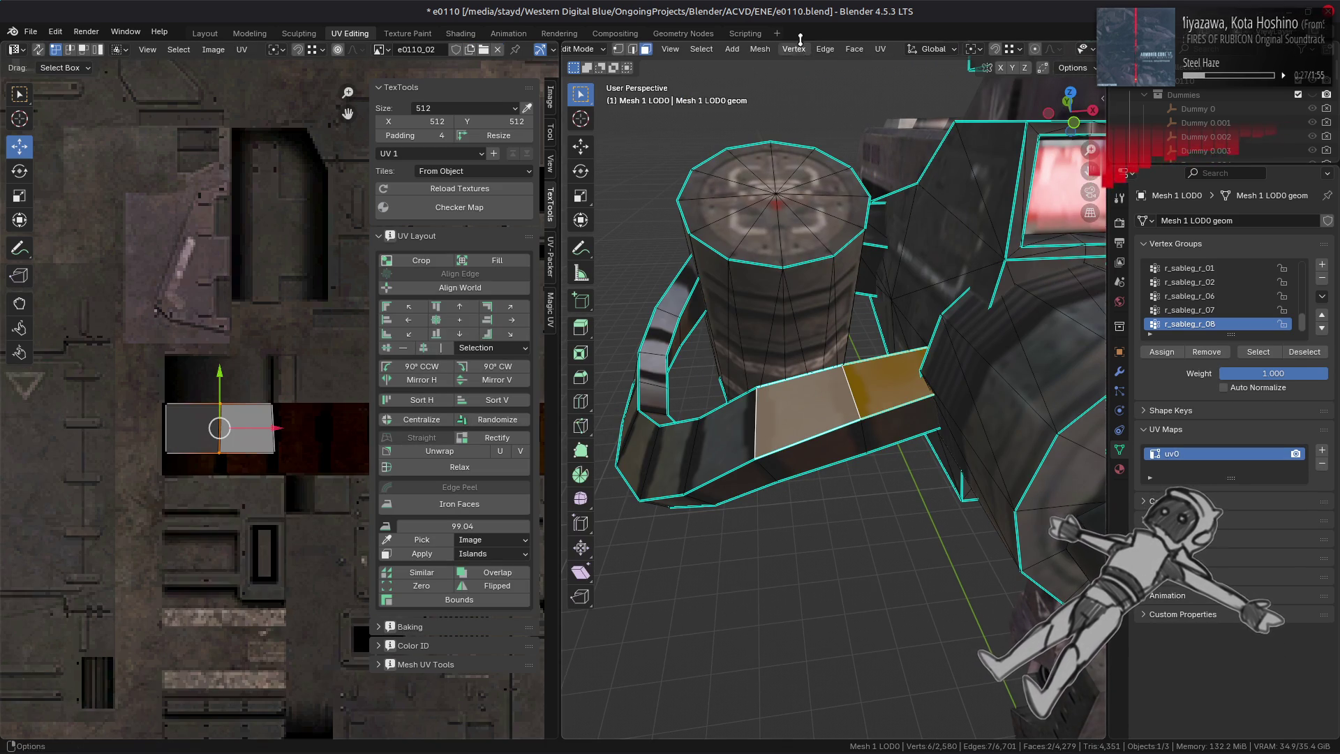
pyautogui.click(880, 49)
pyautogui.scroll(-5, 1005, 432)
pyautogui.moveTo(1004, 439)
pyautogui.mouseDown(button='middle')
pyautogui.moveTo(1013, 466)
pyautogui.moveTo(808, 360)
pyautogui.mouseUp(button='middle')
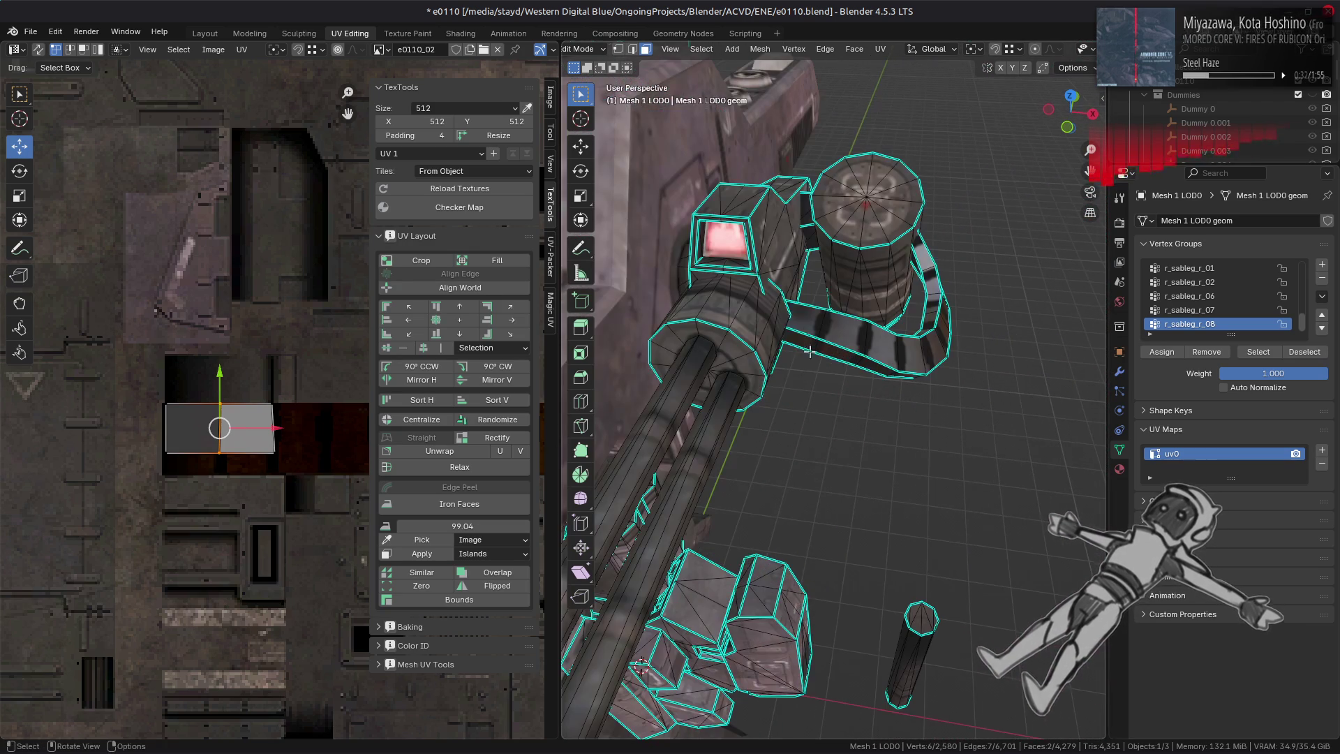
pyautogui.click(810, 318)
pyautogui.keyDown('shift'); pyautogui.click(841, 331); pyautogui.keyUp('shift')
# - Paste the transferred UVs onto the two target faces, then select a single strip face
pyautogui.click(880, 49)
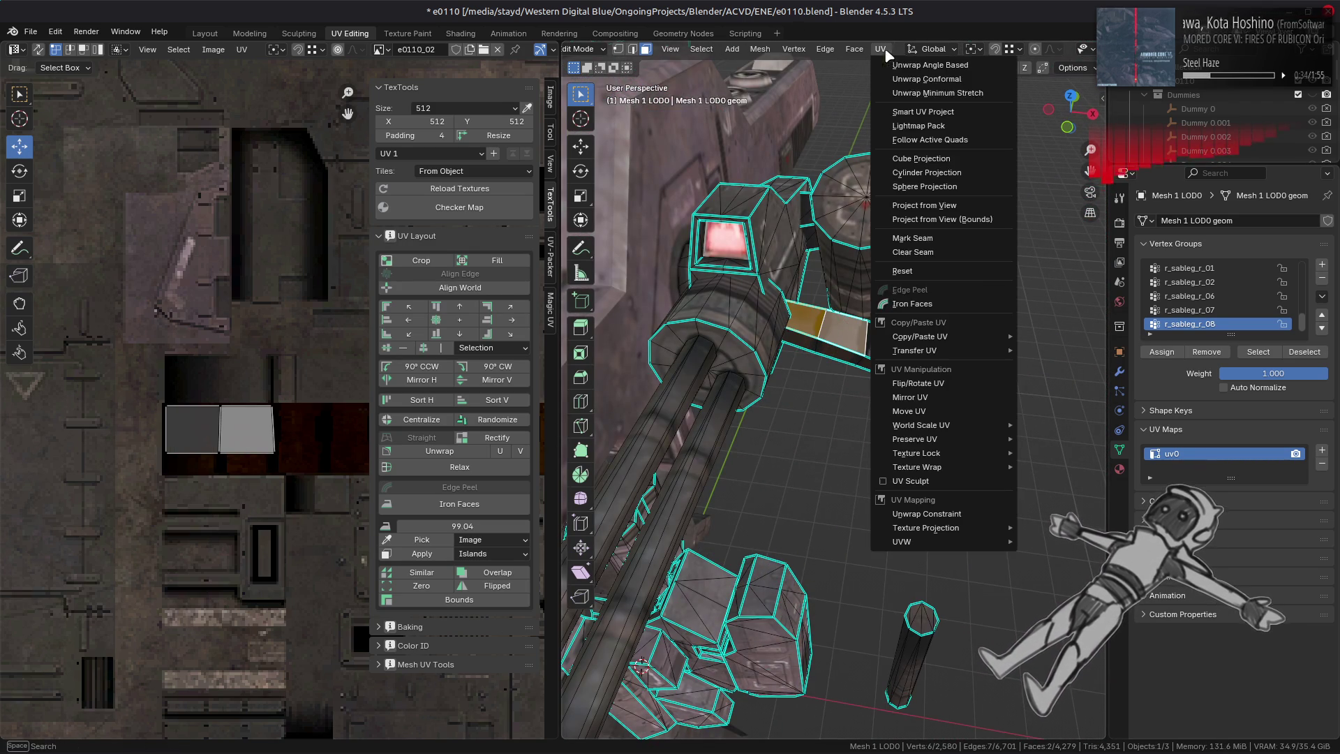
pyautogui.moveTo(1005, 351)
pyautogui.click(1034, 367)
pyautogui.moveTo(1034, 370)
pyautogui.mouseDown(button='middle')
pyautogui.moveTo(794, 377)
pyautogui.moveTo(964, 368)
pyautogui.mouseUp(button='middle')
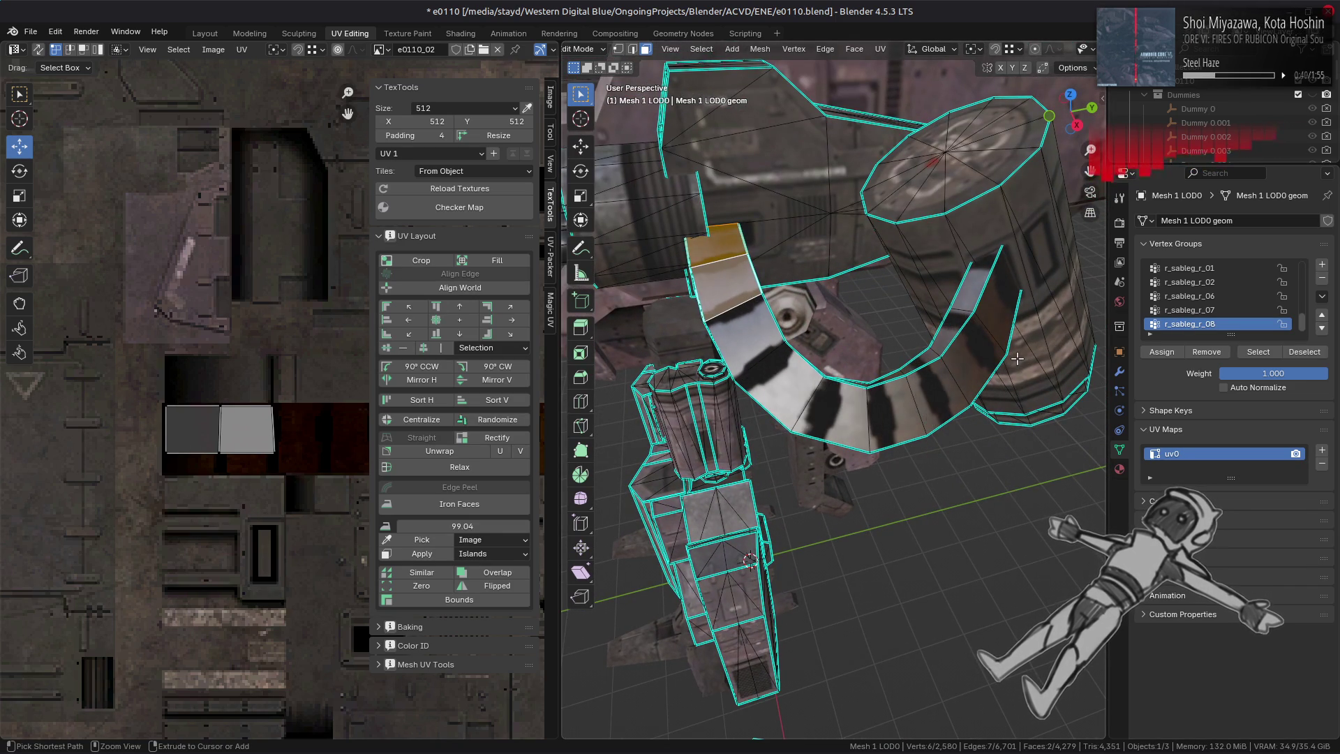
pyautogui.moveTo(1017, 357)
pyautogui.mouseDown(button='middle')
pyautogui.moveTo(919, 376)
pyautogui.moveTo(882, 296)
pyautogui.moveTo(773, 302)
pyautogui.moveTo(907, 318)
pyautogui.moveTo(962, 300)
pyautogui.moveTo(881, 327)
pyautogui.moveTo(865, 277)
pyautogui.moveTo(975, 259)
pyautogui.moveTo(752, 280)
pyautogui.moveTo(868, 432)
pyautogui.moveTo(879, 412)
pyautogui.moveTo(841, 434)
pyautogui.mouseUp(button='middle')
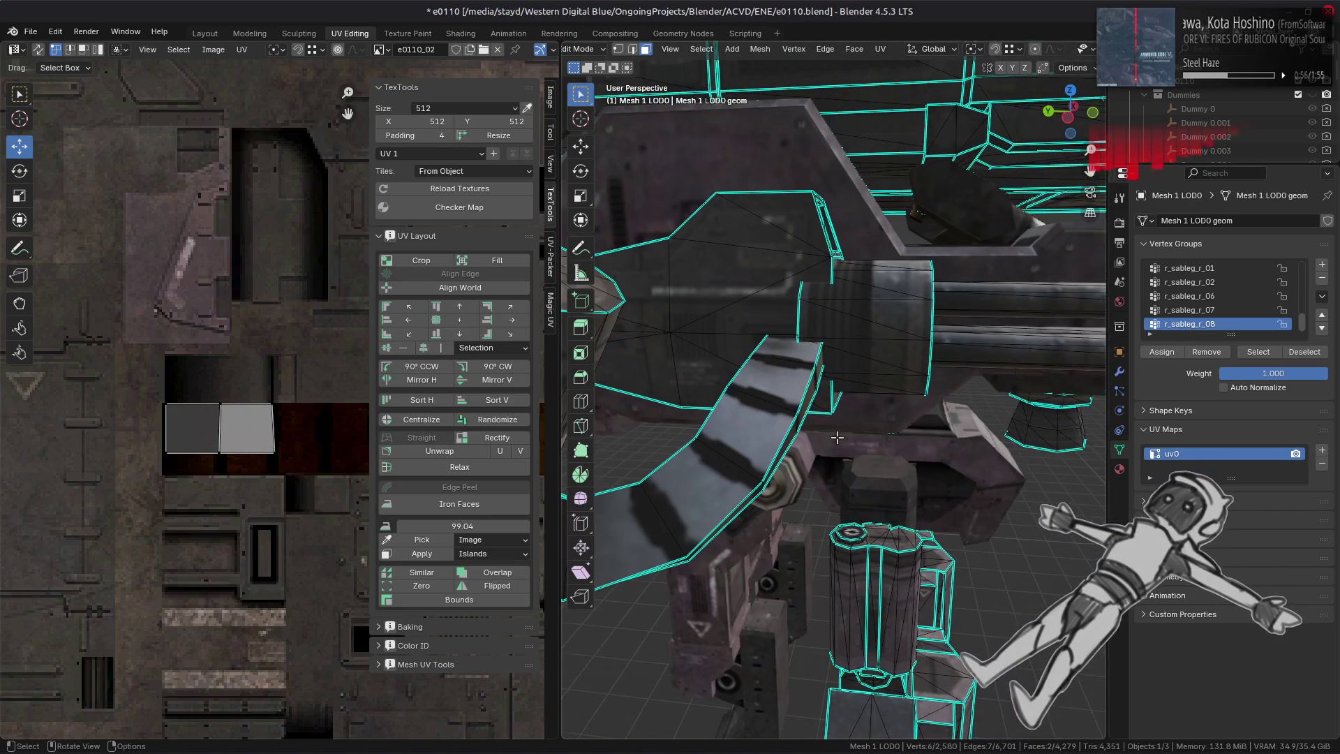
pyautogui.click(755, 419)
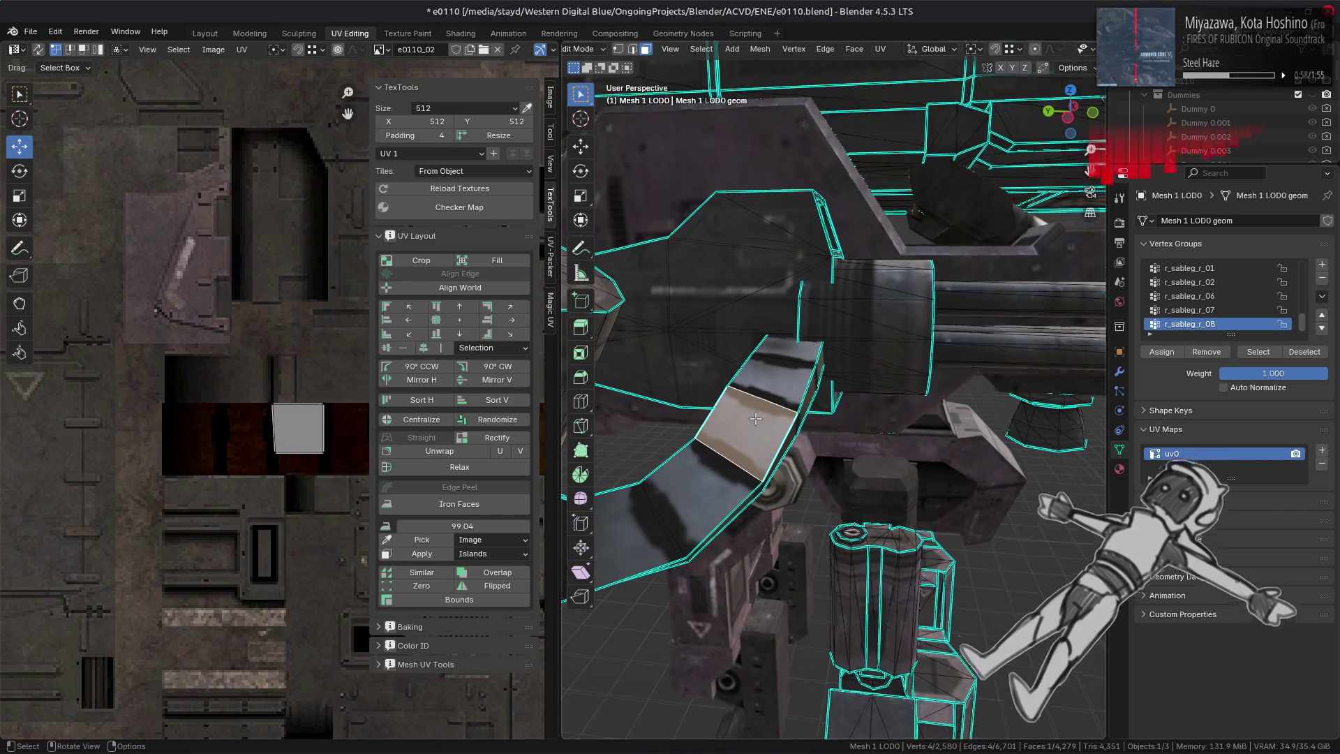
pyautogui.scroll(5, 755, 419)
pyautogui.scroll(-5, 756, 419)
pyautogui.moveTo(756, 419); pyautogui.dragTo(805, 409, button='middle')
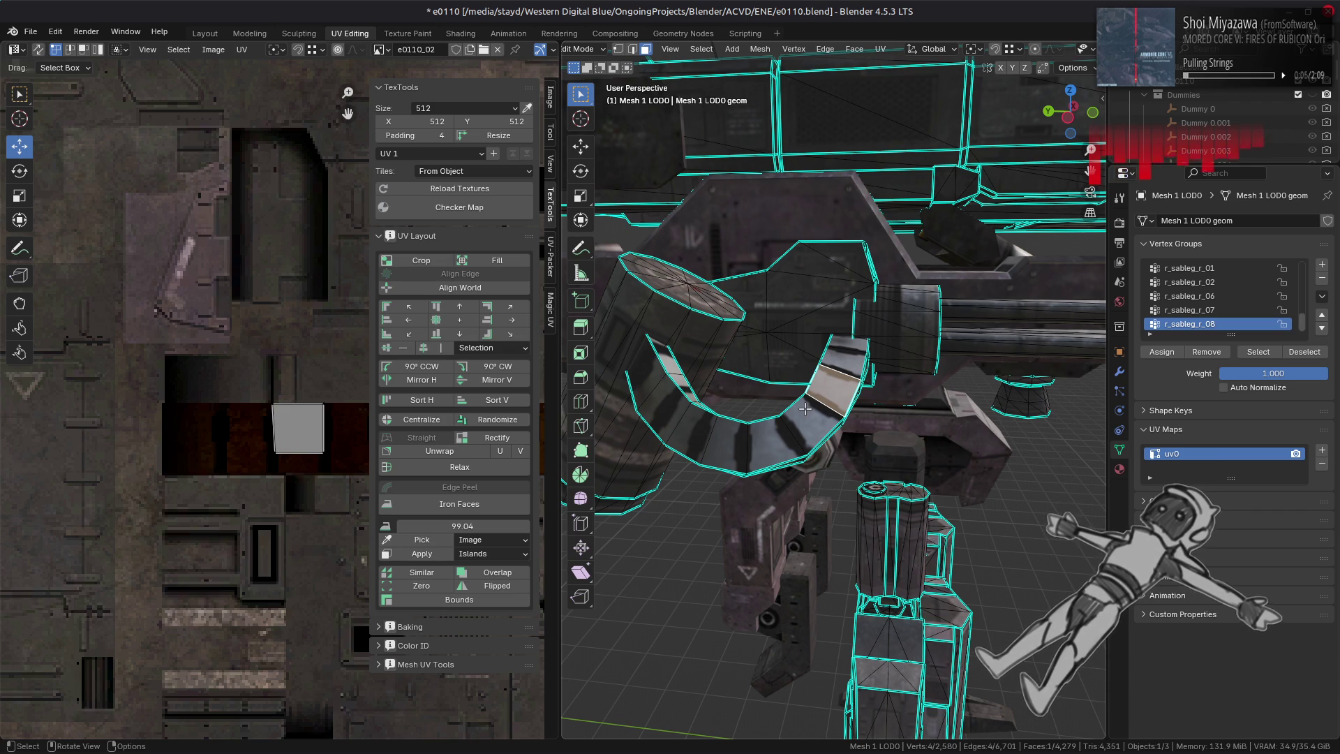
# - Select the seam-bounded belt strip and frame it in the Layout workspace
pyautogui.moveTo(805, 409); pyautogui.dragTo(759, 432, button='middle')
pyautogui.scroll(2, 809, 432)
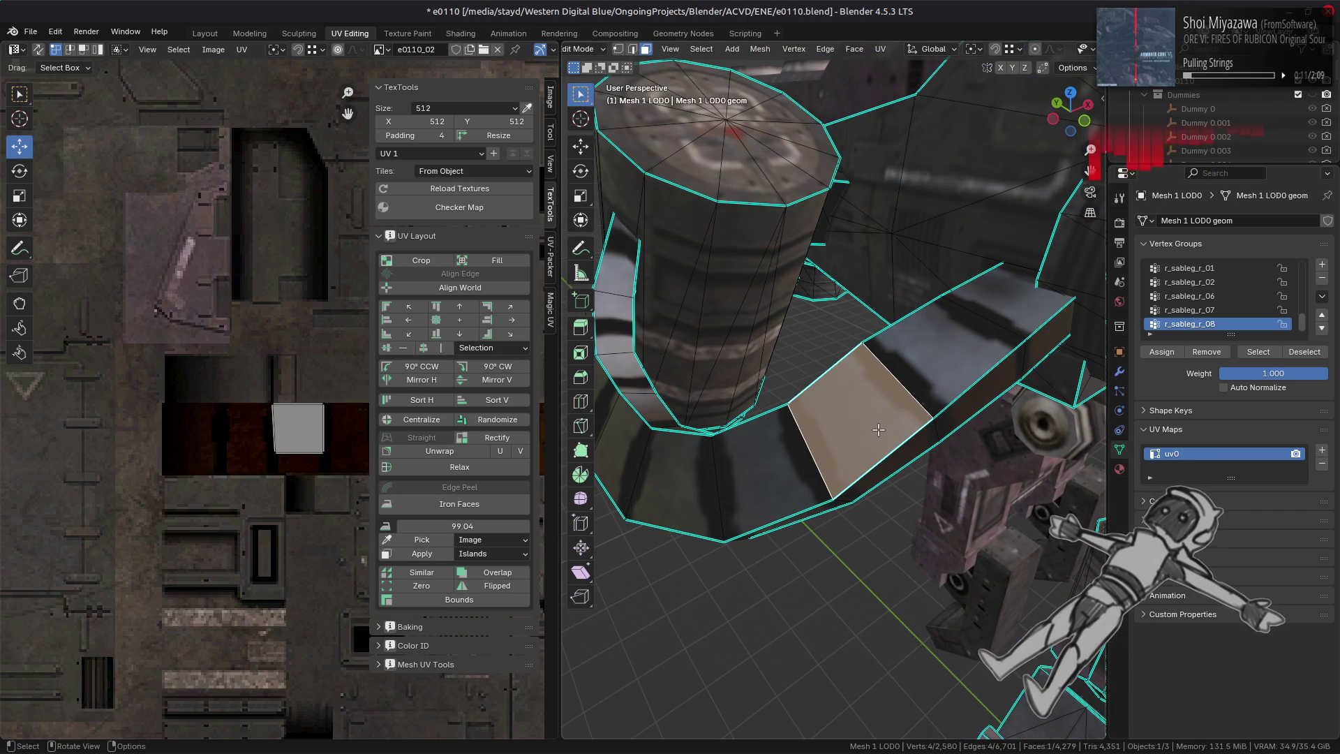
pyautogui.moveTo(878, 420); pyautogui.dragTo(877, 413, button='middle')
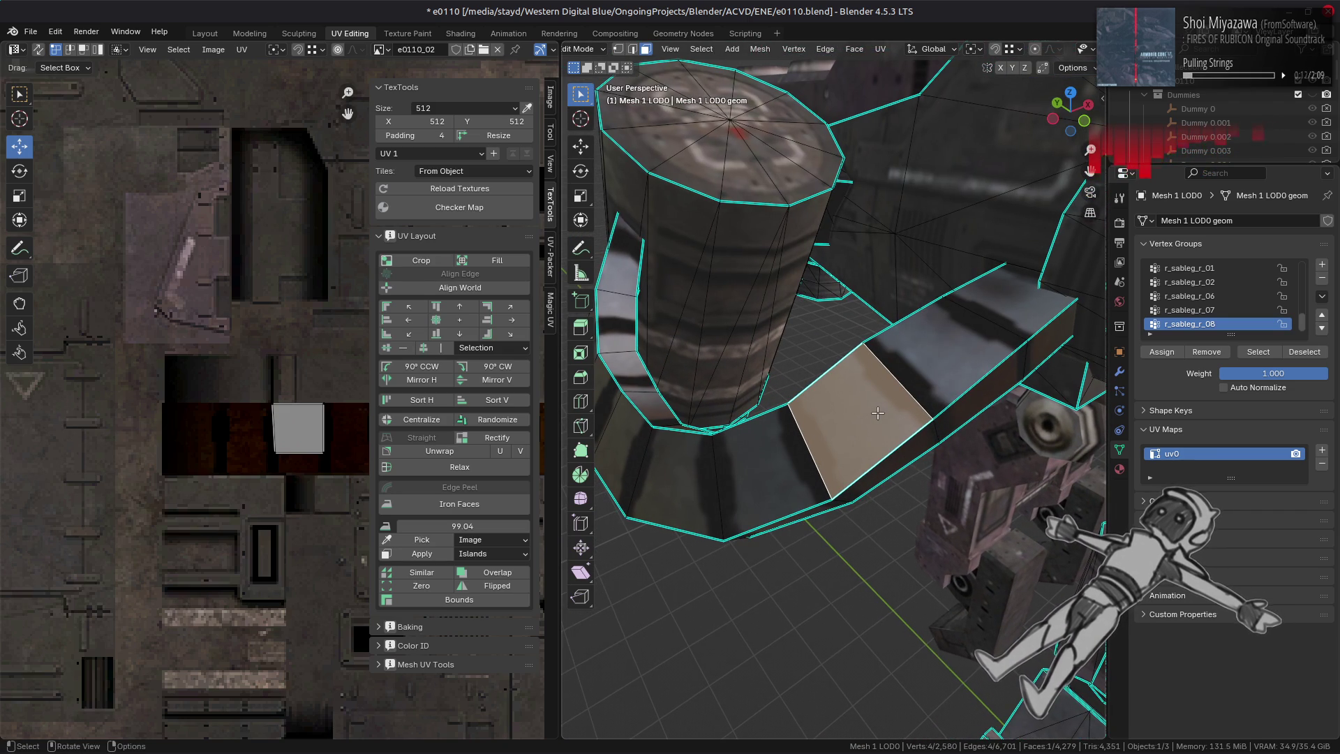
pyautogui.hotkey('ctrl', 'l')
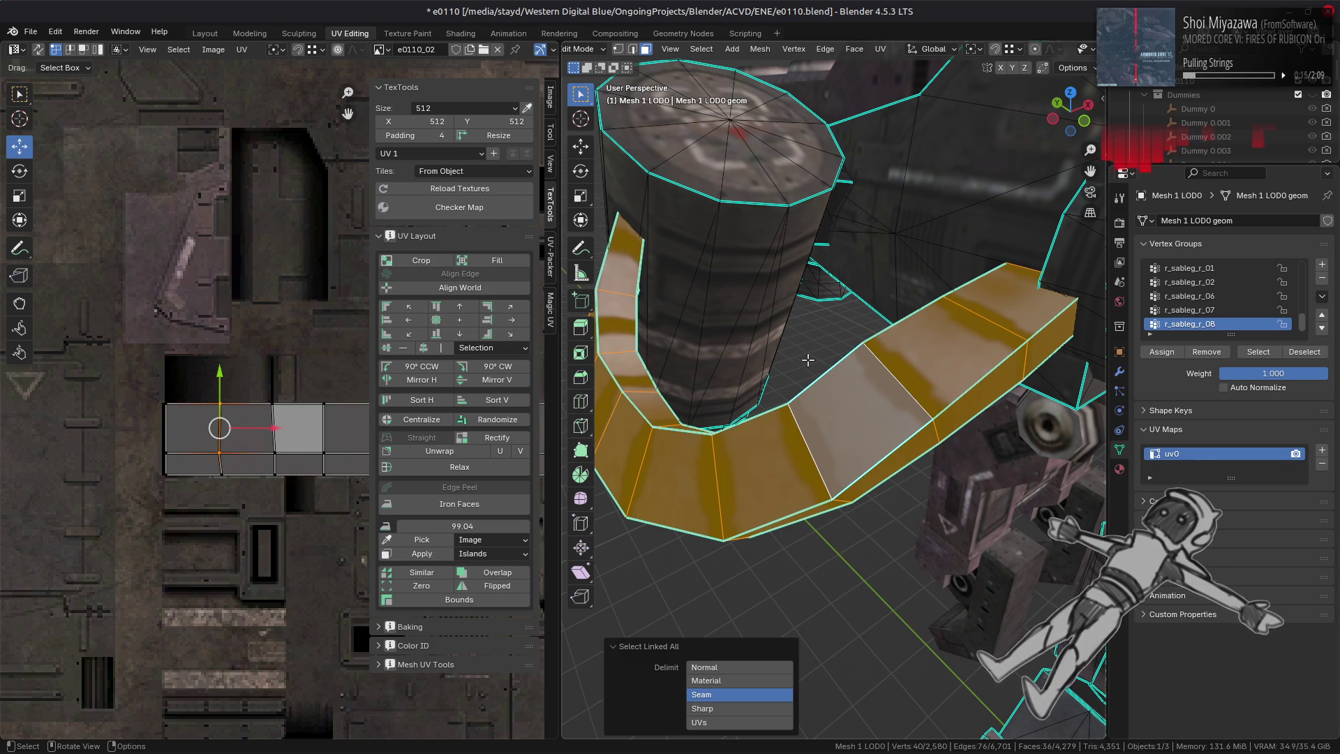
pyautogui.click(204, 32)
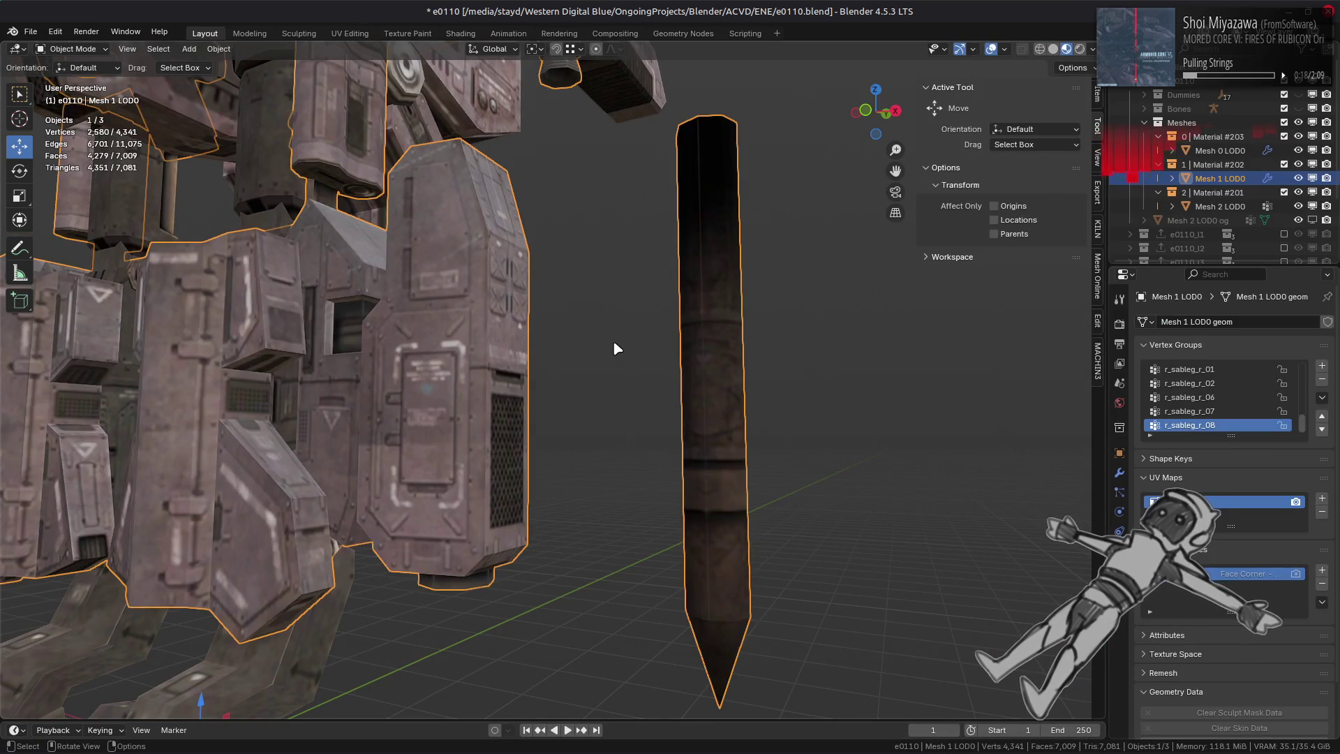
pyautogui.press('KP_Decimal')
pyautogui.moveTo(613, 340)
pyautogui.mouseDown(button='middle')
pyautogui.moveTo(610, 287)
pyautogui.moveTo(630, 371)
pyautogui.mouseUp(button='middle')
pyautogui.scroll(5, 630, 371)
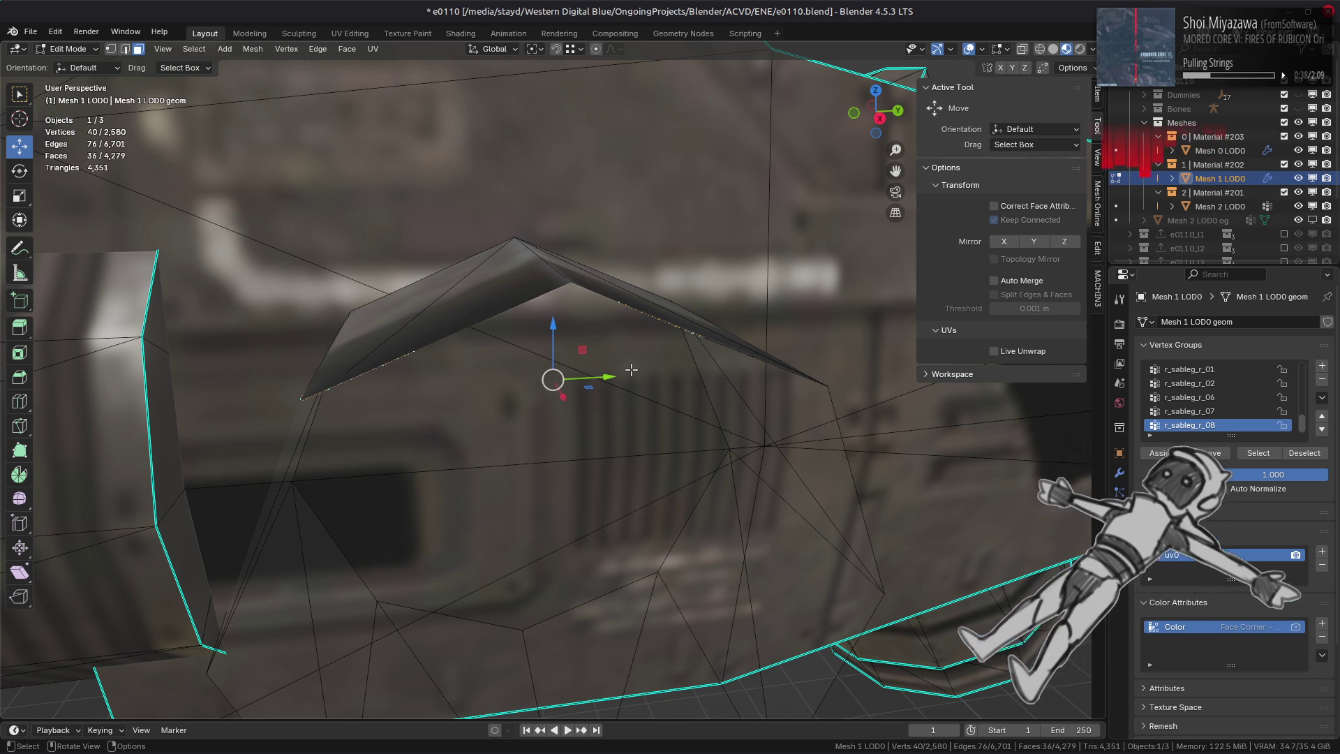
# - Duplicate the 36-face belt strip, offset it -2 m along X, and deselect
pyautogui.moveTo(502, 370)
pyautogui.mouseDown(button='middle')
pyautogui.moveTo(649, 391)
pyautogui.moveTo(544, 449)
pyautogui.moveTo(657, 378)
pyautogui.mouseUp(button='middle')
pyautogui.press('e')
pyautogui.write('x')
pyautogui.write('2')
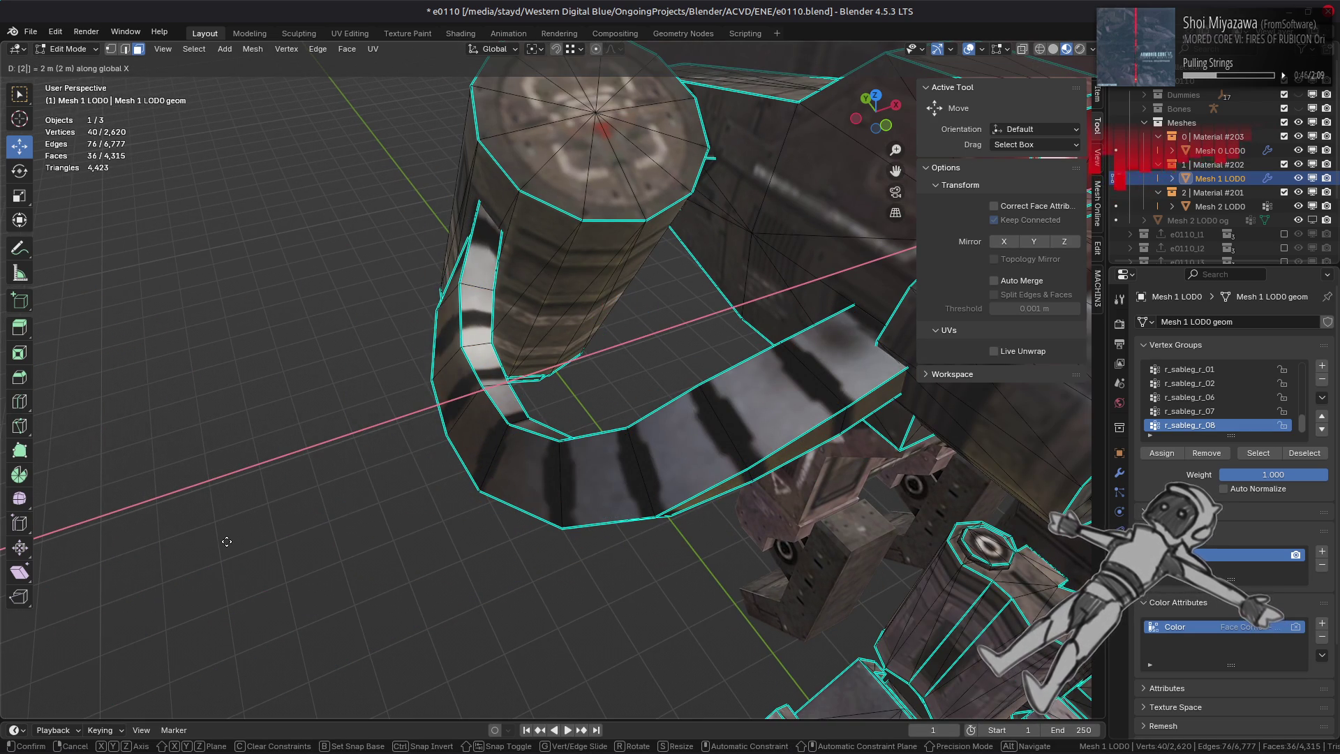
pyautogui.write('-')
pyautogui.press('Return')
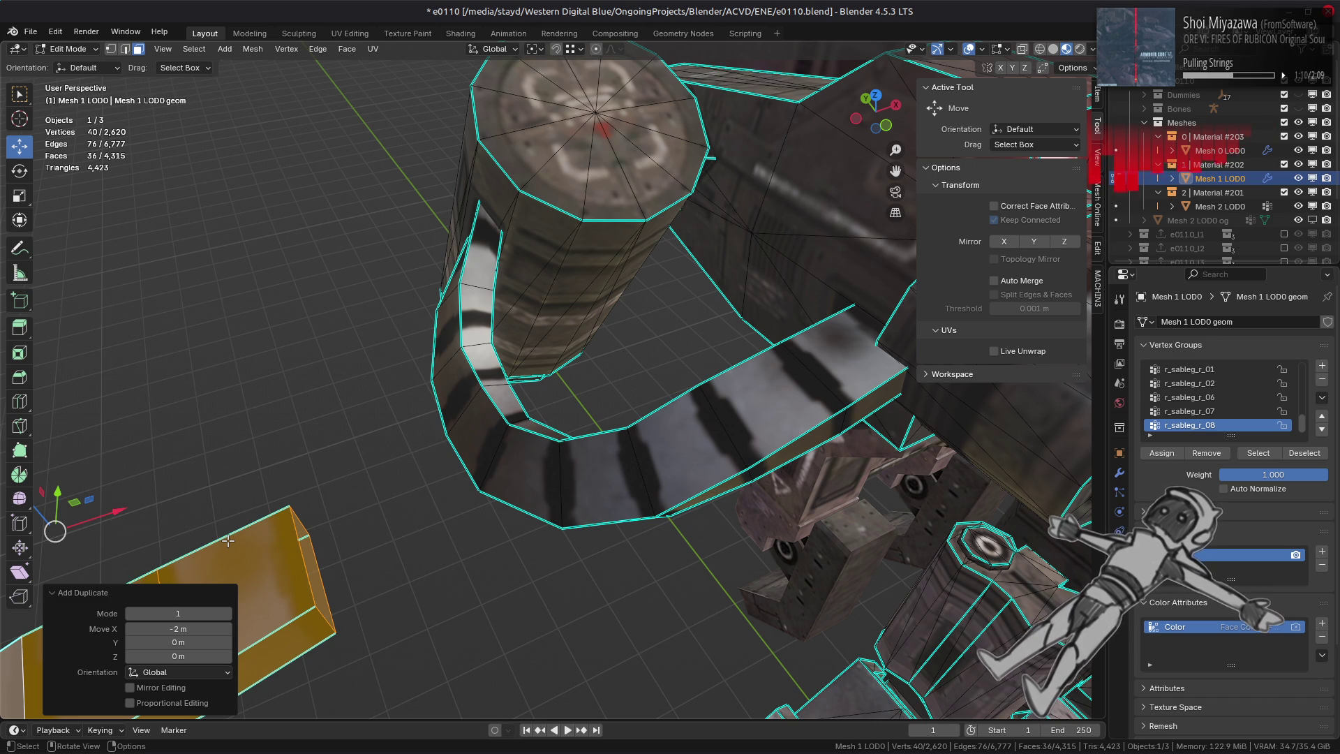
pyautogui.moveTo(469, 477)
pyautogui.mouseDown(button='middle')
pyautogui.moveTo(523, 418)
pyautogui.moveTo(640, 339)
pyautogui.moveTo(626, 402)
pyautogui.moveTo(593, 410)
pyautogui.moveTo(717, 416)
pyautogui.mouseUp(button='middle')
pyautogui.scroll(2, 640, 339)
pyautogui.hotkey('alt', 'a')
pyautogui.scroll(-3, 717, 415)
pyautogui.click(786, 303)
# - Select the ring's face run and unwrap it with Follow Active Quads
pyautogui.moveTo(543, 448)
pyautogui.mouseDown(button='middle')
pyautogui.moveTo(522, 330)
pyautogui.moveTo(640, 419)
pyautogui.mouseUp(button='middle')
pyautogui.keyDown('ctrl'); pyautogui.click(523, 330); pyautogui.keyUp('ctrl')
pyautogui.keyDown('shift'); pyautogui.click(663, 434); pyautogui.keyUp('shift')
pyautogui.click(373, 49)
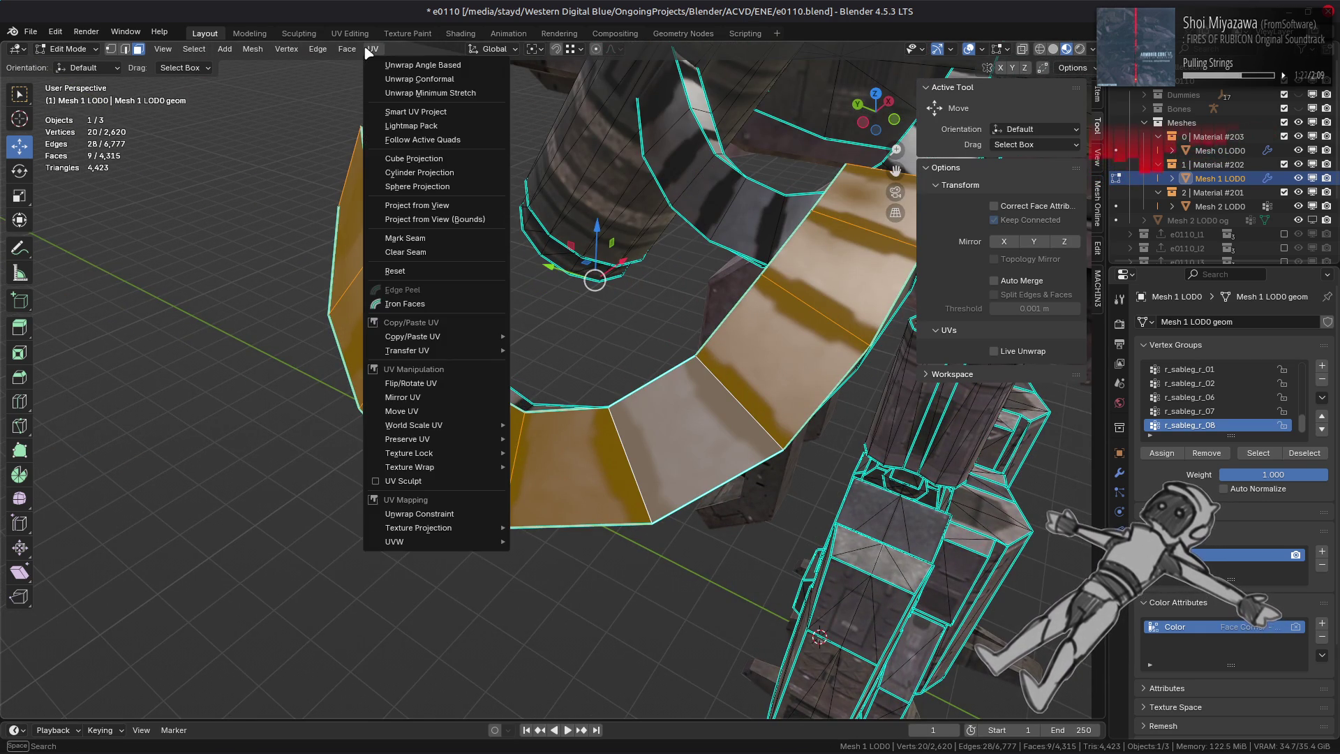
pyautogui.click(421, 139)
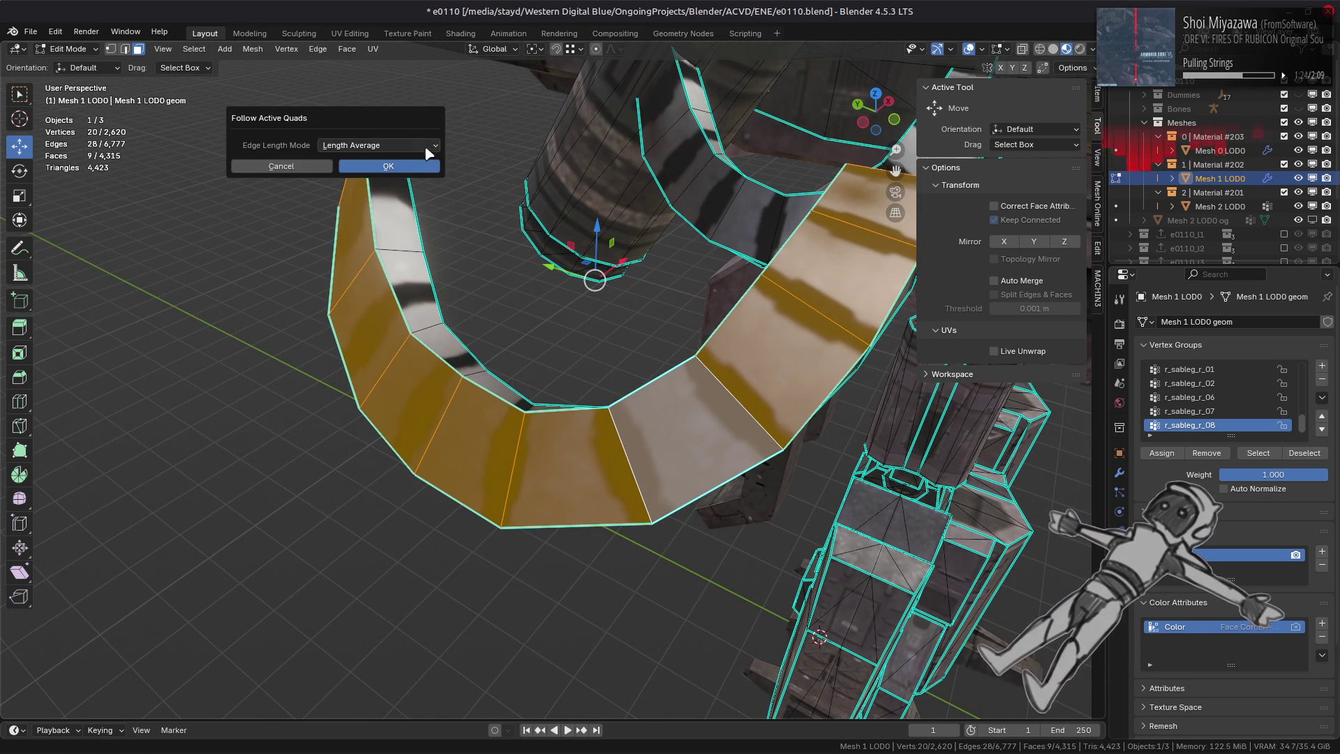
pyautogui.click(380, 164)
pyautogui.moveTo(339, 363); pyautogui.dragTo(415, 422, button='middle')
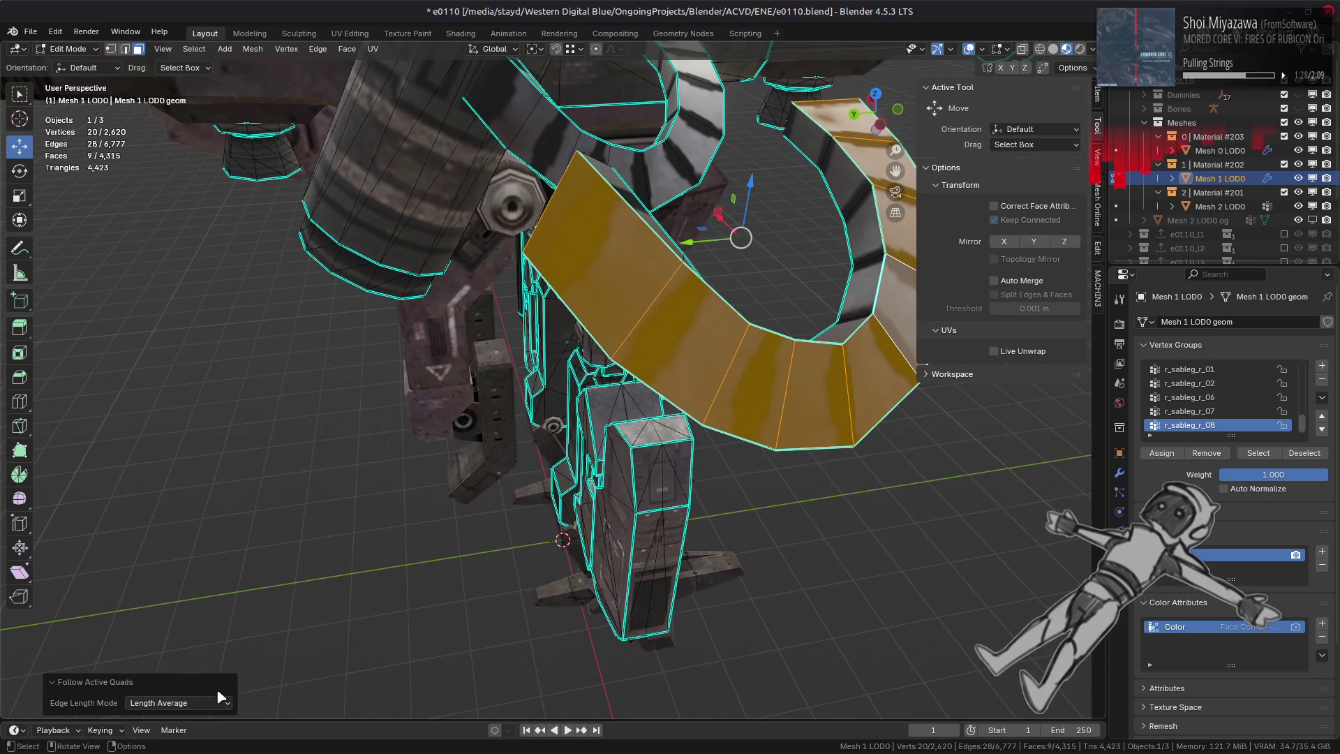
# - Set the Follow Active Quads edge length mode to Length, then Even
pyautogui.click(203, 703)
pyautogui.click(205, 671)
pyautogui.click(198, 705)
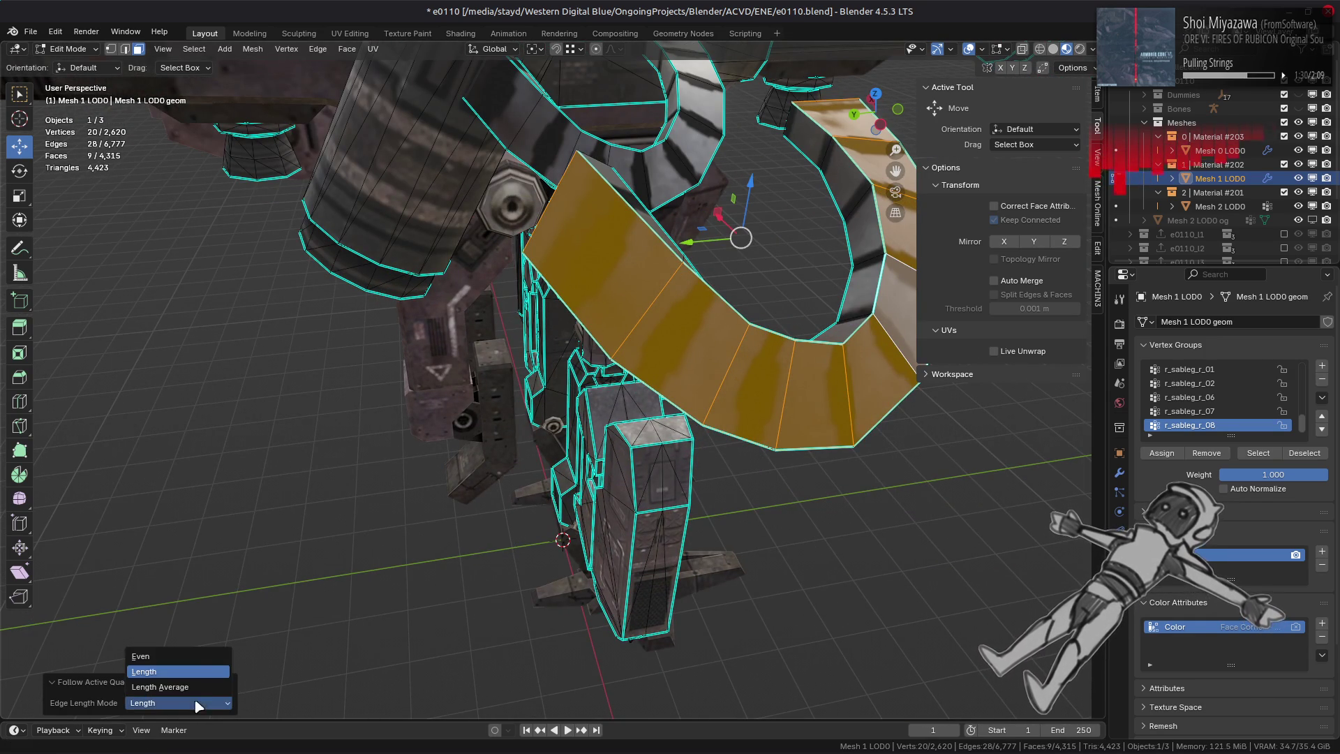
pyautogui.click(195, 656)
pyautogui.moveTo(496, 500)
pyautogui.mouseDown(button='middle')
pyautogui.moveTo(517, 491)
pyautogui.moveTo(485, 497)
pyautogui.mouseUp(button='middle')
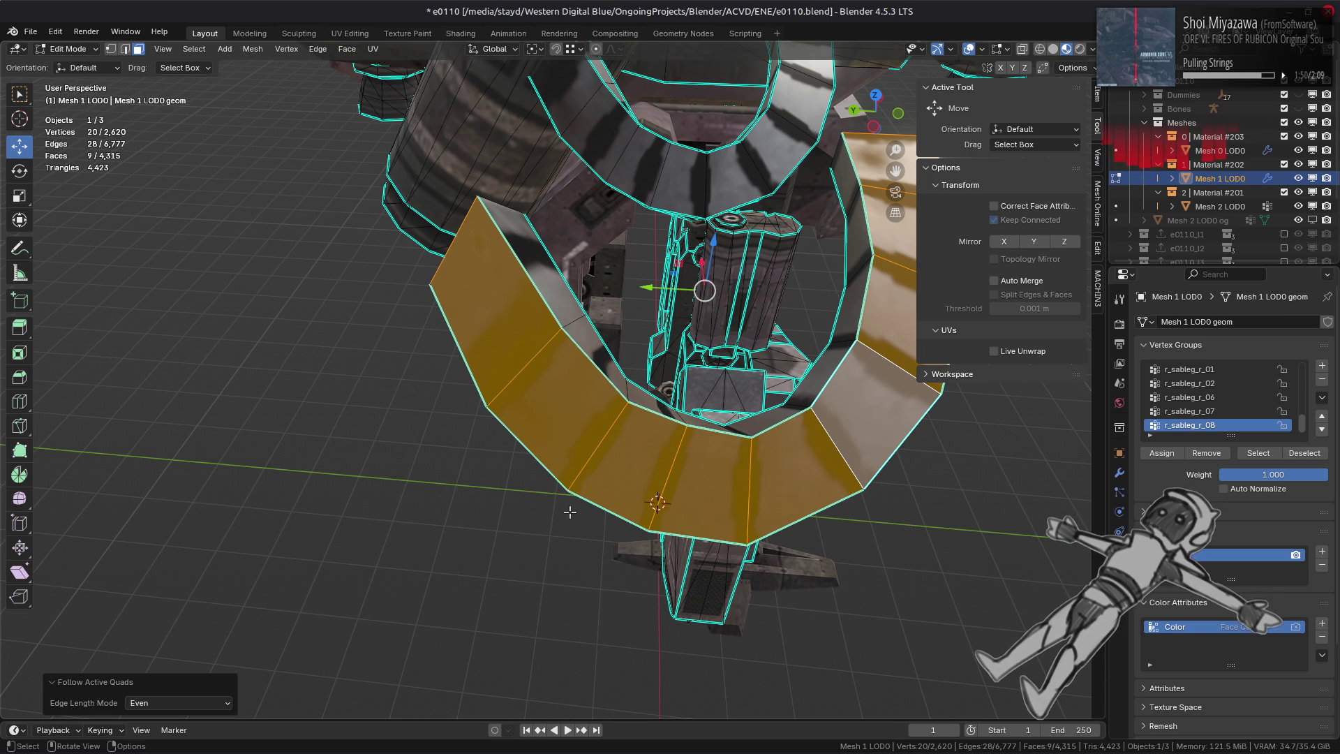
pyautogui.moveTo(966, 733)
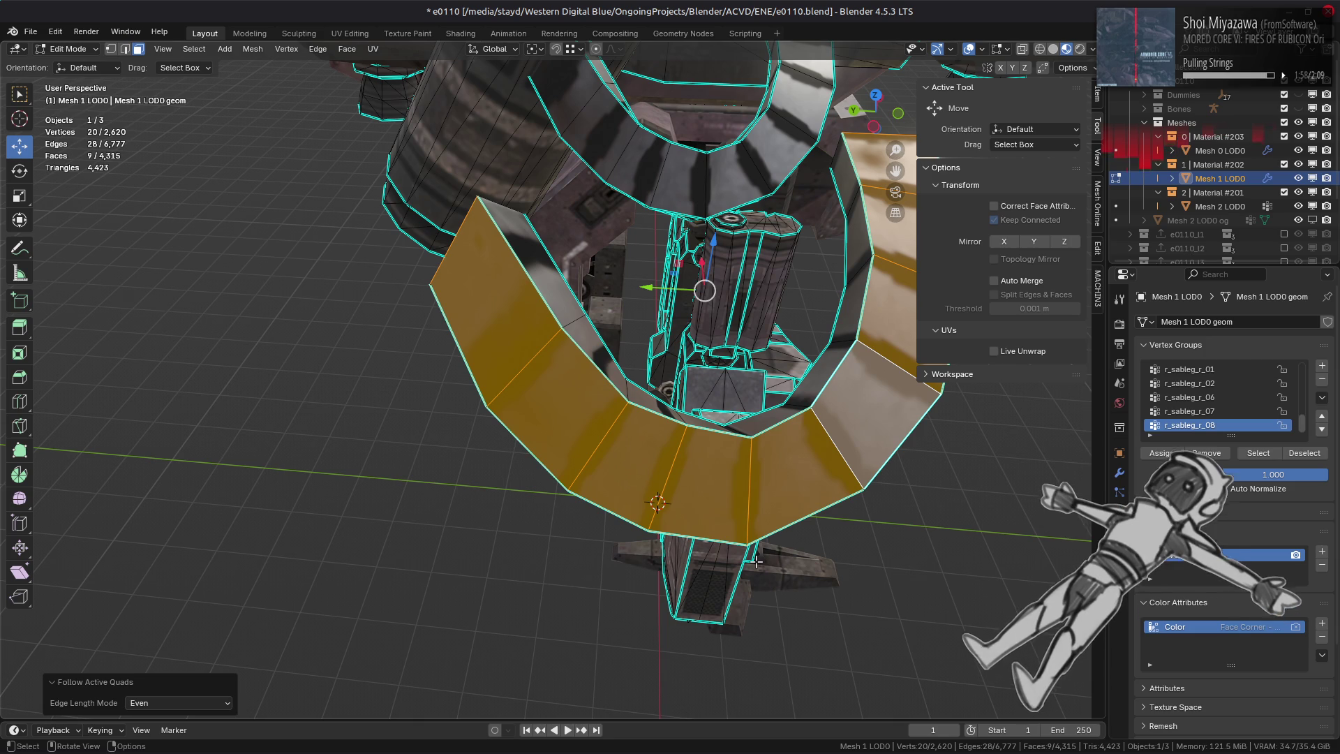
pyautogui.scroll(2, 746, 491)
pyautogui.moveTo(747, 490)
pyautogui.mouseDown(button='middle')
pyautogui.moveTo(777, 464)
pyautogui.moveTo(738, 470)
pyautogui.mouseUp(button='middle')
# - Return to Object Mode and switch to the UV Editing workspace
pyautogui.press('Tab')
pyautogui.press('Tab')
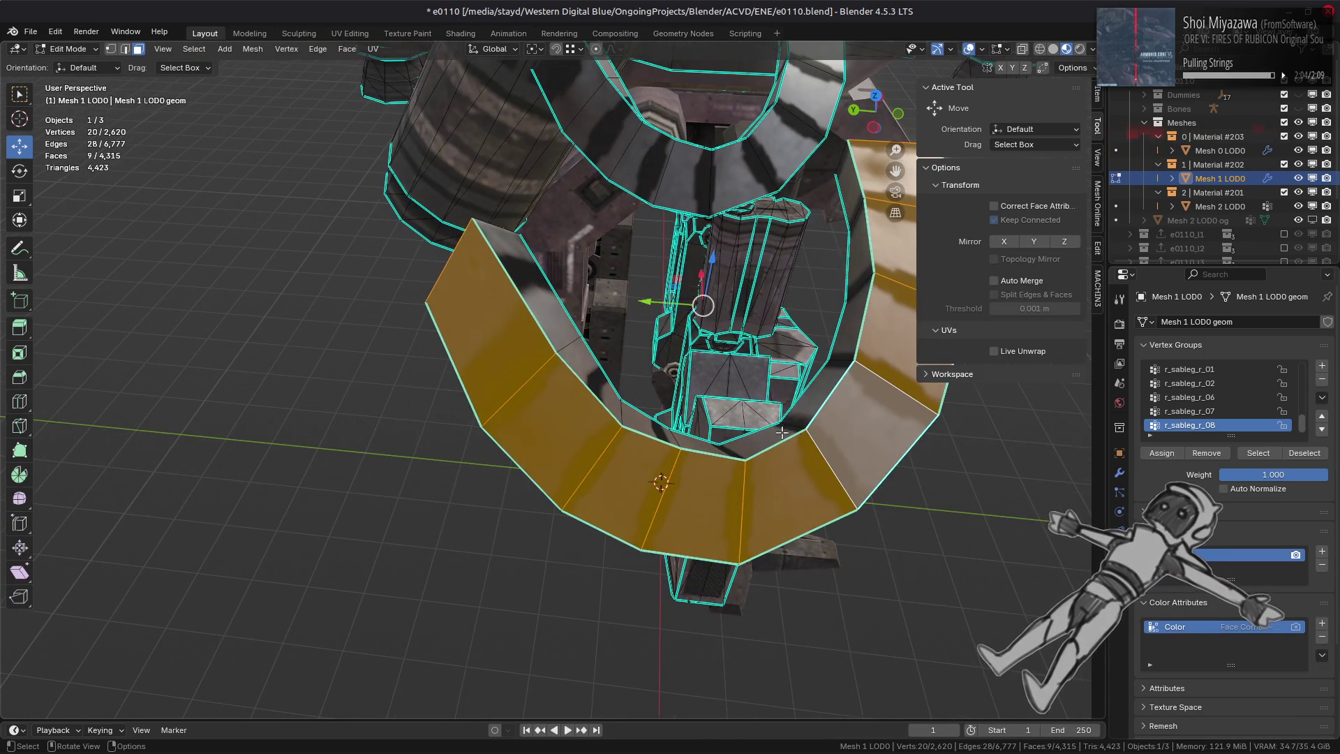
pyautogui.moveTo(800, 433); pyautogui.dragTo(652, 319, button='middle')
pyautogui.click(349, 34)
pyautogui.keyDown('ctrl'); pyautogui.hscroll(5, 266, 406); pyautogui.keyUp('ctrl')
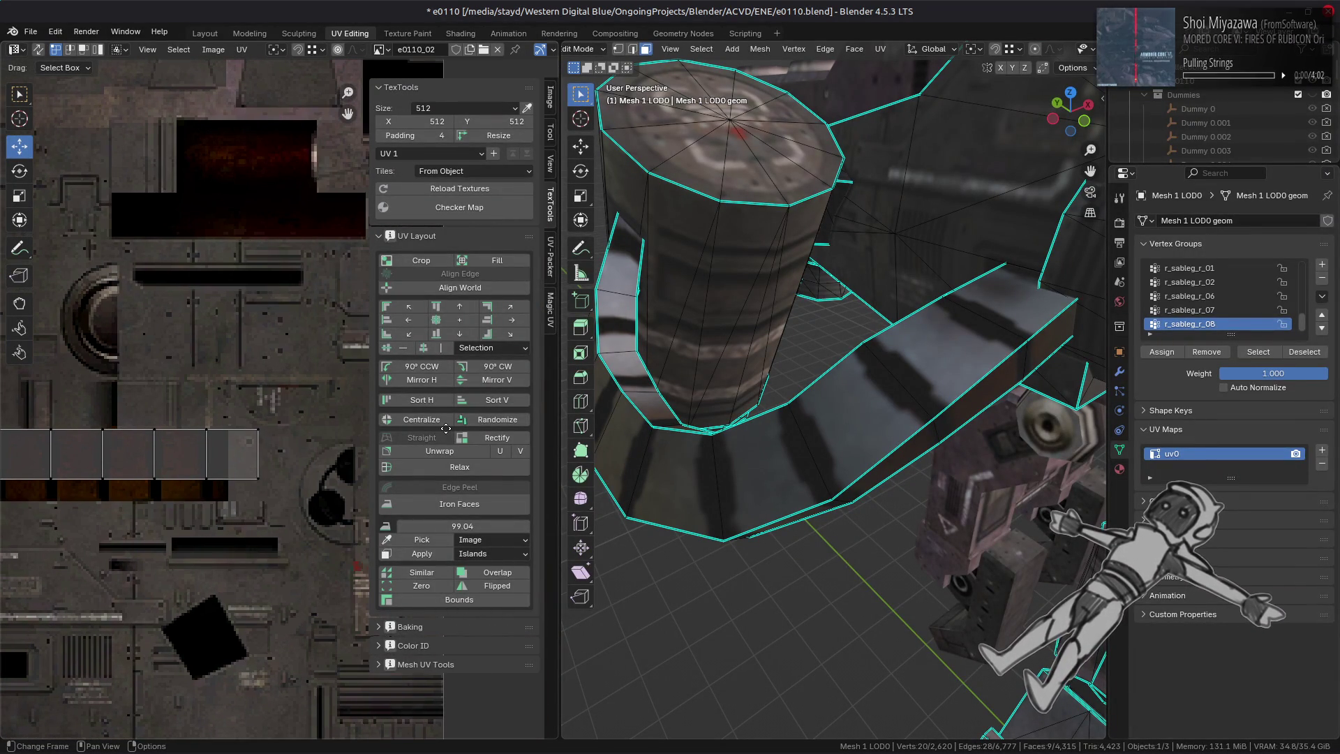
# - Select the linked ring strip and frame its UVs on the e0110_02 texture
pyautogui.moveTo(1060, 503)
pyautogui.mouseDown(button='middle')
pyautogui.moveTo(1076, 377)
pyautogui.moveTo(873, 419)
pyautogui.moveTo(858, 359)
pyautogui.mouseUp(button='middle')
pyautogui.click(785, 384)
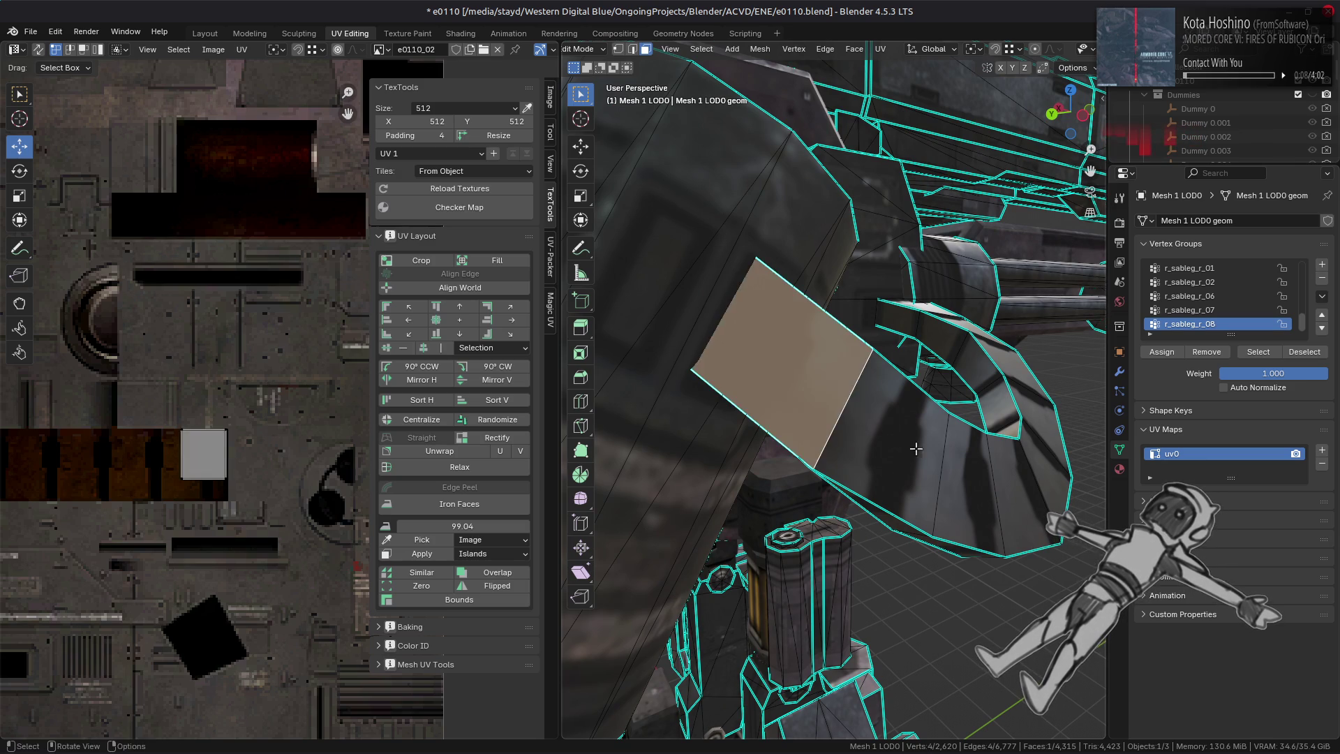
pyautogui.press('l')
pyautogui.press('KP_Decimal')
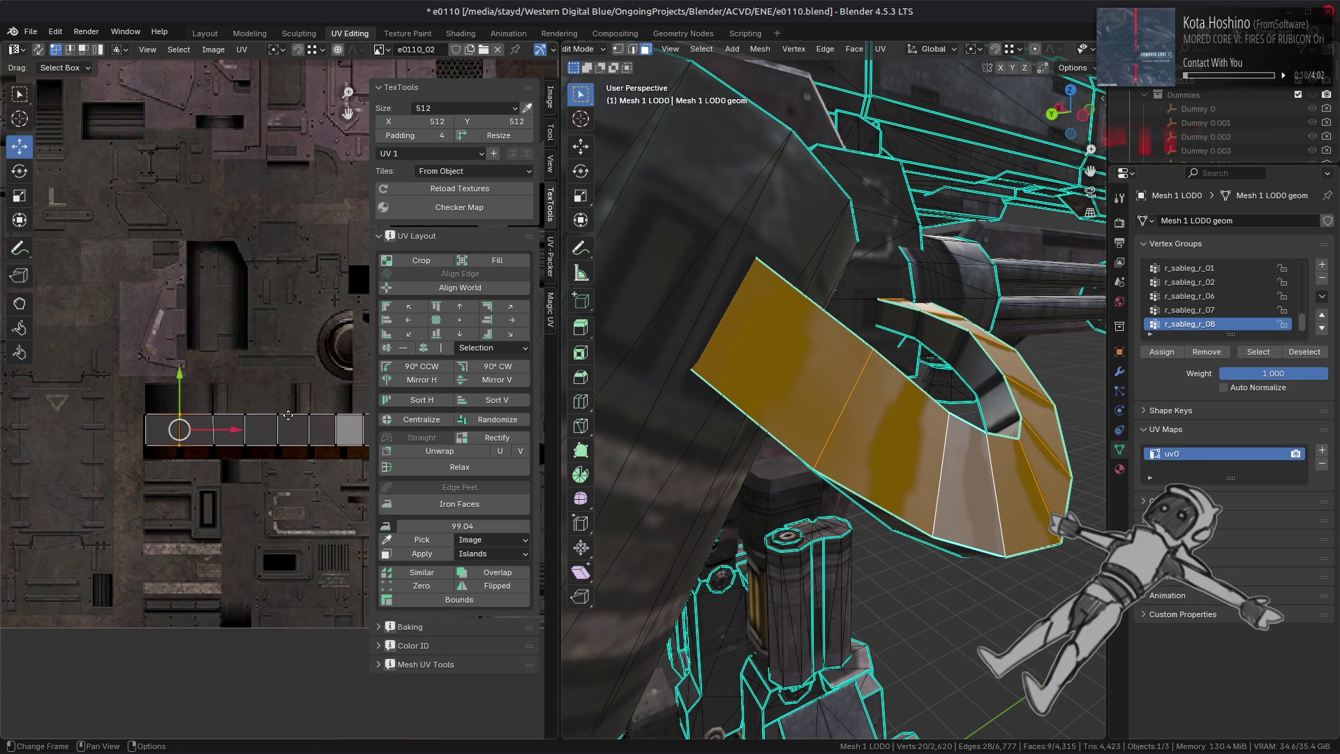
pyautogui.moveTo(858, 446); pyautogui.dragTo(935, 469, button='middle')
pyautogui.press('Tab')
pyautogui.scroll(3, 942, 479)
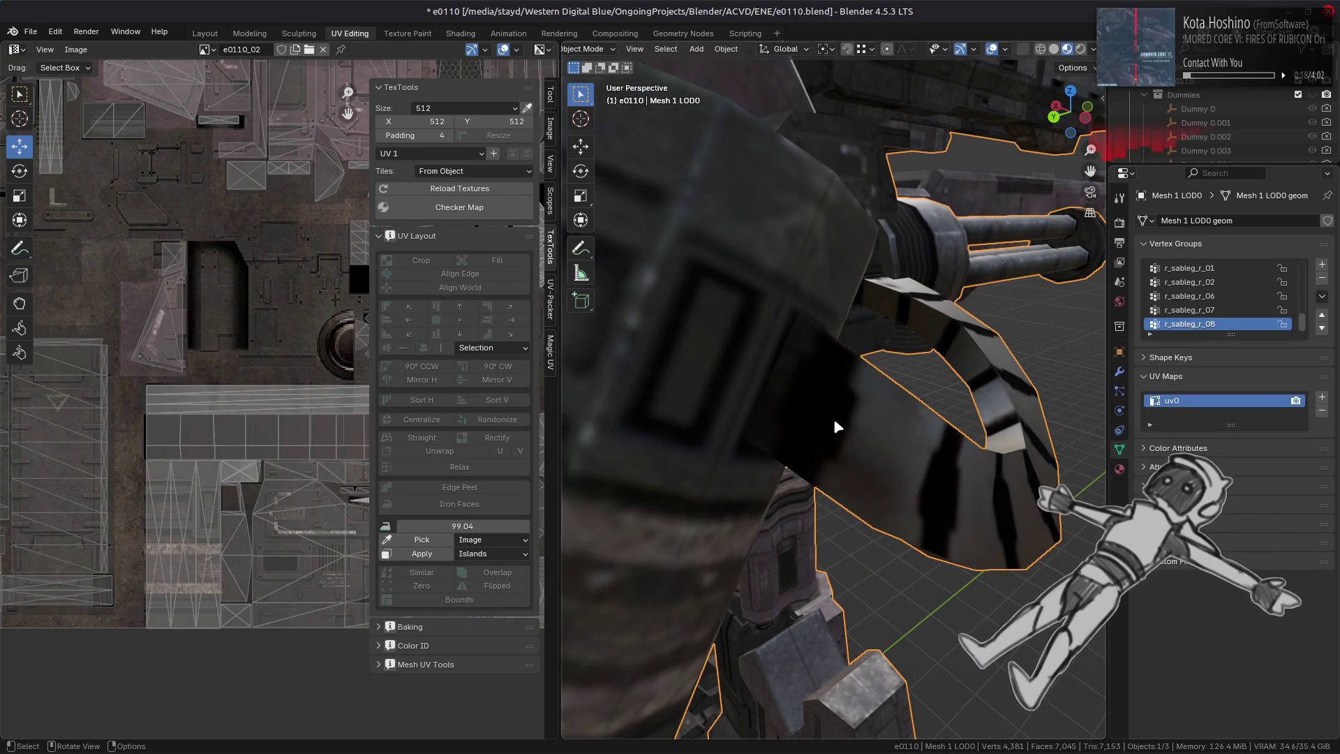
pyautogui.moveTo(878, 436); pyautogui.dragTo(879, 394, button='middle')
pyautogui.press('Tab')
# - Locate a single strip face's UVs, then go to the Shading workspace for Material #202
pyautogui.scroll(5, 149, 463)
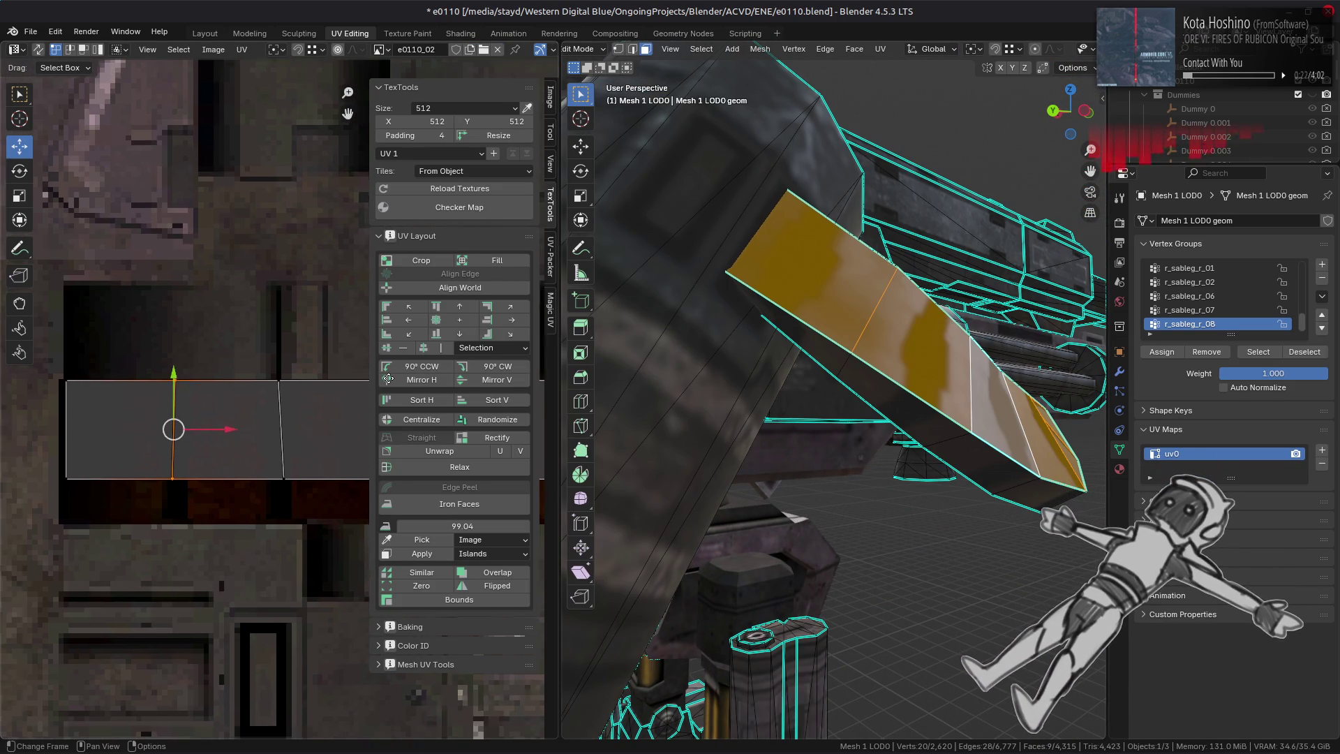
pyautogui.moveTo(198, 444)
pyautogui.mouseDown(button='middle')
pyautogui.moveTo(262, 437)
pyautogui.moveTo(282, 399)
pyautogui.mouseUp(button='middle')
pyautogui.scroll(3, 262, 438)
pyautogui.press('Tab')
pyautogui.press('Tab')
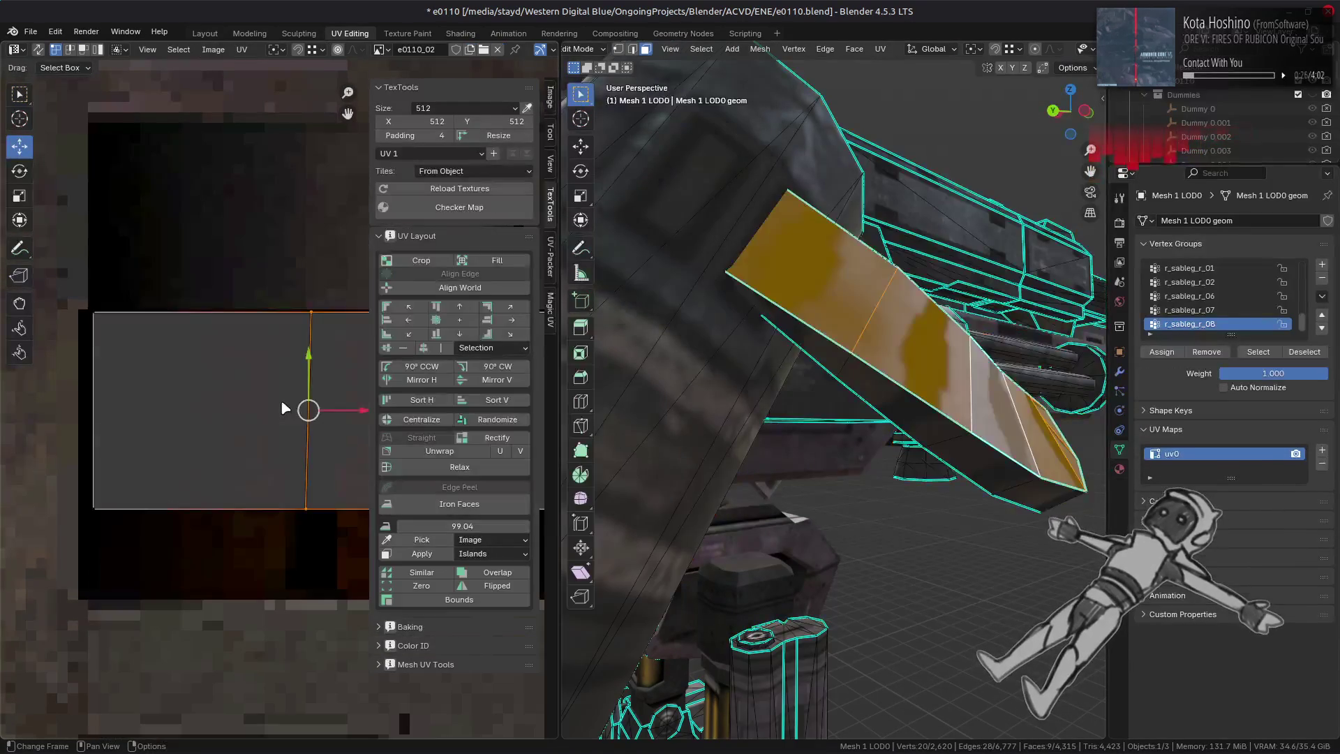
pyautogui.click(283, 408)
pyautogui.scroll(-2, 273, 342)
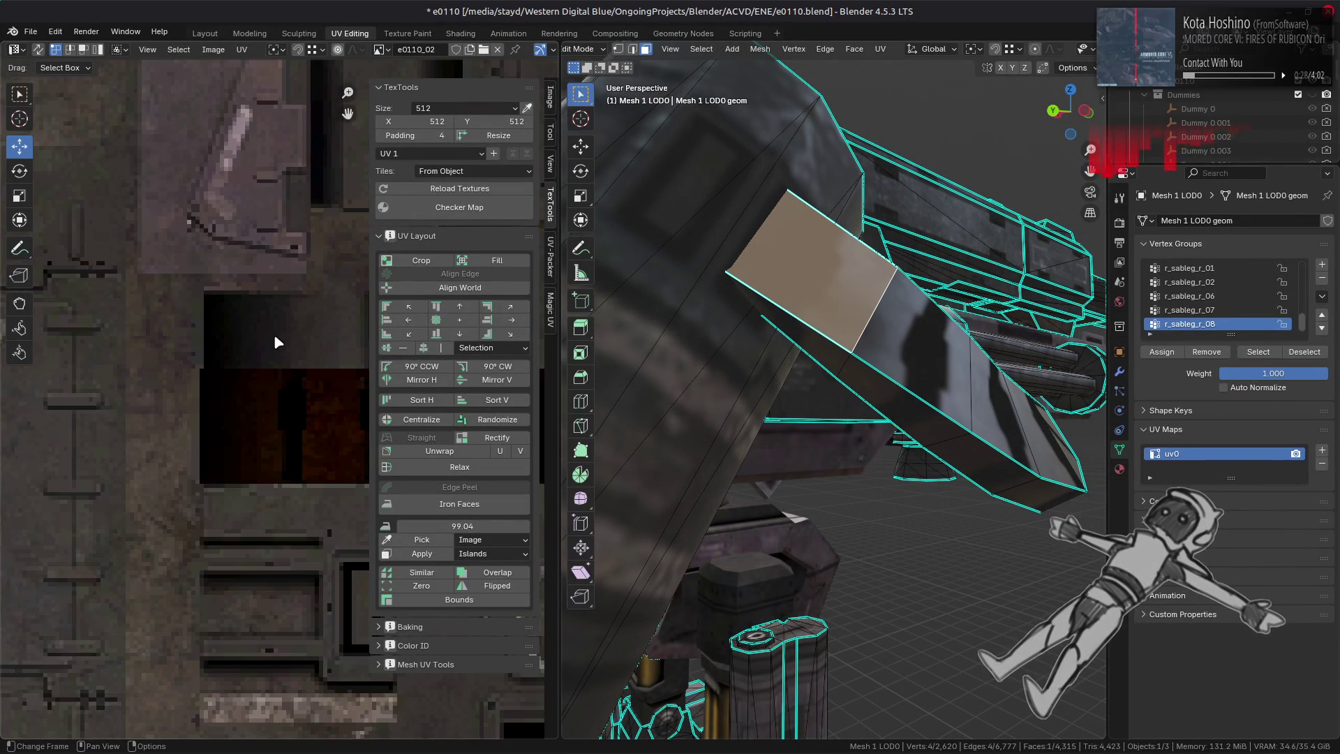
pyautogui.scroll(-2, 274, 342)
pyautogui.moveTo(274, 342)
pyautogui.mouseDown(button='middle')
pyautogui.moveTo(53, 367)
pyautogui.moveTo(311, 356)
pyautogui.mouseUp(button='middle')
pyautogui.scroll(2, 53, 366)
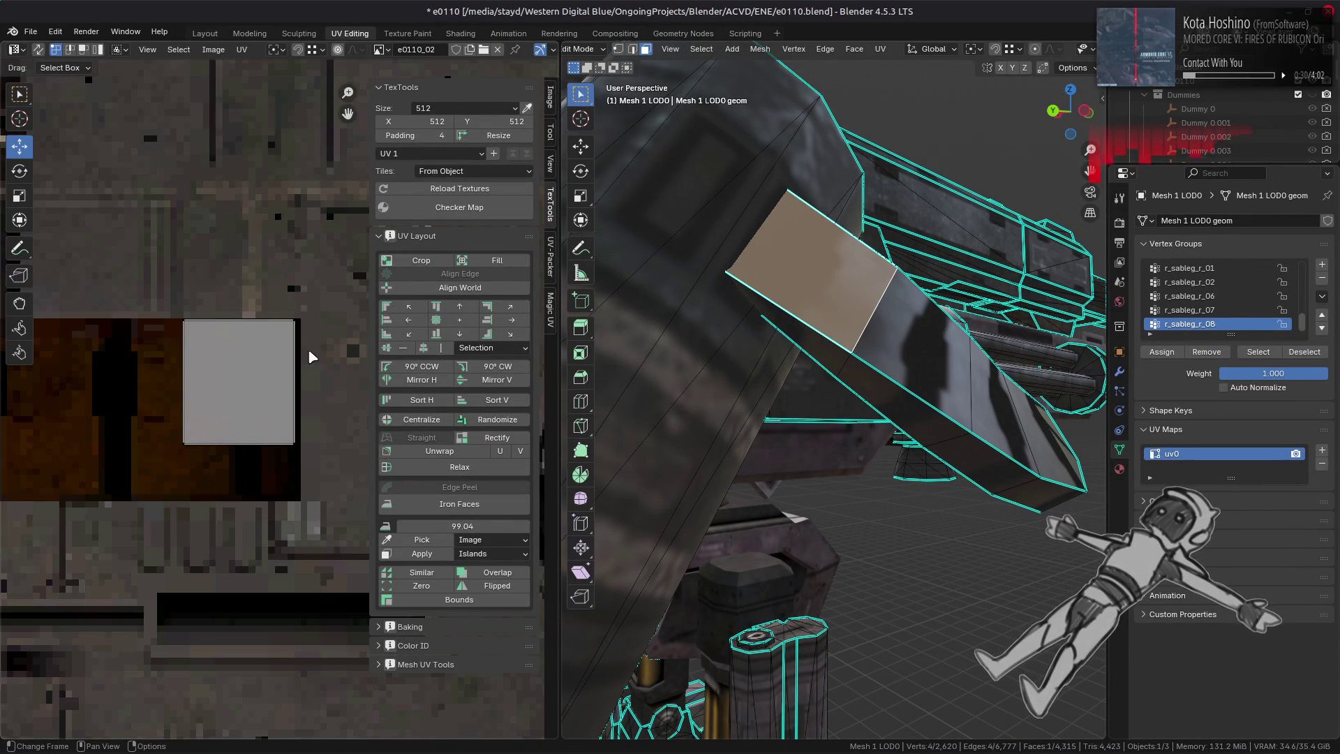
pyautogui.scroll(4, 290, 374)
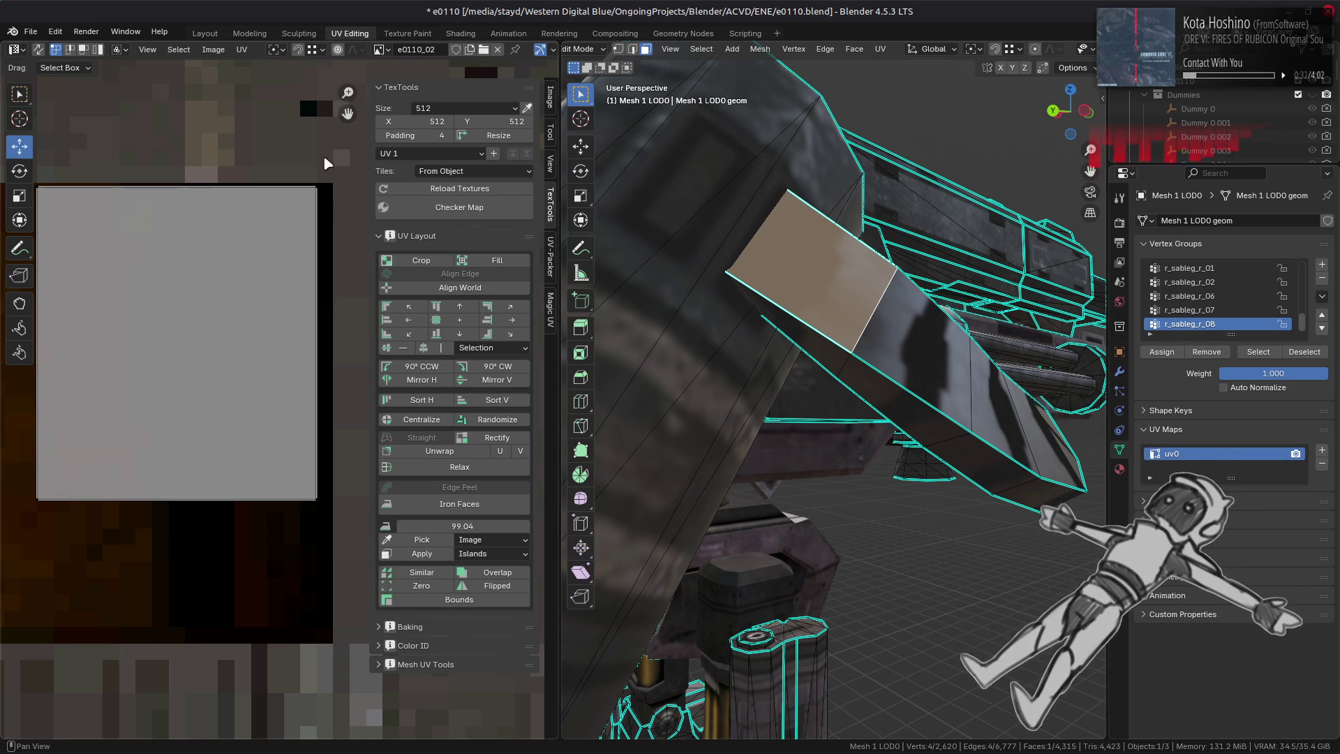
pyautogui.hotkey('ctrl', 'pagedown')
pyautogui.hotkey('ctrl', 'pagedown')
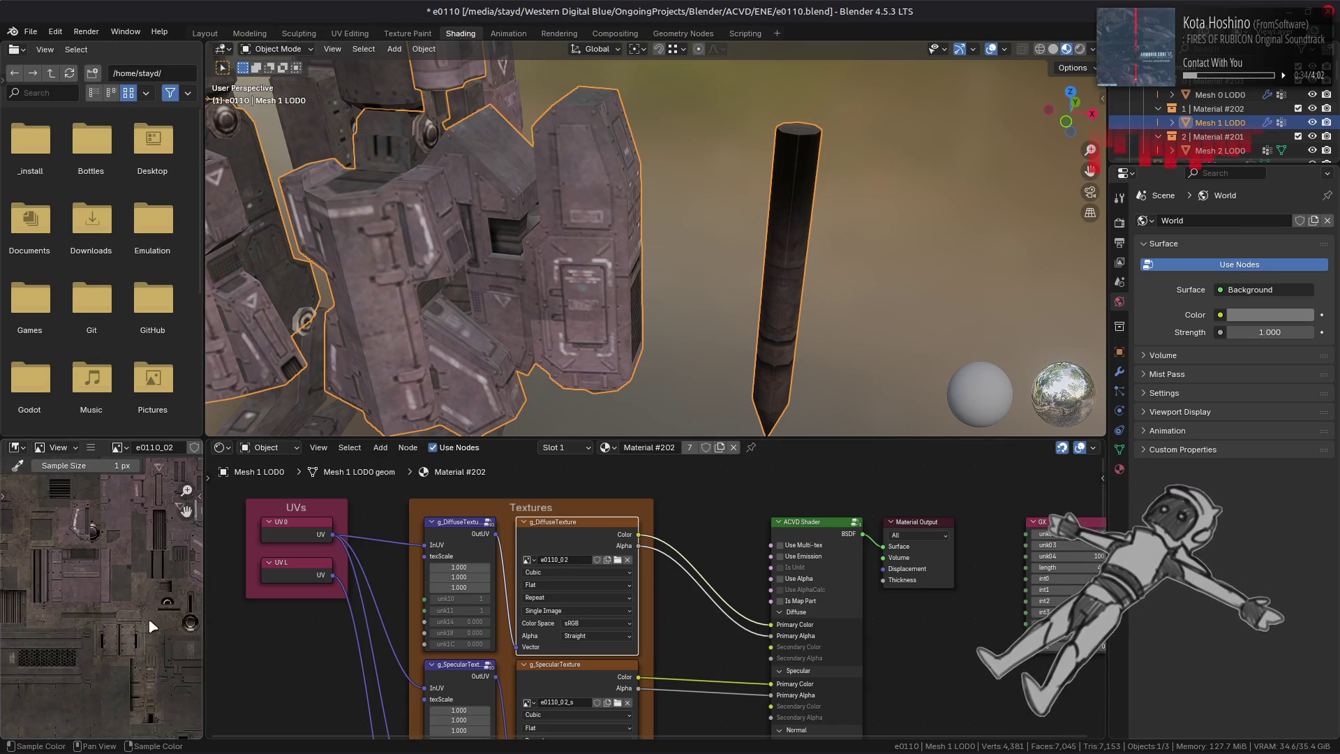
# - Compare the e0110_02_s specular and e0110_02 diffuse texture previews, then return to Layout
pyautogui.scroll(2, 150, 626)
pyautogui.moveTo(150, 626); pyautogui.dragTo(34, 596, button='middle')
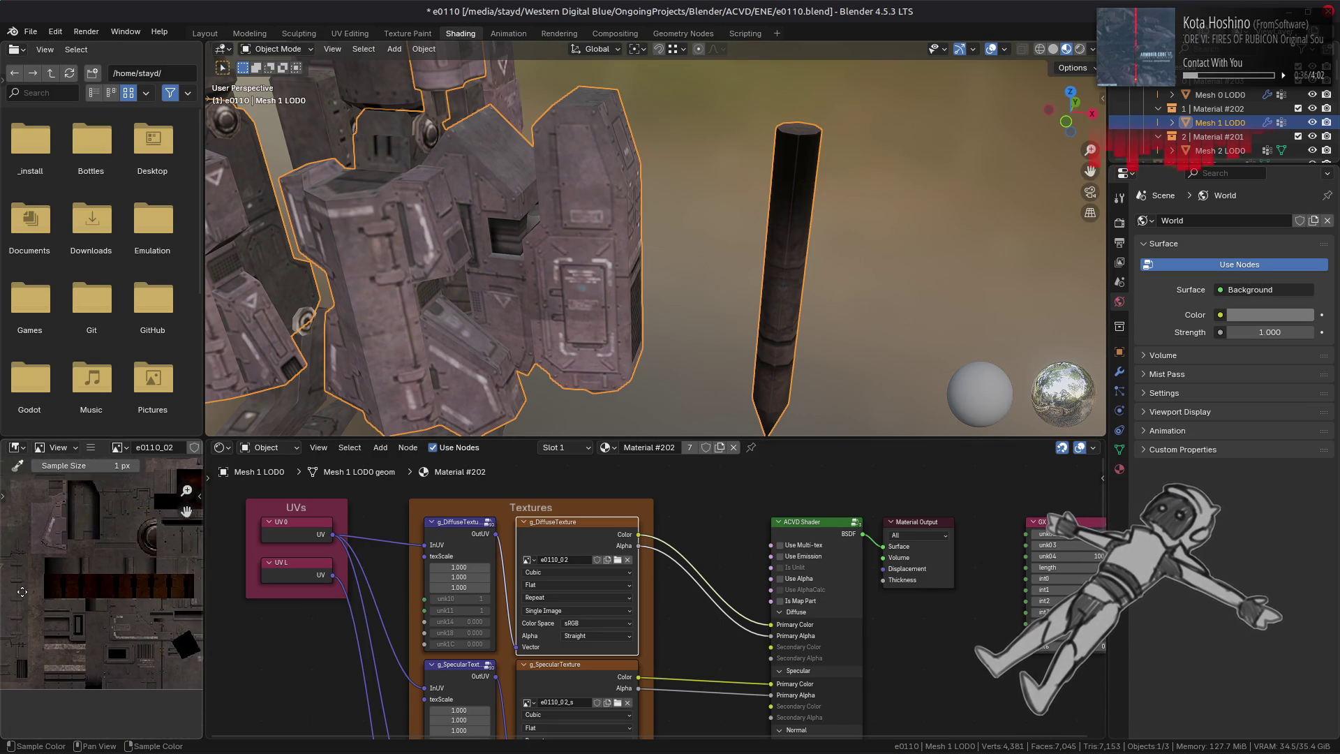
pyautogui.click(554, 674)
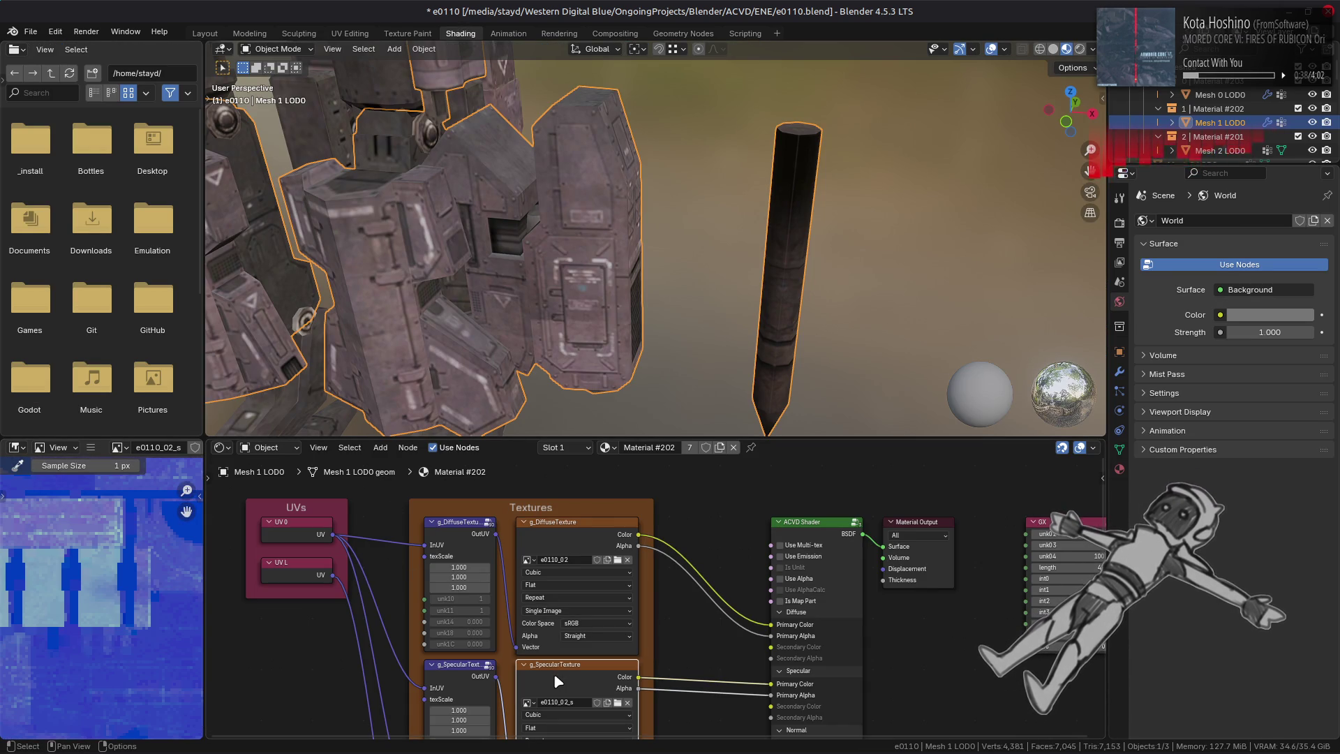
pyautogui.click(571, 529)
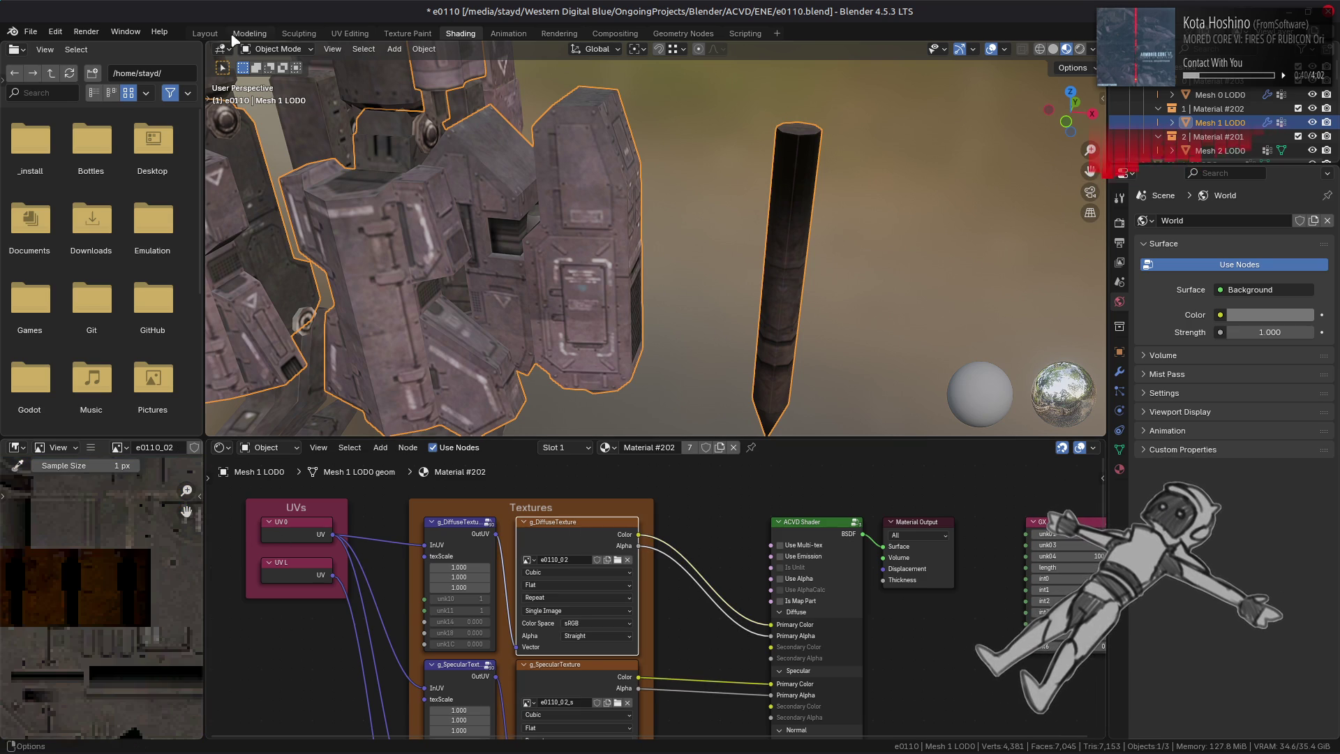
pyautogui.click(204, 33)
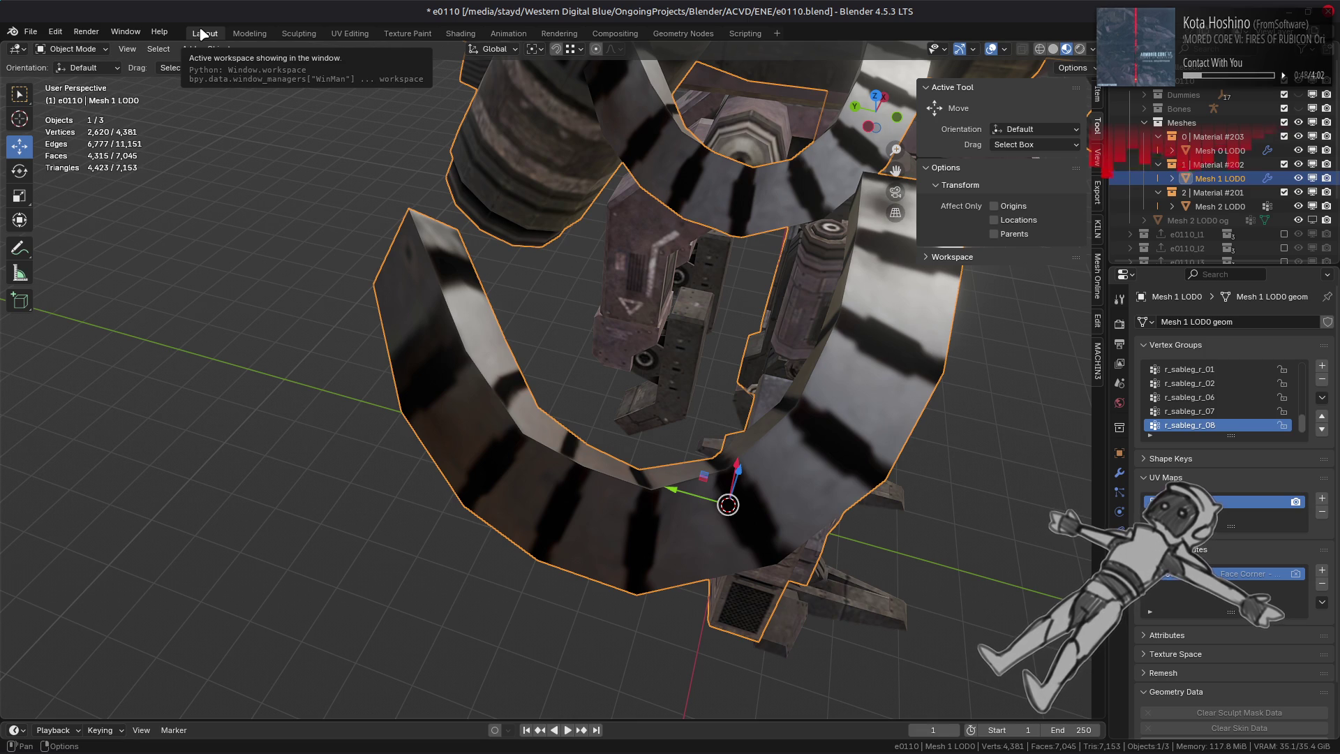
# - Reselect the ring's nine-face loop in Edit Mode
pyautogui.press('Tab')
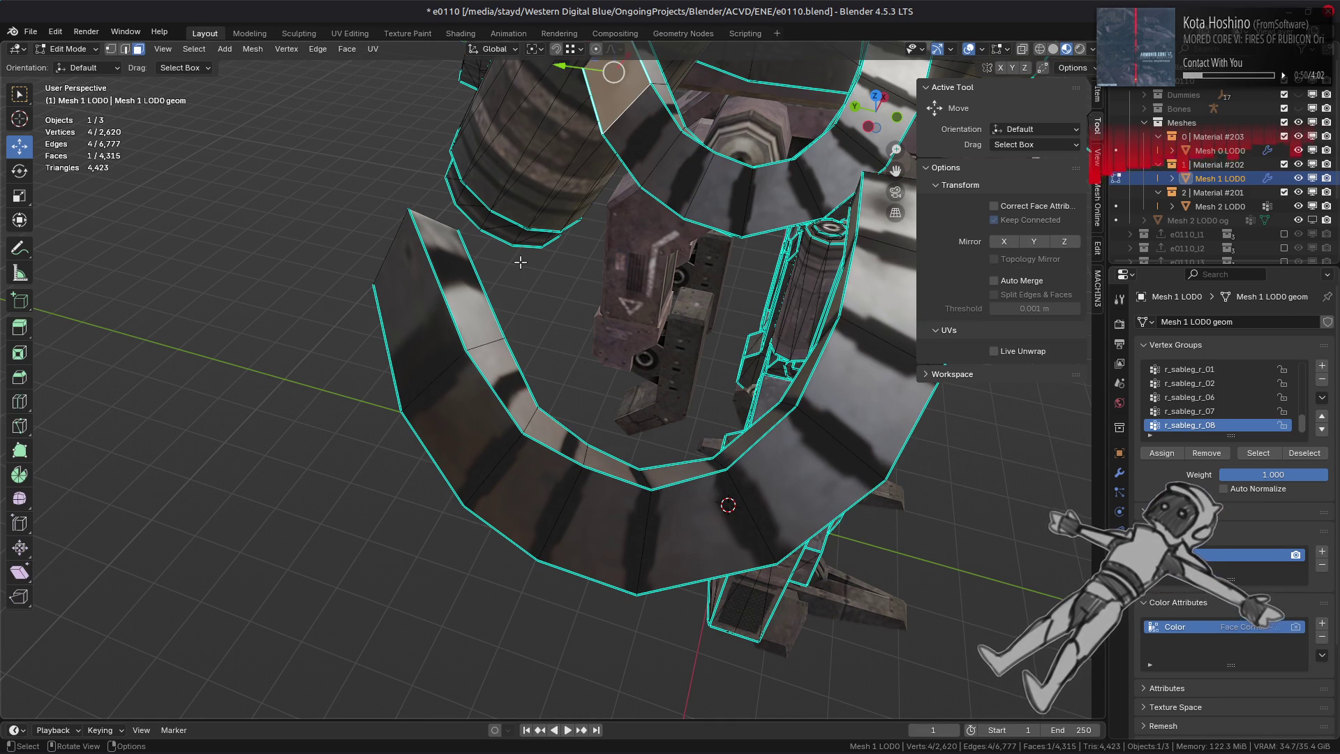
pyautogui.press('Tab')
pyautogui.press('Tab')
pyautogui.press('Tab')
pyautogui.press('Tab')
pyautogui.press('Tab')
pyautogui.press('Tab')
pyautogui.hotkey('alt', 'a')
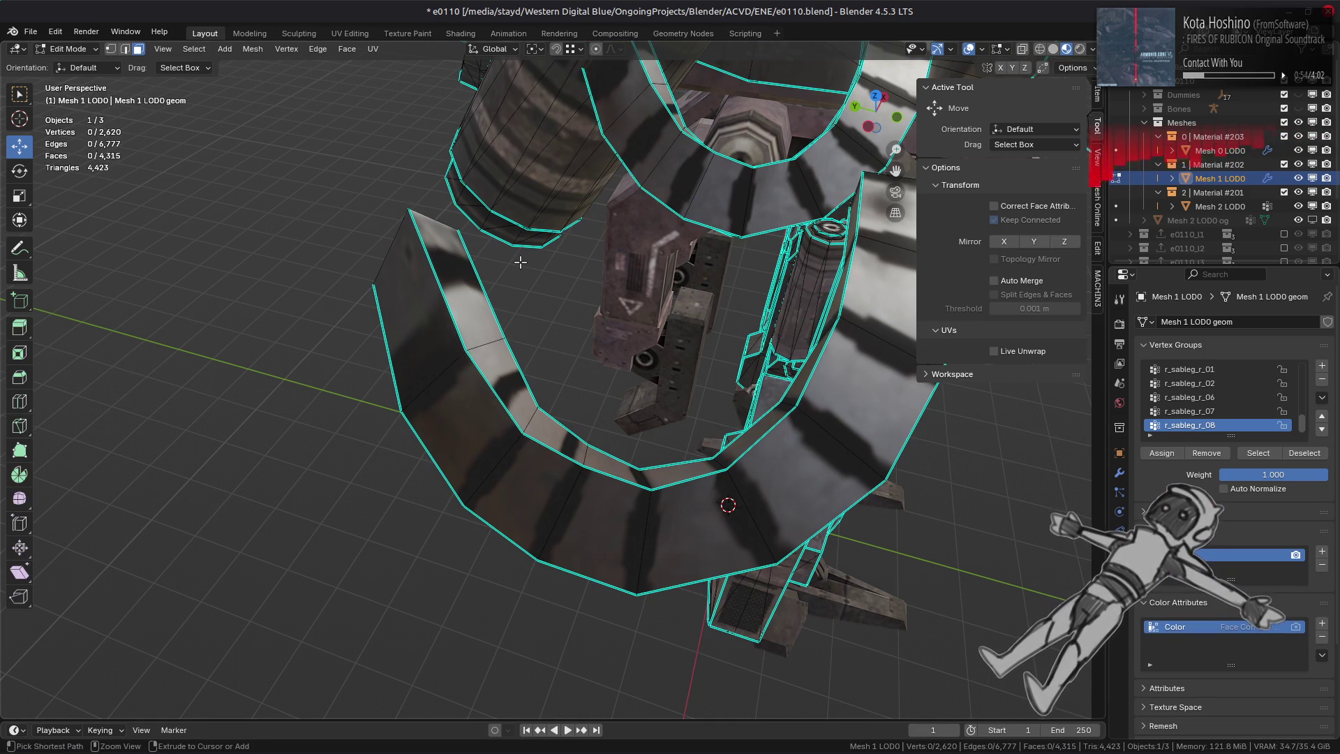
pyautogui.hotkey('ctrl', 'z')
pyautogui.press('Tab')
pyautogui.press('Tab')
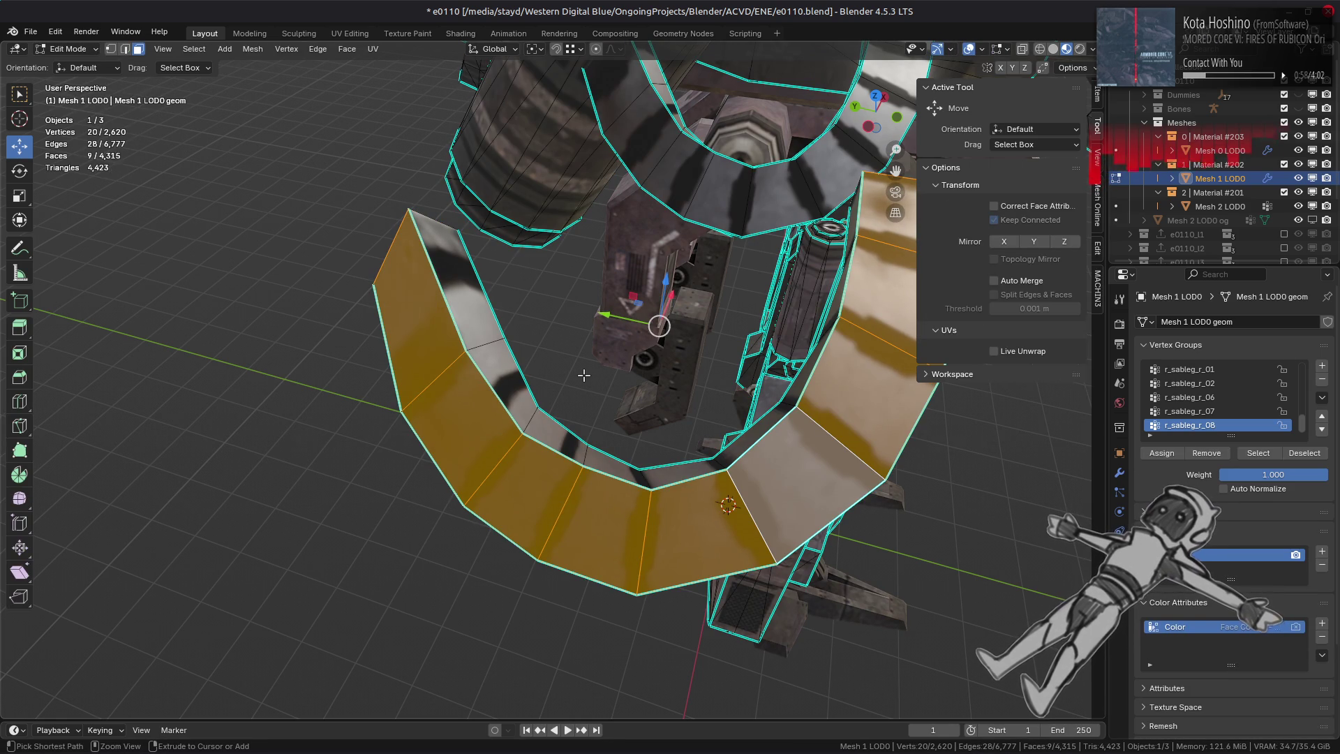
pyautogui.moveTo(583, 375)
pyautogui.mouseDown(button='middle')
pyautogui.moveTo(443, 198)
pyautogui.moveTo(419, 224)
pyautogui.moveTo(441, 198)
pyautogui.mouseUp(button='middle')
# - Unwrap the face loop with UV > Follow Active Quads
pyautogui.click(372, 49)
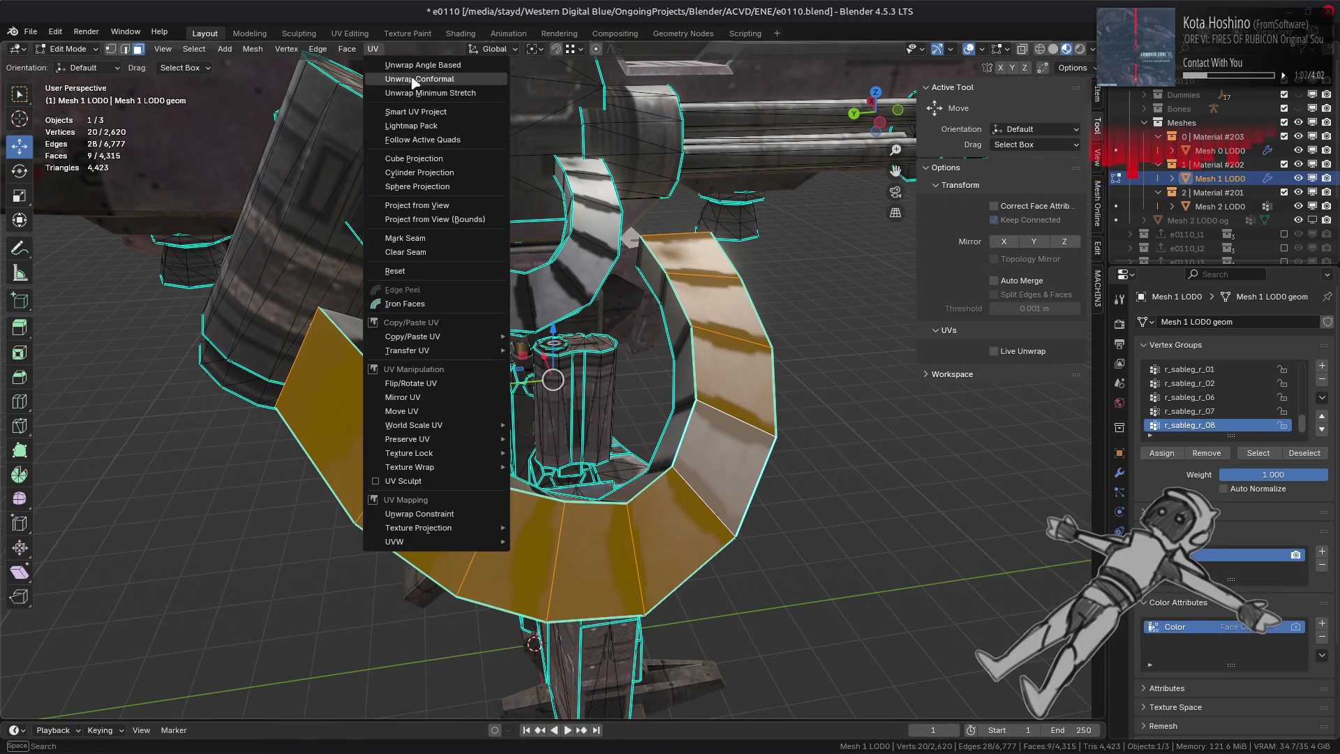
pyautogui.click(423, 139)
pyautogui.click(400, 165)
pyautogui.moveTo(373, 480); pyautogui.dragTo(419, 455, button='middle')
# - Try Length and Length Average edge modes, then settle on Even edge length
pyautogui.click(195, 704)
pyautogui.click(195, 671)
pyautogui.click(196, 704)
pyautogui.click(193, 688)
pyautogui.moveTo(637, 454); pyautogui.dragTo(465, 511, button='middle')
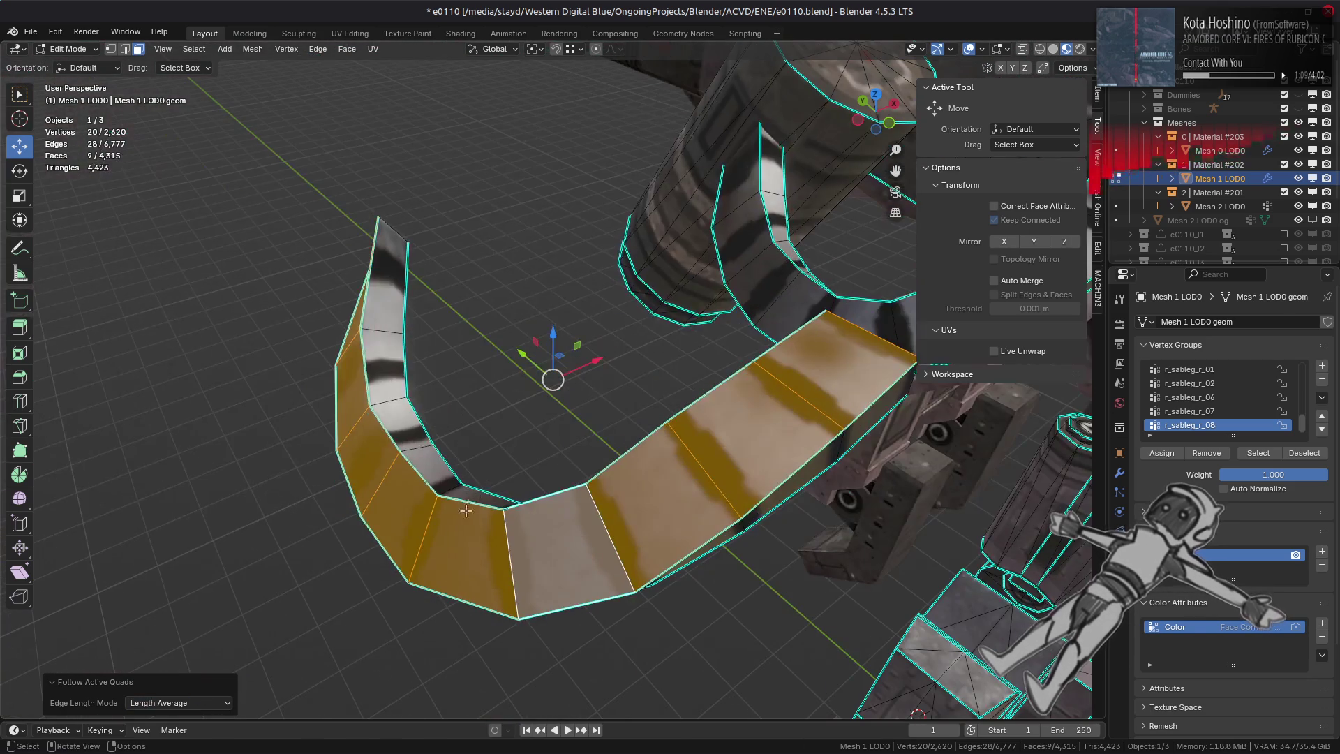
pyautogui.click(210, 702)
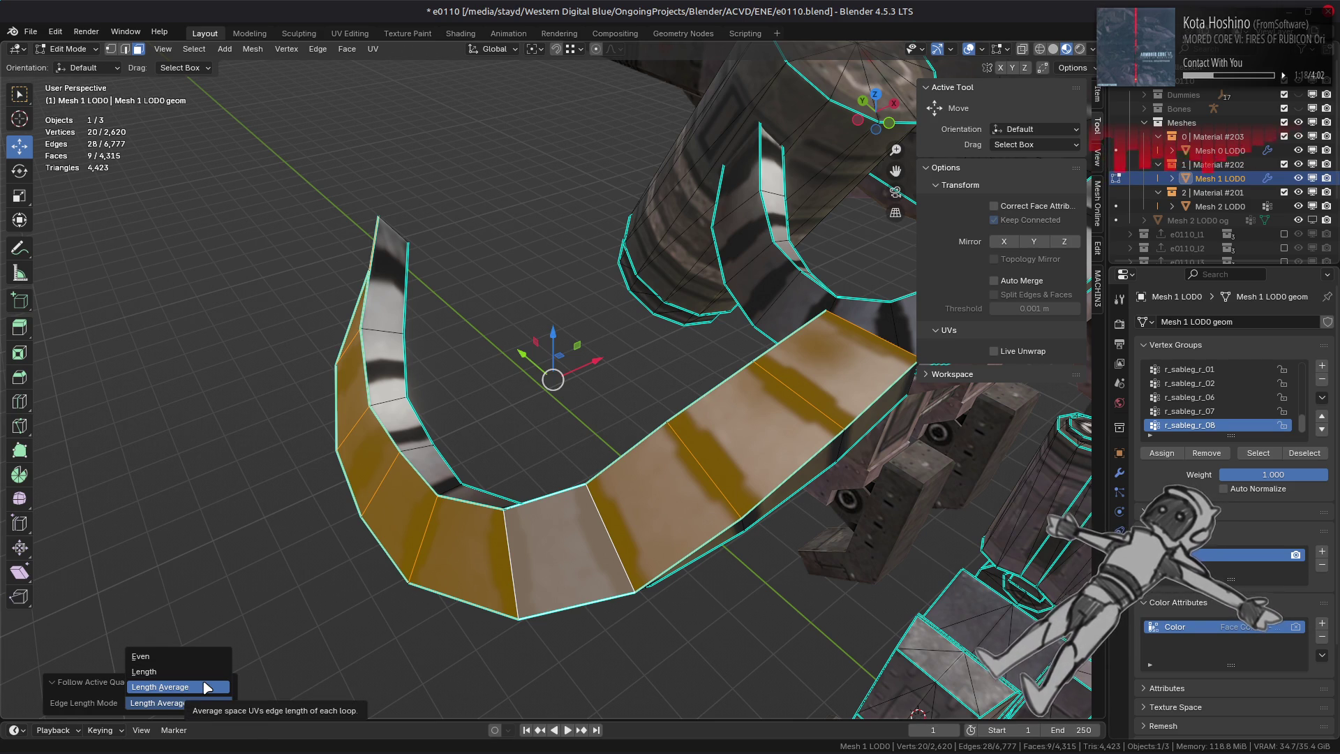
pyautogui.click(204, 657)
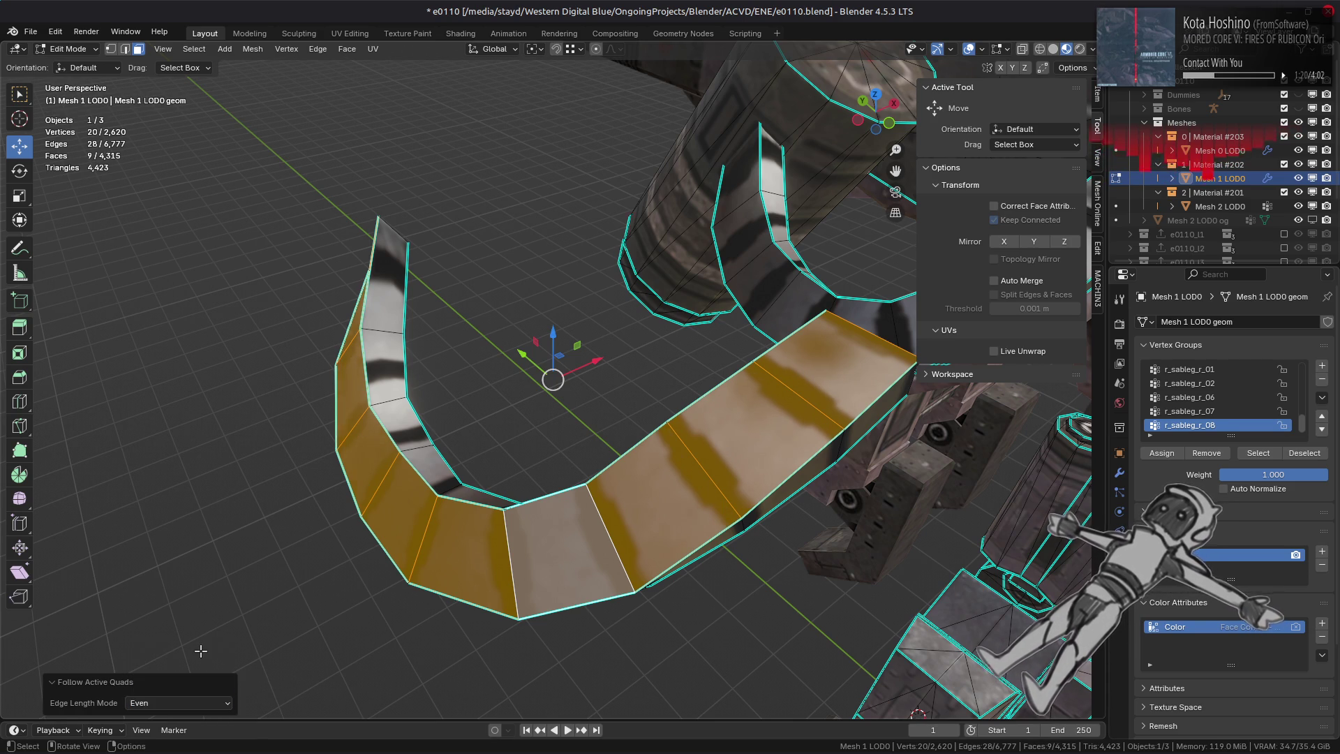
pyautogui.moveTo(207, 646); pyautogui.dragTo(547, 413, button='middle')
pyautogui.click(349, 33)
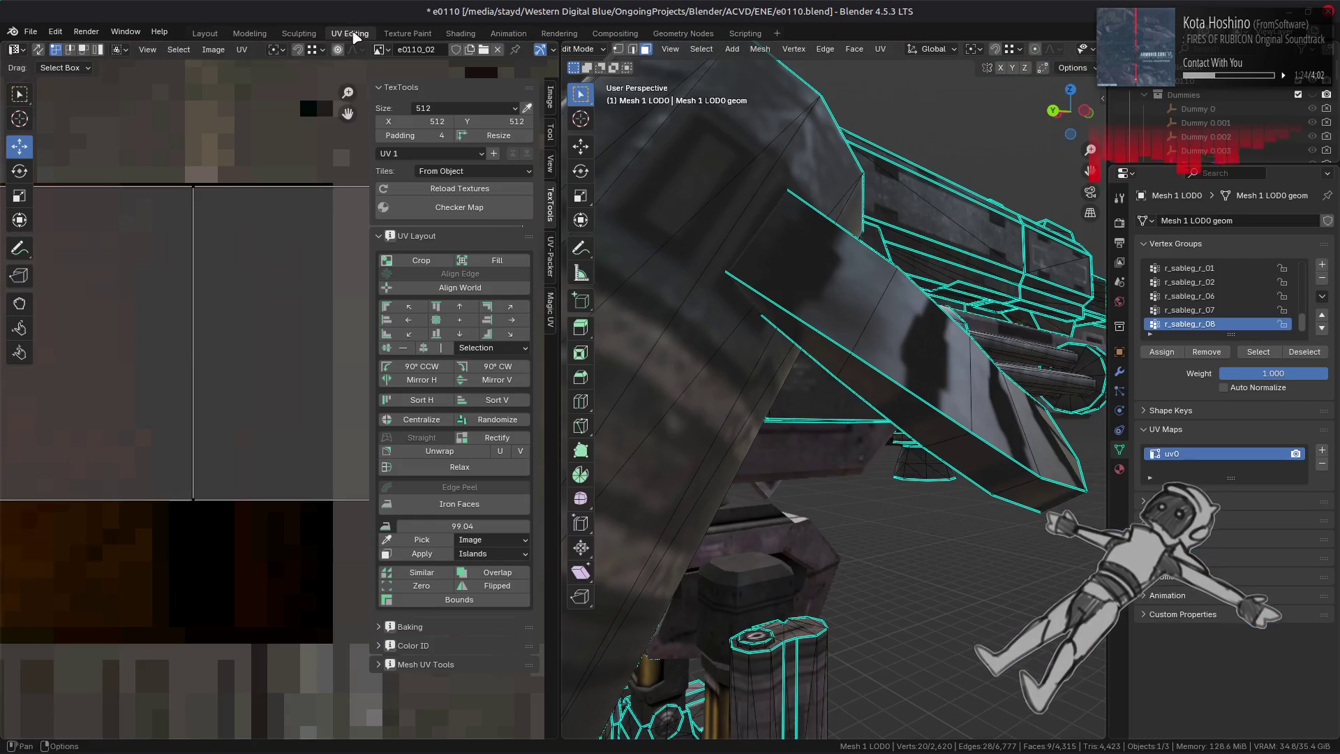
# - Select a single strip face, then view the mech briefly in Object Mode
pyautogui.scroll(-4, 193, 359)
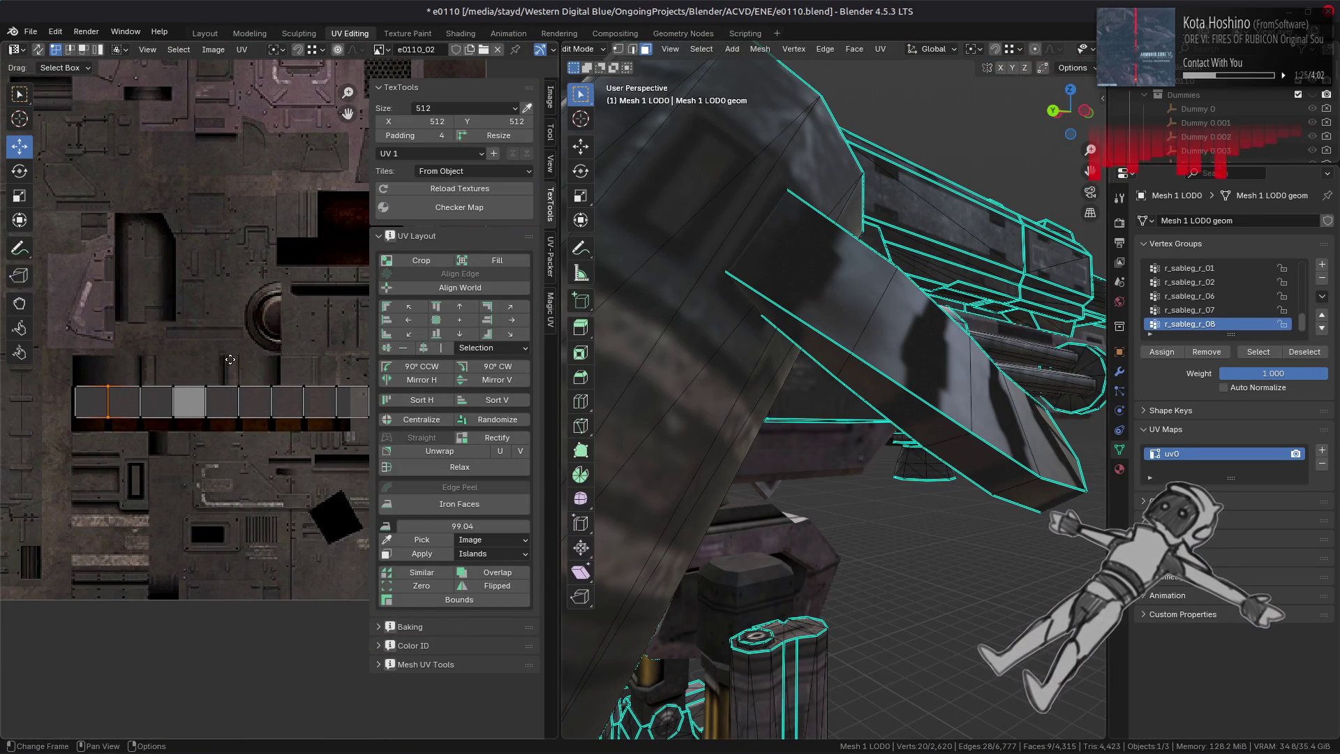
pyautogui.scroll(-5, 715, 360)
pyautogui.moveTo(716, 359)
pyautogui.mouseDown(button='middle')
pyautogui.moveTo(781, 351)
pyautogui.moveTo(739, 398)
pyautogui.mouseUp(button='middle')
pyautogui.scroll(3, 715, 387)
pyautogui.click(692, 379)
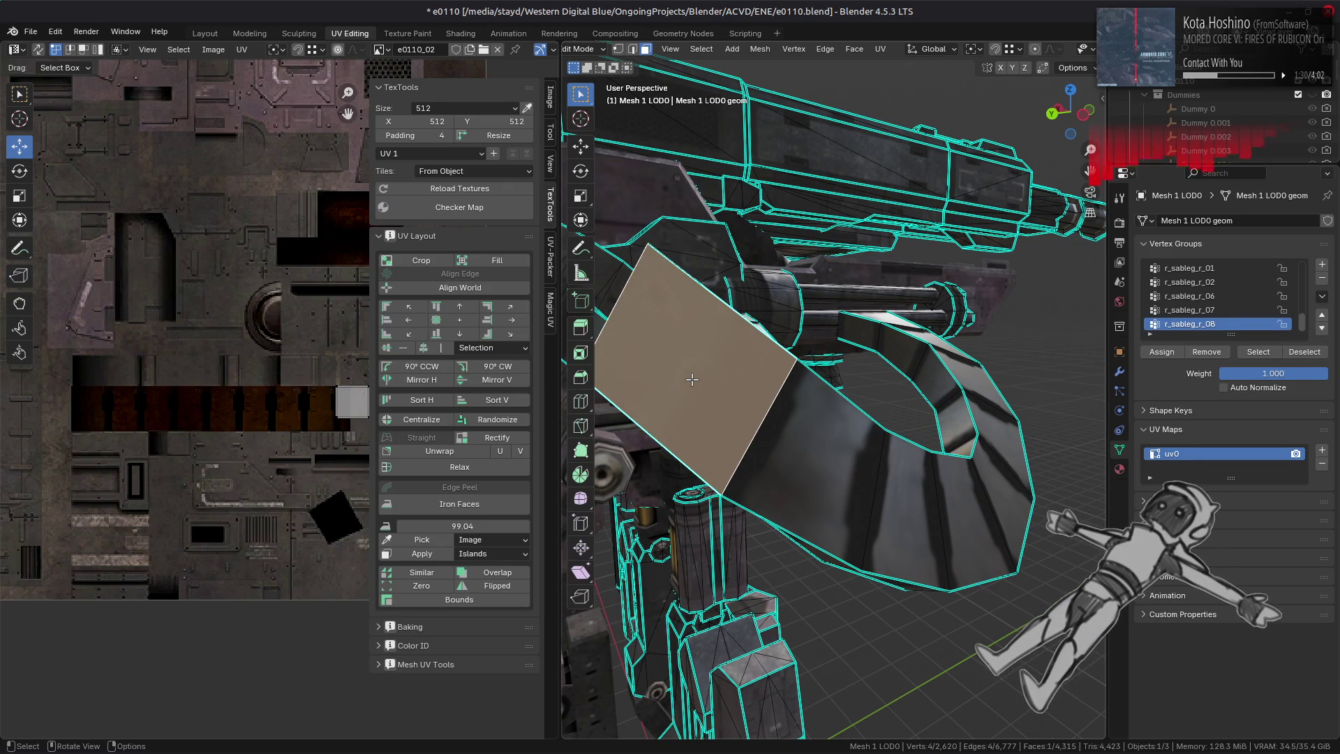
pyautogui.scroll(3, 773, 395)
pyautogui.press('Tab')
pyautogui.moveTo(773, 396); pyautogui.dragTo(744, 396, button='middle')
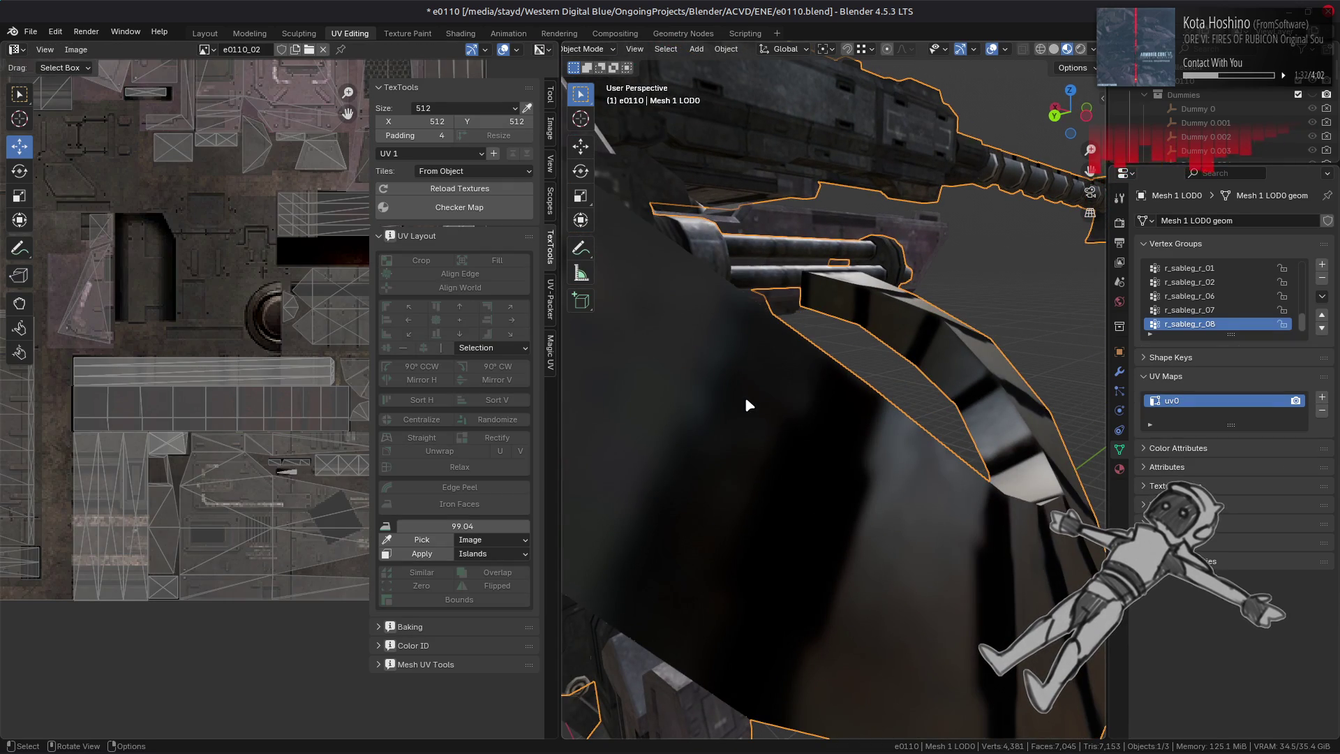
pyautogui.scroll(-3, 746, 401)
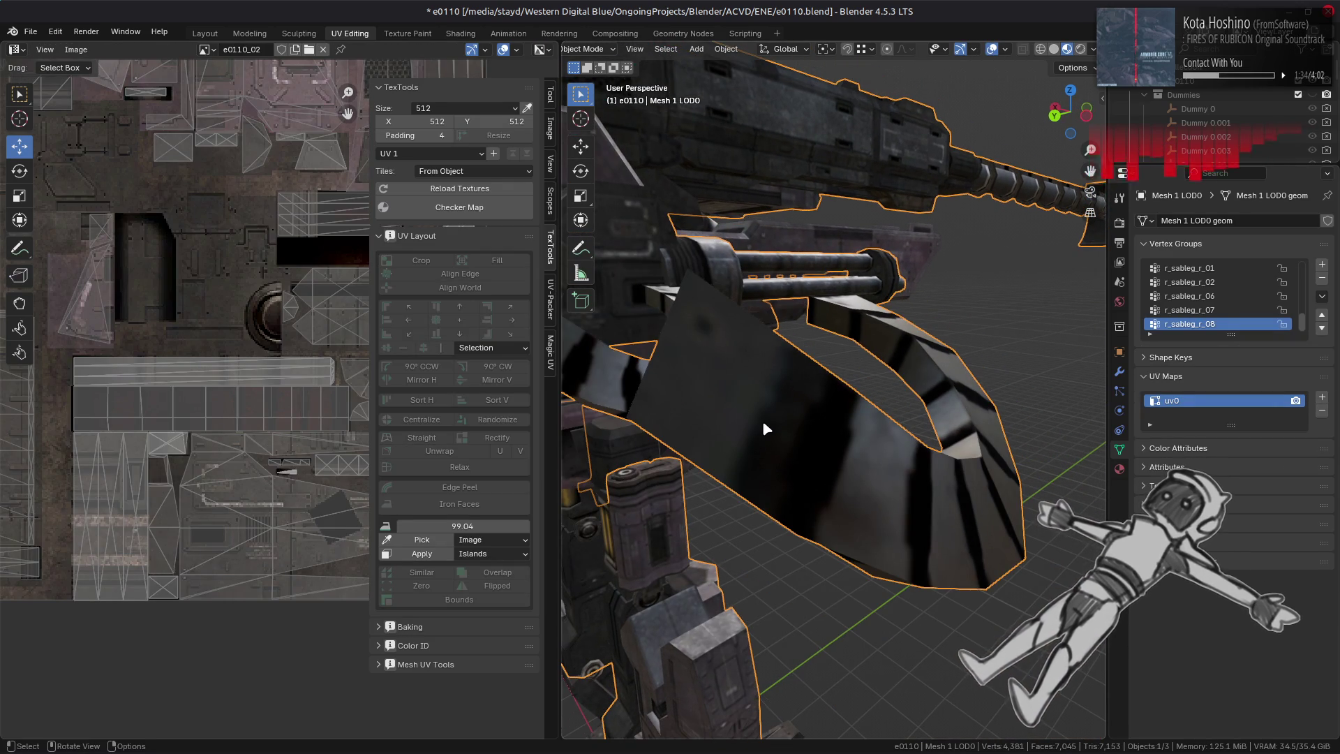
# - Reselect the nine-face loop, pan along its UV strip, then return to Object Mode
pyautogui.press('Tab')
pyautogui.hotkey('alt', 'a')
pyautogui.keyDown('alt'); pyautogui.click(828, 451); pyautogui.keyUp('alt')
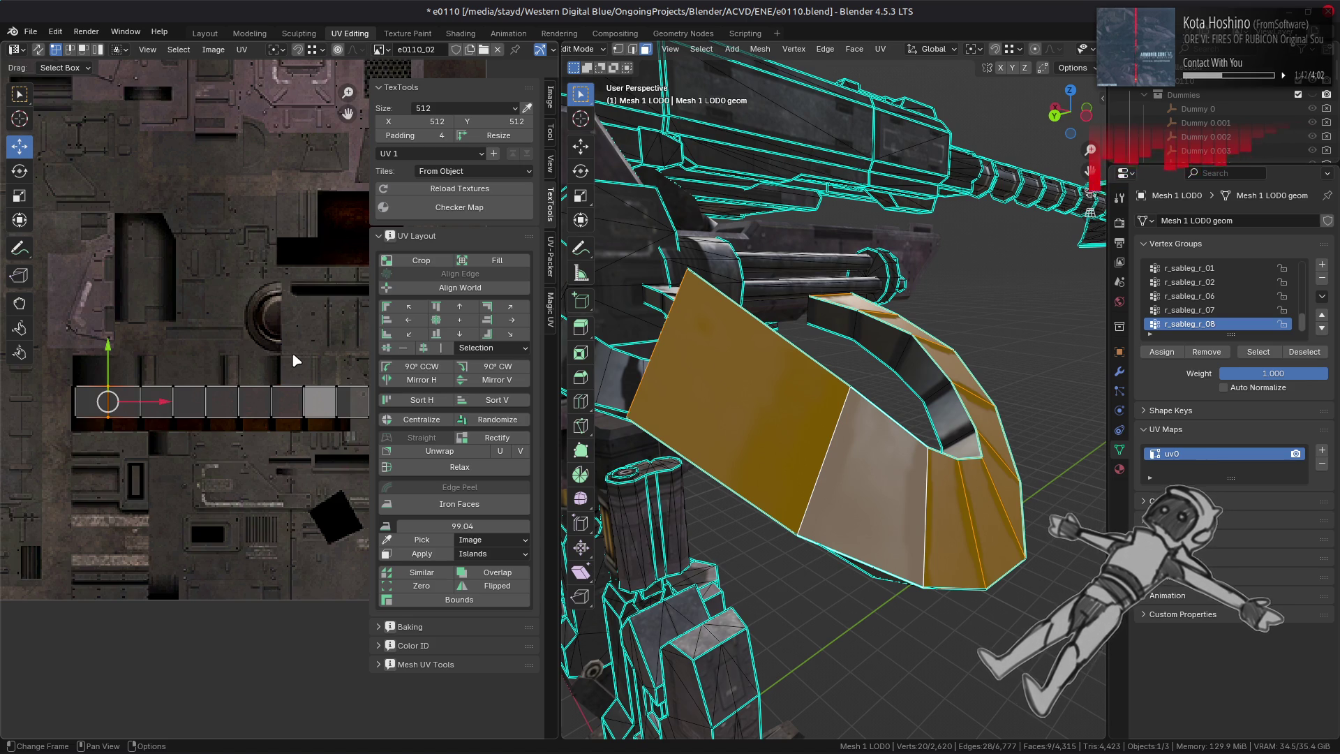
pyautogui.scroll(6, 292, 353)
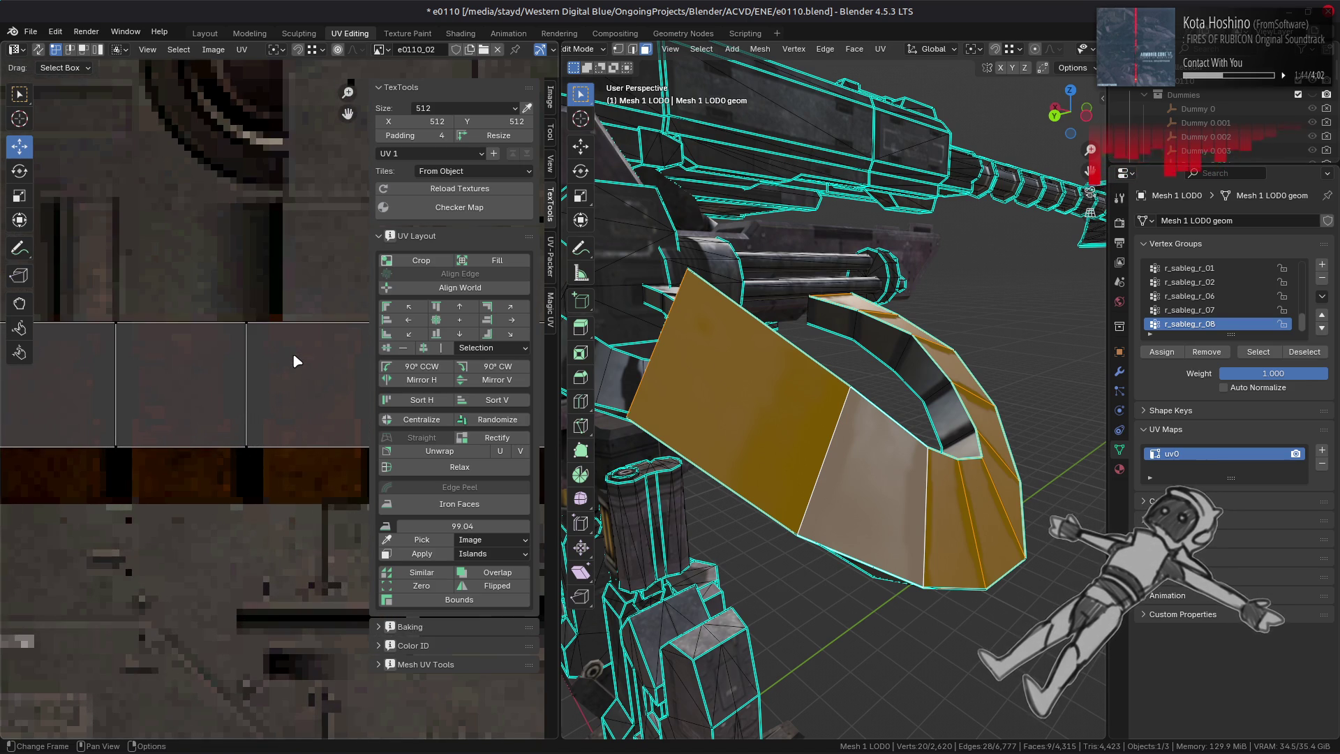
pyautogui.click(292, 353)
pyautogui.scroll(-2, 292, 353)
pyautogui.scroll(2, 202, 458)
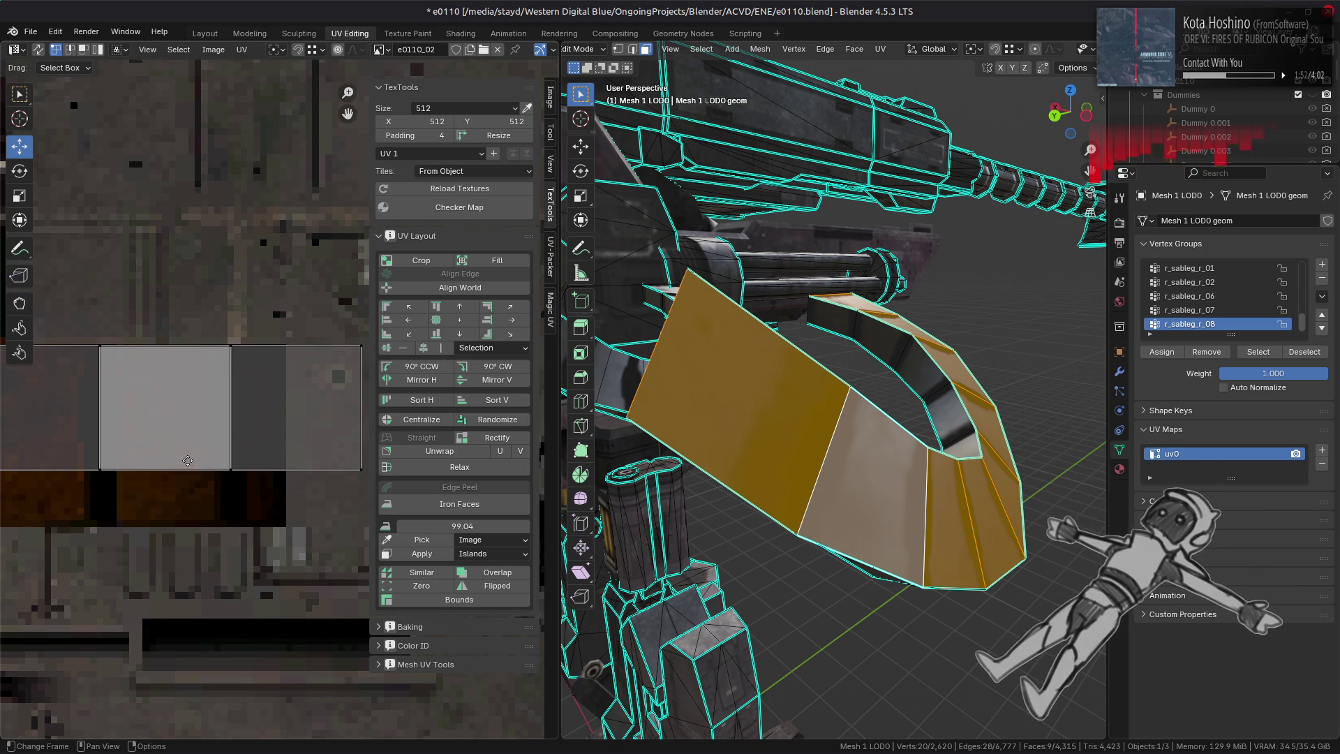
pyautogui.moveTo(186, 469); pyautogui.dragTo(253, 483, button='middle')
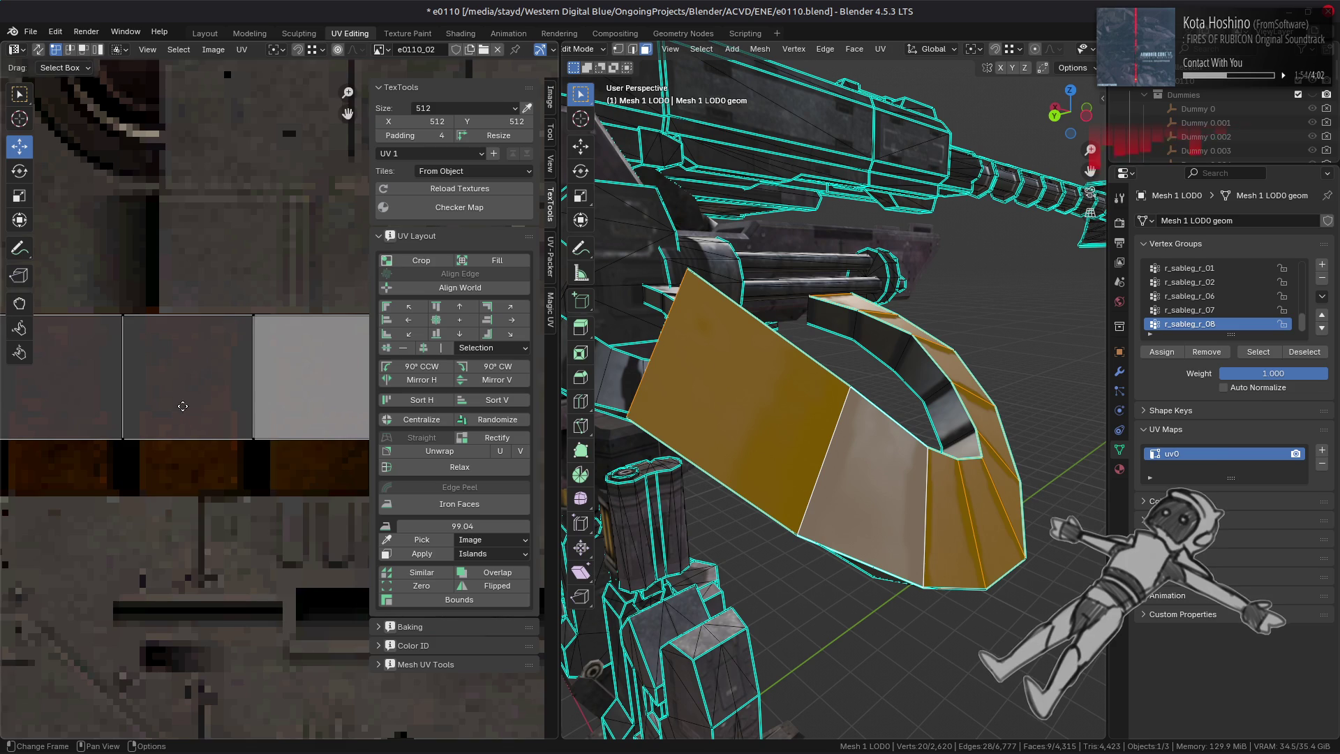
pyautogui.moveTo(172, 384); pyautogui.dragTo(265, 381, button='middle')
pyautogui.moveTo(125, 351)
pyautogui.mouseDown(button='middle')
pyautogui.moveTo(84, 370)
pyautogui.moveTo(320, 409)
pyautogui.moveTo(438, 411)
pyautogui.moveTo(230, 363)
pyautogui.moveTo(265, 353)
pyautogui.moveTo(181, 348)
pyautogui.mouseUp(button='middle')
pyautogui.moveTo(733, 433)
pyautogui.mouseDown(button='middle')
pyautogui.moveTo(877, 452)
pyautogui.moveTo(686, 429)
pyautogui.moveTo(763, 419)
pyautogui.moveTo(753, 410)
pyautogui.moveTo(846, 425)
pyautogui.moveTo(830, 433)
pyautogui.moveTo(887, 419)
pyautogui.mouseUp(button='middle')
pyautogui.press('Tab')
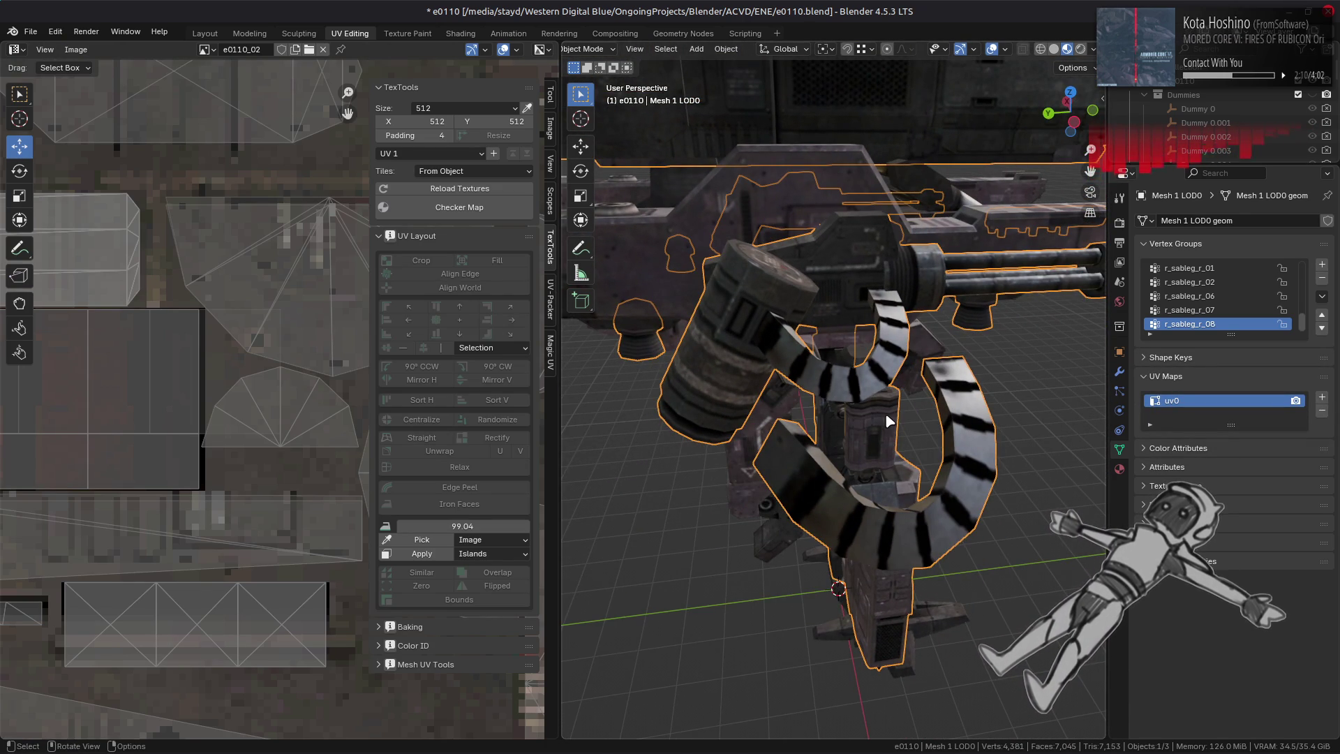
# - Select all the strip's UVs and slide them -0.017689 along X
pyautogui.scroll(6, 886, 415)
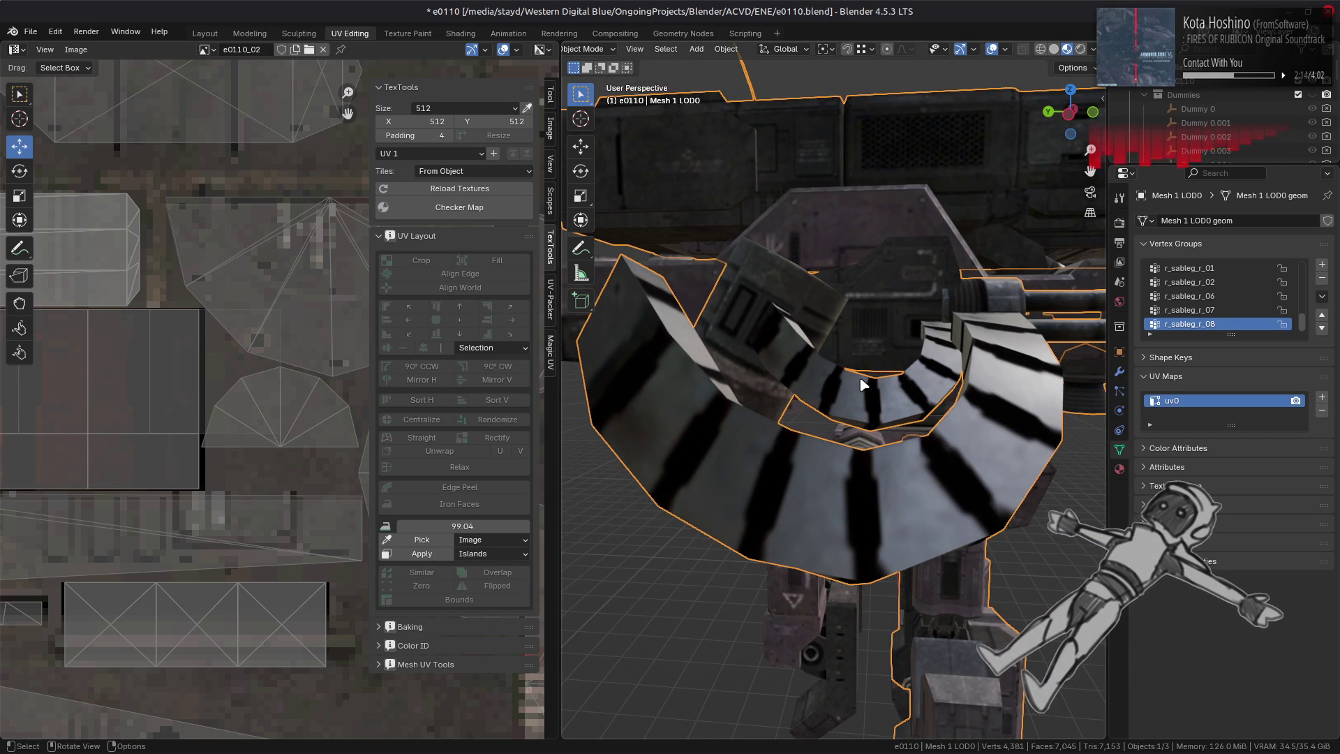
pyautogui.press('Tab')
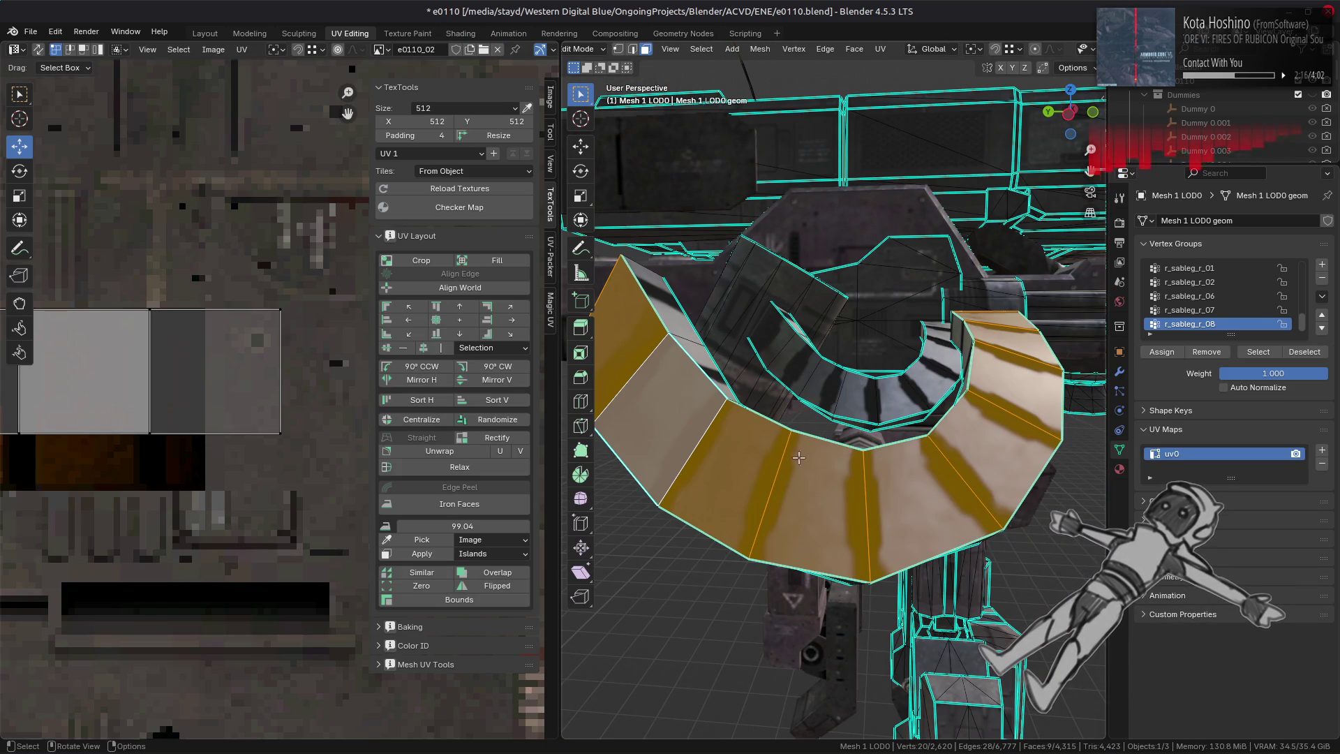
pyautogui.scroll(-2, 277, 377)
pyautogui.scroll(-3, 262, 384)
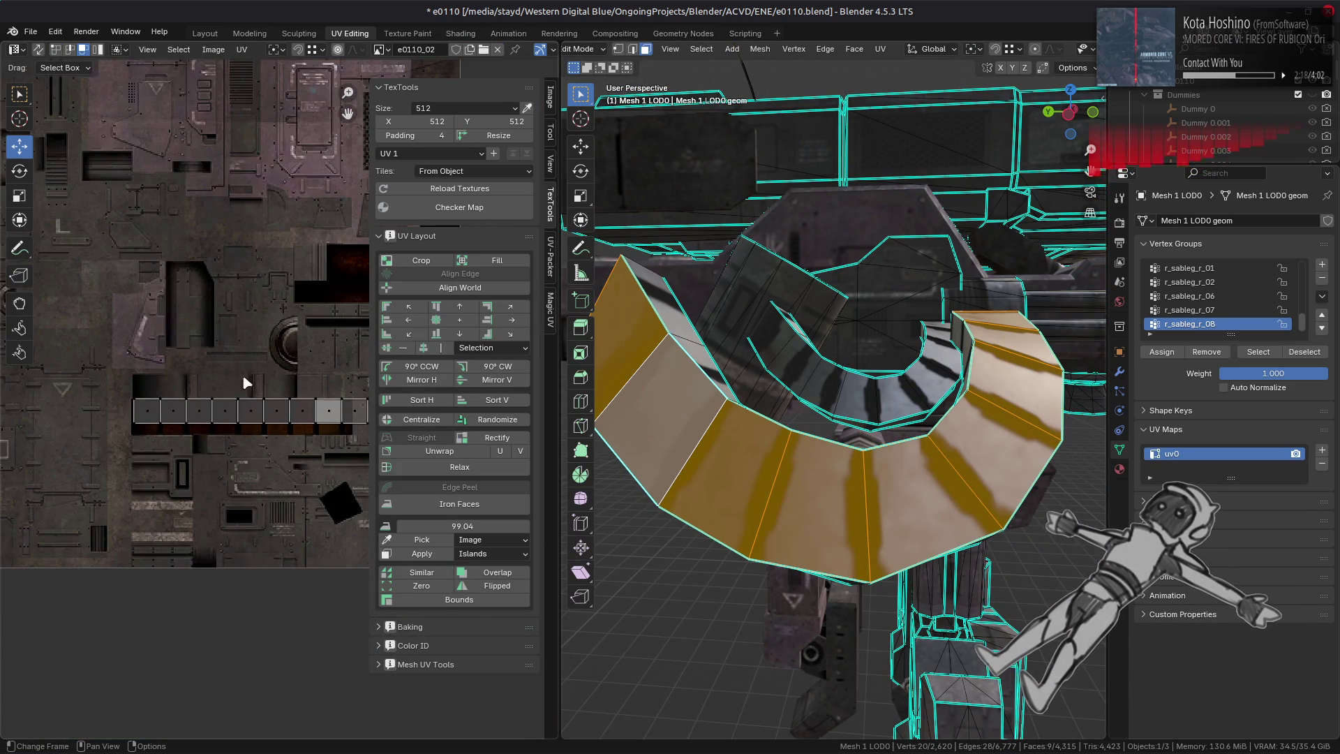
pyautogui.scroll(2, 255, 378)
pyautogui.press('a')
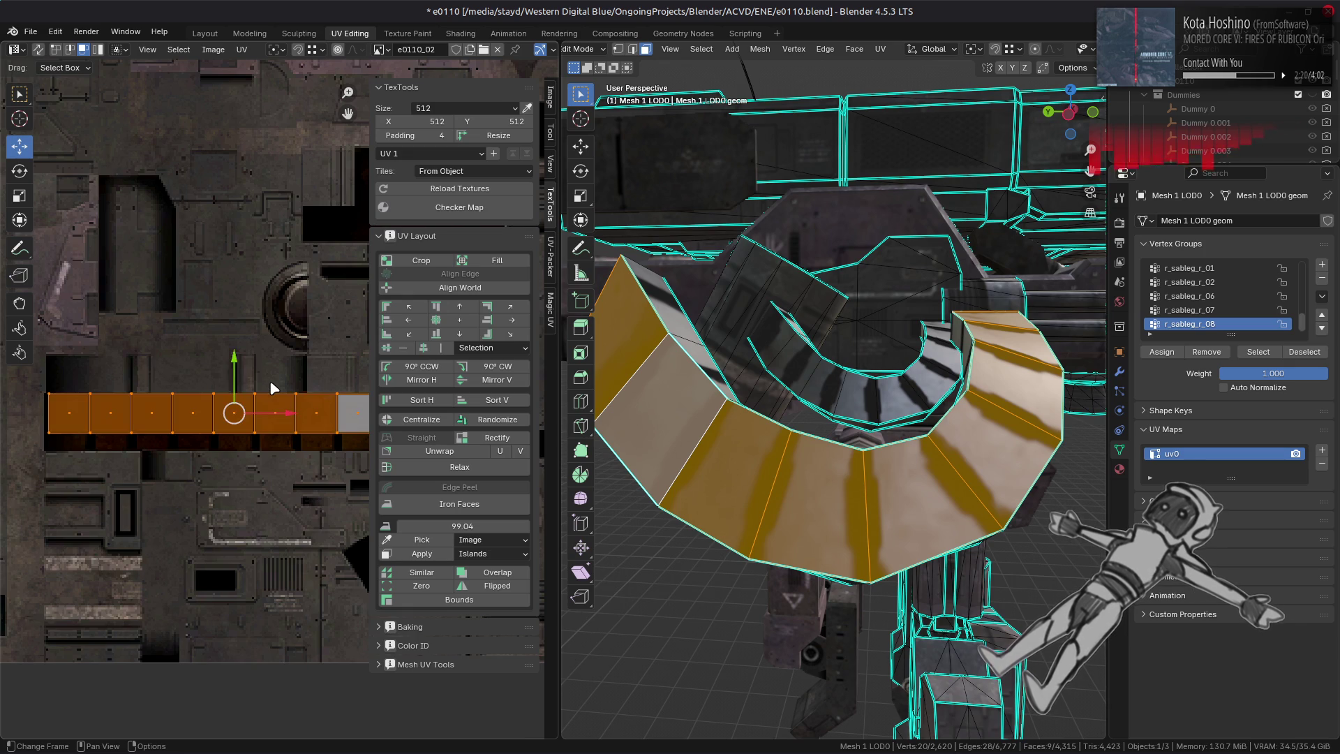
pyautogui.scroll(3, 287, 419)
pyautogui.moveTo(243, 427); pyautogui.dragTo(206, 434)
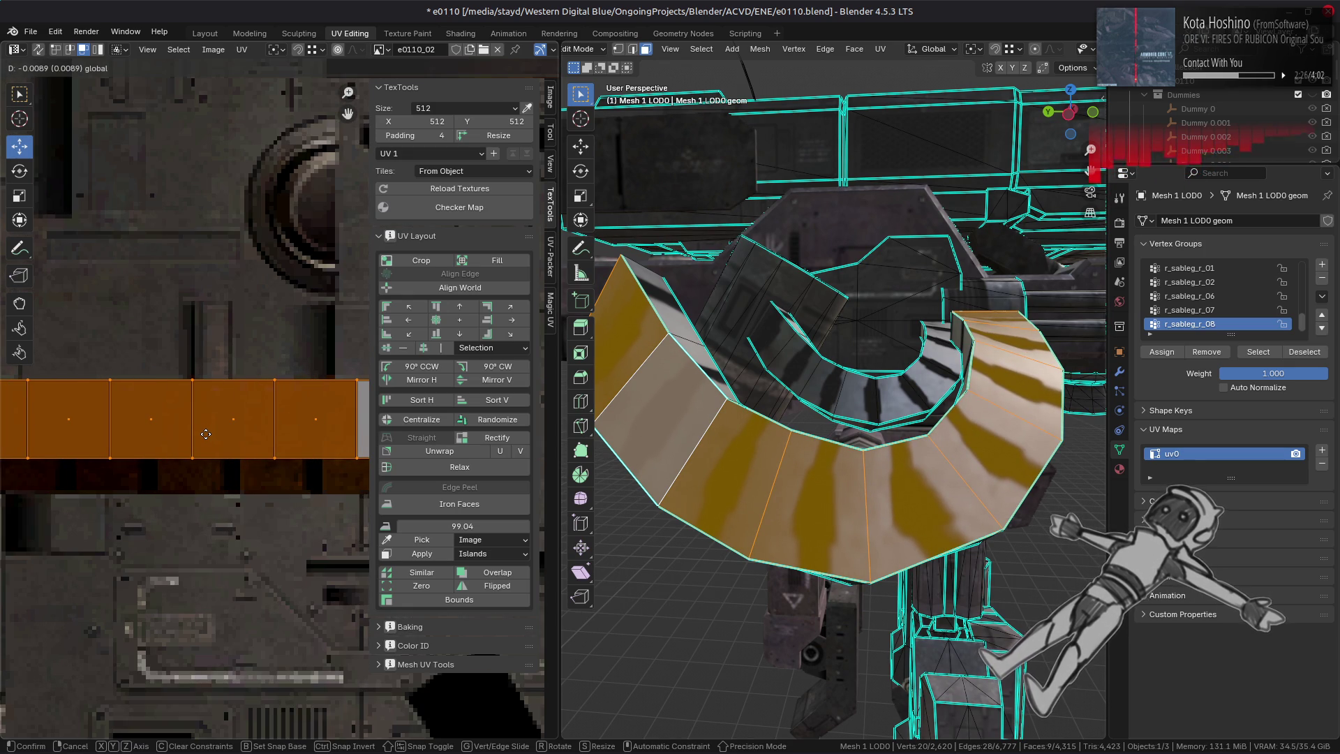
pyautogui.click(206, 434)
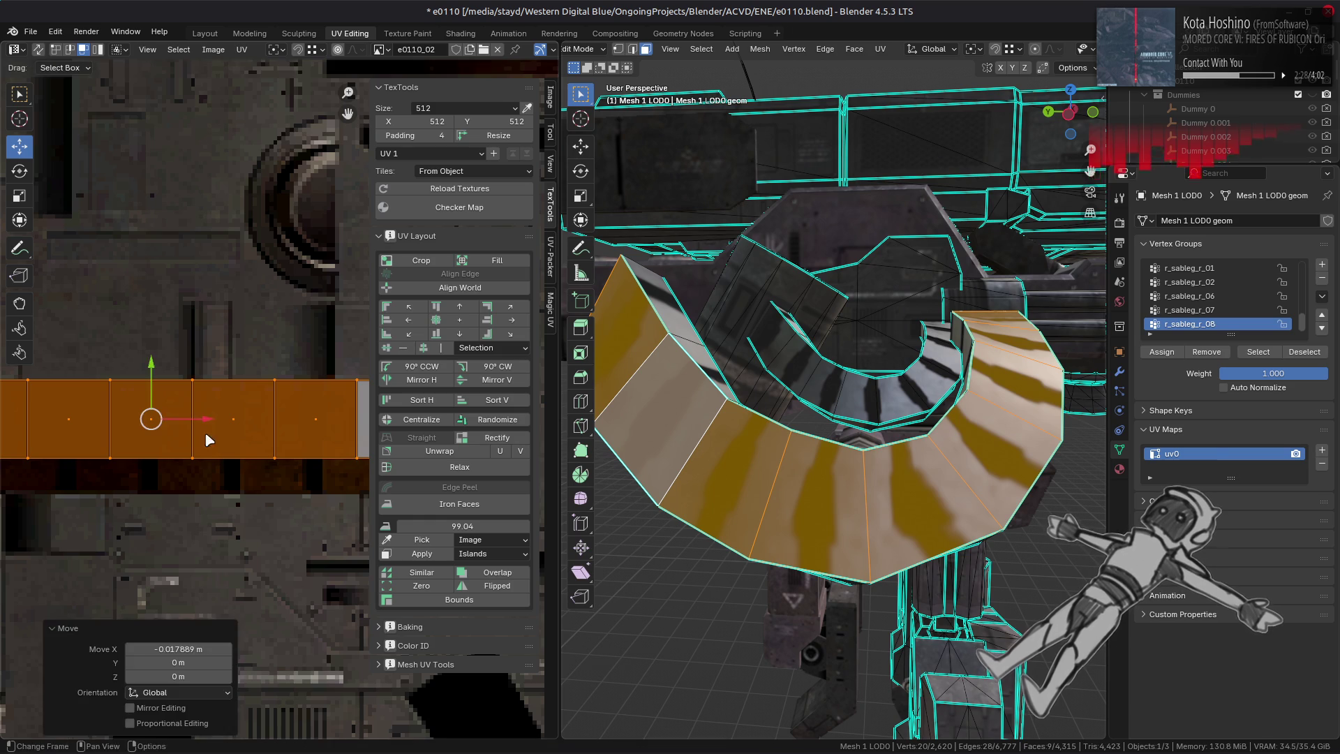
# - Return to Object Mode and orbit to check the shifted stripes on the ring
pyautogui.press('Tab')
pyautogui.scroll(4, 827, 451)
pyautogui.moveTo(803, 433)
pyautogui.mouseDown(button='middle')
pyautogui.moveTo(827, 451)
pyautogui.moveTo(801, 467)
pyautogui.moveTo(860, 442)
pyautogui.moveTo(958, 436)
pyautogui.moveTo(931, 396)
pyautogui.mouseUp(button='middle')
pyautogui.moveTo(933, 403); pyautogui.dragTo(882, 419, button='middle')
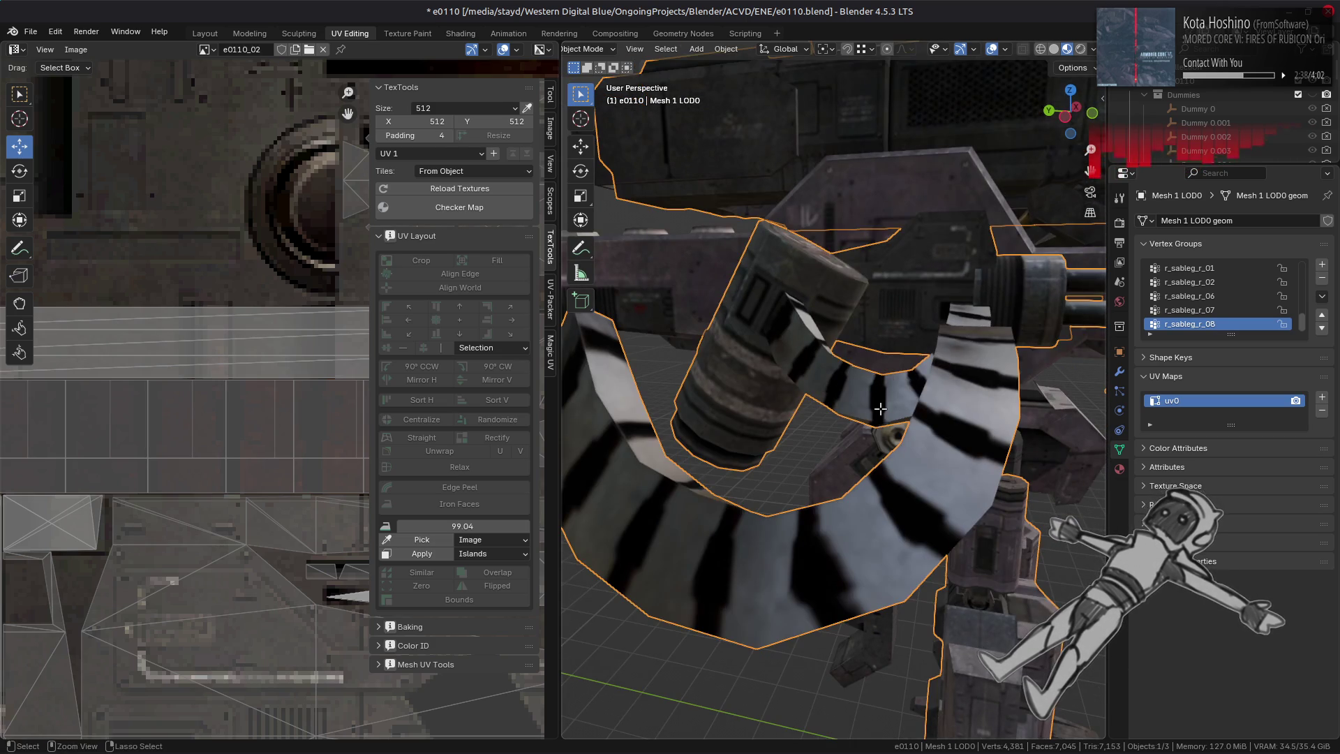
# - In Edit Mode, compare the strip before and after the shift, keeping it shifted
pyautogui.press('Tab')
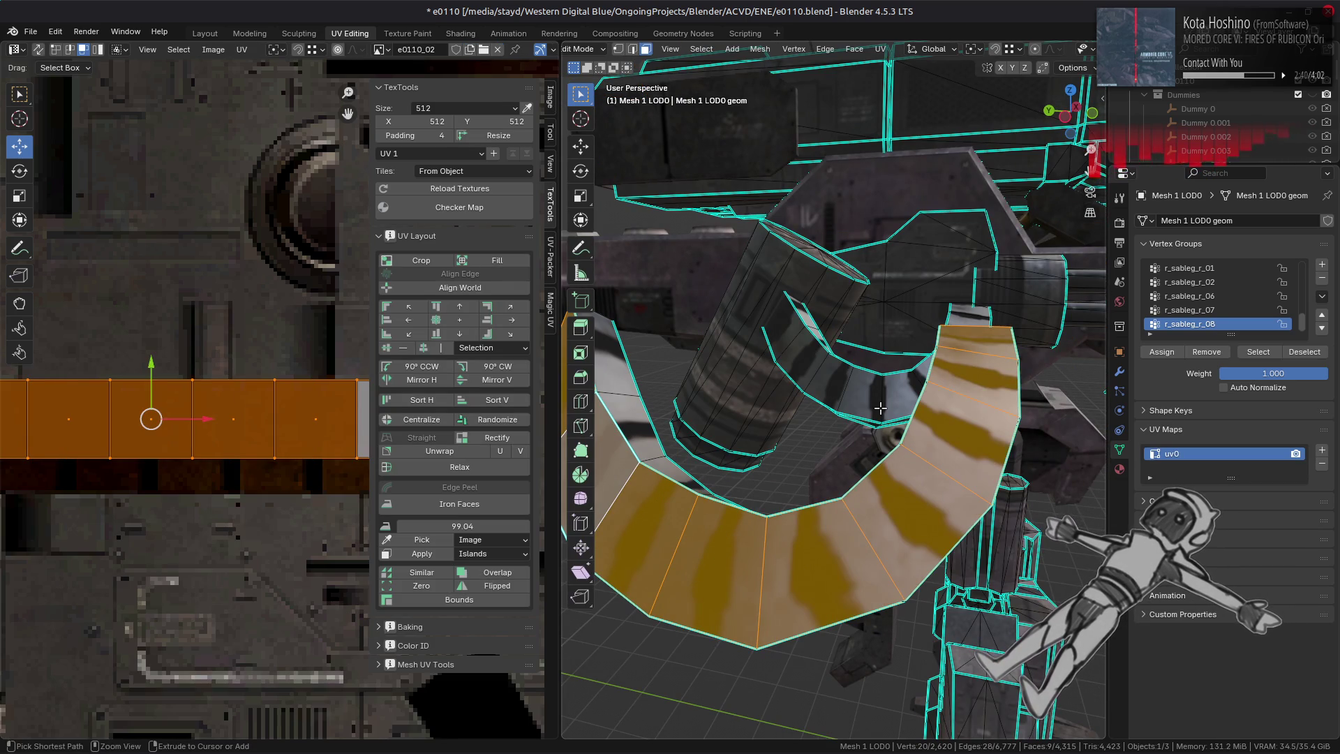
pyautogui.hotkey('ctrl', 'shift', 'z')
pyautogui.hotkey('ctrl', 'z')
pyautogui.hotkey('ctrl', 'shift', 'z')
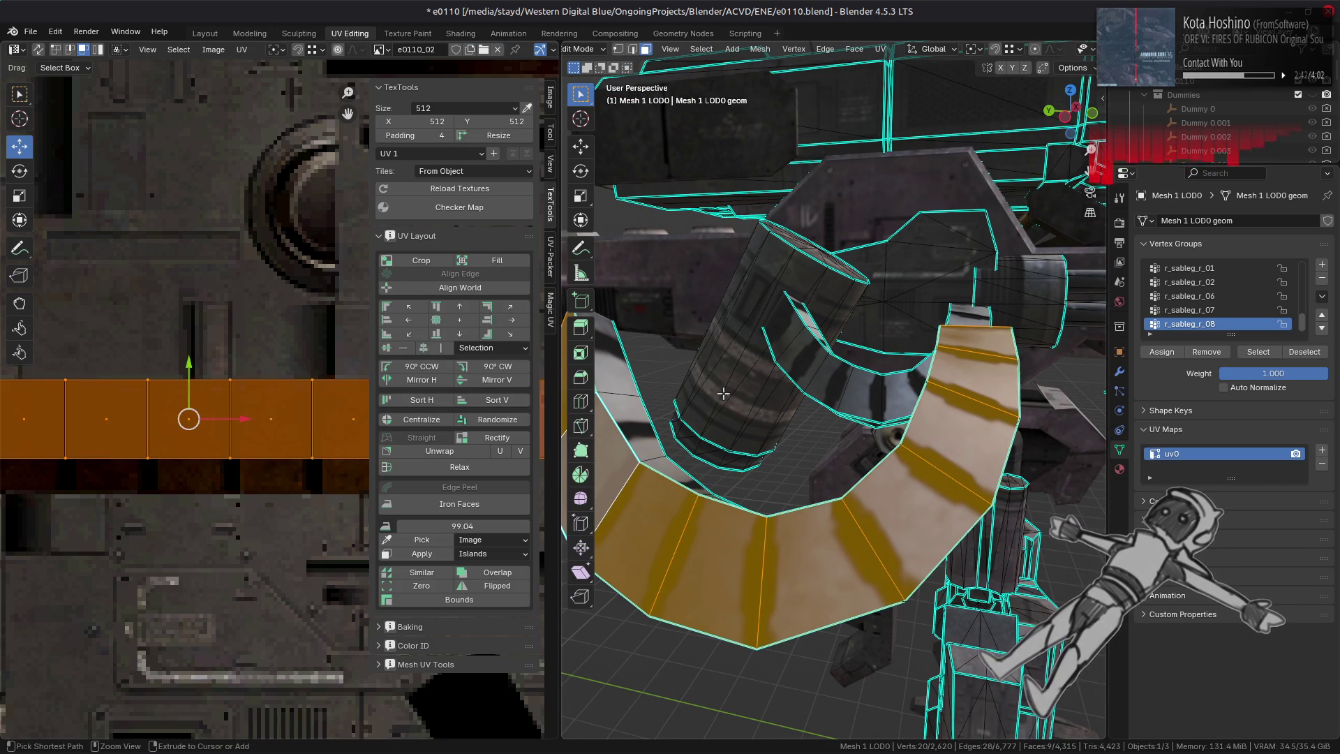
pyautogui.scroll(3, 329, 321)
# - Snap the 2D cursor to the left-edge vertices of the strip's last UV face
pyautogui.press('1')
pyautogui.press('3')
pyautogui.click(300, 399)
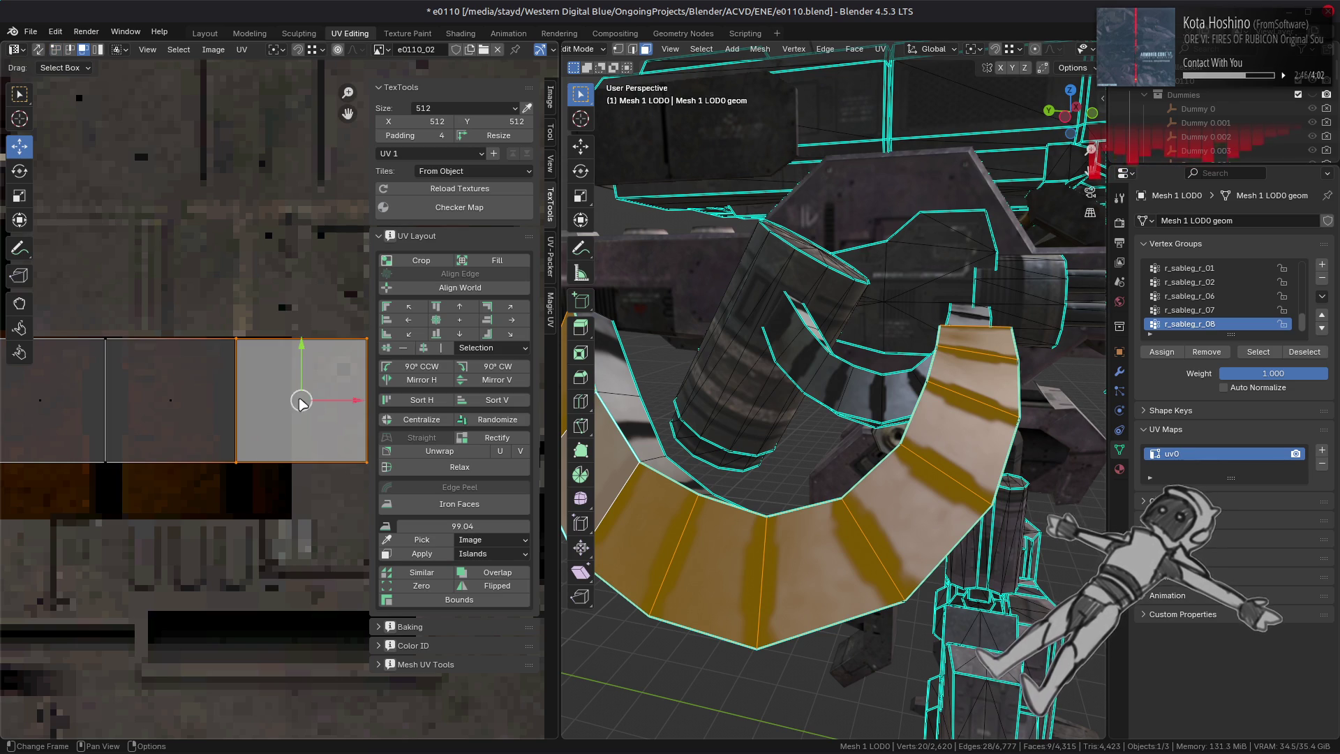
pyautogui.press('1')
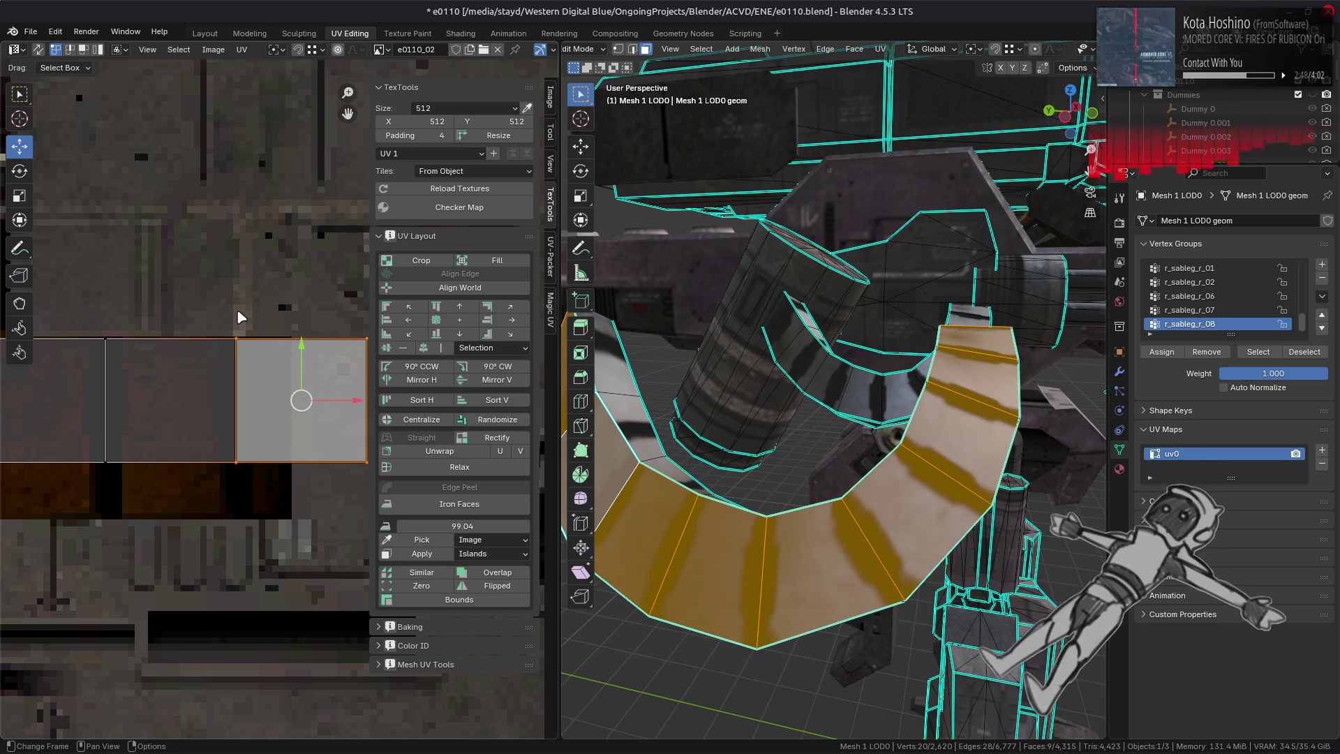
pyautogui.moveTo(236, 328); pyautogui.dragTo(281, 489)
pyautogui.hotkey('shift', 's')
pyautogui.click(292, 559)
# - Mirror the last UV face with X scale -1 around the 2D cursor pivot
pyautogui.press('3')
pyautogui.click(288, 401)
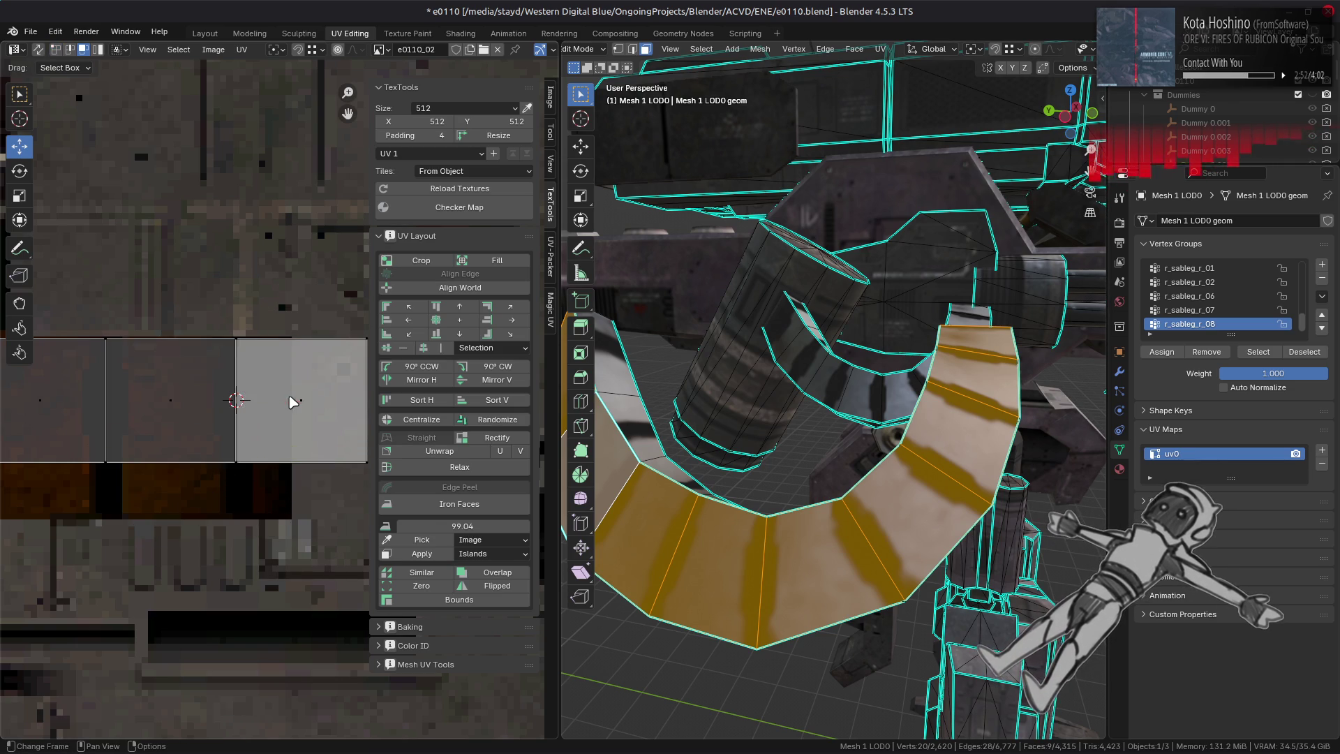
pyautogui.click(277, 49)
pyautogui.click(308, 119)
pyautogui.write('sx1')
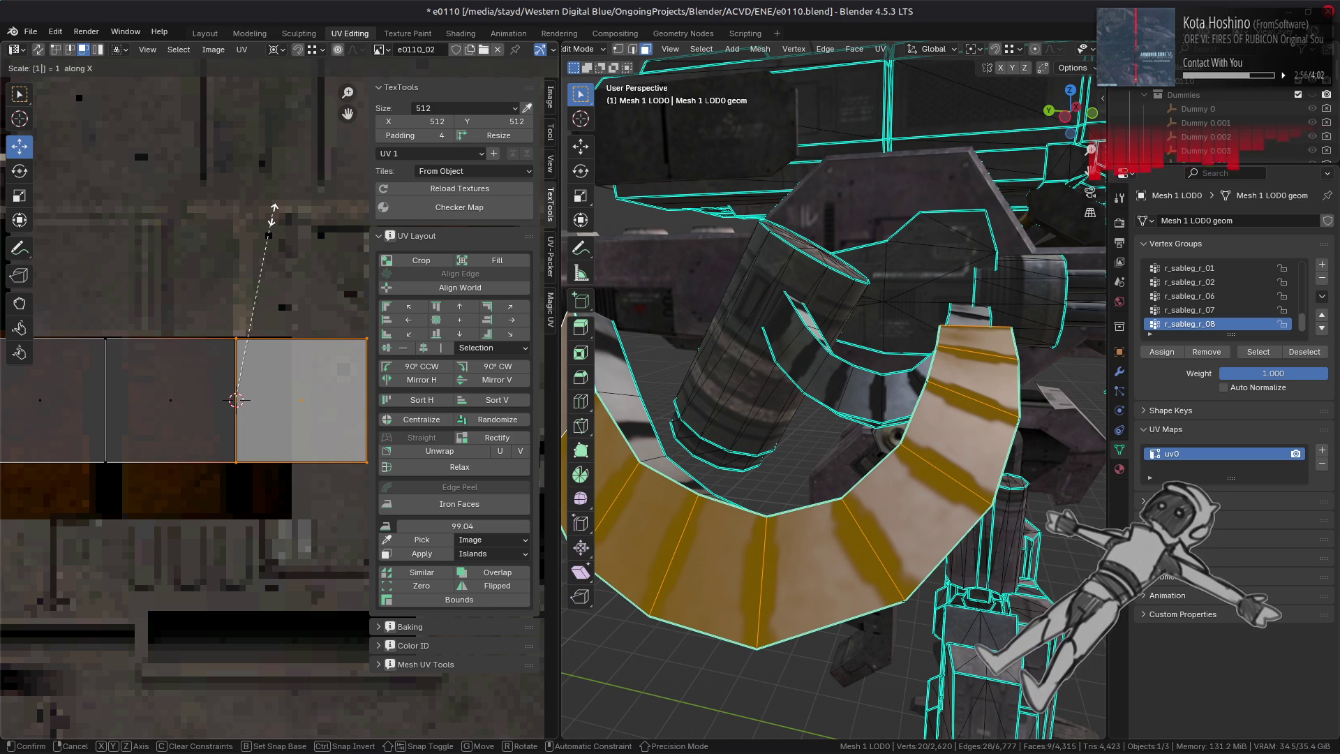
pyautogui.write('-')
pyautogui.press('Return')
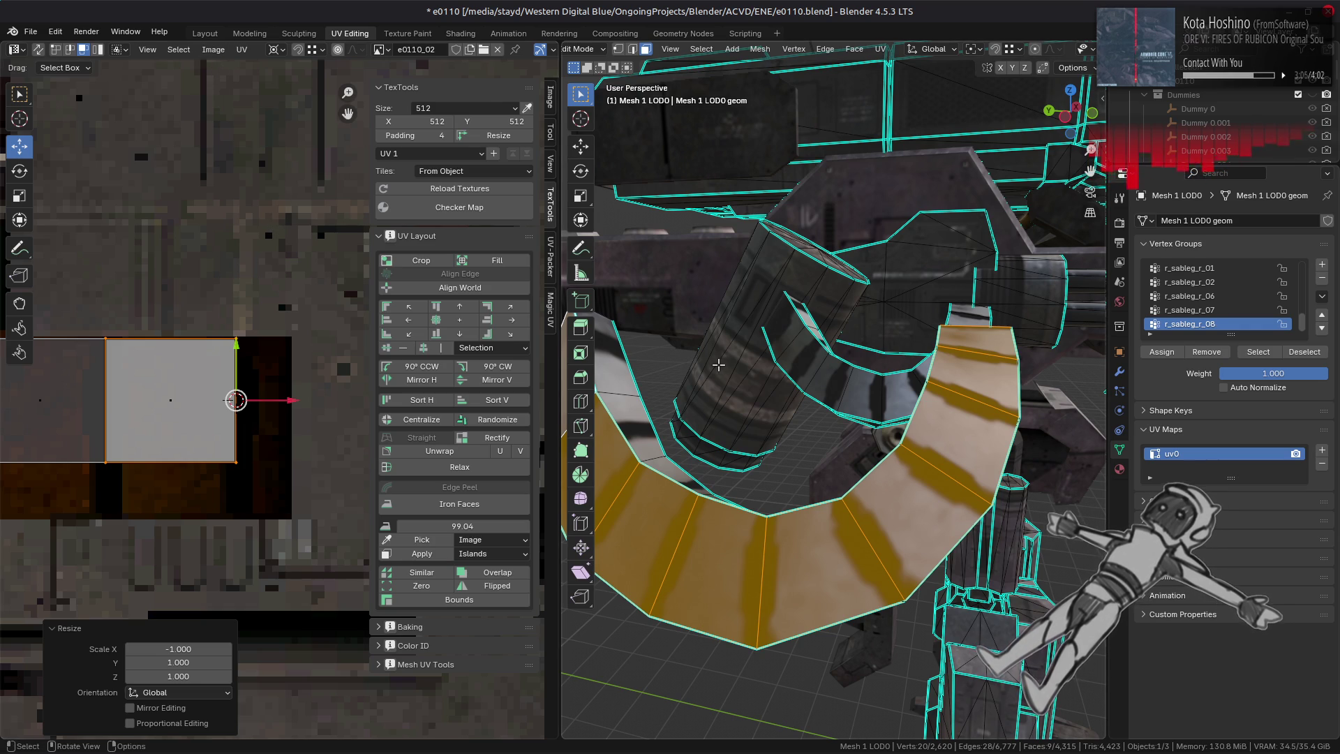
# - Check the flipped texture in Object Mode, then select a face on the gun arm
pyautogui.moveTo(697, 363)
pyautogui.mouseDown(button='middle')
pyautogui.moveTo(766, 367)
pyautogui.moveTo(757, 338)
pyautogui.moveTo(867, 355)
pyautogui.moveTo(852, 358)
pyautogui.moveTo(858, 384)
pyautogui.moveTo(733, 421)
pyautogui.moveTo(974, 418)
pyautogui.moveTo(952, 378)
pyautogui.moveTo(885, 380)
pyautogui.moveTo(787, 391)
pyautogui.moveTo(793, 427)
pyautogui.moveTo(807, 397)
pyautogui.moveTo(846, 383)
pyautogui.moveTo(762, 358)
pyautogui.moveTo(1061, 300)
pyautogui.mouseUp(button='middle')
pyautogui.press('Tab')
pyautogui.press('Tab')
pyautogui.press('l')
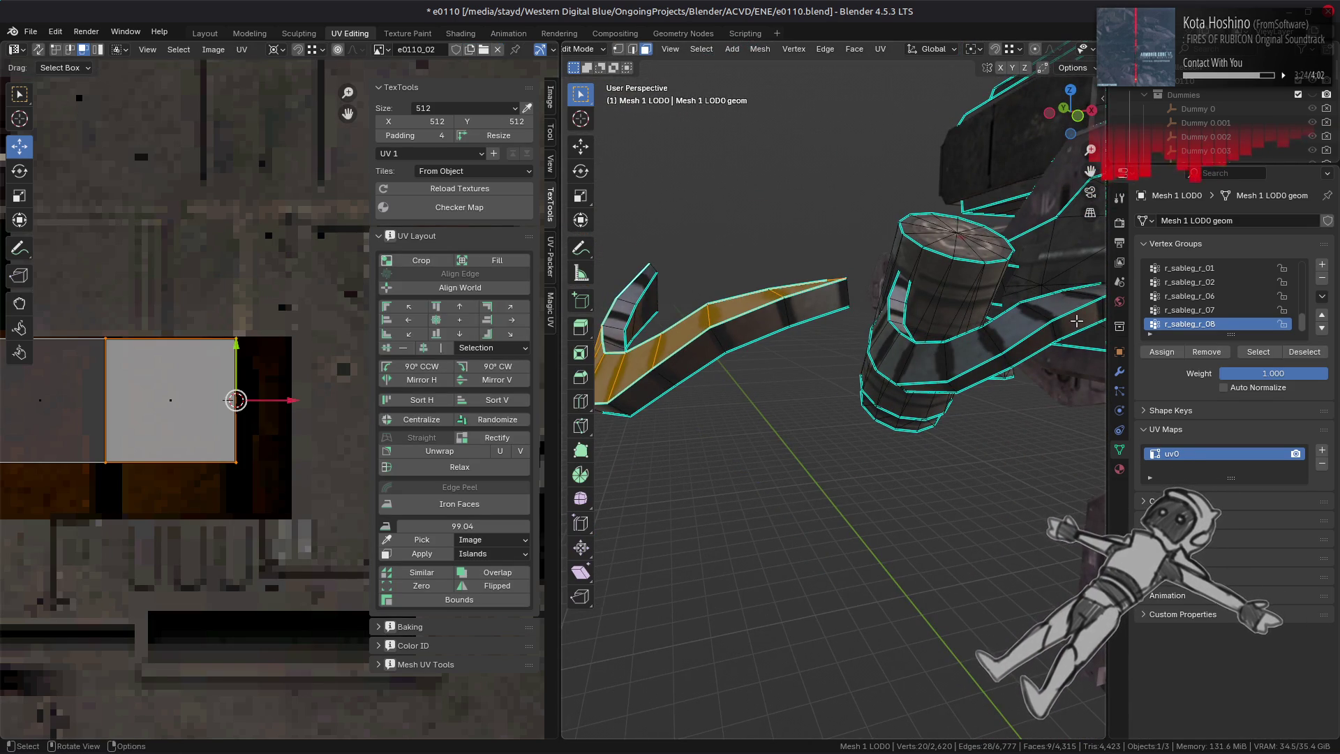
pyautogui.hotkey('alt', 'a')
pyautogui.keyDown('shift'); pyautogui.click(1062, 305); pyautogui.keyUp('shift')
# - Set the UV pivot point back to Bounding Box Center
pyautogui.scroll(-2, 293, 418)
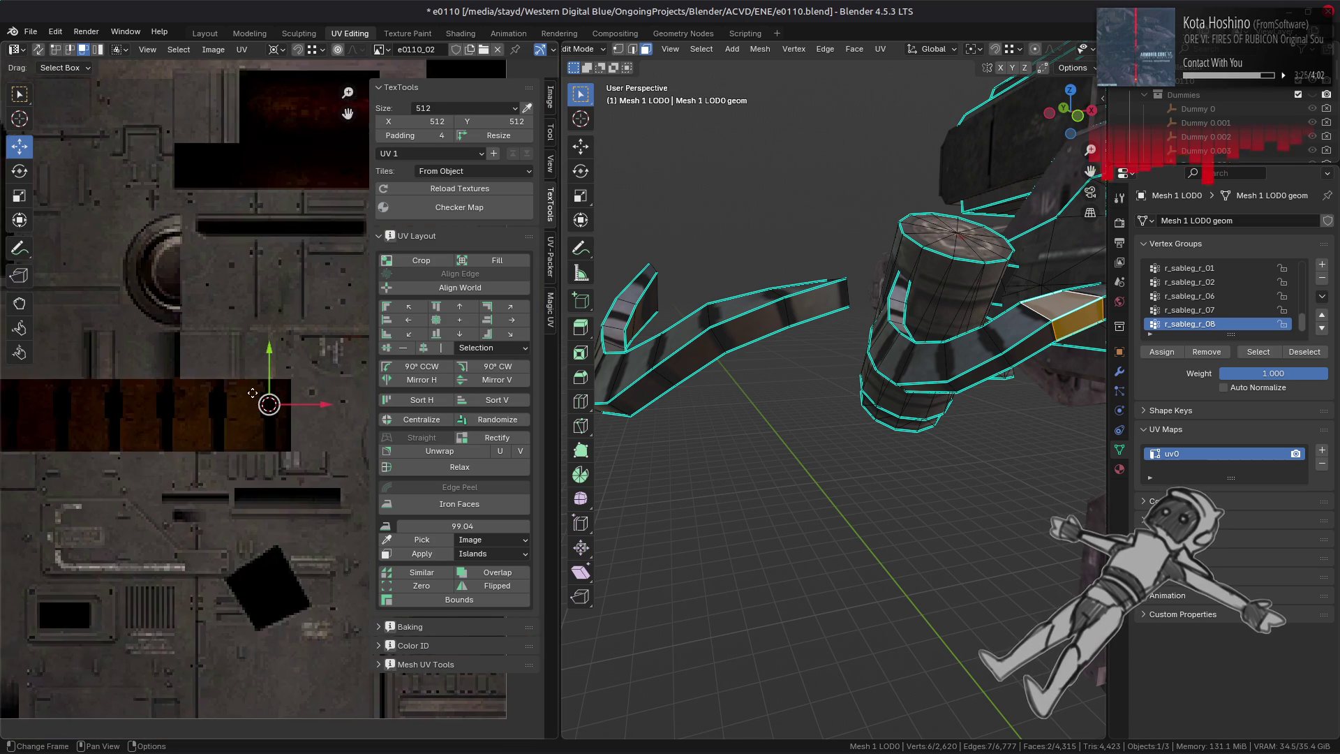
pyautogui.scroll(-2, 293, 418)
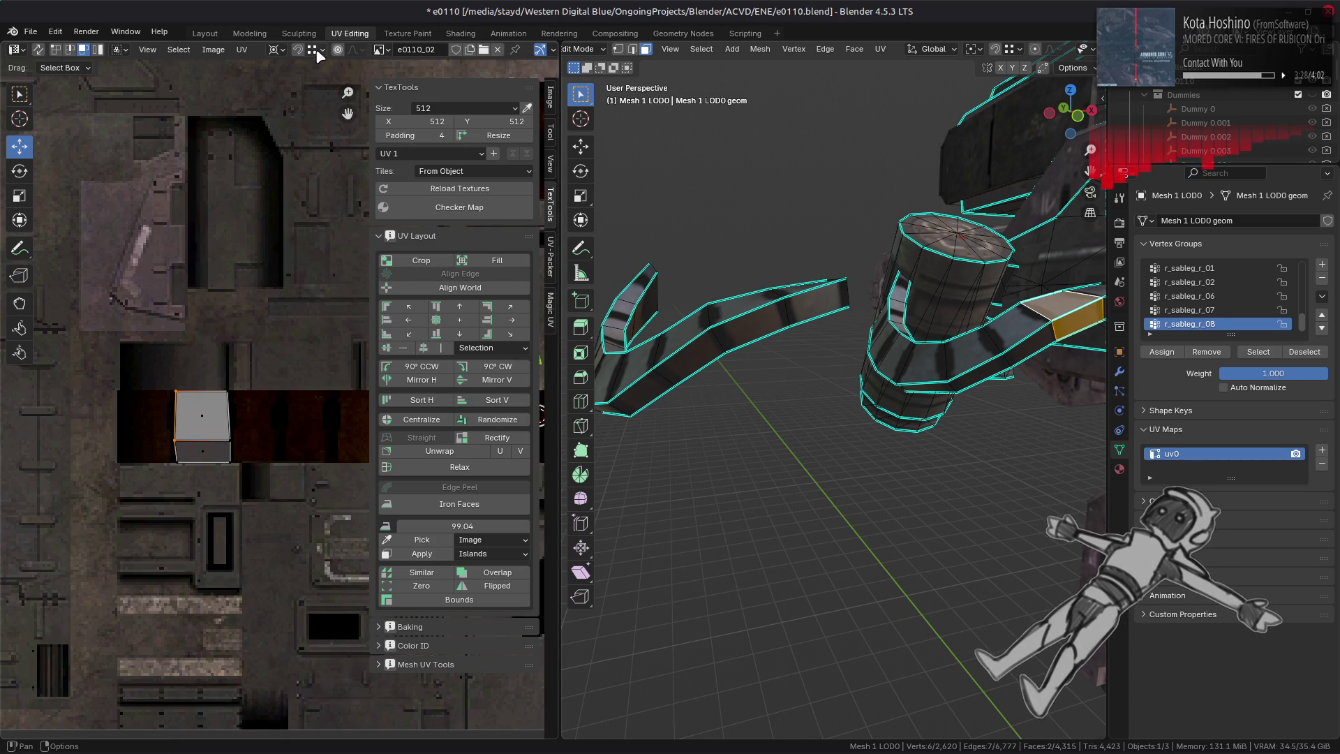
pyautogui.click(279, 52)
pyautogui.click(300, 82)
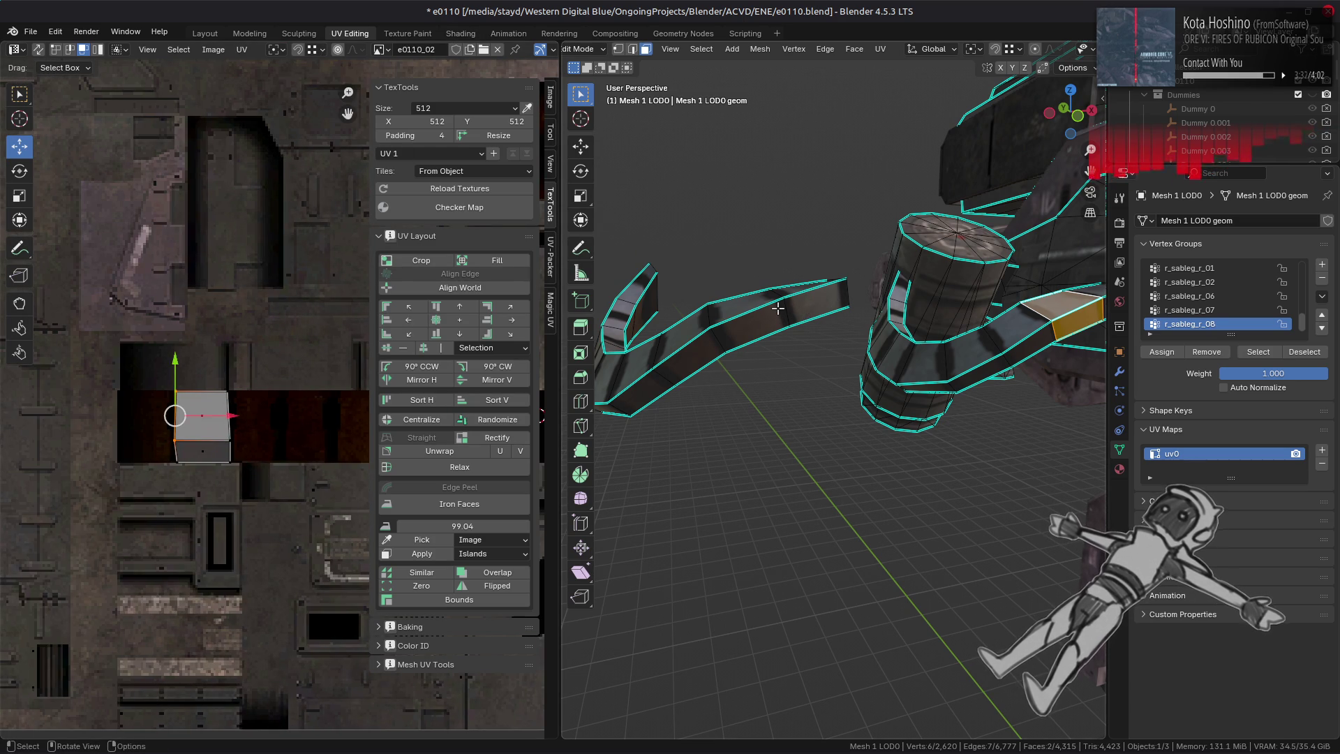
# - Select the face loop along the curved arm panel to inspect its UVs
pyautogui.moveTo(716, 354); pyautogui.dragTo(810, 365, button='middle')
pyautogui.hotkey('alt', 'a')
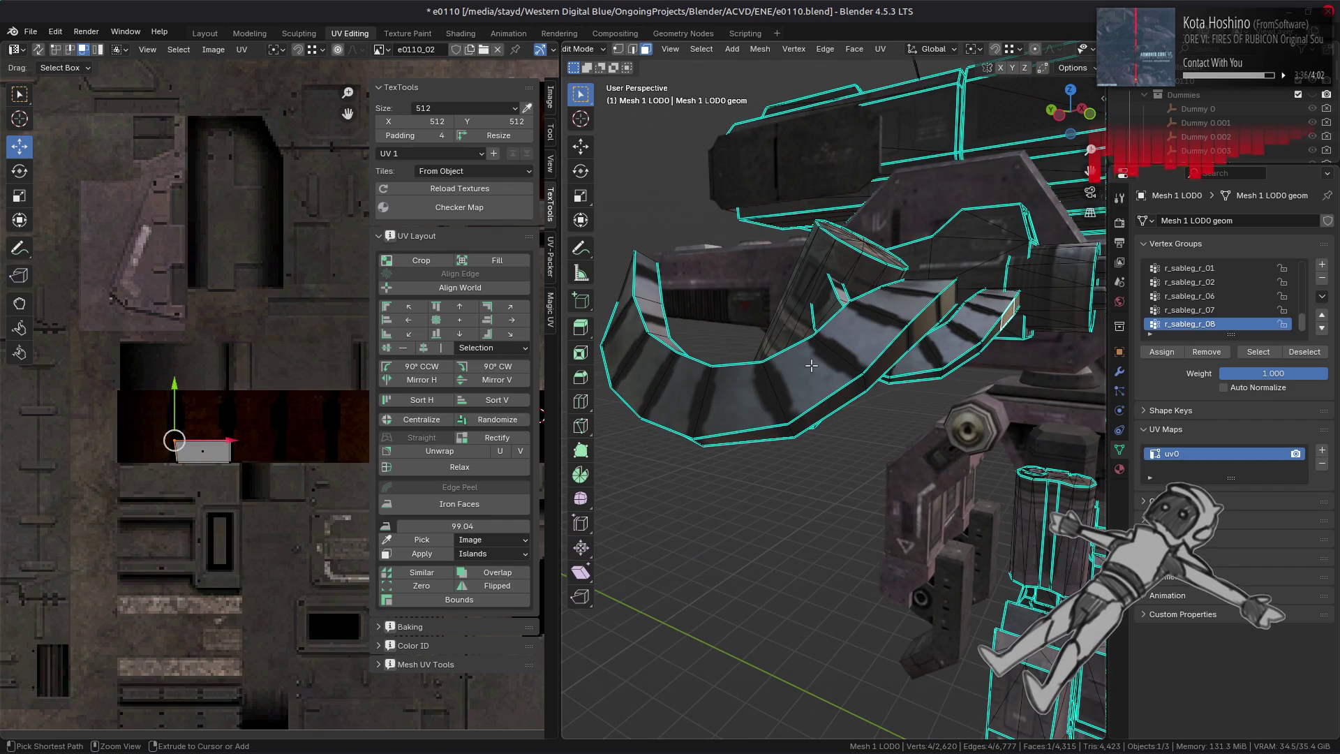
pyautogui.press('l')
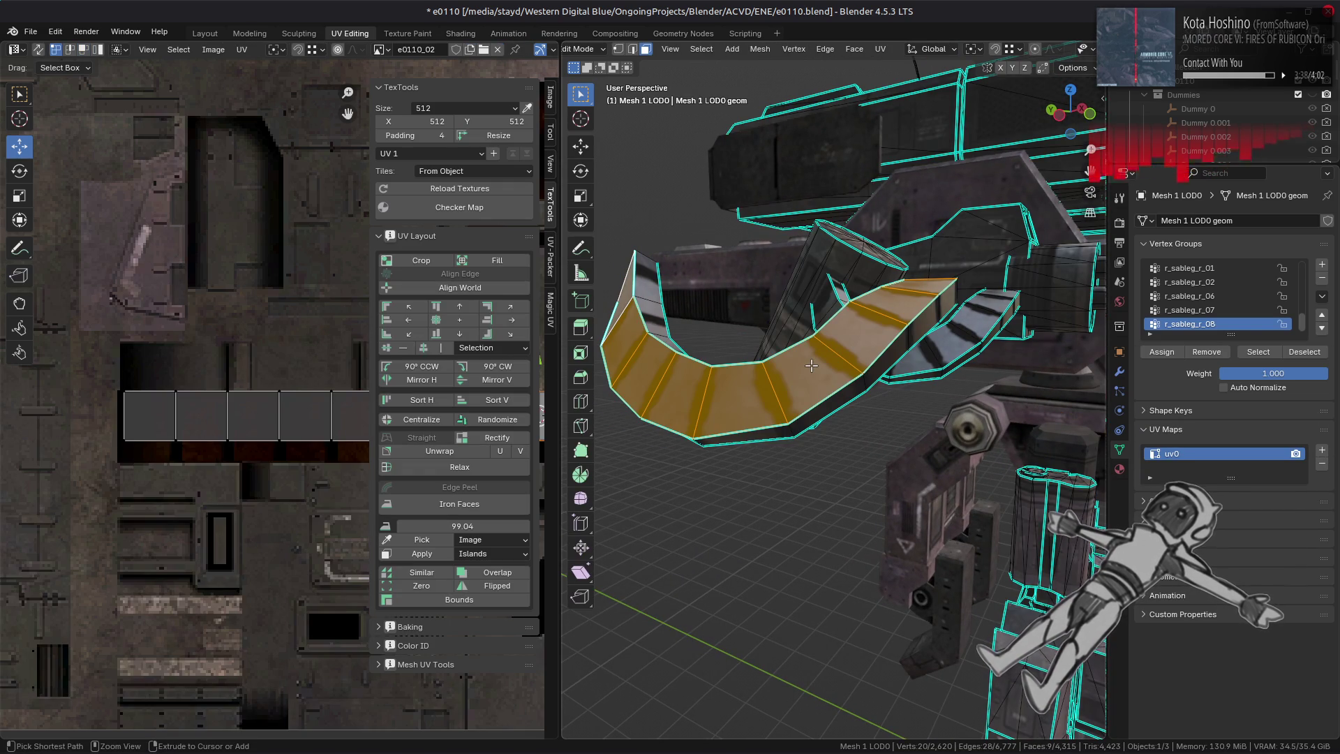
pyautogui.hotkey('ctrl', 'z')
pyautogui.hotkey('ctrl', 'shift', 'z')
pyautogui.hotkey('ctrl', 'z')
pyautogui.hotkey('ctrl', 'shift', 'z')
pyautogui.hotkey('ctrl', 'z')
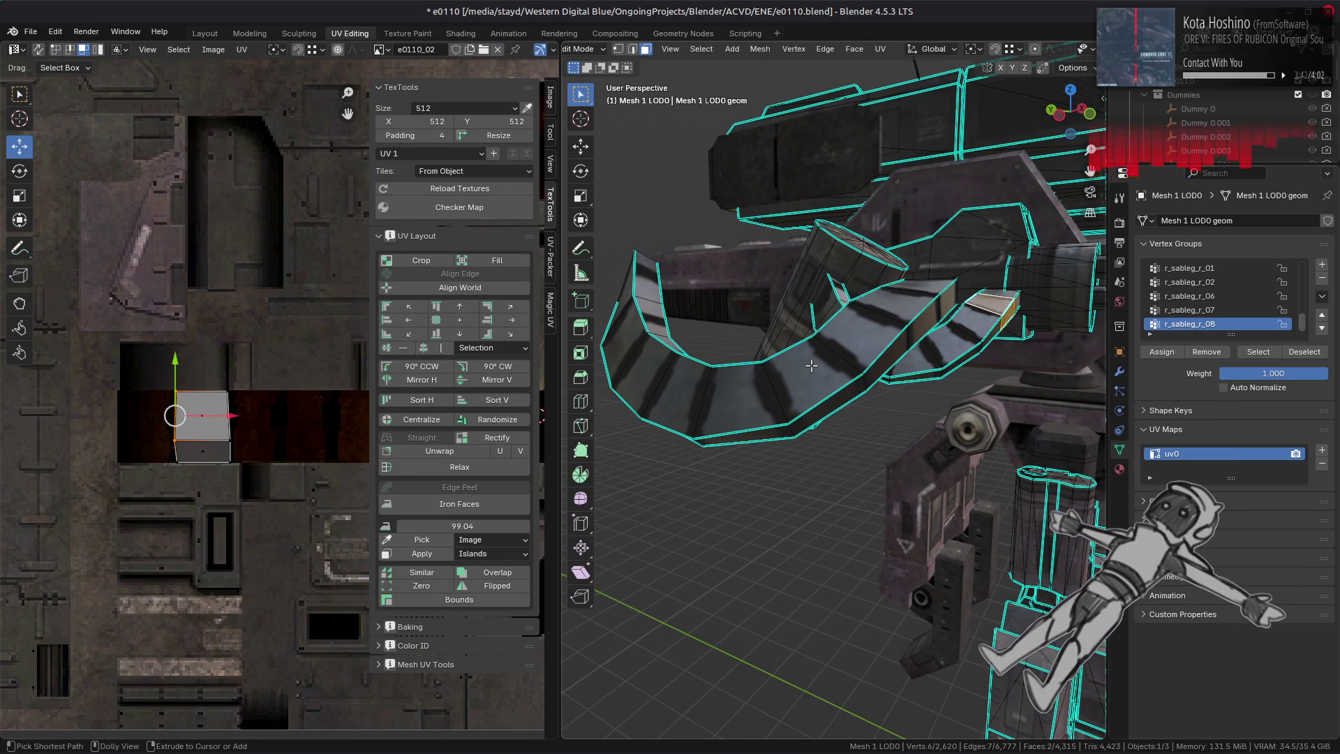
pyautogui.click(810, 365)
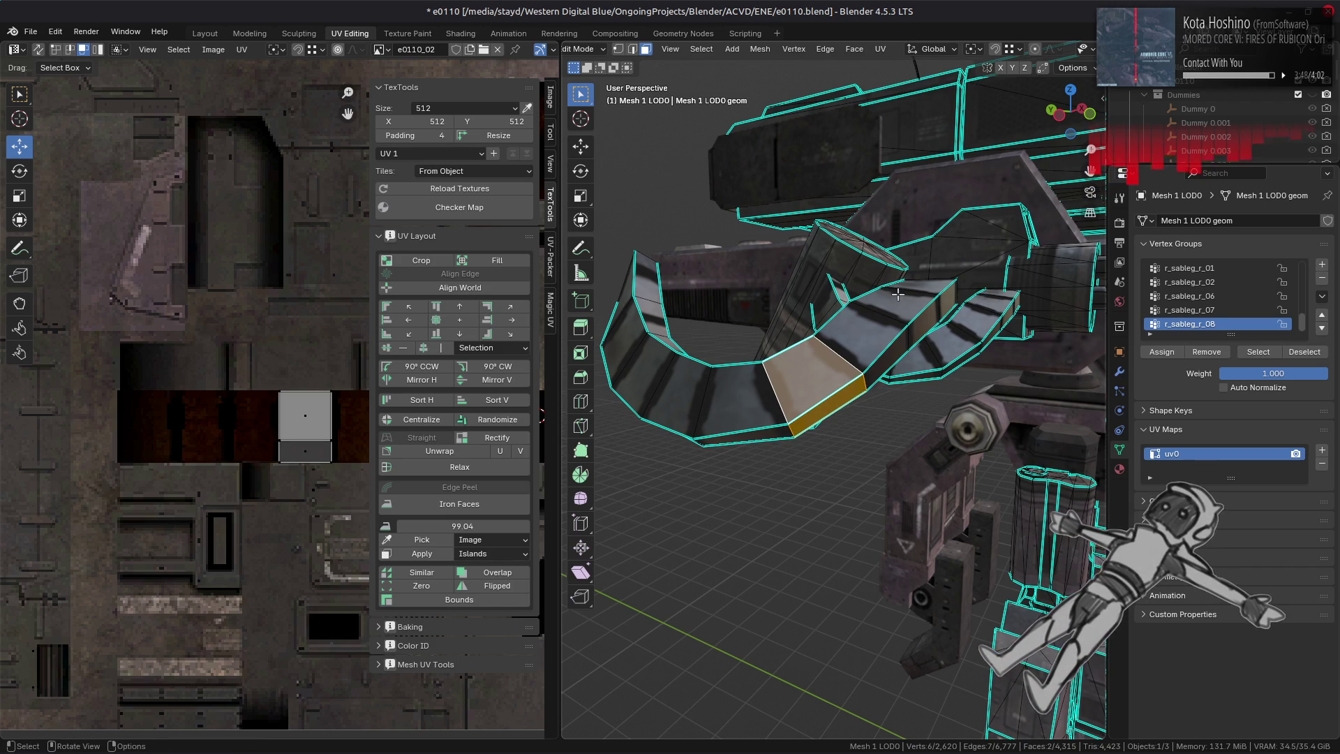
pyautogui.hotkey('alt', 'a')
pyautogui.keyDown('alt'); pyautogui.click(906, 335); pyautogui.keyUp('alt')
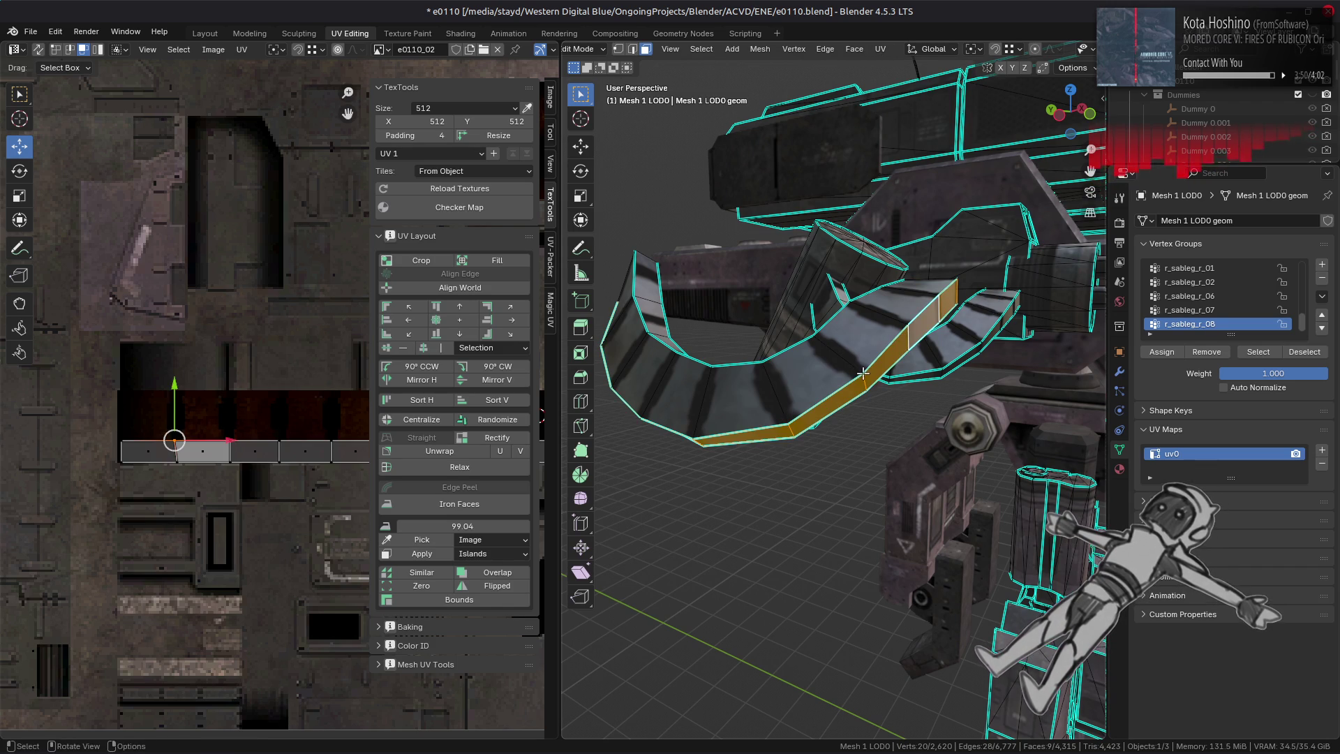
# - Unwrap the curved strip's face loop with Follow Active Quads from an active face
pyautogui.keyDown('shift'); pyautogui.click(813, 381); pyautogui.keyUp('shift')
pyautogui.click(881, 49)
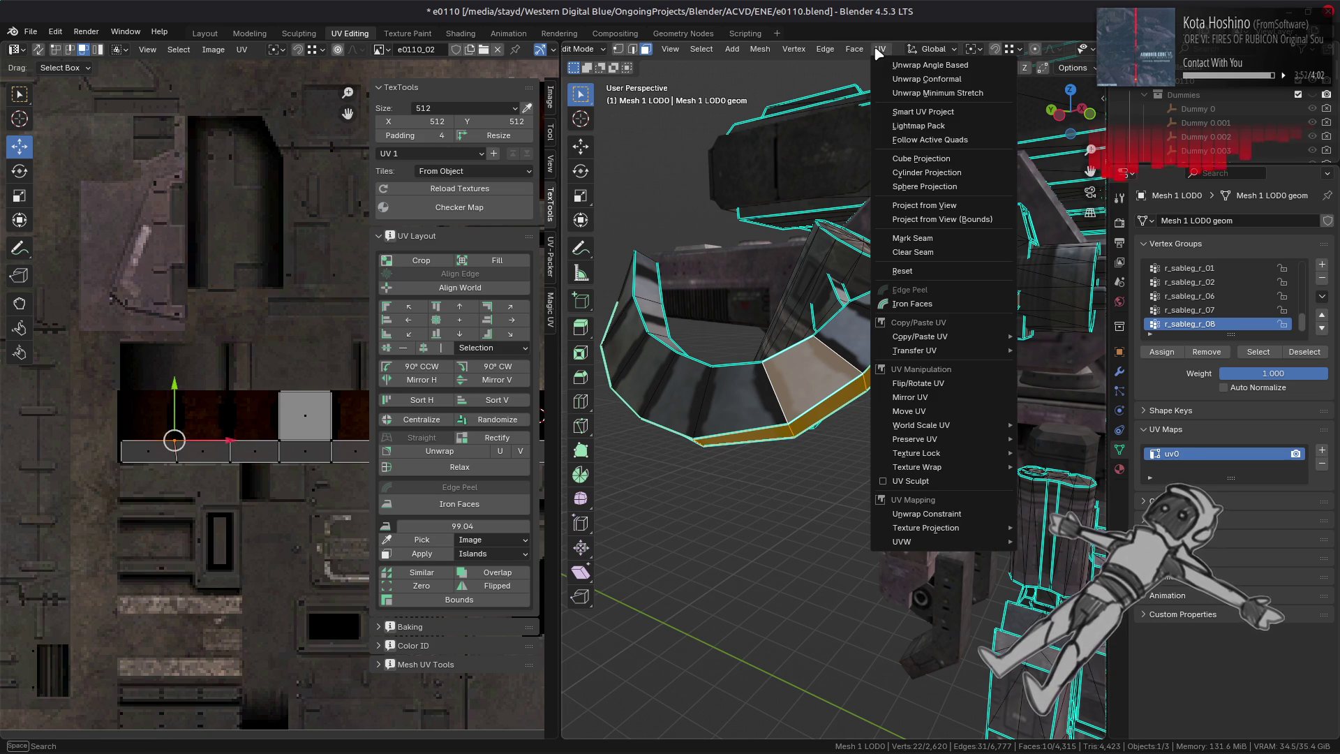
pyautogui.click(935, 134)
pyautogui.click(925, 166)
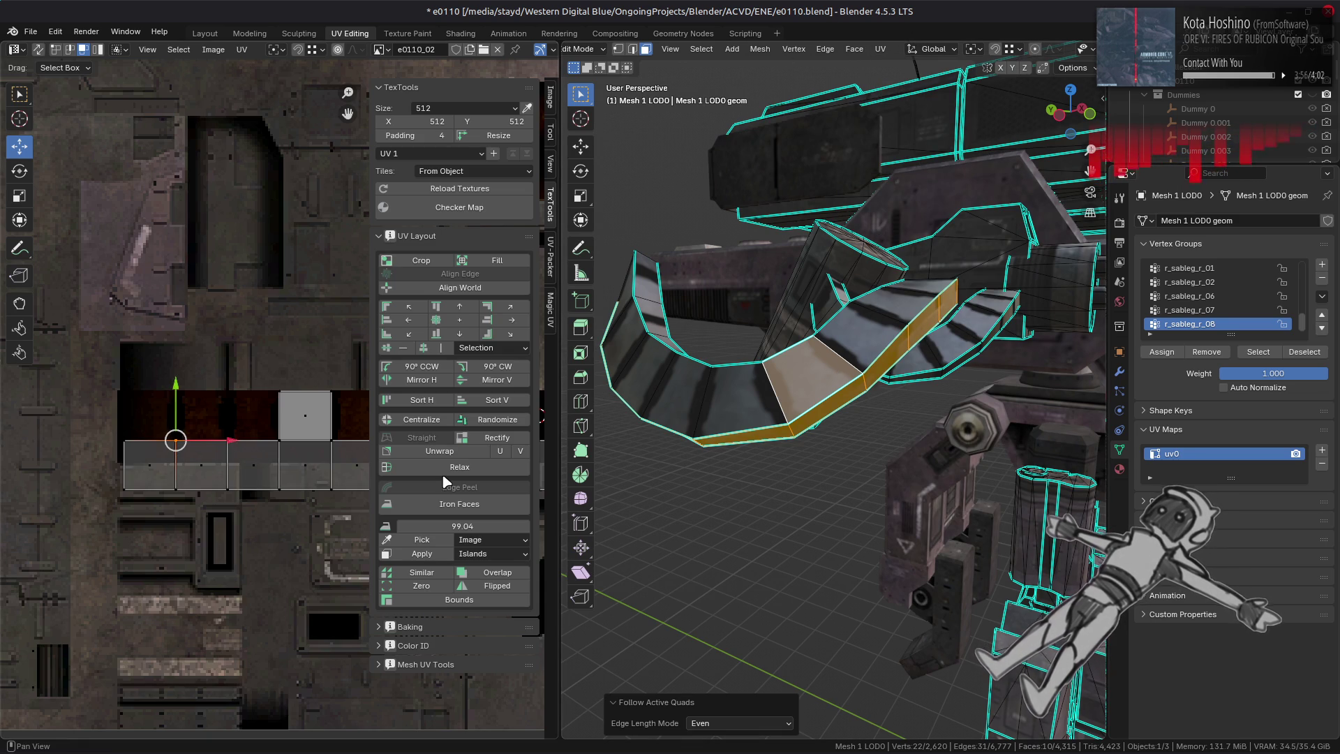
# - Cycle Edge Length Mode through Length and Length Average, finally settling on Even
pyautogui.click(715, 724)
pyautogui.click(714, 692)
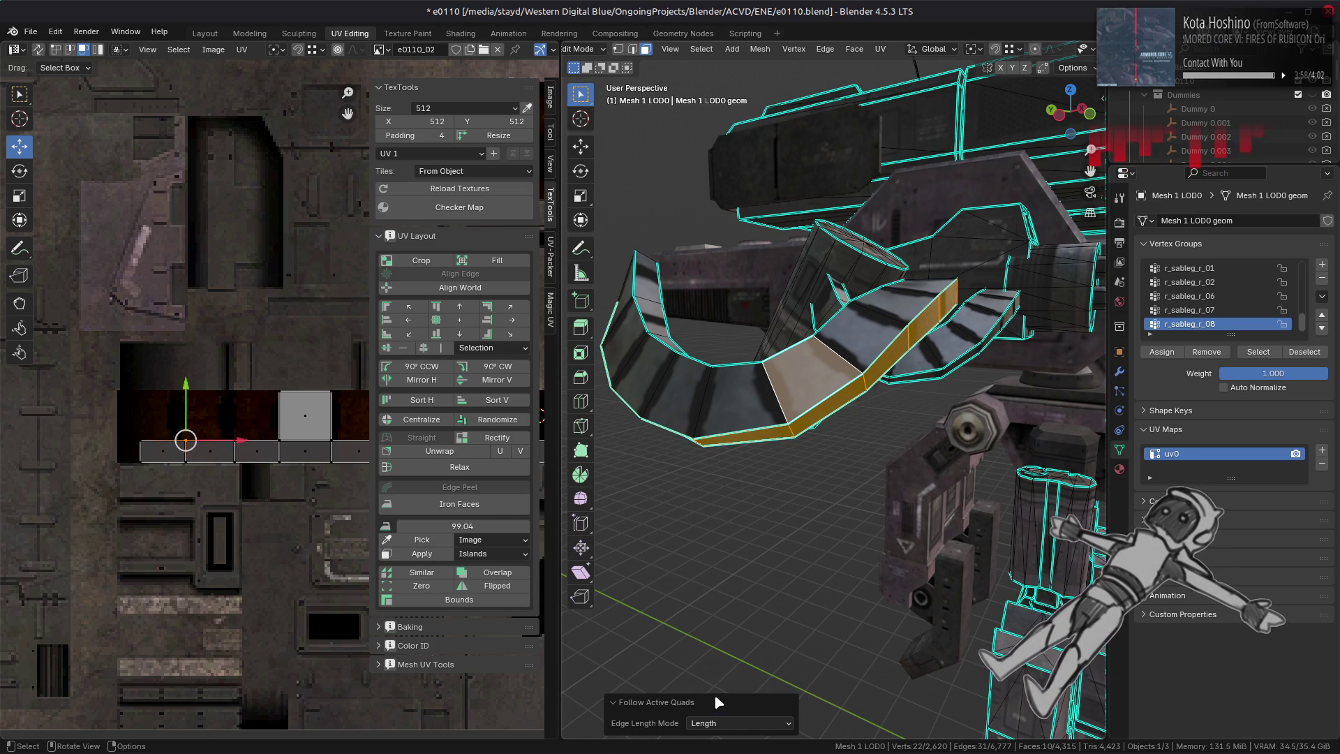
pyautogui.click(715, 723)
pyautogui.click(719, 707)
pyautogui.click(715, 724)
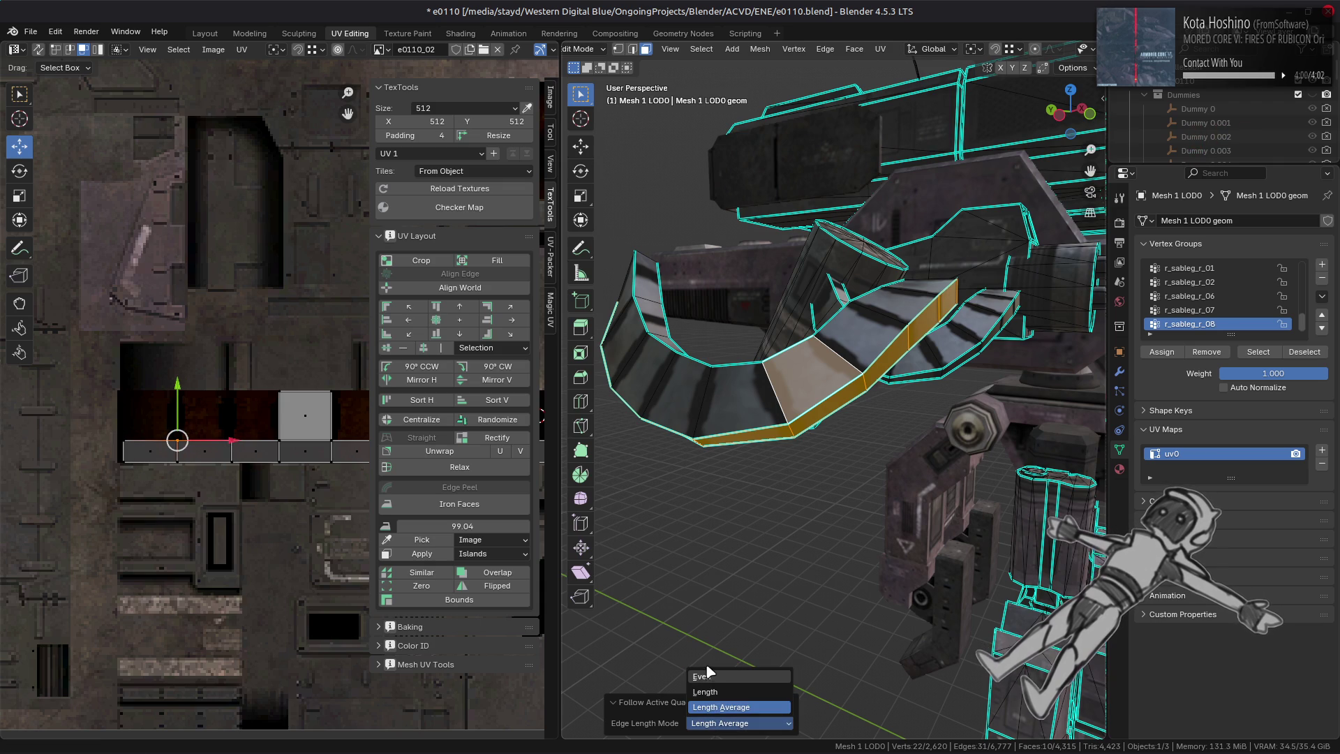
pyautogui.click(707, 675)
pyautogui.click(715, 723)
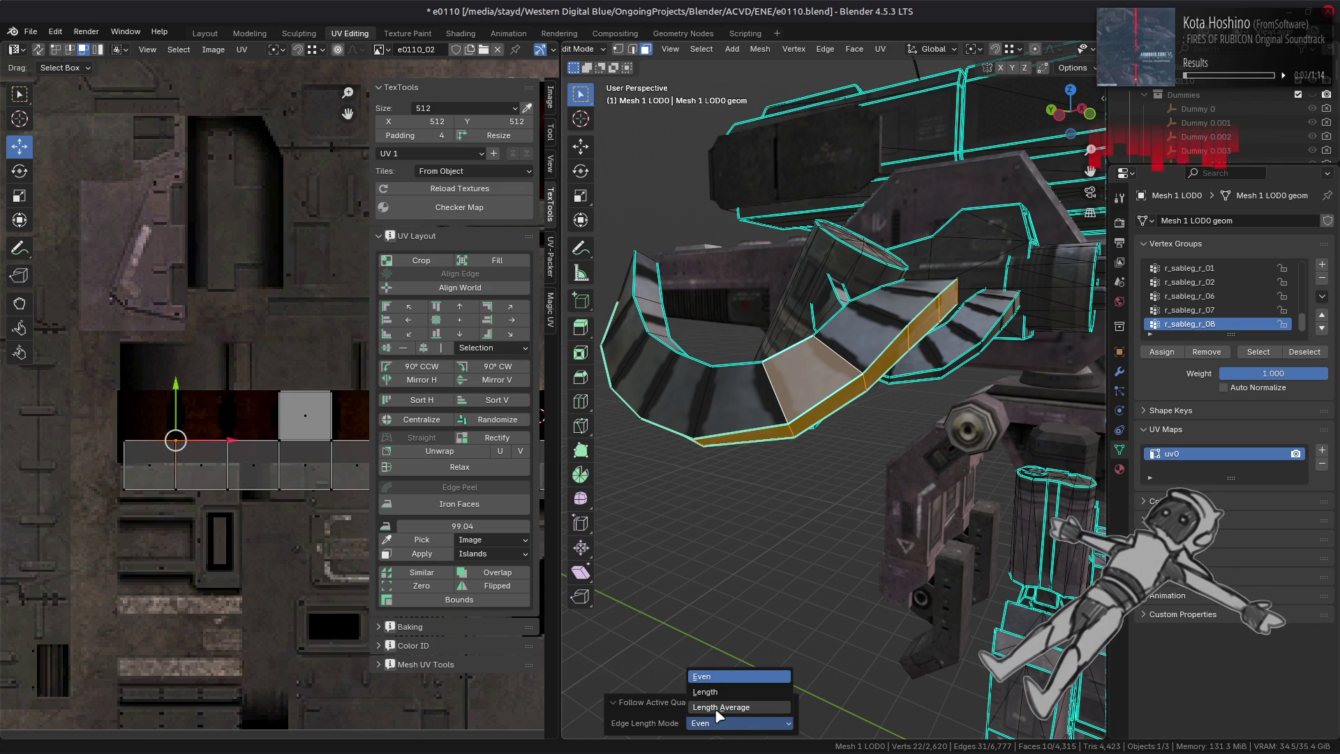
pyautogui.click(717, 708)
pyautogui.click(715, 720)
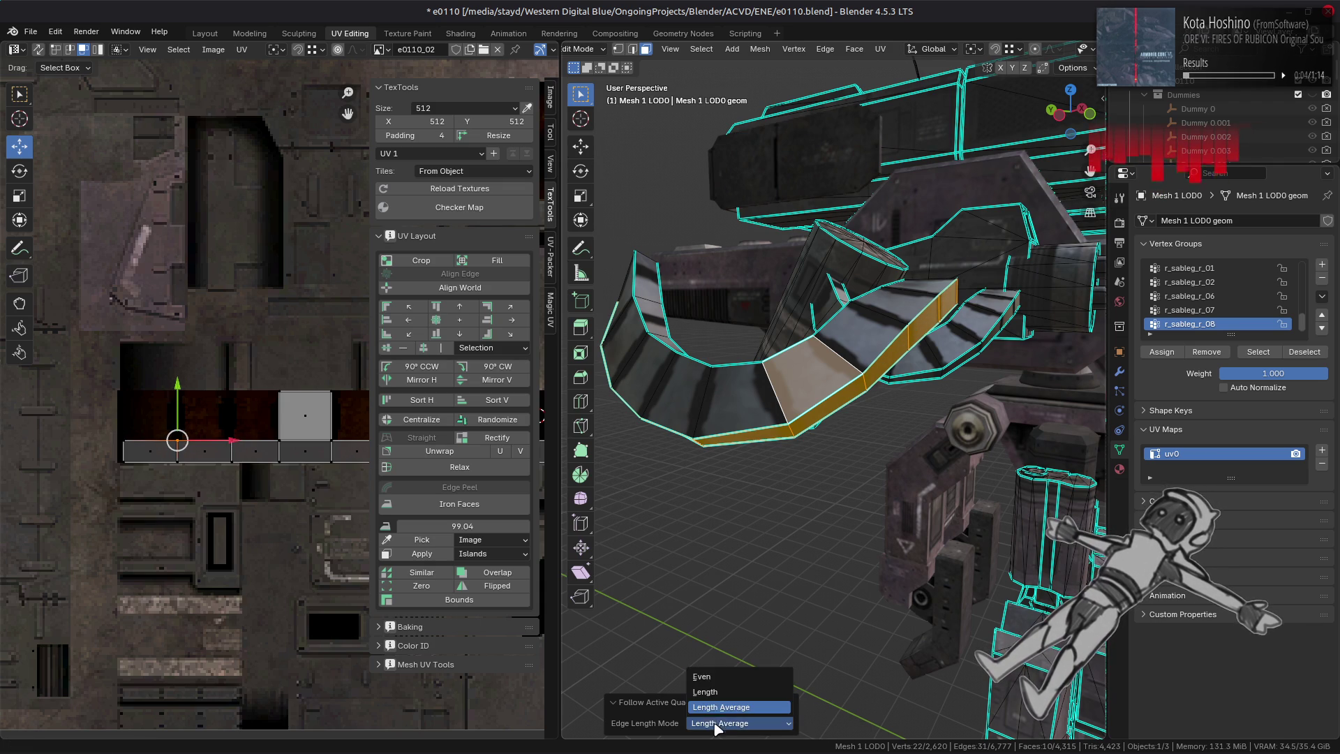
pyautogui.click(712, 691)
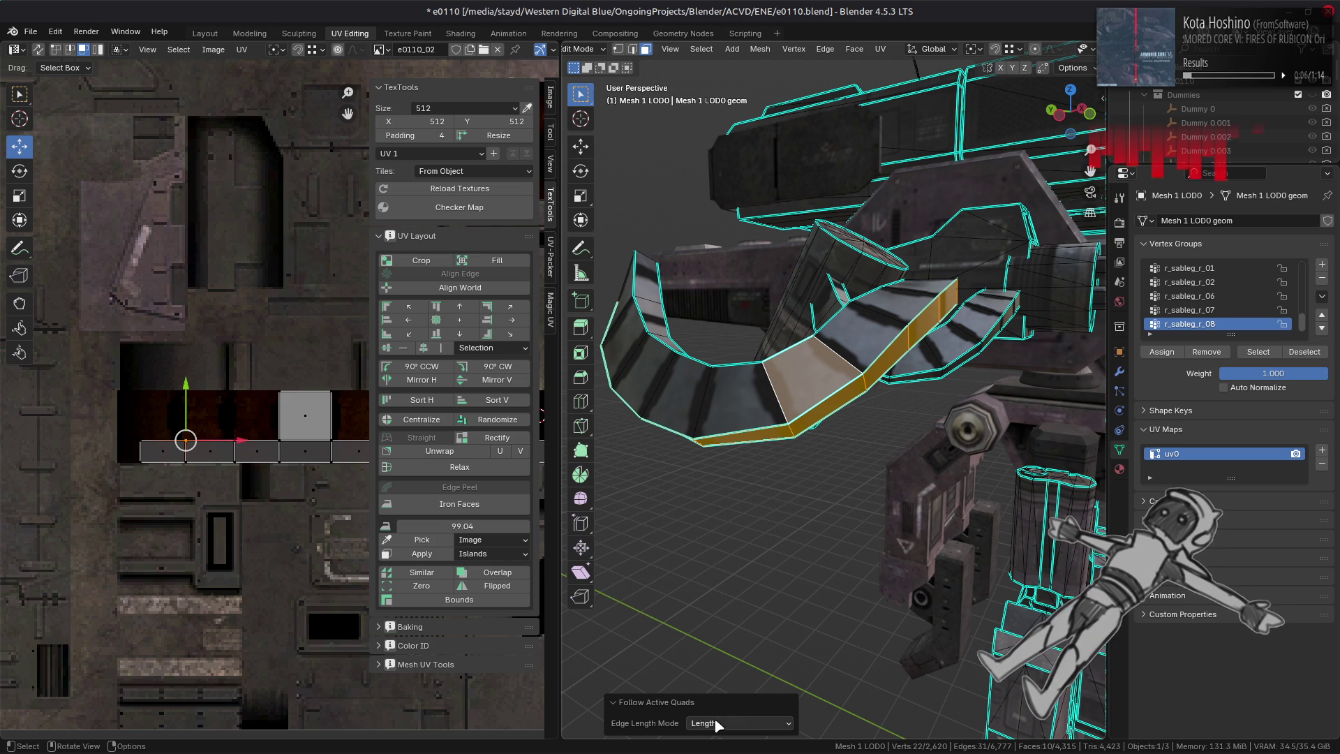
pyautogui.click(718, 724)
pyautogui.click(719, 674)
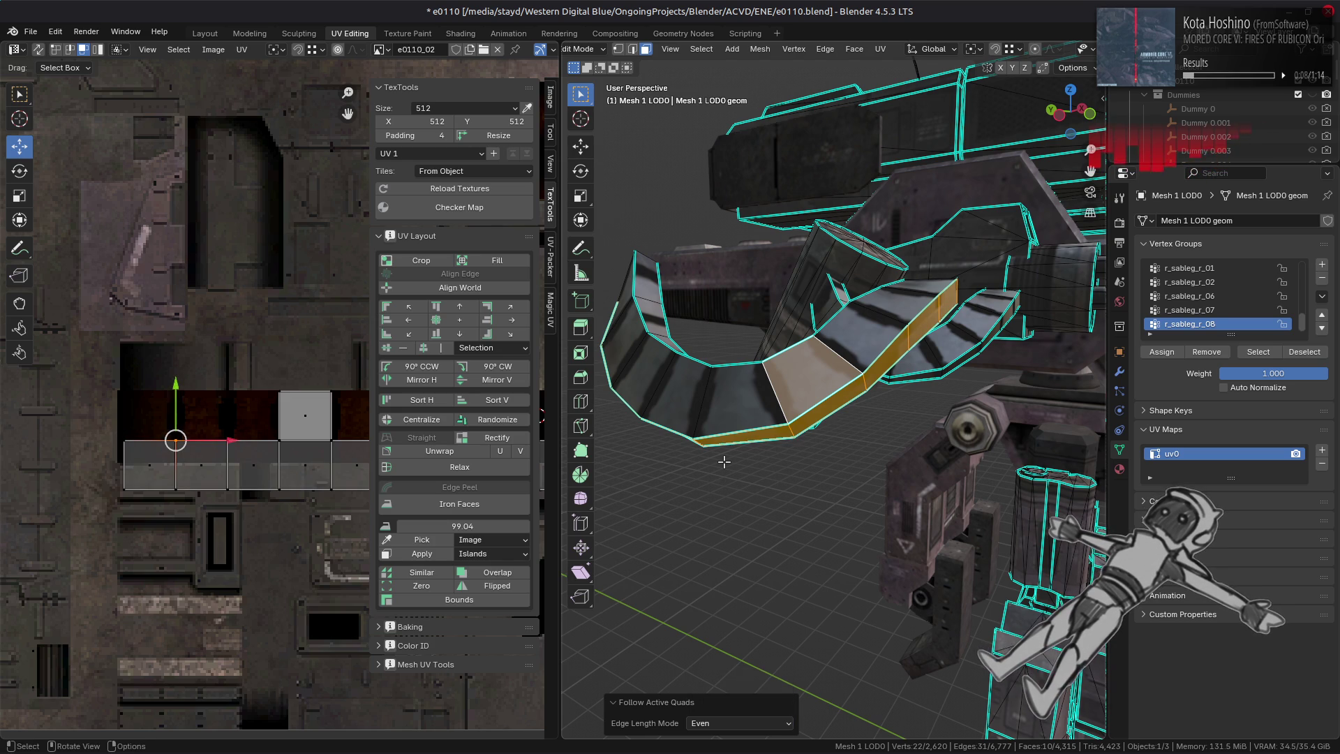
pyautogui.scroll(2, 724, 458)
# - Box-select the strip's lower UV vertices and move them up, halving the offset
pyautogui.moveTo(725, 461)
pyautogui.mouseDown(button='middle')
pyautogui.moveTo(747, 487)
pyautogui.moveTo(727, 472)
pyautogui.mouseUp(button='middle')
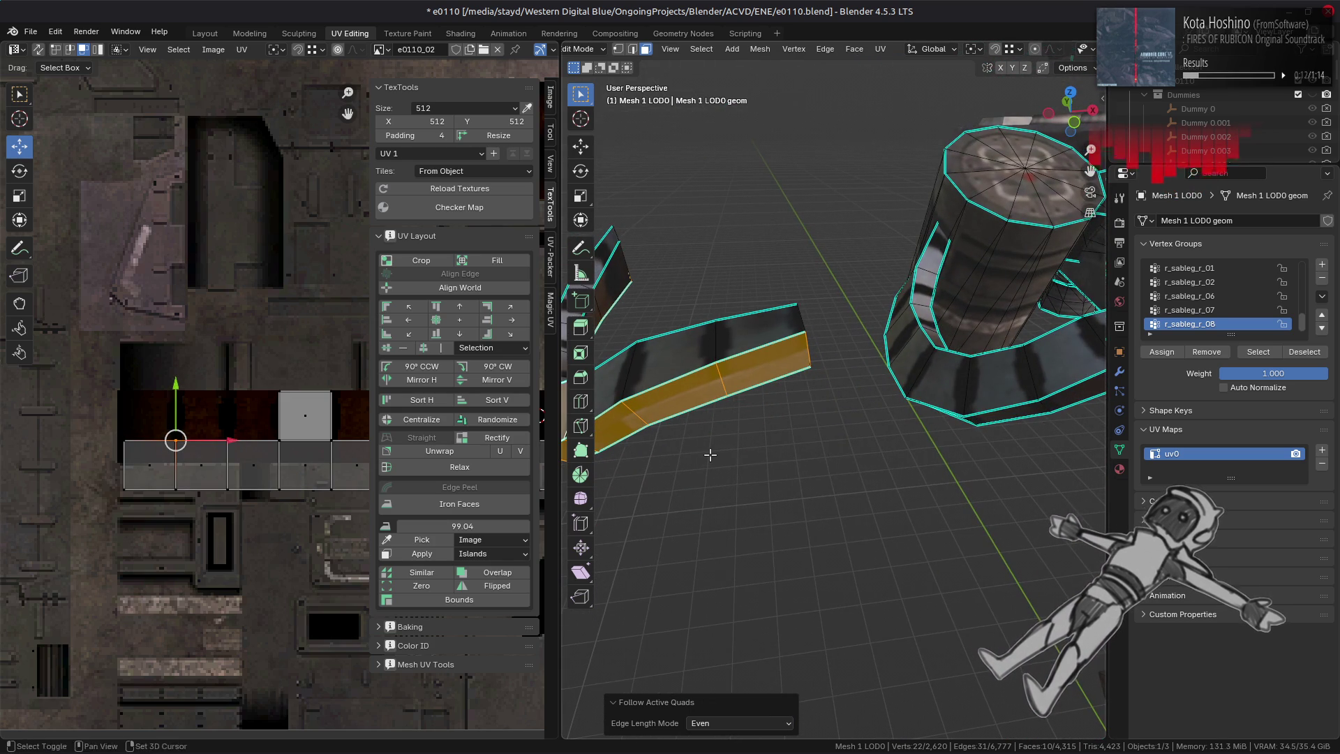
pyautogui.scroll(-2, 311, 360)
pyautogui.moveTo(312, 360); pyautogui.dragTo(4, 360, button='middle')
pyautogui.moveTo(152, 394); pyautogui.dragTo(230, 393, button='middle')
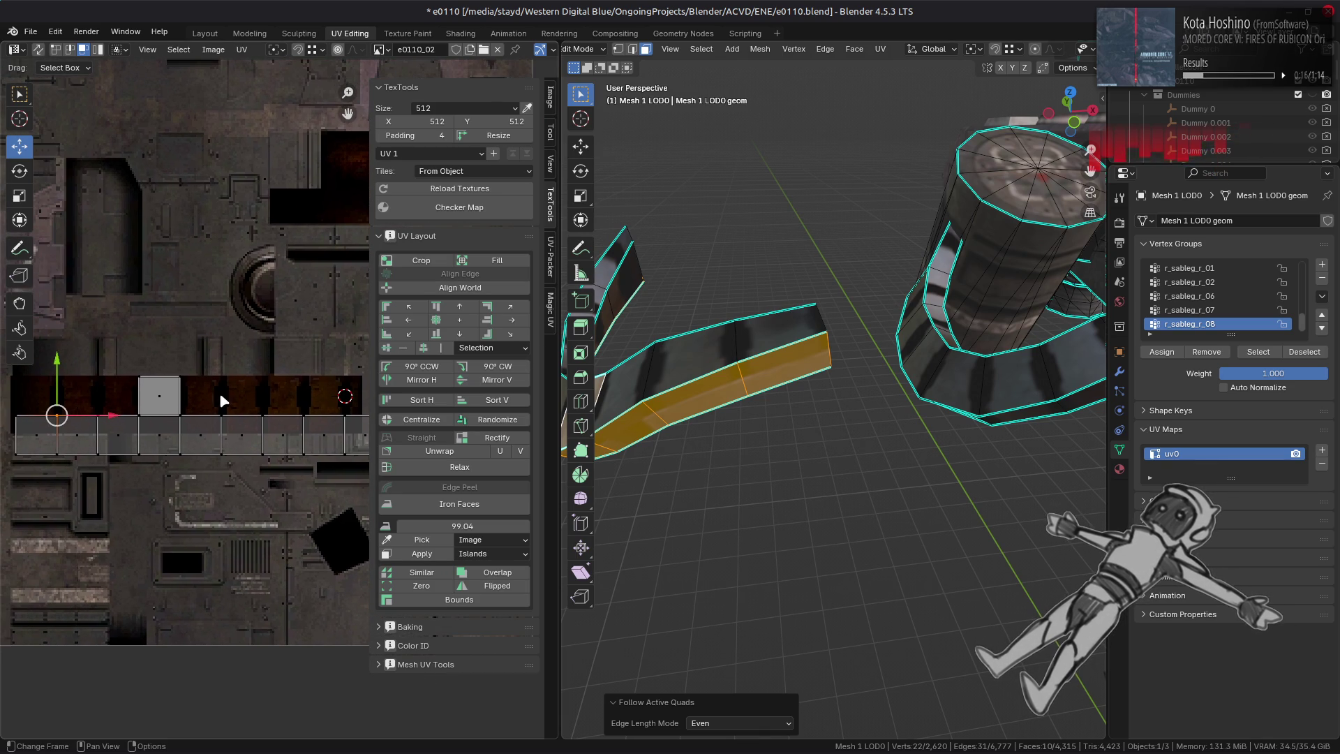
pyautogui.moveTo(5, 438); pyautogui.dragTo(411, 480)
pyautogui.press('g')
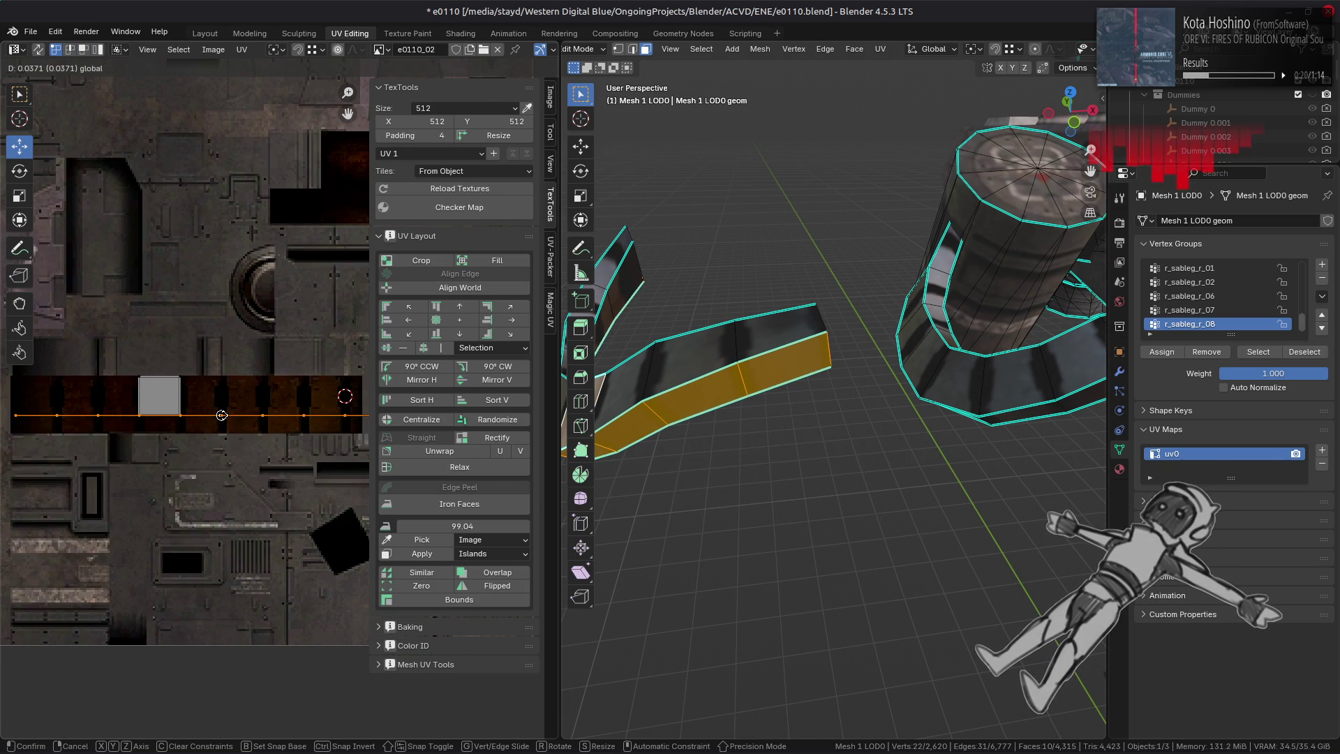
pyautogui.click(222, 416)
pyautogui.doubleClick(190, 662)
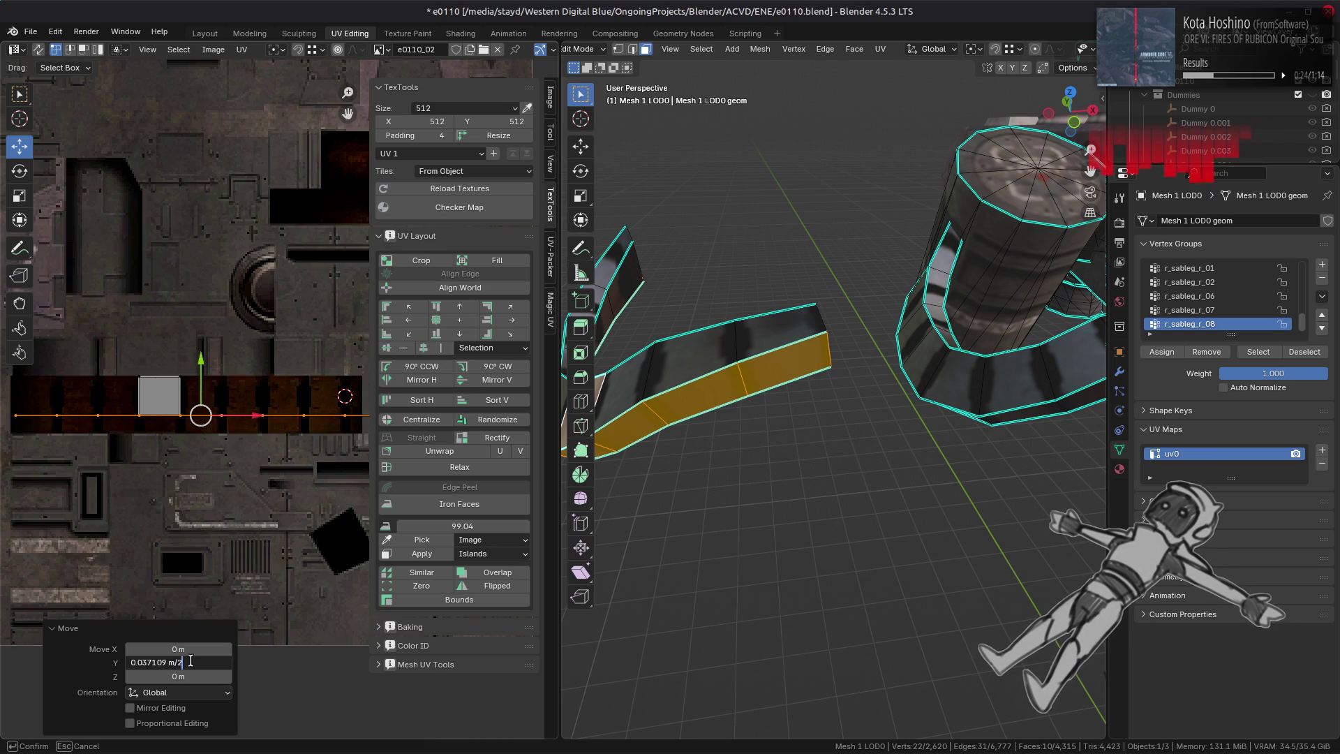
pyautogui.press('Return')
pyautogui.scroll(5, 284, 421)
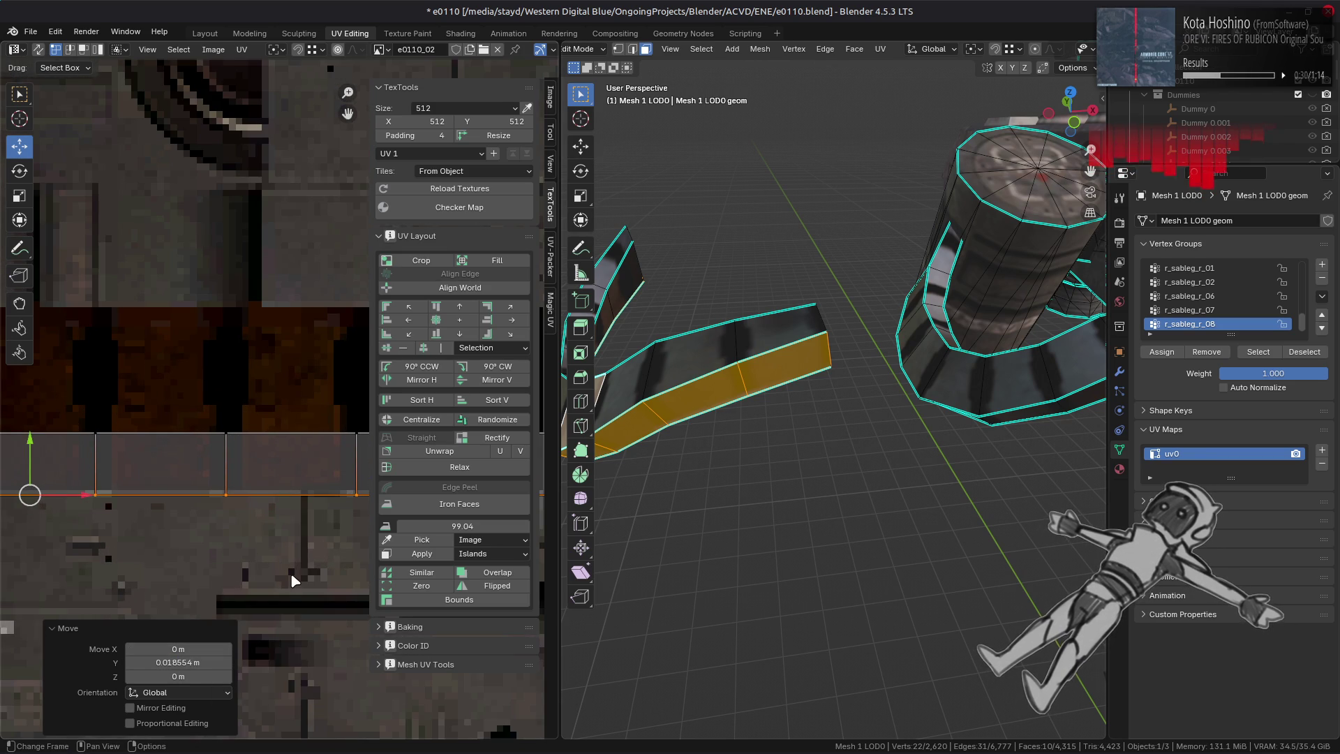
# - Readjust the row's vertical offset, trying 0.061848 then settling on 0.022265
pyautogui.moveTo(30, 481)
pyautogui.mouseDown()
pyautogui.moveTo(192, 465)
pyautogui.moveTo(226, 434)
pyautogui.mouseUp()
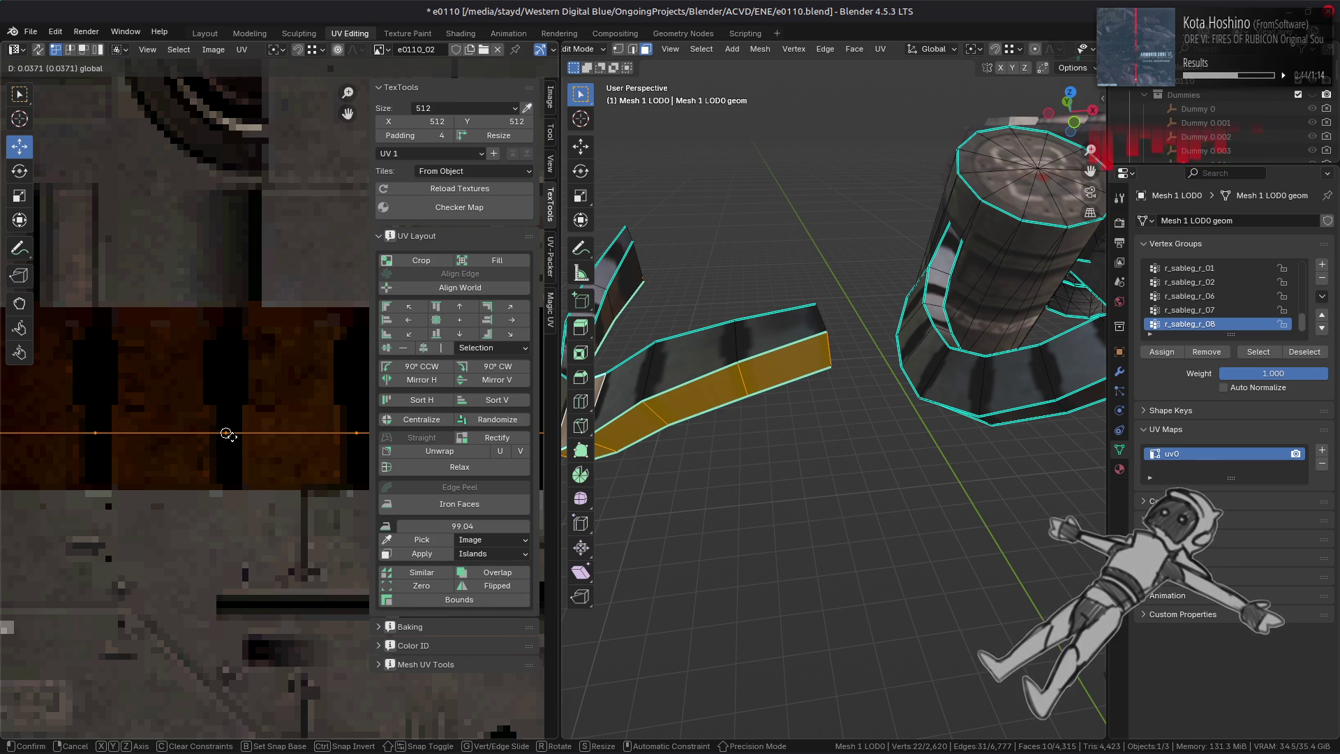
pyautogui.click(226, 433)
pyautogui.click(201, 661)
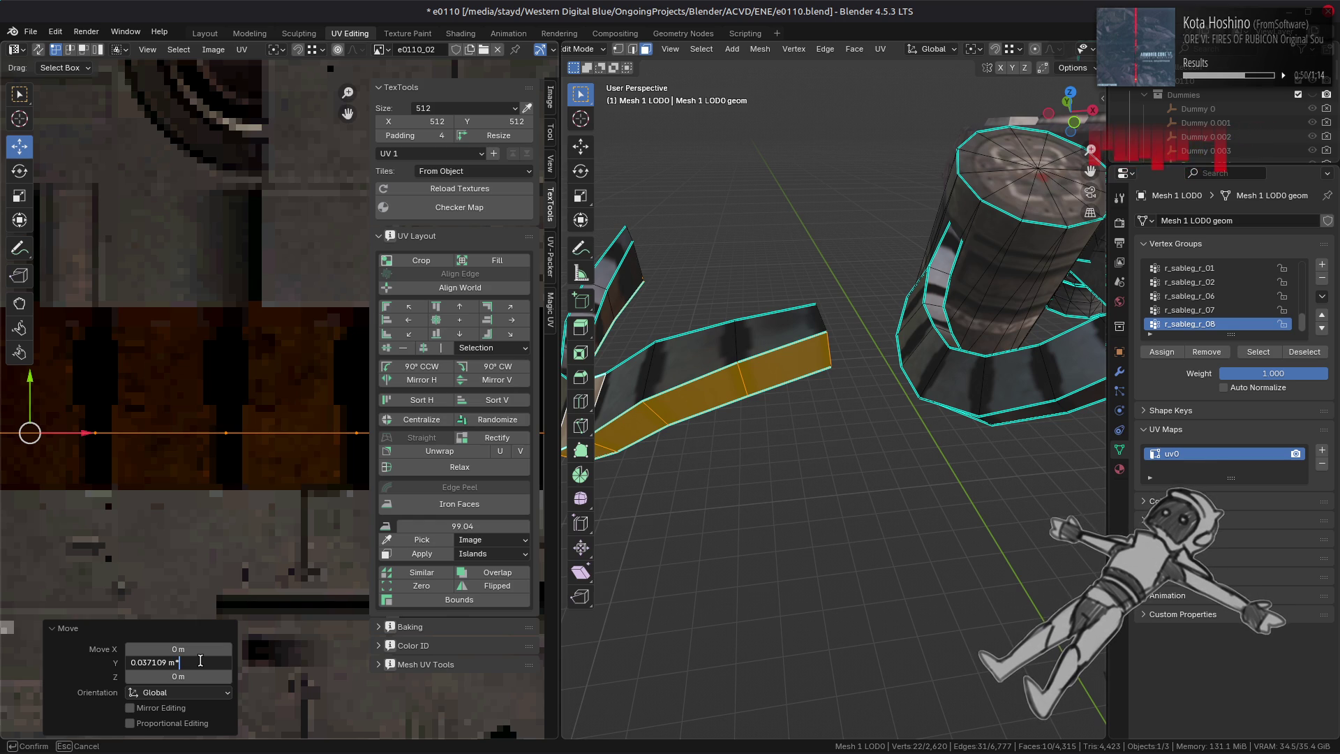
pyautogui.write('0.061848 m')
pyautogui.press('Return')
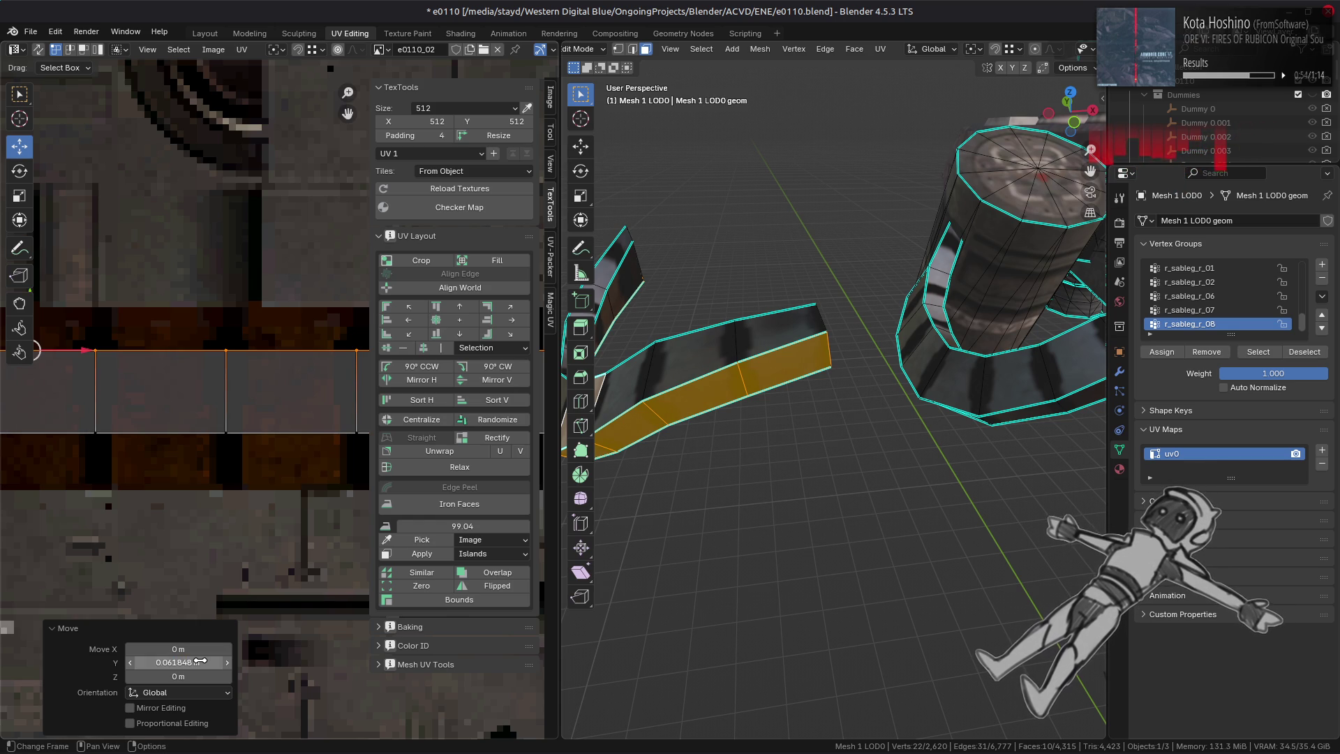
pyautogui.moveTo(290, 454); pyautogui.dragTo(296, 443, button='middle')
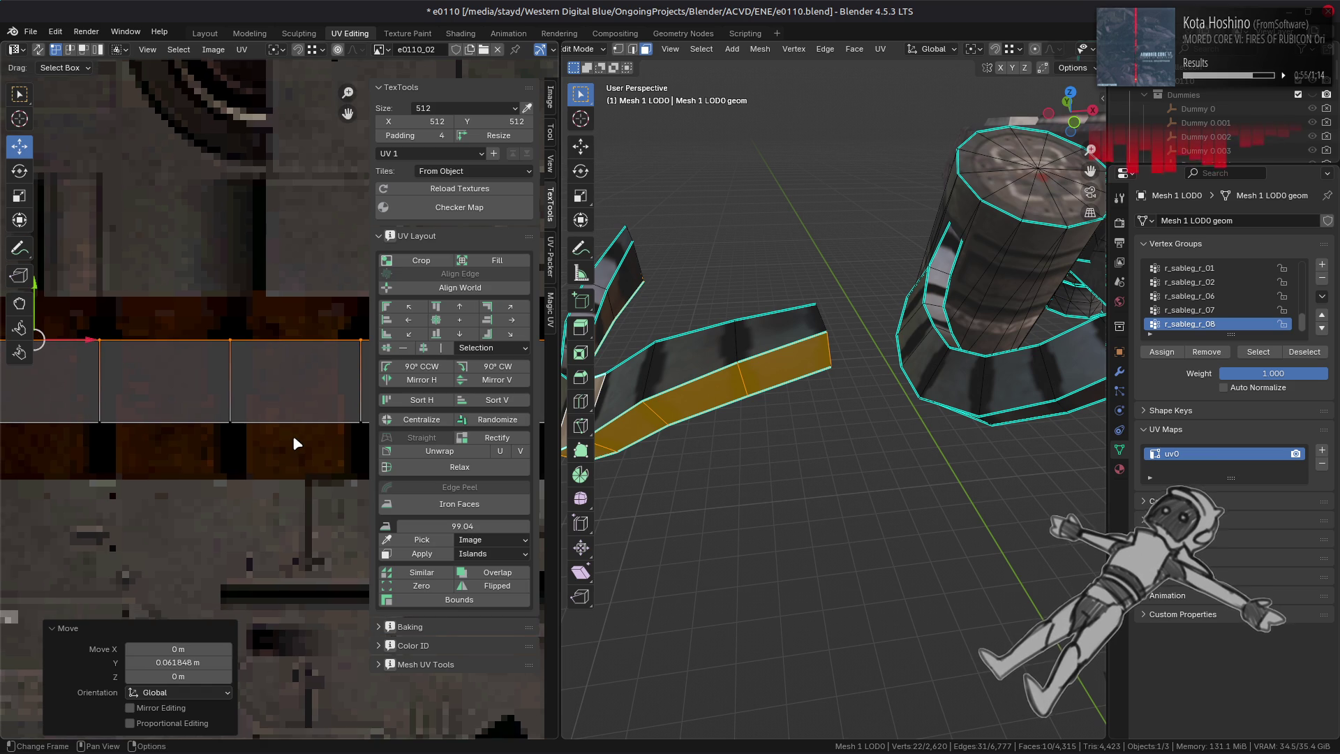
pyautogui.hotkey('ctrl', 'z')
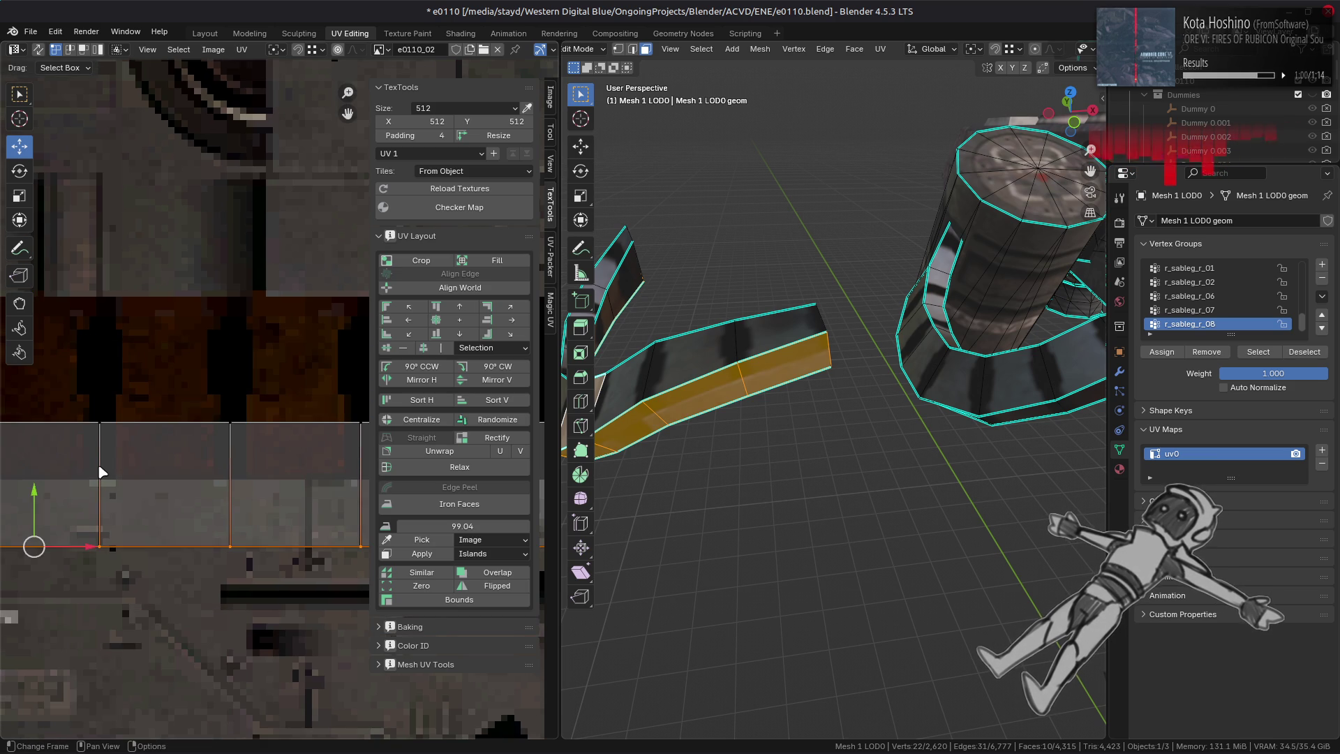
pyautogui.moveTo(34, 510); pyautogui.dragTo(230, 422)
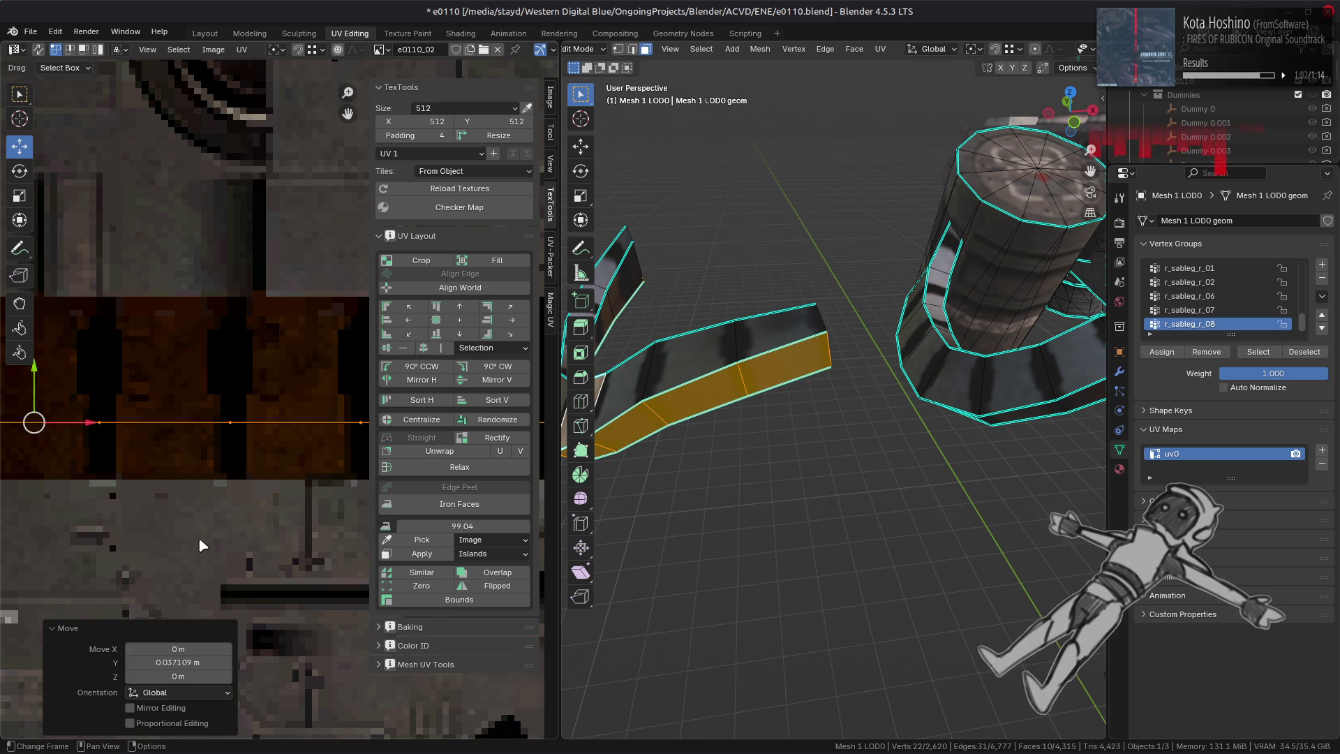
pyautogui.click(194, 658)
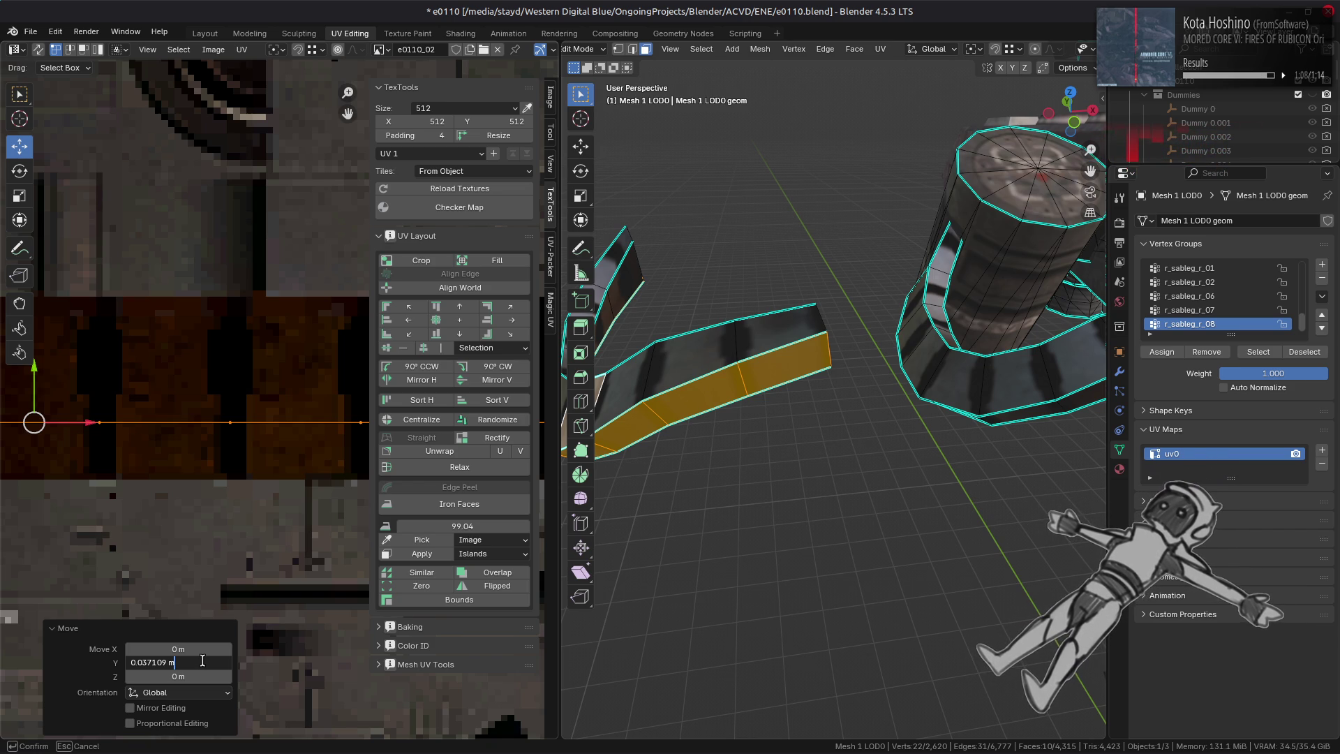
pyautogui.write('*3/5')
pyautogui.press('Return')
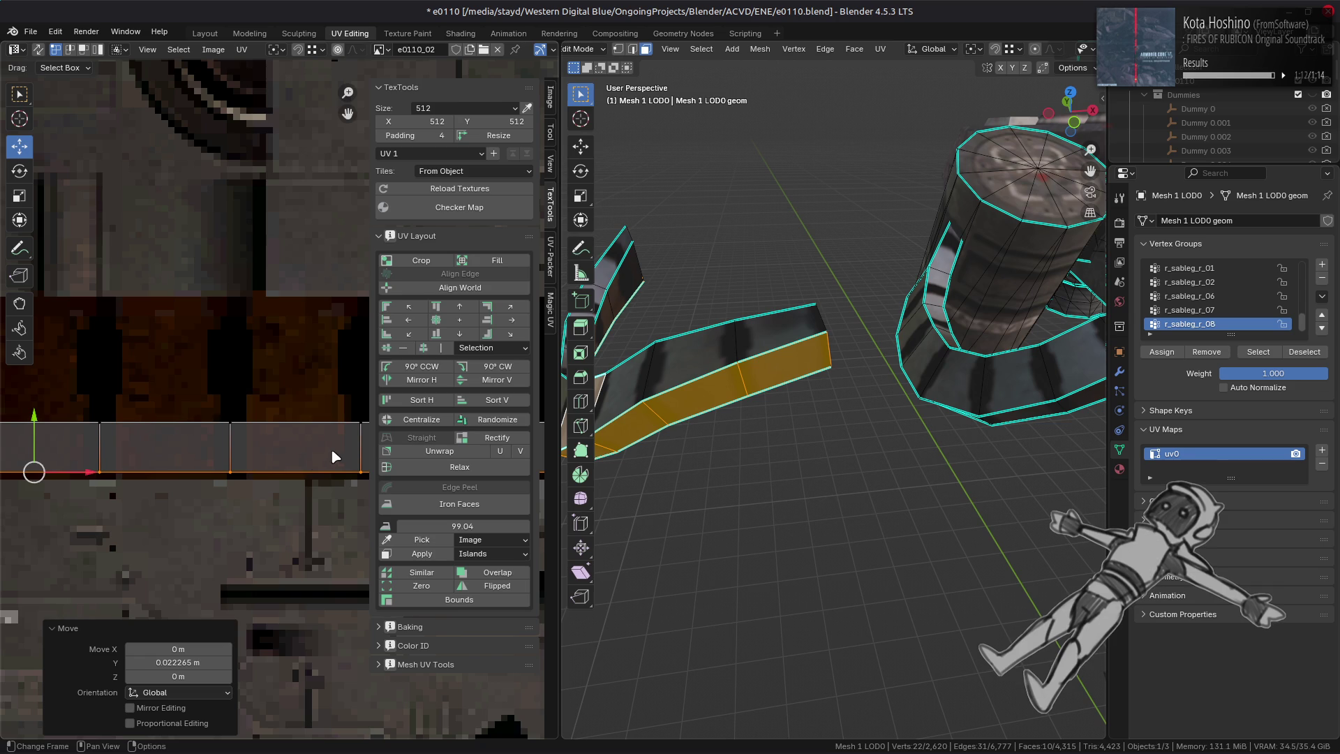
# - Switch to face selection, orbit around the mech, and clear the selection
pyautogui.press('3')
pyautogui.keyDown('ctrl'); pyautogui.click(307, 459); pyautogui.keyUp('ctrl')
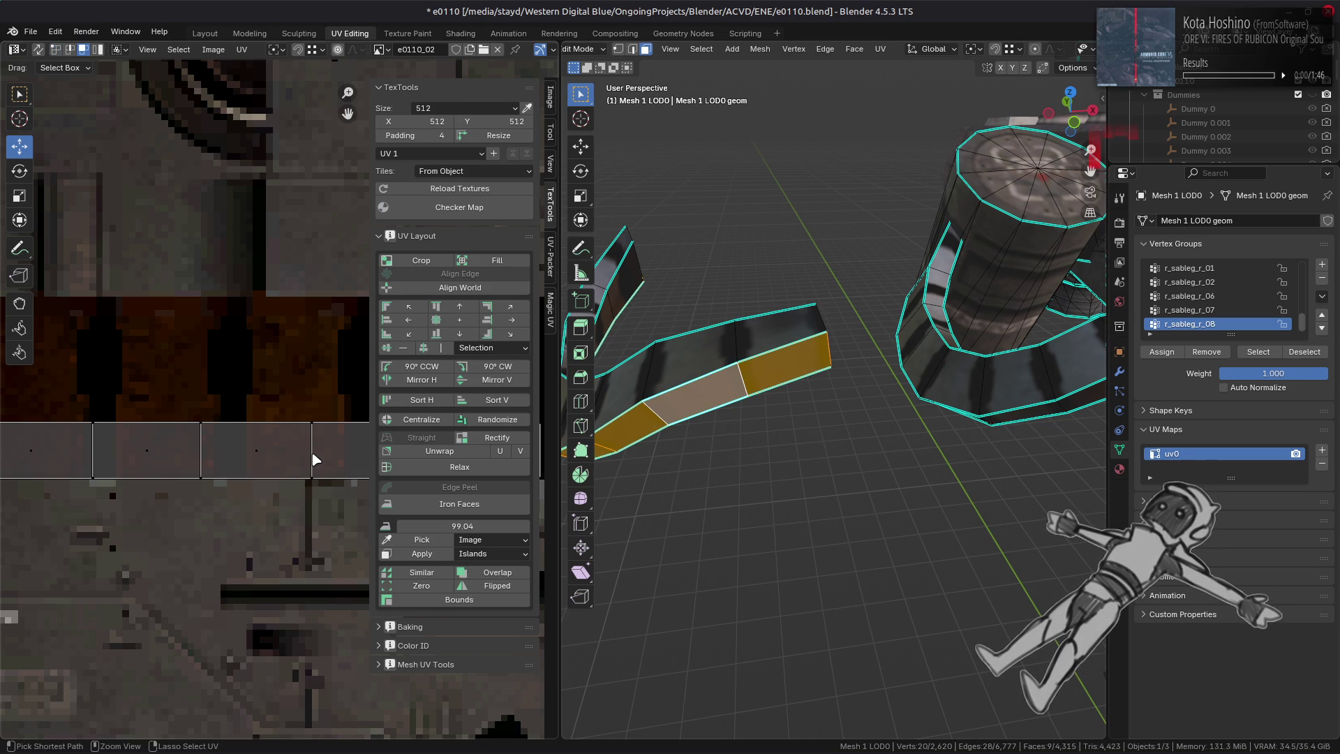
pyautogui.hotkey('ctrl', 'z')
pyautogui.hotkey('ctrl', 'z')
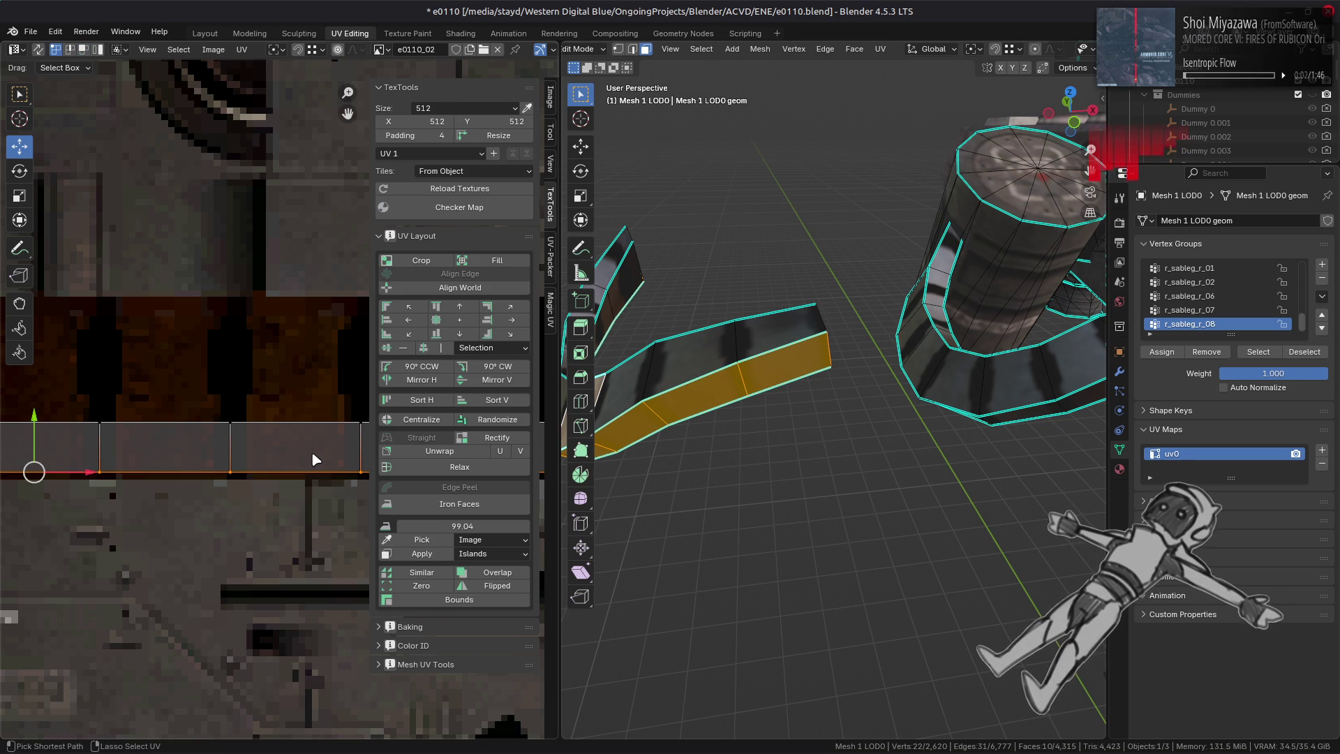
pyautogui.moveTo(721, 412)
pyautogui.mouseDown(button='middle')
pyautogui.moveTo(703, 391)
pyautogui.moveTo(705, 347)
pyautogui.moveTo(804, 337)
pyautogui.moveTo(890, 387)
pyautogui.moveTo(812, 379)
pyautogui.moveTo(871, 407)
pyautogui.moveTo(856, 389)
pyautogui.mouseUp(button='middle')
pyautogui.hotkey('alt', 'a')
# - Re-enter Edit Mode on the leg mesh and isolate it in Local View
pyautogui.press('Tab')
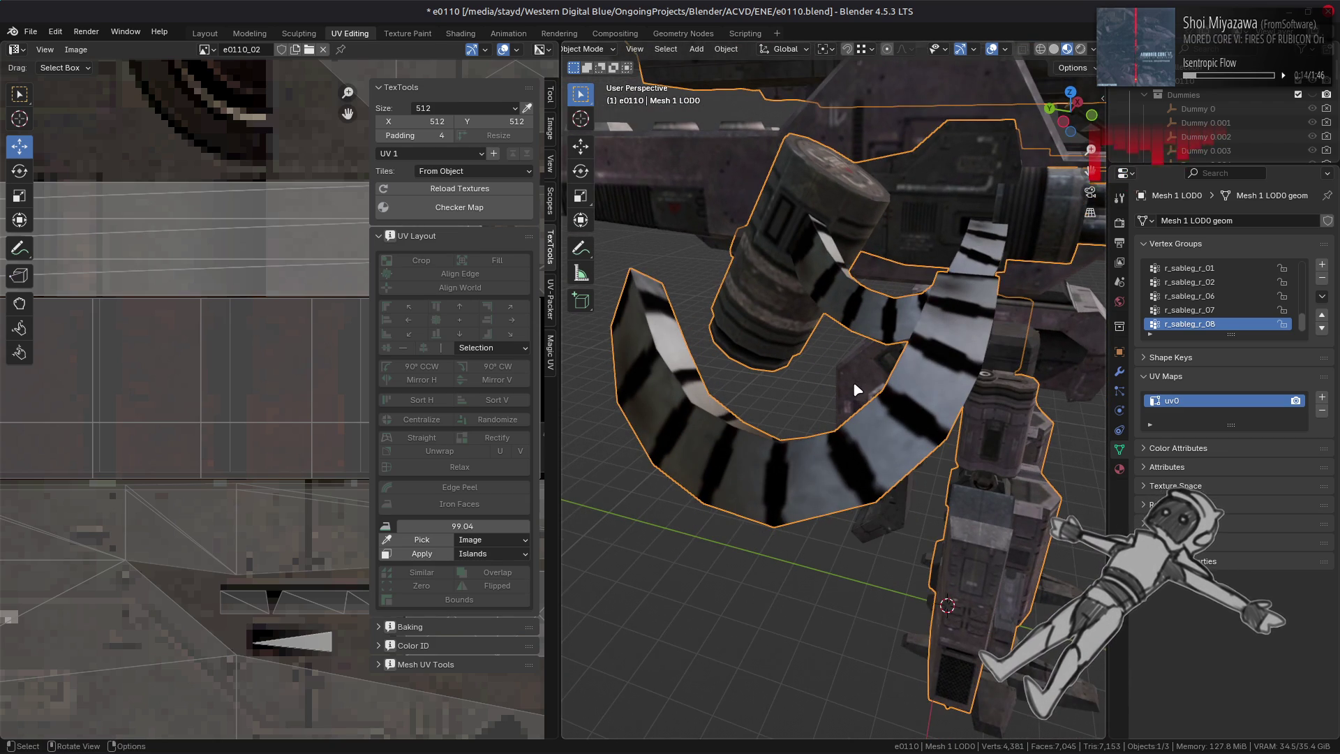
pyautogui.press('Tab')
pyautogui.moveTo(854, 385)
pyautogui.mouseDown(button='middle')
pyautogui.moveTo(830, 402)
pyautogui.moveTo(794, 511)
pyautogui.moveTo(850, 351)
pyautogui.mouseUp(button='middle')
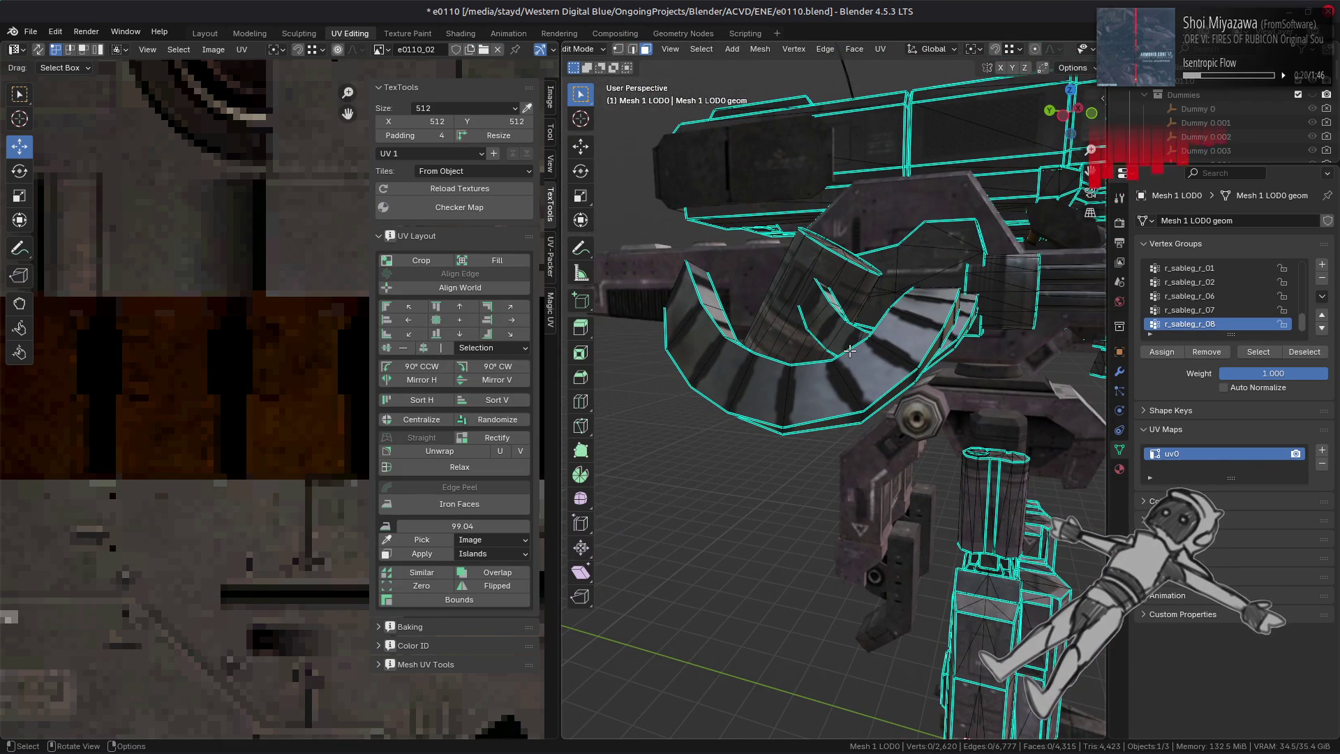
pyautogui.press('KP_Divide')
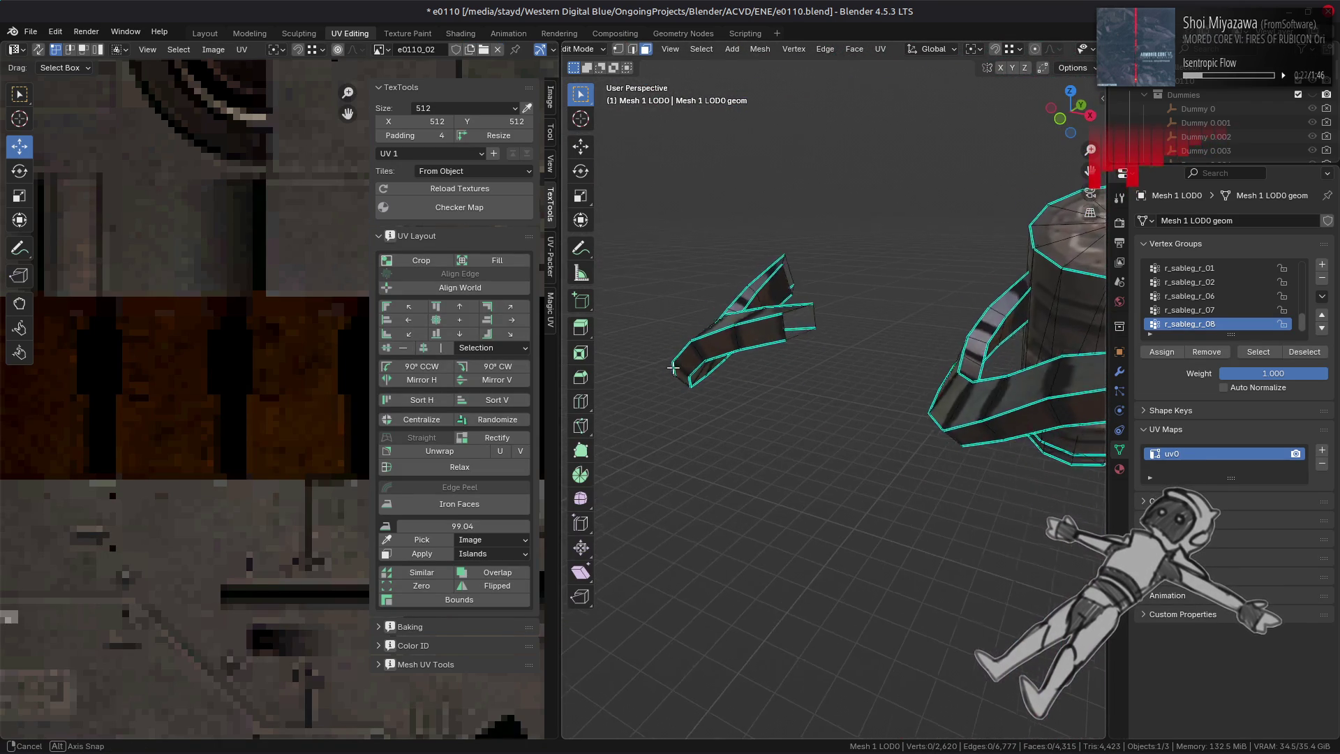
# - Select the whole 18-face seam-bounded strip from an edge loop with Ctrl+L
pyautogui.press('2')
pyautogui.keyDown('alt'); pyautogui.click(907, 429); pyautogui.keyUp('alt')
pyautogui.moveTo(907, 429)
pyautogui.mouseDown(button='middle')
pyautogui.moveTo(758, 382)
pyautogui.moveTo(768, 353)
pyautogui.mouseUp(button='middle')
pyautogui.hotkey('ctrl', 'l')
pyautogui.press('3')
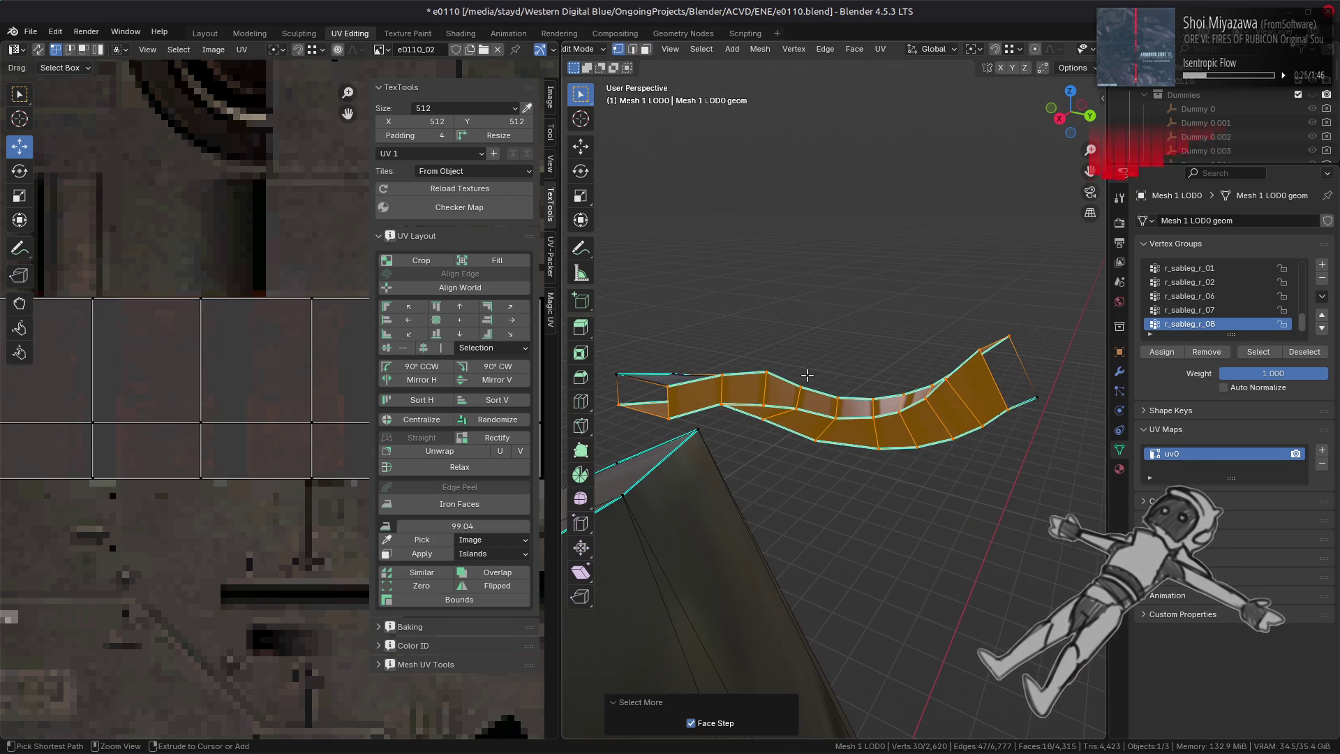
pyautogui.rightClick(806, 375)
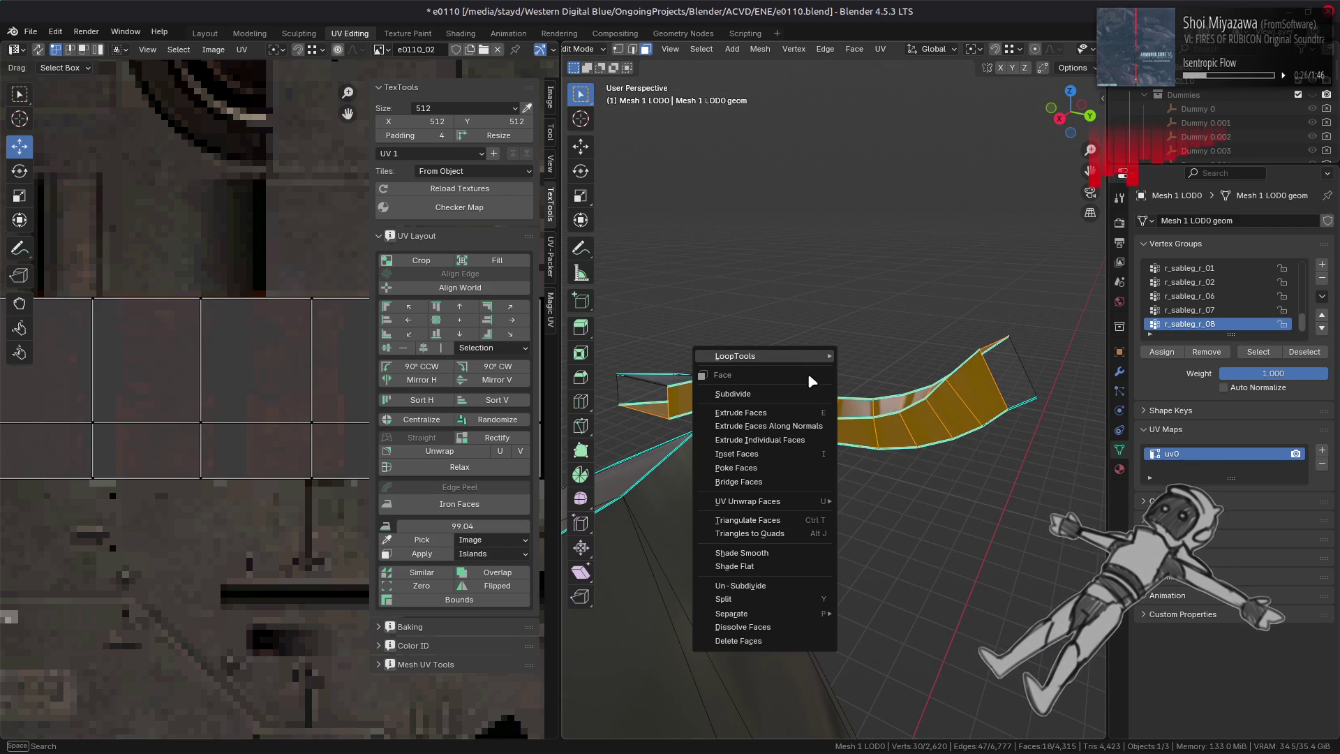
# - Split the strip's faces off and copy the UV layout of its two end faces
pyautogui.click(773, 608)
pyautogui.moveTo(692, 422); pyautogui.dragTo(866, 438, button='middle')
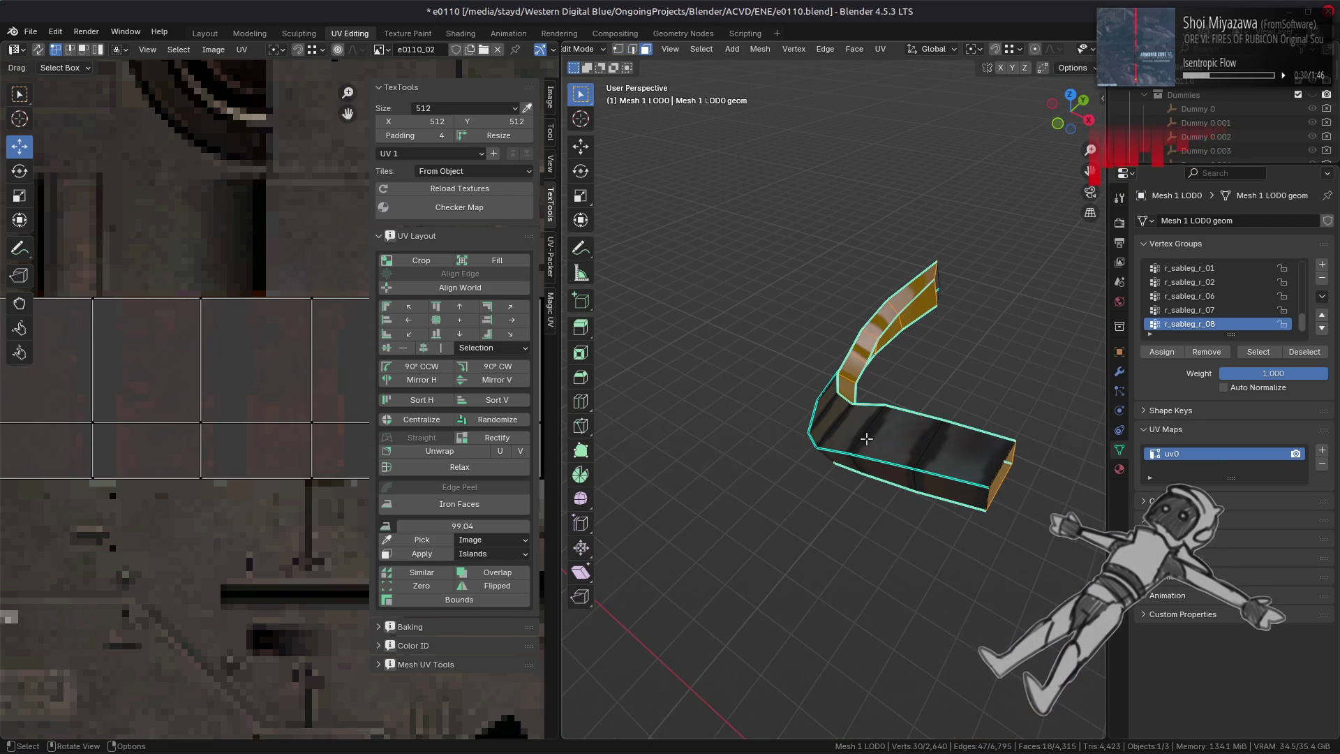
pyautogui.click(950, 449)
pyautogui.click(880, 49)
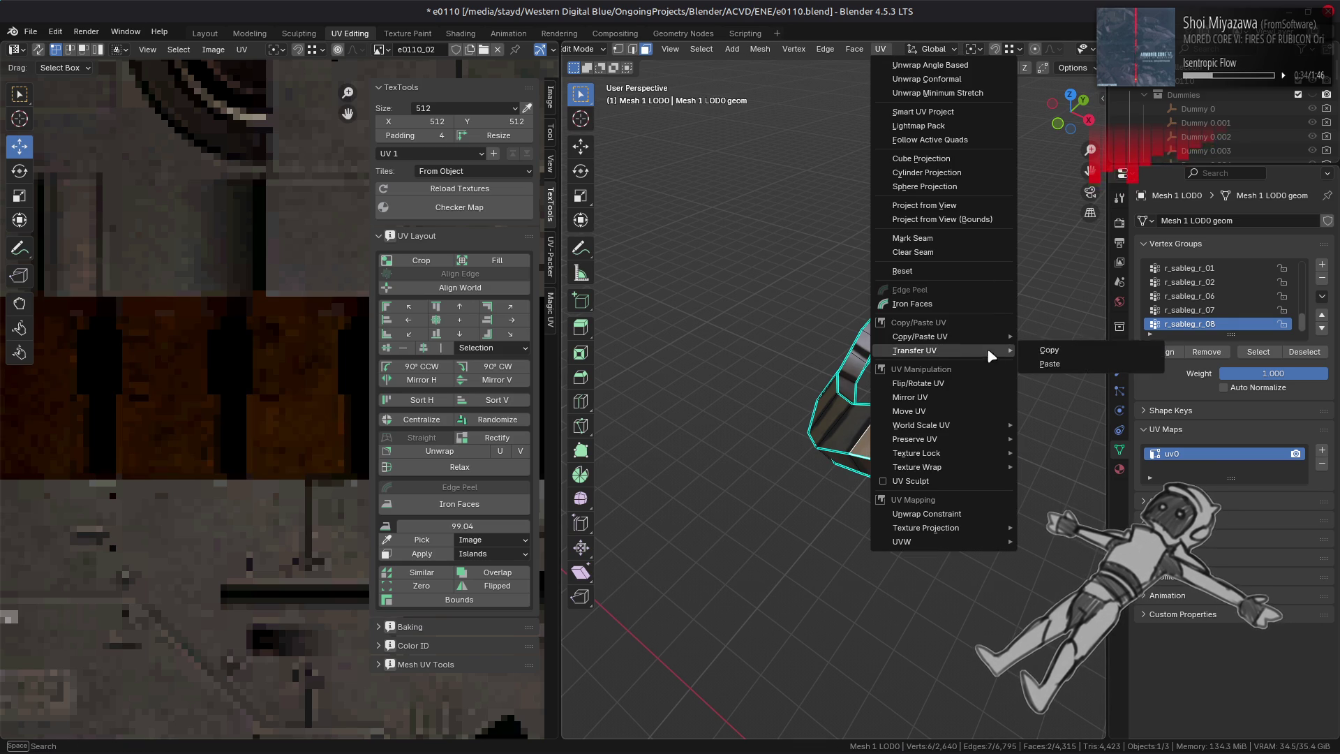
pyautogui.moveTo(976, 353)
pyautogui.mouseDown(button='middle')
pyautogui.moveTo(965, 347)
pyautogui.moveTo(966, 454)
pyautogui.moveTo(939, 300)
pyautogui.mouseUp(button='middle')
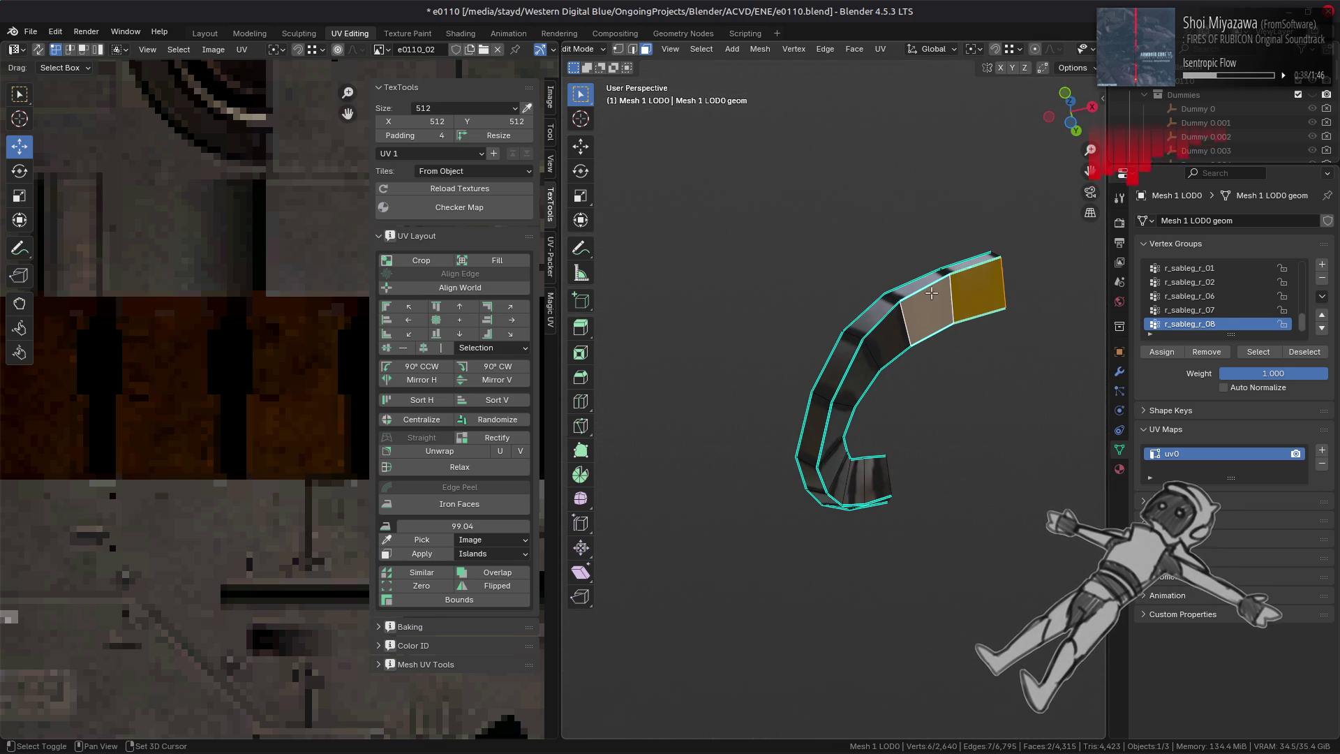
# - Transfer-paste the copied UVs onto the other strip and select its linked faces
pyautogui.click(880, 49)
pyautogui.moveTo(999, 346)
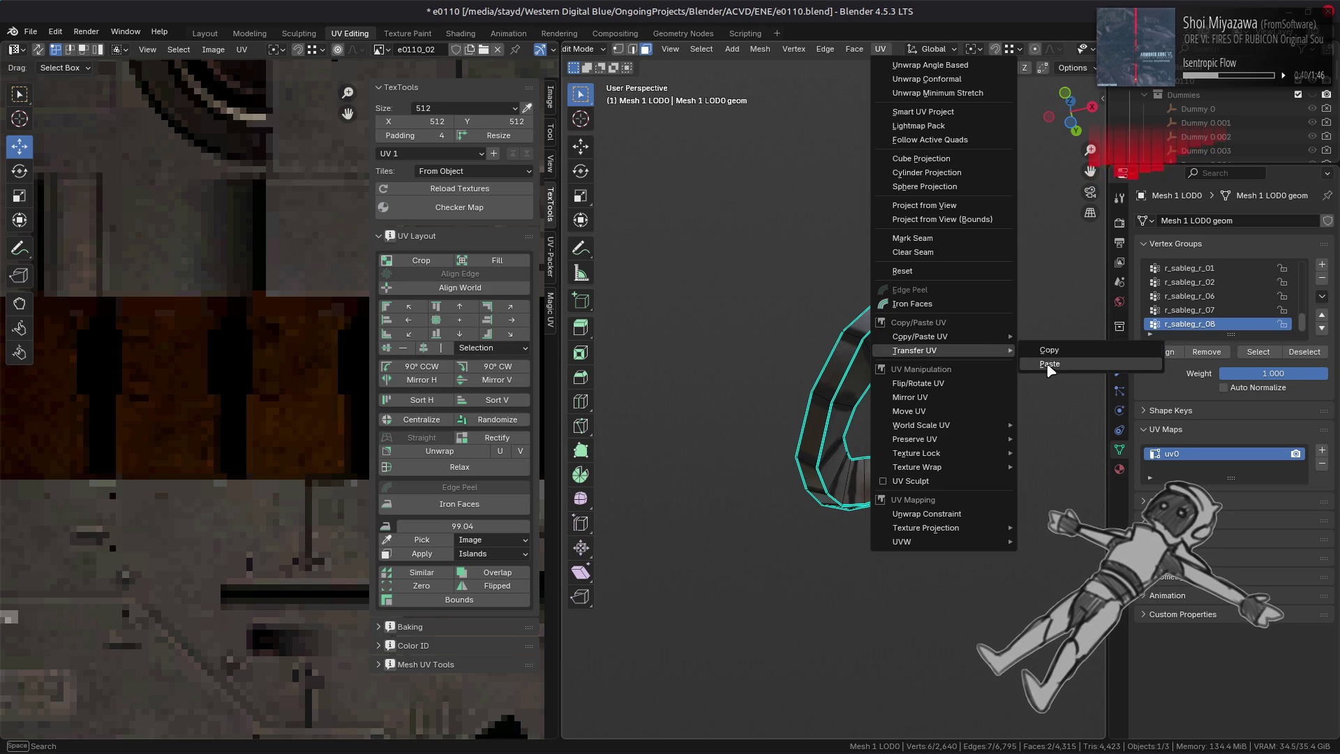
pyautogui.click(1050, 362)
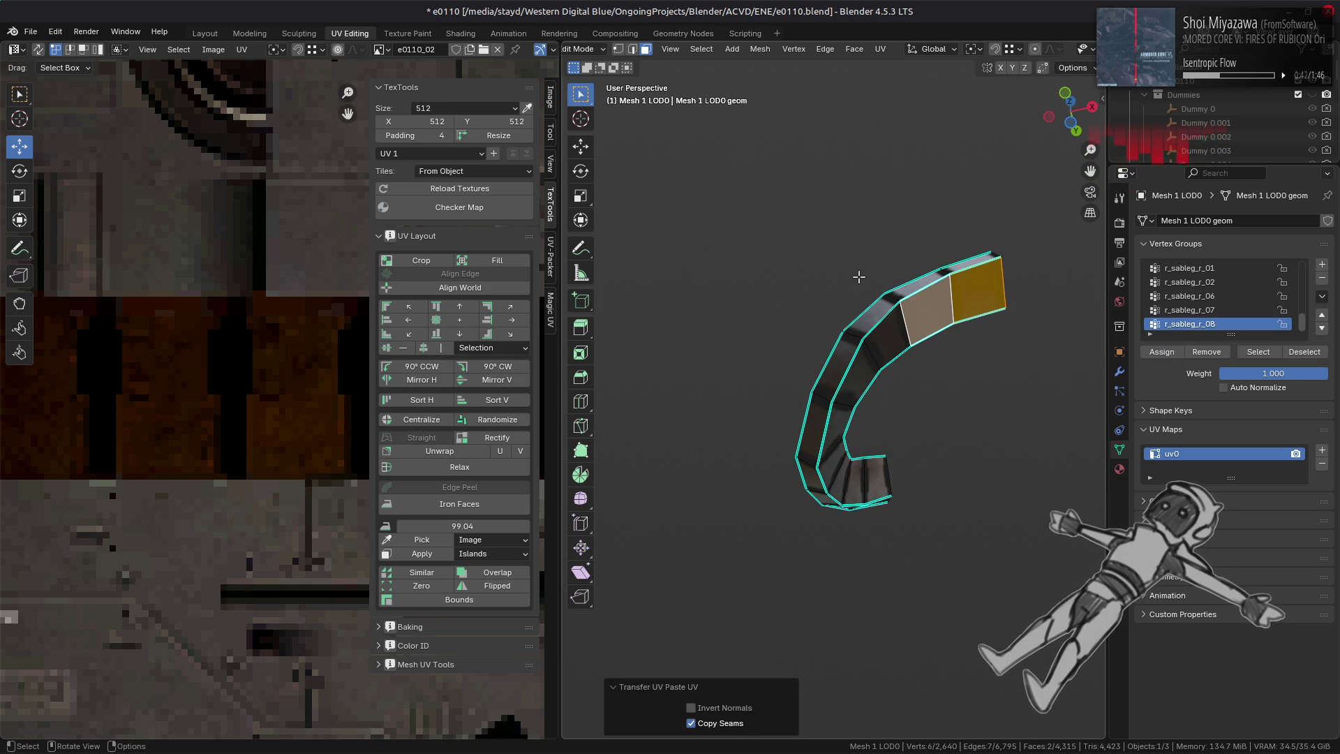
pyautogui.moveTo(860, 277)
pyautogui.mouseDown(button='middle')
pyautogui.moveTo(891, 443)
pyautogui.moveTo(958, 463)
pyautogui.mouseUp(button='middle')
pyautogui.click(993, 420)
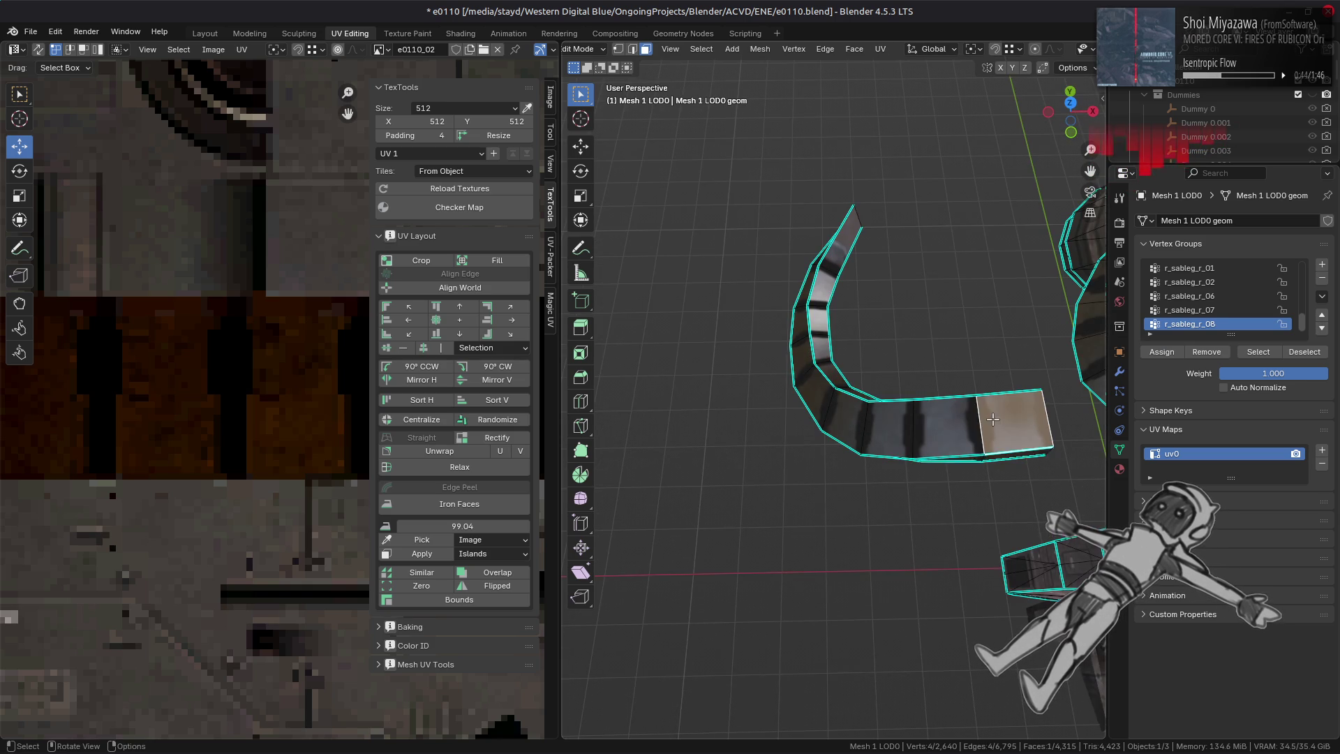
pyautogui.hotkey('ctrl', 'l')
pyautogui.moveTo(377, 370)
pyautogui.mouseDown(button='middle')
pyautogui.moveTo(296, 440)
pyautogui.moveTo(272, 89)
pyautogui.mouseUp(button='middle')
# - Mirror the lower-right UV face with X scale -1 around the 2D cursor
pyautogui.click(275, 50)
pyautogui.click(311, 101)
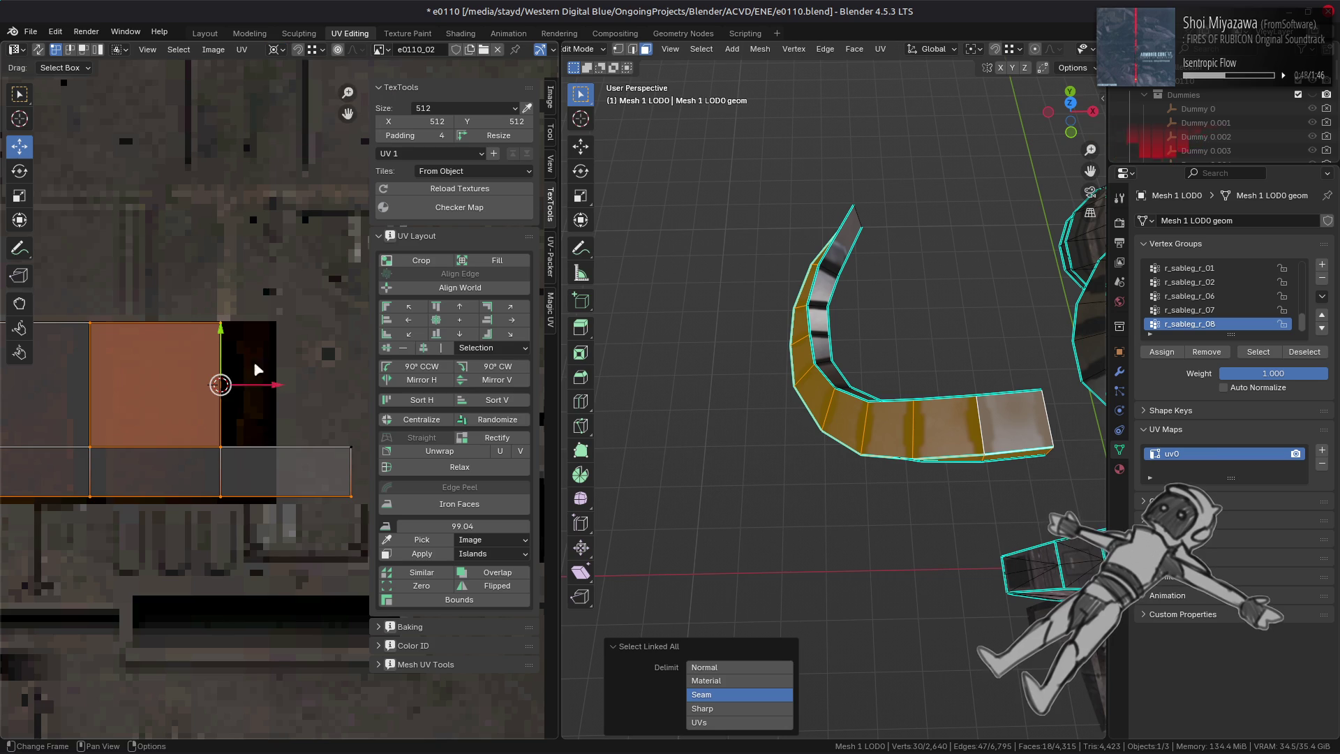
pyautogui.press('3')
pyautogui.click(279, 451)
pyautogui.press('s')
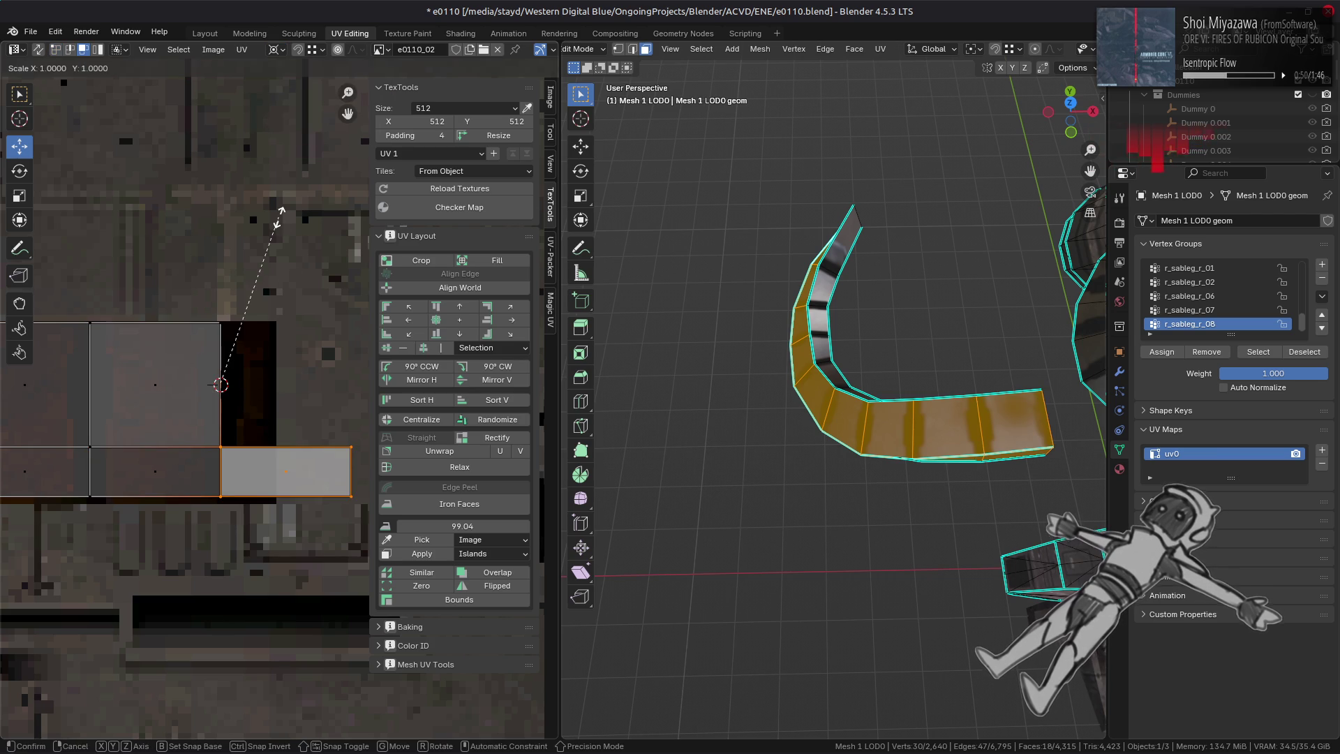
pyautogui.write('x')
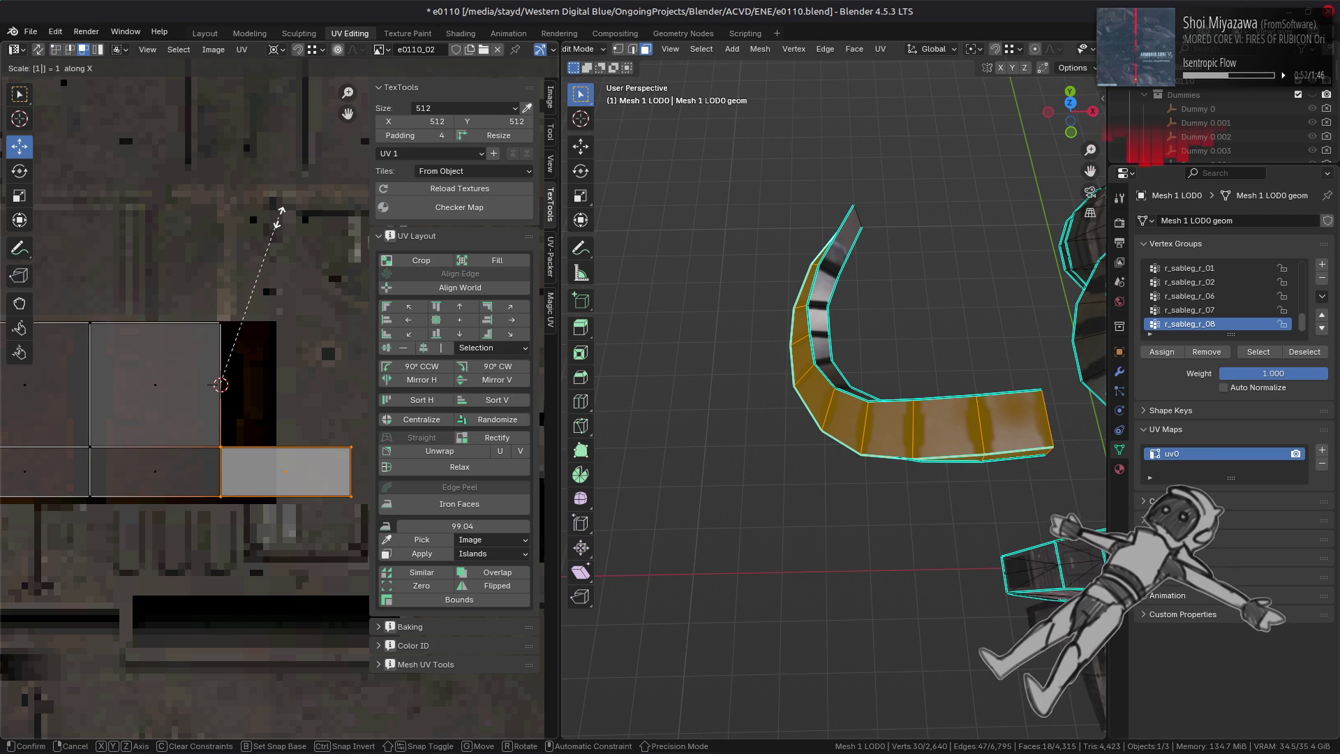
pyautogui.write('-')
pyautogui.press('Return')
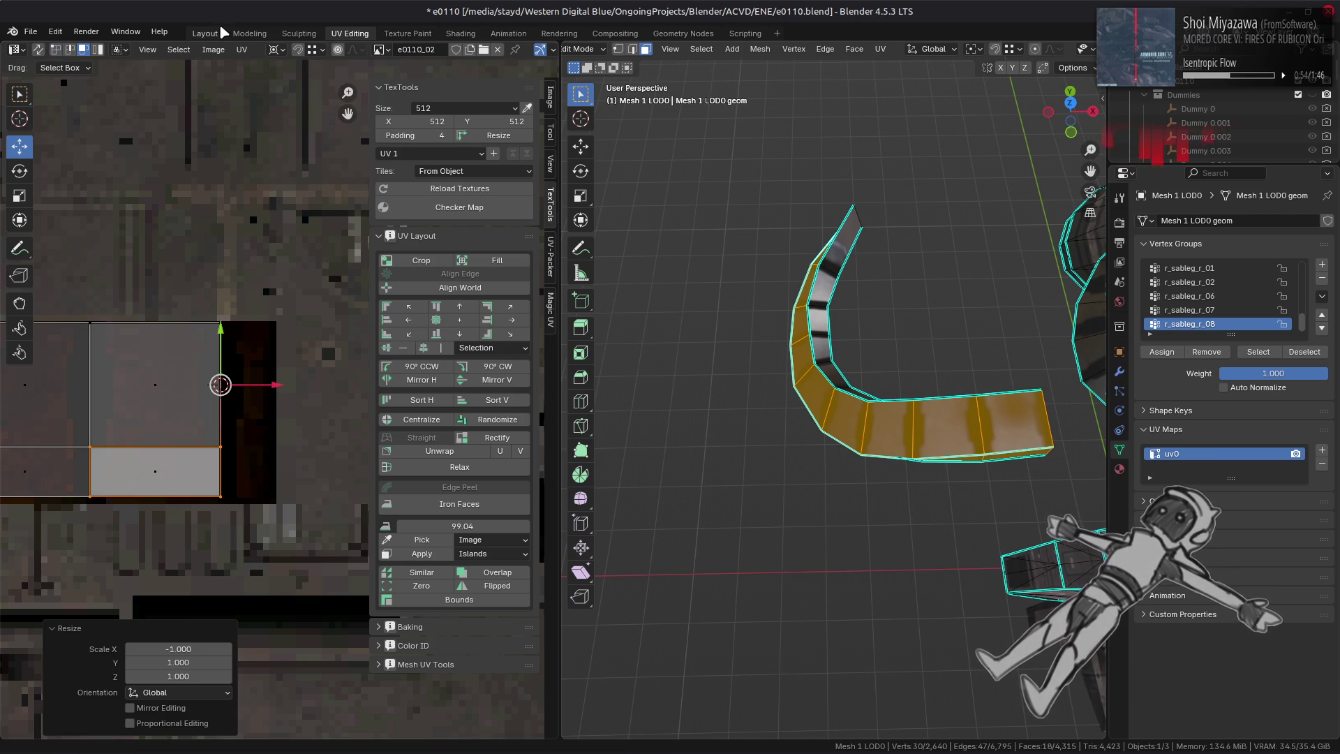
# - Return to the Layout workspace in Edit Mode with nothing selected
pyautogui.click(207, 33)
pyautogui.press('Tab')
pyautogui.moveTo(687, 439); pyautogui.dragTo(804, 369, button='middle')
pyautogui.hotkey('alt', 'a')
# - Copy UVs from two top strip faces and paste them onto two neighbouring faces
pyautogui.click(803, 370)
pyautogui.keyDown('shift'); pyautogui.click(687, 412); pyautogui.keyUp('shift')
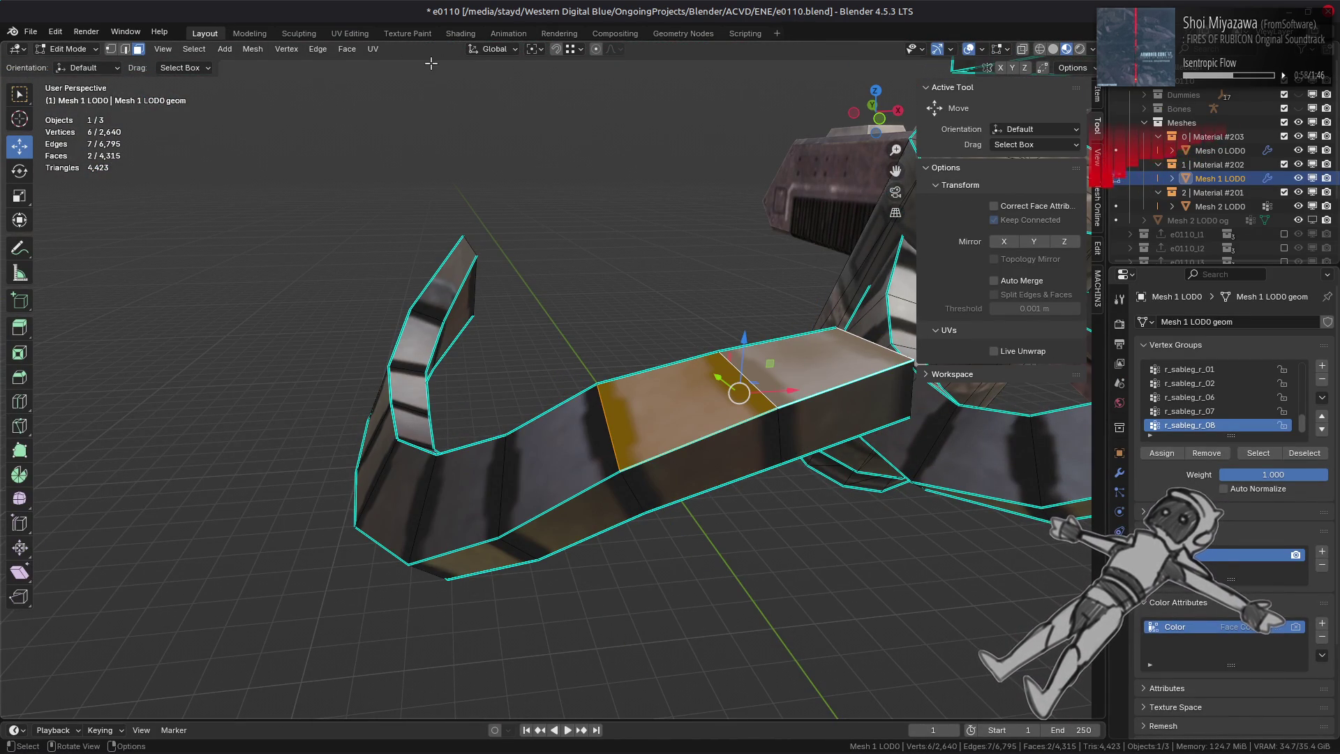
pyautogui.click(380, 51)
pyautogui.moveTo(494, 336)
pyautogui.click(548, 352)
pyautogui.moveTo(547, 352)
pyautogui.mouseDown(button='middle')
pyautogui.moveTo(642, 162)
pyautogui.moveTo(574, 201)
pyautogui.mouseUp(button='middle')
pyautogui.click(642, 162)
pyautogui.keyDown('shift'); pyautogui.click(573, 201); pyautogui.keyUp('shift')
pyautogui.click(373, 48)
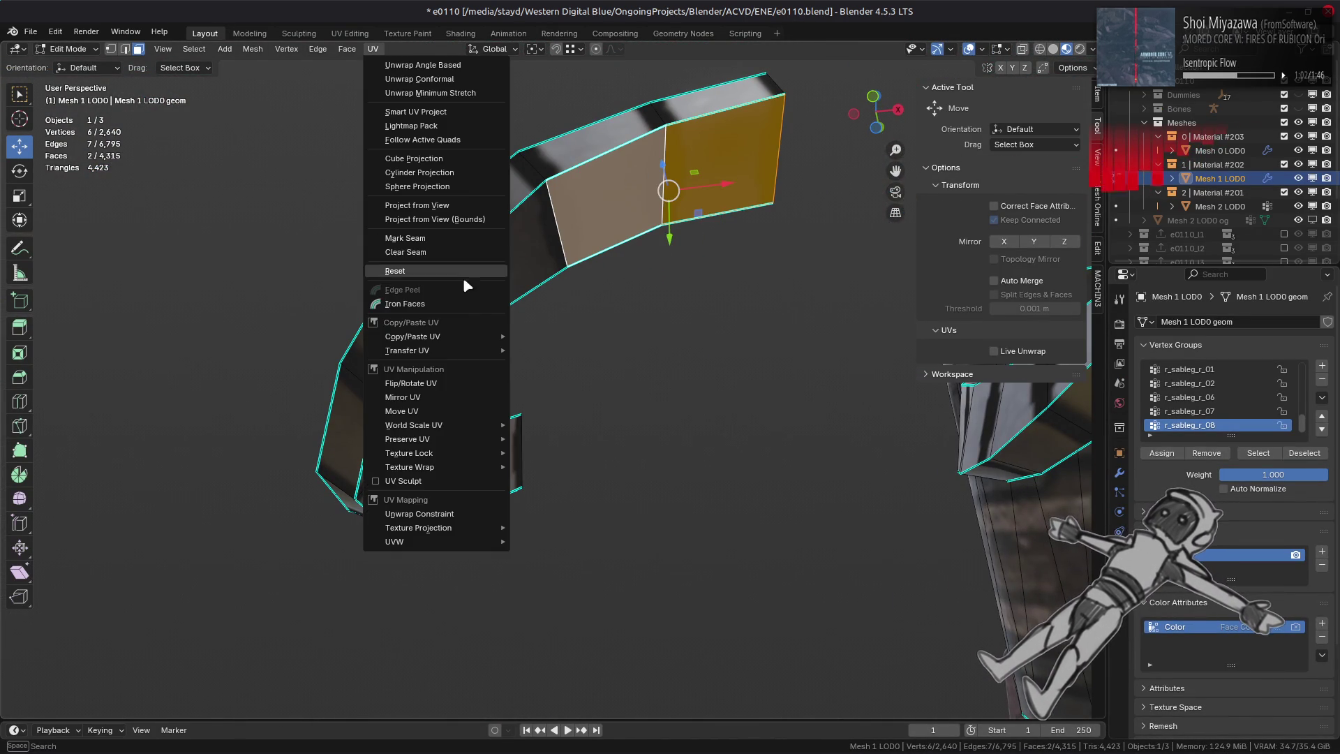
pyautogui.moveTo(482, 350)
pyautogui.click(531, 366)
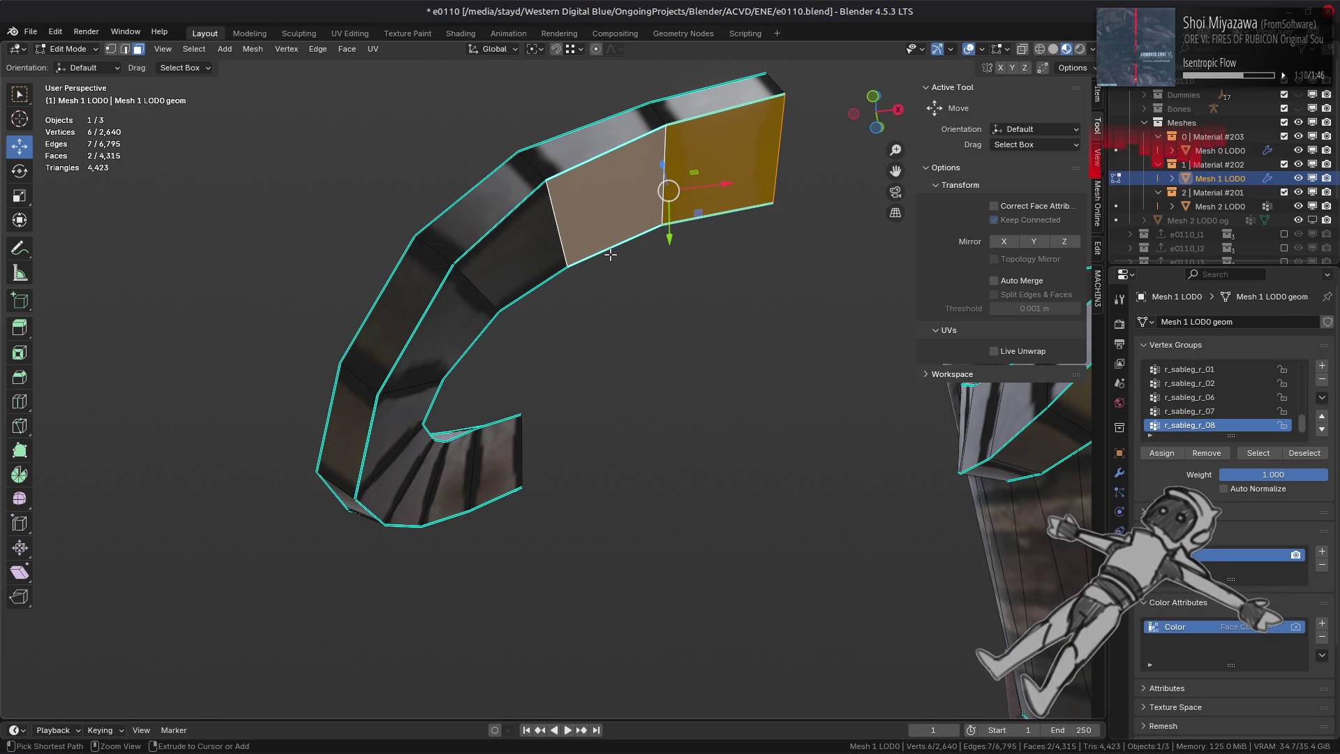
# - Copy the UVs of two faces on the strip's left bend
pyautogui.moveTo(611, 254); pyautogui.dragTo(442, 242, button='middle')
pyautogui.press('a')
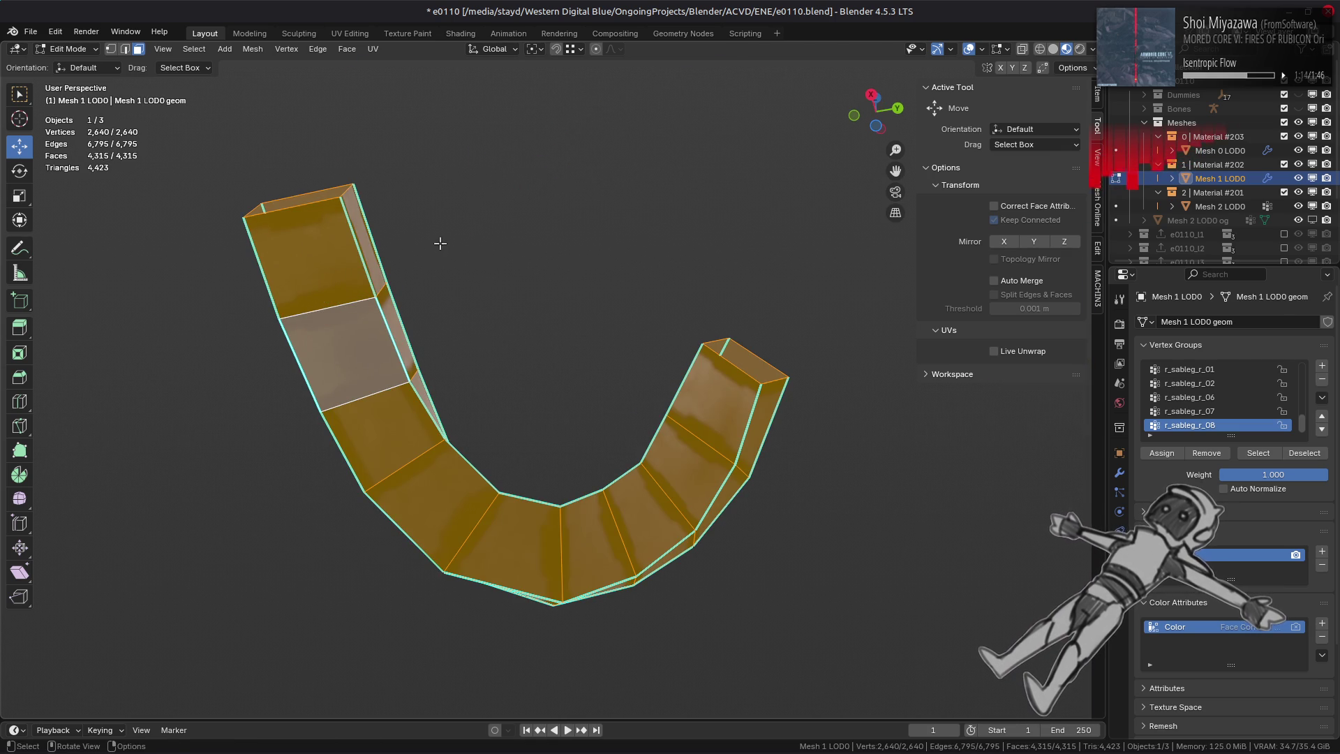
pyautogui.hotkey('alt', 'a')
pyautogui.press('KP_Divide')
pyautogui.moveTo(613, 449)
pyautogui.mouseDown(button='middle')
pyautogui.moveTo(729, 359)
pyautogui.moveTo(451, 451)
pyautogui.mouseUp(button='middle')
pyautogui.click(397, 413)
pyautogui.keyDown('shift'); pyautogui.click(446, 460); pyautogui.keyUp('shift')
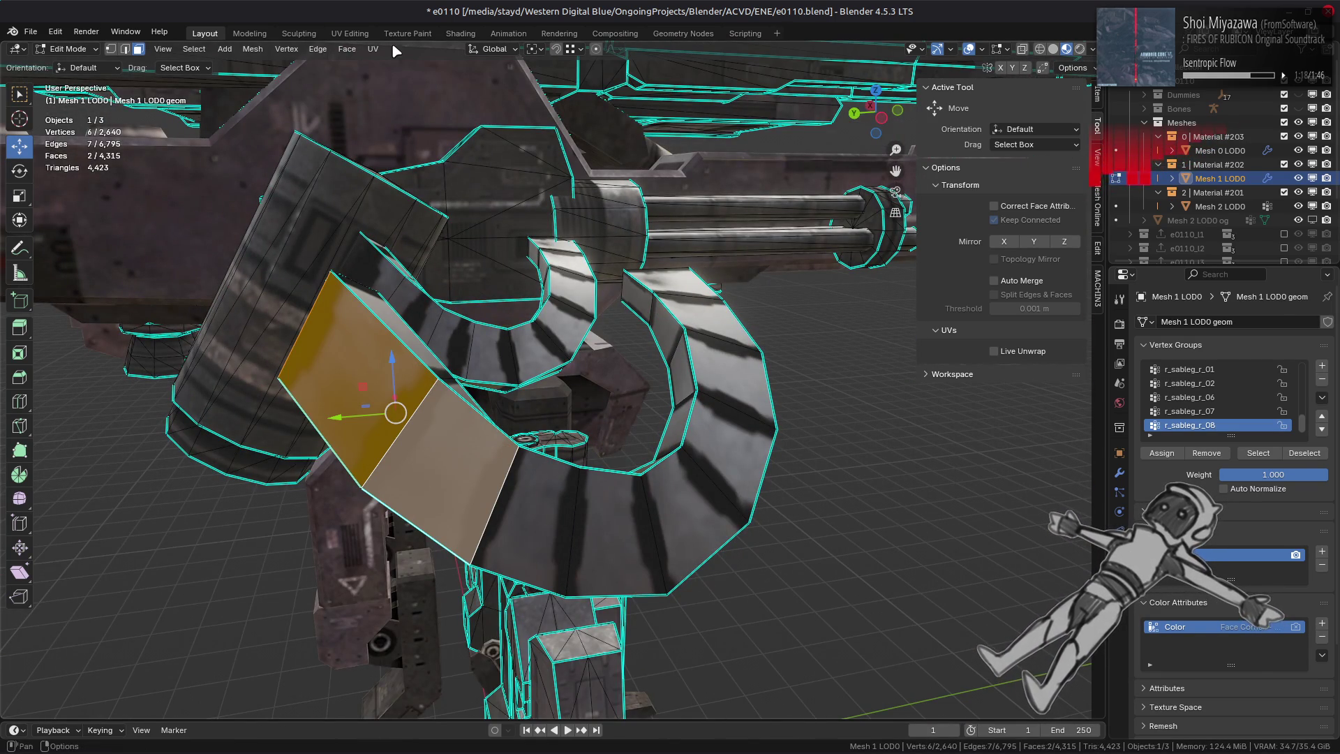
pyautogui.keyDown('shift'); pyautogui.click(360, 370); pyautogui.keyUp('shift')
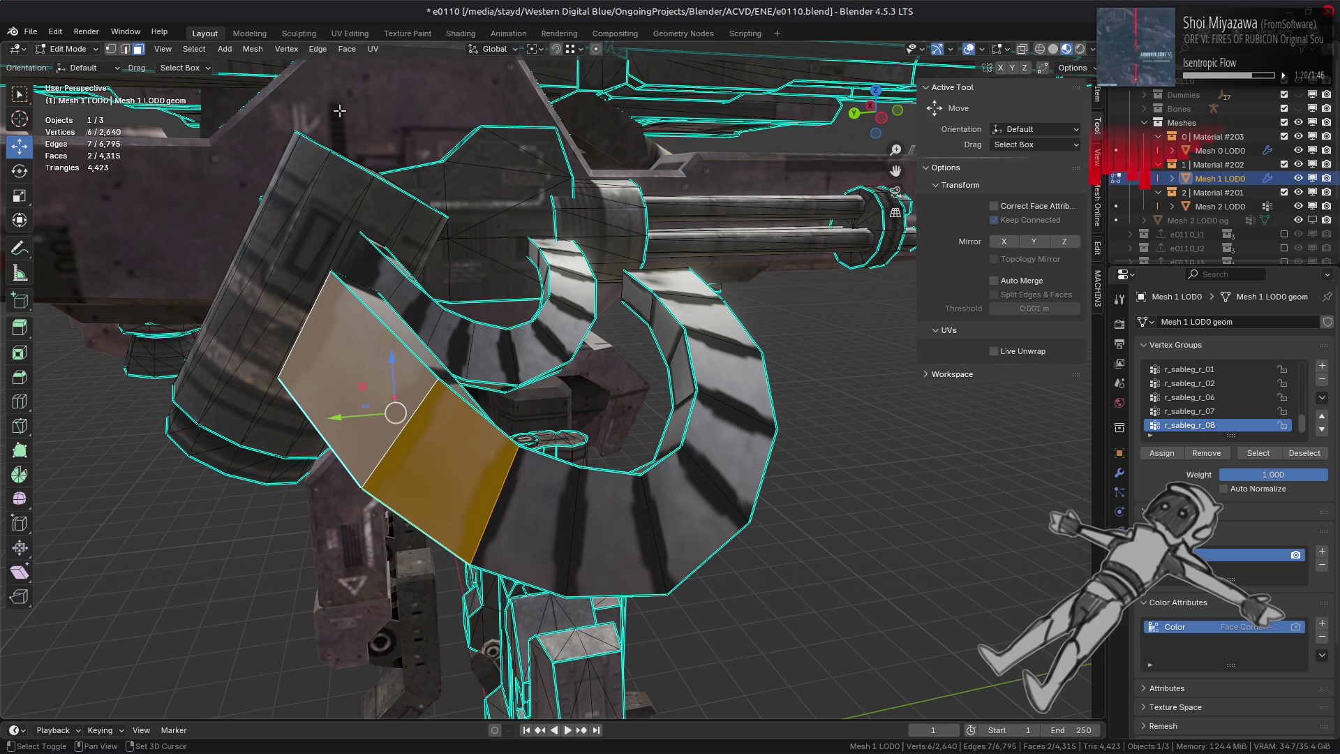
pyautogui.click(378, 53)
pyautogui.moveTo(479, 357)
pyautogui.click(538, 350)
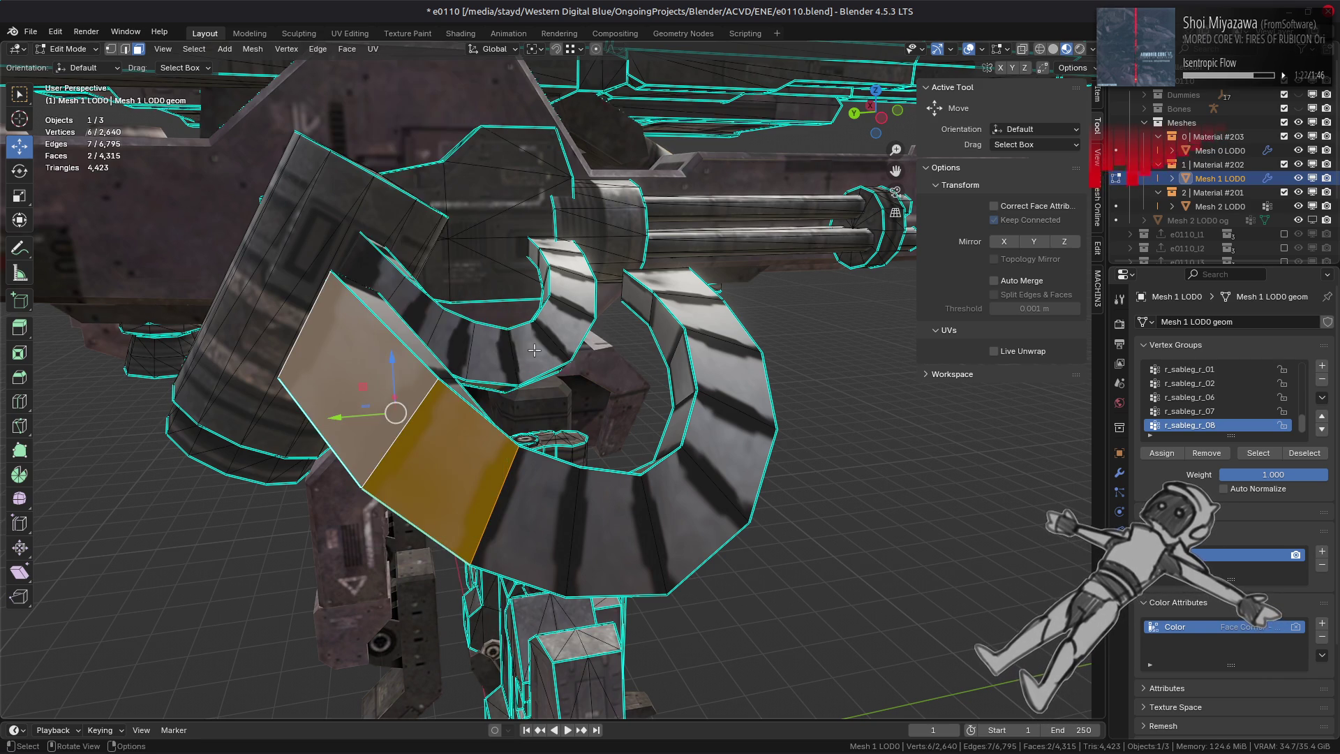
# - Paste the copied UVs onto two faces on the strip's right bend
pyautogui.press('KP_Divide')
pyautogui.moveTo(510, 378); pyautogui.dragTo(677, 346, button='middle')
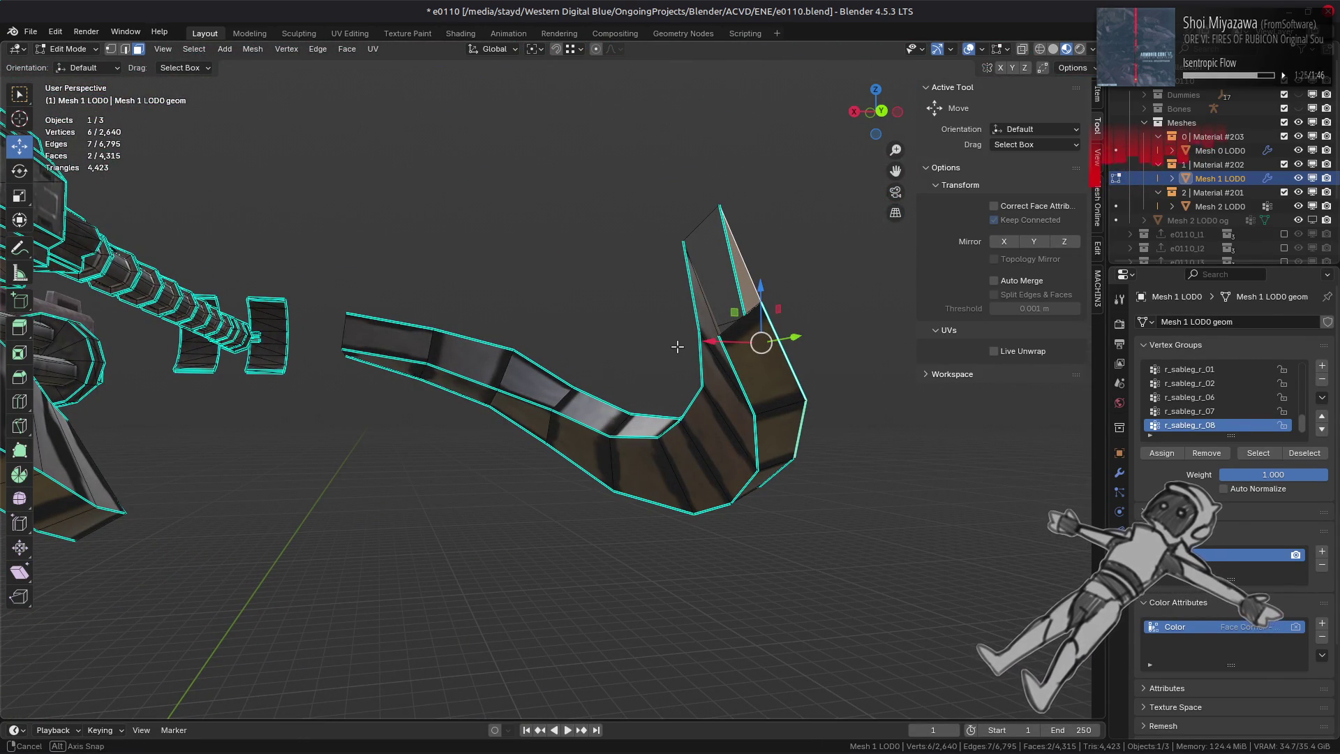
pyautogui.moveTo(677, 346); pyautogui.dragTo(711, 335, button='middle')
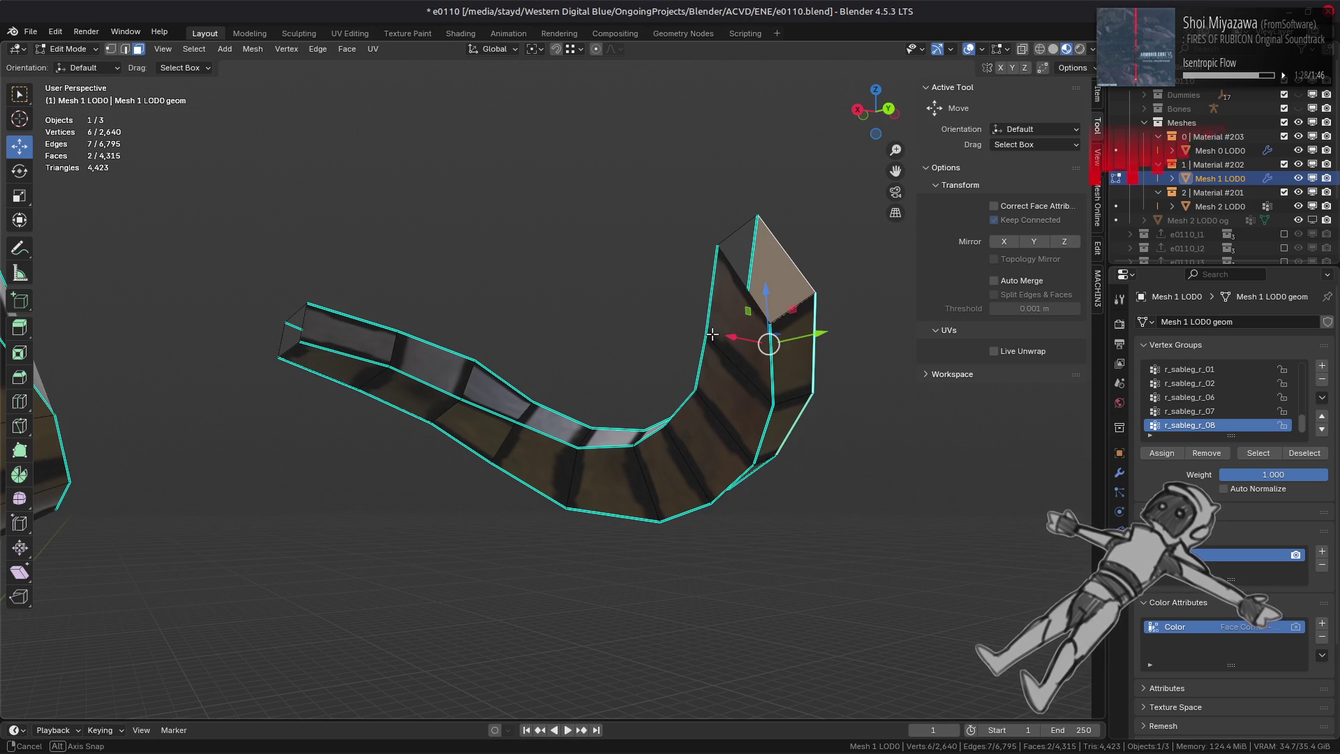
pyautogui.click(733, 398)
pyautogui.keyDown('shift'); pyautogui.click(743, 286); pyautogui.keyUp('shift')
pyautogui.click(374, 49)
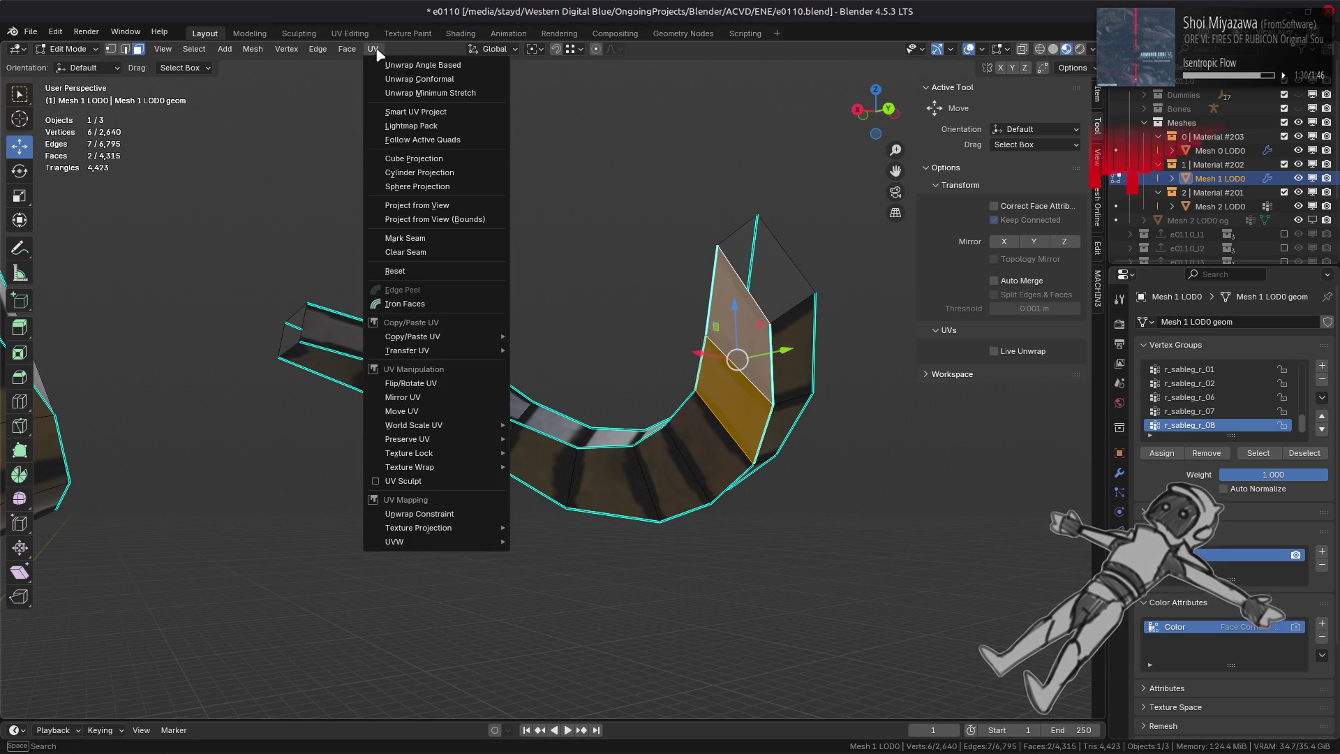
pyautogui.moveTo(492, 350)
pyautogui.click(547, 366)
# - Preview the continued stripes in Object Mode, then select the strip's face loop
pyautogui.moveTo(547, 367)
pyautogui.mouseDown(button='middle')
pyautogui.moveTo(563, 293)
pyautogui.moveTo(778, 367)
pyautogui.moveTo(774, 324)
pyautogui.mouseUp(button='middle')
pyautogui.click(611, 371)
pyautogui.press('Tab')
pyautogui.moveTo(580, 379); pyautogui.dragTo(568, 307, button='middle')
pyautogui.press('Tab')
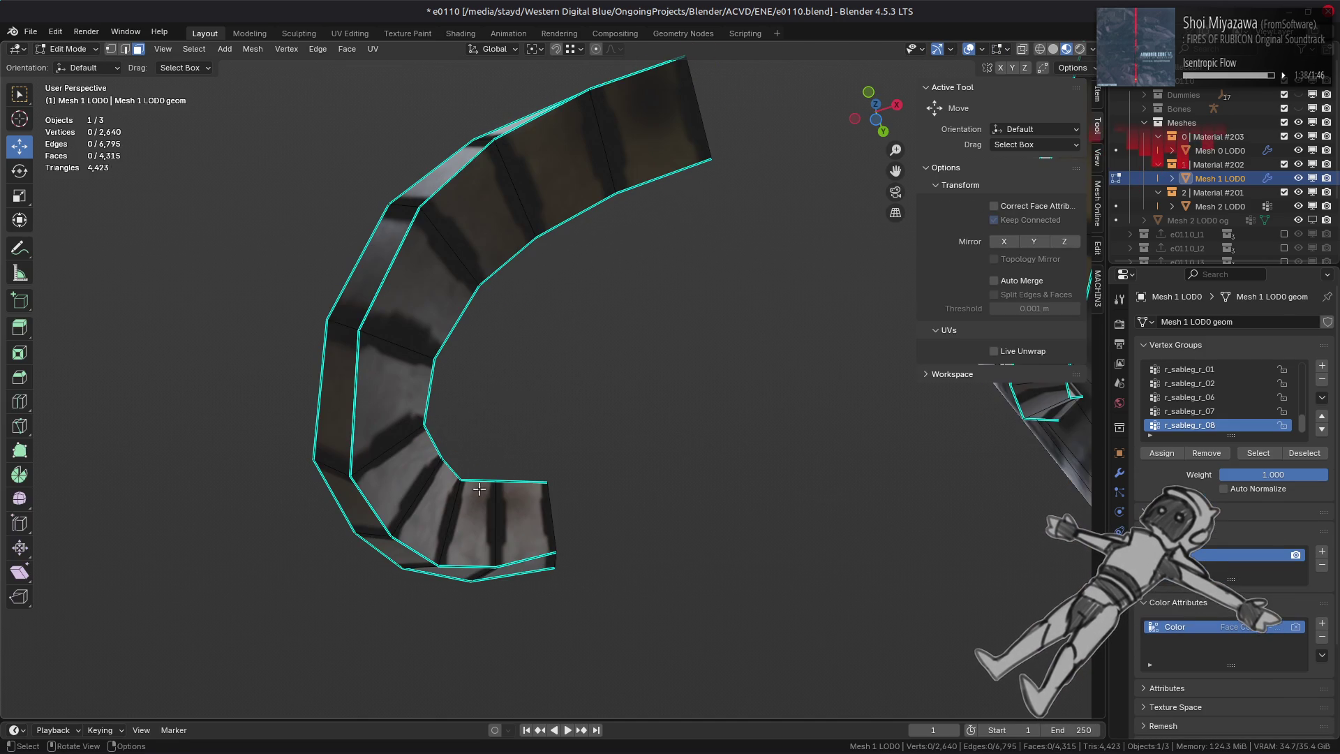
pyautogui.keyDown('alt'); pyautogui.click(447, 510); pyautogui.keyUp('alt')
# - Nudge the strip's UVs slightly in the UV Editing workspace
pyautogui.click(342, 33)
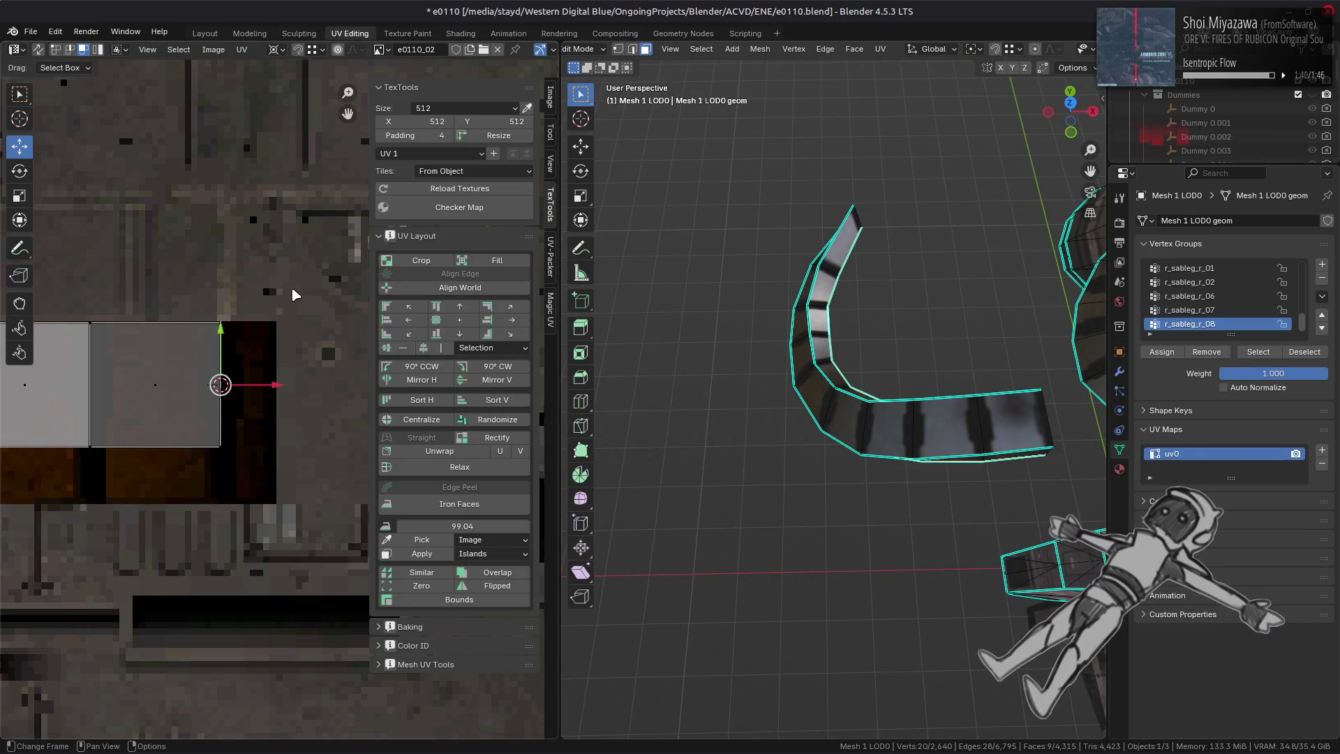
pyautogui.moveTo(149, 388); pyautogui.dragTo(149, 387)
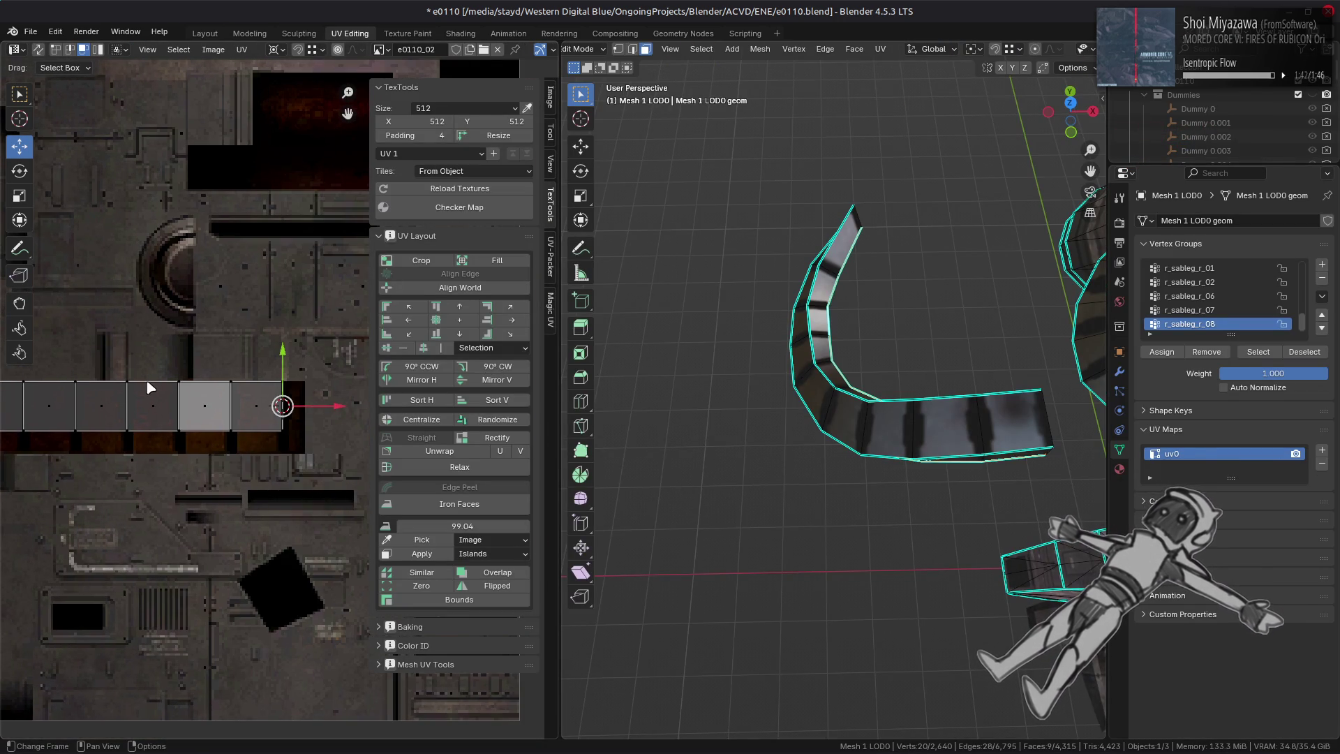
pyautogui.click(205, 33)
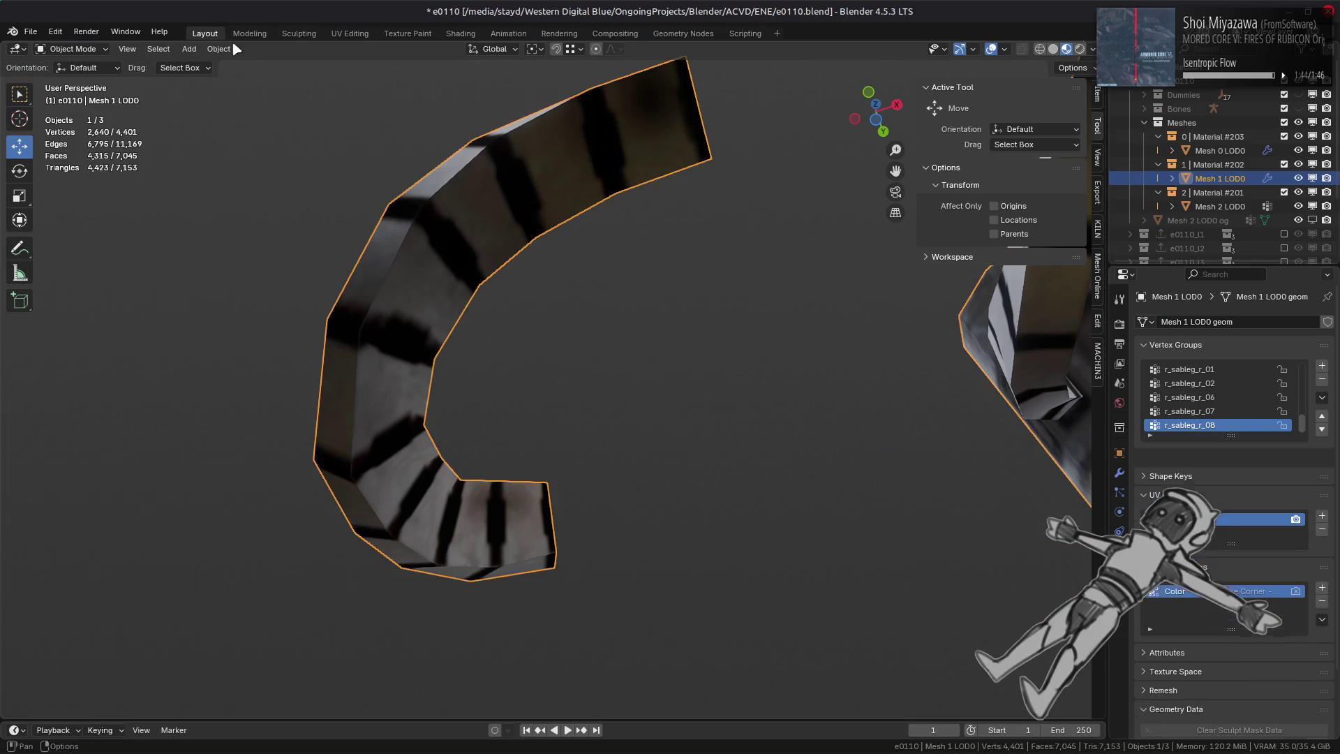
# - Merge the strip's vertices by distance at 0.001 m, removing 20 duplicates
pyautogui.click(524, 342)
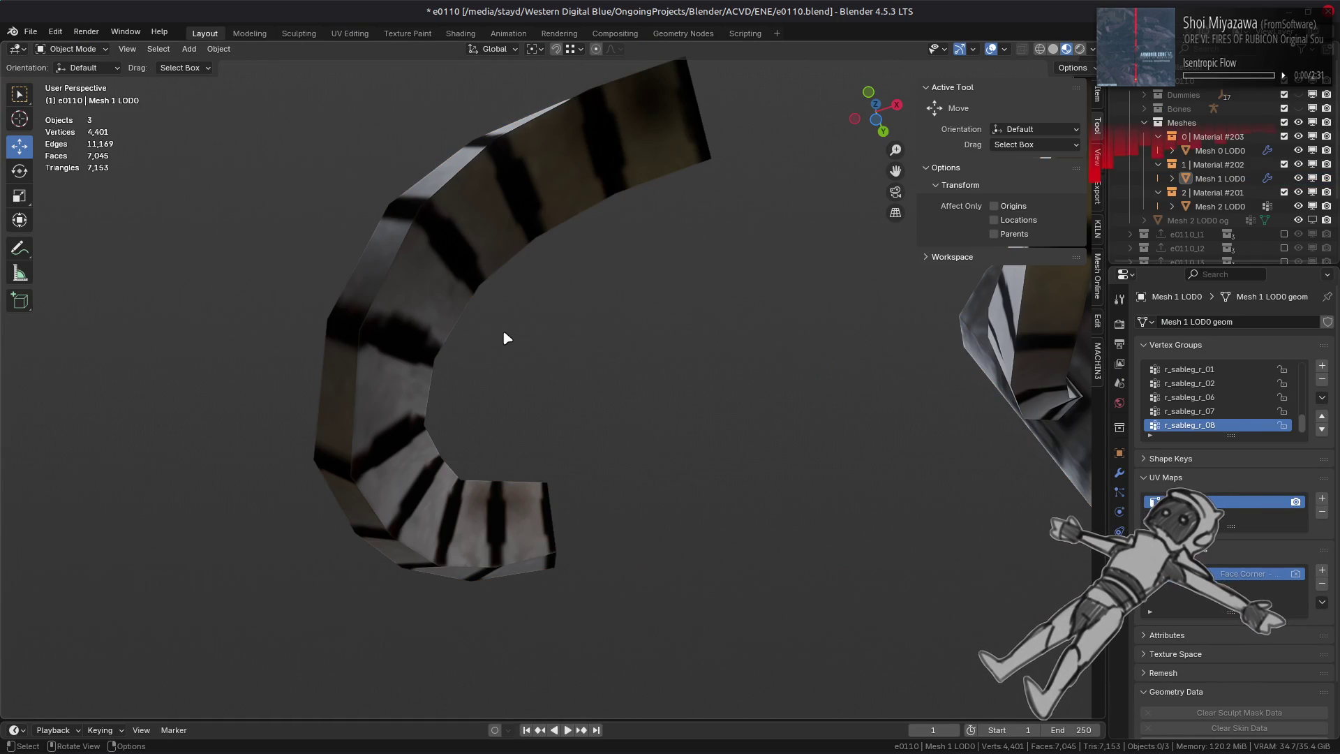
pyautogui.moveTo(506, 338); pyautogui.dragTo(541, 404, button='middle')
pyautogui.press('Tab')
pyautogui.press('1')
pyautogui.hotkey('ctrl', 'l')
pyautogui.rightClick(407, 614)
pyautogui.moveTo(376, 680)
pyautogui.click(472, 680)
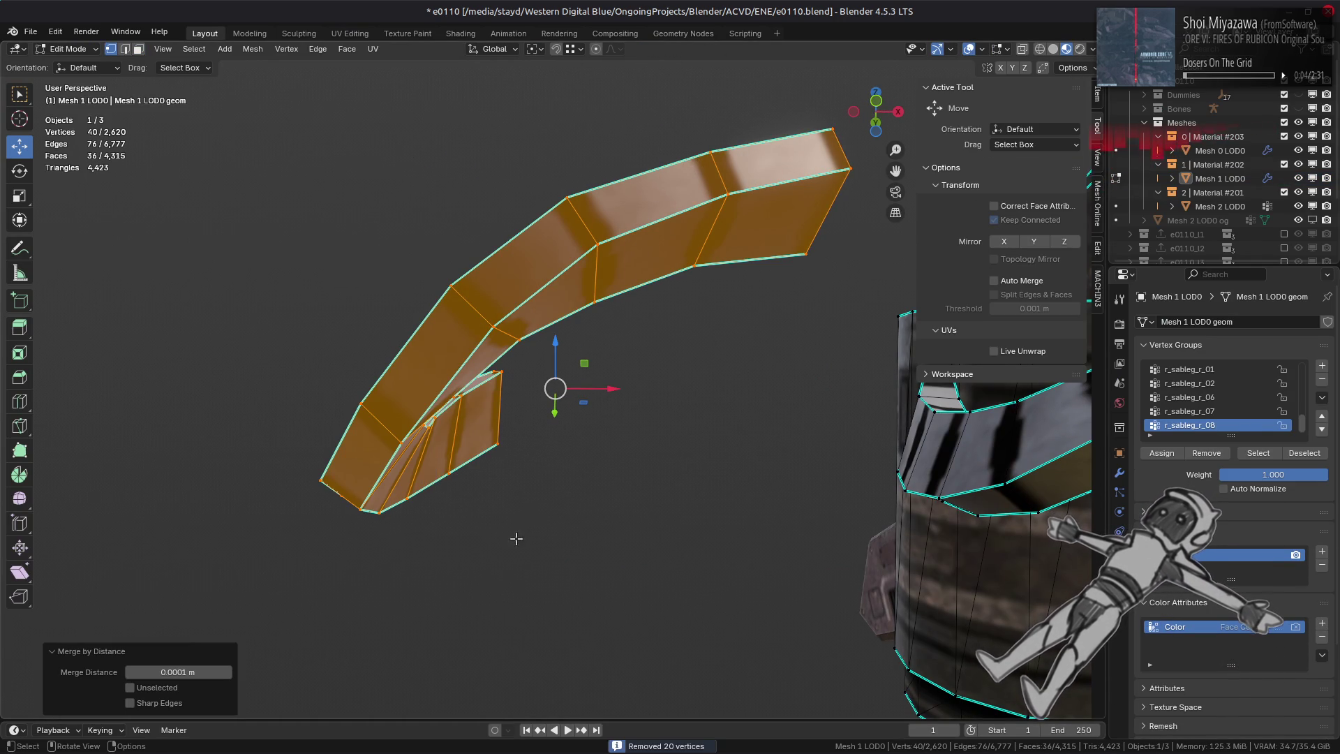
pyautogui.moveTo(178, 672); pyautogui.dragTo(178, 671)
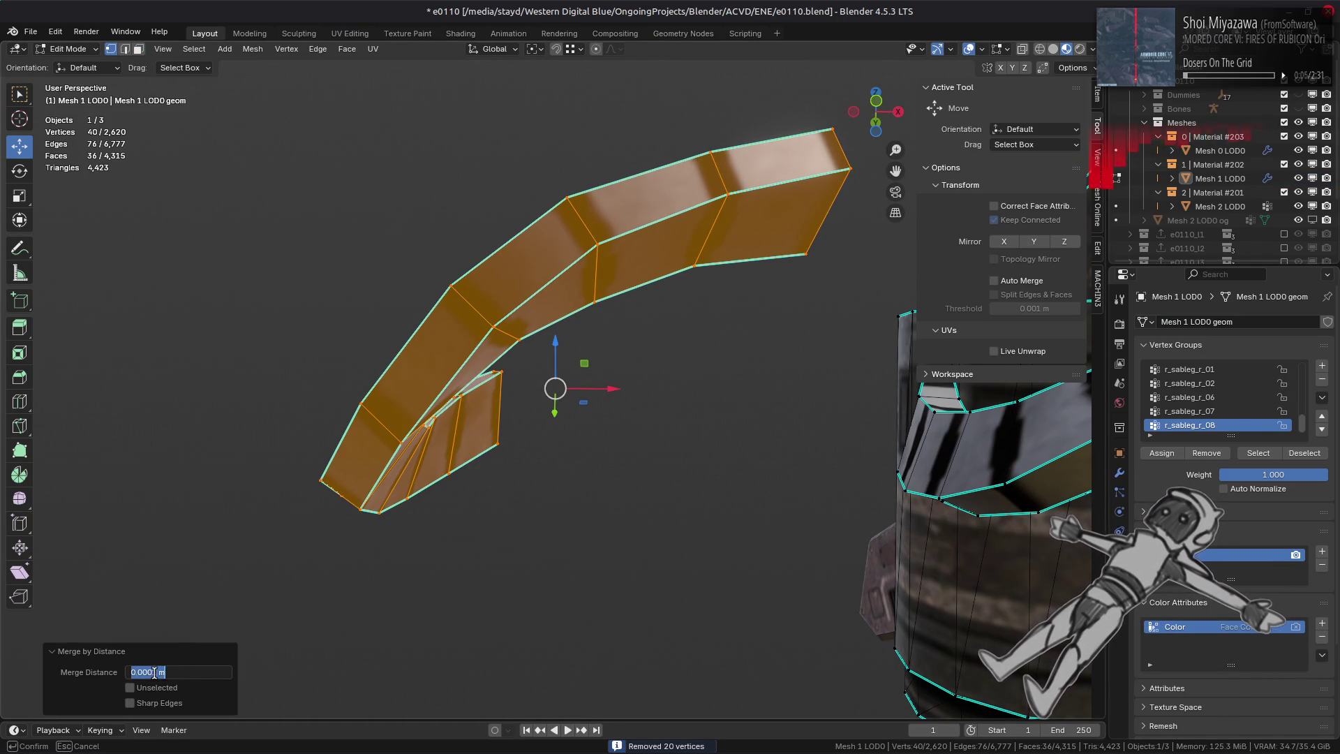
pyautogui.press('Escape')
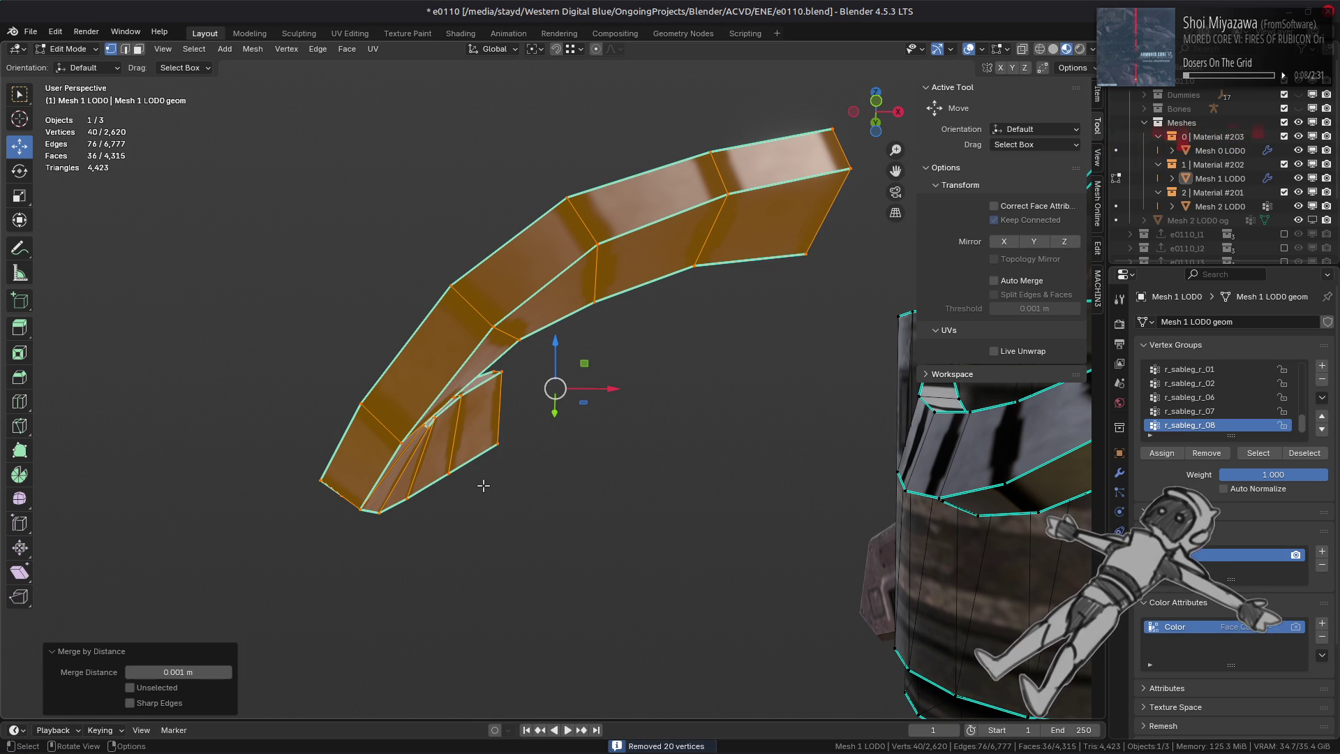
pyautogui.click(488, 483)
pyautogui.moveTo(488, 483)
pyautogui.mouseDown(button='middle')
pyautogui.moveTo(517, 447)
pyautogui.moveTo(582, 411)
pyautogui.moveTo(771, 422)
pyautogui.moveTo(733, 419)
pyautogui.moveTo(720, 433)
pyautogui.mouseUp(button='middle')
# - Copy the UVs of two striped belt faces
pyautogui.press('3')
pyautogui.click(720, 434)
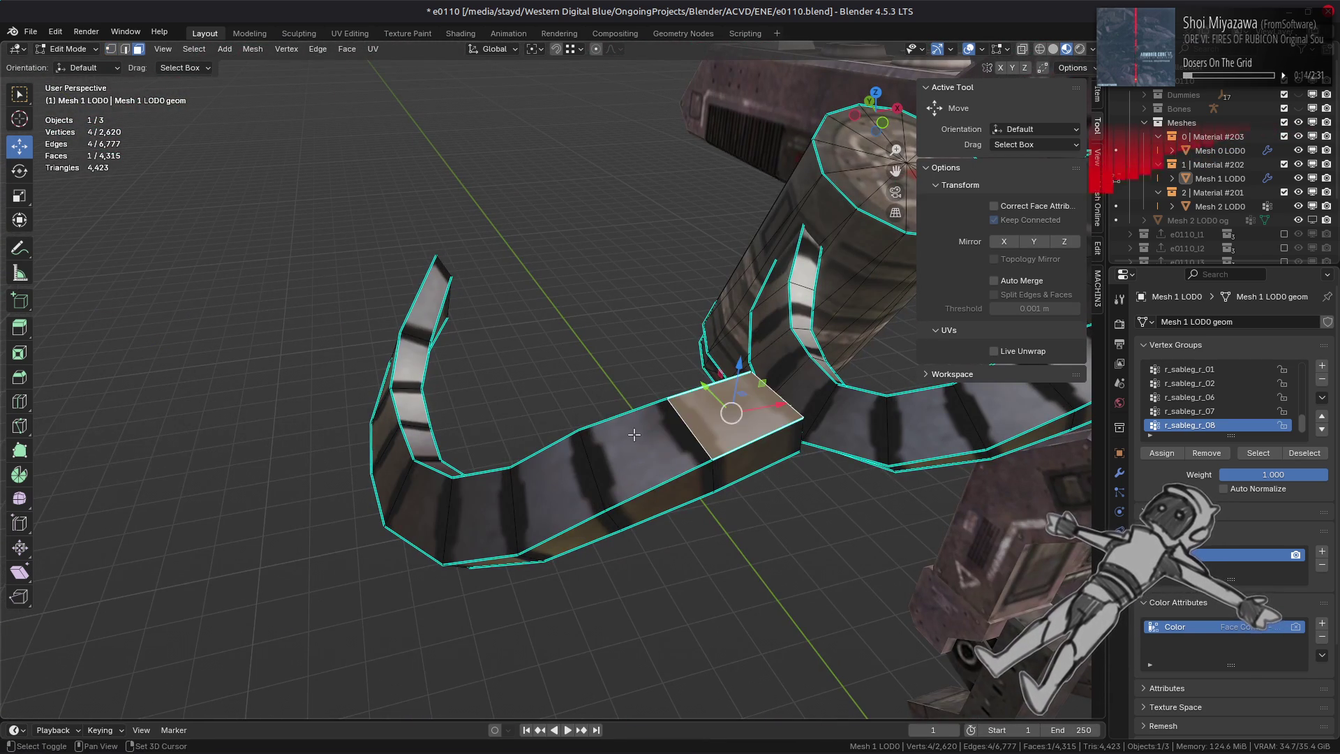
pyautogui.keyDown('shift'); pyautogui.click(628, 457); pyautogui.keyUp('shift')
pyautogui.click(373, 48)
pyautogui.moveTo(487, 356)
pyautogui.click(541, 349)
# - Paste the striped UVs onto the two centre belt faces and inspect the belt
pyautogui.moveTo(628, 353)
pyautogui.keyDown('shift'); pyautogui.mouseDown(button='middle')
pyautogui.moveTo(600, 356)
pyautogui.moveTo(661, 377)
pyautogui.mouseUp(button='middle'); pyautogui.keyUp('shift')
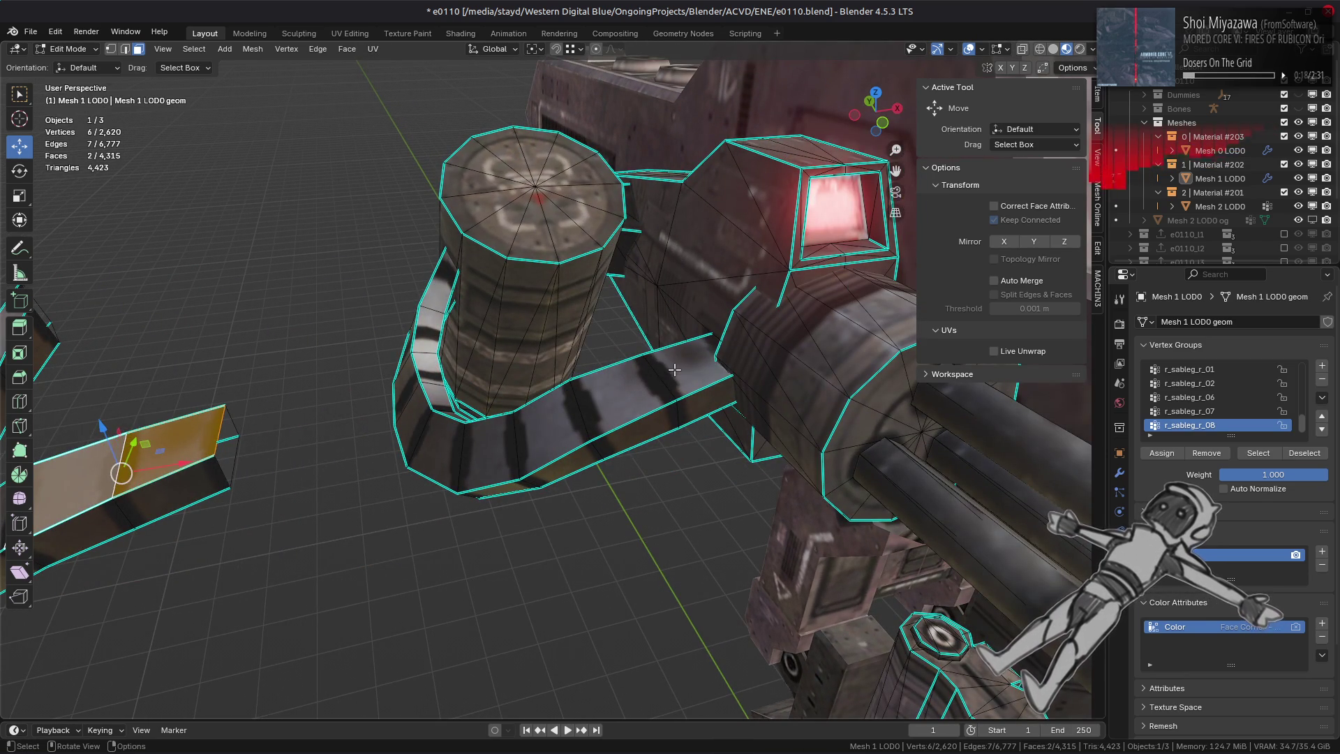
pyautogui.click(674, 369)
pyautogui.keyDown('shift'); pyautogui.click(617, 397); pyautogui.keyUp('shift')
pyautogui.click(372, 49)
pyautogui.moveTo(487, 352)
pyautogui.click(541, 363)
pyautogui.moveTo(656, 370)
pyautogui.mouseDown(button='middle')
pyautogui.moveTo(682, 368)
pyautogui.moveTo(653, 432)
pyautogui.moveTo(706, 412)
pyautogui.moveTo(618, 397)
pyautogui.mouseUp(button='middle')
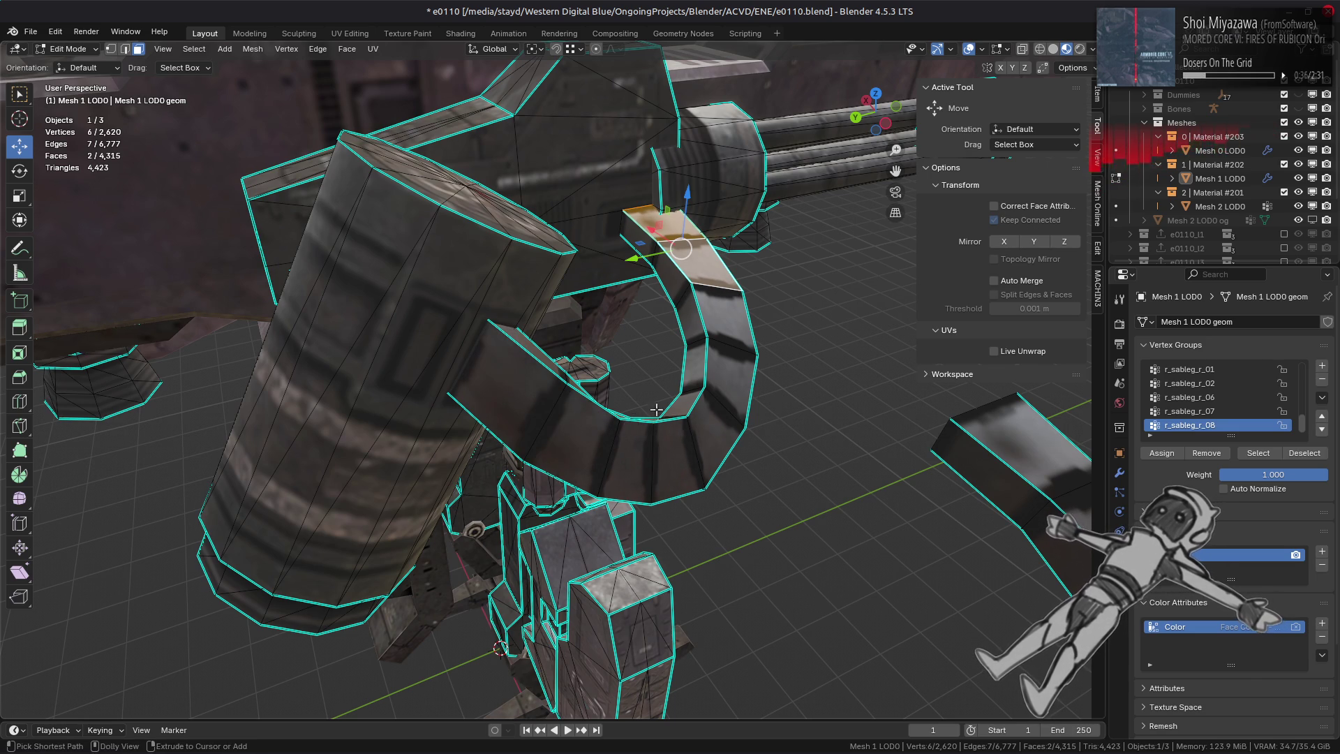
pyautogui.scroll(3, 632, 406)
pyautogui.moveTo(632, 405); pyautogui.dragTo(636, 391, button='middle')
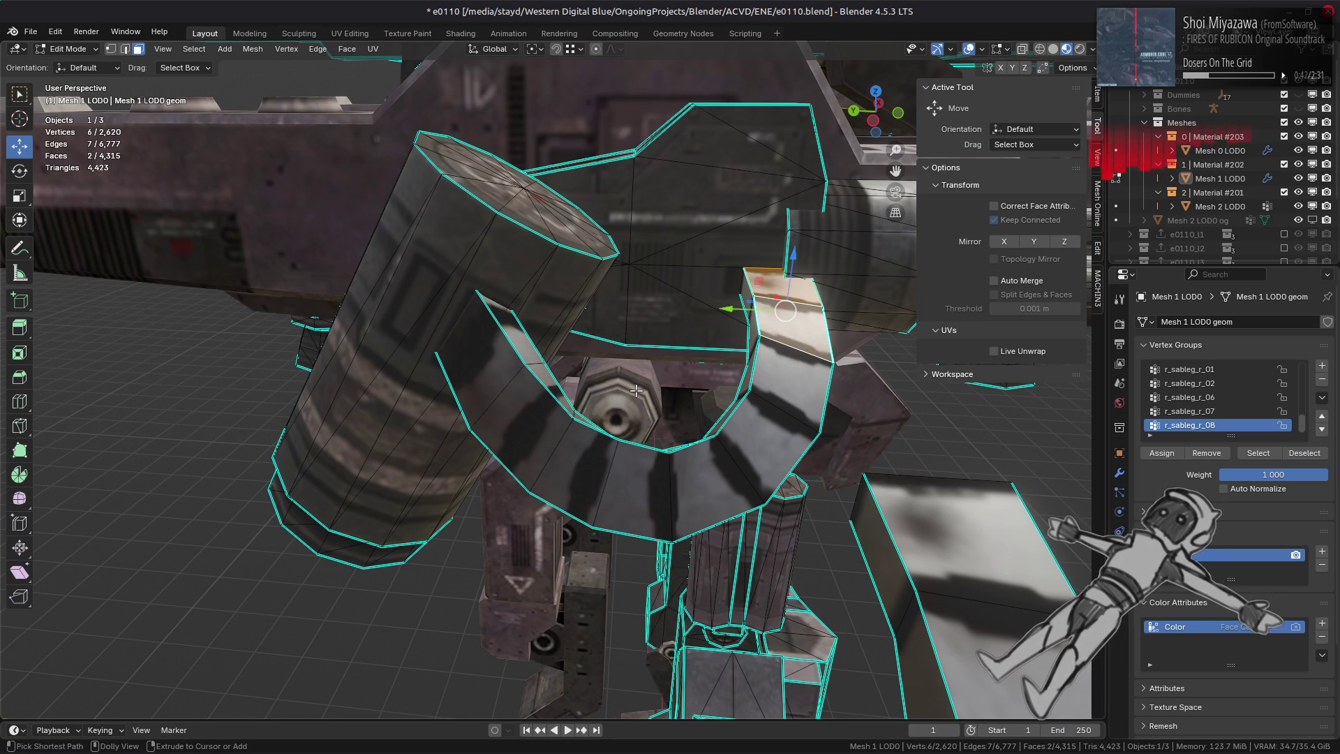
# - Preview the textured gun in Object Mode and pick faces near it
pyautogui.press('Tab')
pyautogui.moveTo(635, 391); pyautogui.dragTo(673, 434, button='middle')
pyautogui.press('Tab')
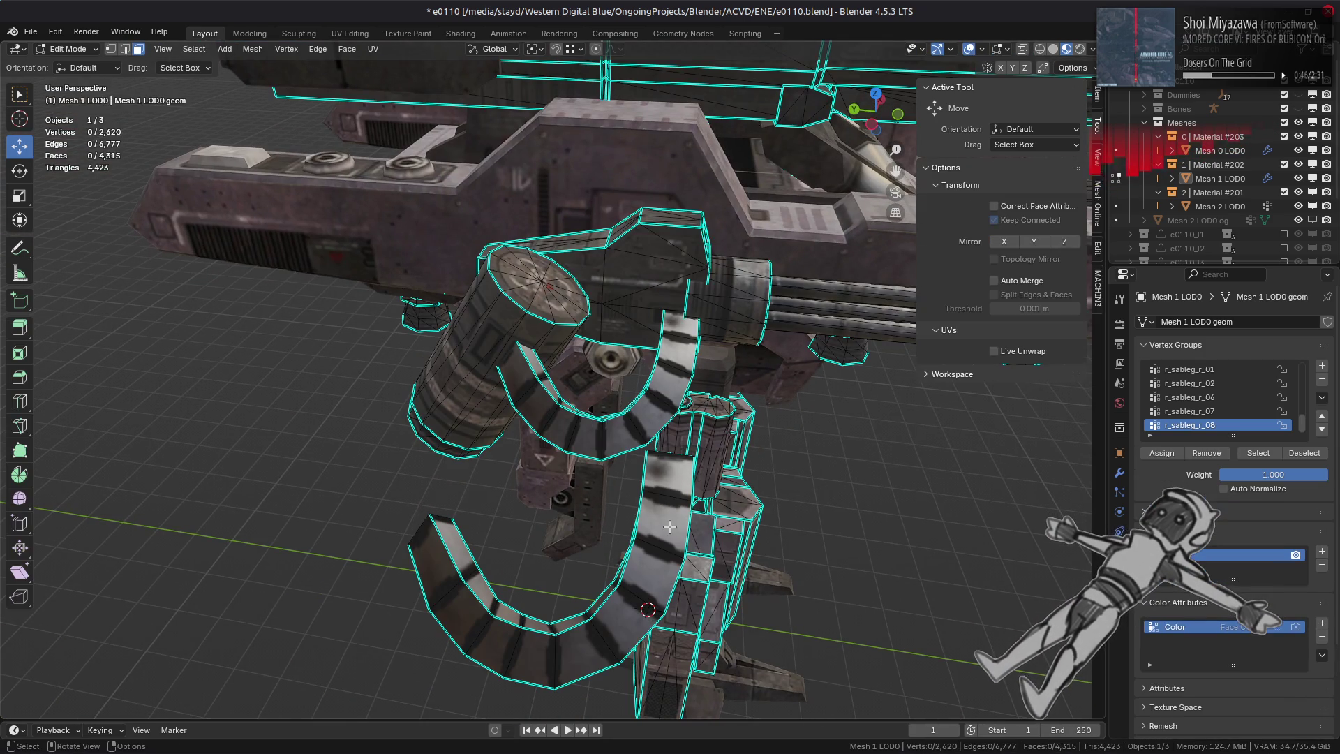
pyautogui.click(663, 511)
pyautogui.moveTo(663, 511)
pyautogui.mouseDown(button='middle')
pyautogui.moveTo(463, 340)
pyautogui.moveTo(676, 352)
pyautogui.moveTo(617, 469)
pyautogui.moveTo(748, 434)
pyautogui.mouseUp(button='middle')
pyautogui.hotkey('alt', 'a')
pyautogui.hotkey('ctrl', 'z')
# - Paste the copied striped UVs onto two bracket faces beside the gun
pyautogui.keyDown('ctrl'); pyautogui.moveTo(604, 441); pyautogui.dragTo(602, 442, button='middle'); pyautogui.keyUp('ctrl')
pyautogui.press('Tab')
pyautogui.moveTo(813, 473)
pyautogui.mouseDown(button='middle')
pyautogui.moveTo(667, 463)
pyautogui.moveTo(689, 354)
pyautogui.mouseUp(button='middle')
pyautogui.press('Tab')
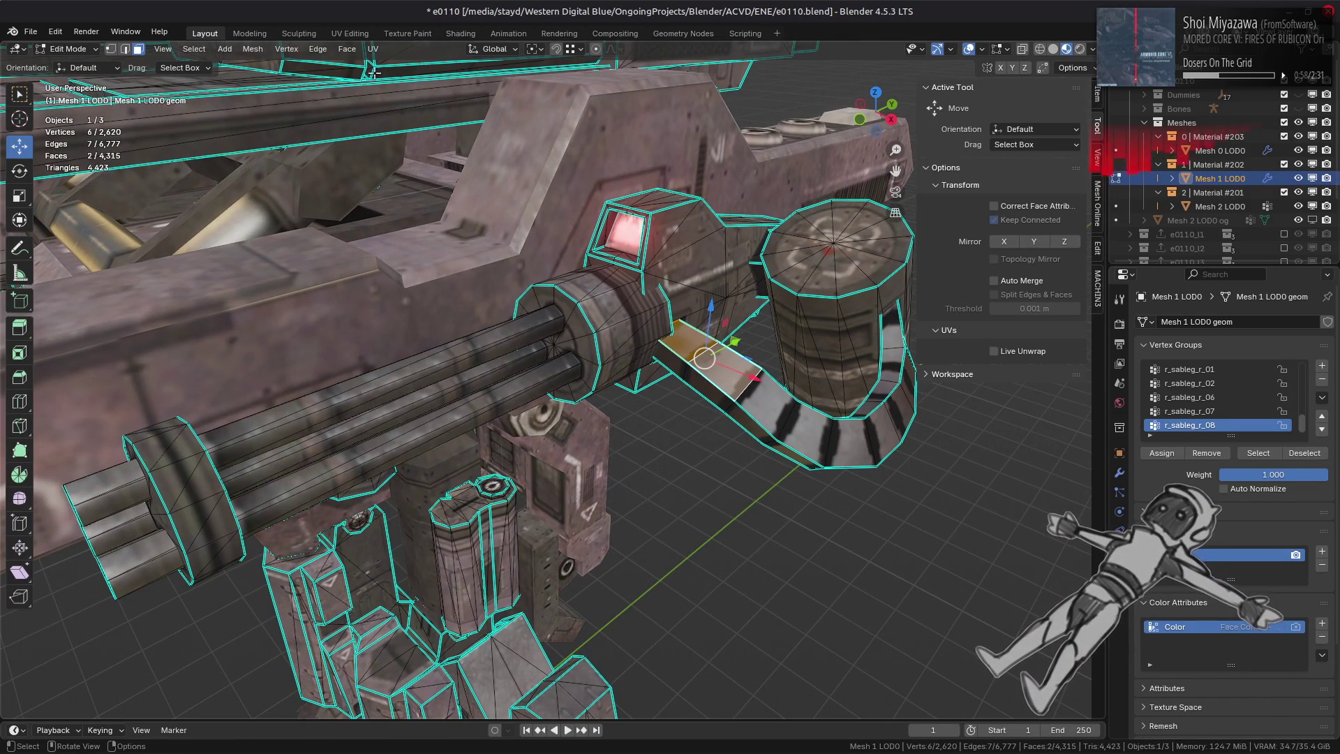
pyautogui.click(372, 49)
pyautogui.moveTo(498, 354)
pyautogui.click(593, 364)
pyautogui.moveTo(592, 364)
pyautogui.mouseDown(button='middle')
pyautogui.moveTo(576, 360)
pyautogui.moveTo(586, 338)
pyautogui.mouseUp(button='middle')
pyautogui.scroll(5, 577, 361)
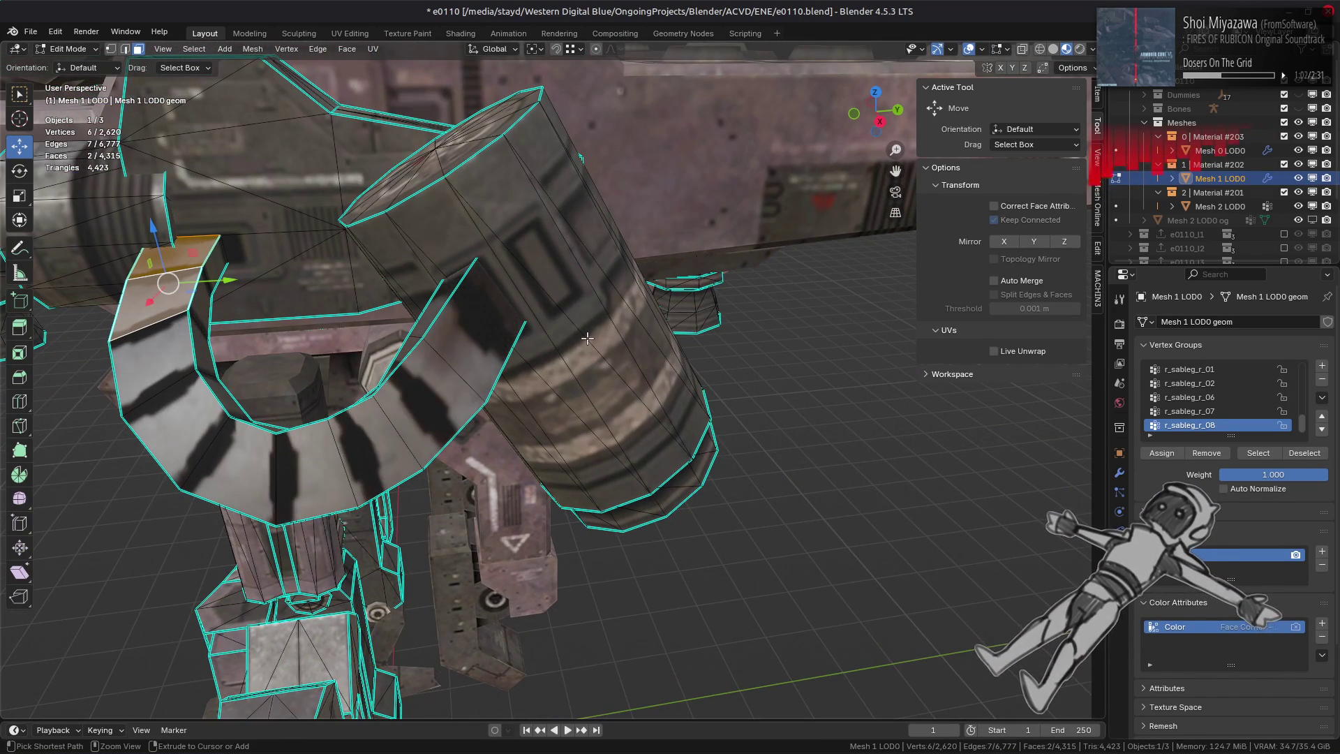
# - Clear the selection and look over the whole mech in Object Mode
pyautogui.hotkey('alt', 'a')
pyautogui.moveTo(586, 338)
pyautogui.mouseDown(button='middle')
pyautogui.moveTo(440, 371)
pyautogui.moveTo(598, 308)
pyautogui.moveTo(650, 312)
pyautogui.mouseUp(button='middle')
pyautogui.scroll(-8, 545, 365)
pyautogui.moveTo(551, 377)
pyautogui.mouseDown(button='middle')
pyautogui.moveTo(652, 490)
pyautogui.moveTo(731, 542)
pyautogui.mouseUp(button='middle')
pyautogui.press('Tab')
pyautogui.scroll(5, 604, 457)
# - Delete the detached 36-face bracket piece and return to Object Mode
pyautogui.press('Tab')
pyautogui.hotkey('ctrl', 'l')
pyautogui.rightClick(731, 542)
pyautogui.click(687, 725)
pyautogui.moveTo(688, 726)
pyautogui.mouseDown(button='middle')
pyautogui.moveTo(757, 468)
pyautogui.moveTo(532, 398)
pyautogui.moveTo(634, 396)
pyautogui.mouseUp(button='middle')
pyautogui.press('Tab')
pyautogui.scroll(2, 757, 468)
pyautogui.scroll(2, 635, 396)
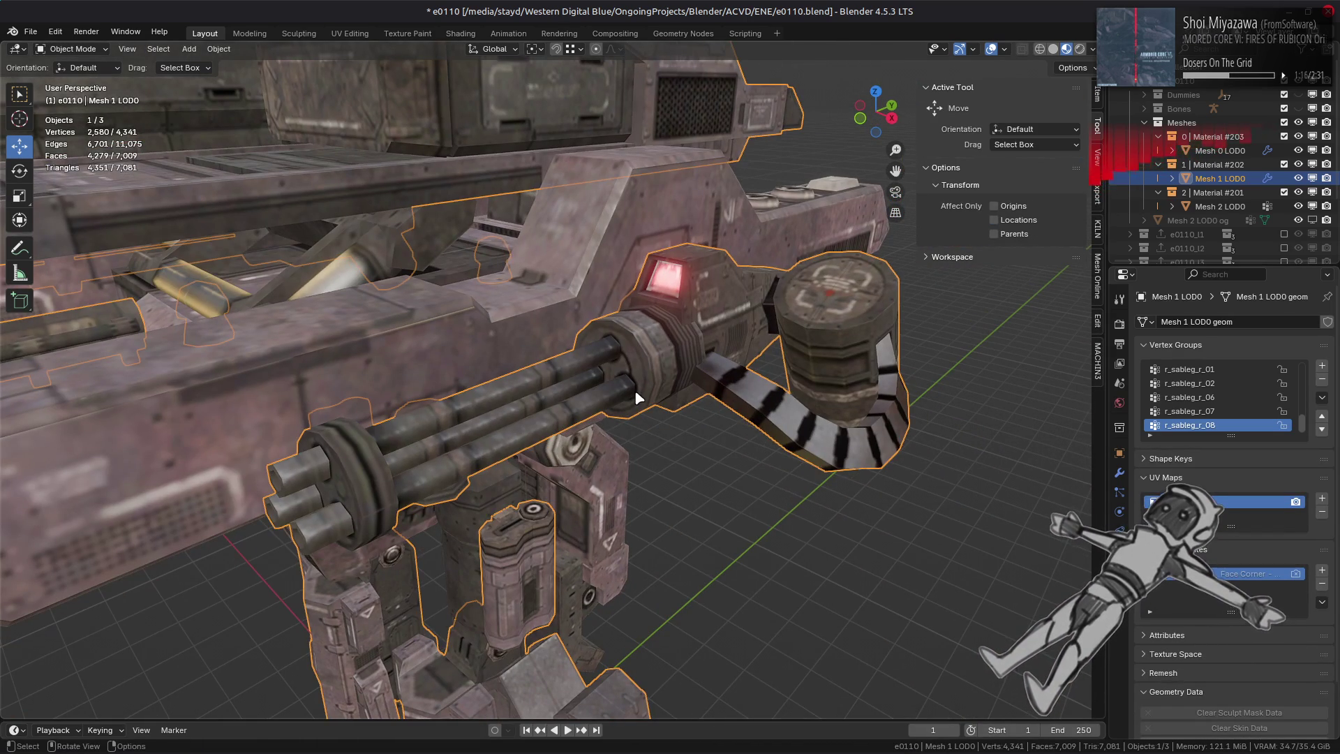
# - Look over the gatling arm's black-and-white belt stripes and save e0110.blend
pyautogui.hotkey('alt', 'a')
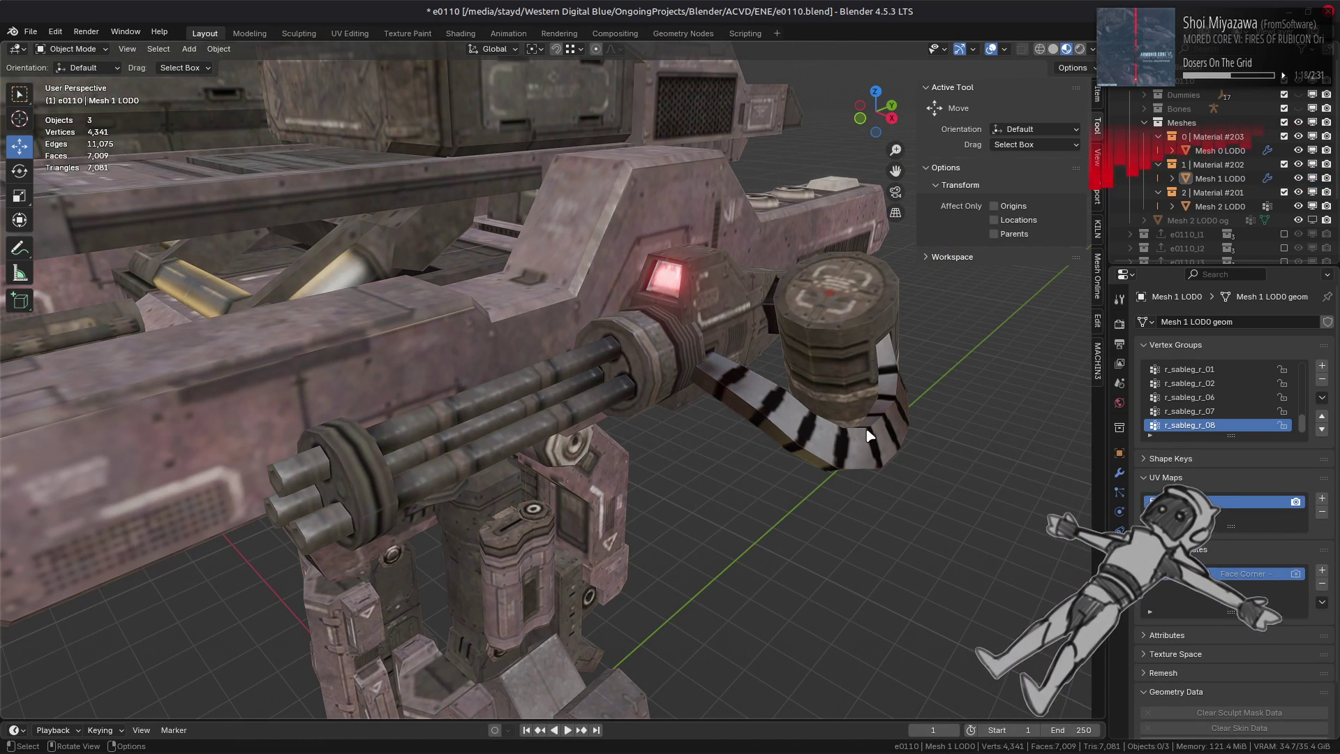
pyautogui.scroll(-3, 791, 432)
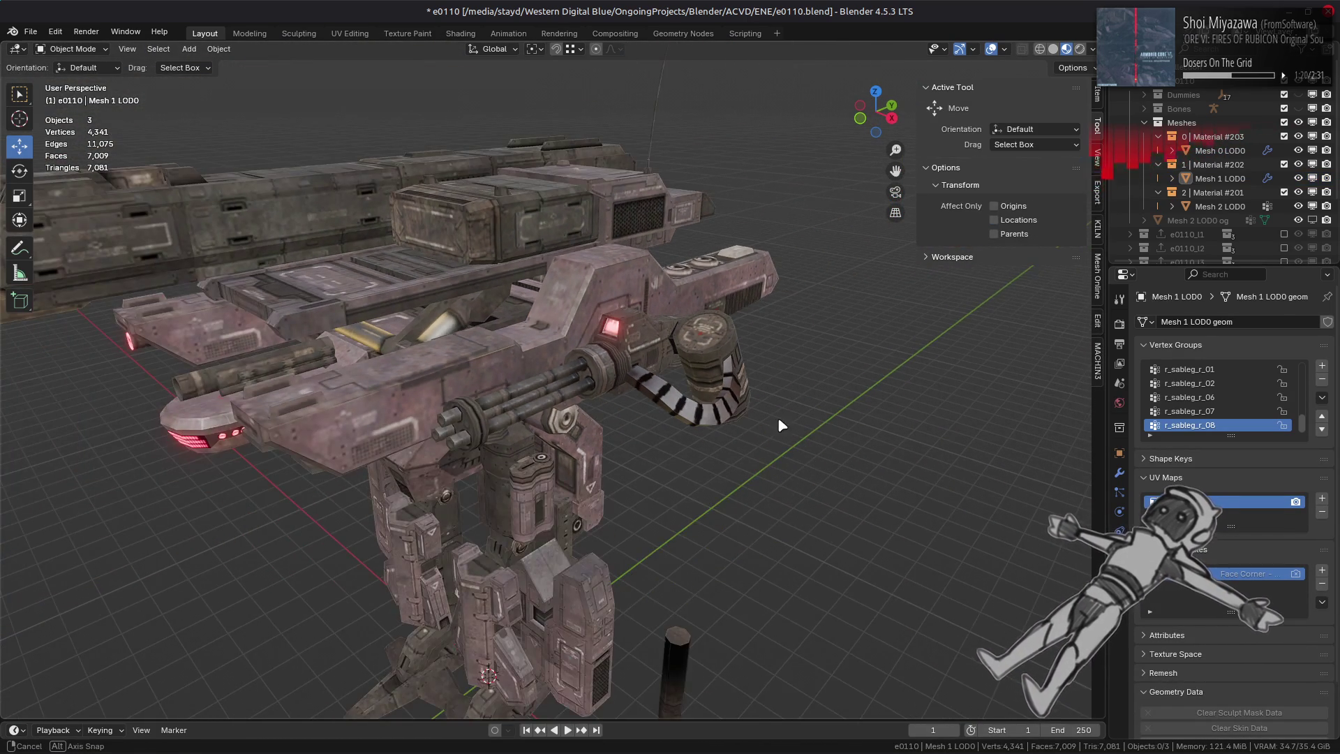
pyautogui.moveTo(781, 425); pyautogui.dragTo(774, 417, button='middle')
pyautogui.scroll(3, 771, 411)
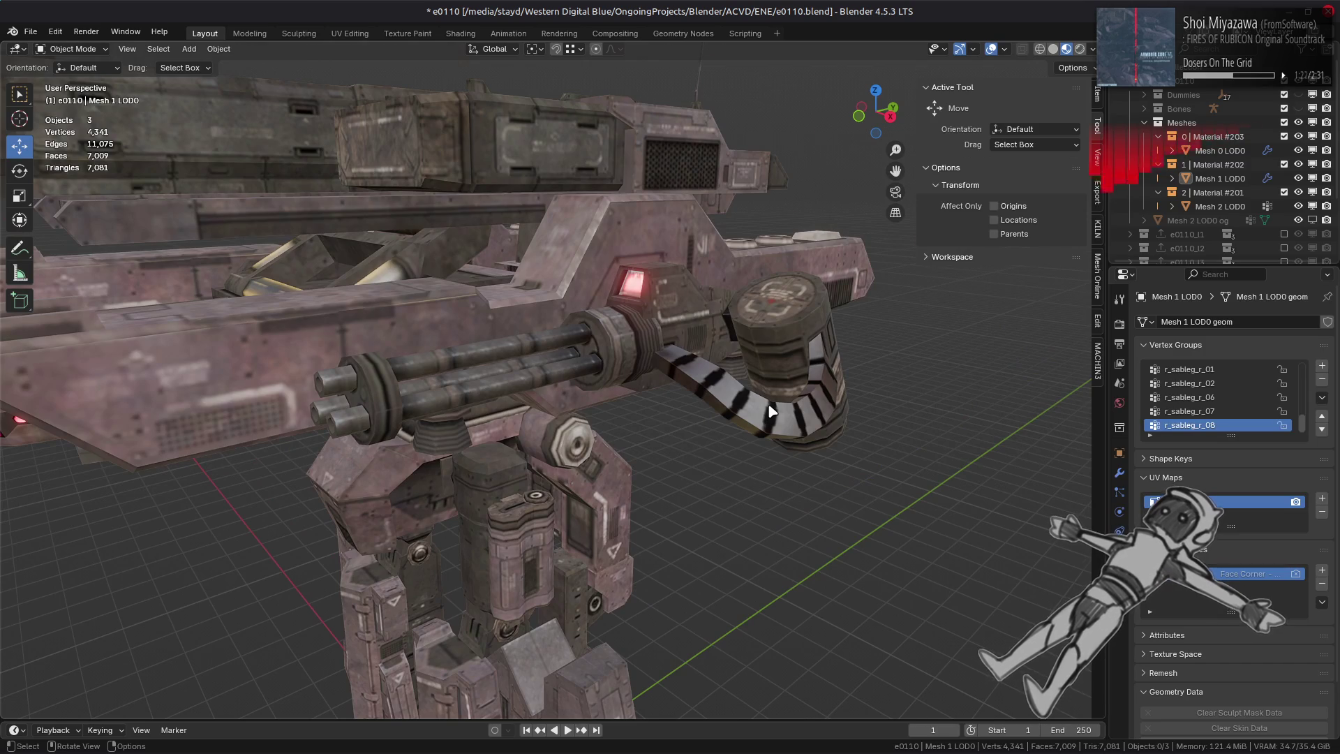
pyautogui.scroll(1, 771, 411)
pyautogui.hotkey('ctrl', 's')
# - Bring the texture window to the front and make 02 Stake Mask the active layer
pyautogui.moveTo(460, 750)
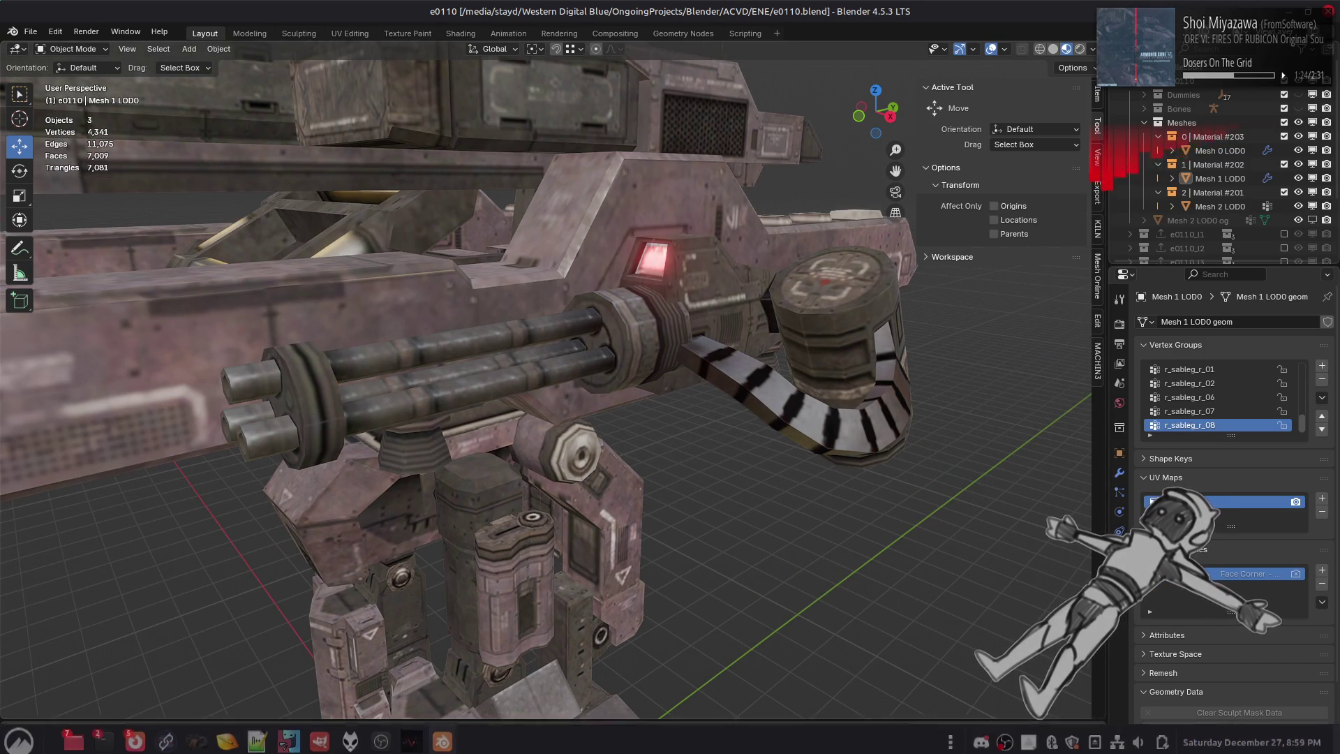
pyautogui.moveTo(319, 736)
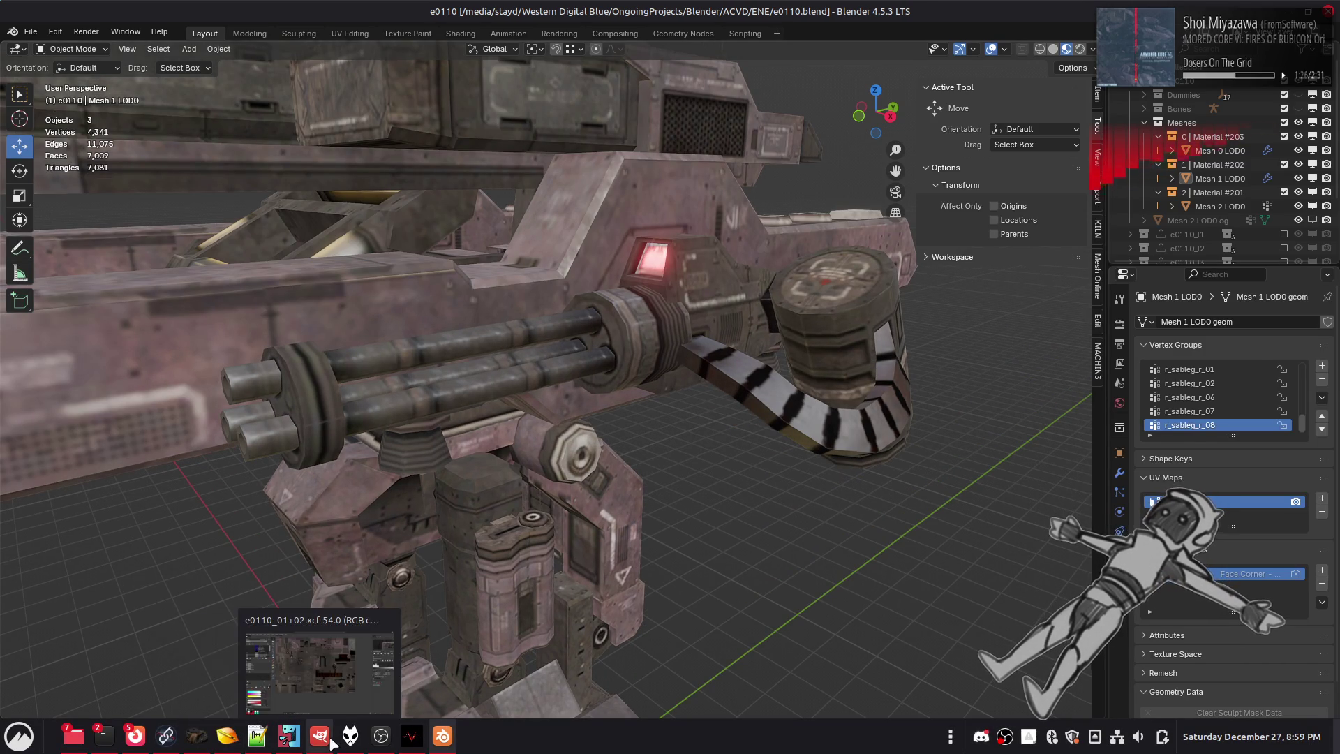
pyautogui.click(320, 663)
pyautogui.moveTo(551, 402); pyautogui.dragTo(335, 291, button='middle')
pyautogui.click(131, 187)
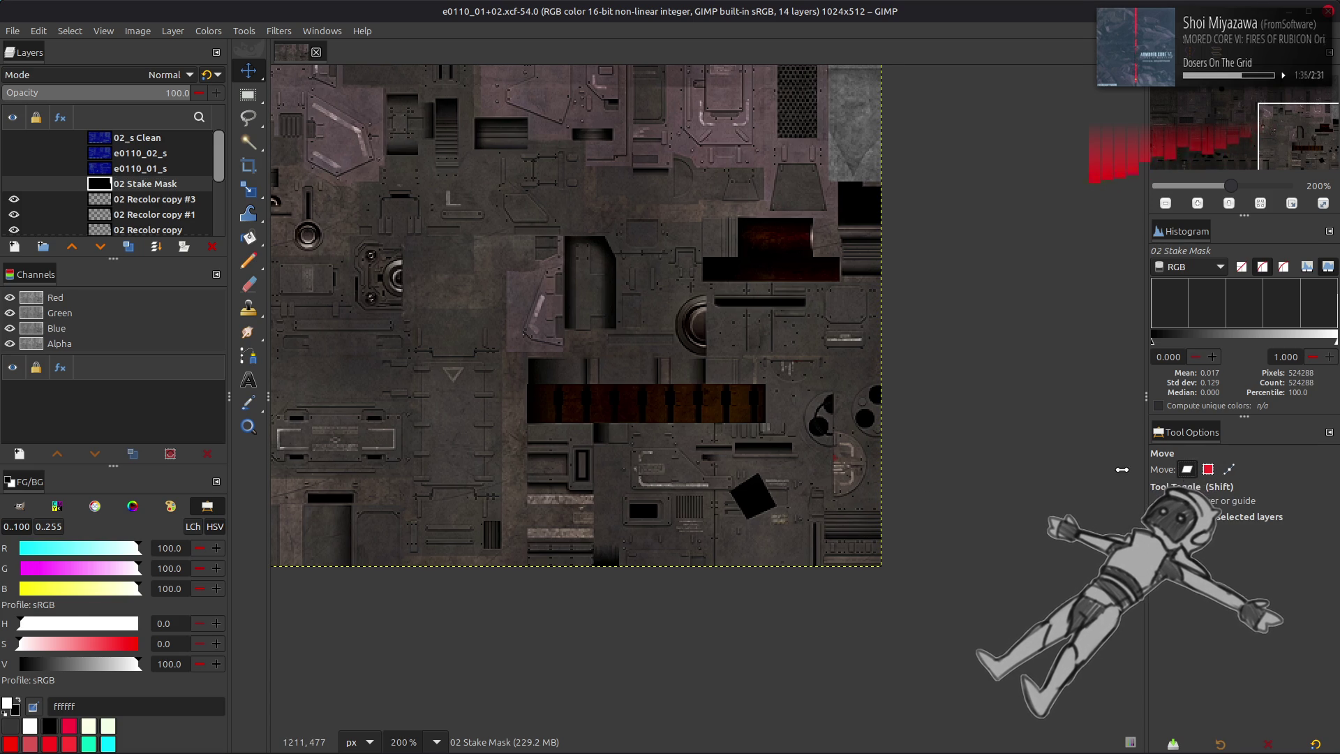
# - Zoom to 800% and rectangle-select the dark belt band out to its right edge
pyautogui.keyDown('ctrl'); pyautogui.scroll(4, 529, 424); pyautogui.keyUp('ctrl')
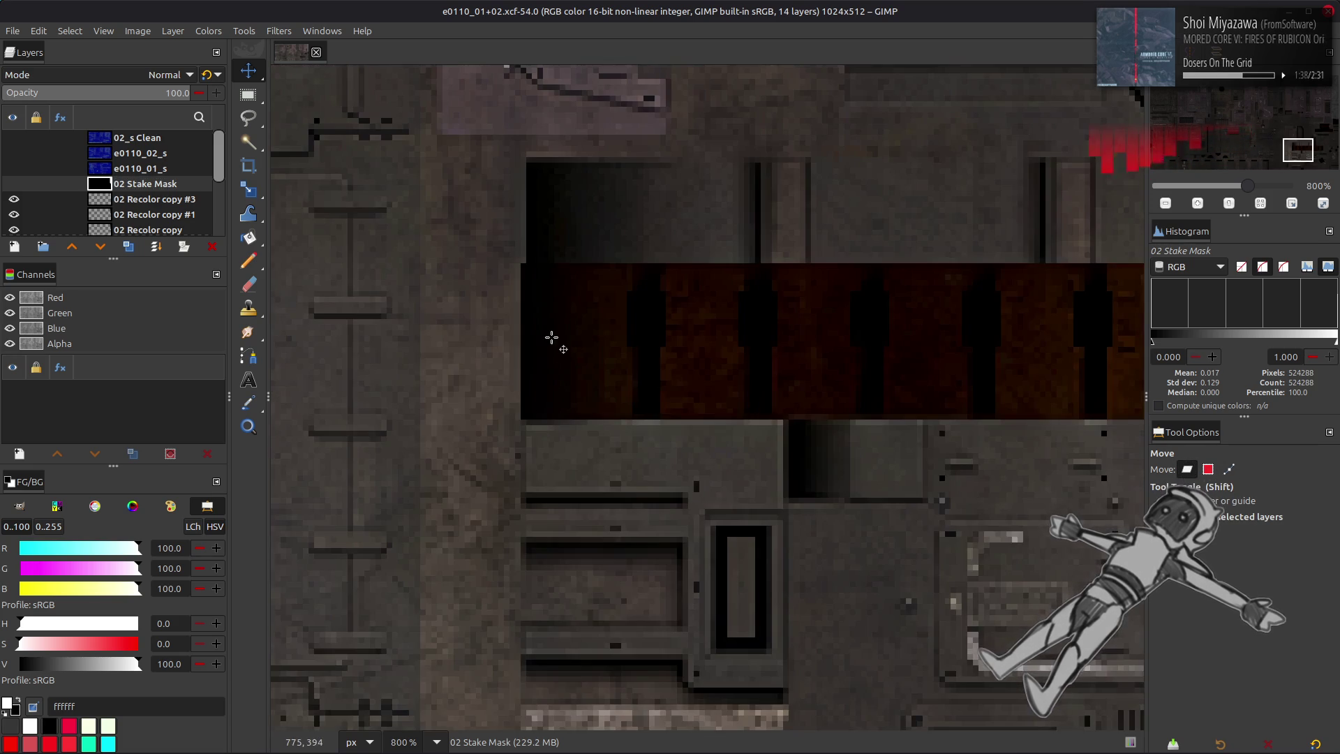
pyautogui.press('r')
pyautogui.moveTo(453, 313)
pyautogui.mouseDown()
pyautogui.moveTo(578, 385)
pyautogui.moveTo(1055, 464)
pyautogui.moveTo(1021, 433)
pyautogui.moveTo(1019, 466)
pyautogui.mouseUp()
pyautogui.moveTo(1019, 397); pyautogui.dragTo(1047, 397)
pyautogui.click(16, 247)
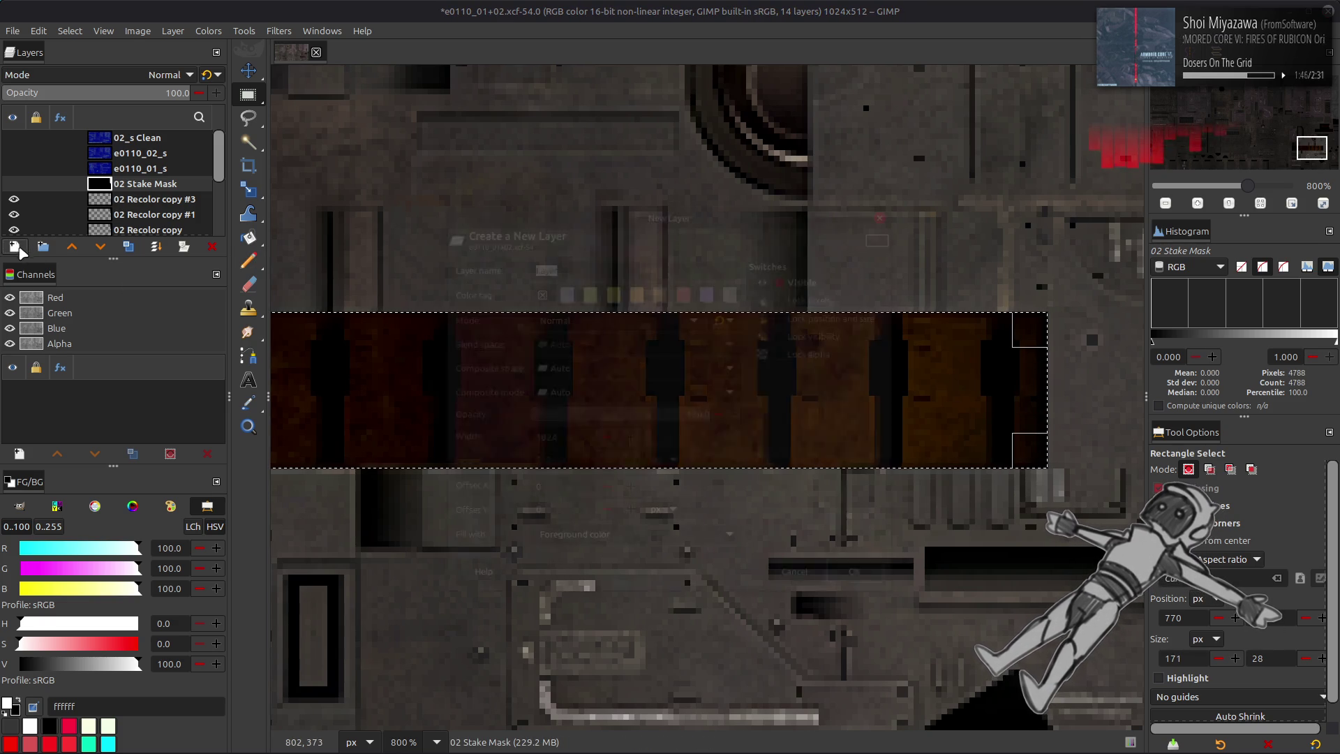
# - Add a black-filled layer and use Levels to turn the selected belt band white
pyautogui.scroll(-1, 698, 551)
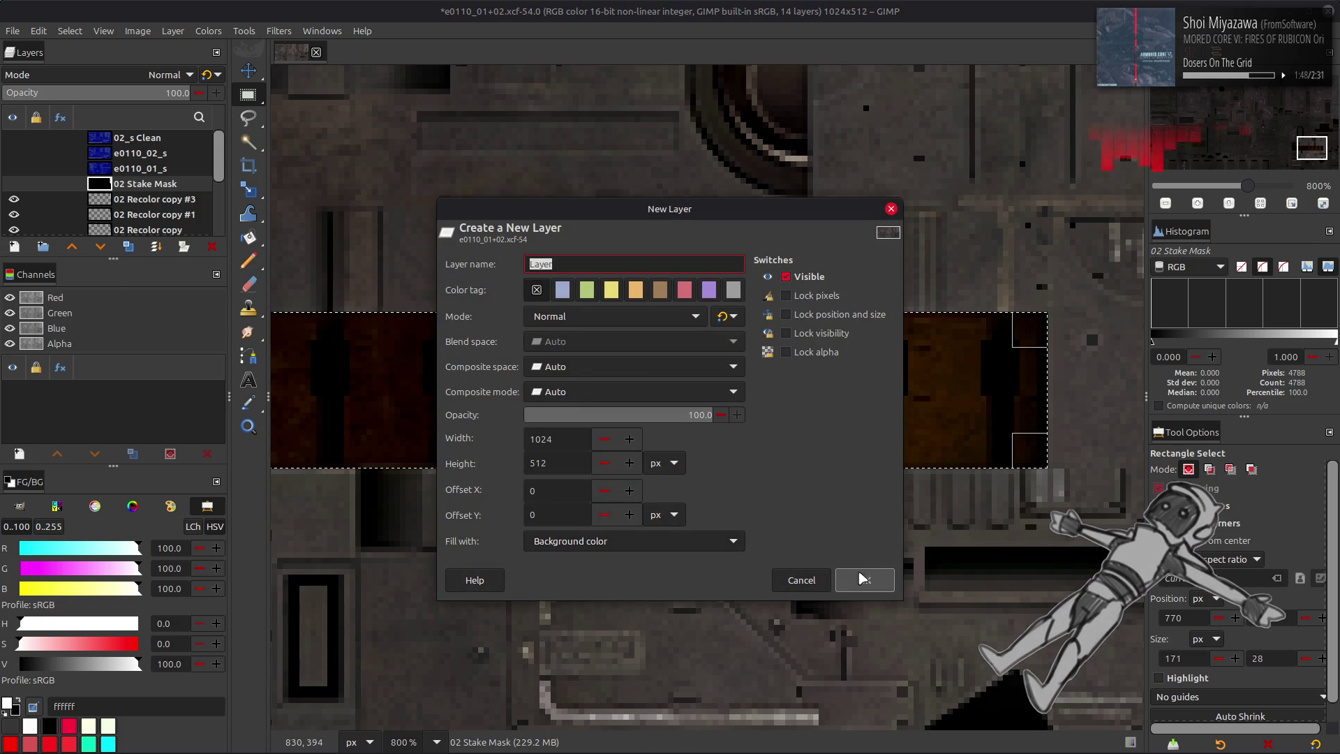
pyautogui.click(862, 579)
pyautogui.click(208, 31)
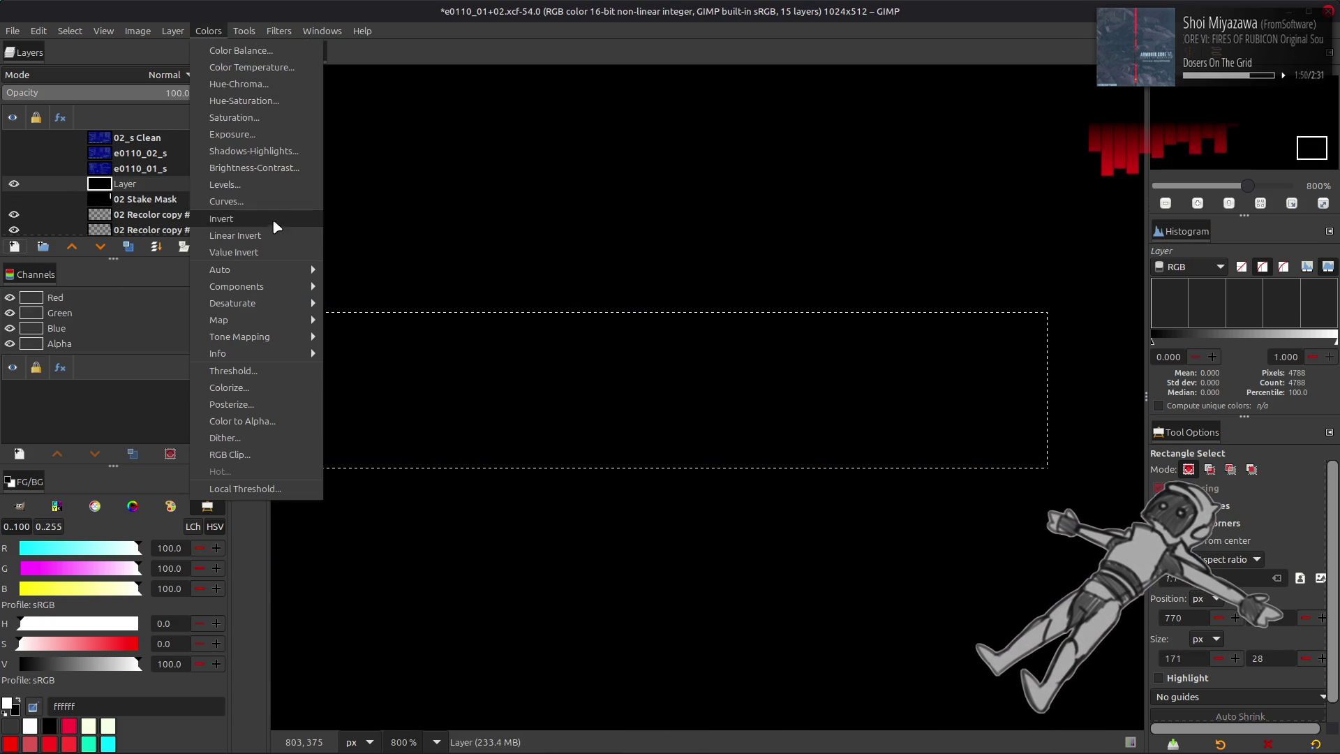
pyautogui.click(263, 188)
pyautogui.moveTo(774, 565); pyautogui.dragTo(1108, 565)
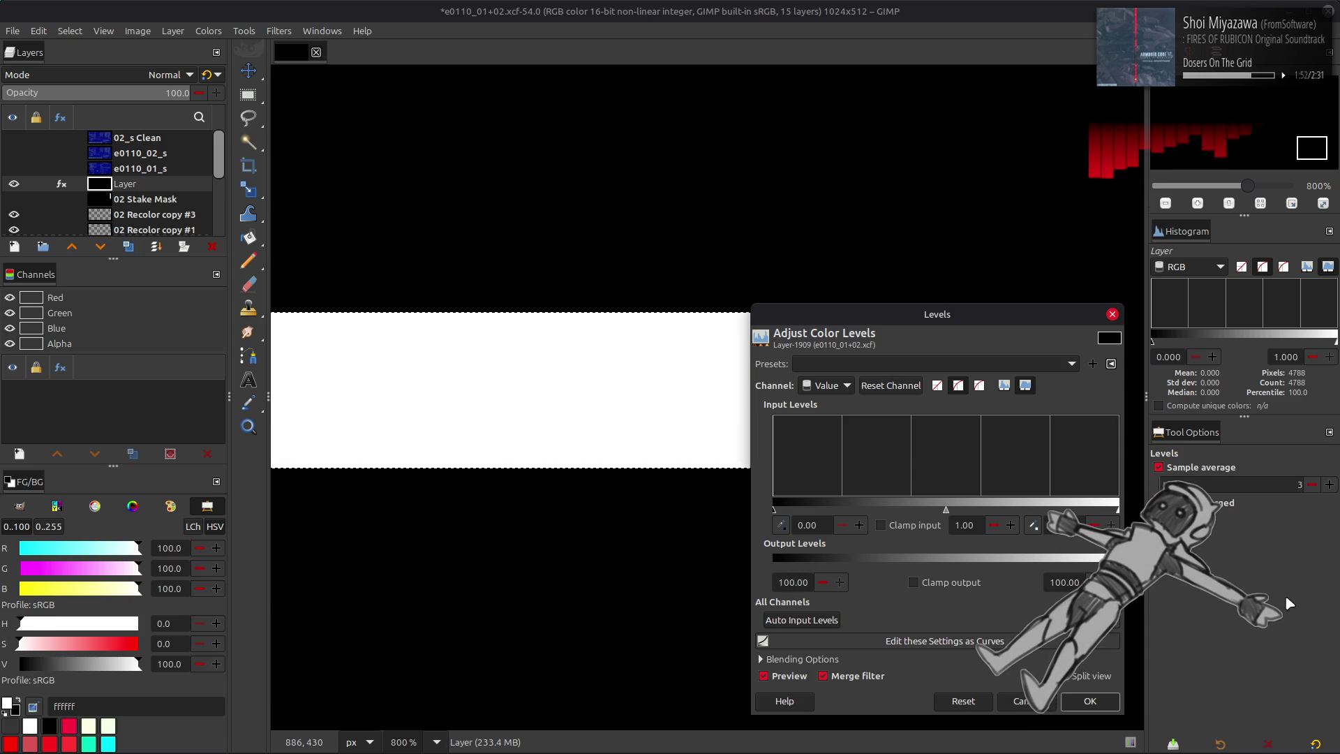
pyautogui.click(1089, 700)
# - Clear the selection and rename the new layer '02 Belt Mask'
pyautogui.click(69, 31)
pyautogui.click(88, 65)
pyautogui.doubleClick(132, 183)
pyautogui.write('02 B')
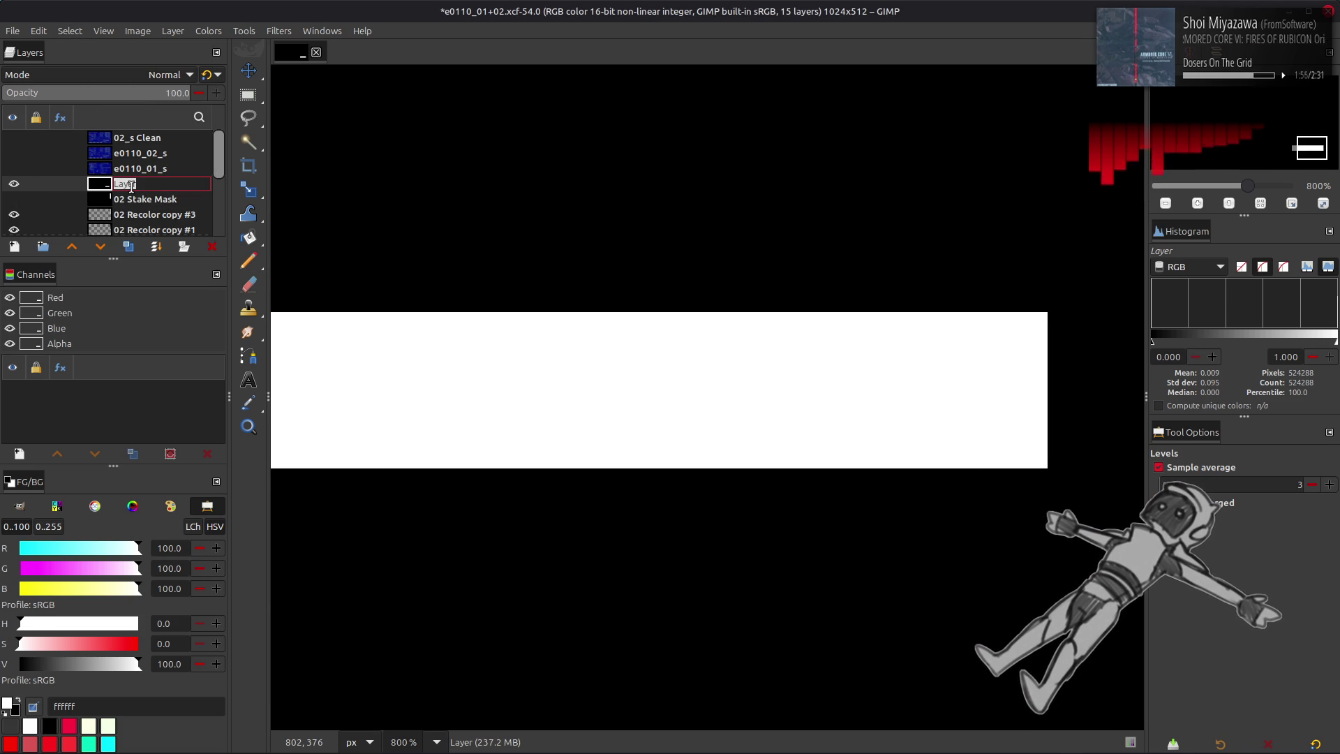
pyautogui.write('el')
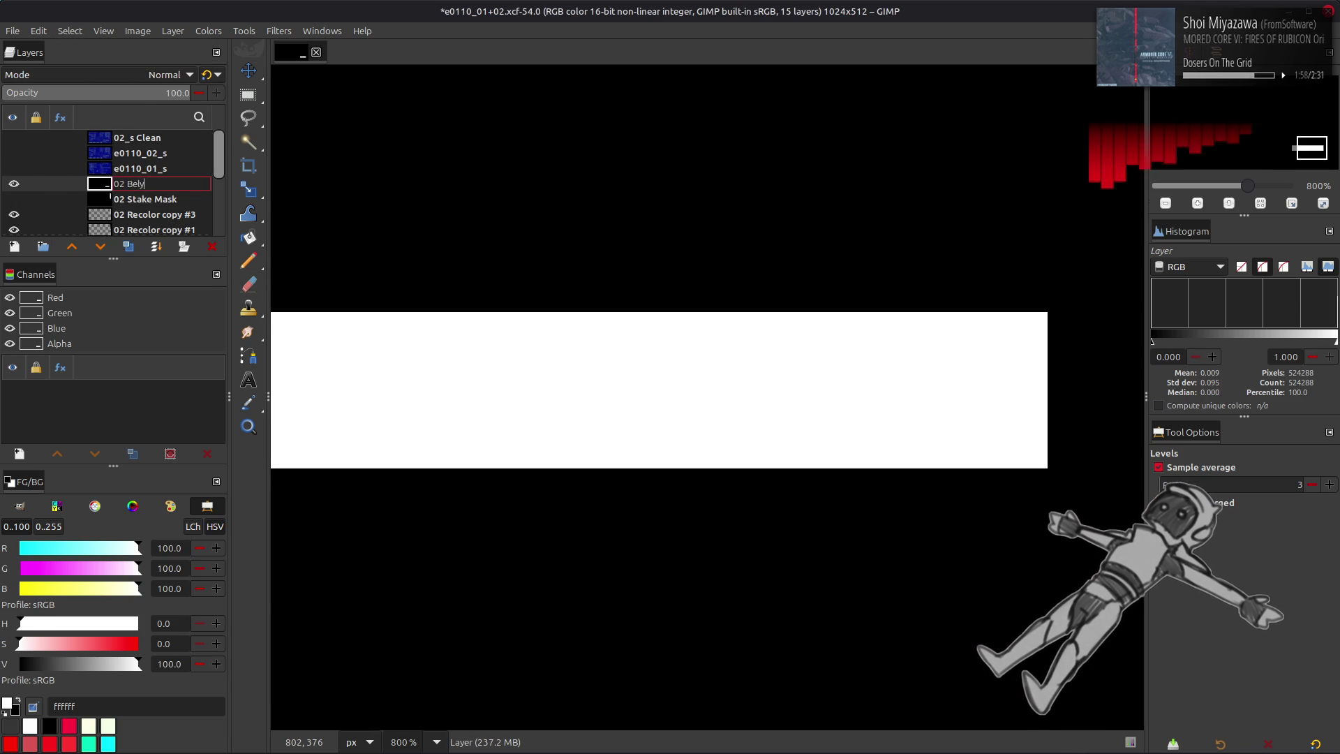
pyautogui.write('t Mask')
pyautogui.press('Return')
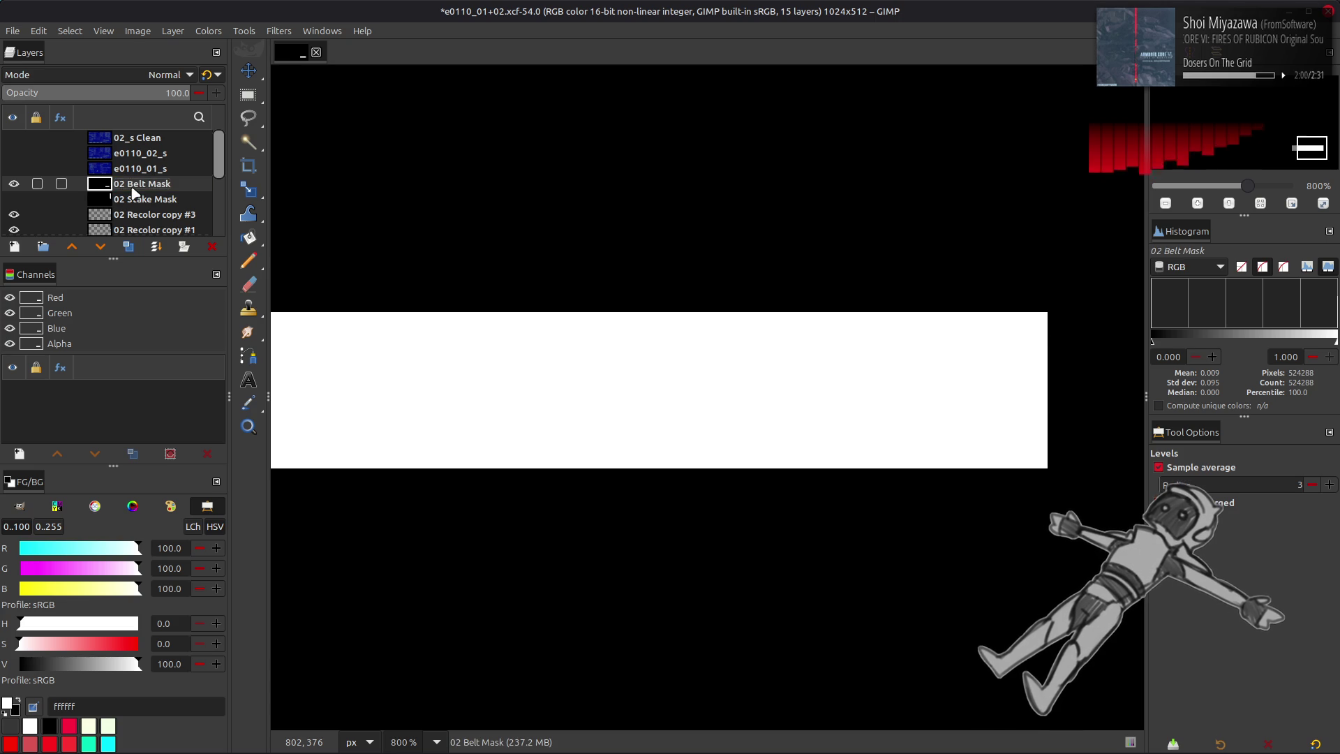
pyautogui.press('m')
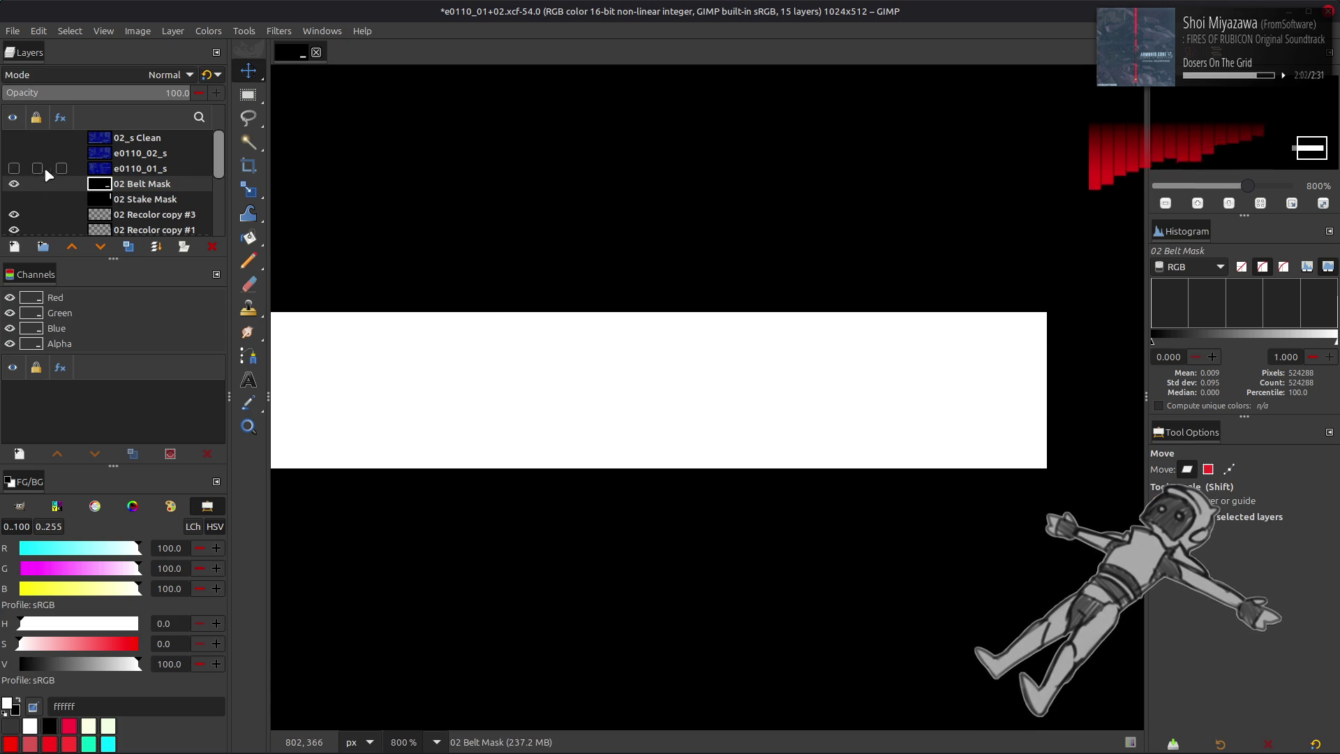
# - Save the texture to e0110_01+02.xcf with Ctrl+S
pyautogui.keyDown('ctrl'); pyautogui.scroll(-4, 453, 302); pyautogui.keyUp('ctrl')
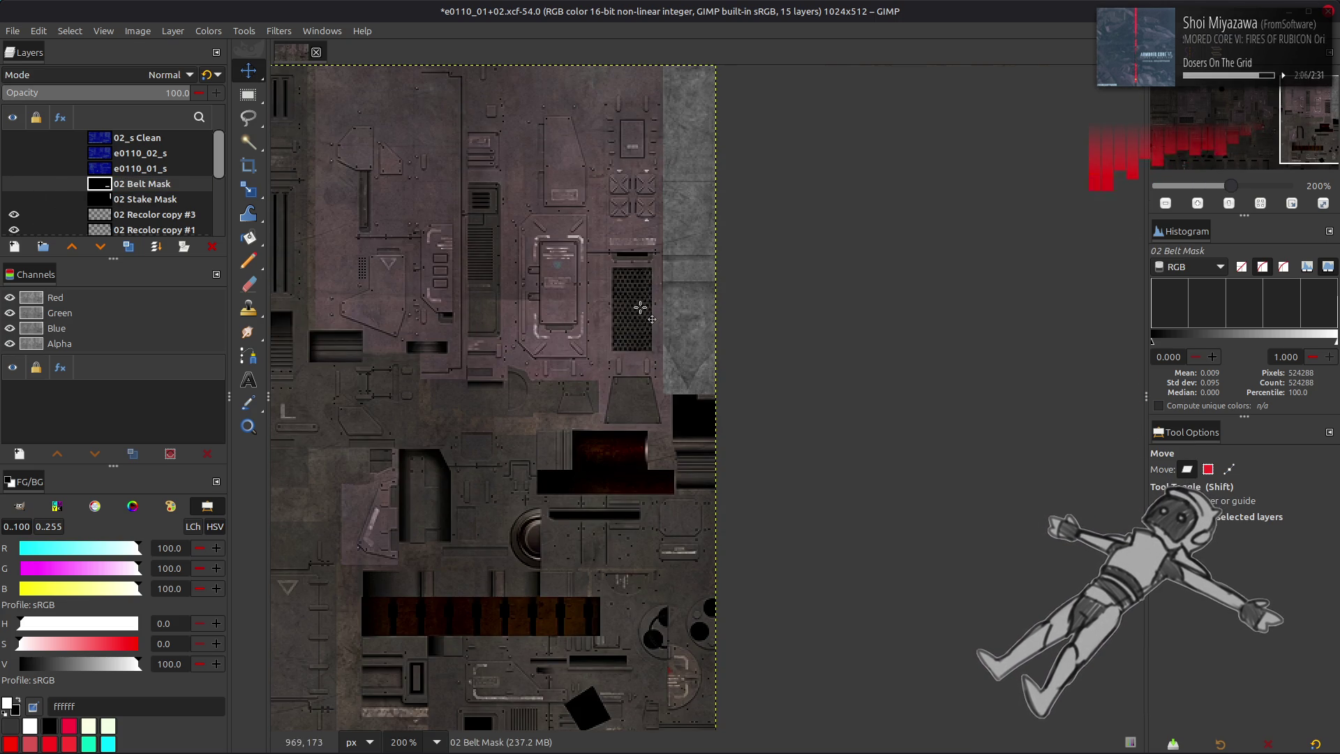
pyautogui.keyDown('shift'); pyautogui.hscroll(-2, 640, 307); pyautogui.keyUp('shift')
pyautogui.hotkey('ctrl', 's')
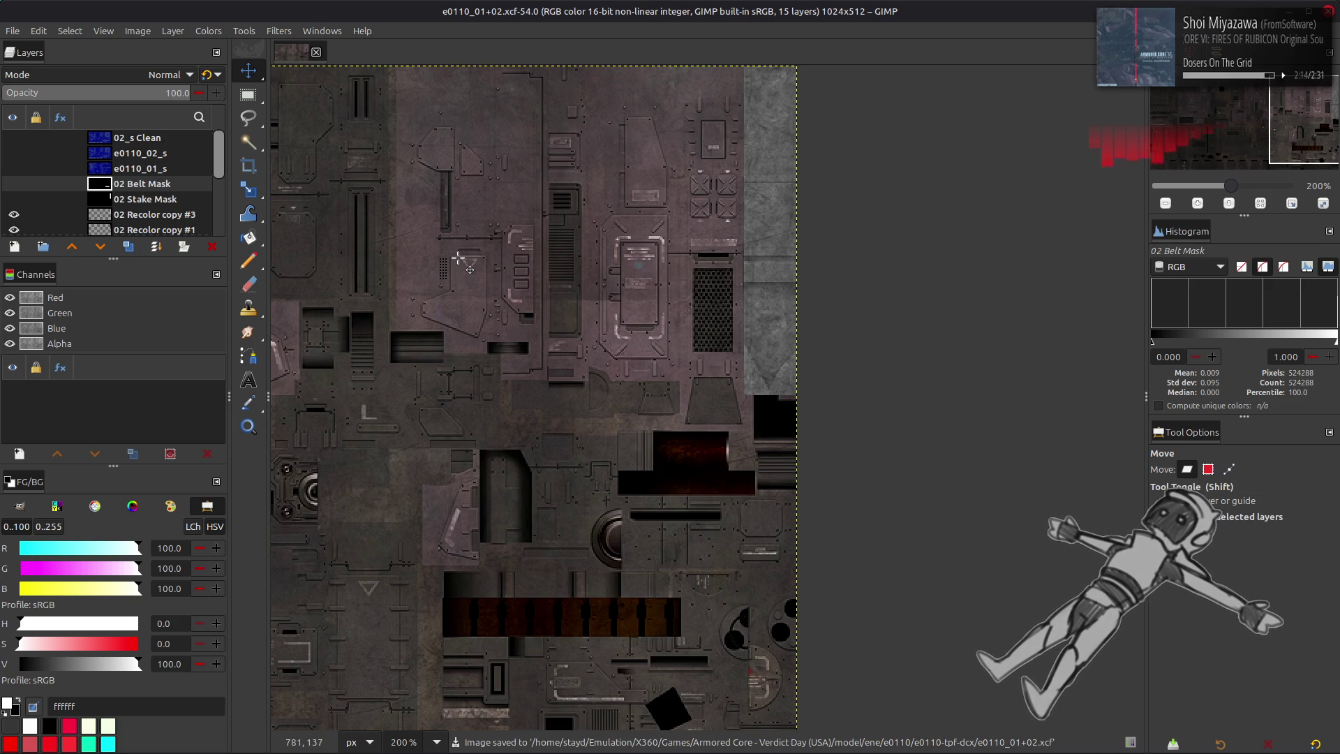
# - Select 02 Recolor copy #3 and toggle its visibility off and on to compare
pyautogui.click(159, 199)
pyautogui.scroll(-1, 147, 195)
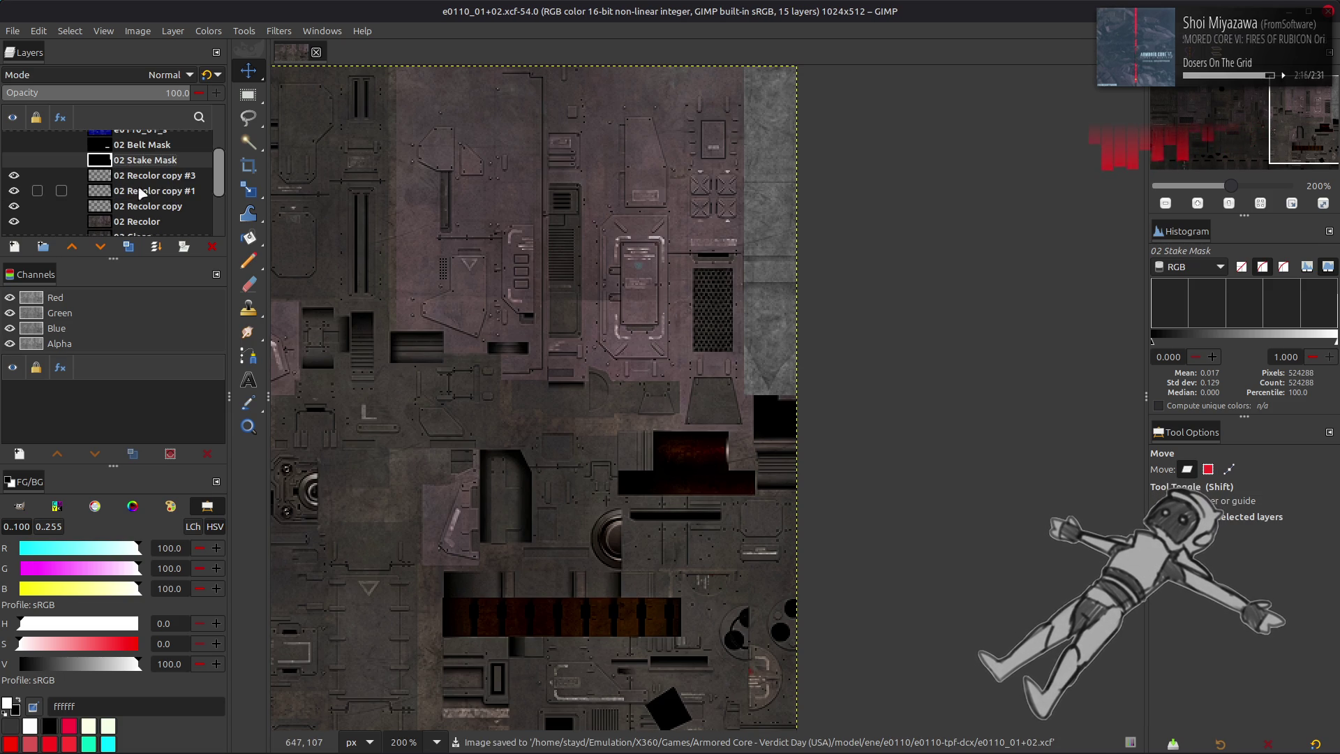
pyautogui.click(136, 180)
pyautogui.click(14, 175)
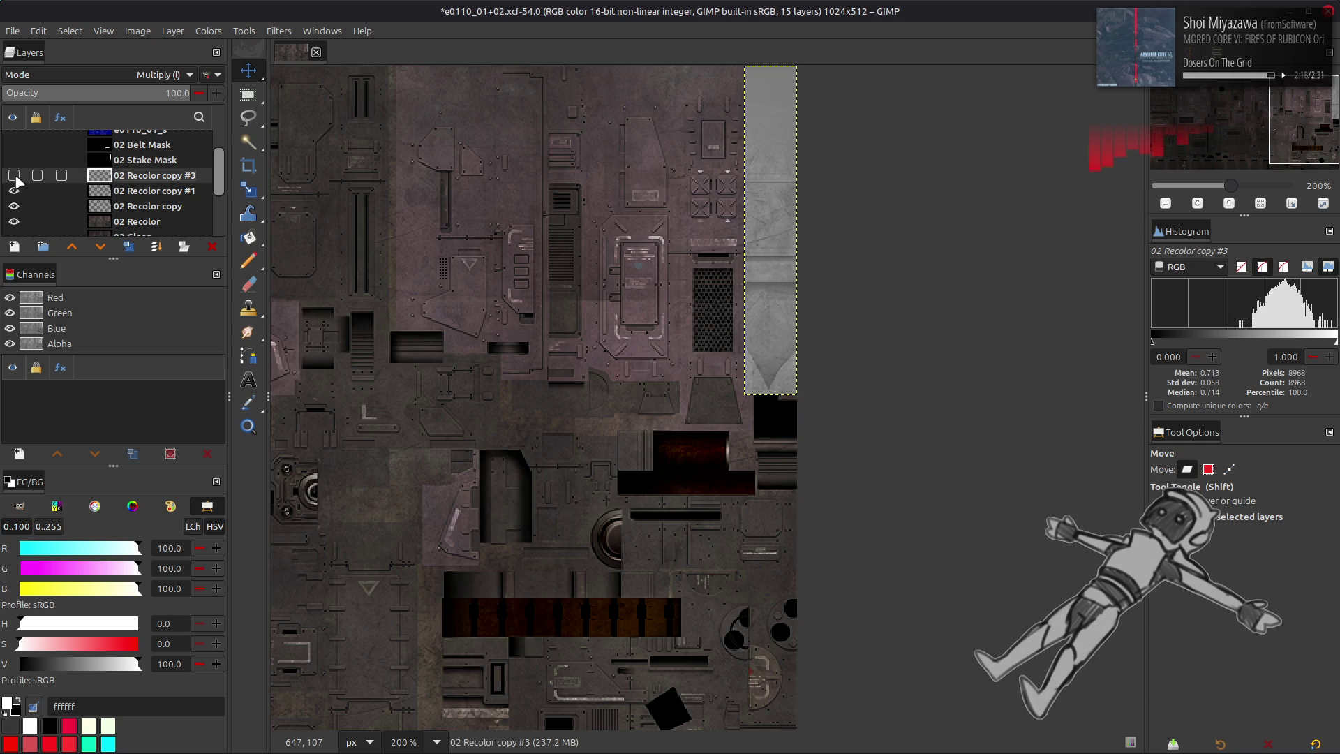
pyautogui.click(14, 175)
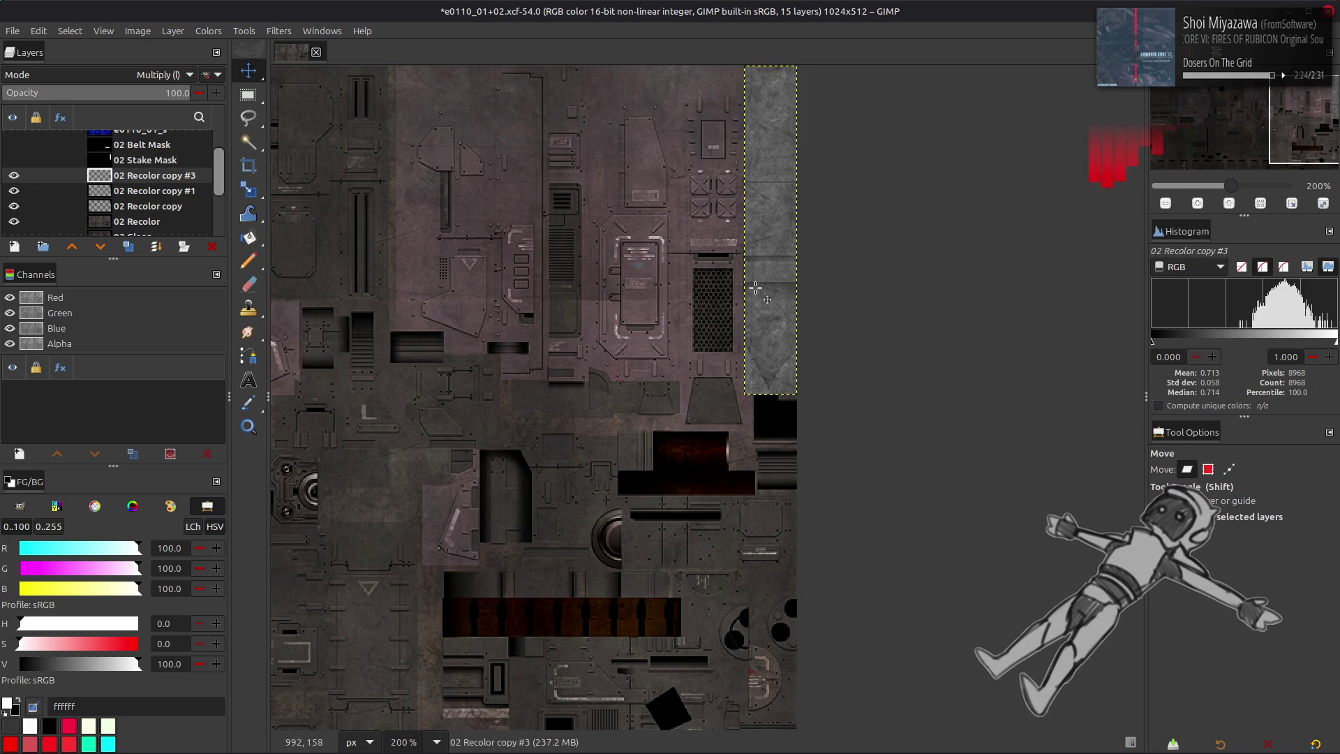
# - Pan across the texture to inspect the recoloured metal strip, then return to Blender
pyautogui.keyDown('ctrl'); pyautogui.scroll(4, 752, 286); pyautogui.keyUp('ctrl')
pyautogui.scroll(5, 756, 286)
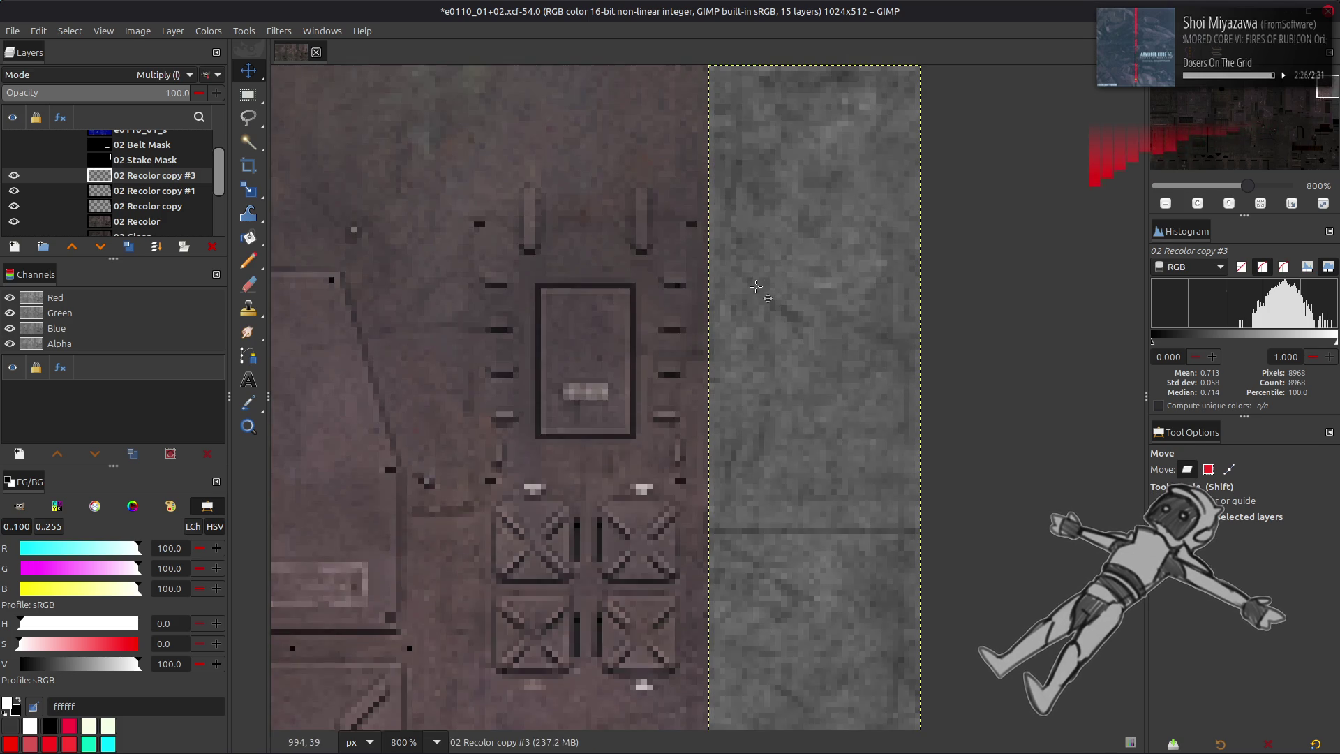
pyautogui.keyDown('ctrl'); pyautogui.scroll(-4, 757, 286); pyautogui.keyUp('ctrl')
pyautogui.keyDown('shift'); pyautogui.hscroll(-5, 669, 302); pyautogui.keyUp('shift')
pyautogui.scroll(-2, 658, 312)
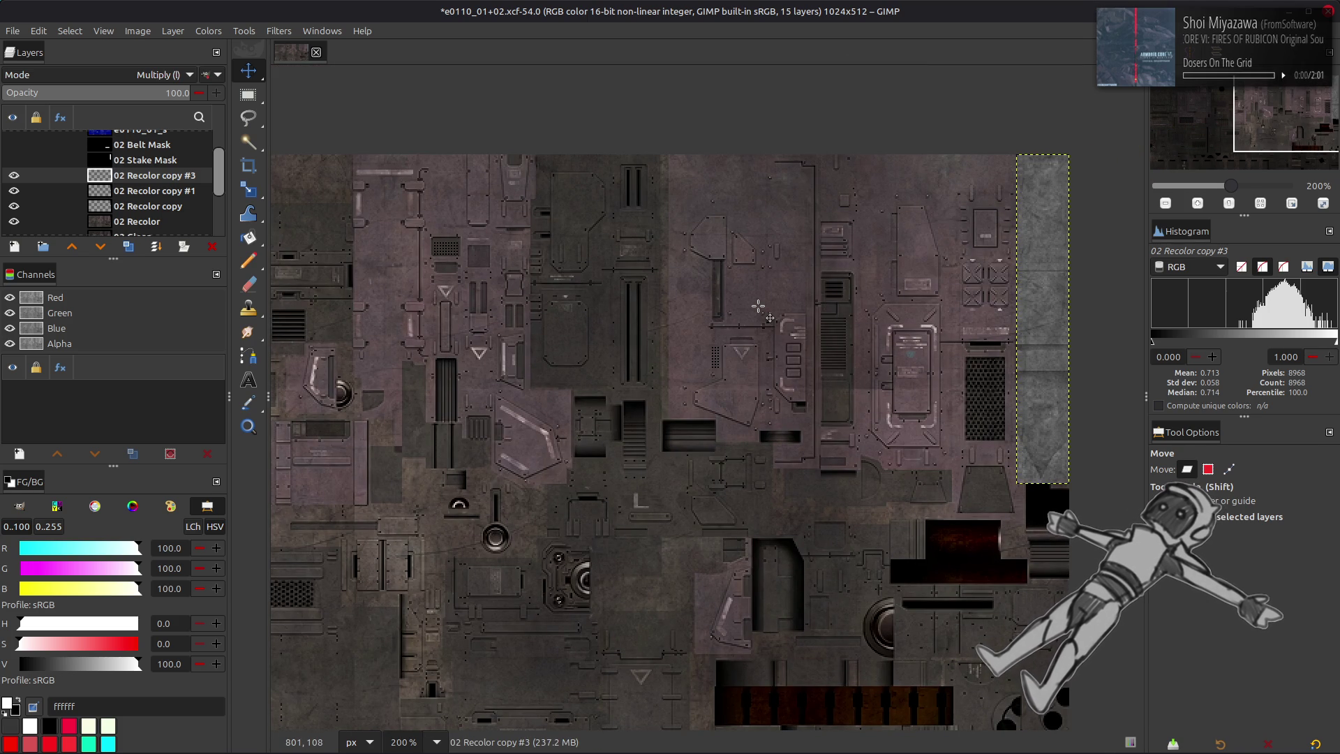
pyautogui.scroll(-4, 758, 305)
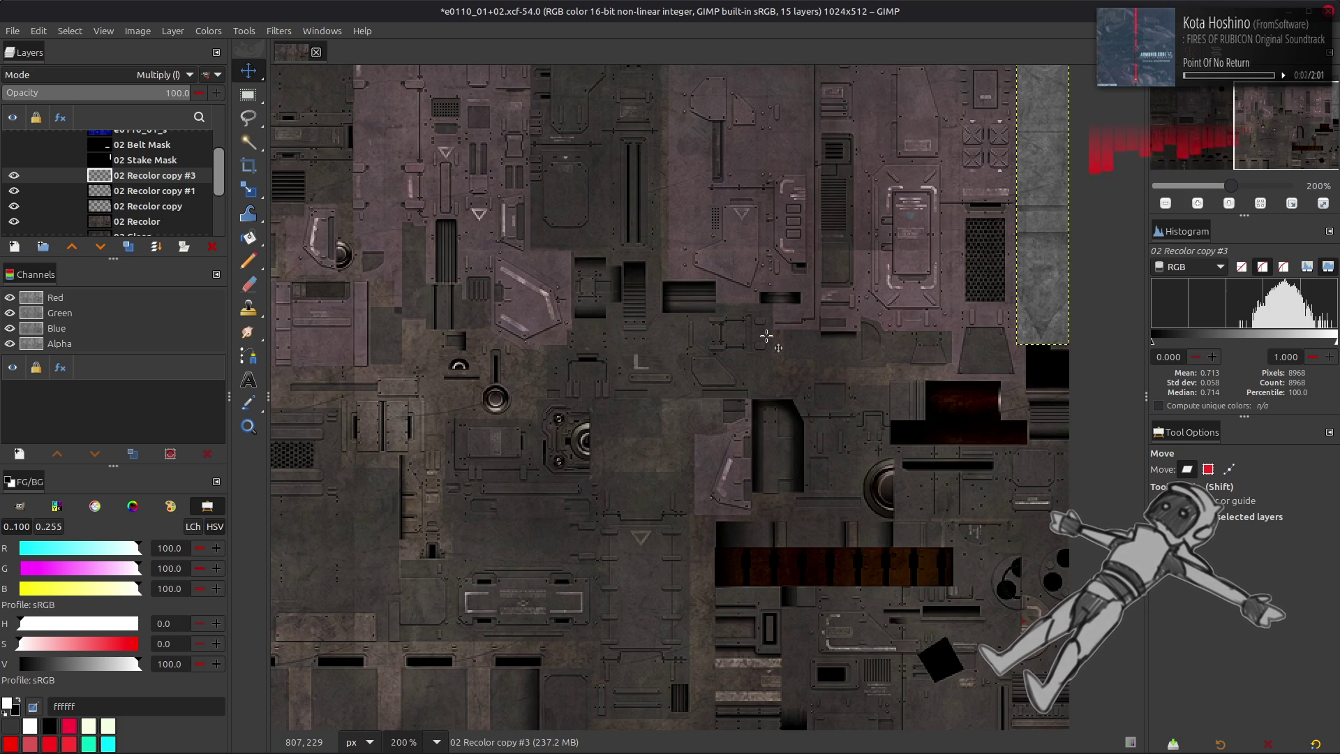
pyautogui.keyDown('shift'); pyautogui.hscroll(-5, 659, 385); pyautogui.keyUp('shift')
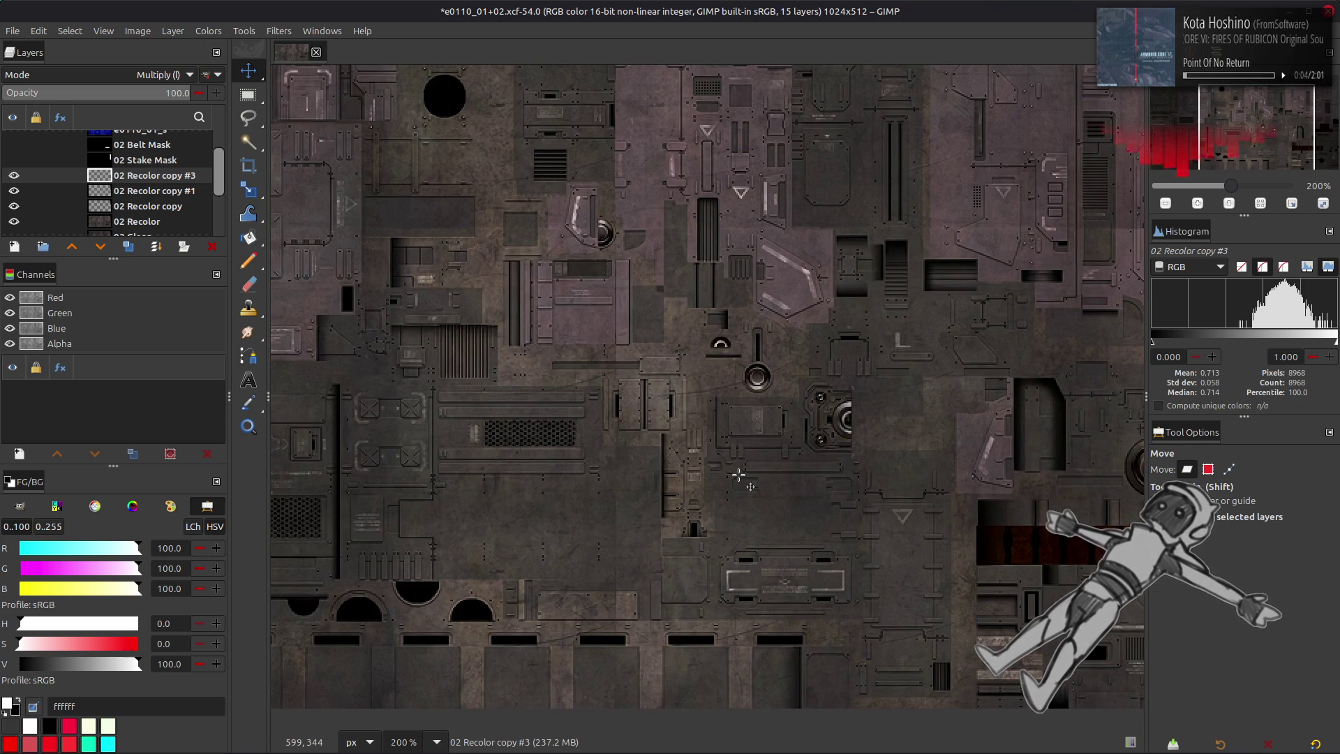
pyautogui.press('o')
pyautogui.moveTo(585, 497)
pyautogui.mouseDown(button='middle')
pyautogui.moveTo(891, 516)
pyautogui.moveTo(914, 700)
pyautogui.mouseUp(button='middle')
pyautogui.moveTo(530, 489)
pyautogui.mouseDown(button='middle')
pyautogui.moveTo(898, 407)
pyautogui.moveTo(542, 215)
pyautogui.moveTo(672, 249)
pyautogui.moveTo(585, 349)
pyautogui.mouseUp(button='middle')
pyautogui.hotkey('alt', 'Tab')
# - In Edit Mode on the gun mesh, select all faces linked to the gatling barrel
pyautogui.click(654, 343)
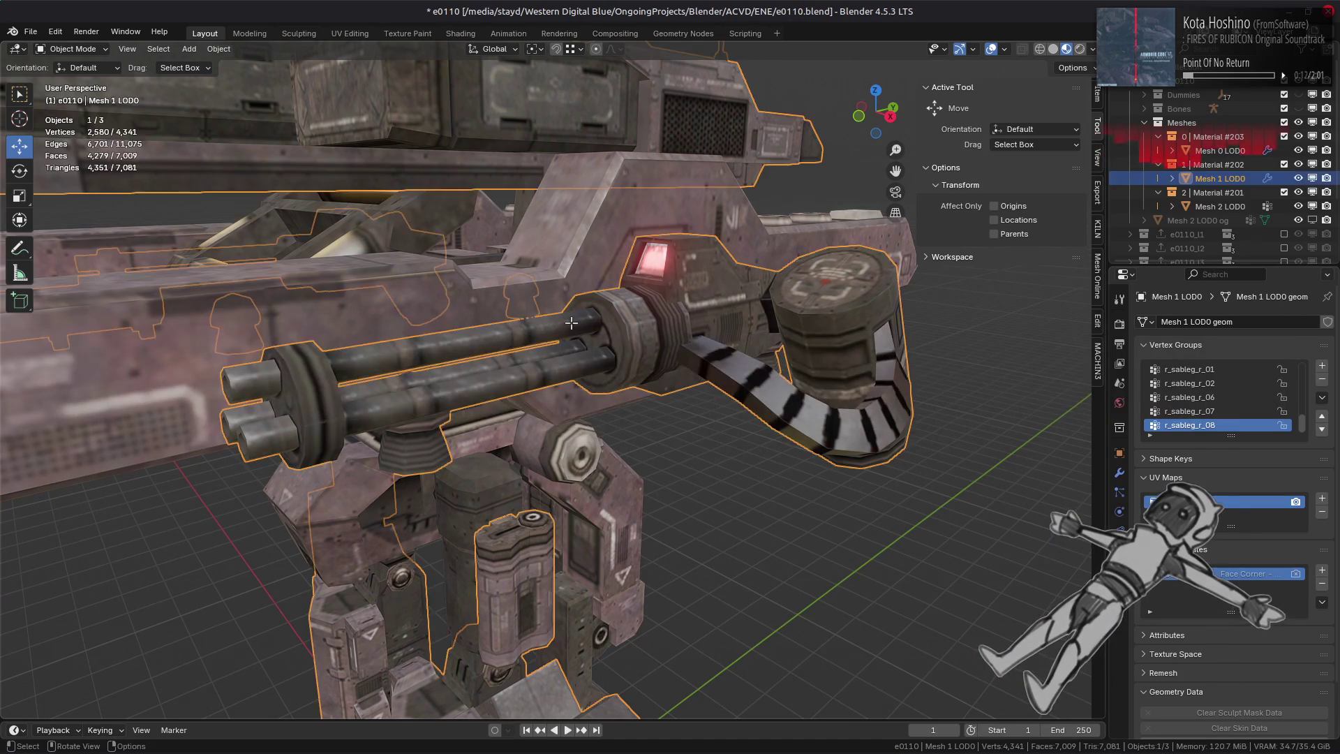
pyautogui.press('Tab')
pyautogui.click(517, 325)
pyautogui.keyDown('shift'); pyautogui.click(520, 360); pyautogui.keyUp('shift')
pyautogui.keyDown('shift'); pyautogui.click(520, 373); pyautogui.keyUp('shift')
pyautogui.hotkey('ctrl', 'l')
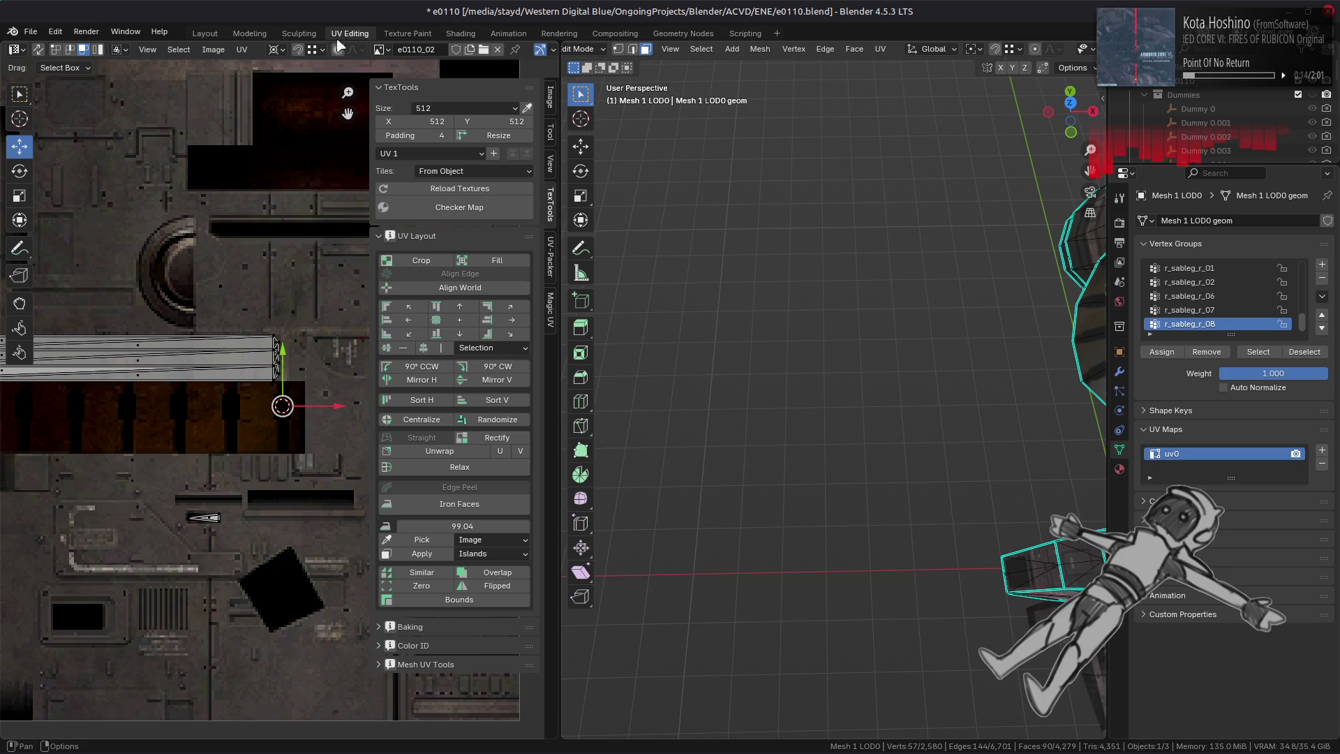
# - In the UV Editing workspace, frame the barrel's UVs to see where its strip sits
pyautogui.click(350, 34)
pyautogui.press('KP_Decimal')
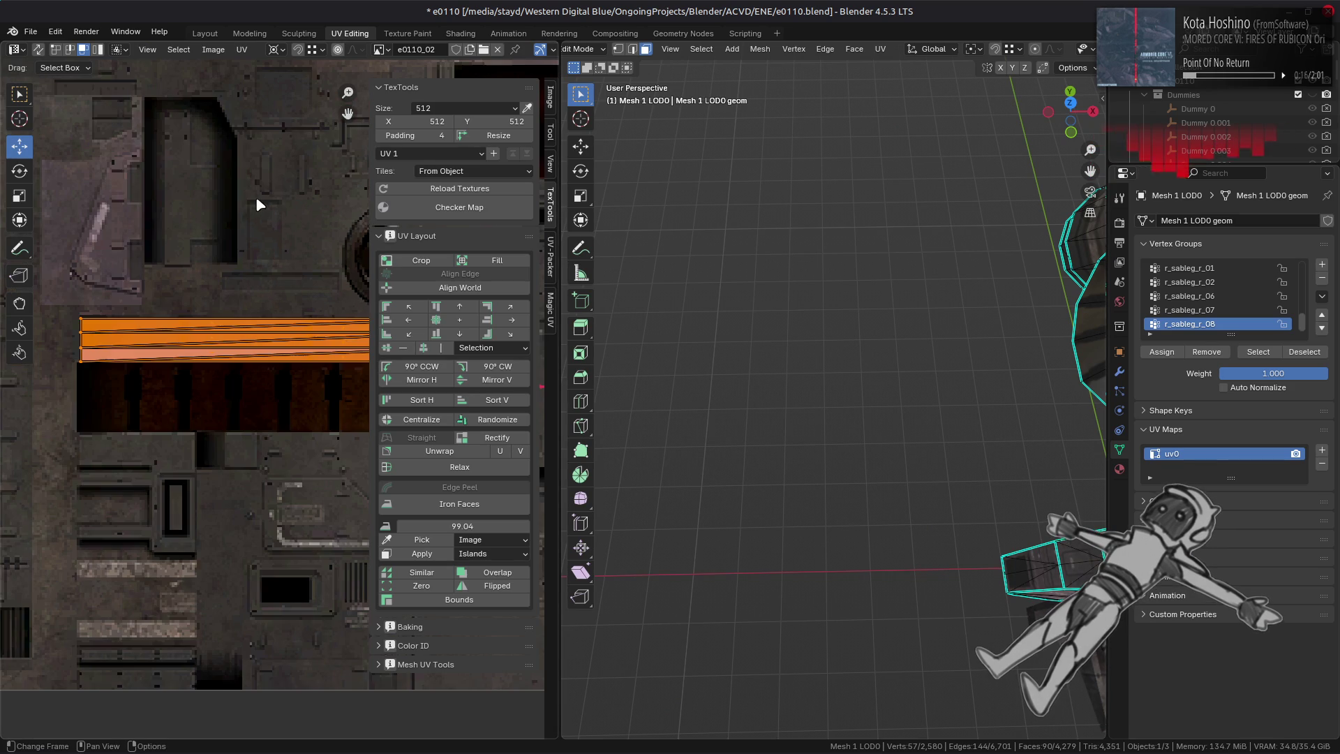
pyautogui.scroll(-3, 258, 204)
pyautogui.scroll(5, 209, 319)
pyautogui.scroll(-4, 194, 314)
pyautogui.scroll(5, 262, 351)
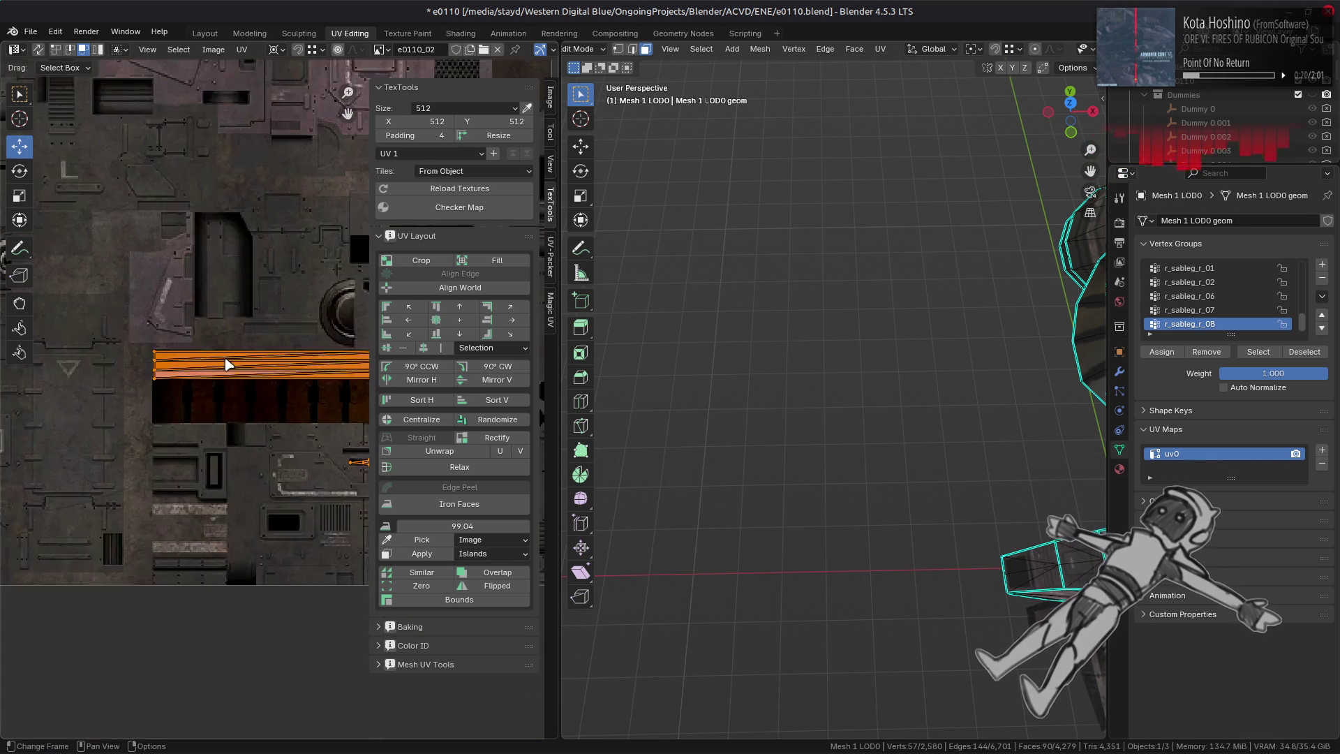
pyautogui.moveTo(263, 351)
pyautogui.mouseDown(button='middle')
pyautogui.moveTo(230, 330)
pyautogui.moveTo(210, 347)
pyautogui.moveTo(102, 493)
pyautogui.mouseUp(button='middle')
pyautogui.hotkey('alt', 'Tab')
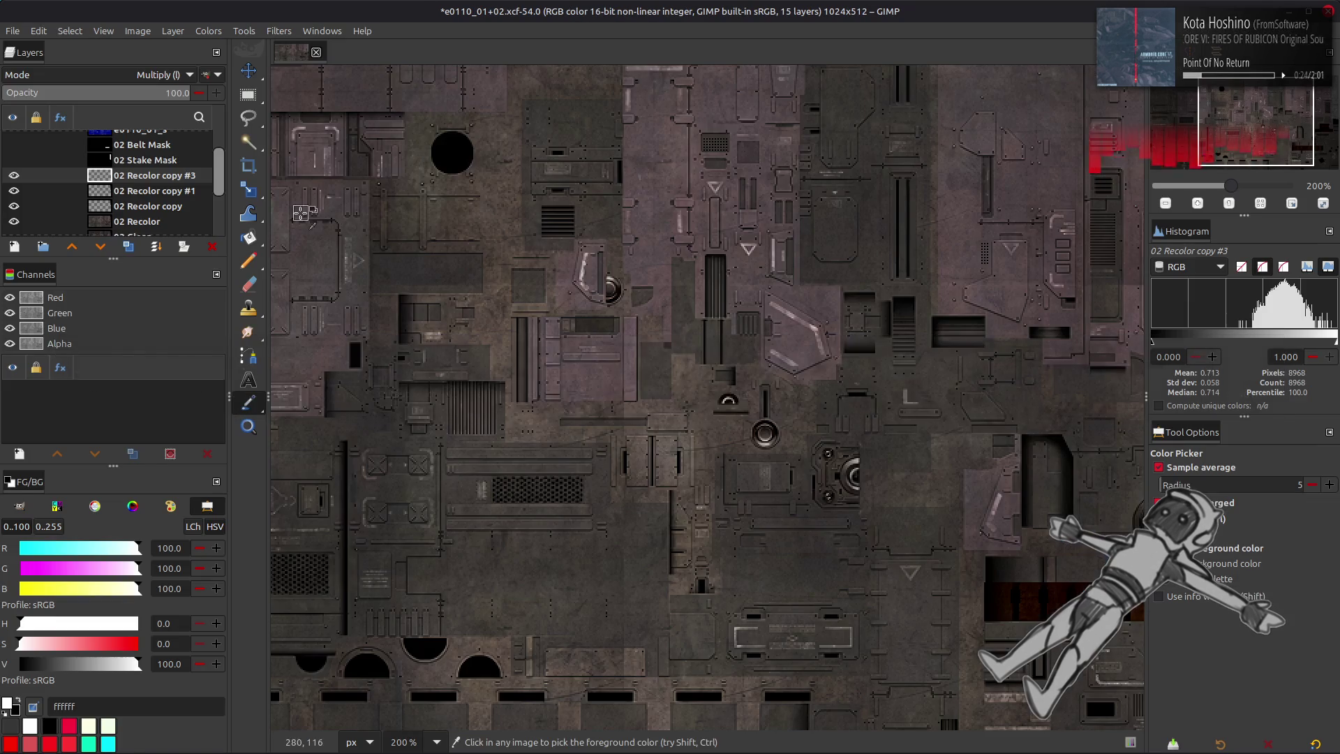
# - Sample the metal colour from the texture with the Color Picker
pyautogui.keyDown('ctrl'); pyautogui.scroll(3, 403, 433); pyautogui.keyUp('ctrl')
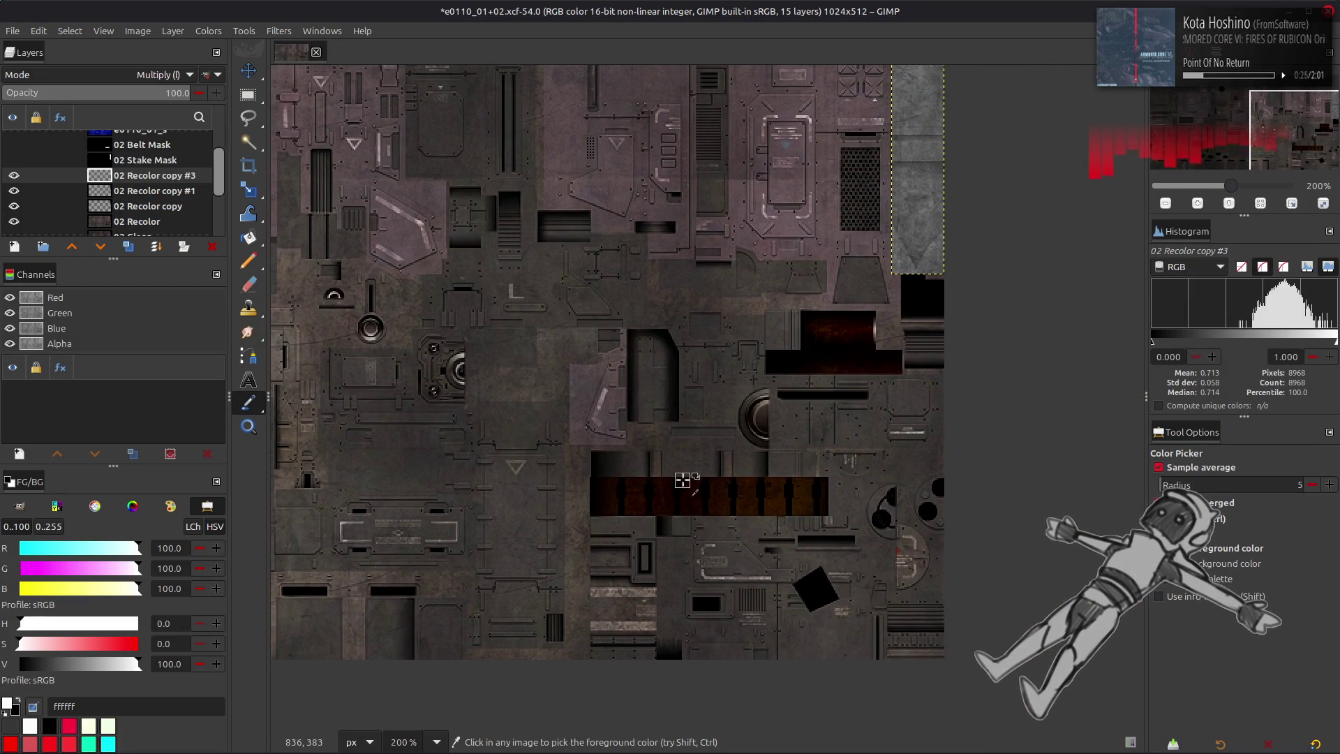
pyautogui.keyDown('ctrl'); pyautogui.scroll(4, 684, 476); pyautogui.keyUp('ctrl')
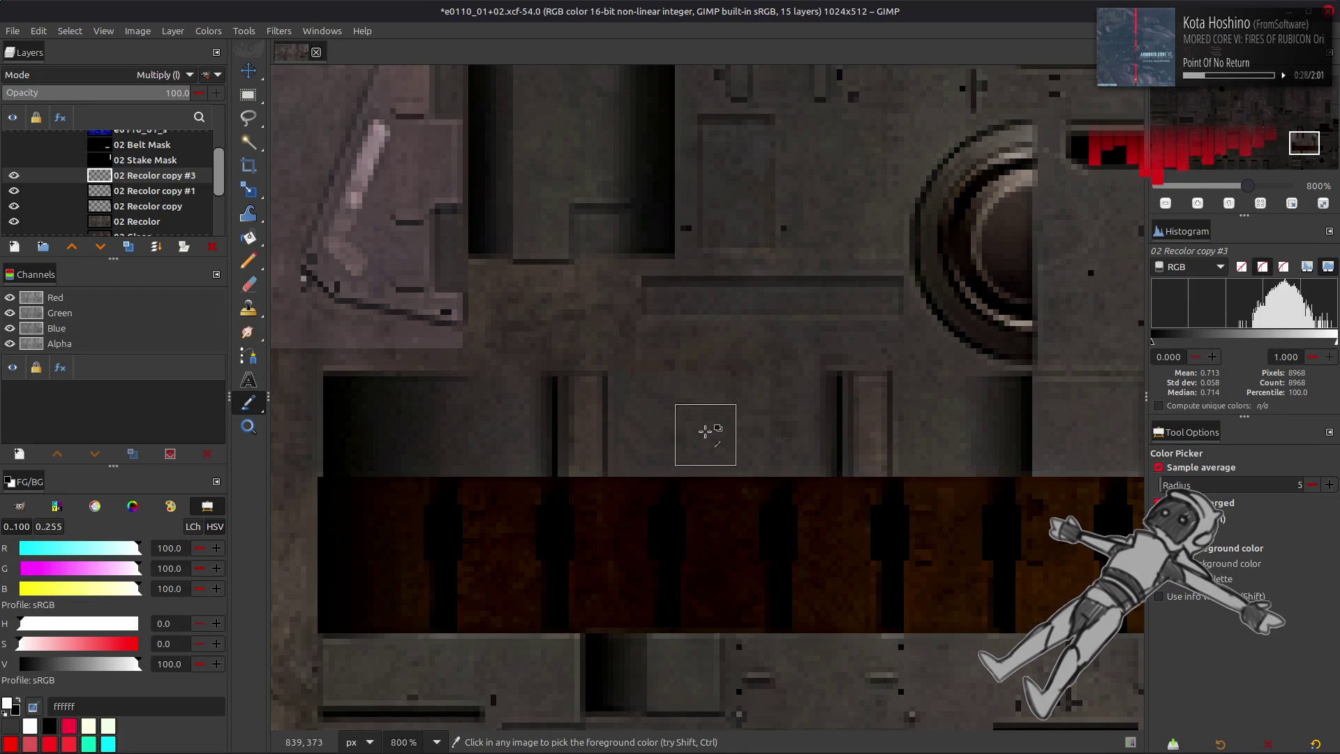
pyautogui.click(676, 425)
pyautogui.moveTo(645, 425); pyautogui.dragTo(662, 427)
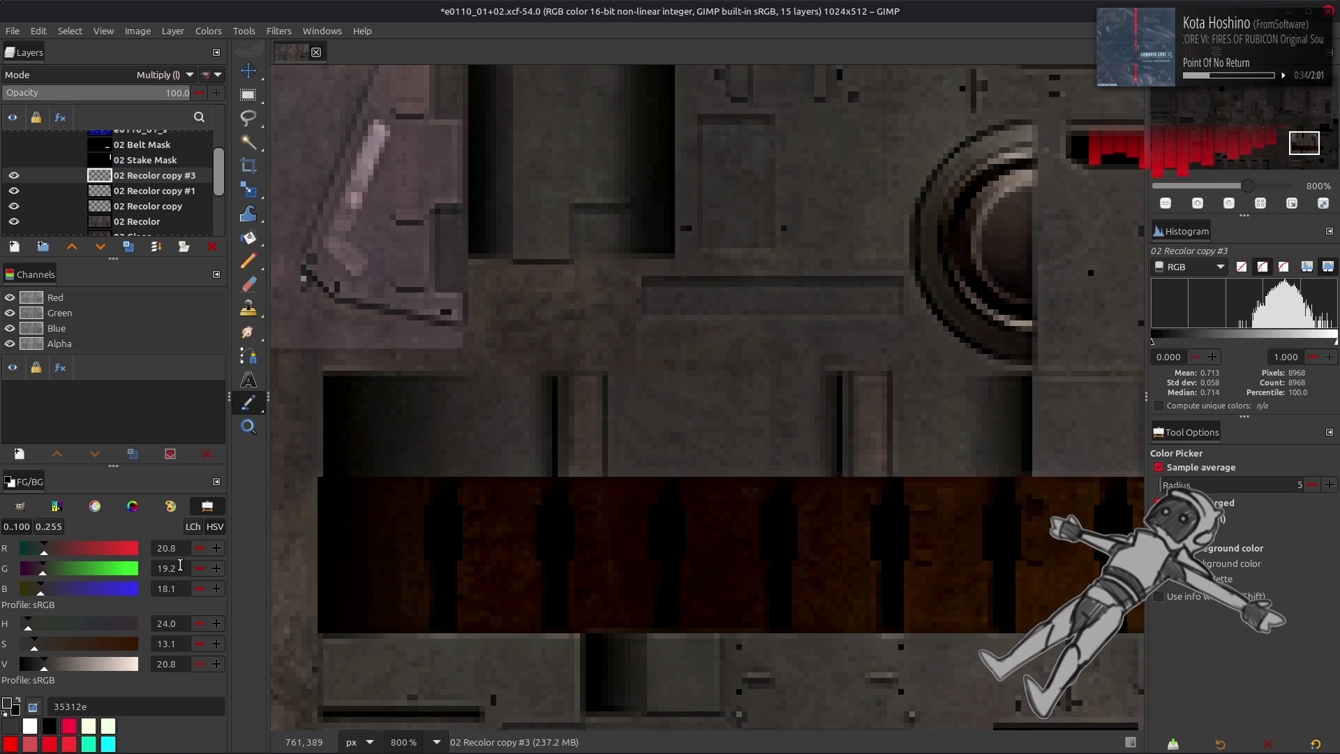
# - Set the foreground to RGB 20/19/18, then brighten it to pale off-white fff2e6
pyautogui.moveTo(92, 666); pyautogui.dragTo(258, 675)
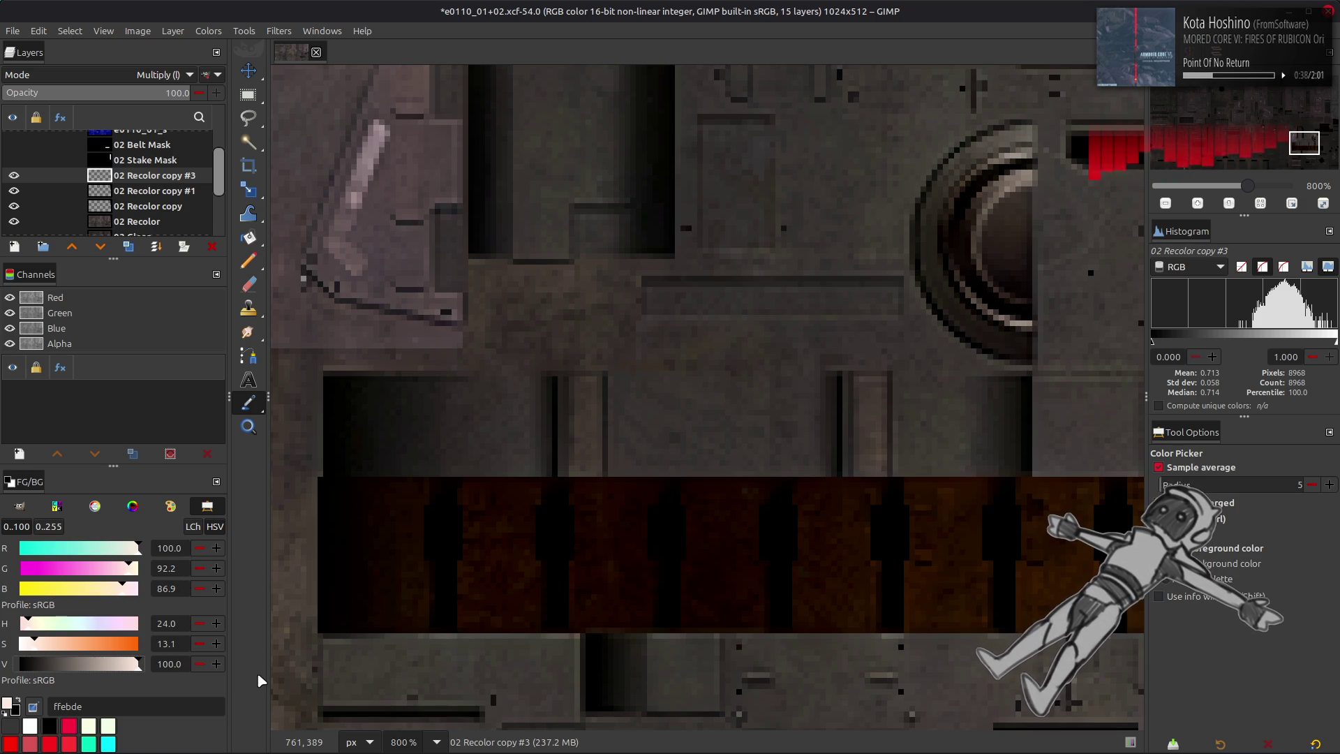
pyautogui.click(187, 551)
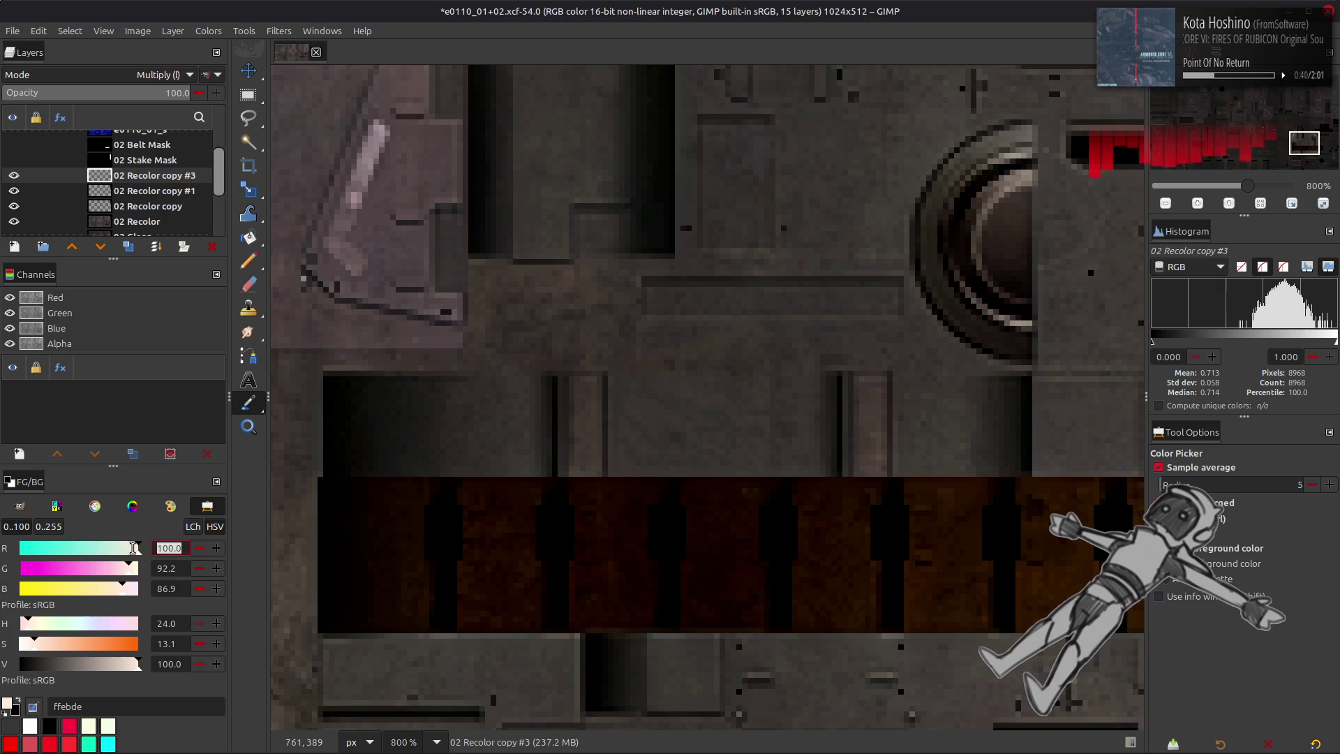
pyautogui.write('20')
pyautogui.press('Tab')
pyautogui.write('1')
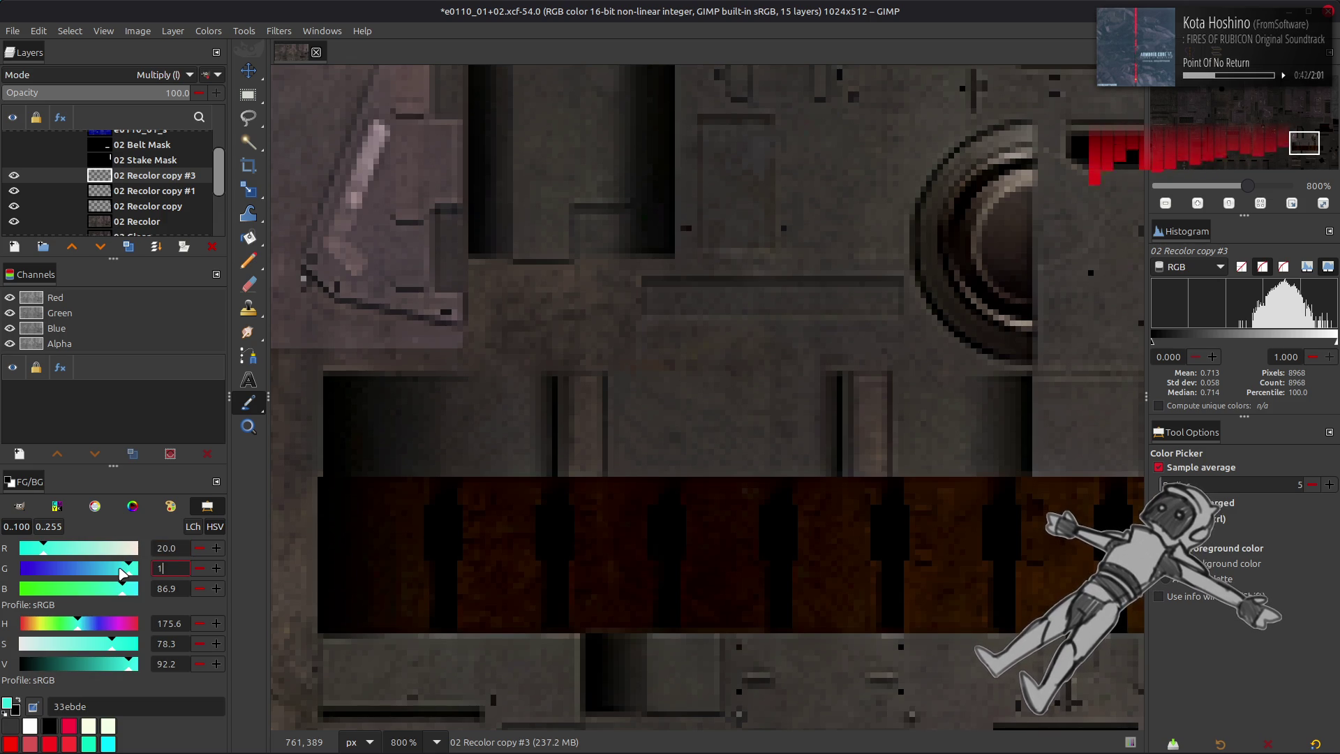
pyautogui.press('Tab')
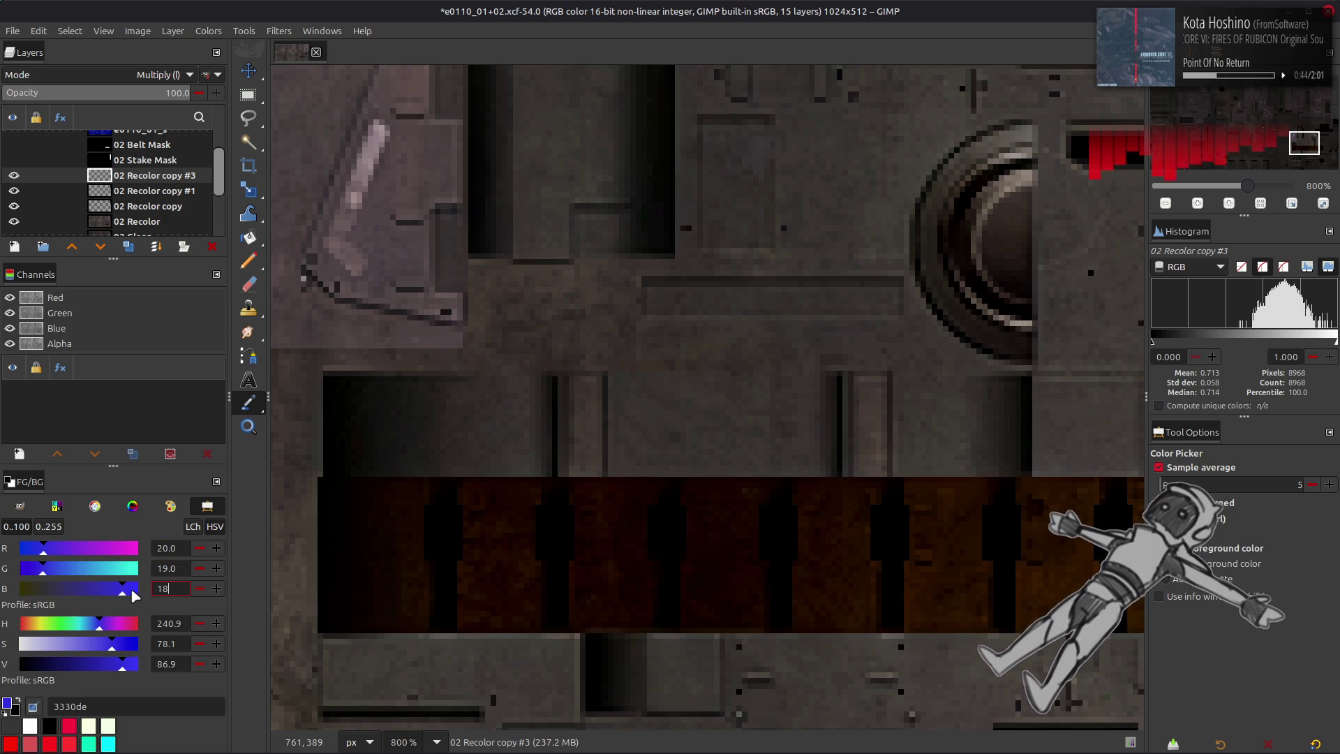
pyautogui.press('Return')
pyautogui.moveTo(84, 670); pyautogui.dragTo(143, 668)
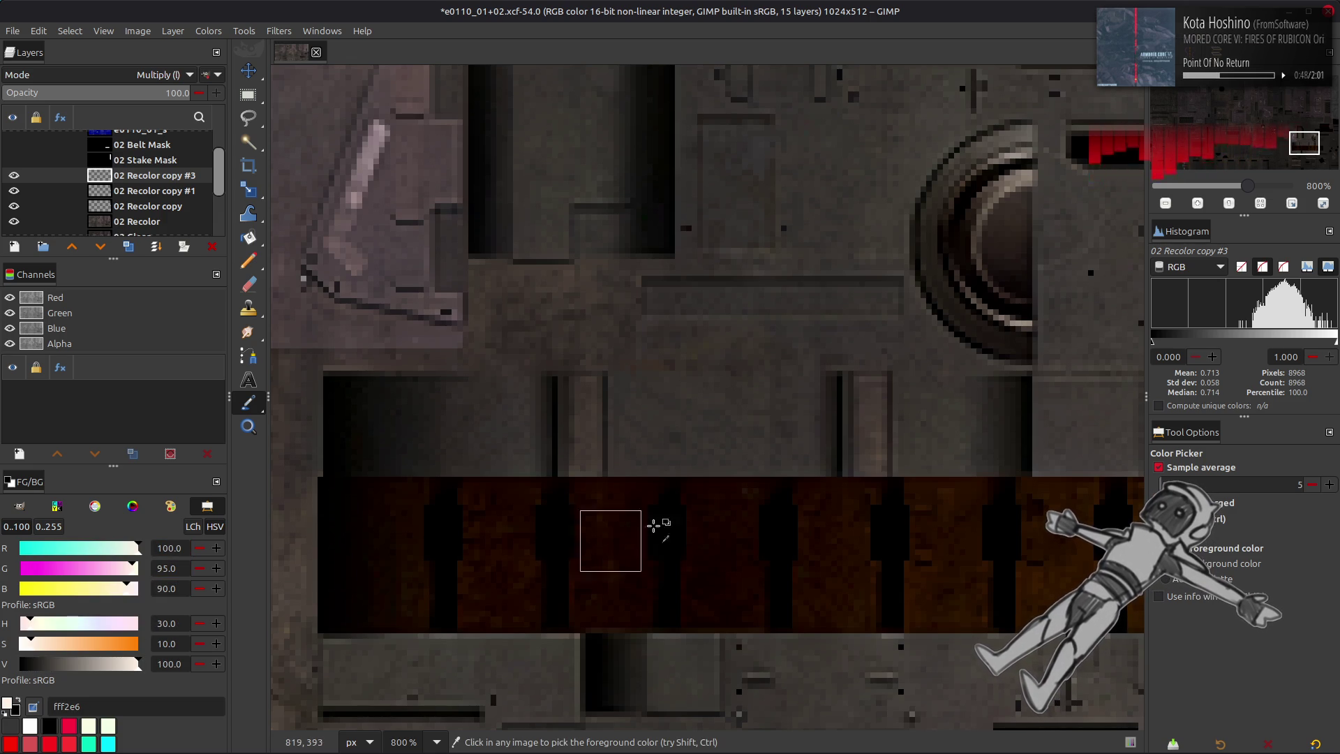
# - Duplicate 02 Recolor copy #3 to create 02 Recolor copy #4
pyautogui.press('m')
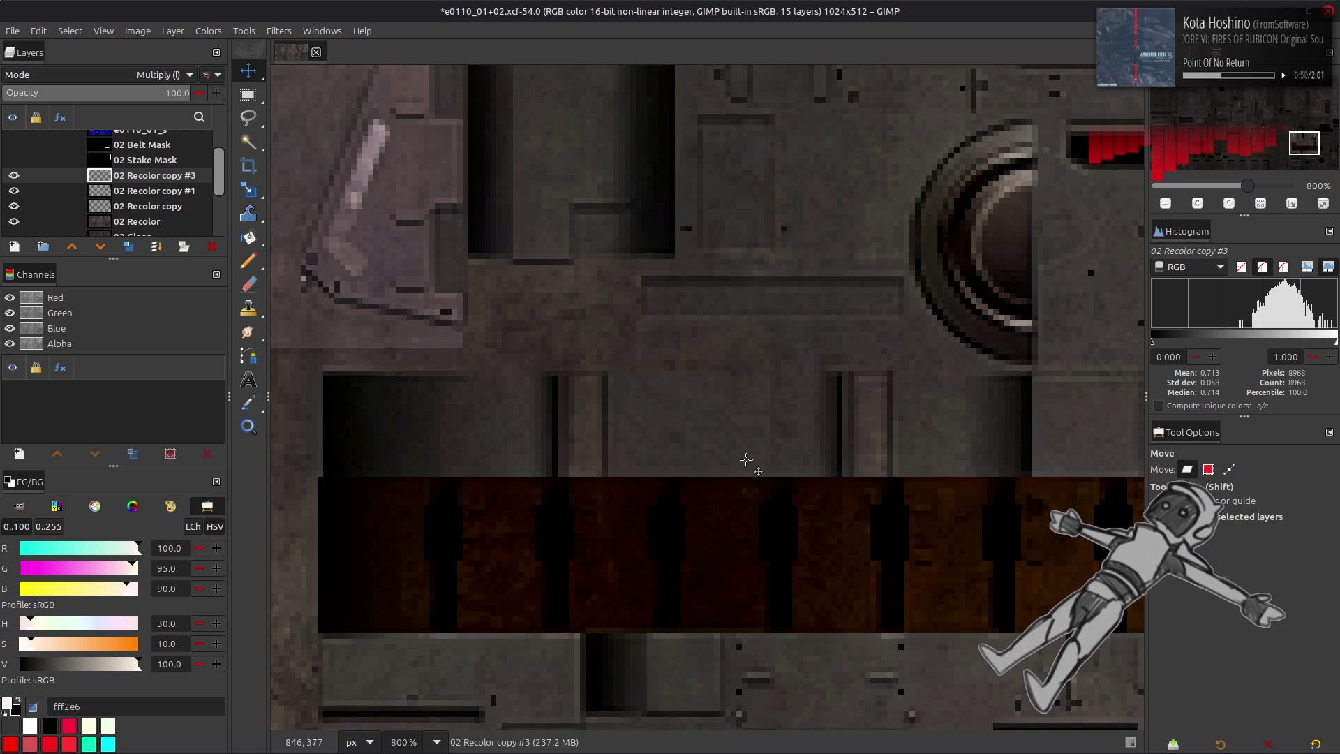
pyautogui.scroll(10, 761, 433)
pyautogui.hscroll(10, 761, 433)
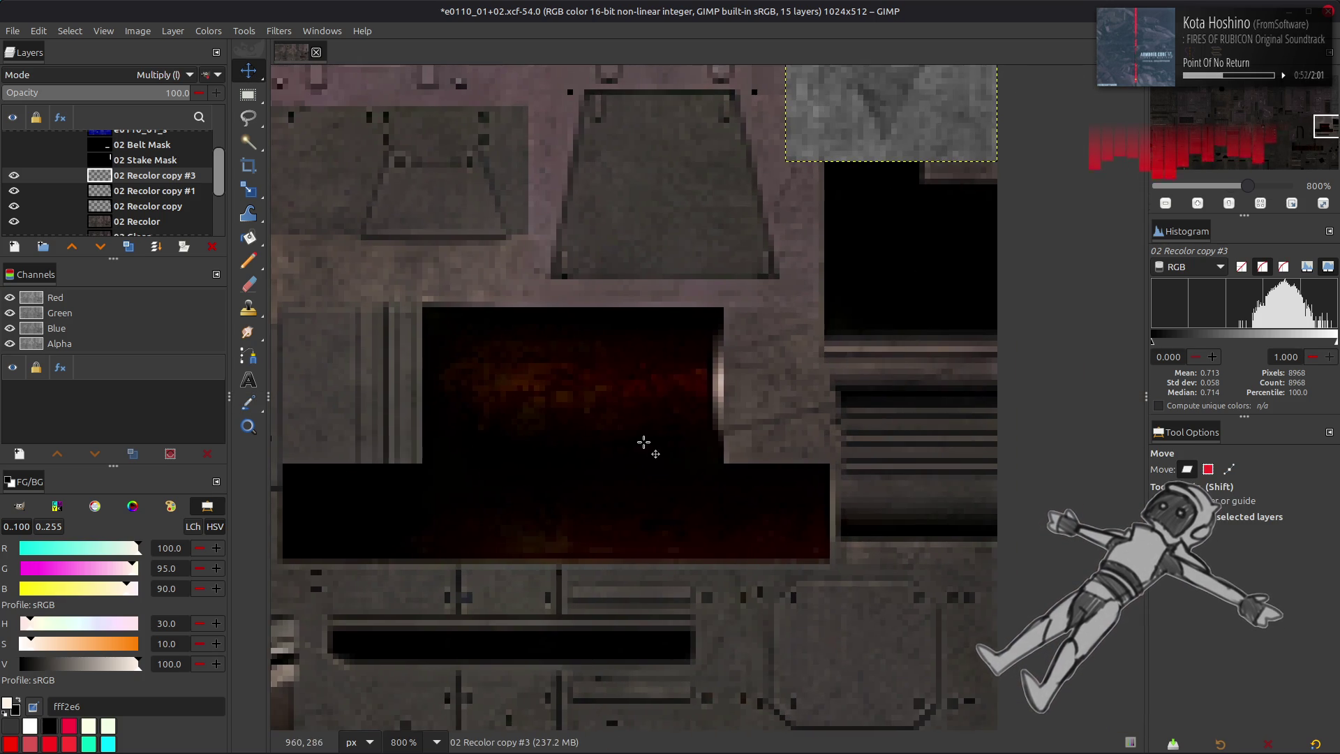
pyautogui.keyDown('ctrl'); pyautogui.scroll(-4, 643, 442); pyautogui.keyUp('ctrl')
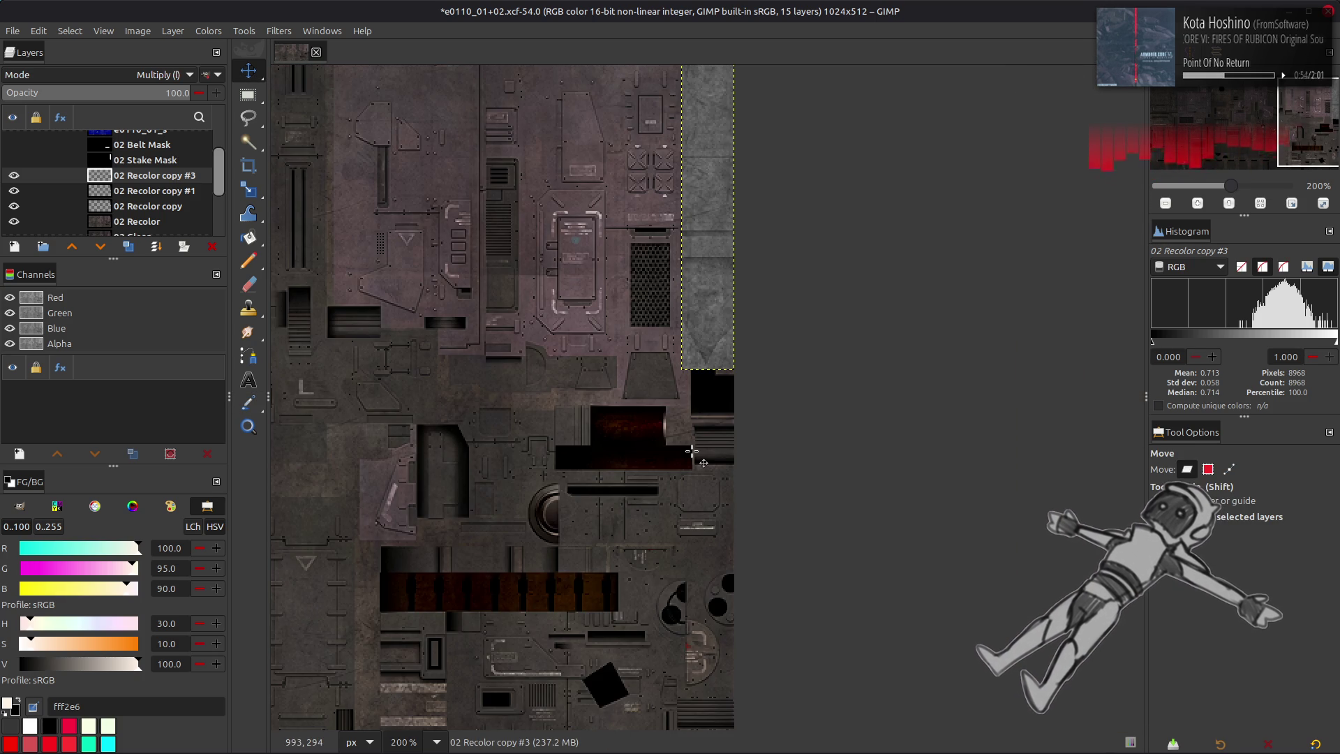
pyautogui.scroll(1, 589, 475)
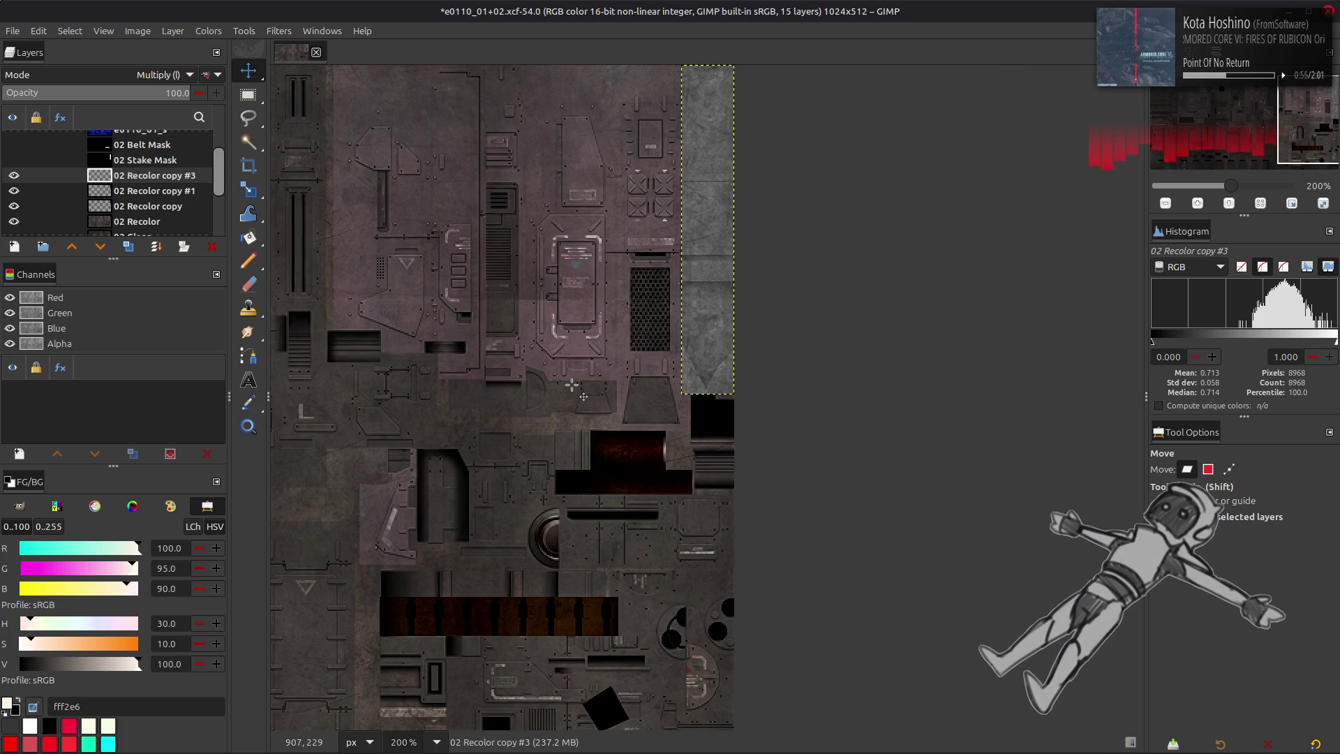
pyautogui.click(155, 246)
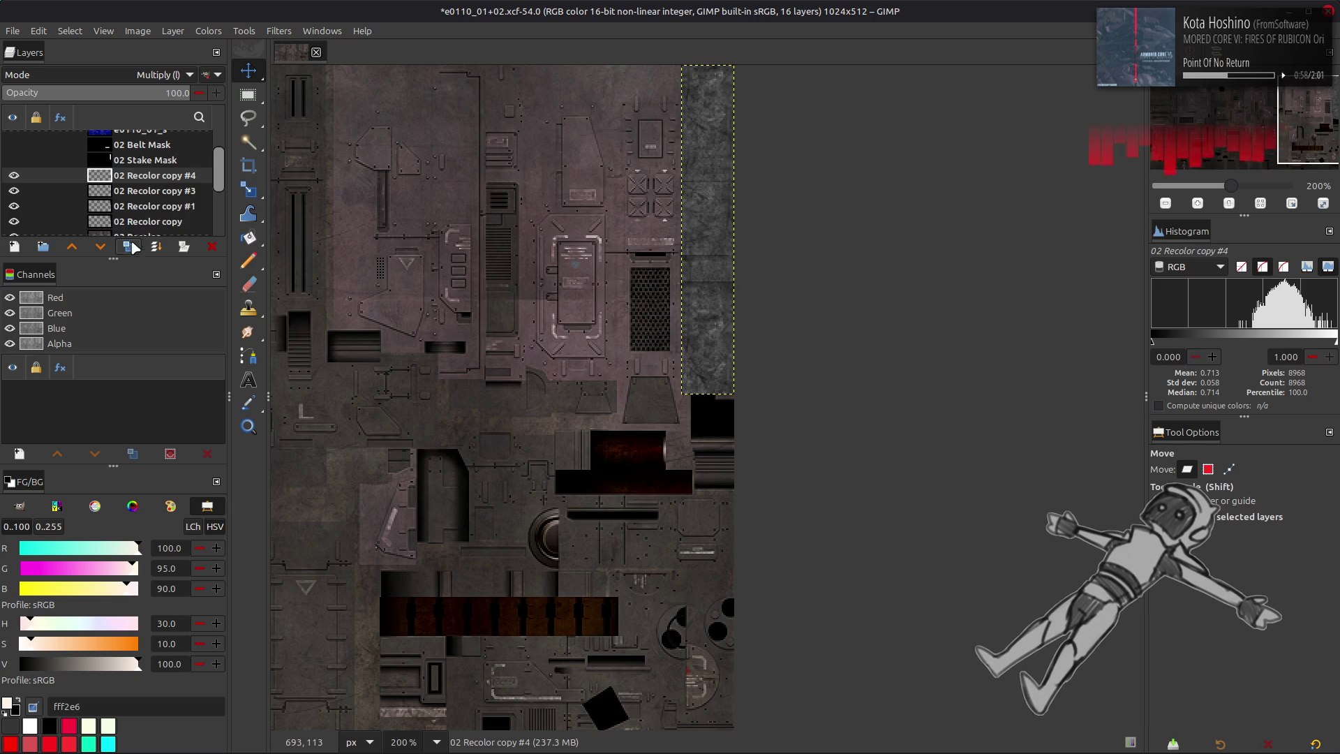
# - Bucket-fill the selected right strip with off-white and make 02 Recolor copy #4 visible
pyautogui.hotkey('shift', 'b')
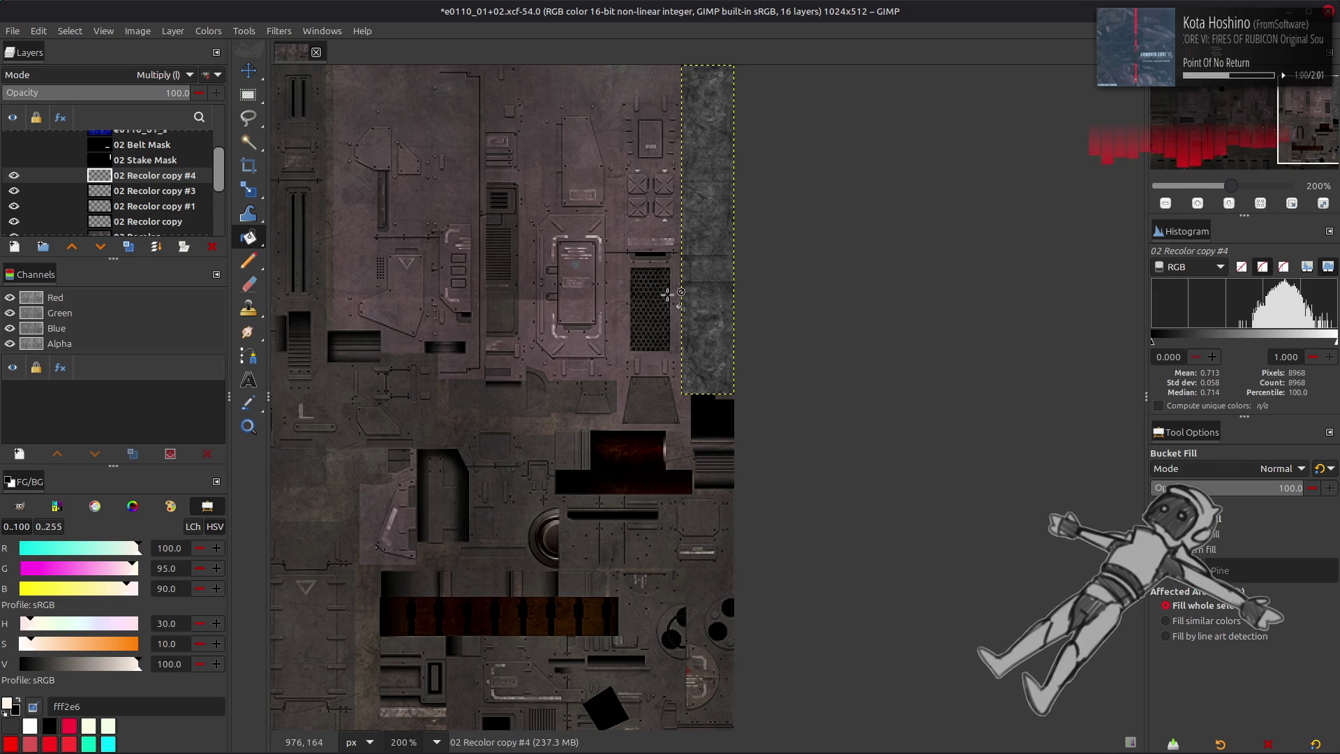
pyautogui.click(662, 288)
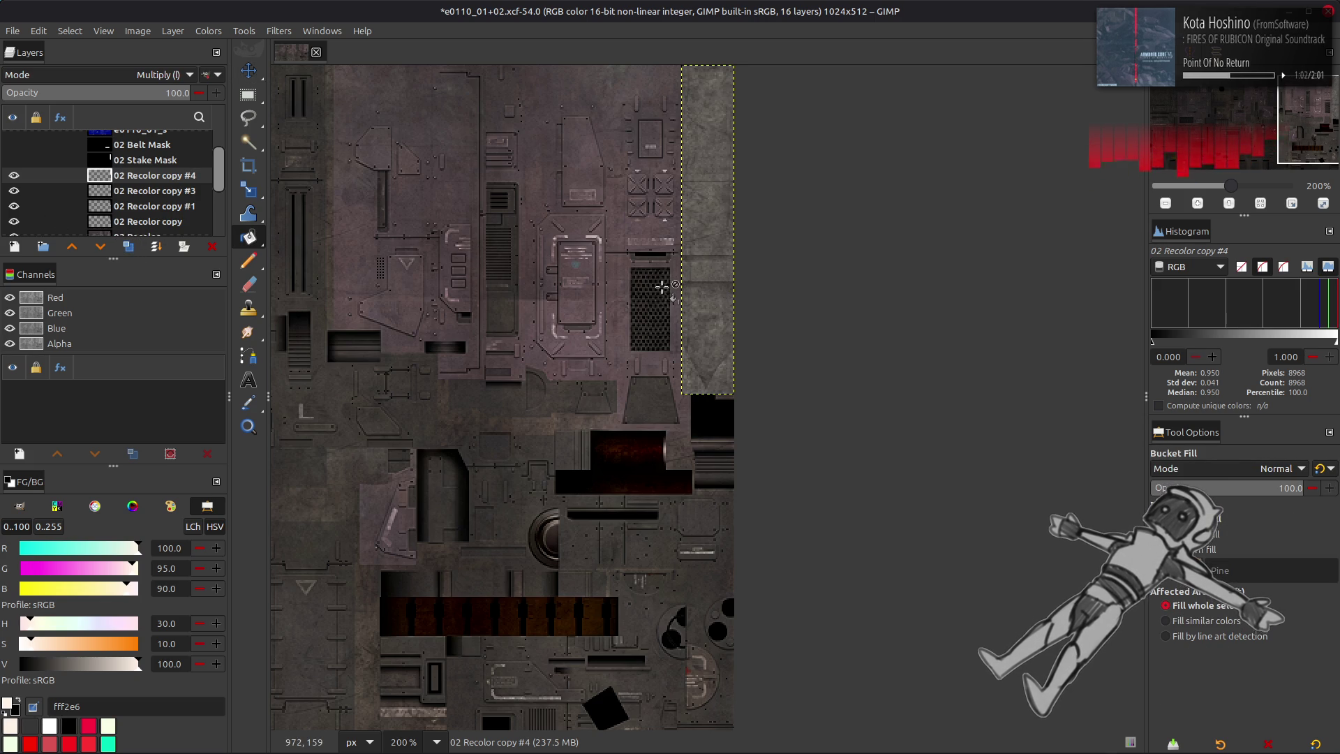
pyautogui.press('m')
pyautogui.click(14, 176)
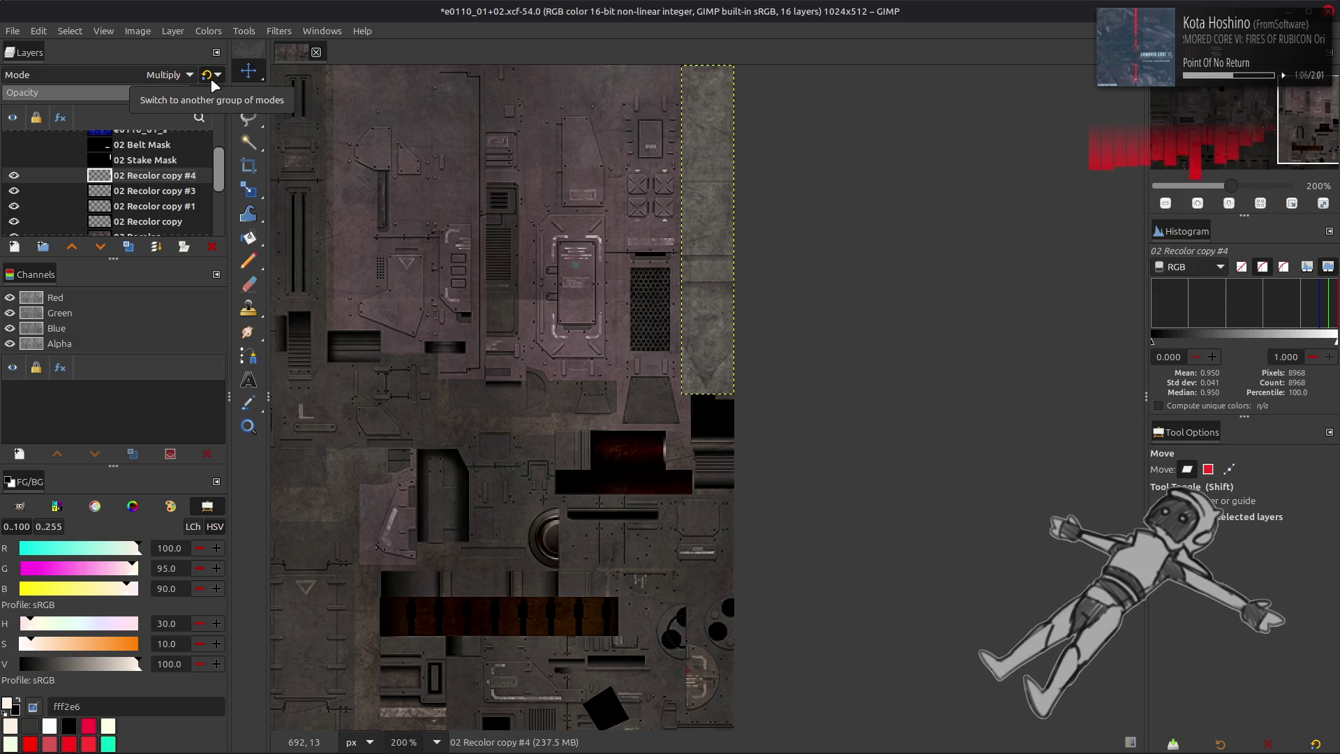
# - Darken the strip with Levels, trying output high 25 and then 50
pyautogui.keyDown('ctrl'); pyautogui.scroll(2, 658, 218); pyautogui.keyUp('ctrl')
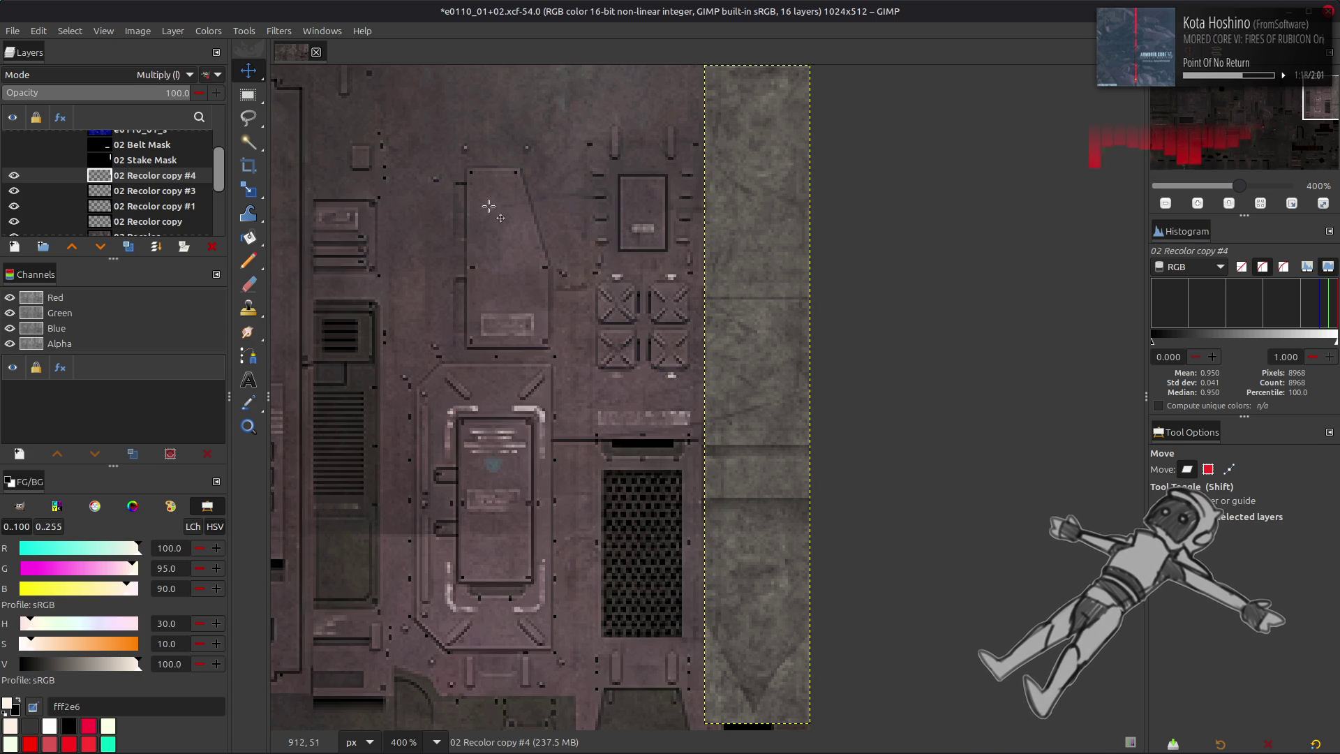
pyautogui.click(208, 31)
pyautogui.click(254, 171)
pyautogui.tripleClick(1064, 582)
pyautogui.write('25')
pyautogui.press('Return')
pyautogui.tripleClick(1064, 582)
pyautogui.write('50')
pyautogui.press('Return')
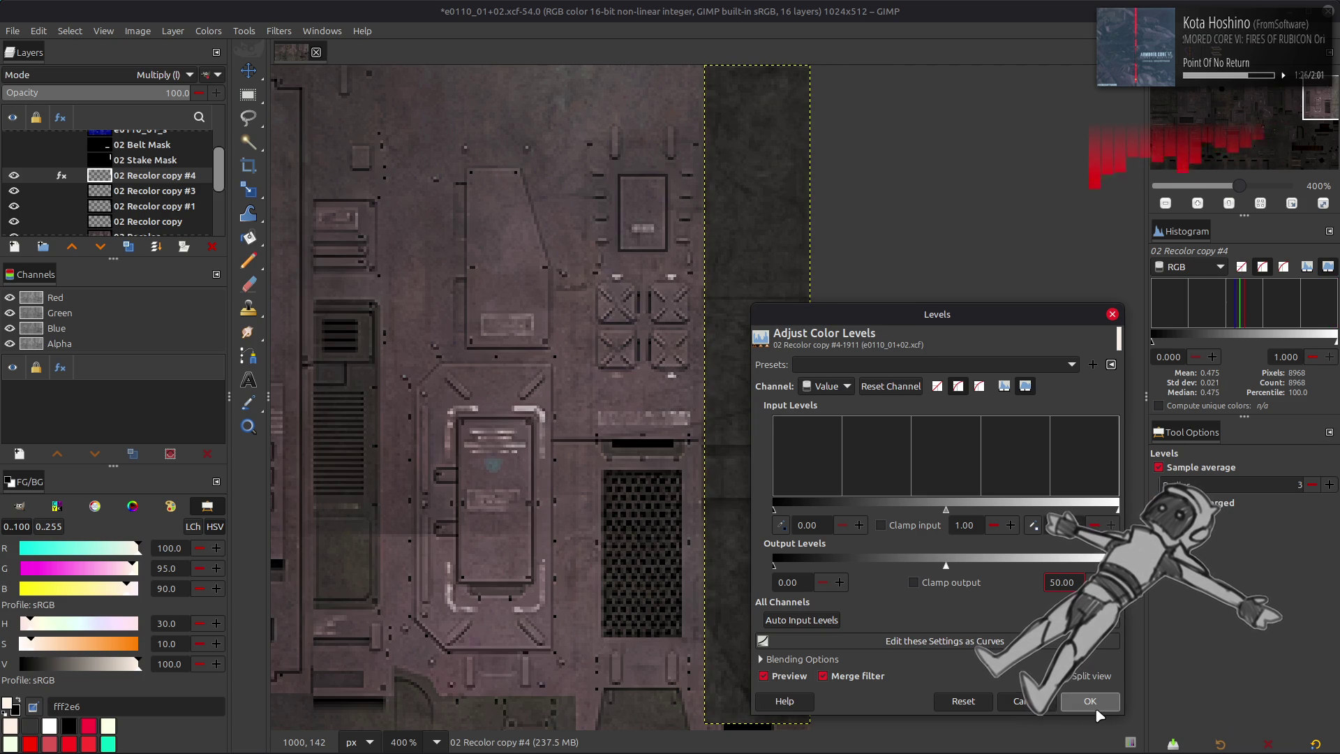
pyautogui.click(1095, 710)
# - Compare the darkened strip by hiding and showing the Recolor copy layers and undoing/redoing
pyautogui.keyDown('ctrl'); pyautogui.scroll(-2, 813, 484); pyautogui.keyUp('ctrl')
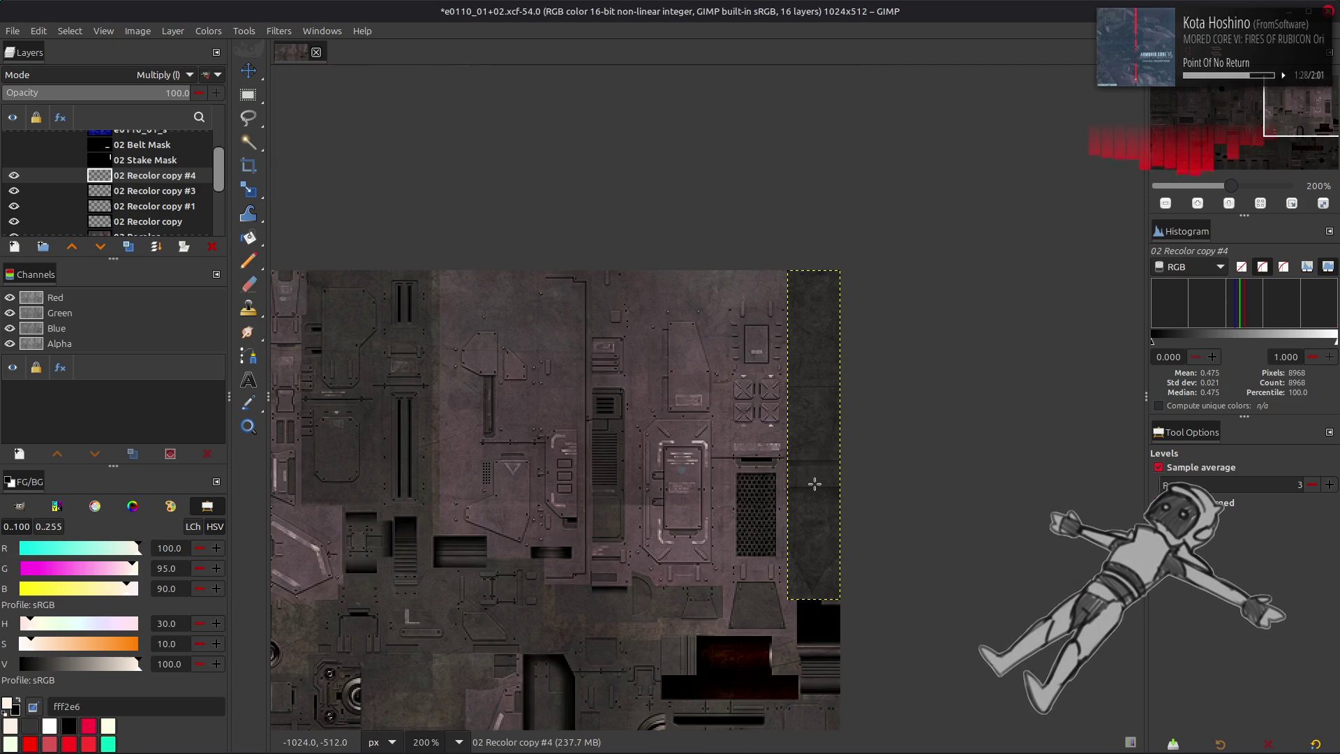
pyautogui.scroll(-5, 454, 252)
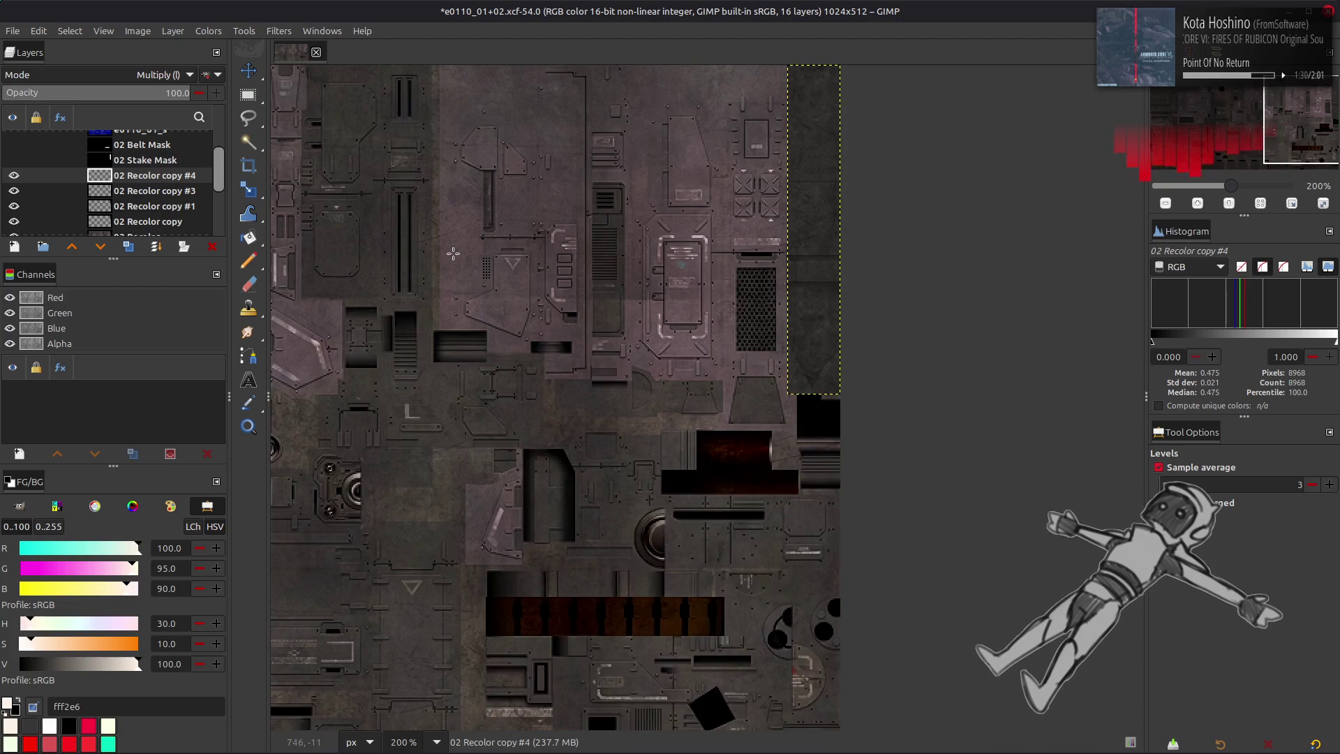
pyautogui.moveTo(14, 175); pyautogui.dragTo(19, 230)
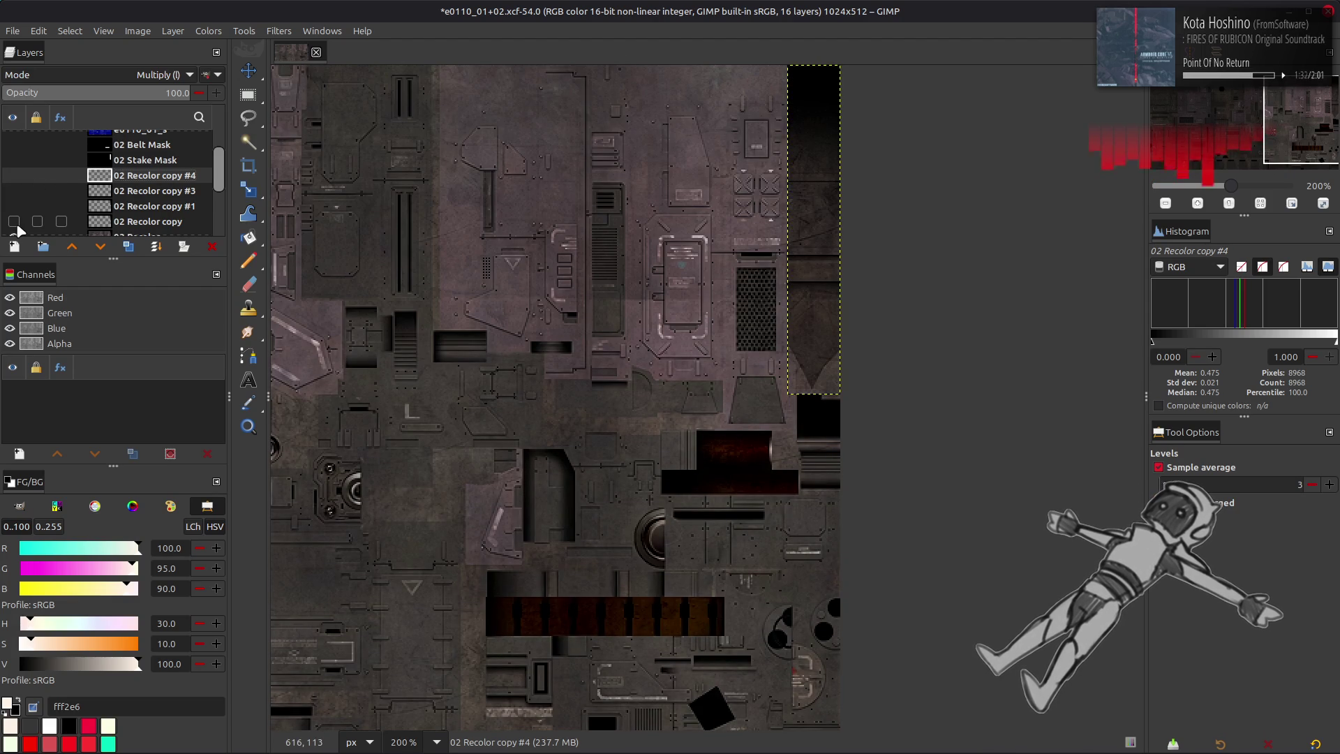
pyautogui.scroll(-2, 70, 202)
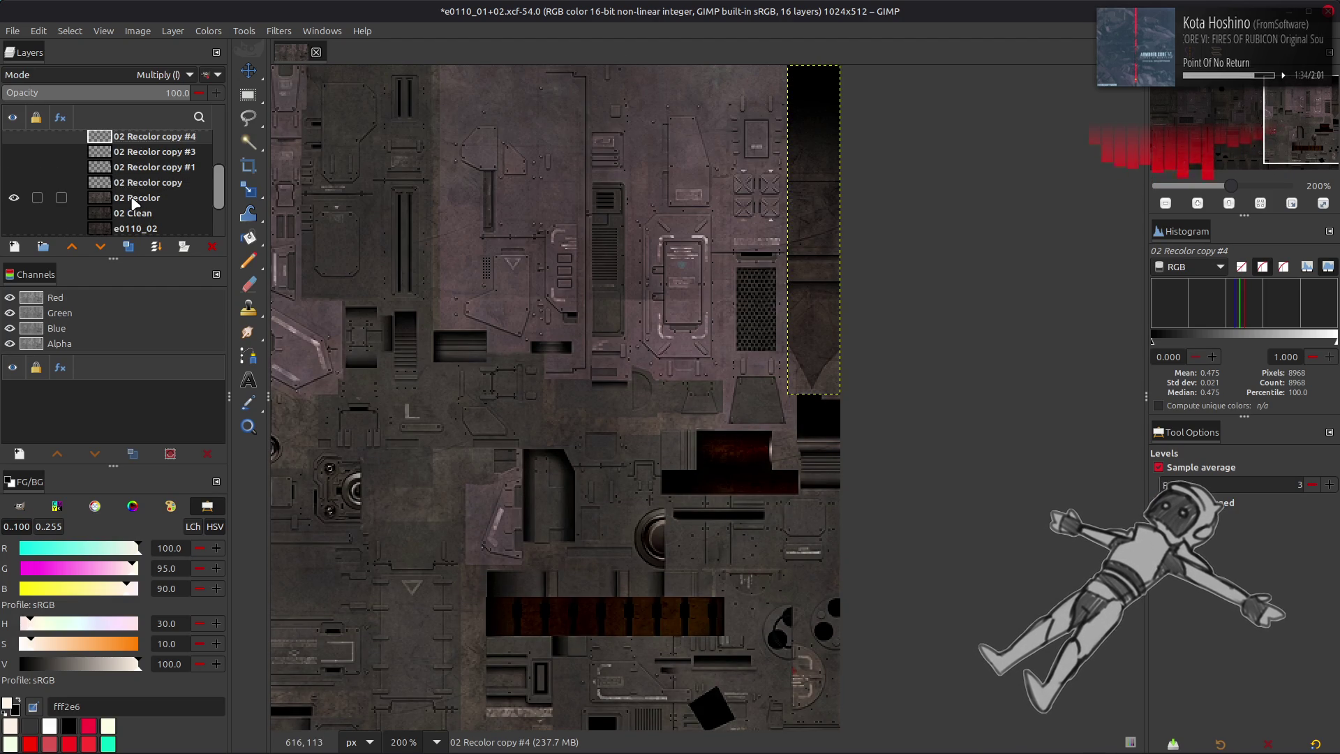
pyautogui.scroll(3, 135, 203)
pyautogui.moveTo(14, 221); pyautogui.dragTo(14, 180)
pyautogui.click(14, 177)
pyautogui.hotkey('ctrl', 'y')
pyautogui.hotkey('ctrl', 'z')
pyautogui.hotkey('ctrl', 'y')
pyautogui.hotkey('ctrl', 'z')
# - Replace the darkening with a Levels adjustment at output high 66
pyautogui.hotkey('ctrl', 'y')
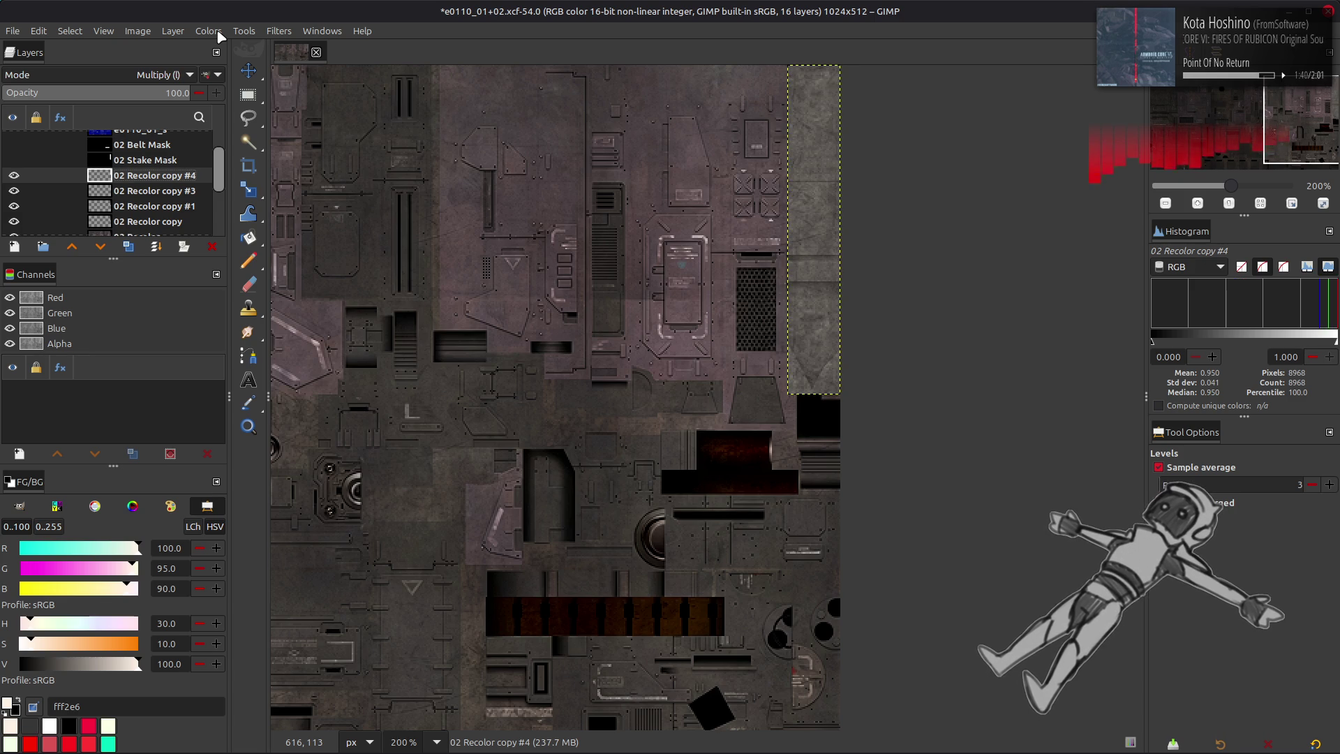
pyautogui.click(220, 36)
pyautogui.click(235, 181)
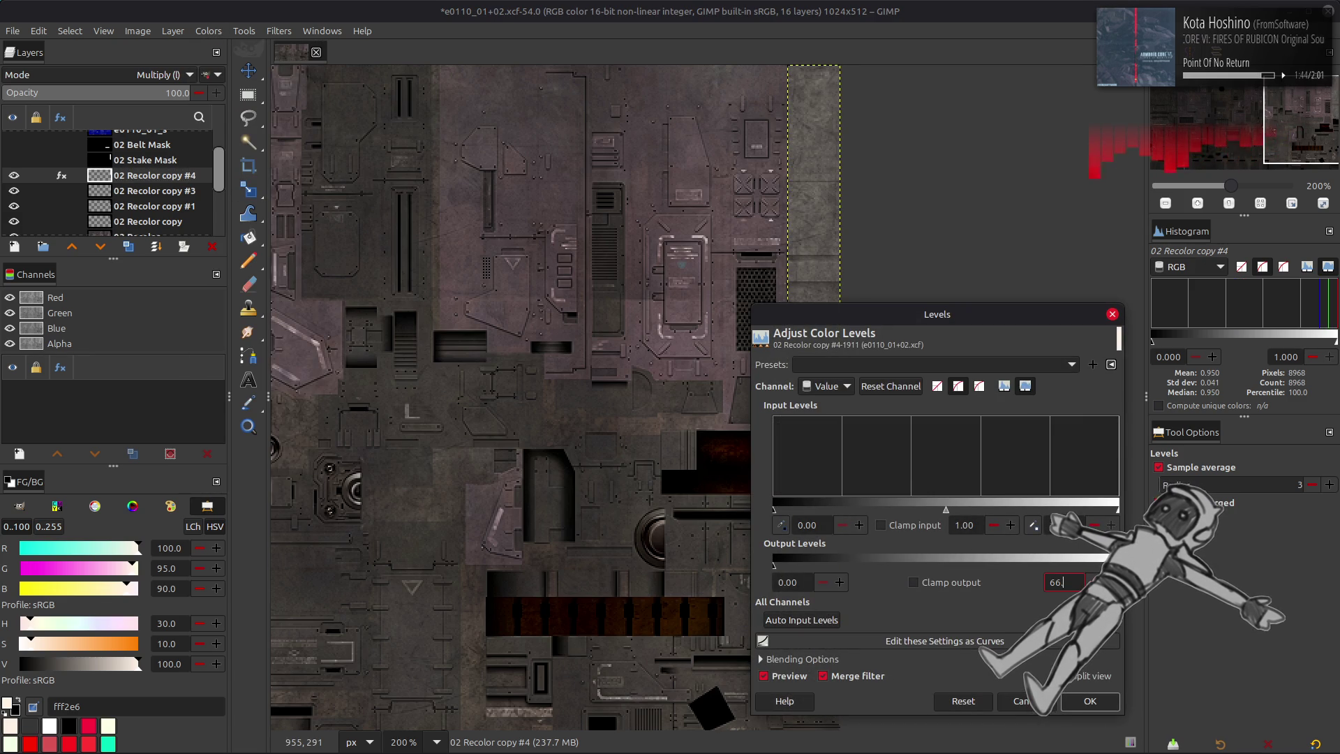
pyautogui.click(1089, 701)
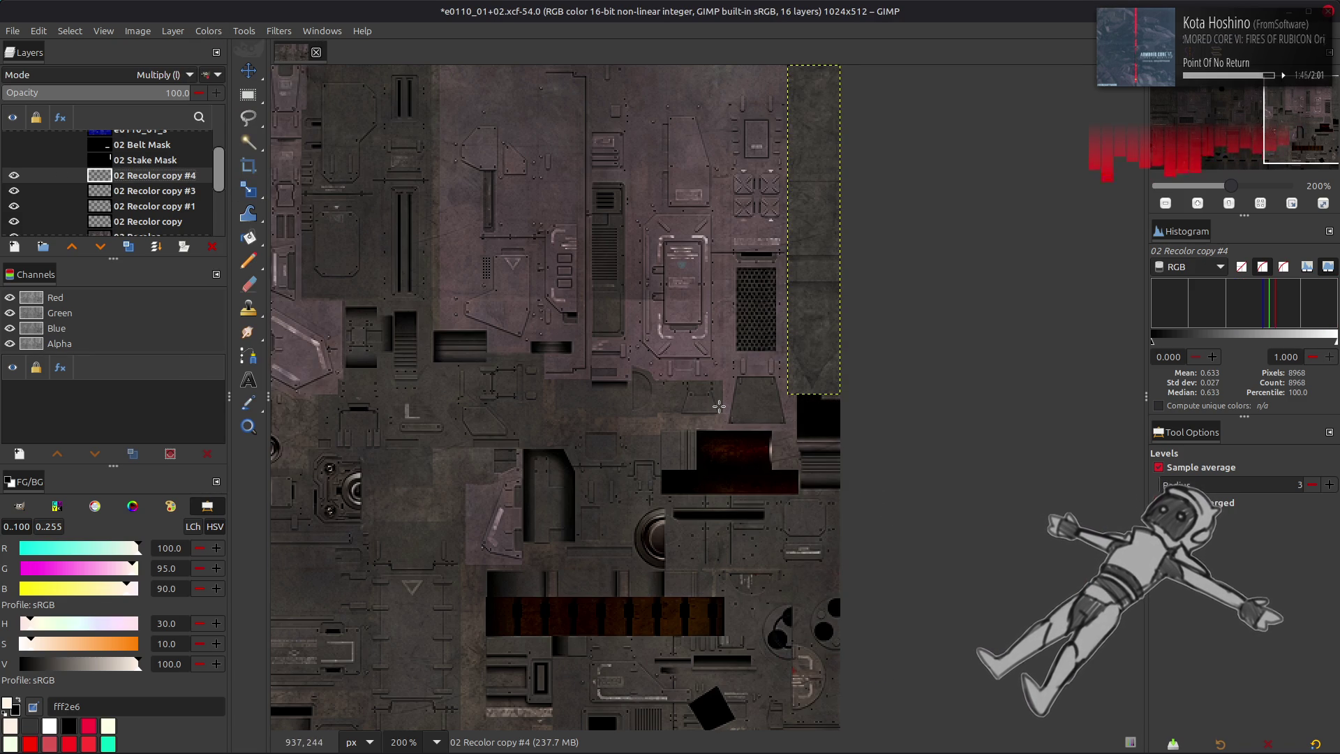
# - Make 02 Stake Mask active and save e0110_01+02.xcf again
pyautogui.click(248, 70)
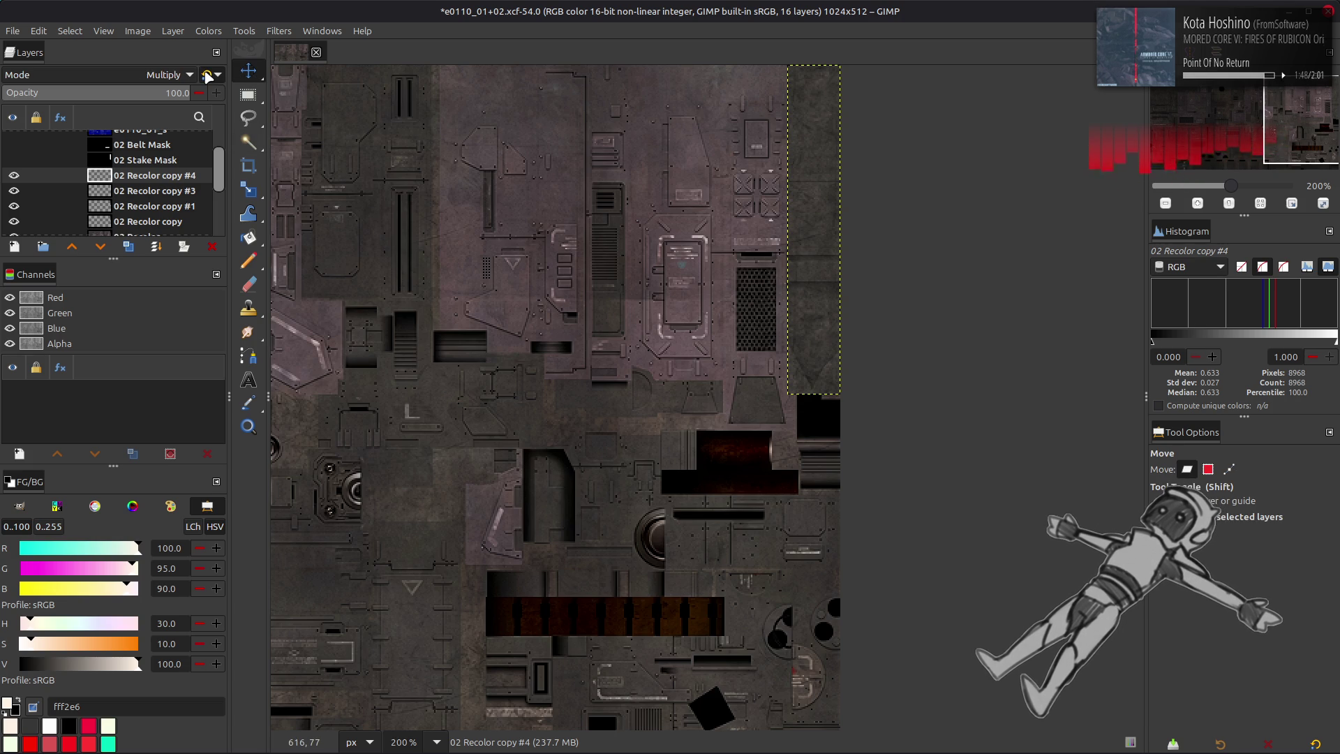
pyautogui.click(143, 133)
pyautogui.click(144, 170)
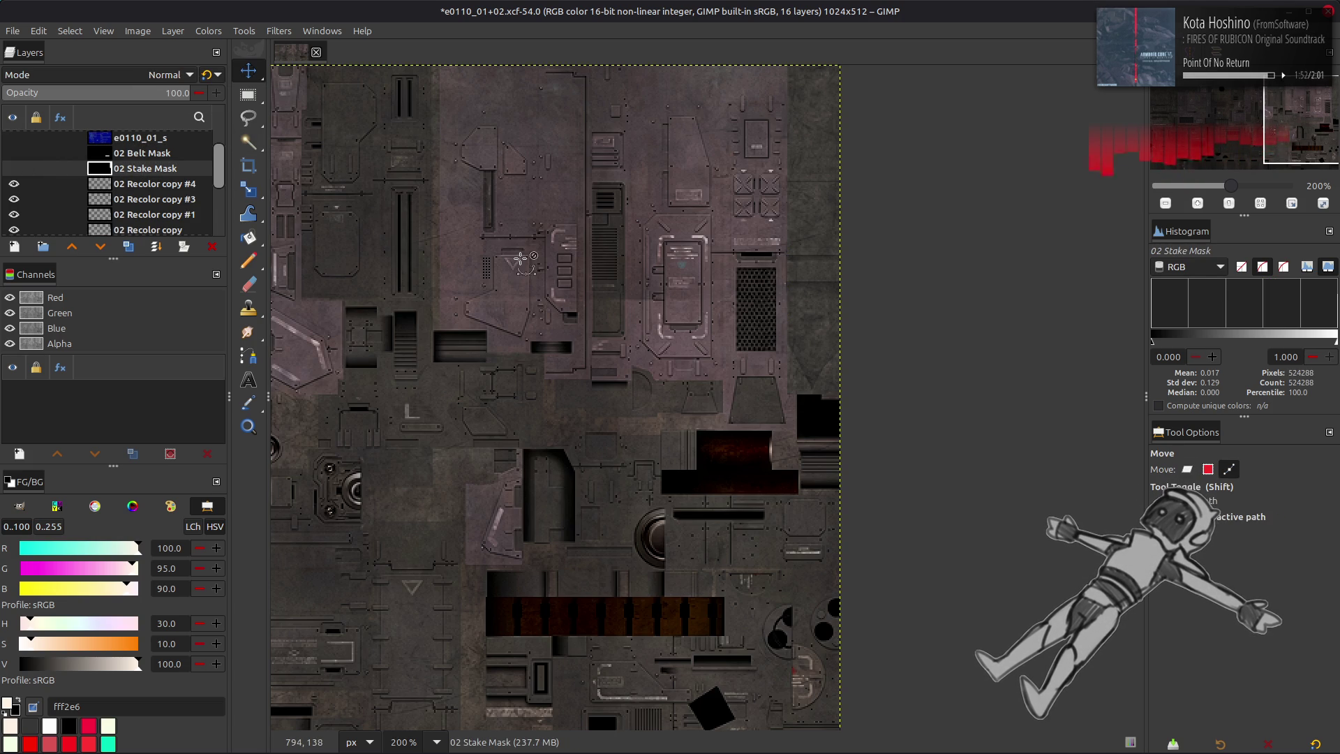
pyautogui.hotkey('ctrl', 's')
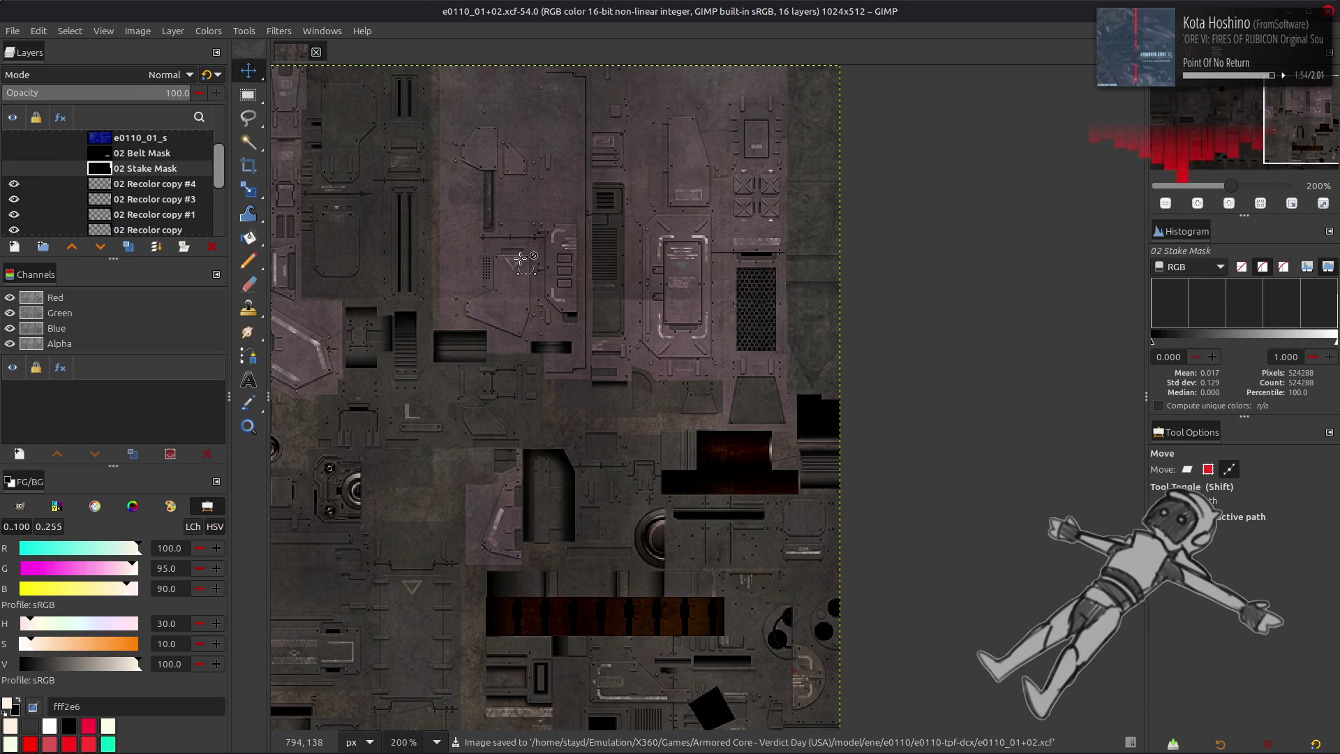
pyautogui.press('m')
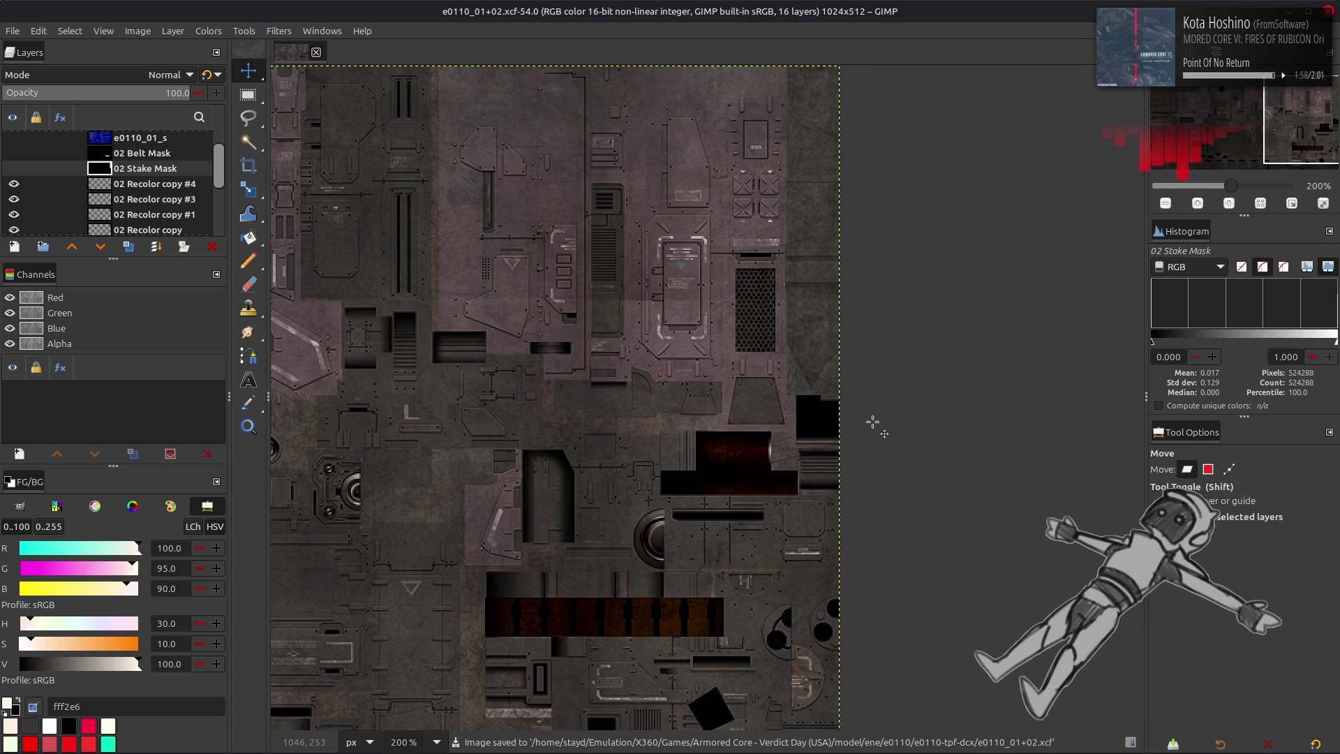